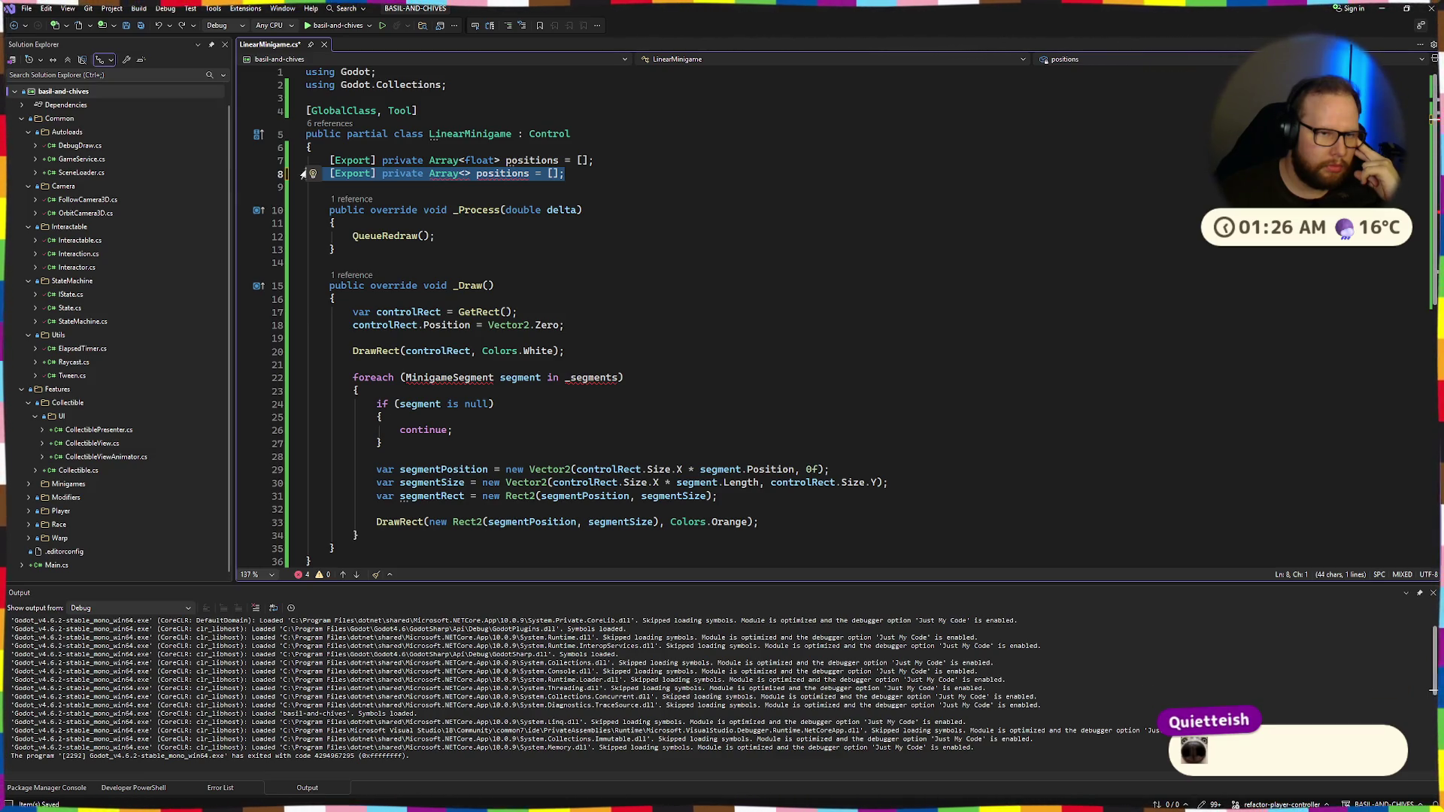
Delete the two exported positions fields from LinearMinigame and select the foreach loop in _Draw
{"action": "left_click", "coordinate": [238, 158], "text": "shift"}
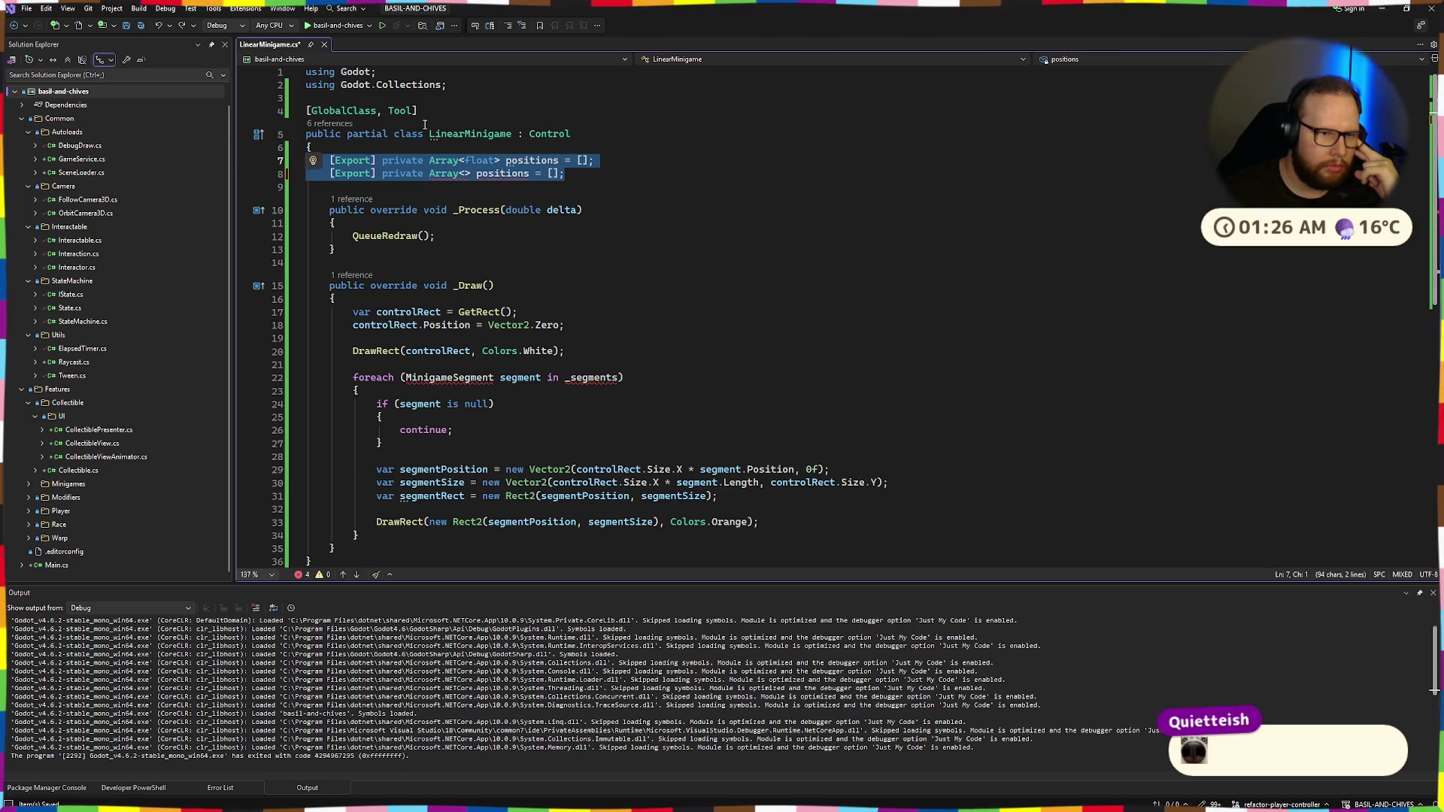
{"action": "key", "text": "Delete"}
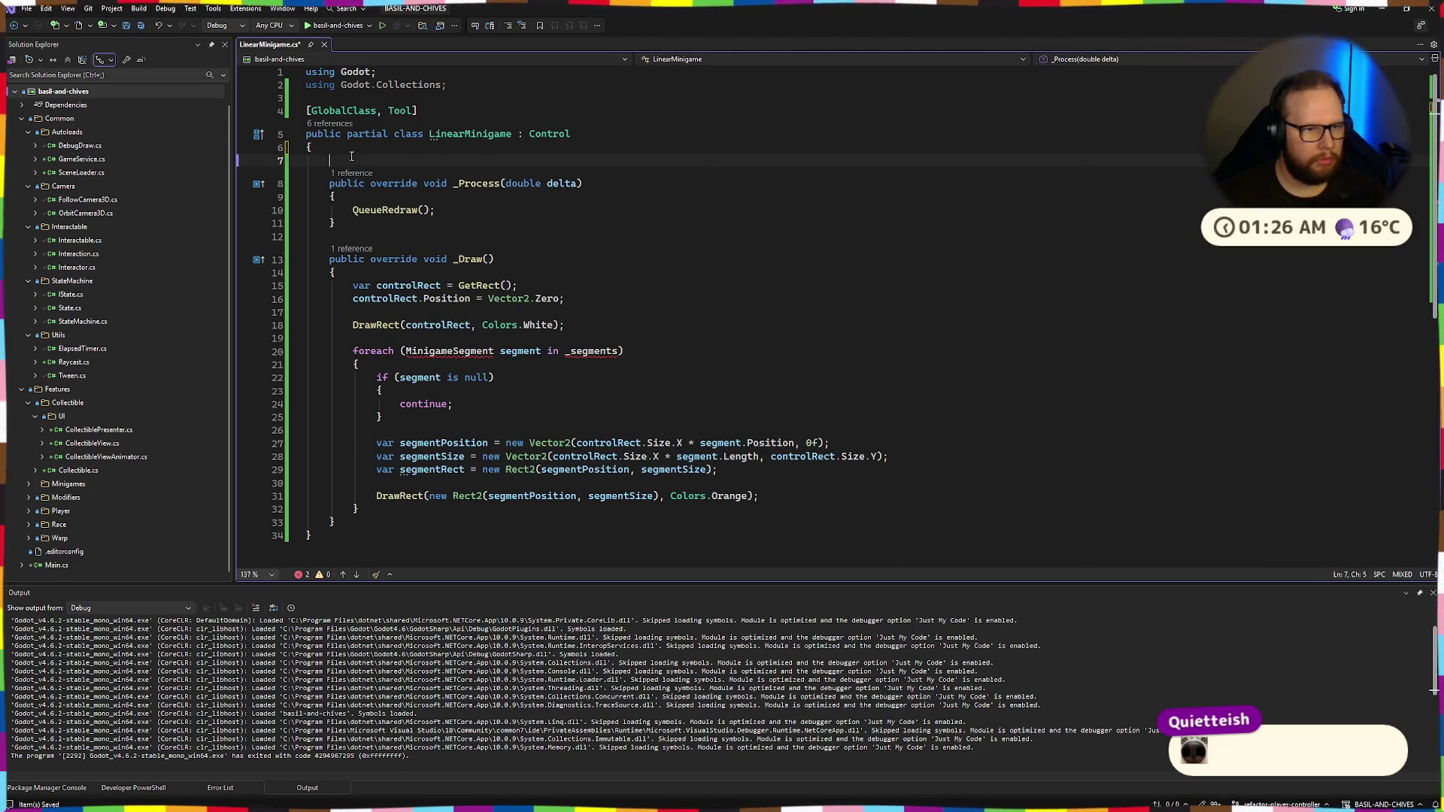
{"action": "key", "text": "Delete"}
{"action": "mouse_move", "coordinate": [373, 339]}
{"action": "left_mouse_down"}
{"action": "mouse_move", "coordinate": [410, 464]}
{"action": "mouse_move", "coordinate": [383, 509]}
{"action": "mouse_move", "coordinate": [386, 338]}
{"action": "left_mouse_up"}
Comment out the segment-drawing foreach loop in _Draw
{"action": "key", "text": "ctrl+k"}
{"action": "key", "text": "ctrl+c"}
{"action": "key", "text": "ctrl+super+Right"}
Select the LinearMinigame node under Control in Godot and check its Inspector properties
{"action": "left_click", "coordinate": [861, 258]}
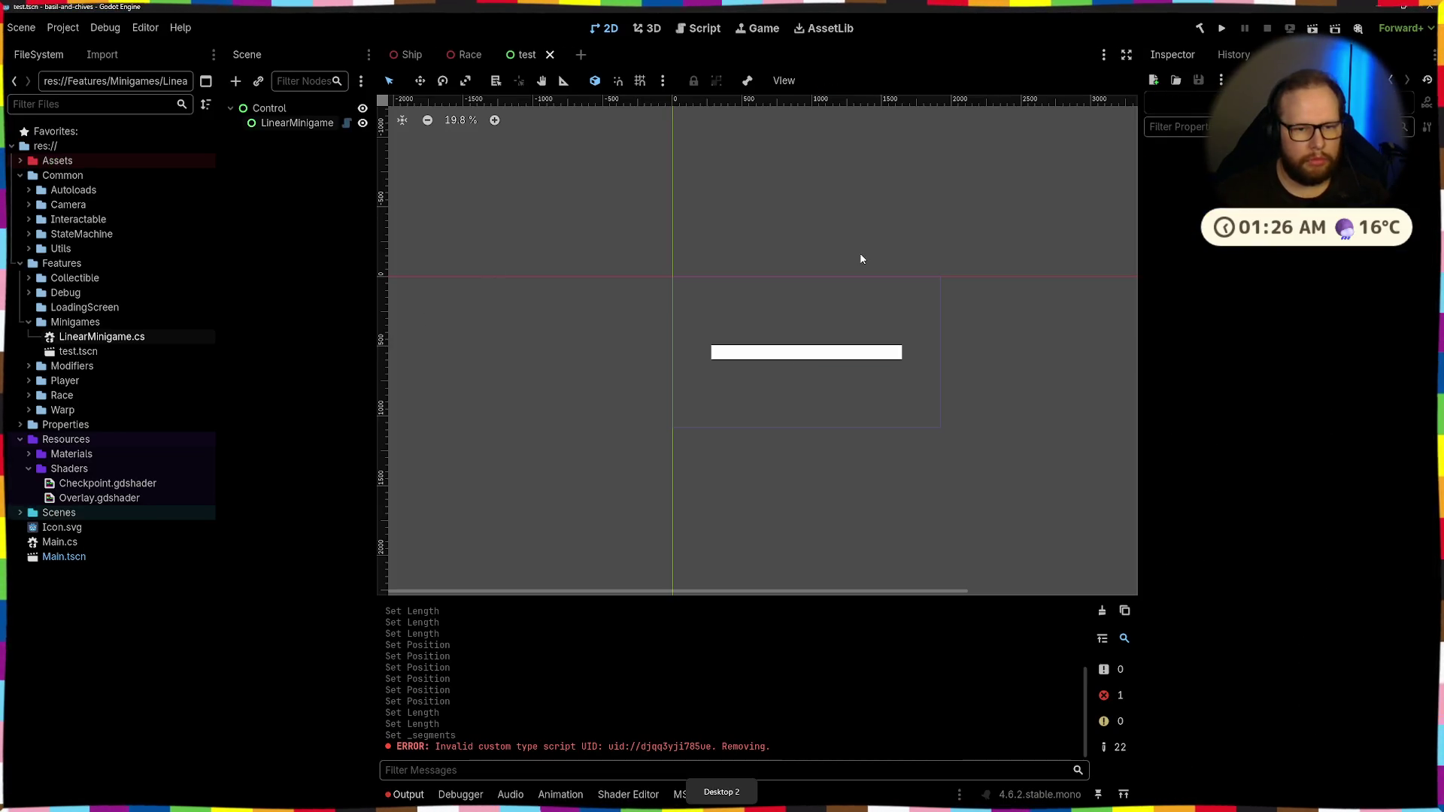
{"action": "left_click", "coordinate": [731, 365]}
{"action": "scroll", "coordinate": [755, 313], "scroll_direction": "up", "scroll_amount": 1}
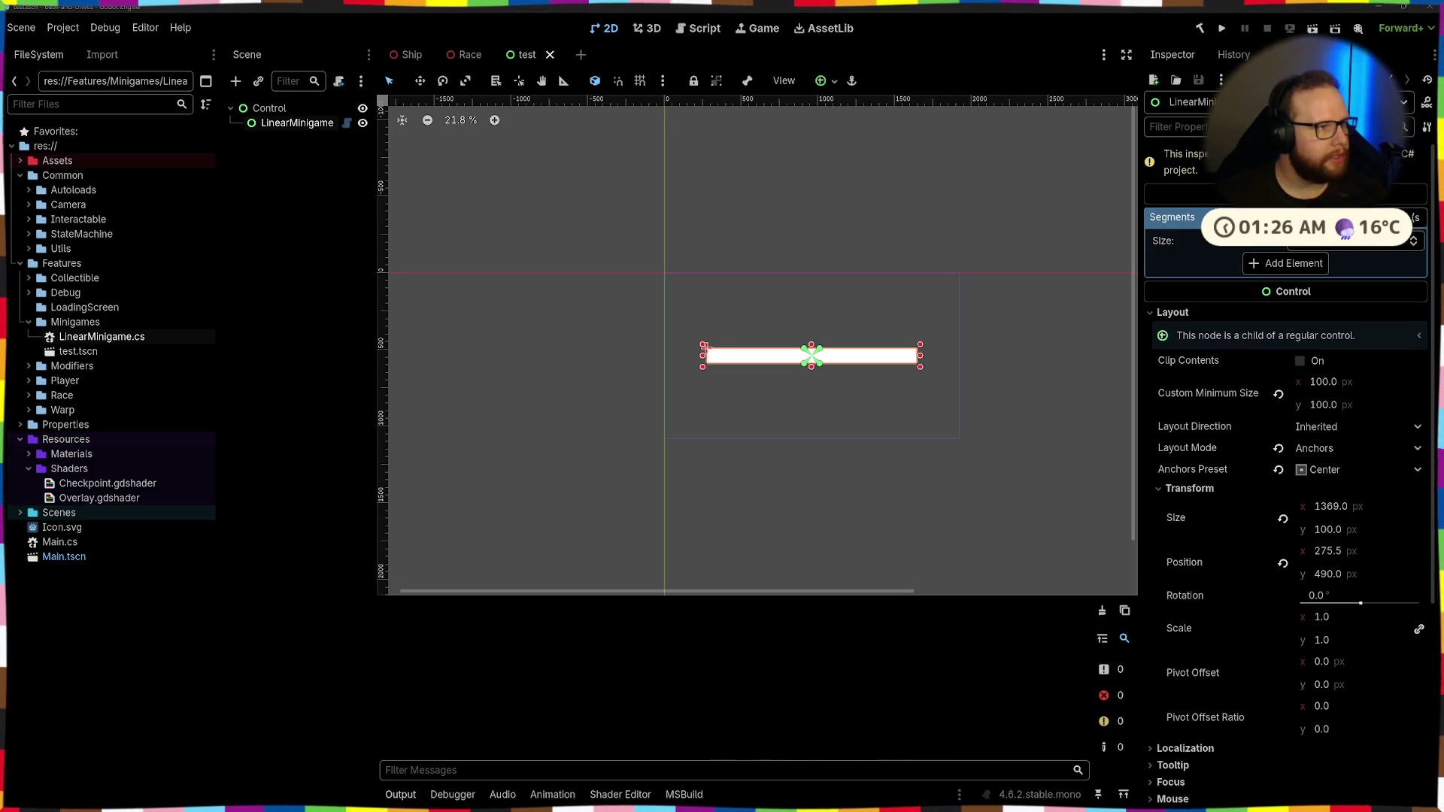
{"action": "left_click", "coordinate": [269, 109]}
{"action": "left_click", "coordinate": [297, 123]}
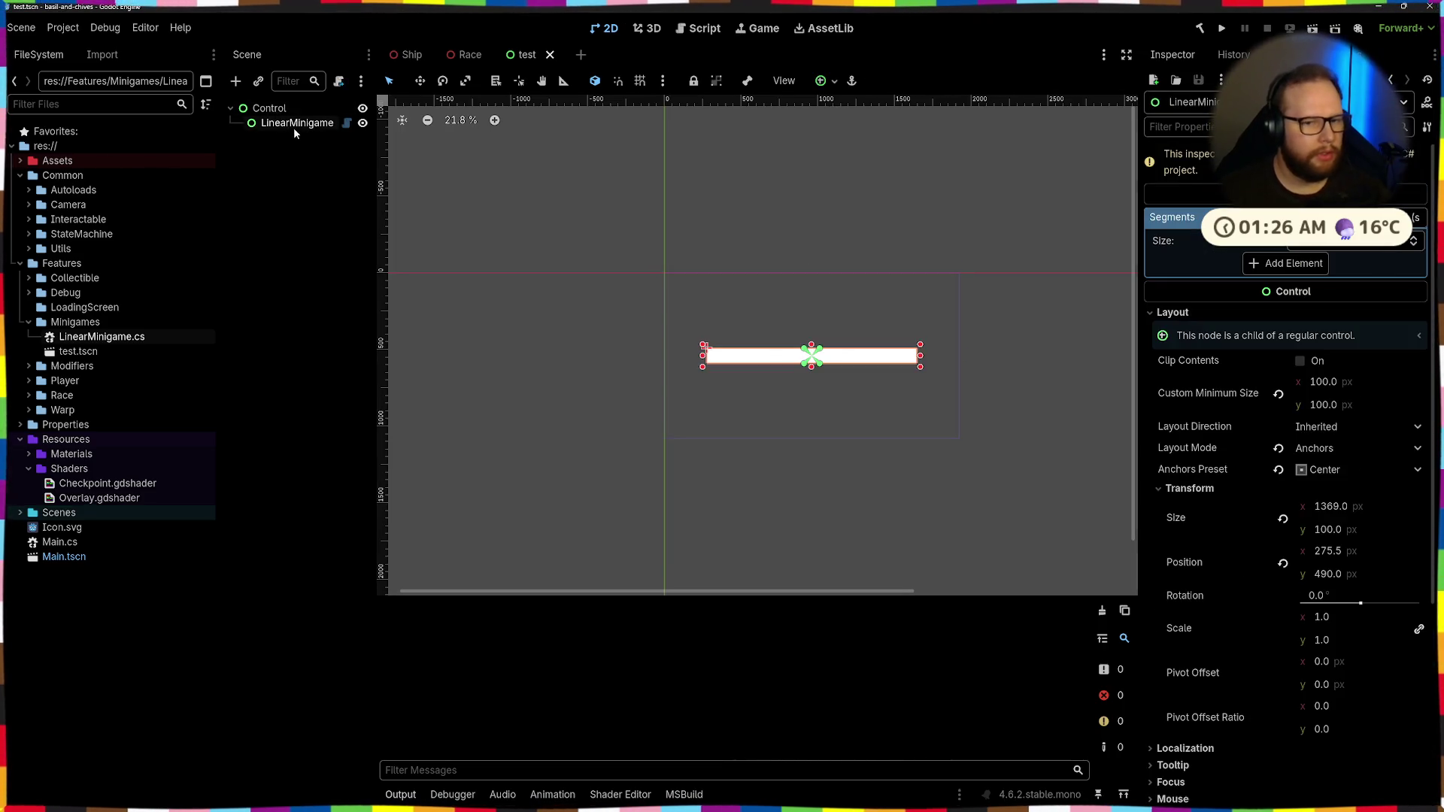
{"action": "key", "text": "ctrl+a"}
{"action": "key", "text": "Escape"}
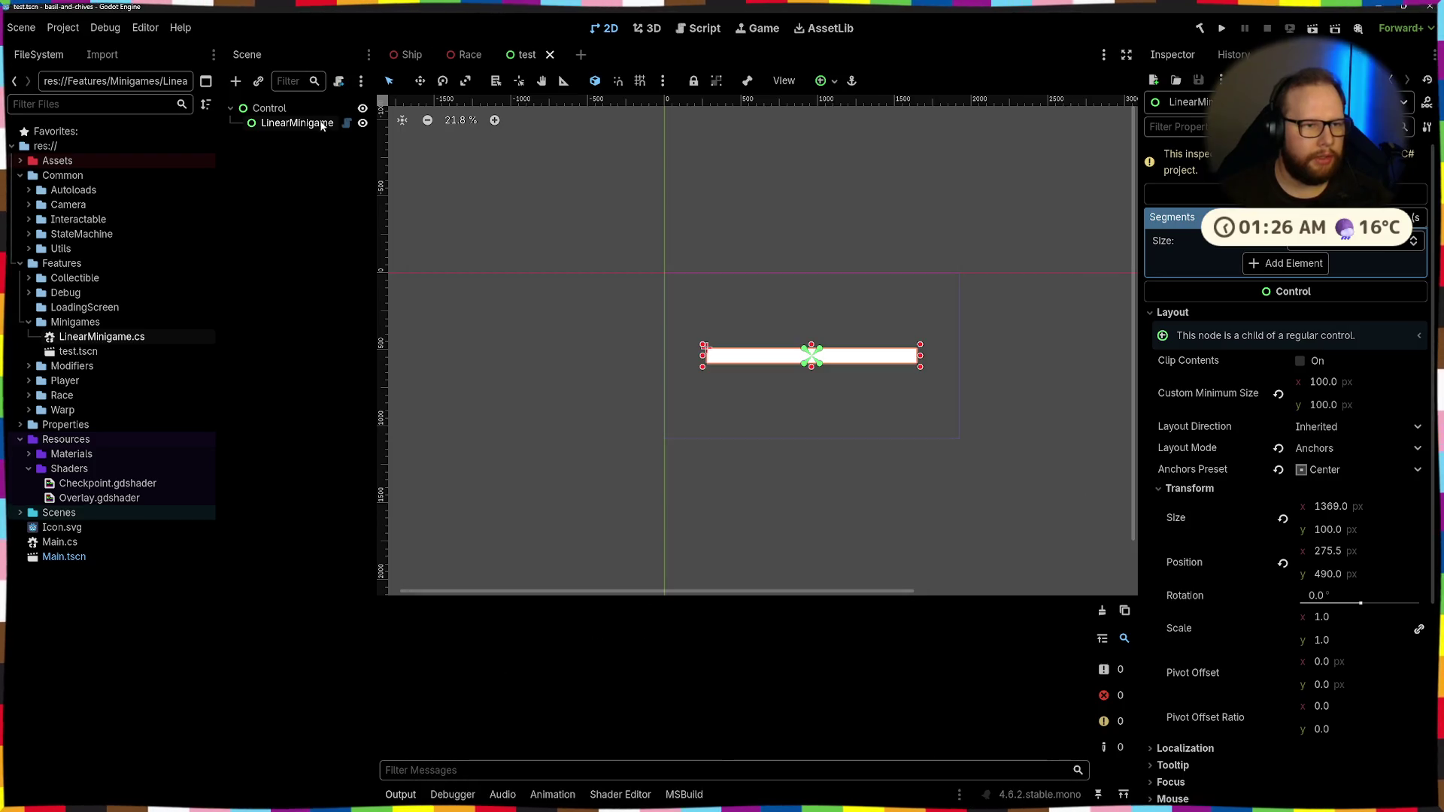
Locate LinearMinigame.cs in the Minigames folder of the FileSystem dock
{"action": "left_click", "coordinate": [76, 321]}
{"action": "left_click", "coordinate": [88, 337]}
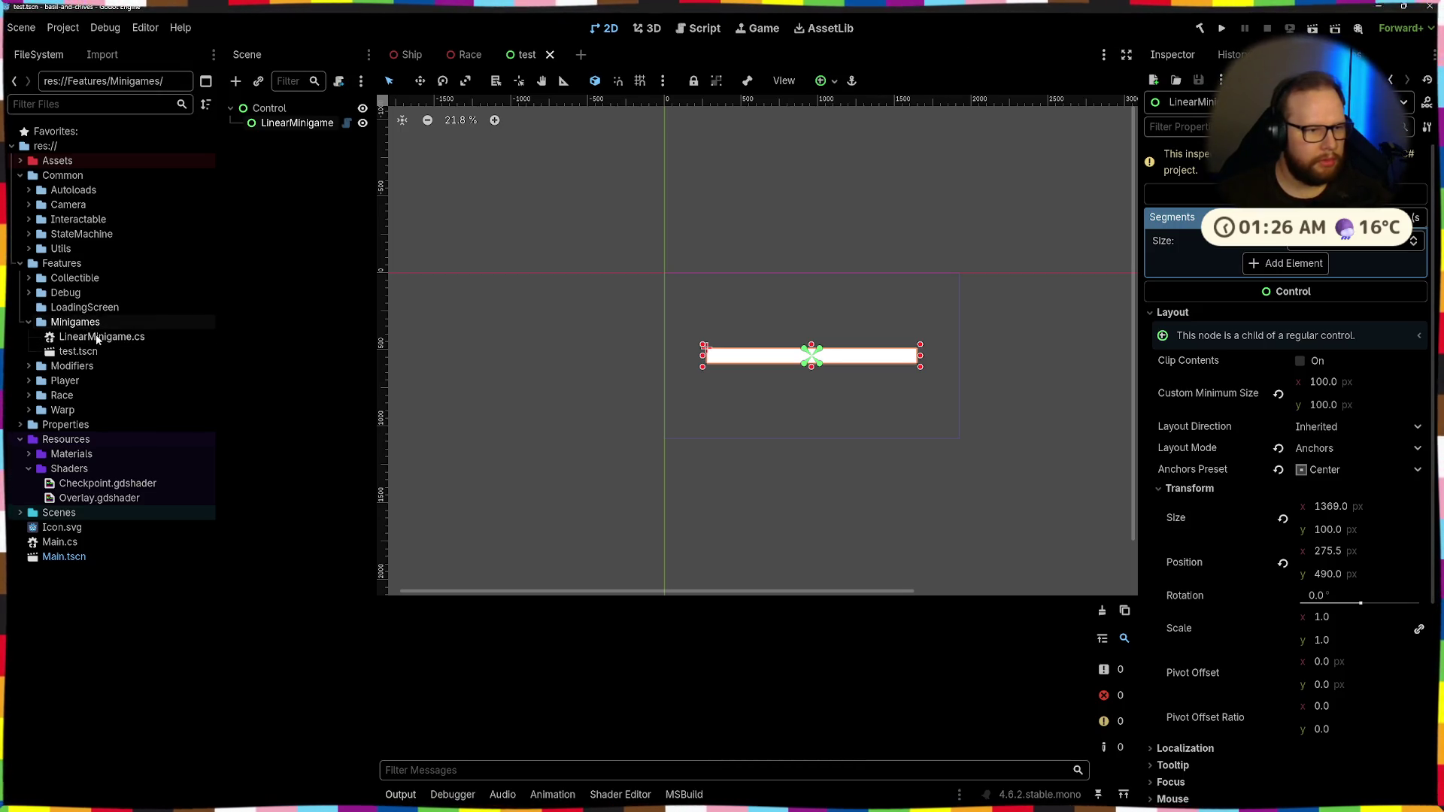
{"action": "left_click", "coordinate": [100, 325]}
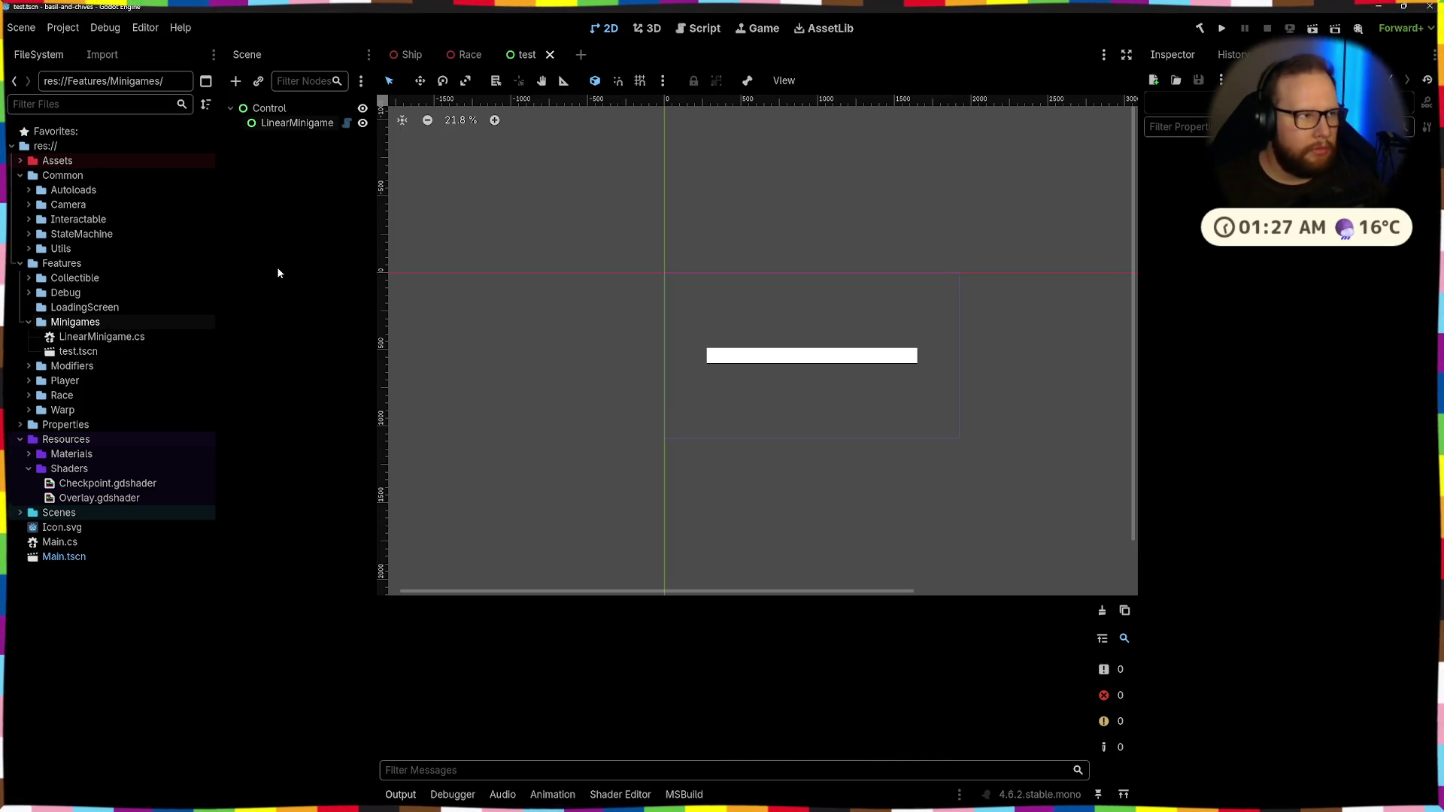
Return to Visual Studio with LinearMinigame.cs open
{"action": "key", "text": "alt+Tab"}
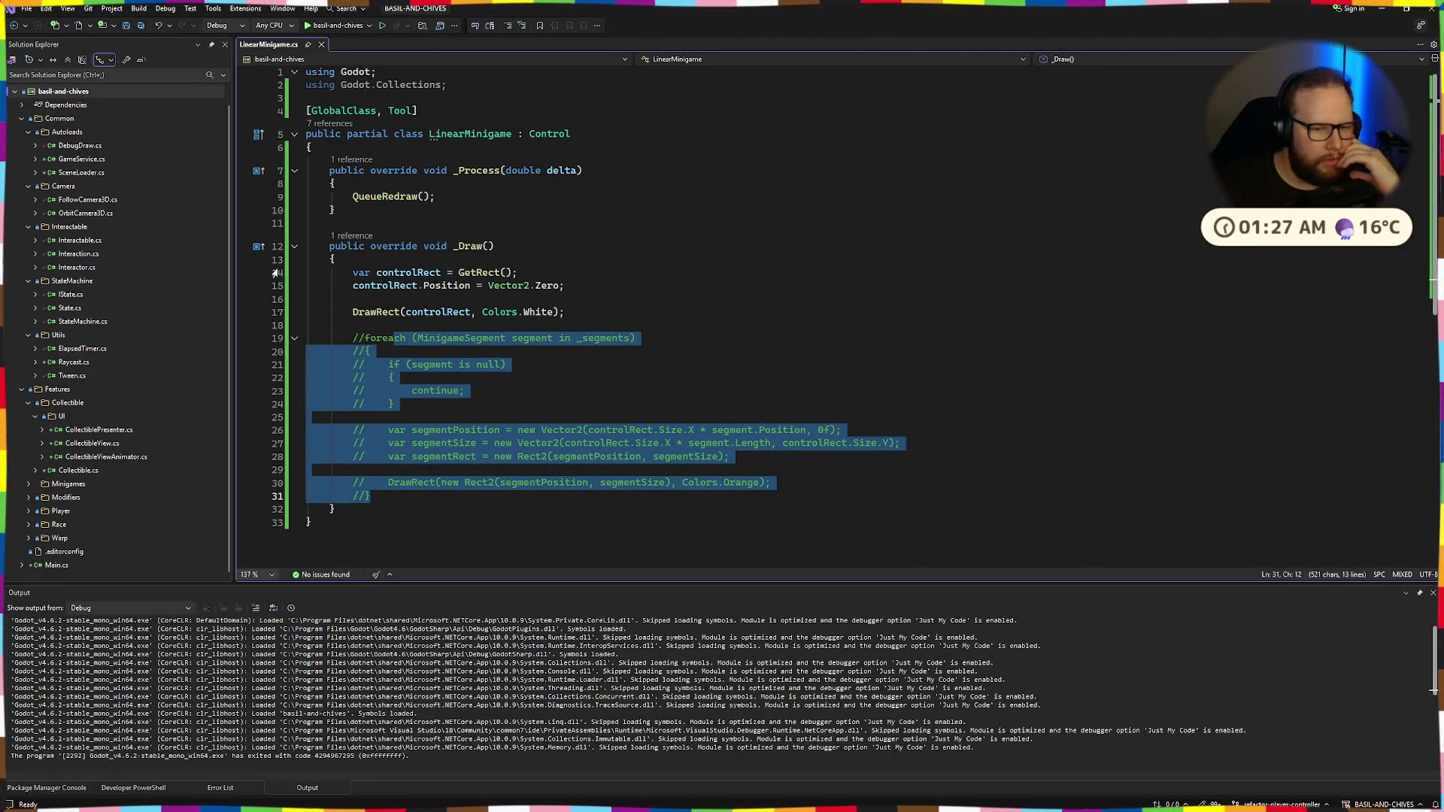
Remove the unused 'using Godot.Collections;' import and save LinearMinigame.cs
{"action": "left_click", "coordinate": [415, 337]}
{"action": "mouse_move", "coordinate": [405, 338]}
{"action": "left_mouse_down"}
{"action": "mouse_move", "coordinate": [644, 456]}
{"action": "mouse_move", "coordinate": [370, 497]}
{"action": "mouse_move", "coordinate": [376, 342]}
{"action": "left_mouse_up"}
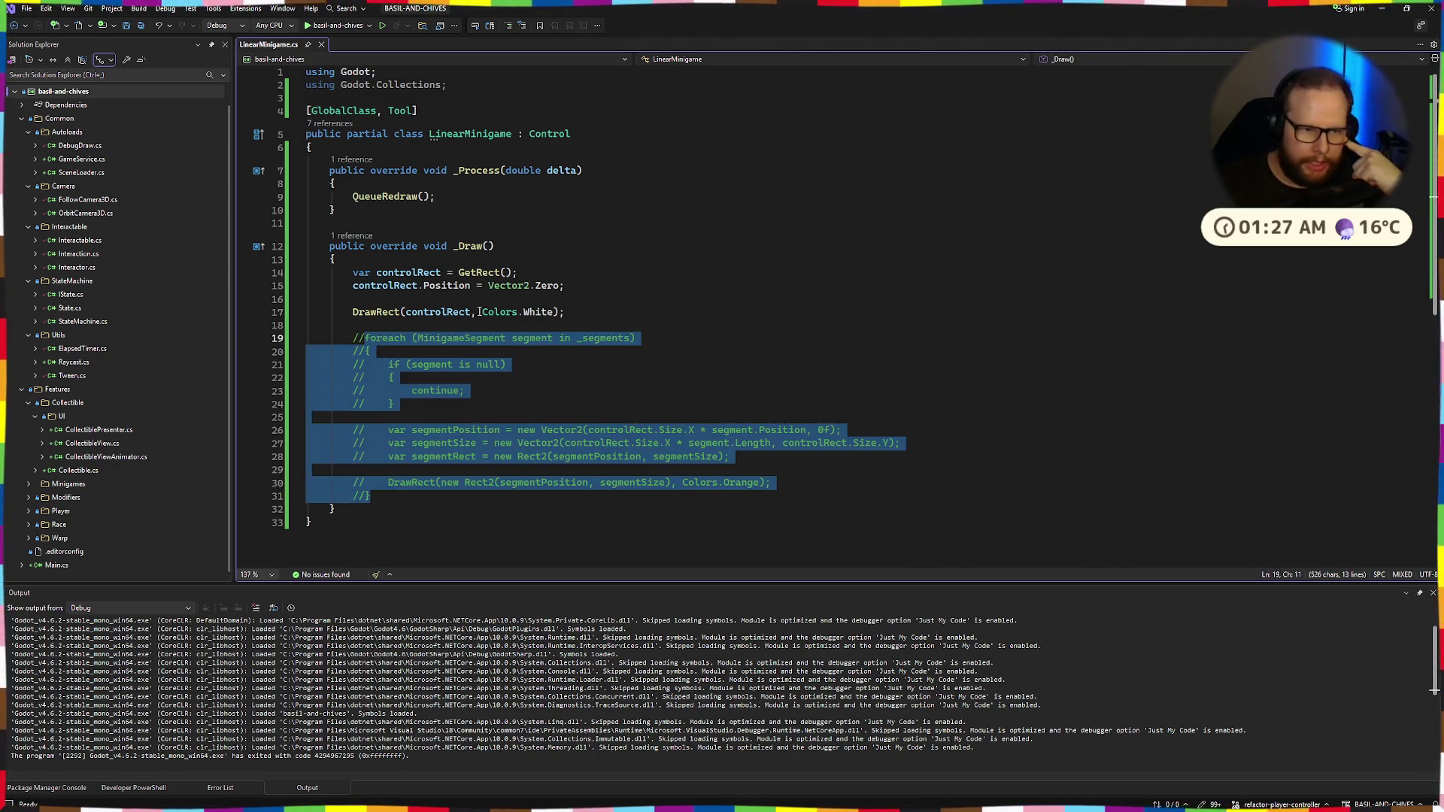
{"action": "left_click", "coordinate": [488, 273]}
{"action": "left_click", "coordinate": [512, 134]}
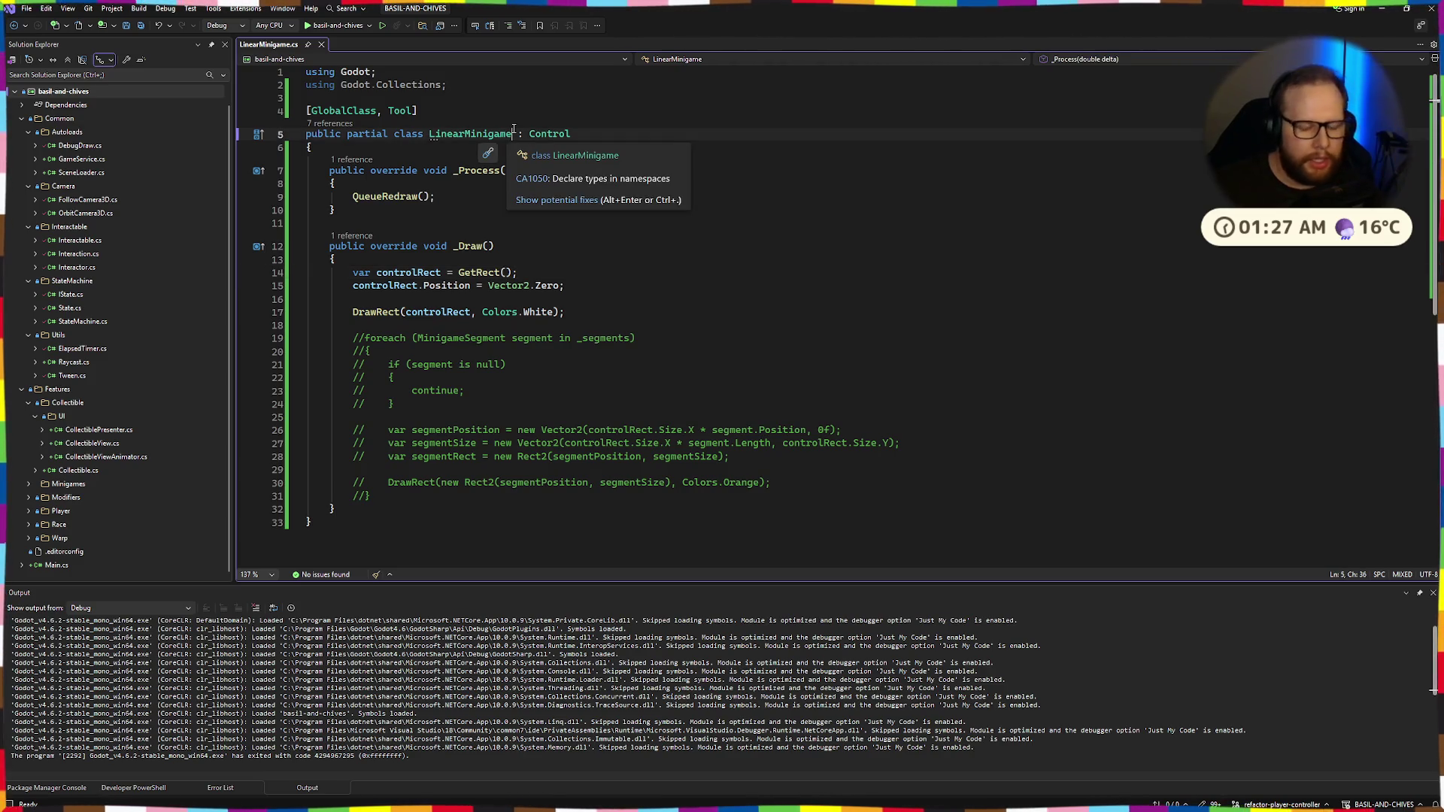
{"action": "key", "text": "ctrl+s"}
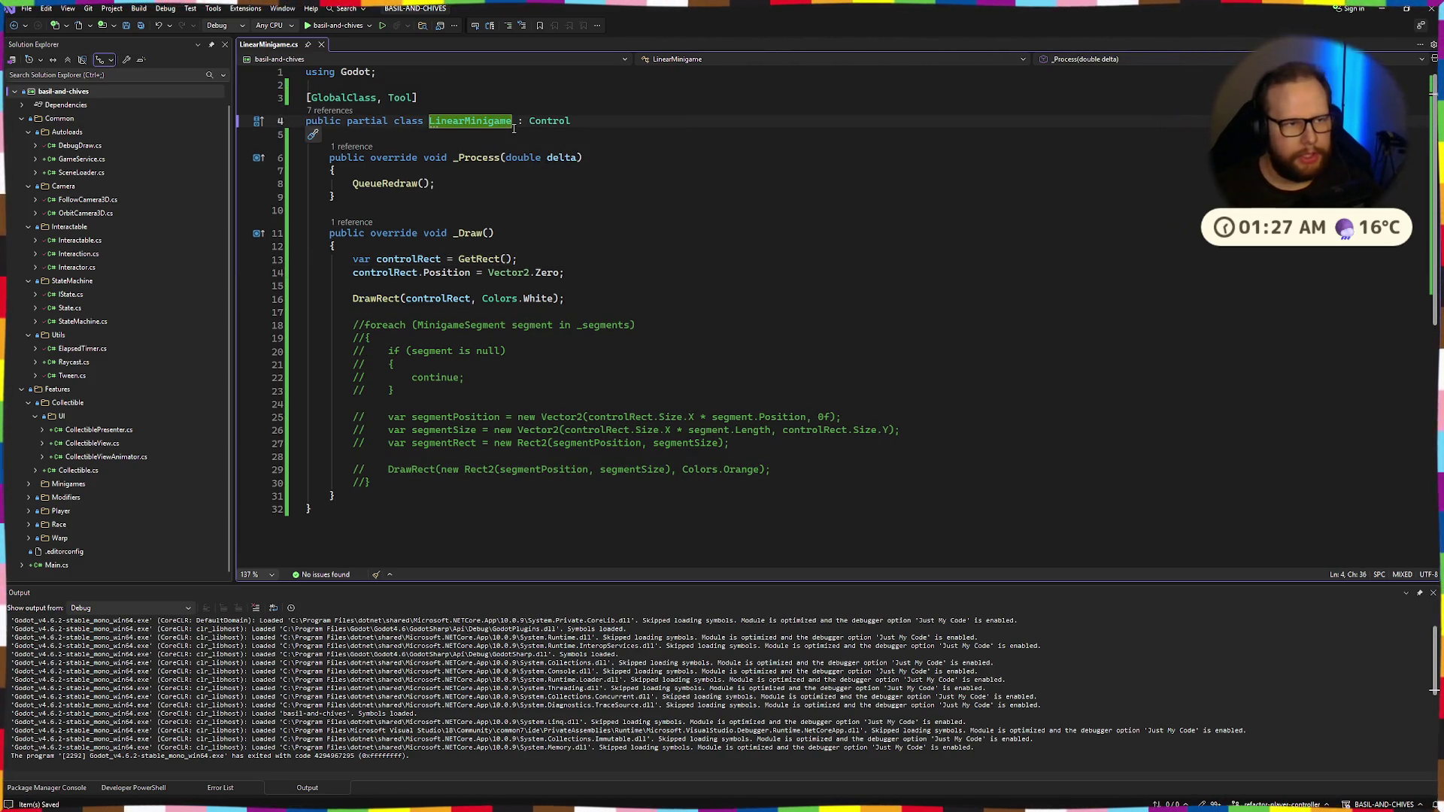
Glance at the Godot editor, then place the caret above LinearMinigame's class attributes
{"action": "key", "text": "ctrl+super+Right"}
{"action": "key", "text": "ctrl+super+Left"}
{"action": "key", "text": "ctrl+super+Right"}
{"action": "key", "text": "ctrl+super+Left"}
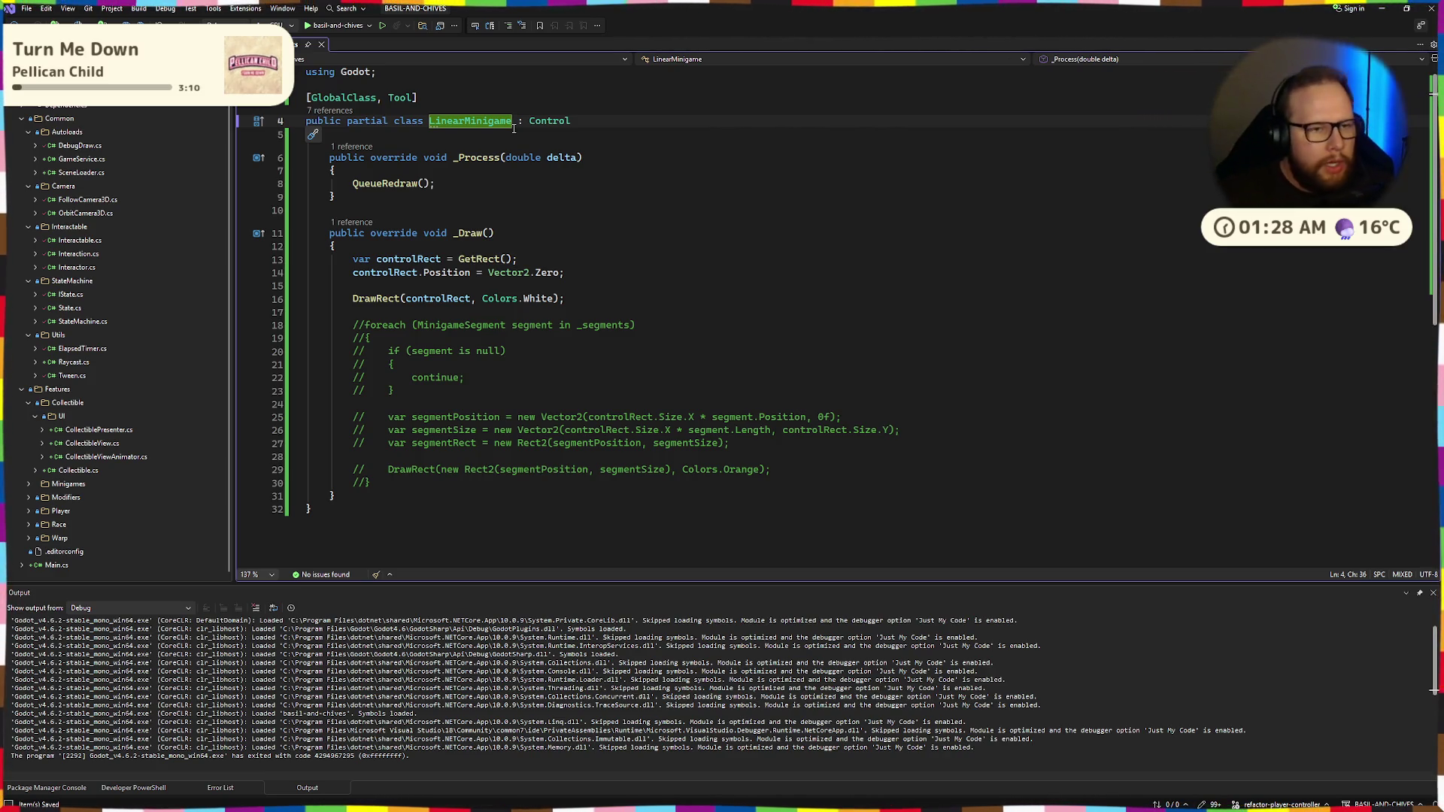
{"action": "left_click", "coordinate": [324, 86]}
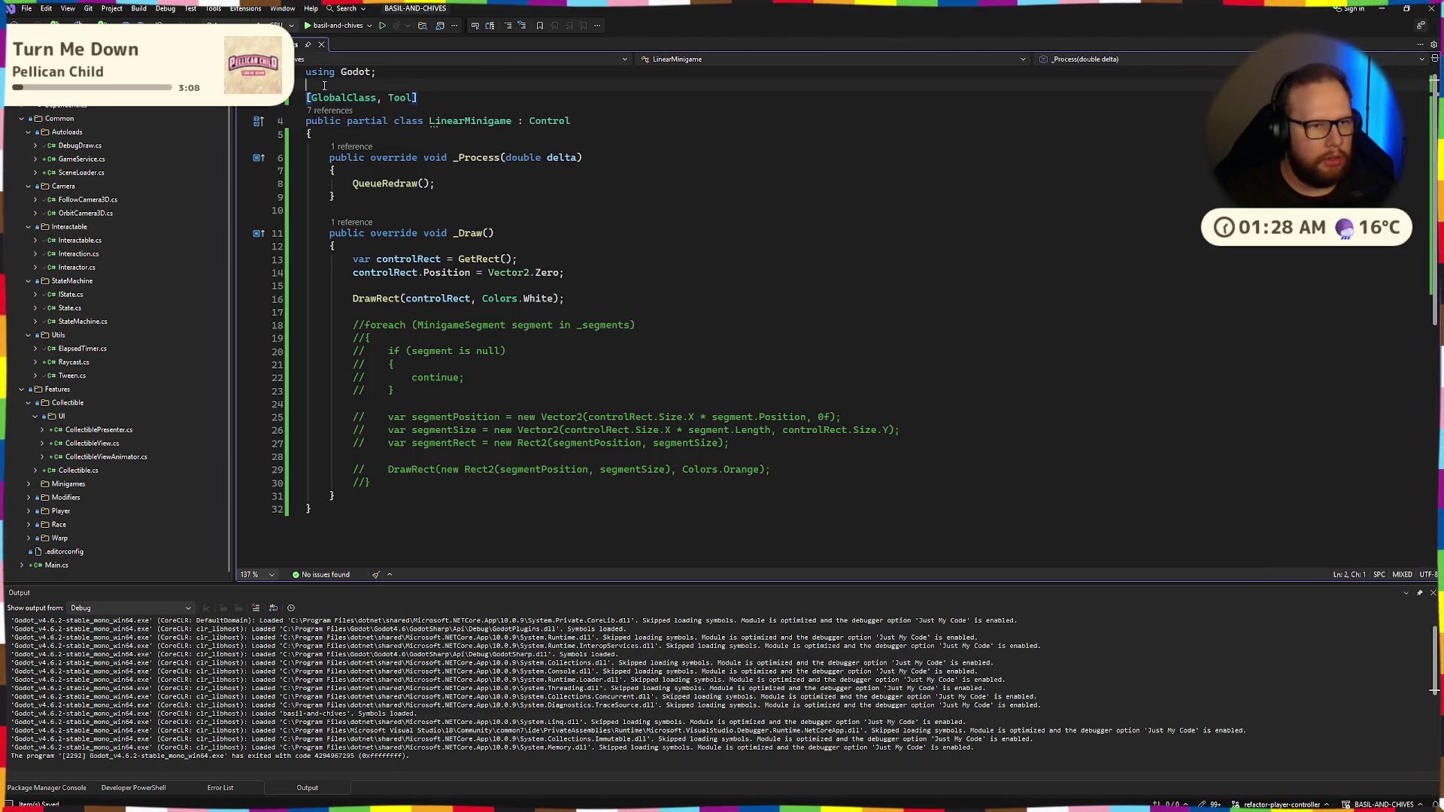
Add a [GlobalClass, Tool] attribute line above LinearMinigame and begin a public partial declaration
{"action": "key", "text": "Return"}
{"action": "key", "text": "Return"}
{"action": "type", "text": "[GlobalClass, Tool]"}
{"action": "key", "text": "Return"}
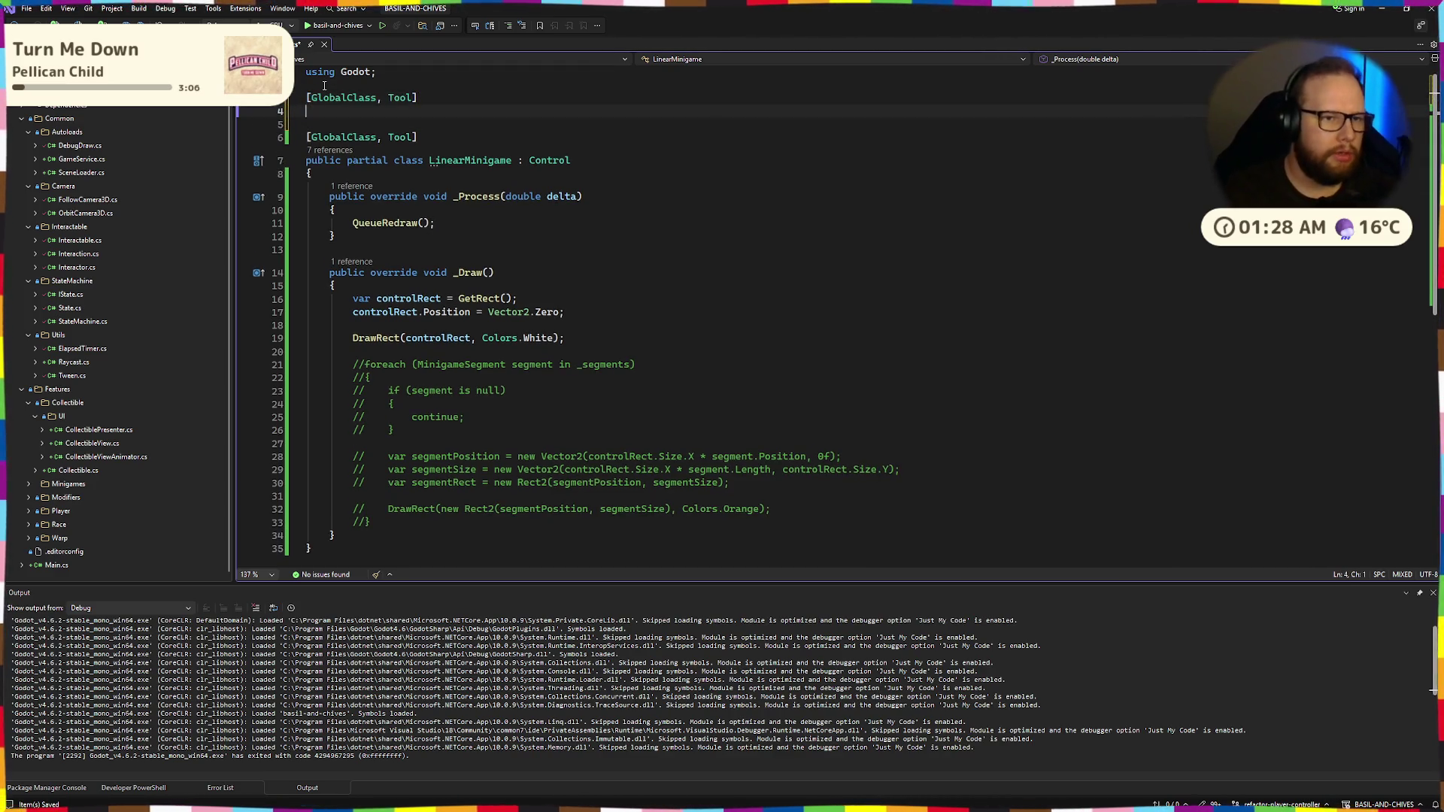
{"action": "type", "text": "pu"}
{"action": "key", "text": "Tab"}
{"action": "type", "text": "partia"}
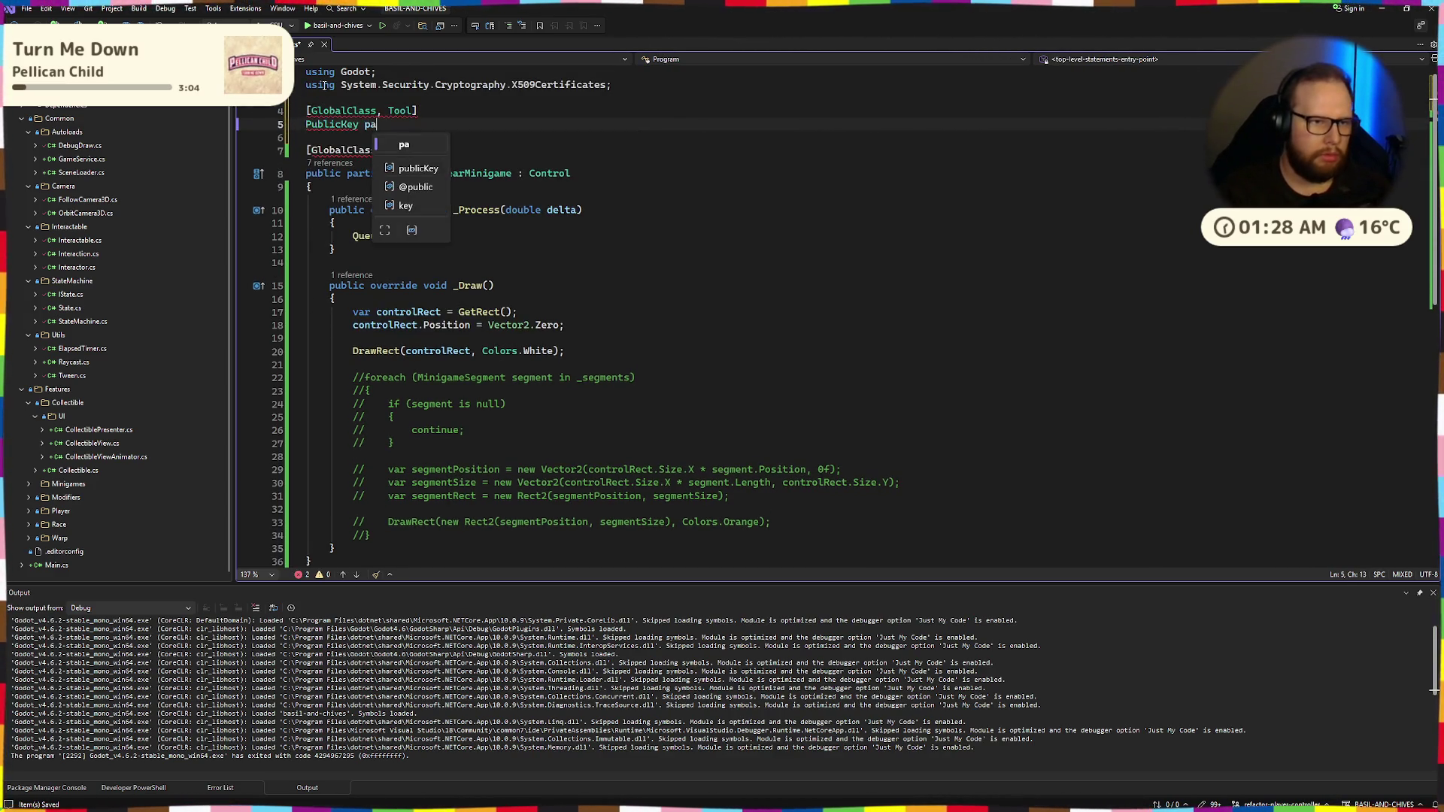
{"action": "key", "text": "BackSpace"}
{"action": "key", "text": "BackSpace"}
{"action": "key", "text": "Escape"}
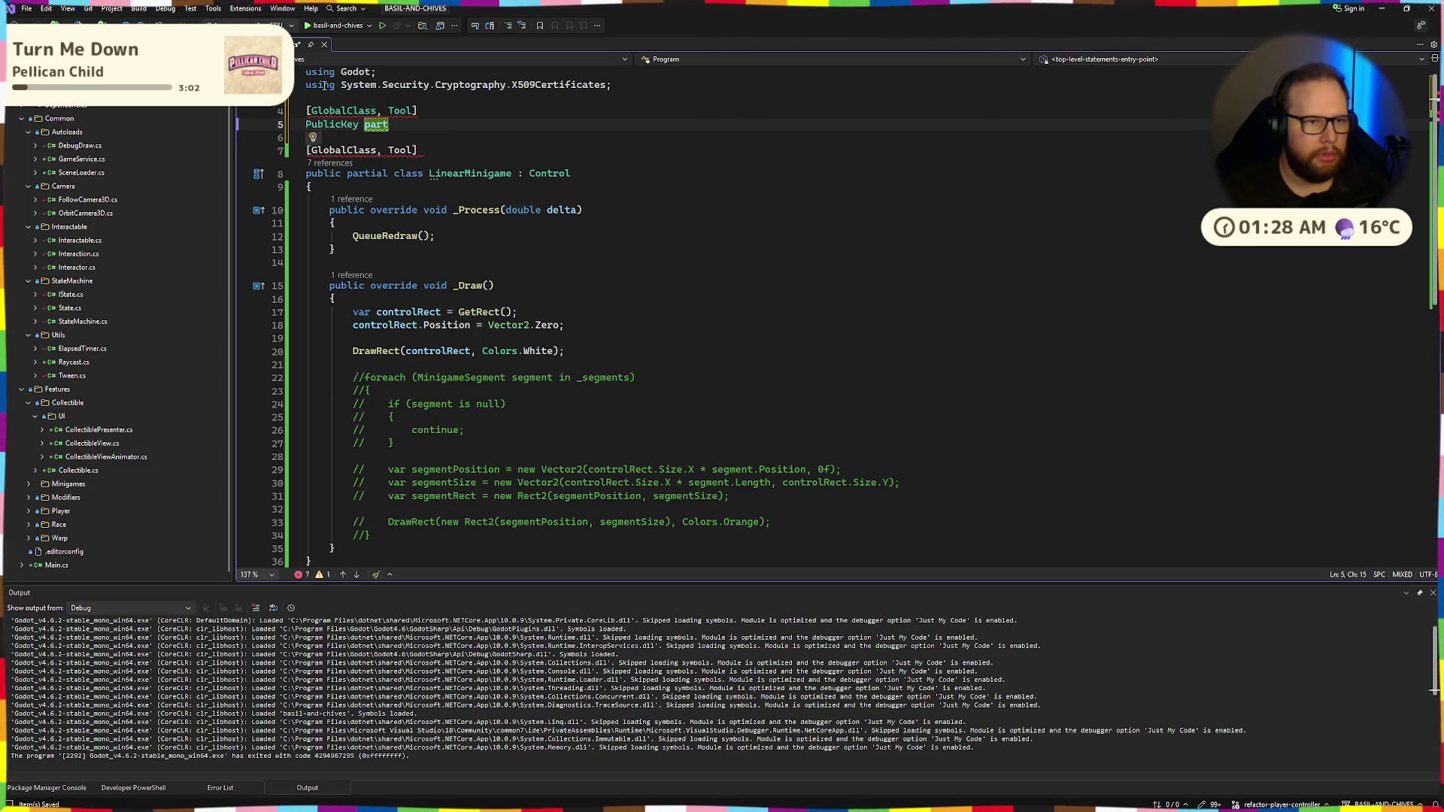
Delete the stray X509Certificates import and PublicKey line, then retype 'public partial'
{"action": "left_click", "coordinate": [636, 88]}
{"action": "key", "text": "shift+Up"}
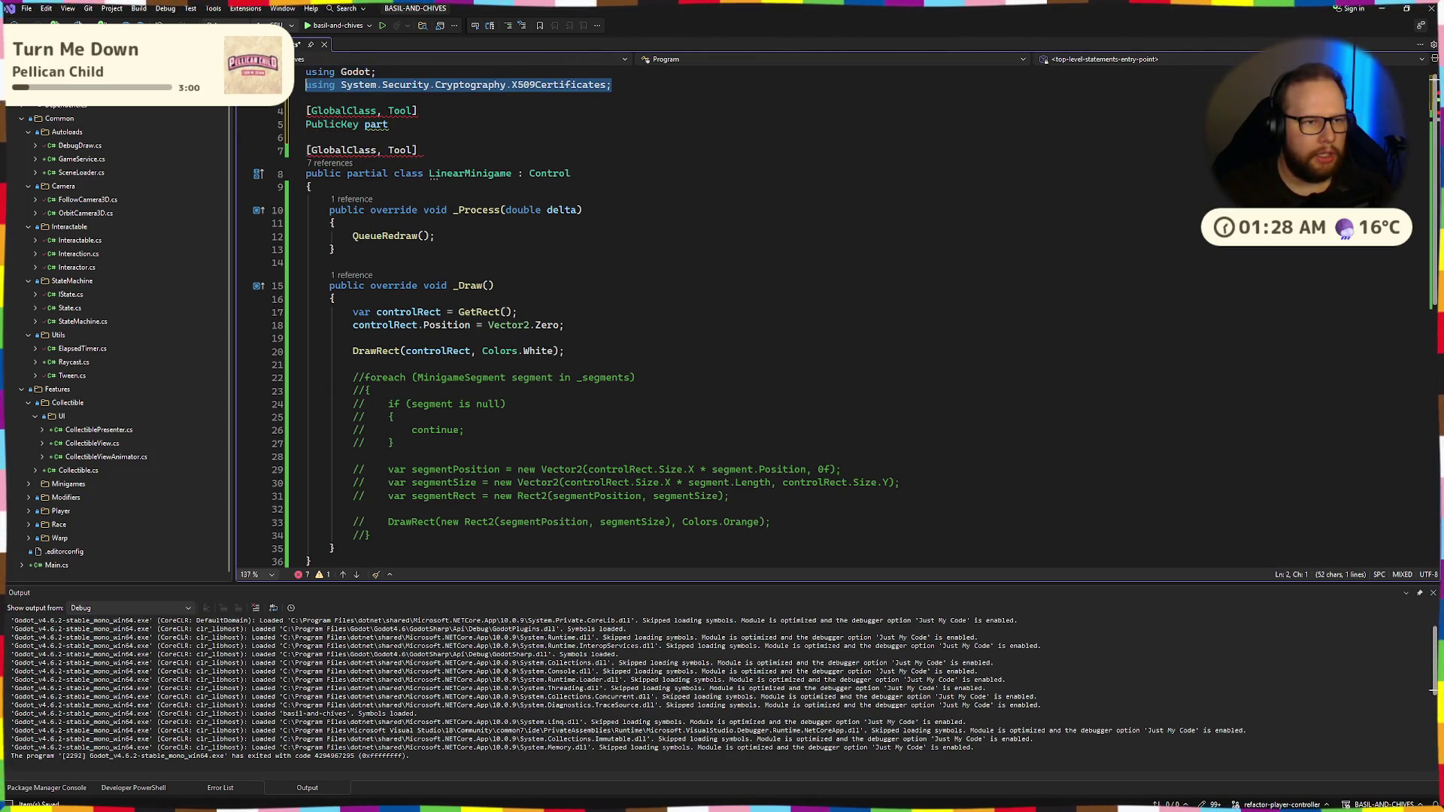
{"action": "key", "text": "BackSpace"}
{"action": "triple_click", "coordinate": [415, 113]}
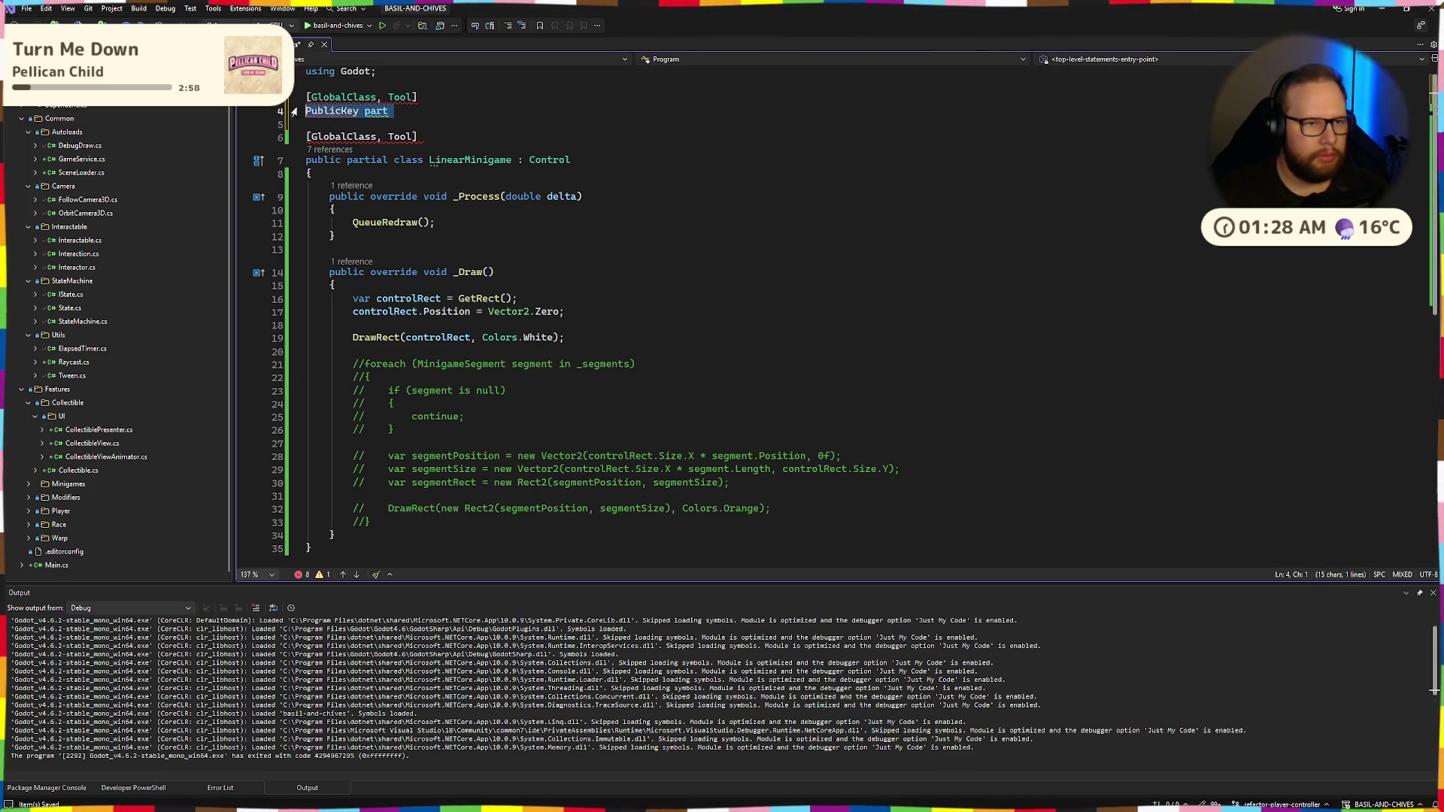
{"action": "key", "text": "Delete"}
{"action": "key", "text": "Return"}
{"action": "key", "text": "Up"}
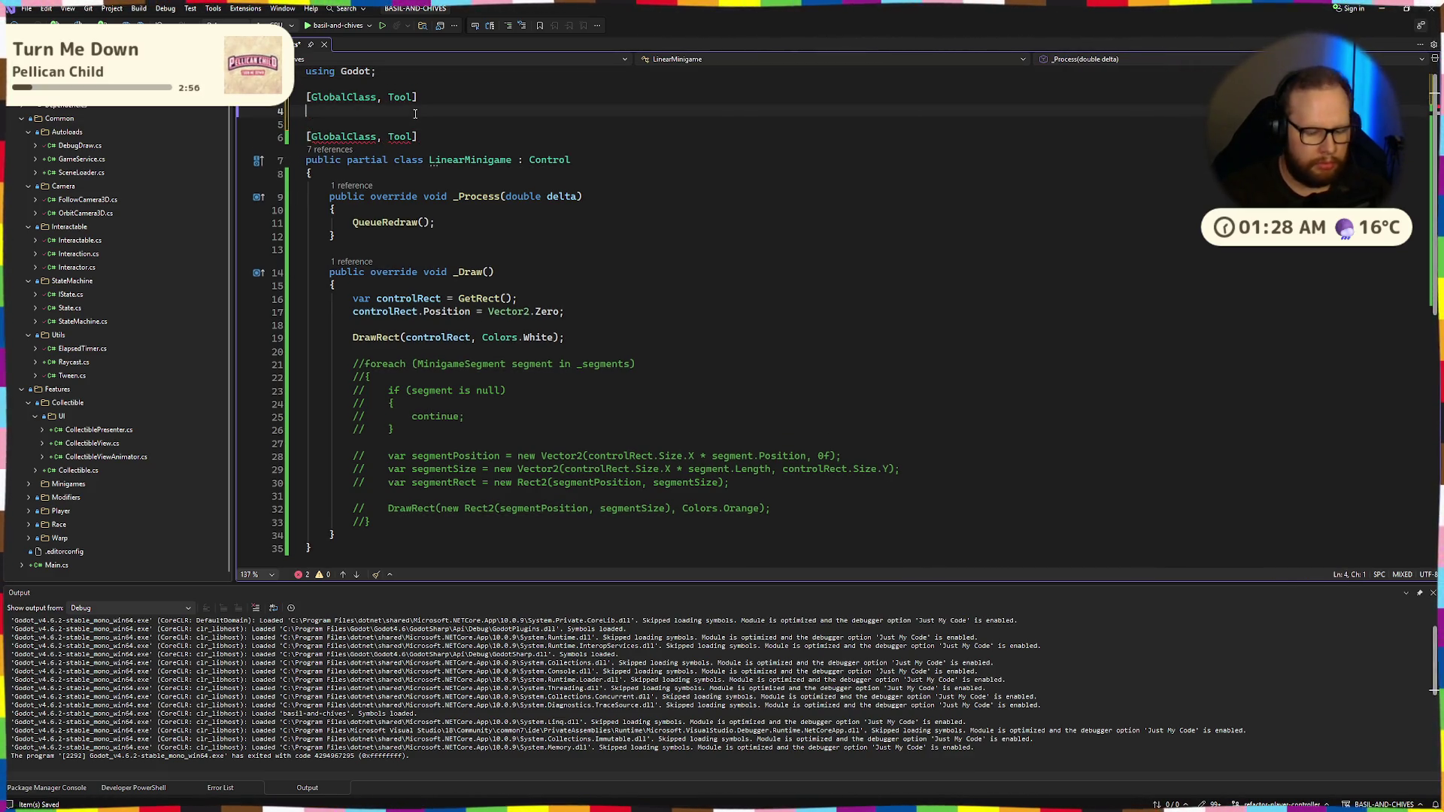
{"action": "type", "text": "publ"}
{"action": "key", "text": "Tab"}
{"action": "type", "text": "partial"}
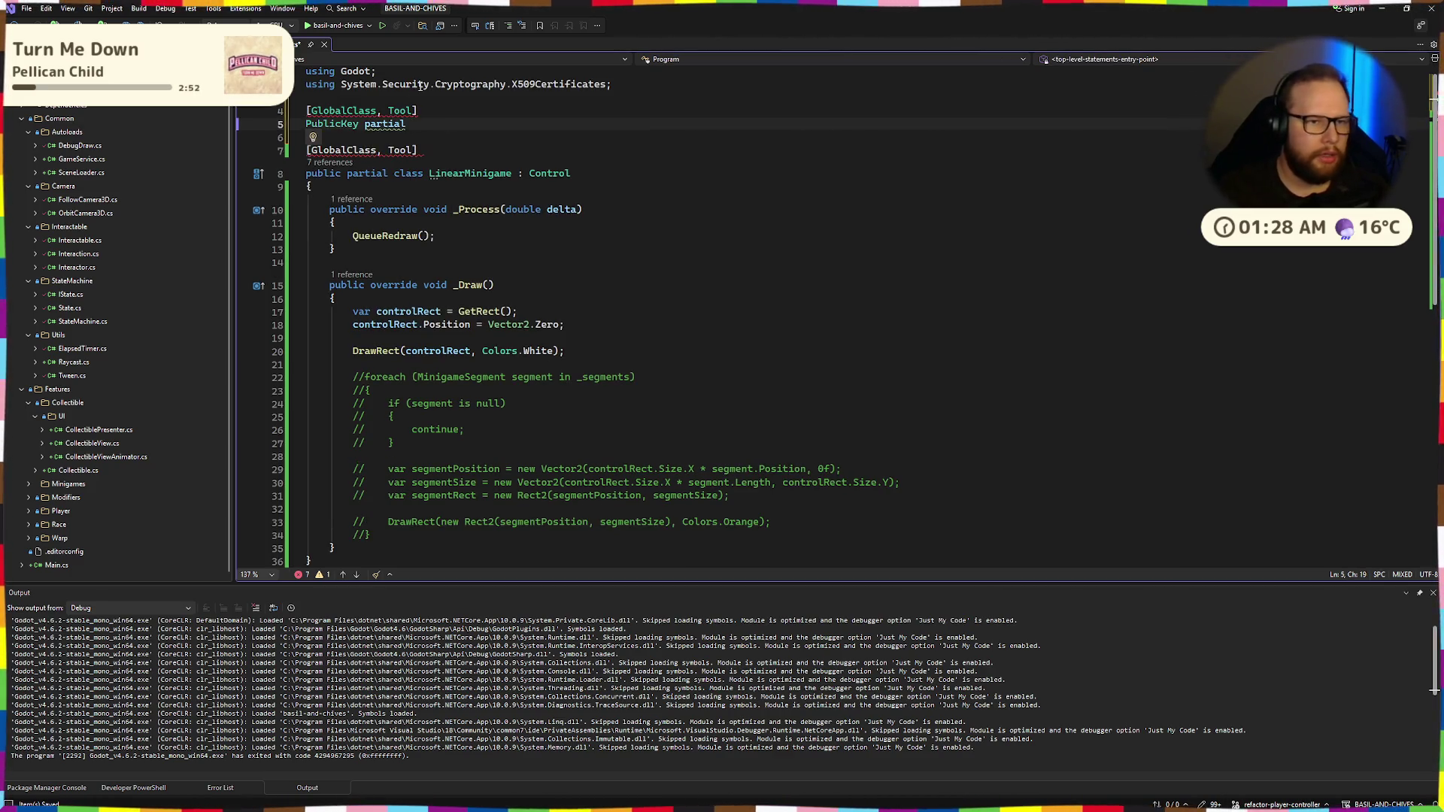
Complete the declaration as 'public partial class MinigameSegment : GodotObject' with an opening brace
{"action": "triple_click", "coordinate": [421, 89]}
{"action": "key", "text": "Delete"}
{"action": "key", "text": "Down"}
{"action": "key", "text": "Down"}
{"action": "key", "text": "ctrl+Right"}
{"action": "key", "text": "ctrl+BackSpace"}
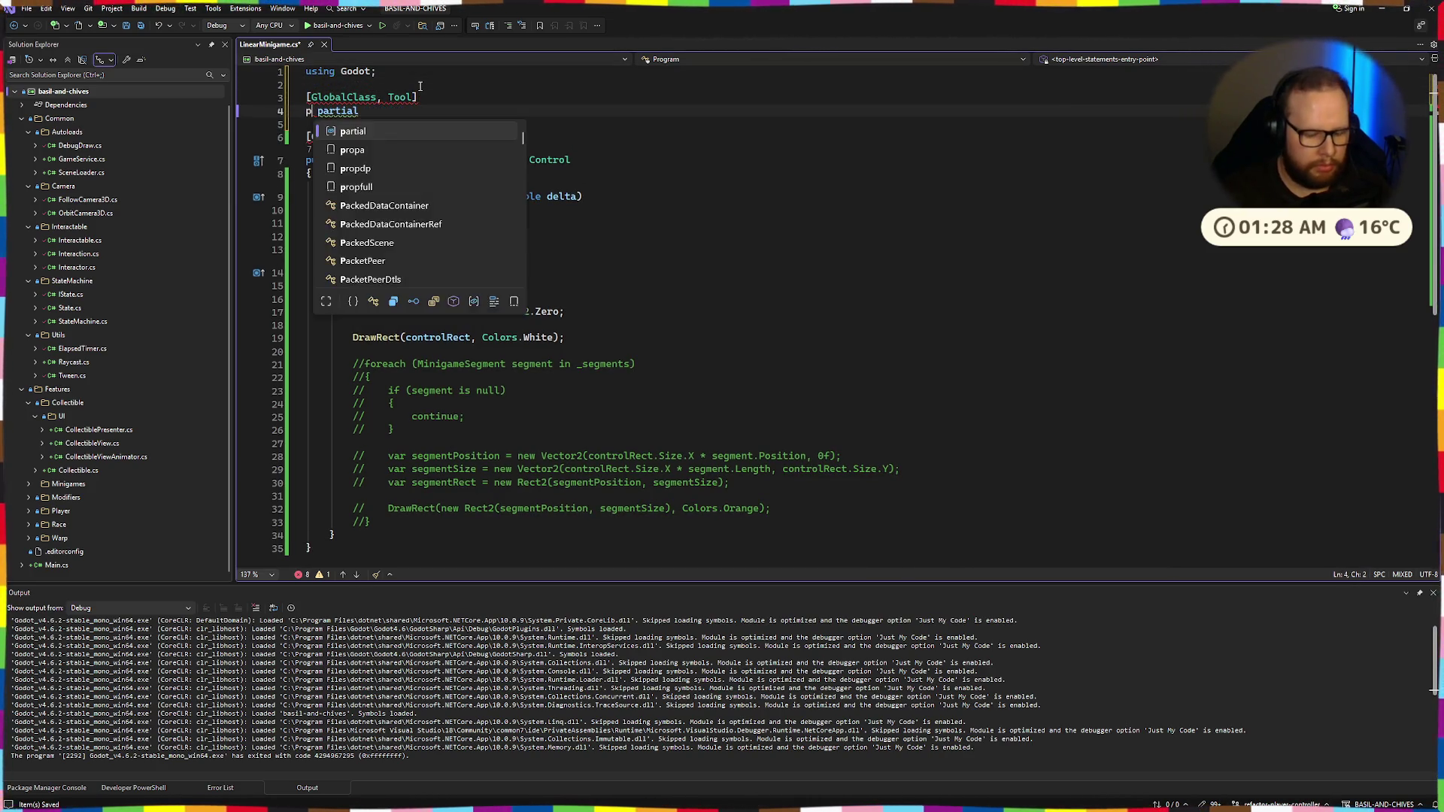
{"action": "type", "text": "public"}
{"action": "key", "text": "End"}
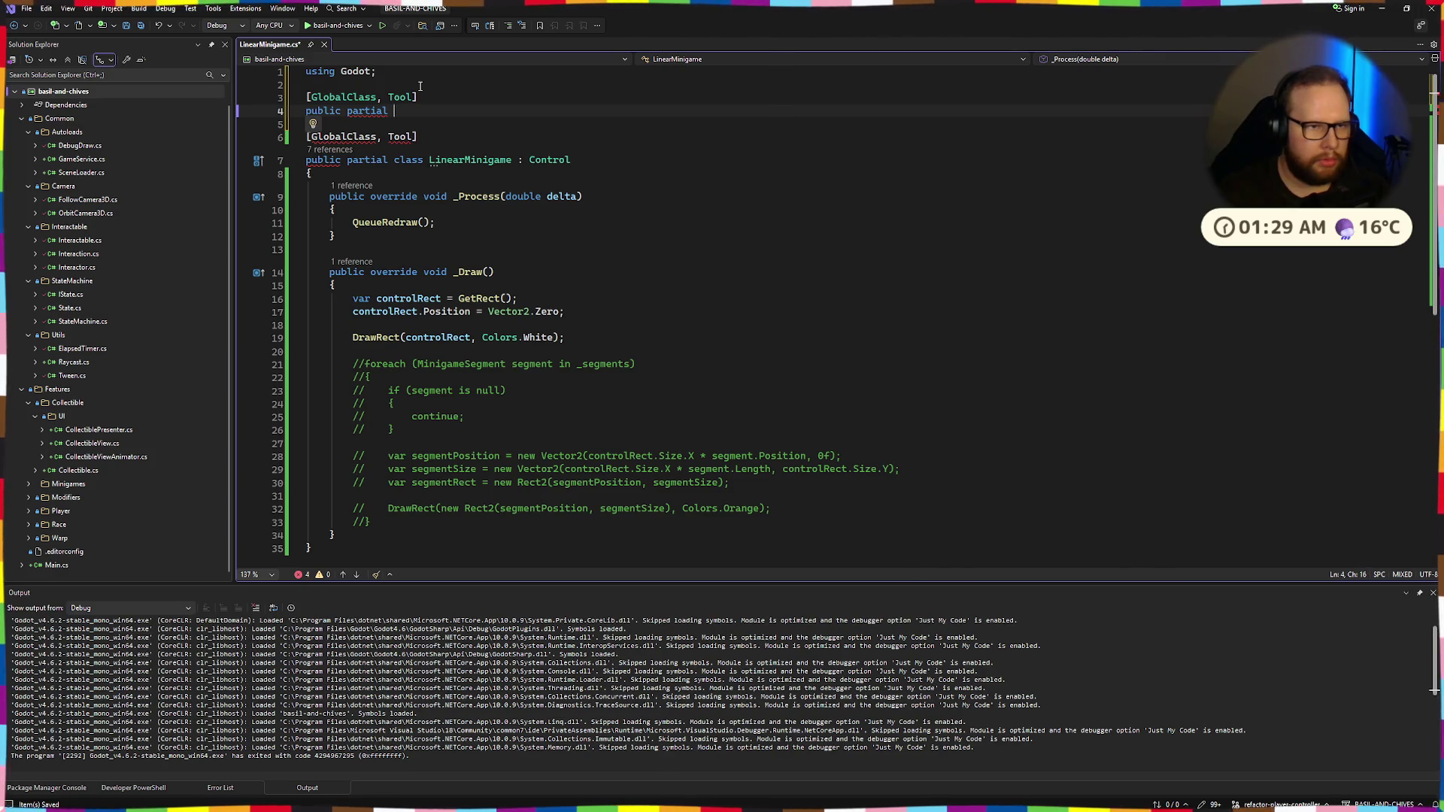
{"action": "type", "text": "class "}
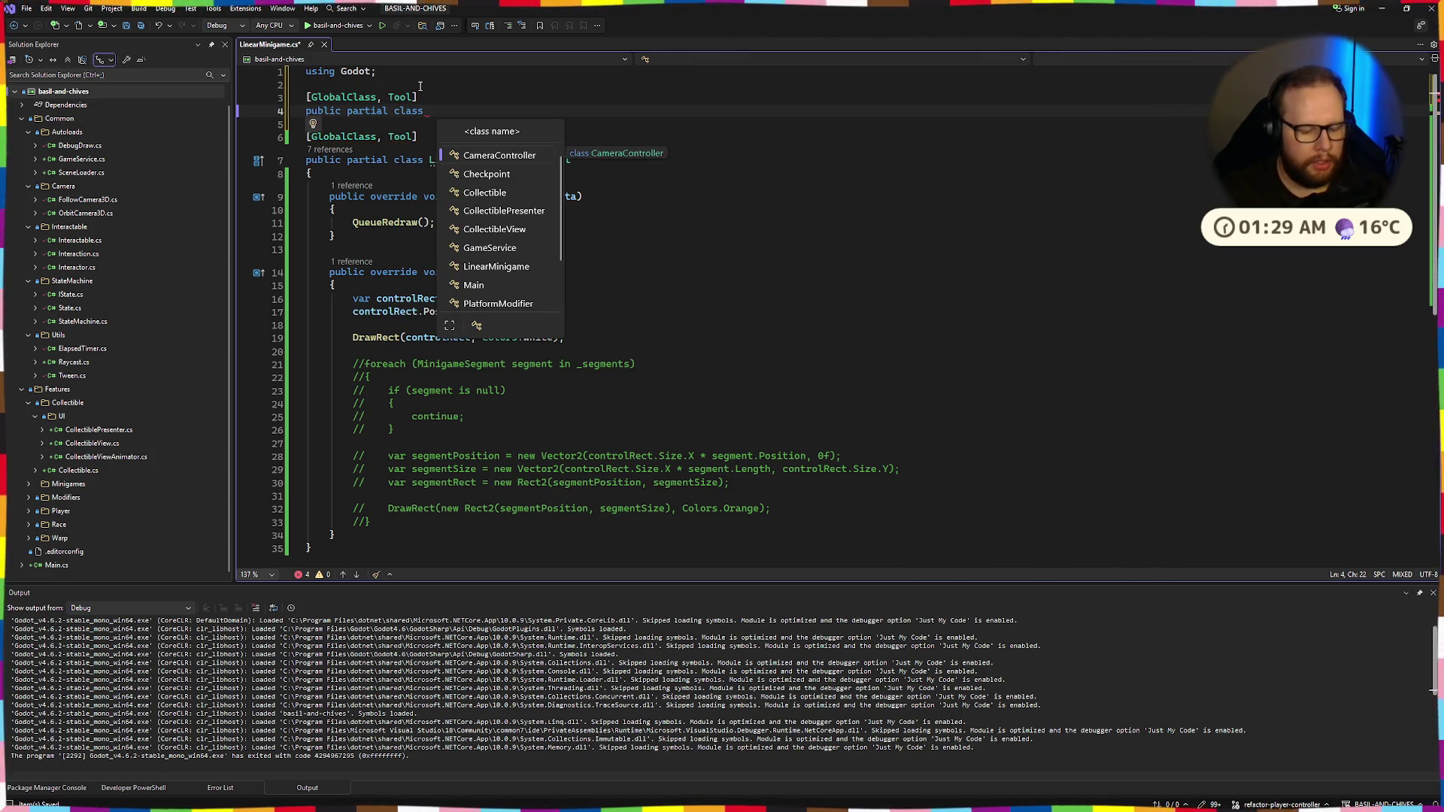
{"action": "type", "text": "Minigame"}
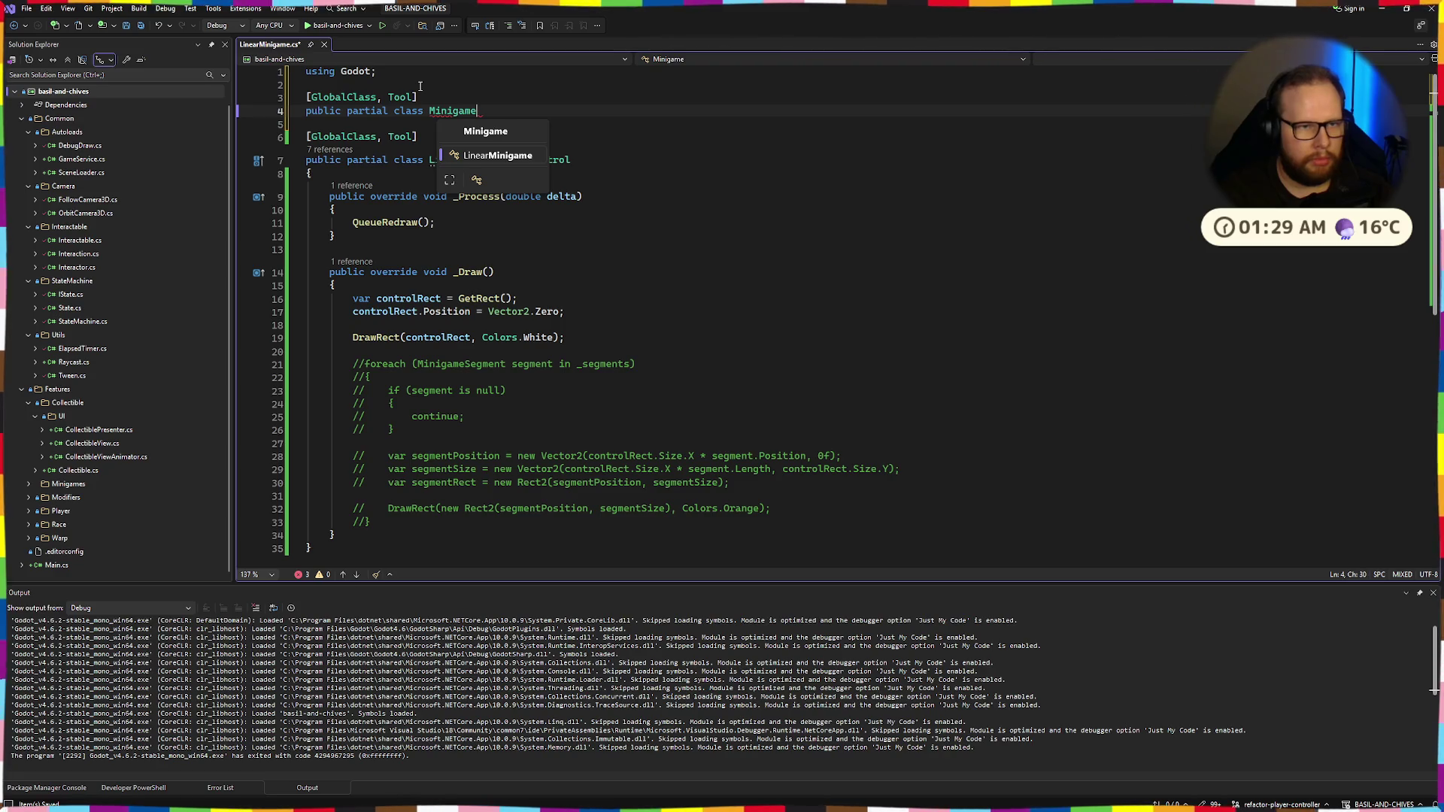
{"action": "type", "text": "Segment "}
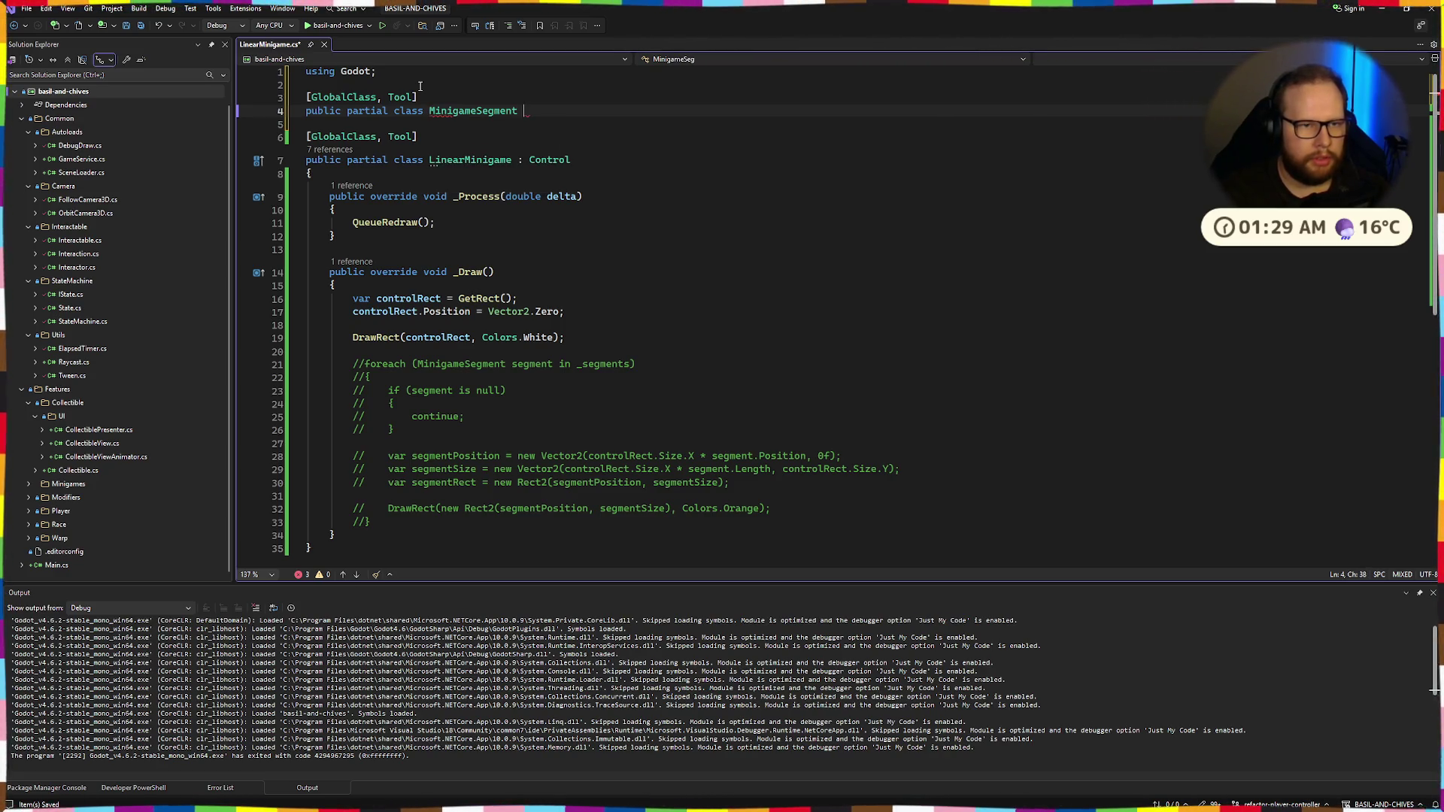
{"action": "type", "text": ": GodotO"}
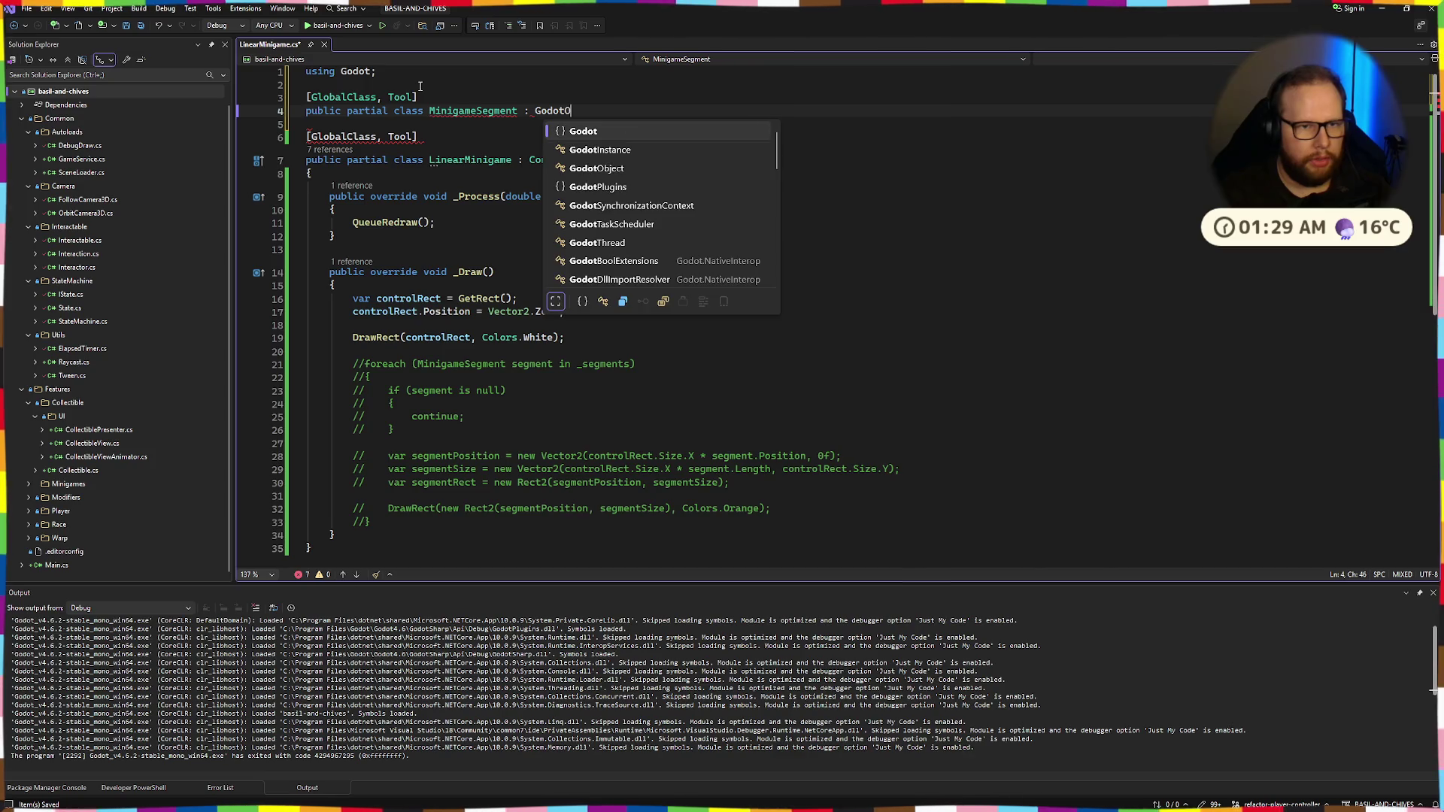
{"action": "type", "text": "bject"}
{"action": "key", "text": "Return"}
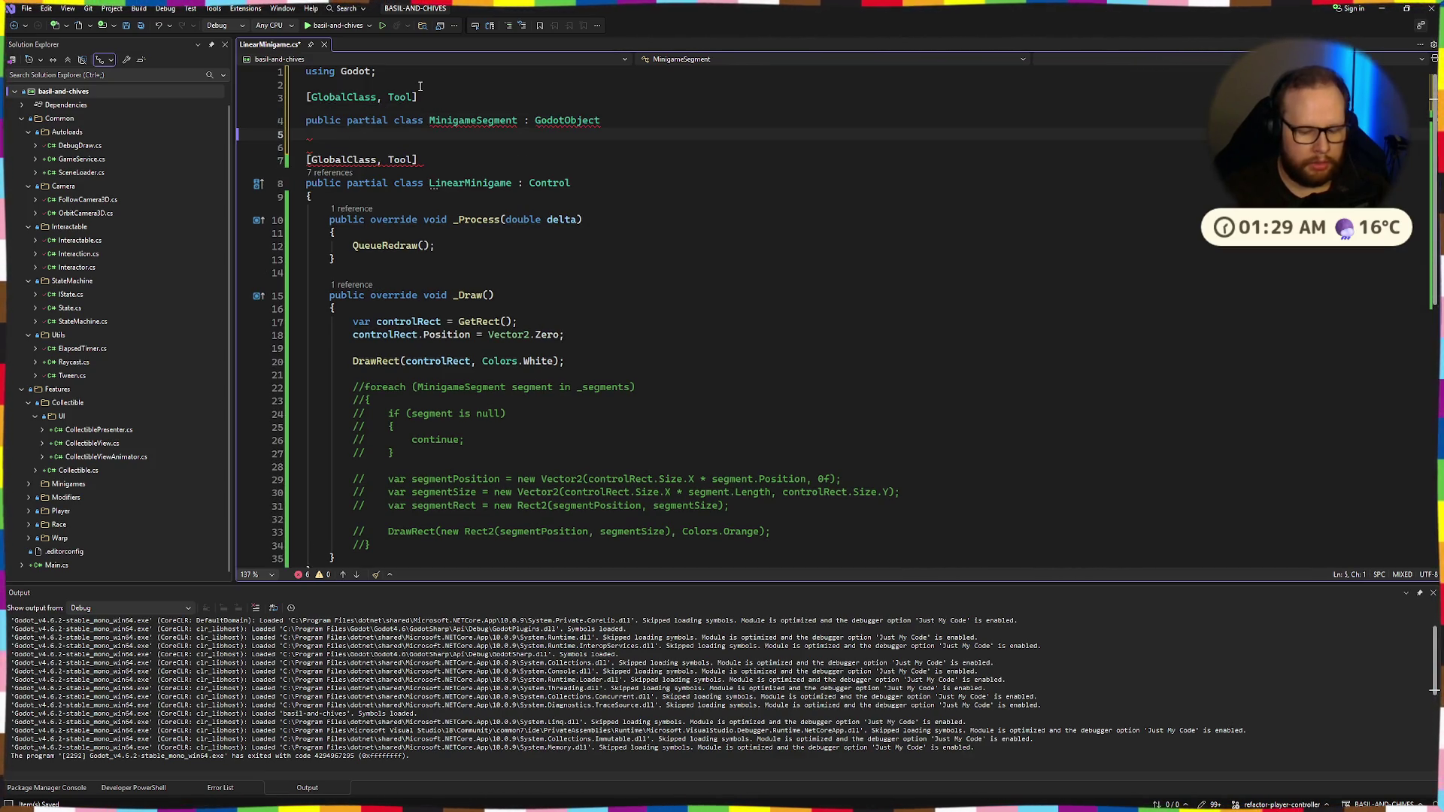
{"action": "type", "text": "{"}
{"action": "key", "text": "Return"}
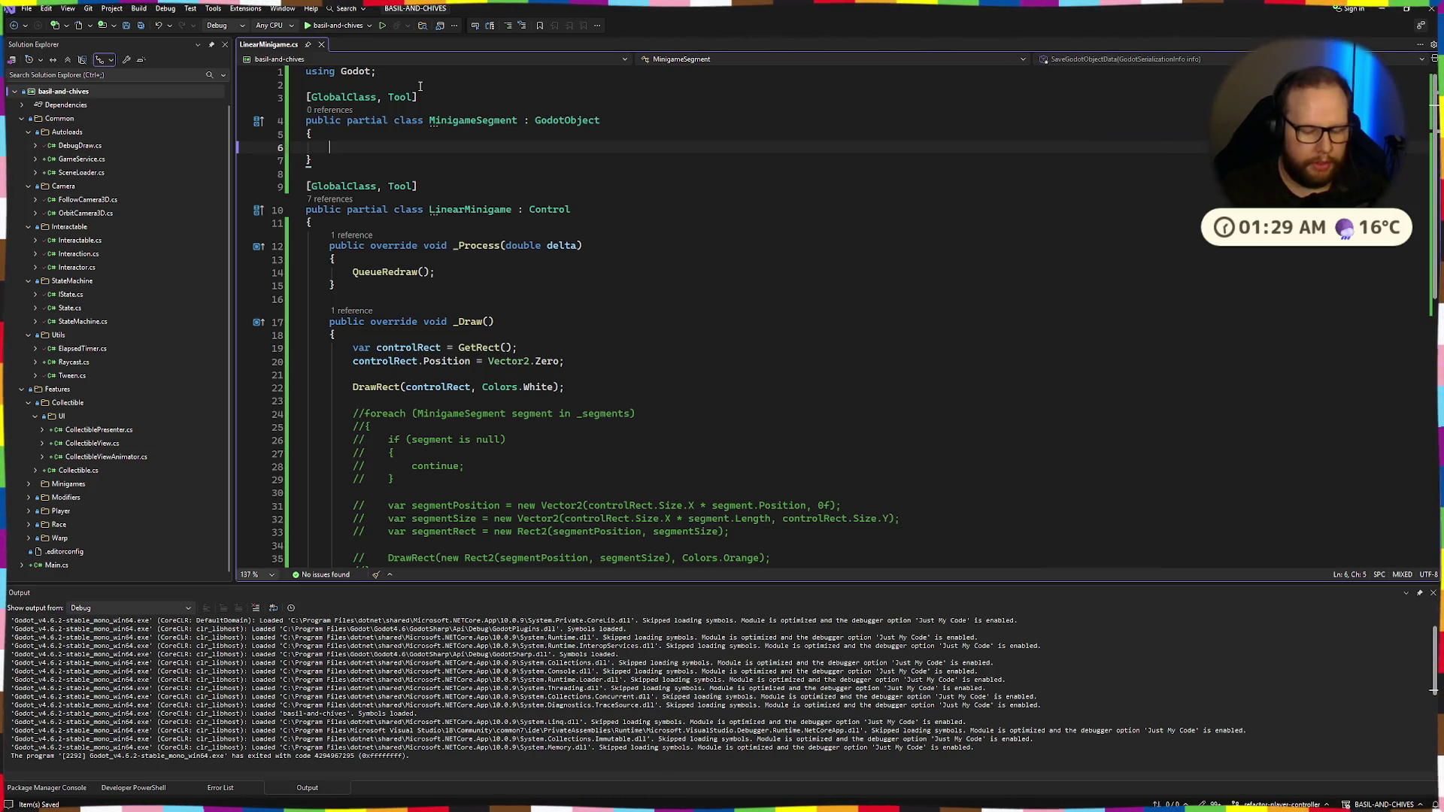
Add exported floats 'test' and 'Text2 { get; set; }' to MinigameSegment and save
{"action": "type", "text": "[Export["}
{"action": "key", "text": "BackSpace"}
{"action": "key", "text": "BackSpace"}
{"action": "key", "text": "BackSpace"}
{"action": "key", "text": "BackSpace"}
{"action": "type", "text": "public float "}
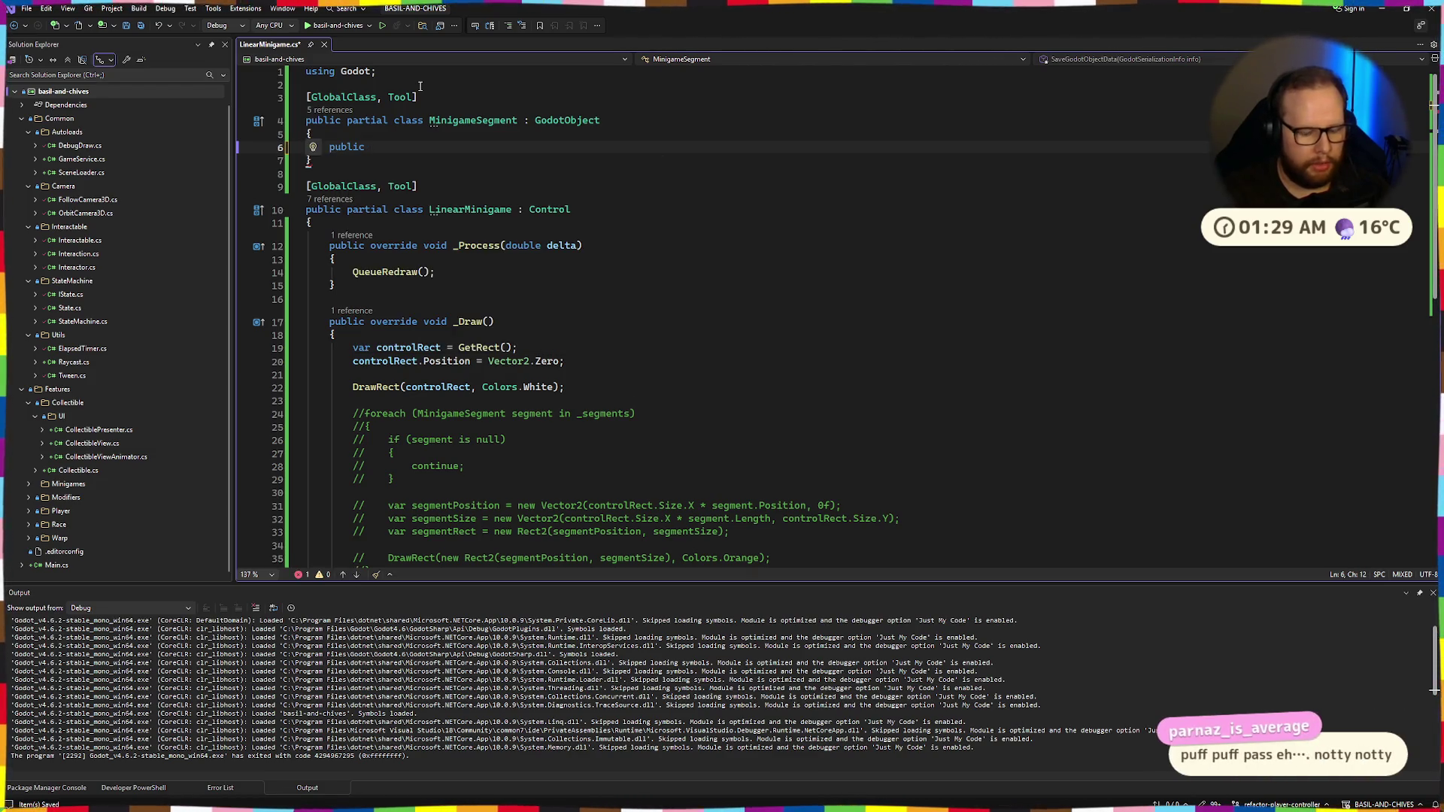
{"action": "type", "text": "test;"}
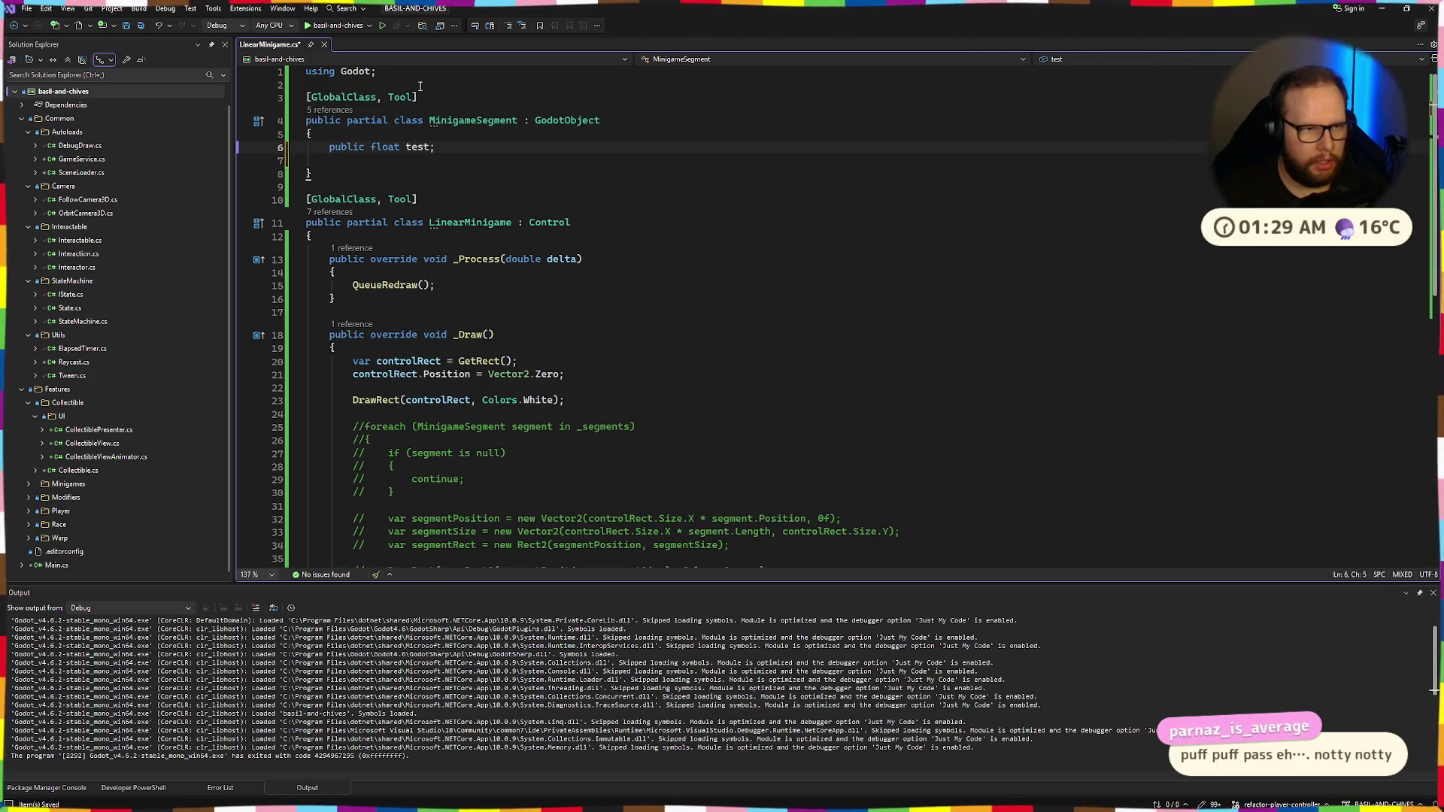
{"action": "key", "text": "Return"}
{"action": "key", "text": "Up"}
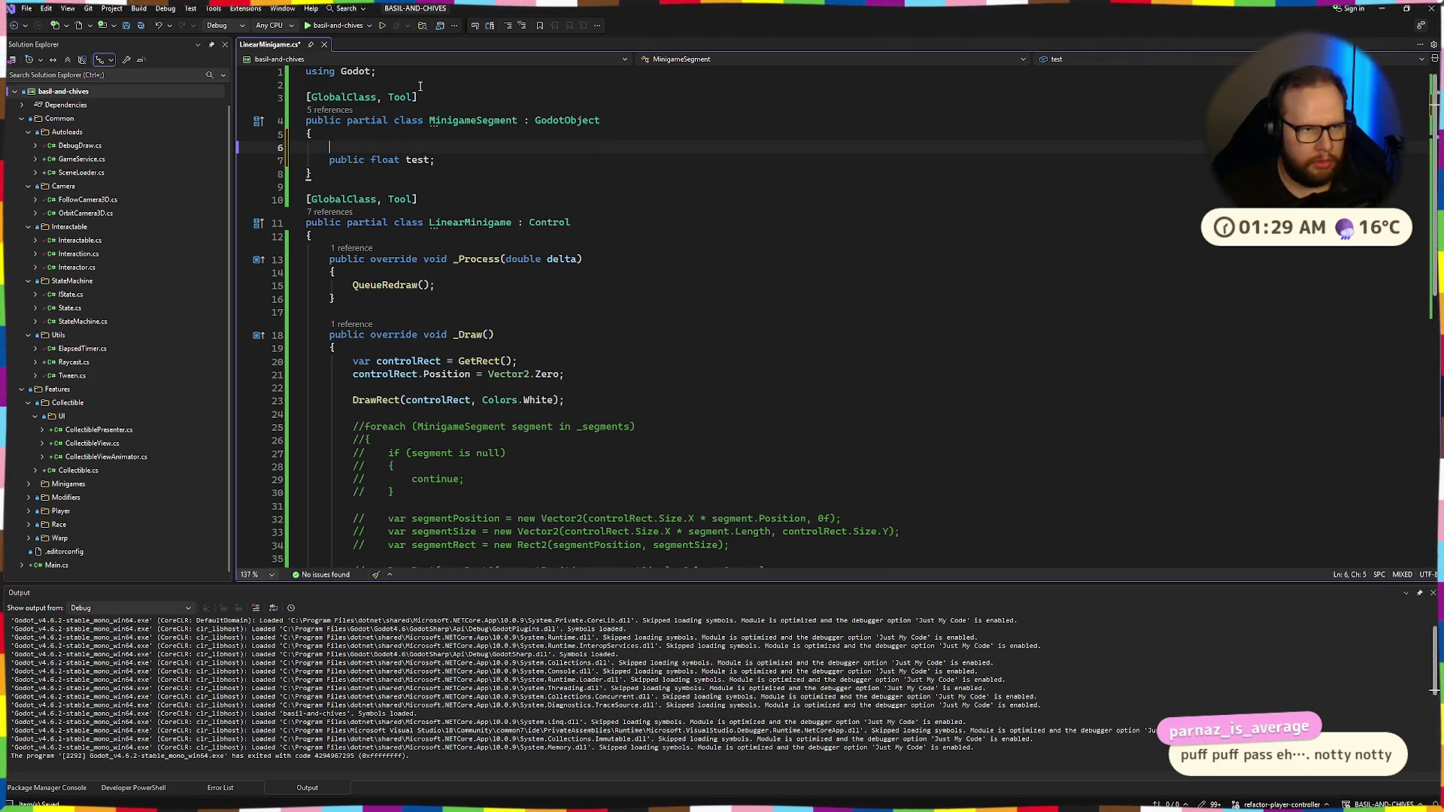
{"action": "type", "text": "Export"}
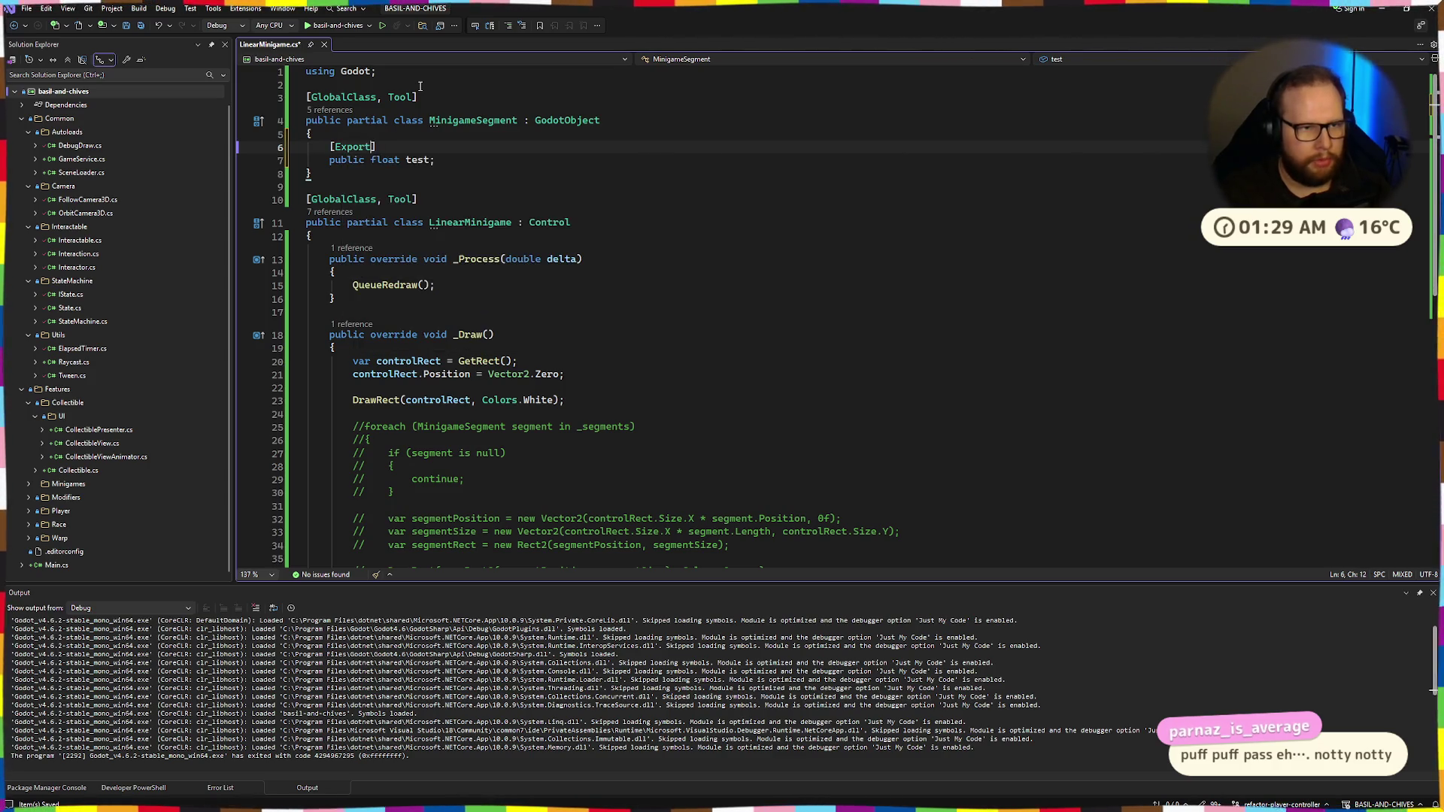
{"action": "type", "text": "pu"}
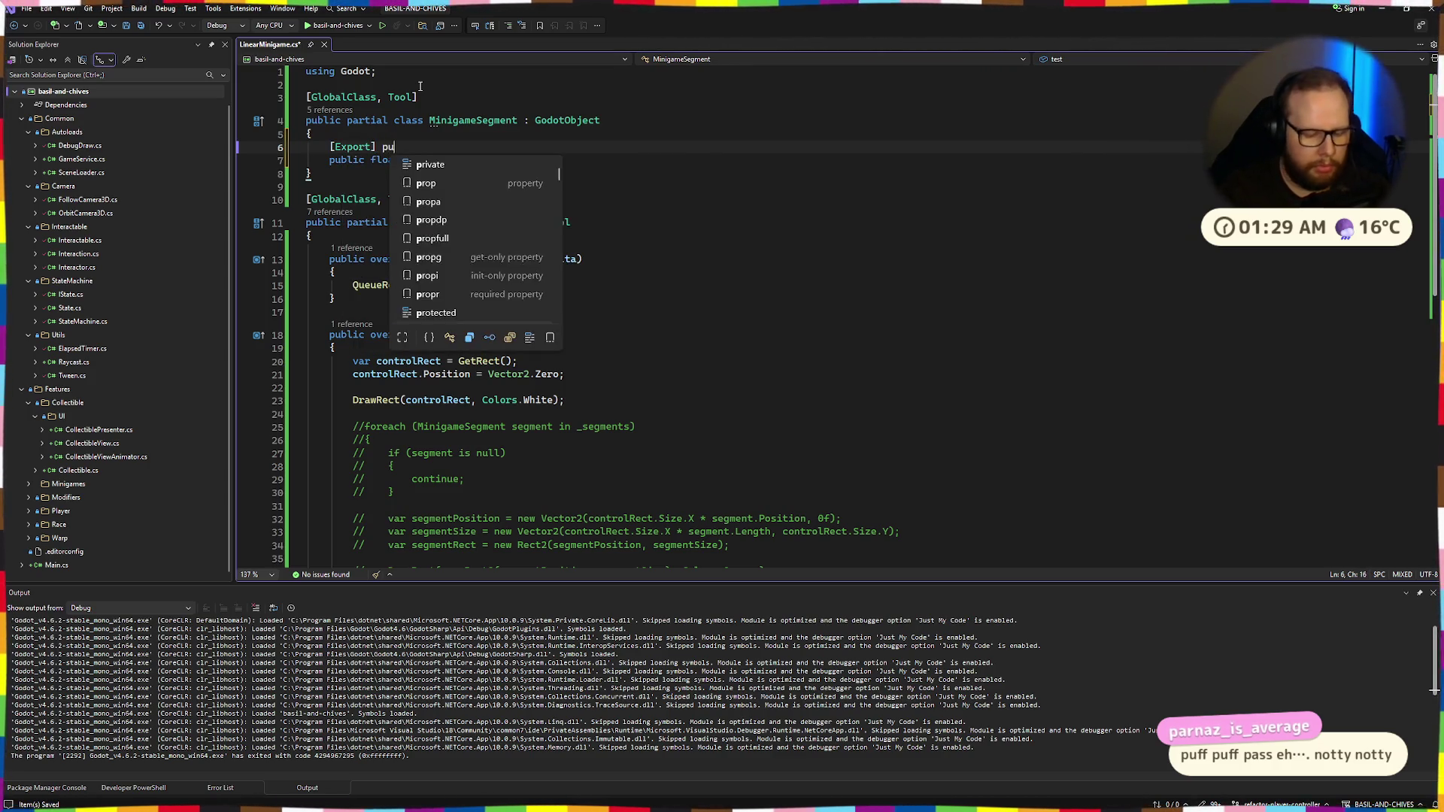
{"action": "type", "text": "blic Mini"}
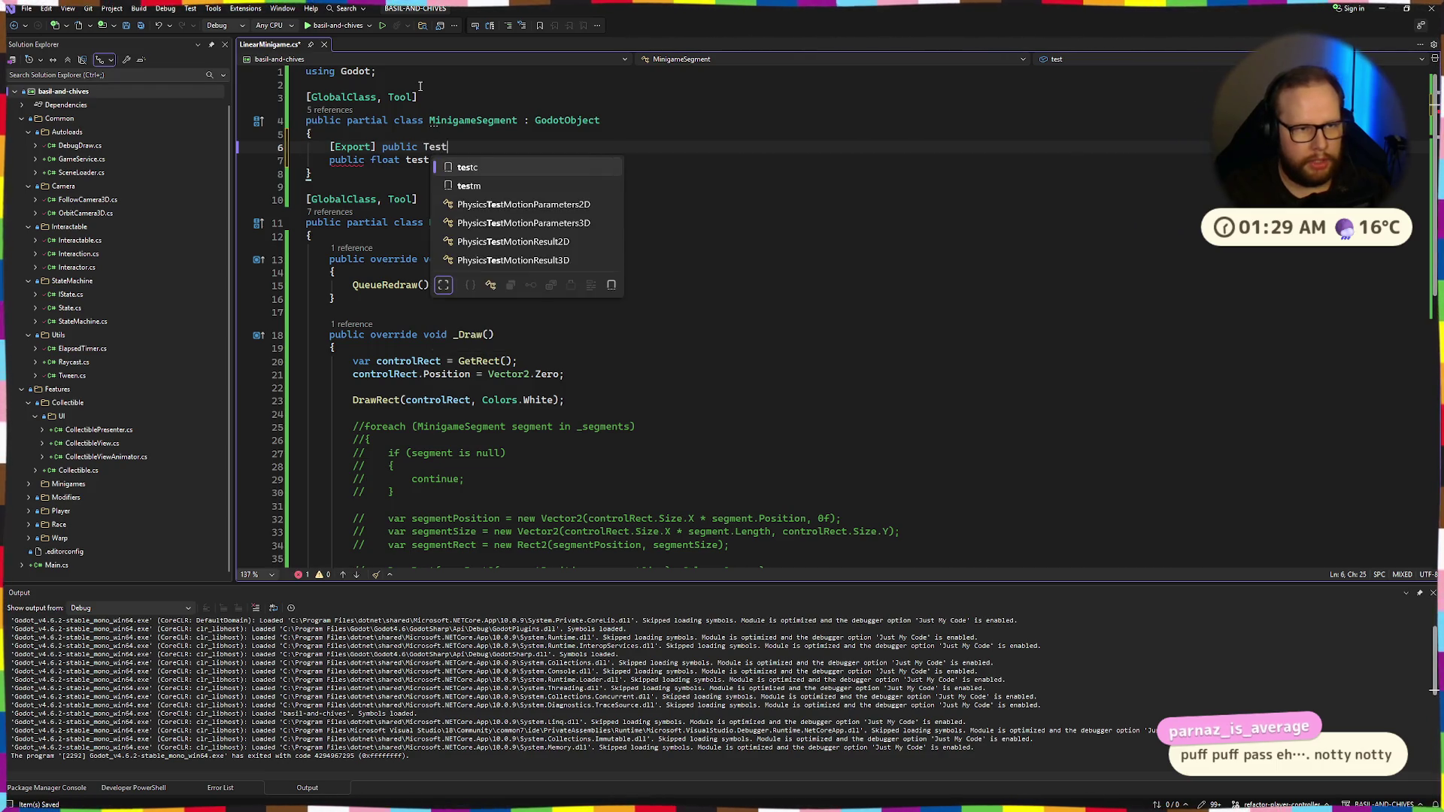
{"action": "key", "text": "BackSpace"}
{"action": "key", "text": "BackSpace"}
{"action": "key", "text": "BackSpace"}
{"action": "type", "text": "Test2"}
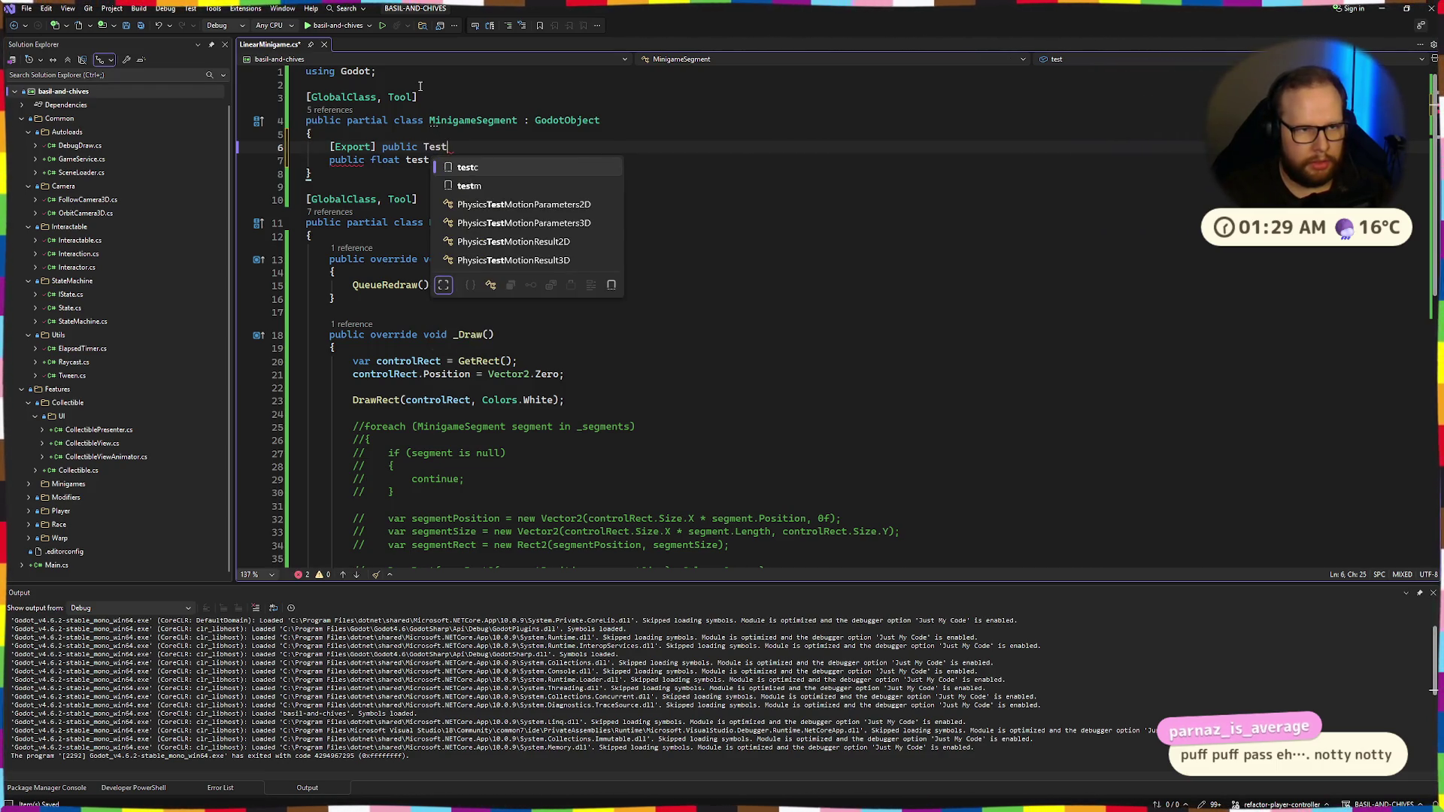
{"action": "type", "text": "{"}
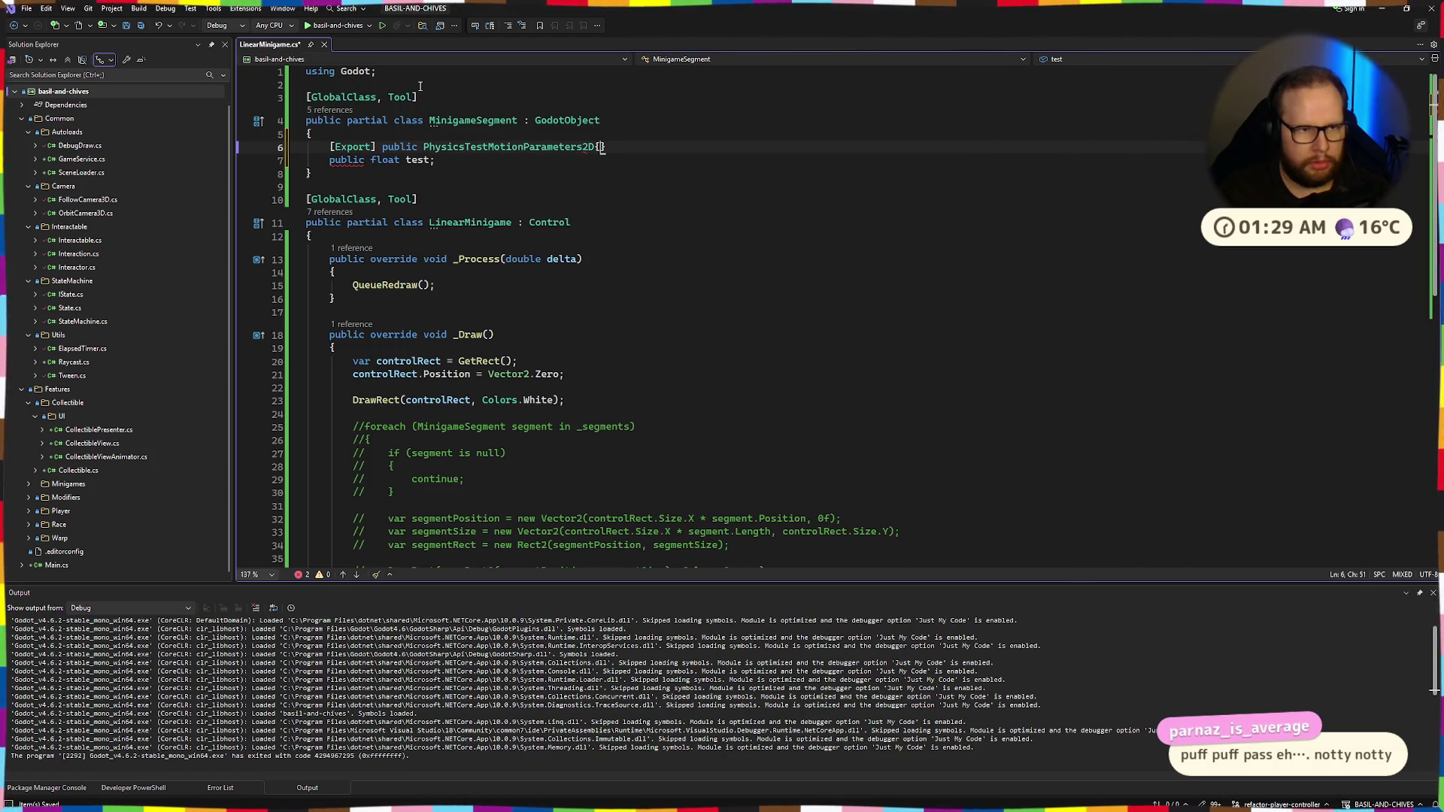
{"action": "key", "text": "ctrl+BackSpace"}
{"action": "key", "text": "ctrl+BackSpace"}
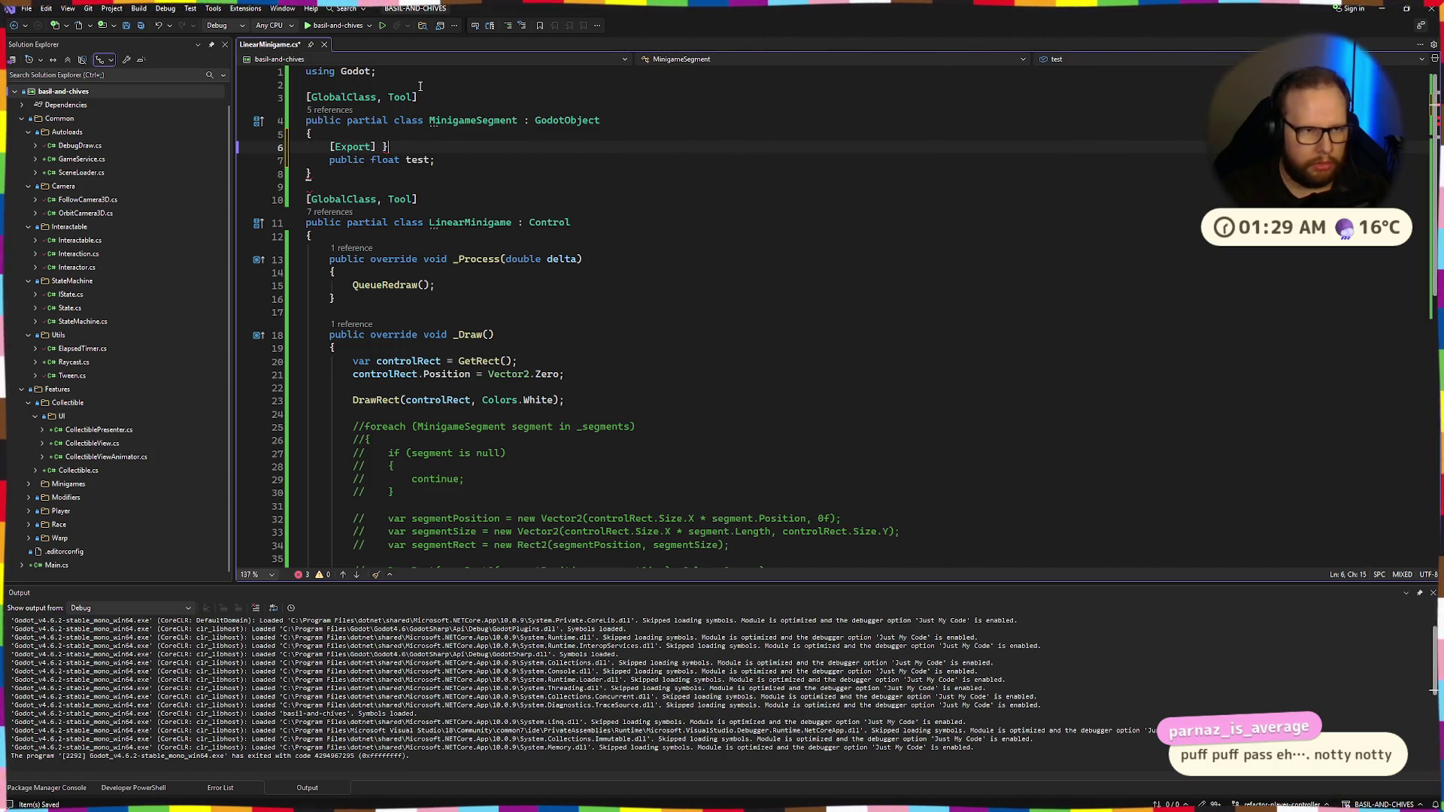
{"action": "type", "text": "pblic"}
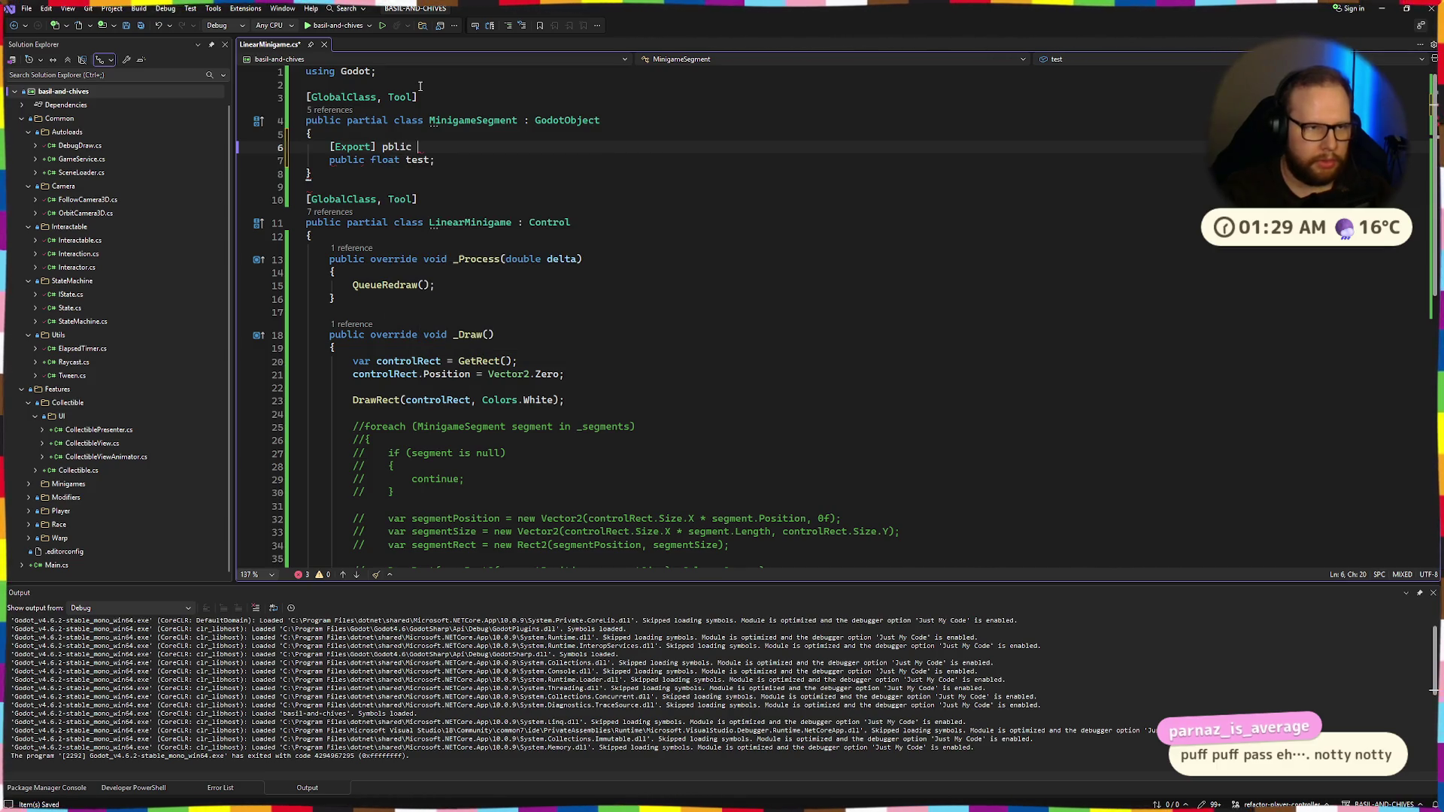
{"action": "key", "text": "ctrl+BackSpace"}
{"action": "type", "text": "public float Text2 { get; set;"}
{"action": "key", "text": "ctrl+s"}
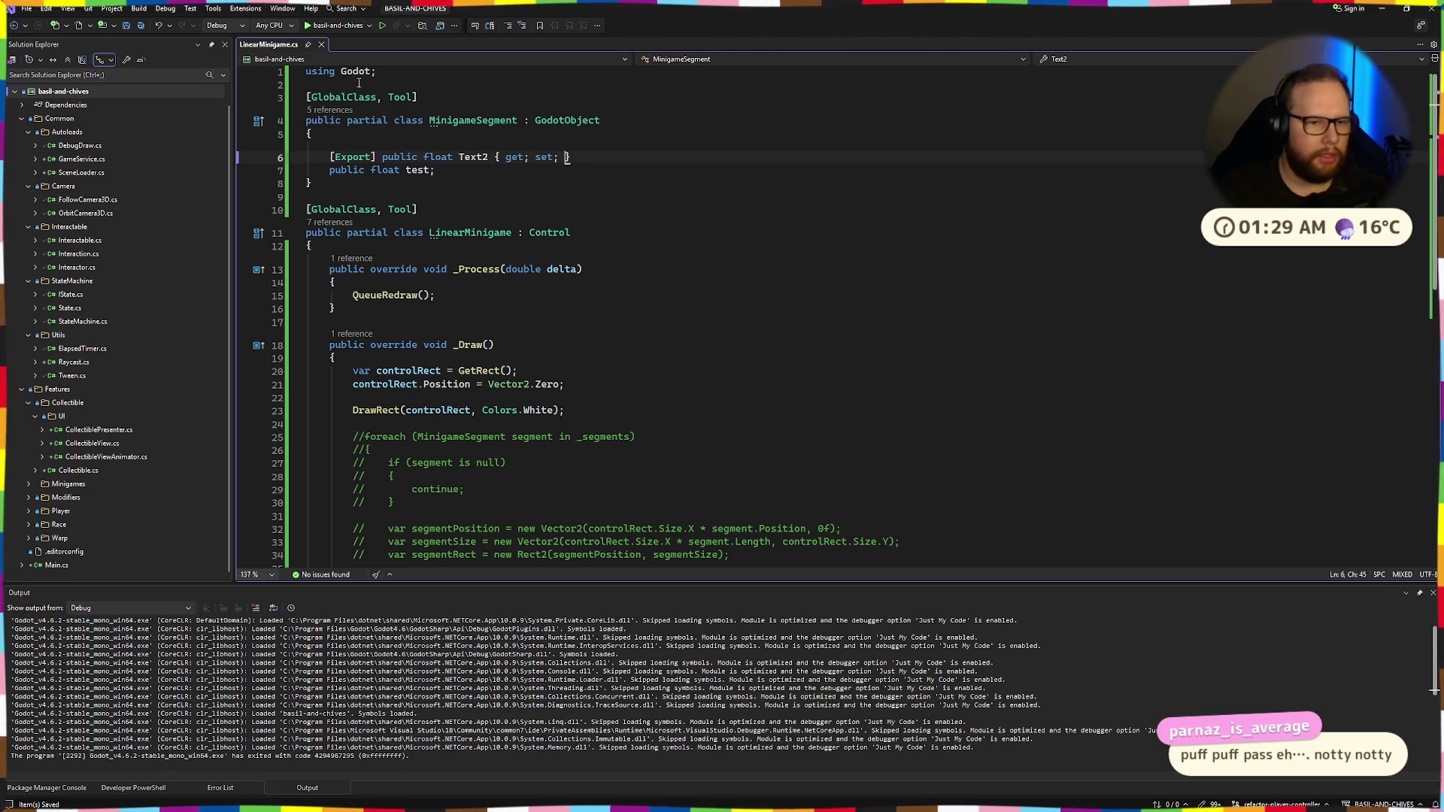
Declare '[Export] private Array<MinigameSegment> _segments' in LinearMinigame
{"action": "left_click", "coordinate": [406, 247]}
{"action": "key", "text": "Return"}
{"action": "type", "text": "[]Exp"}
{"action": "key", "text": "Tab"}
{"action": "key", "text": "Down"}
{"action": "key", "text": "Up"}
{"action": "type", "text": "private "}
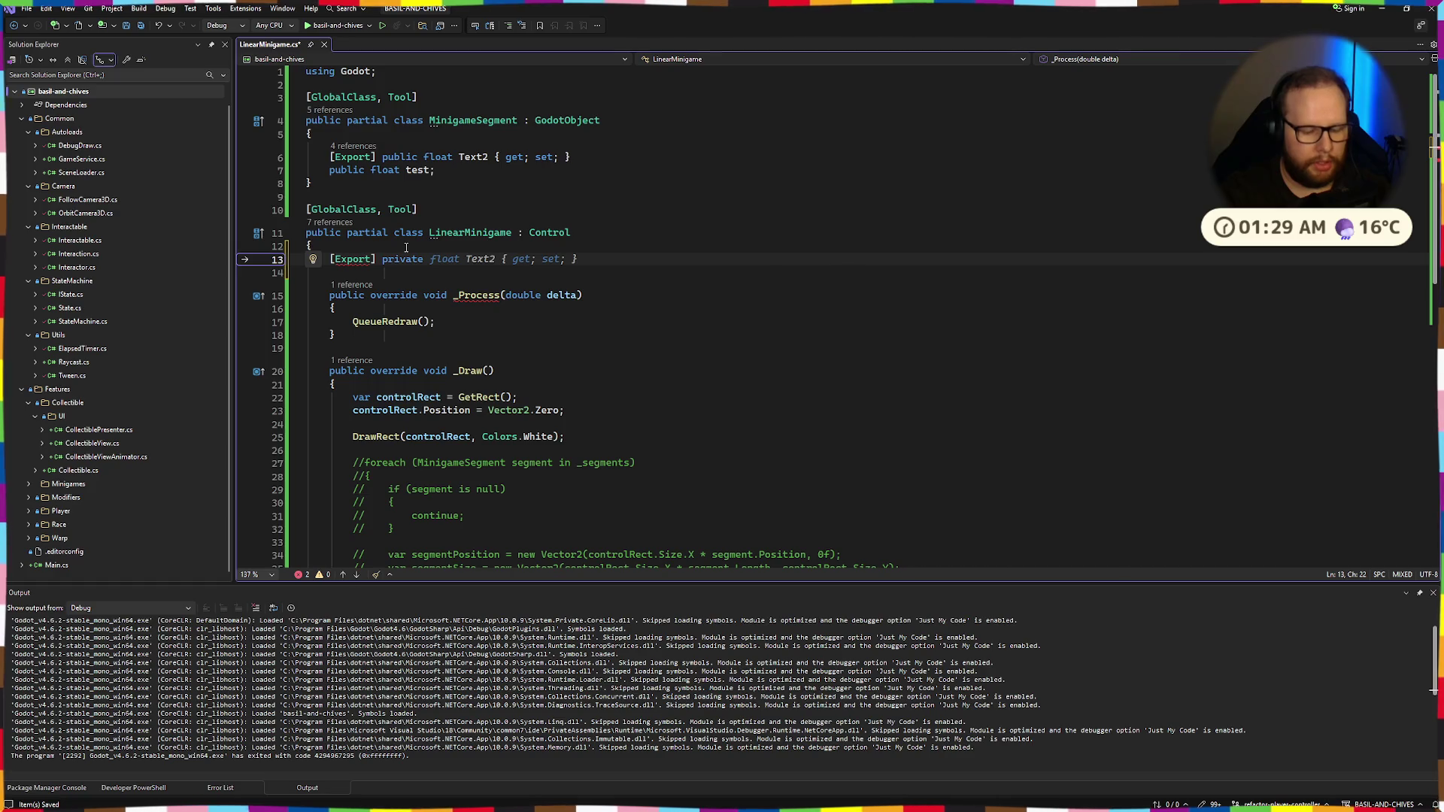
{"action": "type", "text": "Mini"}
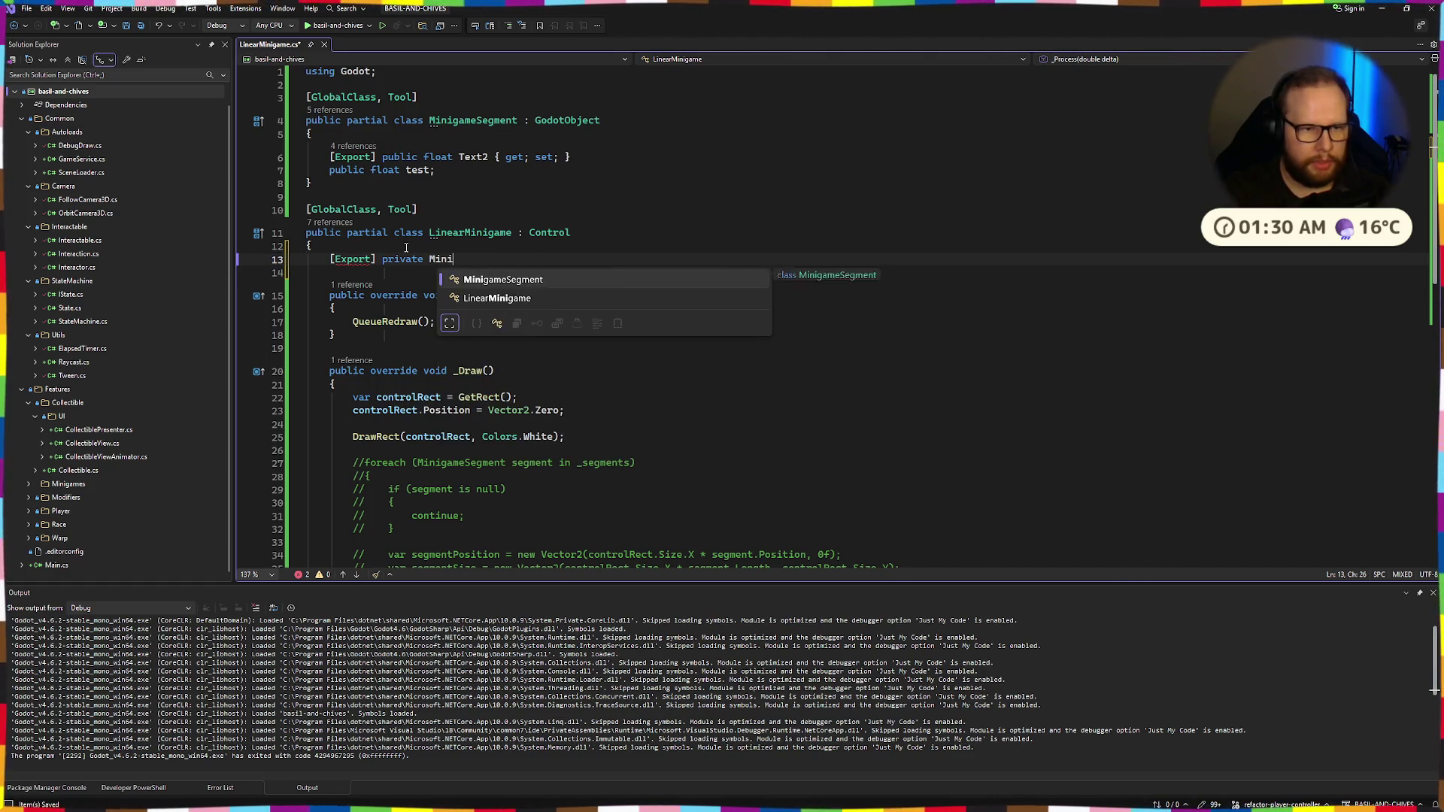
{"action": "key", "text": "Tab"}
{"action": "type", "text": "Array<"}
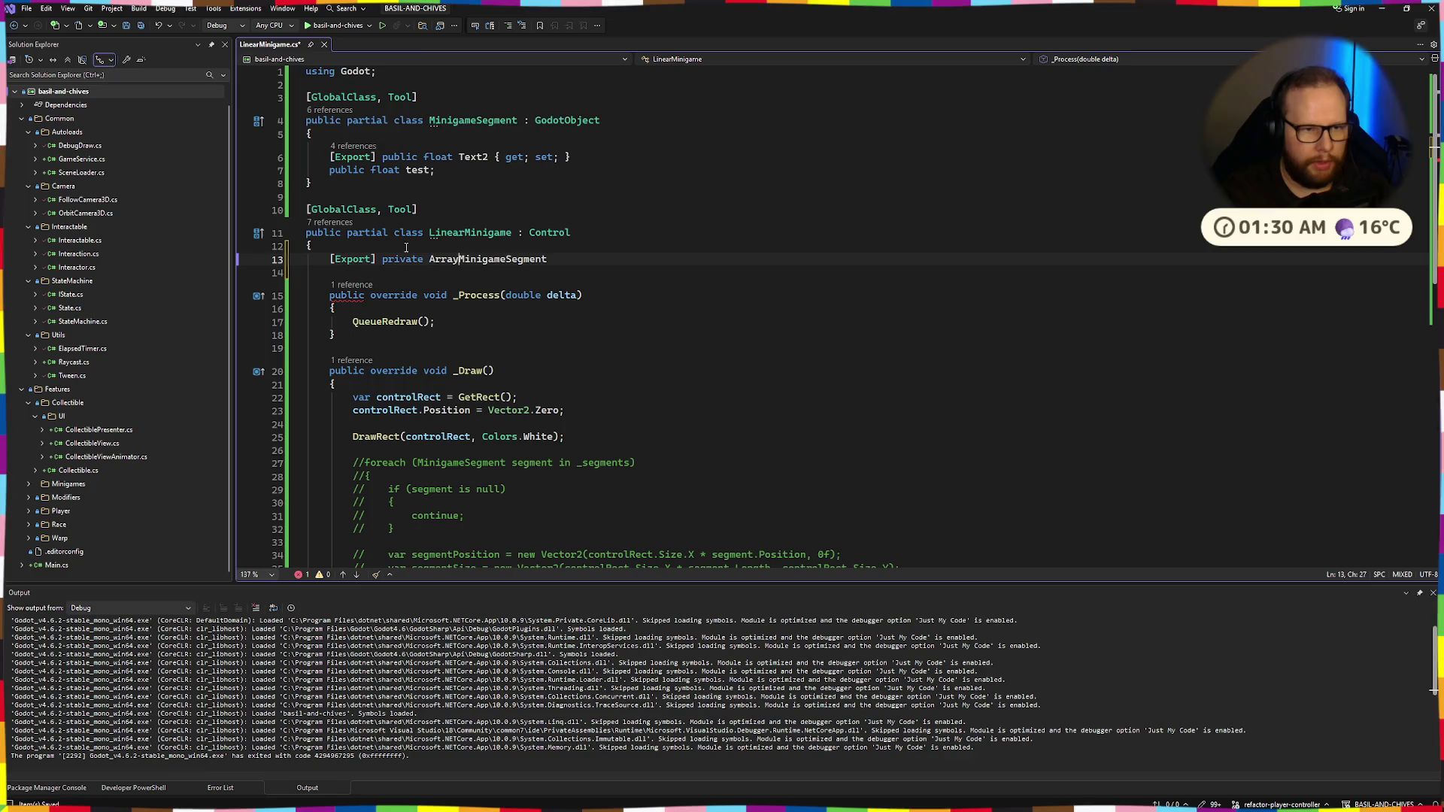
{"action": "key", "text": "End"}
{"action": "type", "text": "> "}
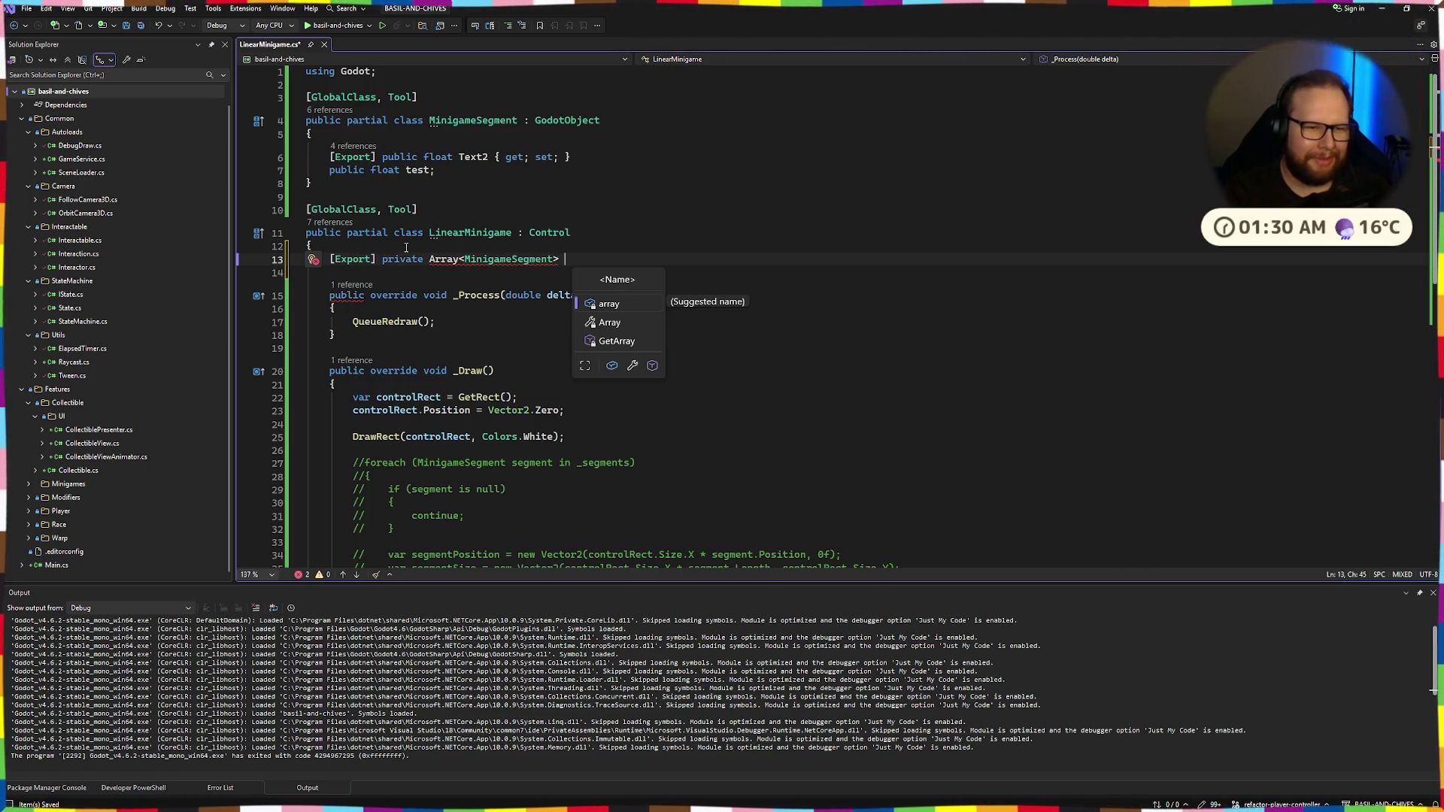
{"action": "type", "text": "_segment"}
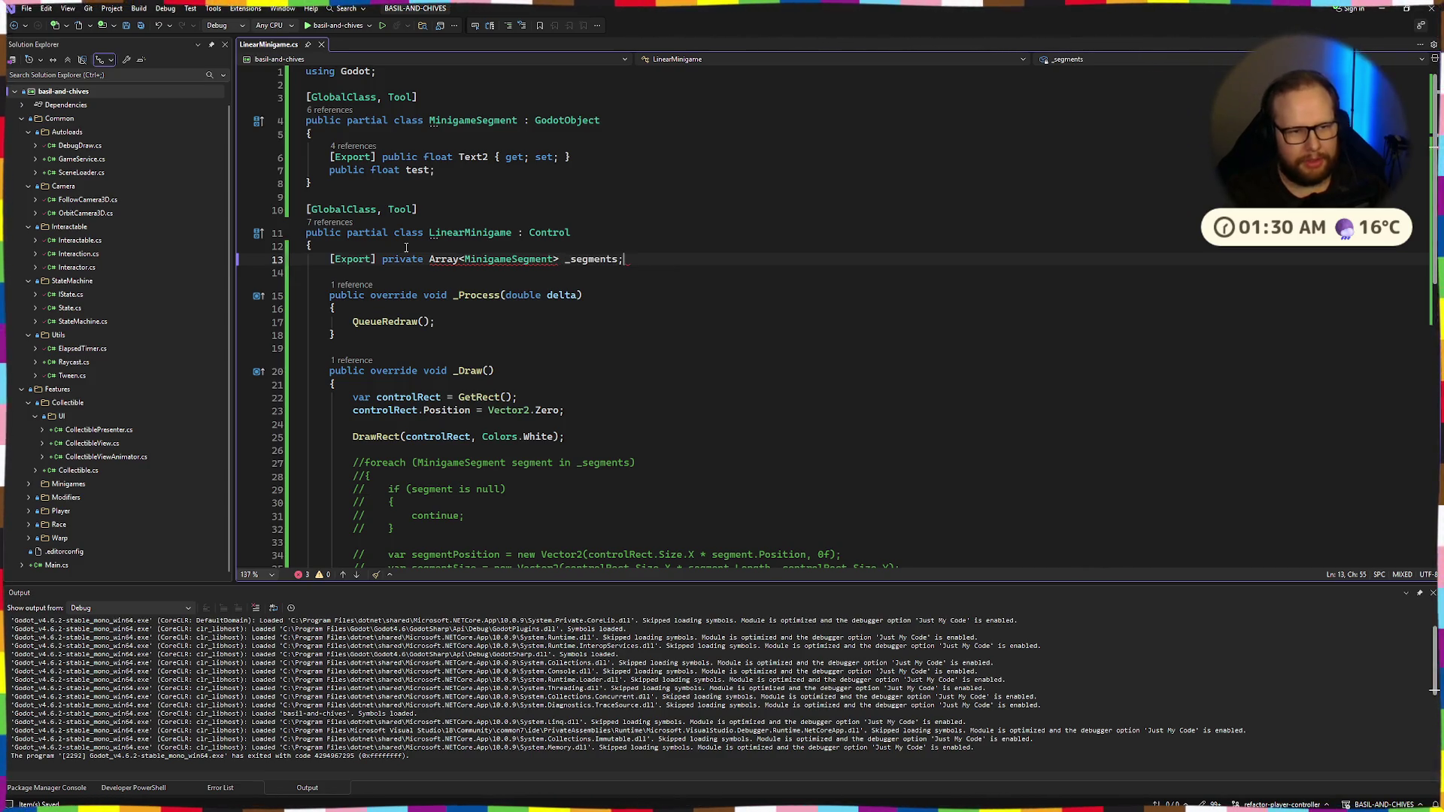
Import Godot.Collections to resolve Array, then build the .NET project in Godot
{"action": "left_click", "coordinate": [690, 136]}
{"action": "left_click", "coordinate": [444, 260]}
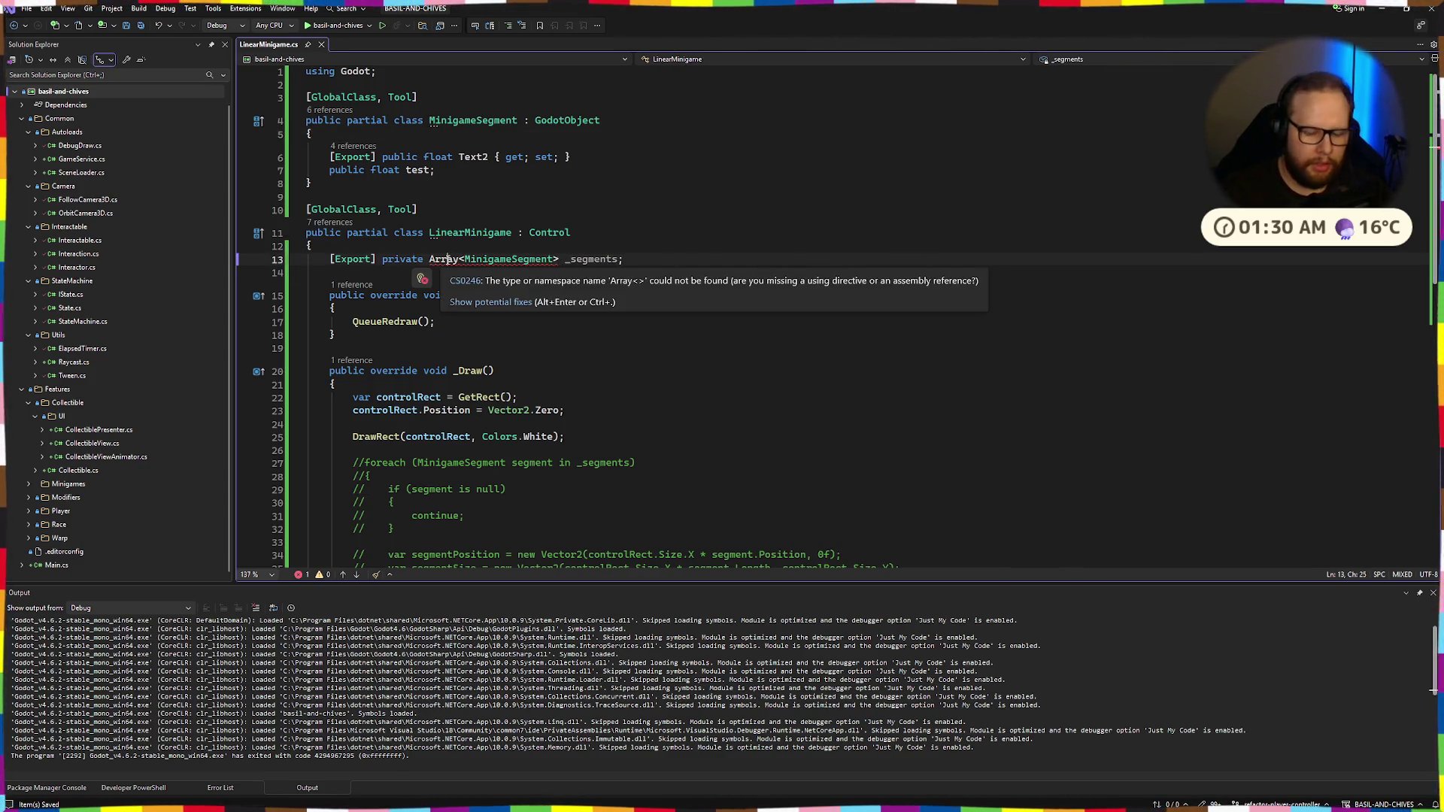
{"action": "key", "text": "ctrl+period"}
{"action": "key", "text": "Return"}
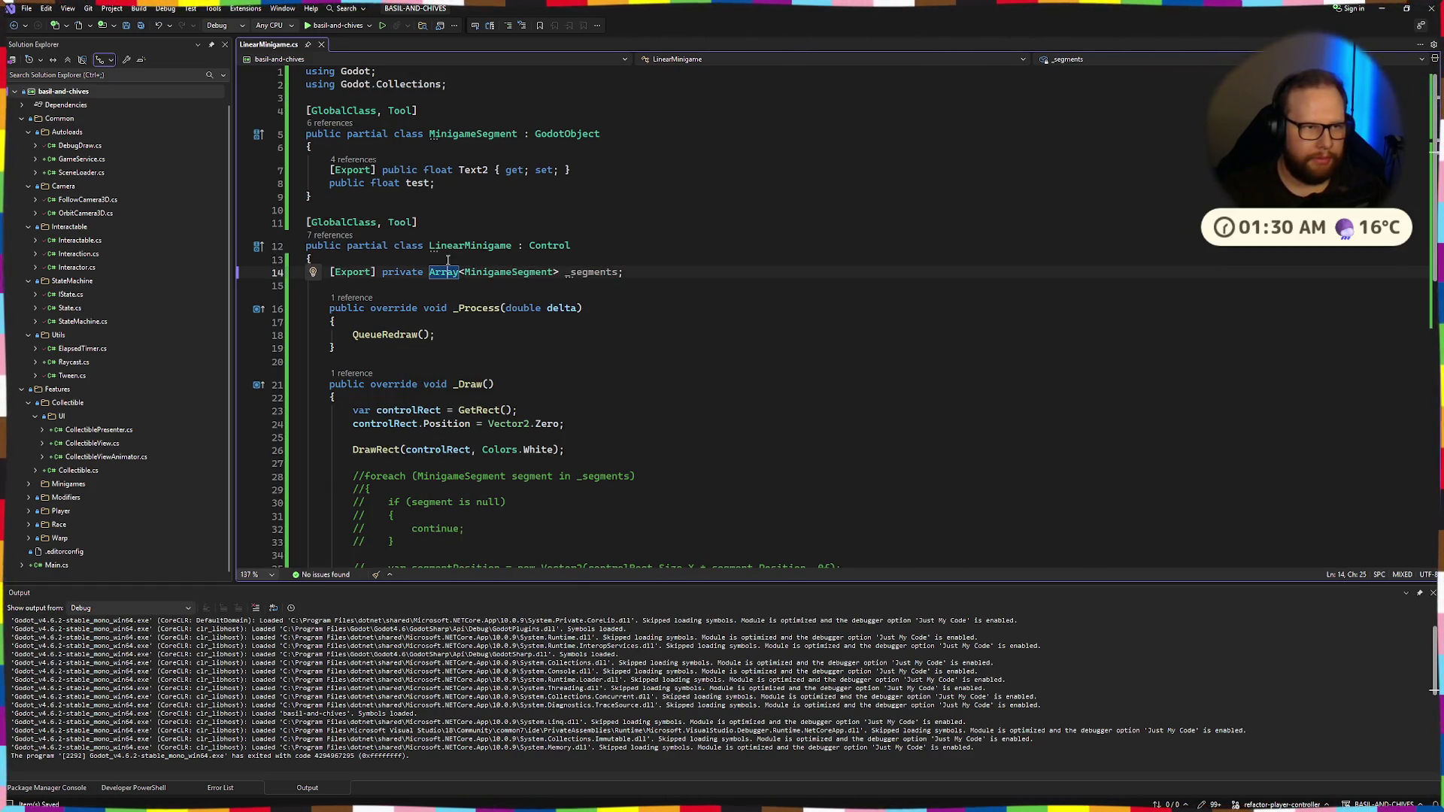
{"action": "key", "text": "ctrl+super+Right"}
{"action": "left_click", "coordinate": [1200, 28]}
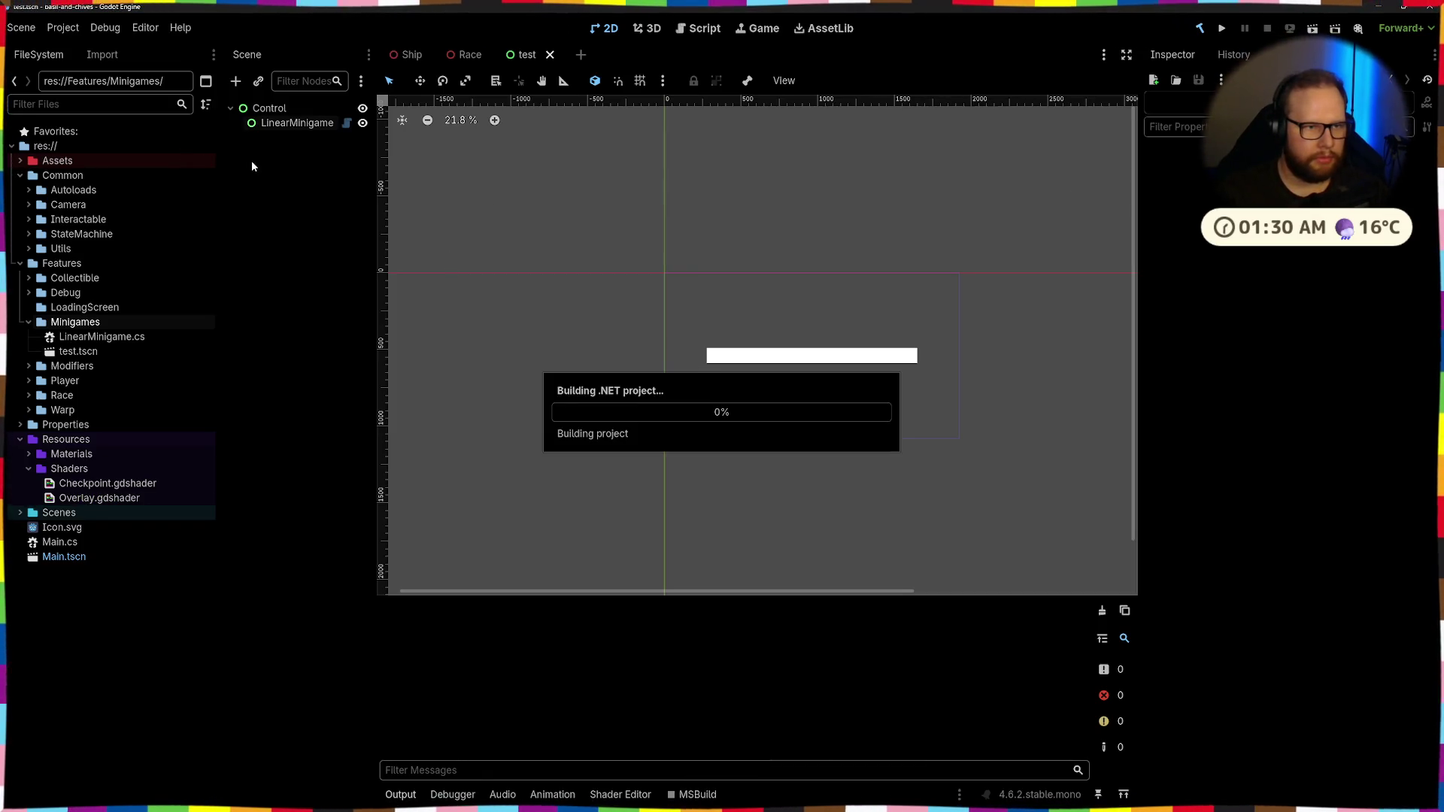
Select LinearMinigame, clear the Output errors, and save the test scene
{"action": "left_click", "coordinate": [295, 122]}
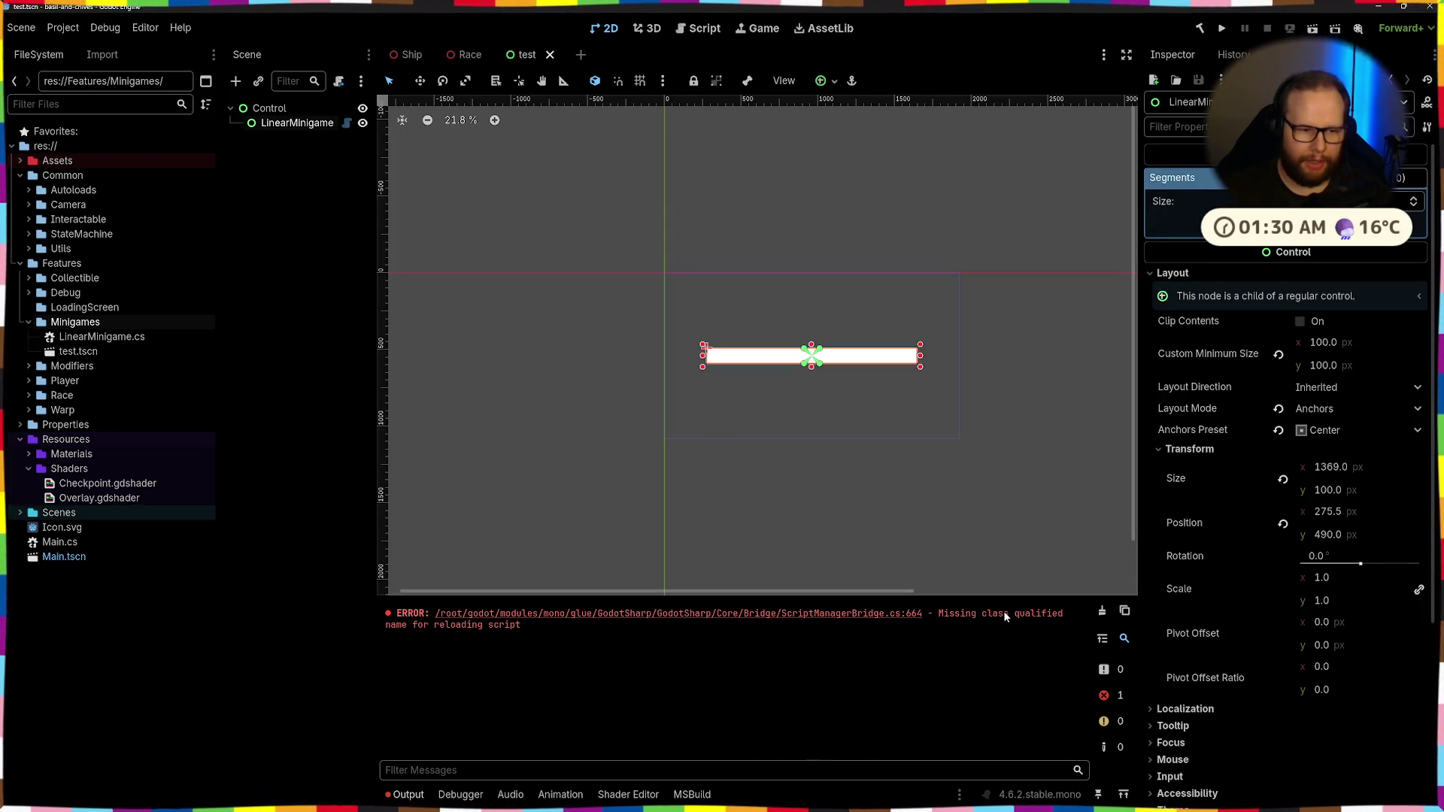
{"action": "left_click", "coordinate": [1100, 612]}
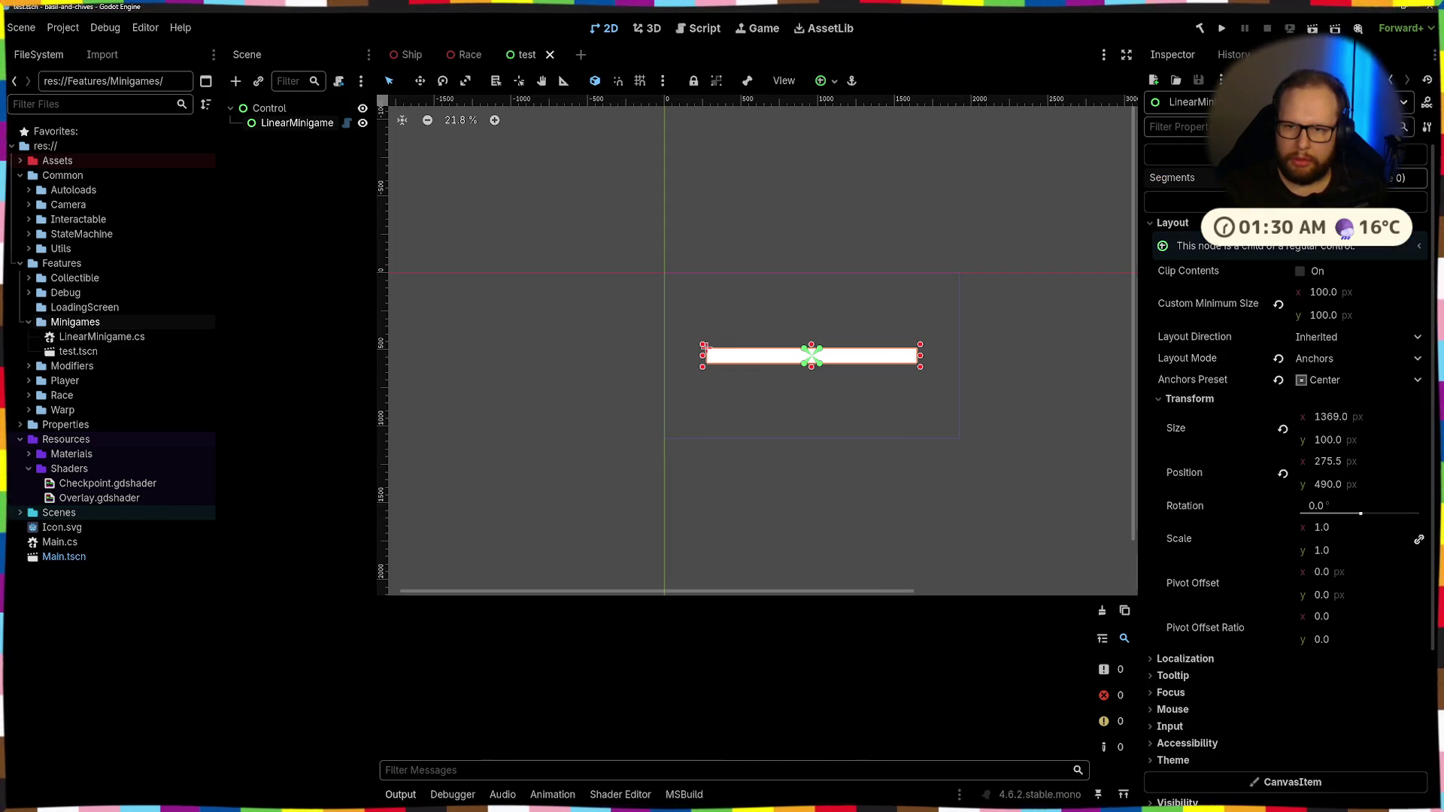
{"action": "left_click", "coordinate": [985, 219]}
{"action": "key", "text": "ctrl+s"}
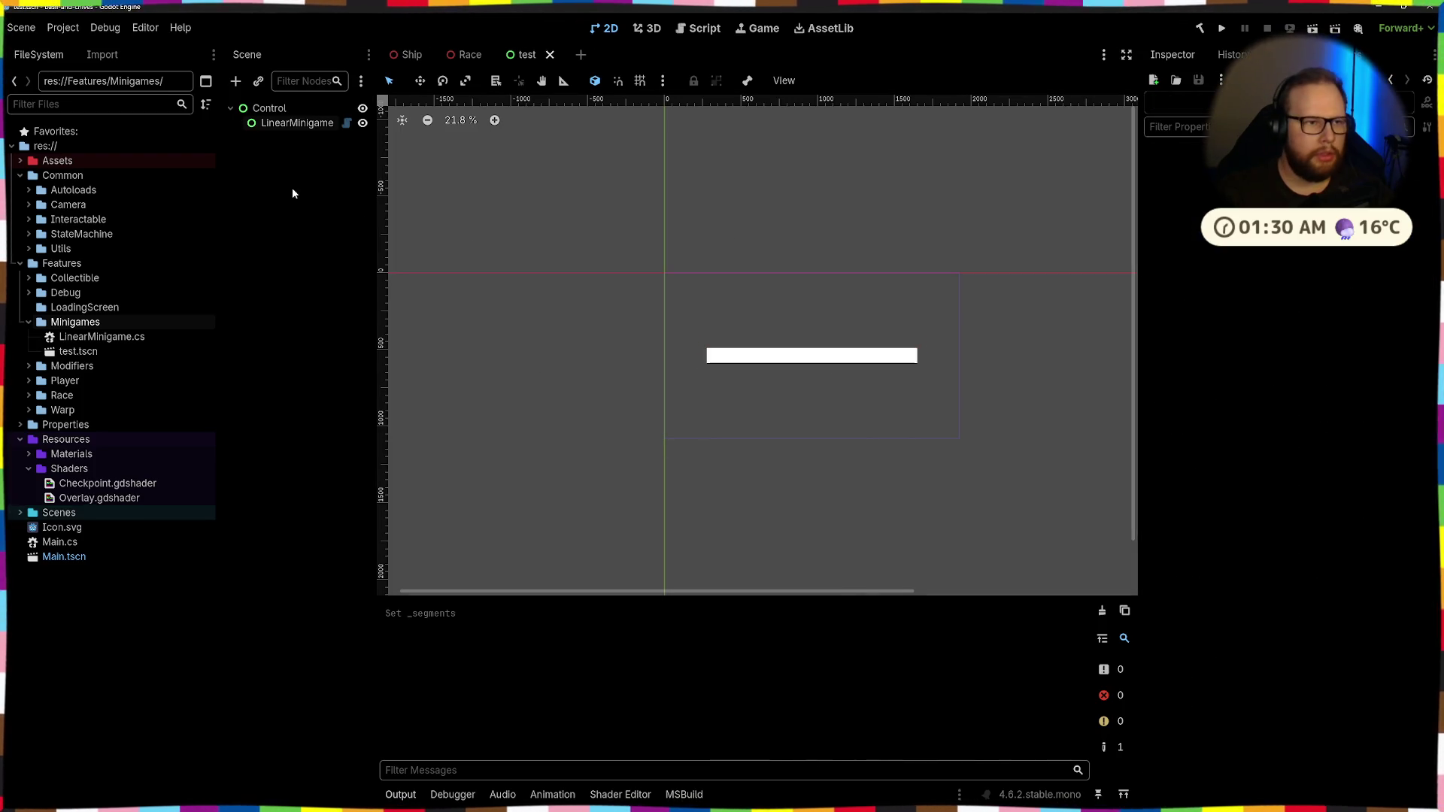
Reload the current project, then add a Segments array element and open its new-resource list
{"action": "left_click", "coordinate": [62, 27]}
{"action": "left_click", "coordinate": [125, 201]}
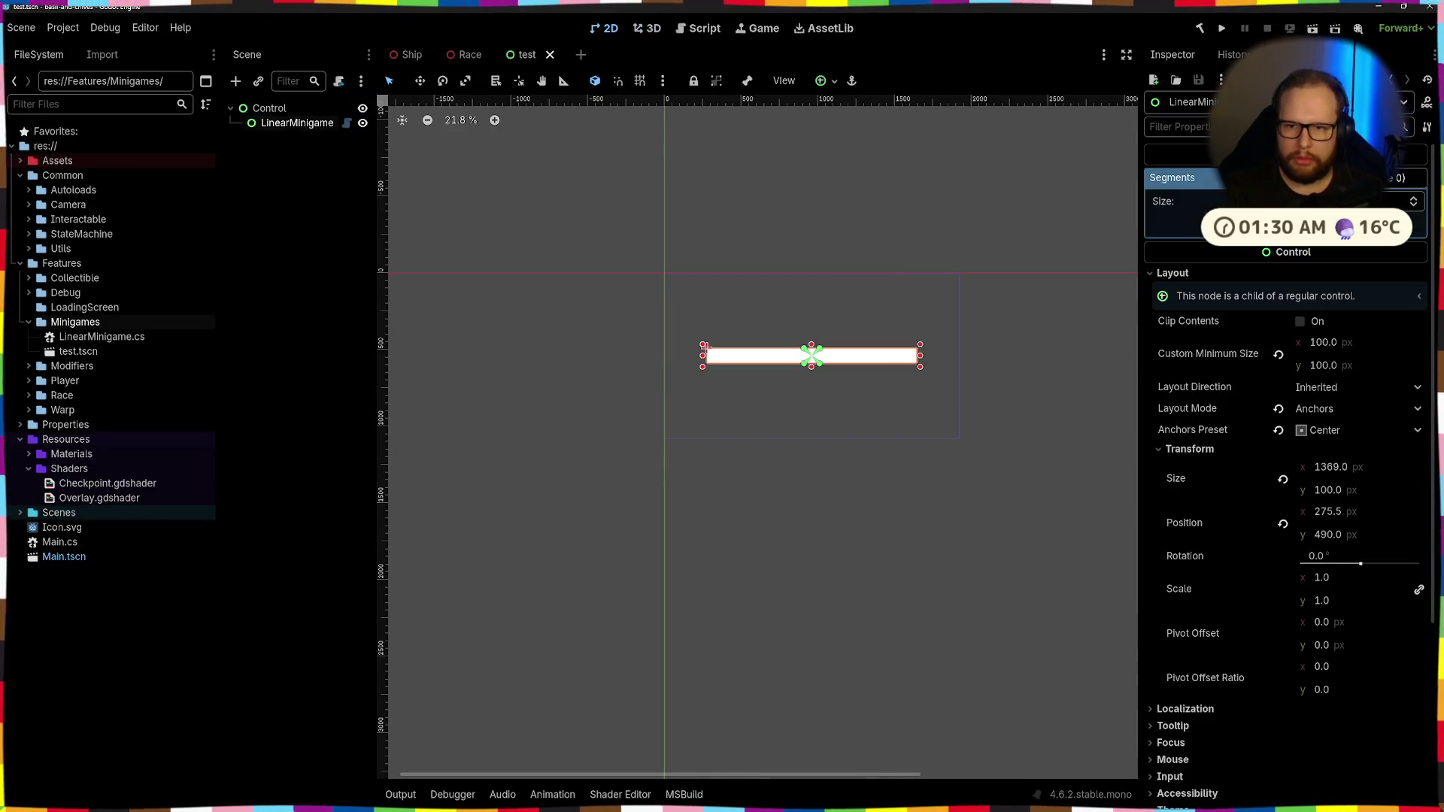
{"action": "left_click", "coordinate": [1412, 198]}
{"action": "left_click", "coordinate": [1323, 223]}
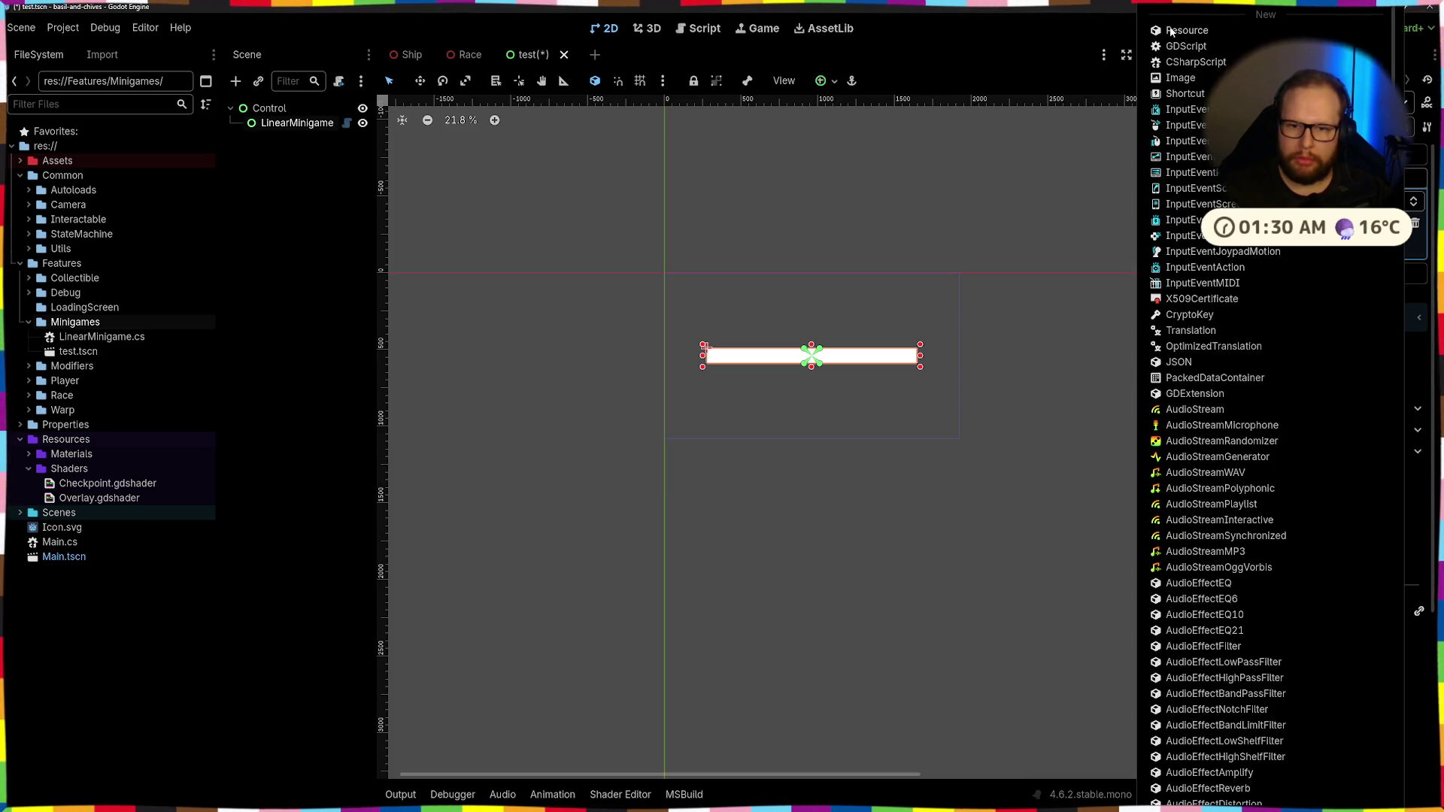
Scroll through the new resource types, dismiss the list, and right-click the Minigames folder
{"action": "scroll", "coordinate": [1170, 289], "scroll_direction": "down", "scroll_amount": 10}
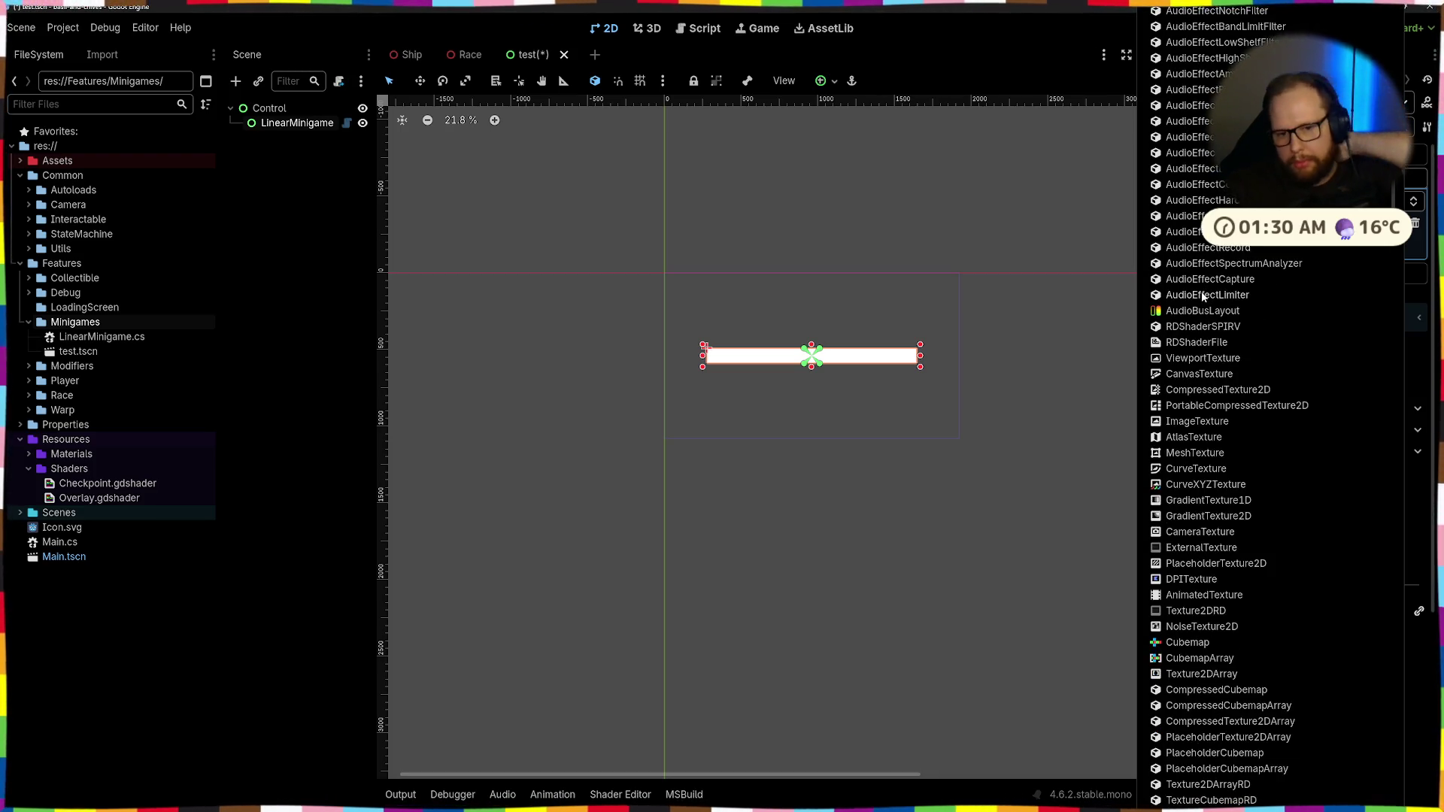
{"action": "scroll", "coordinate": [1203, 296], "scroll_direction": "down", "scroll_amount": 6}
{"action": "scroll", "coordinate": [1203, 295], "scroll_direction": "down", "scroll_amount": 10}
{"action": "scroll", "coordinate": [1223, 399], "scroll_direction": "up", "scroll_amount": 15}
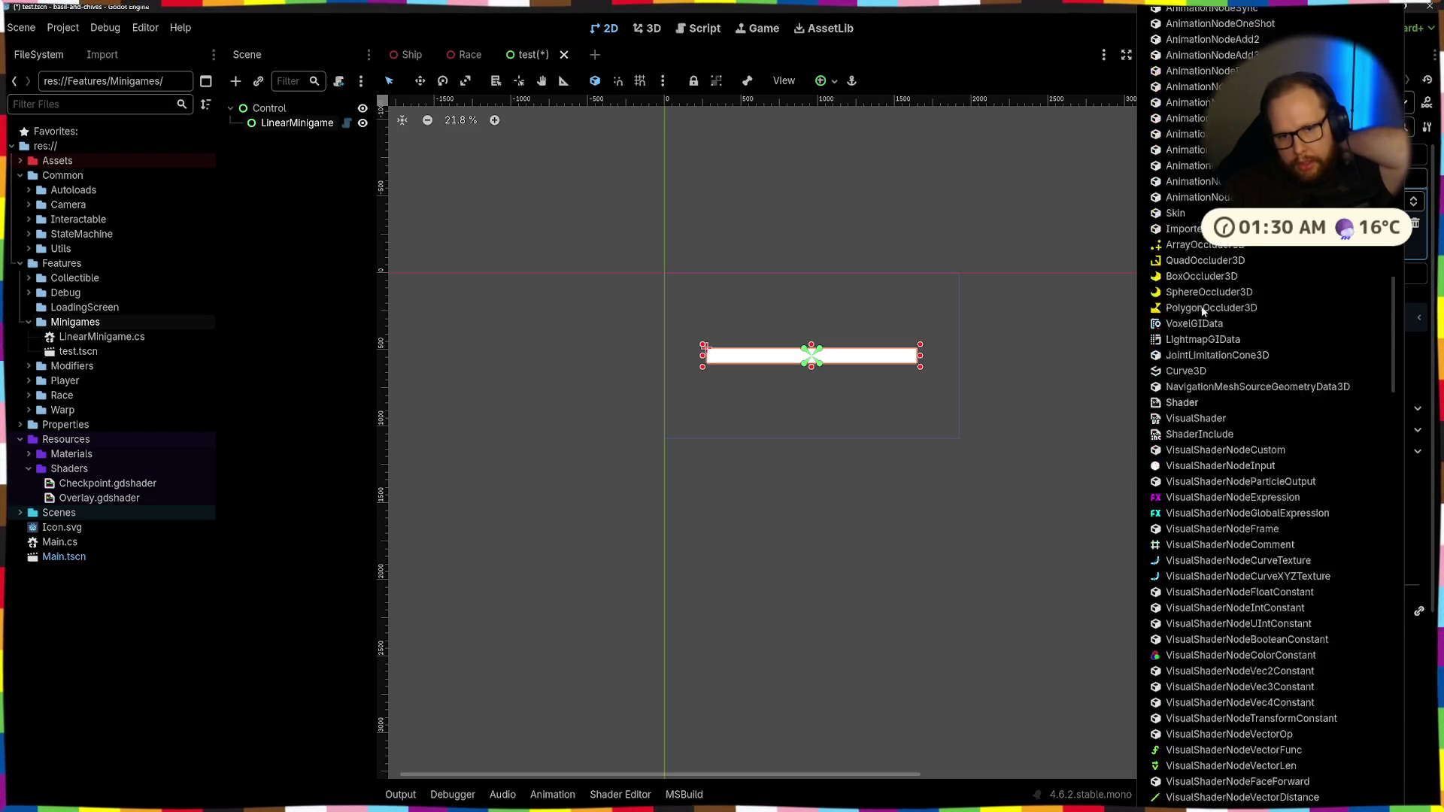
{"action": "scroll", "coordinate": [1223, 398], "scroll_direction": "up", "scroll_amount": 12}
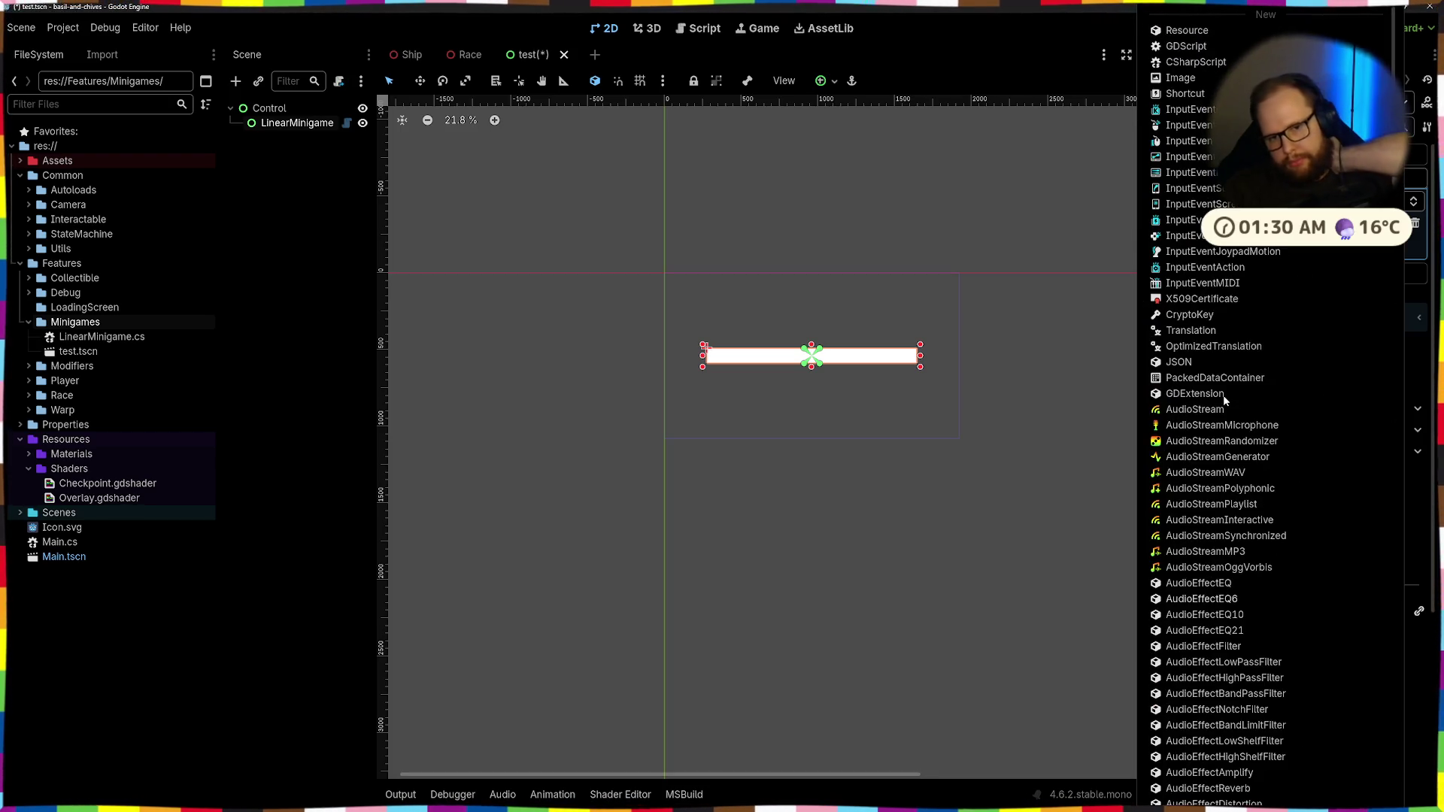
{"action": "scroll", "coordinate": [1208, 459], "scroll_direction": "down", "scroll_amount": 6}
{"action": "scroll", "coordinate": [1208, 459], "scroll_direction": "down", "scroll_amount": 8}
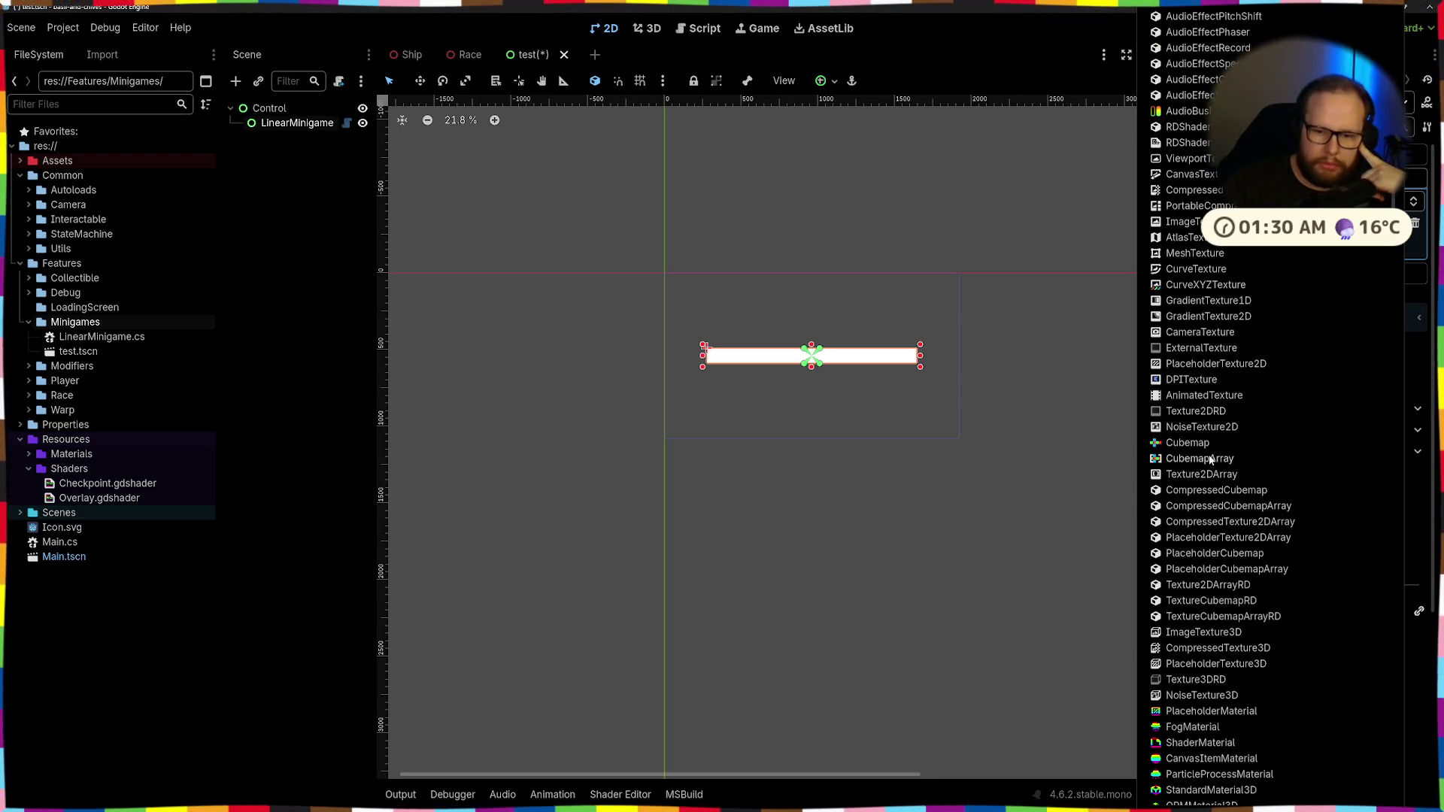
{"action": "scroll", "coordinate": [1212, 458], "scroll_direction": "down", "scroll_amount": 7}
{"action": "scroll", "coordinate": [1212, 457], "scroll_direction": "down", "scroll_amount": 8}
{"action": "scroll", "coordinate": [1212, 456], "scroll_direction": "down", "scroll_amount": 12}
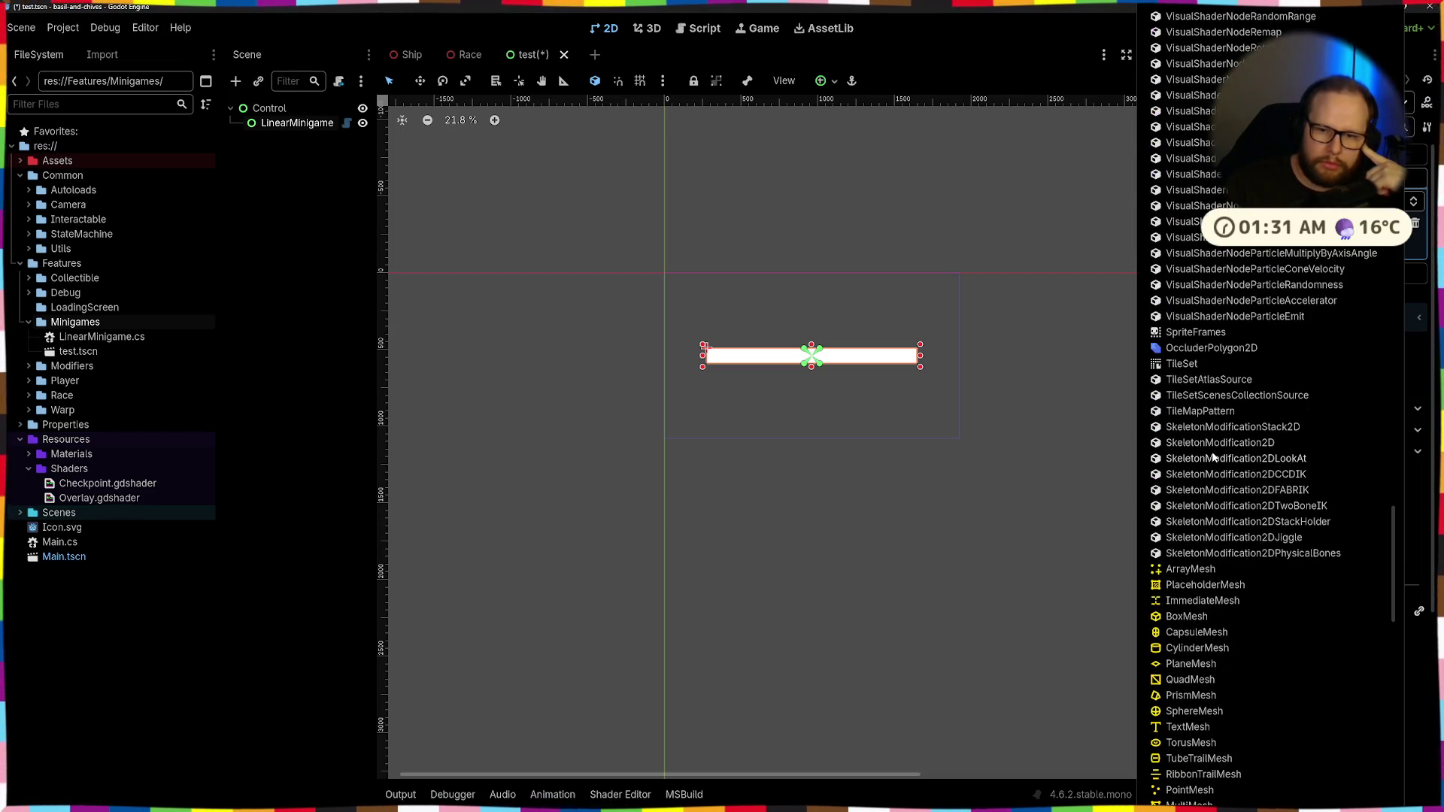
{"action": "scroll", "coordinate": [1212, 457], "scroll_direction": "down", "scroll_amount": 3}
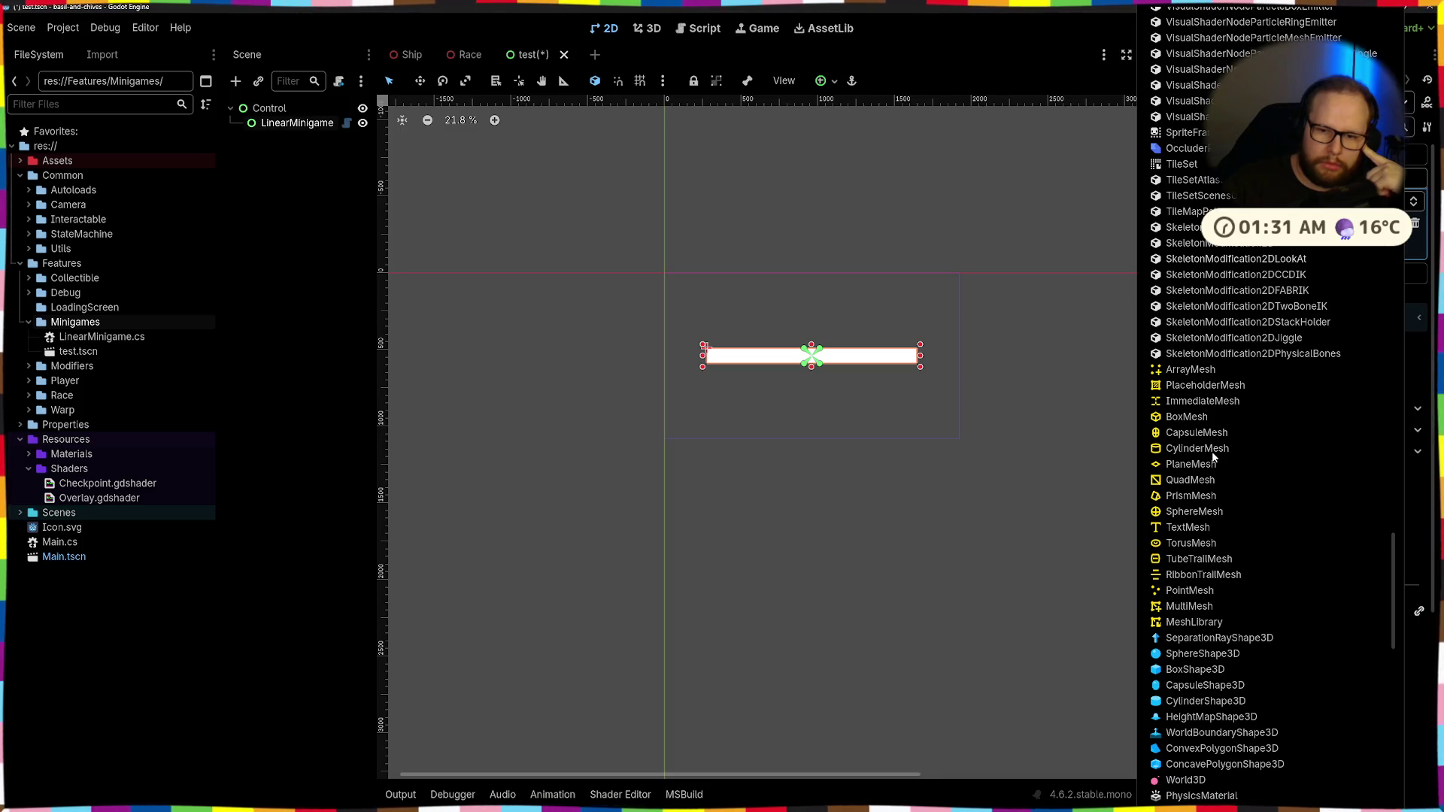
{"action": "scroll", "coordinate": [1212, 457], "scroll_direction": "down", "scroll_amount": 5}
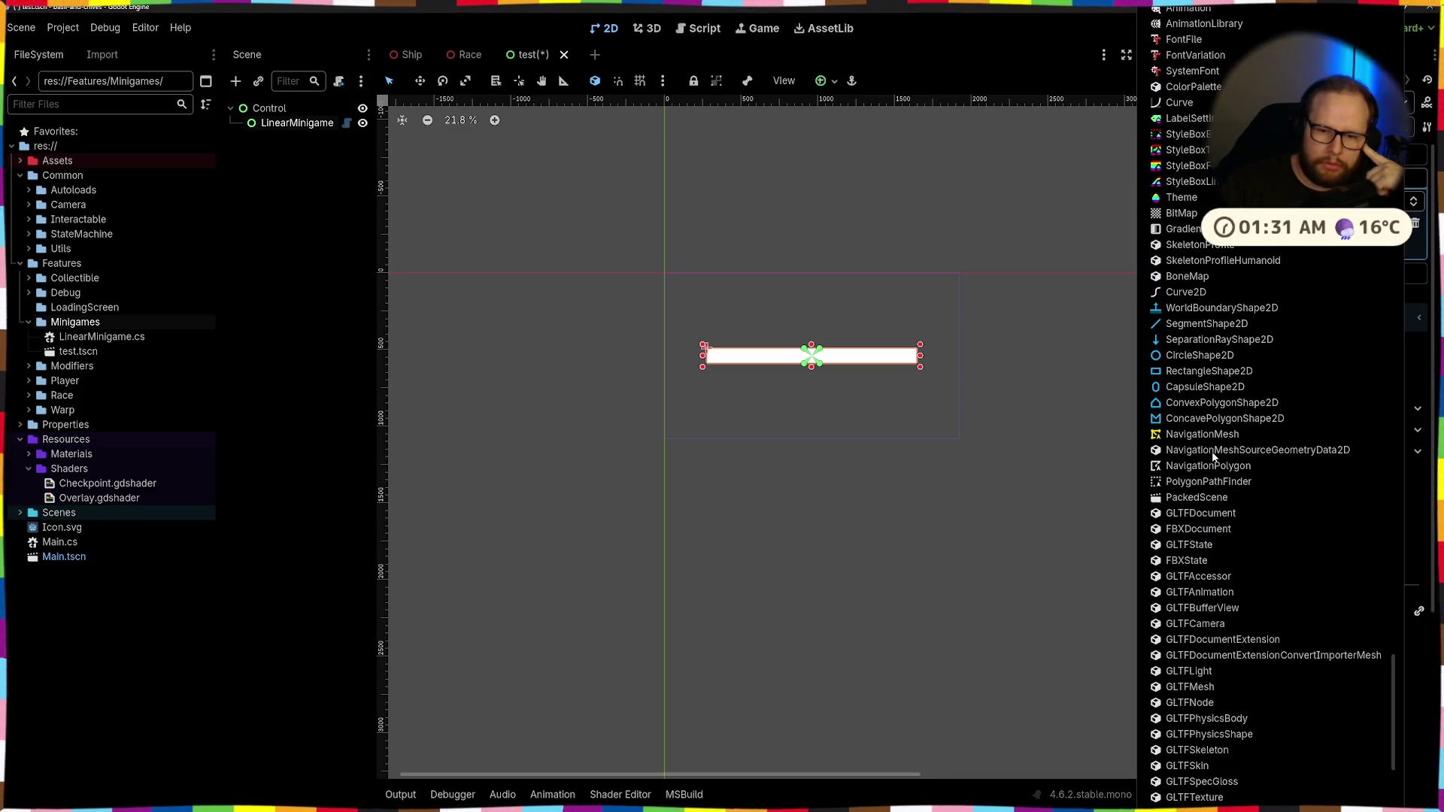
{"action": "scroll", "coordinate": [1212, 456], "scroll_direction": "down", "scroll_amount": 10}
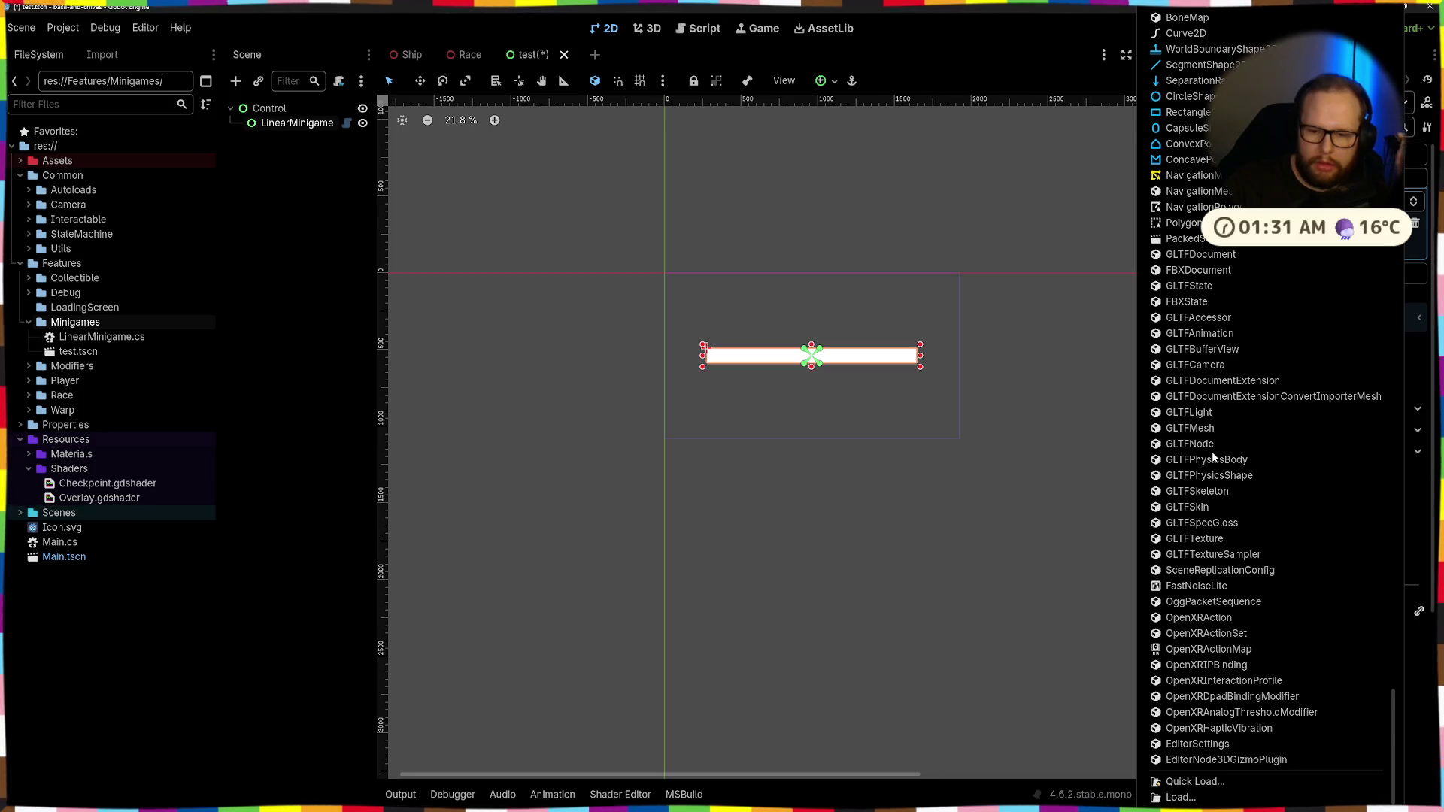
{"action": "scroll", "coordinate": [1212, 455], "scroll_direction": "up", "scroll_amount": 10}
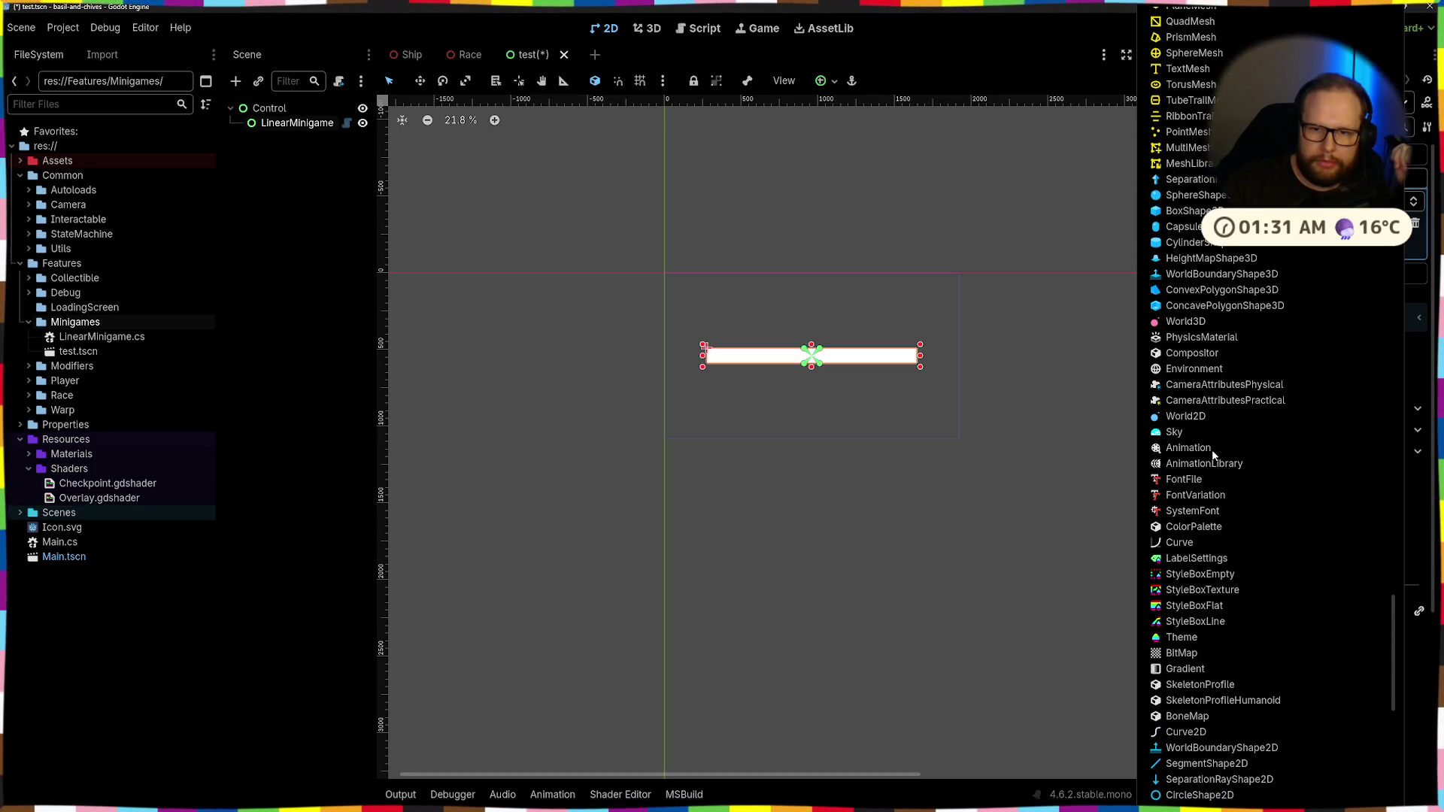
{"action": "scroll", "coordinate": [1211, 449], "scroll_direction": "up", "scroll_amount": 3}
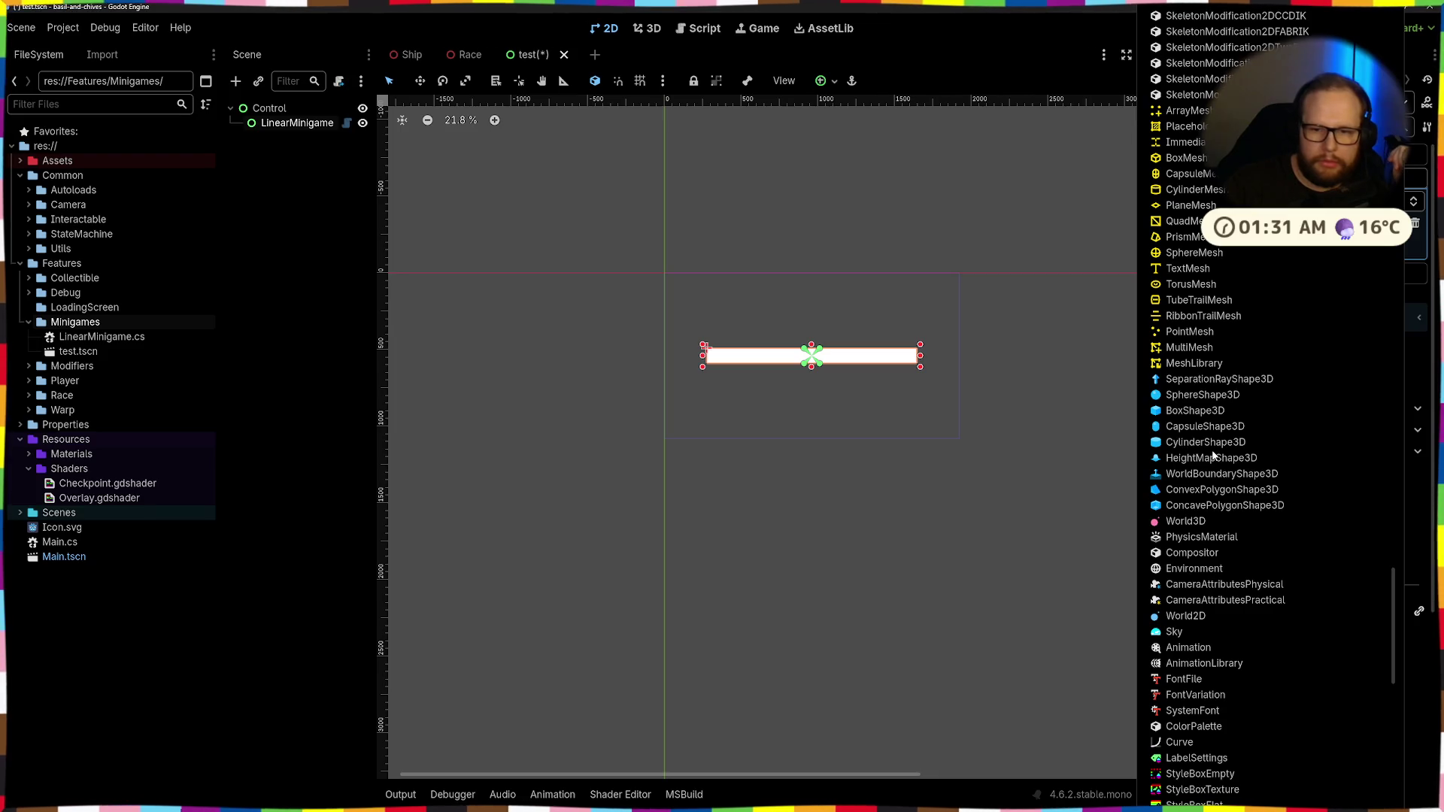
{"action": "scroll", "coordinate": [1212, 455], "scroll_direction": "up", "scroll_amount": 3}
{"action": "scroll", "coordinate": [1212, 455], "scroll_direction": "up", "scroll_amount": 4}
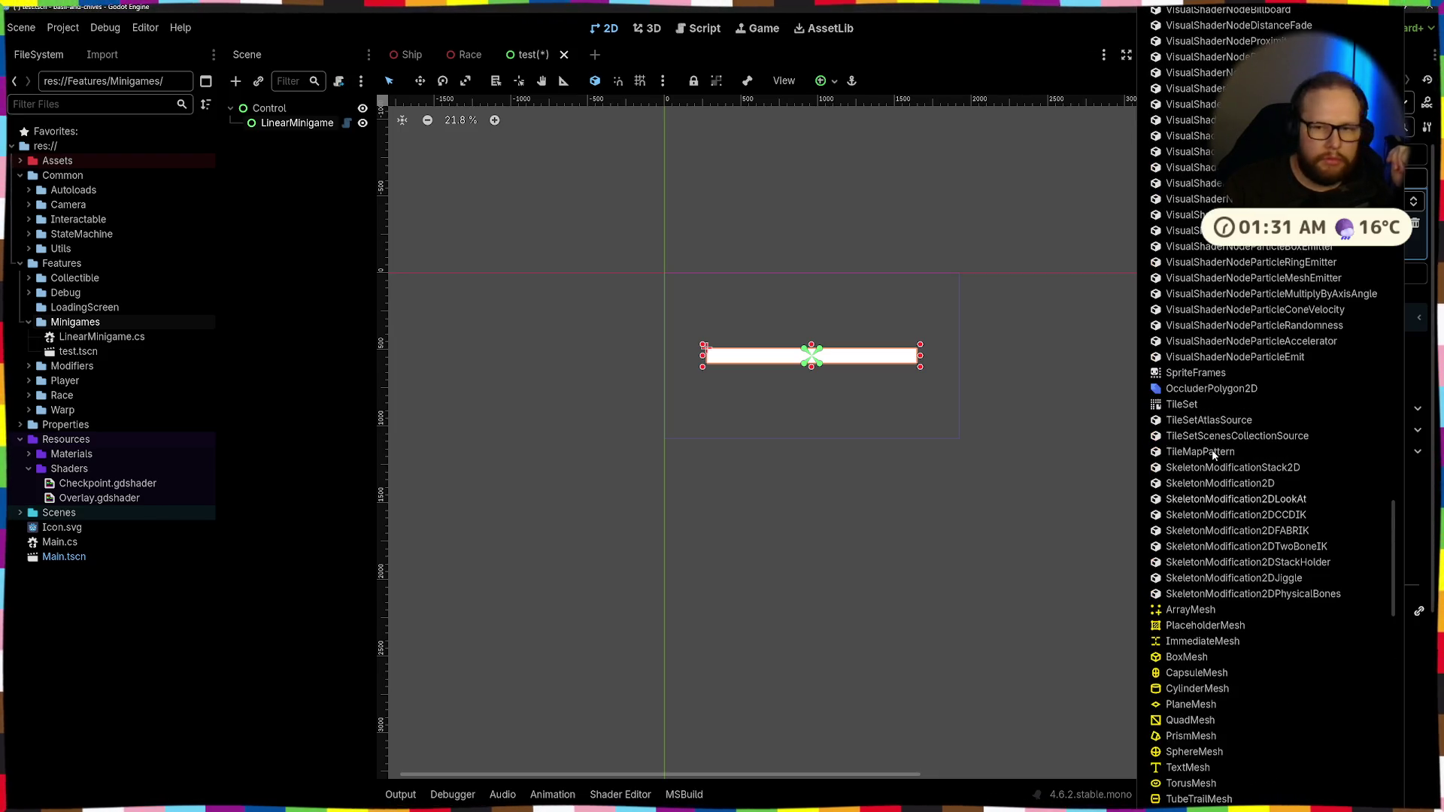
{"action": "scroll", "coordinate": [1212, 454], "scroll_direction": "up", "scroll_amount": 5}
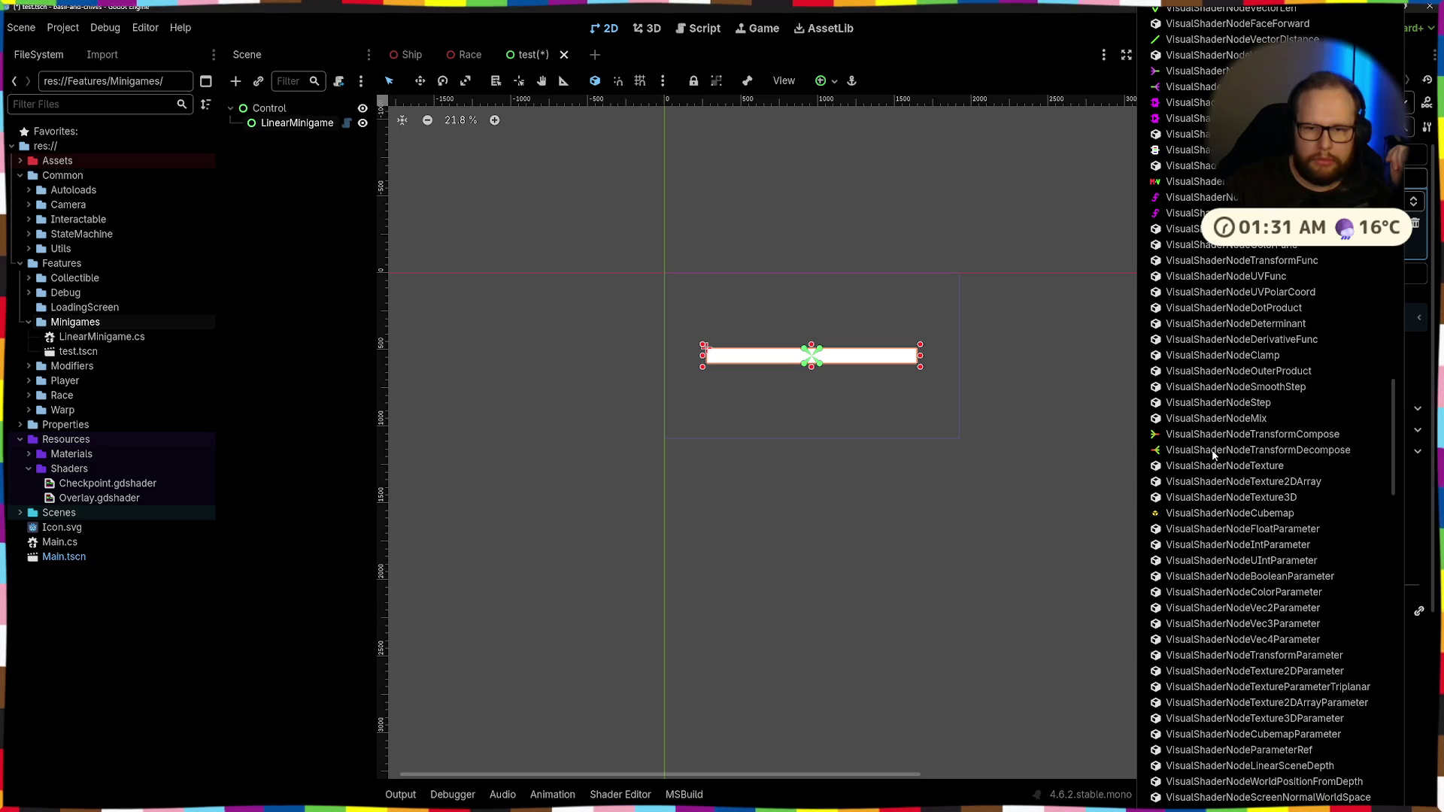
{"action": "scroll", "coordinate": [1212, 455], "scroll_direction": "up", "scroll_amount": 2}
{"action": "scroll", "coordinate": [1212, 454], "scroll_direction": "up", "scroll_amount": 2}
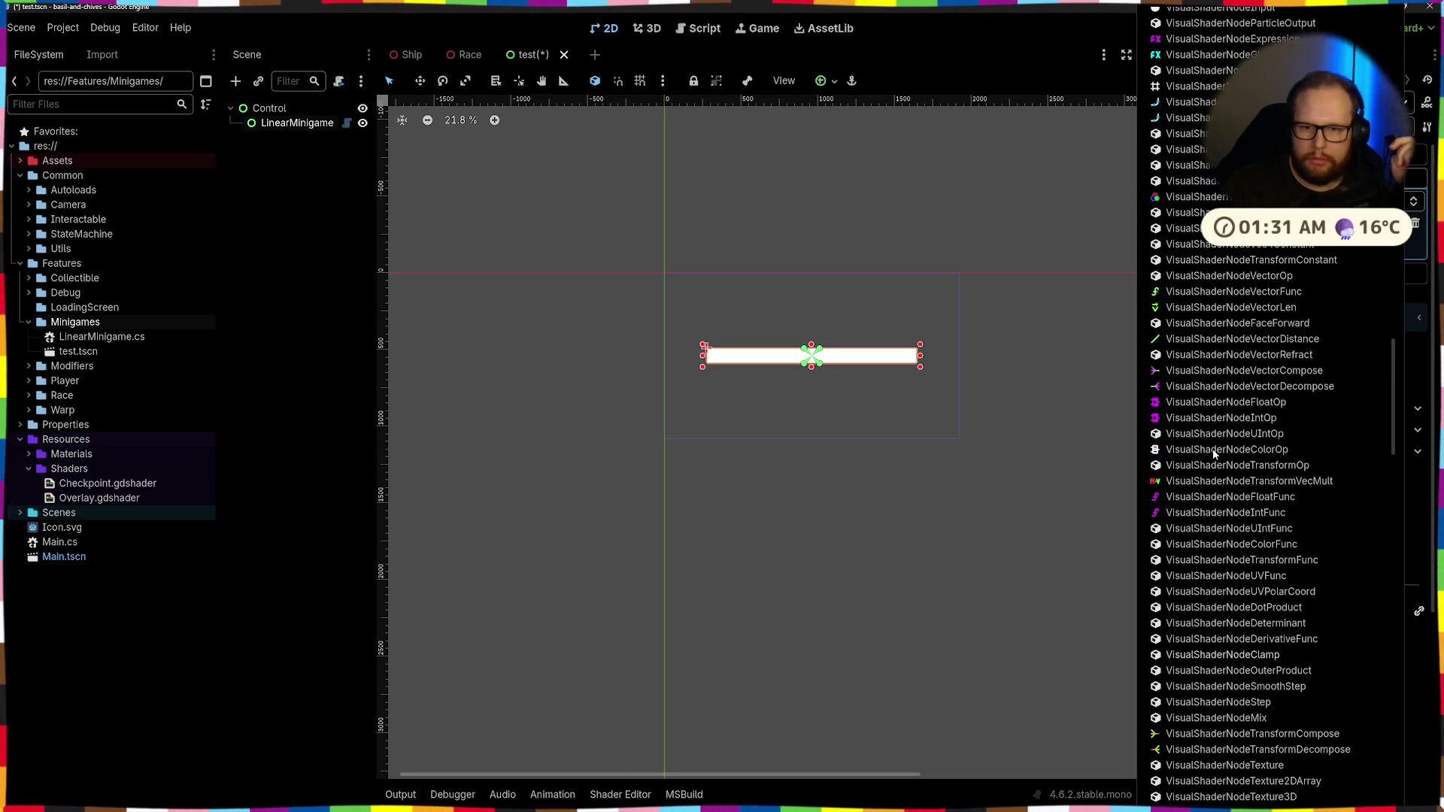
{"action": "scroll", "coordinate": [1213, 453], "scroll_direction": "up", "scroll_amount": 6}
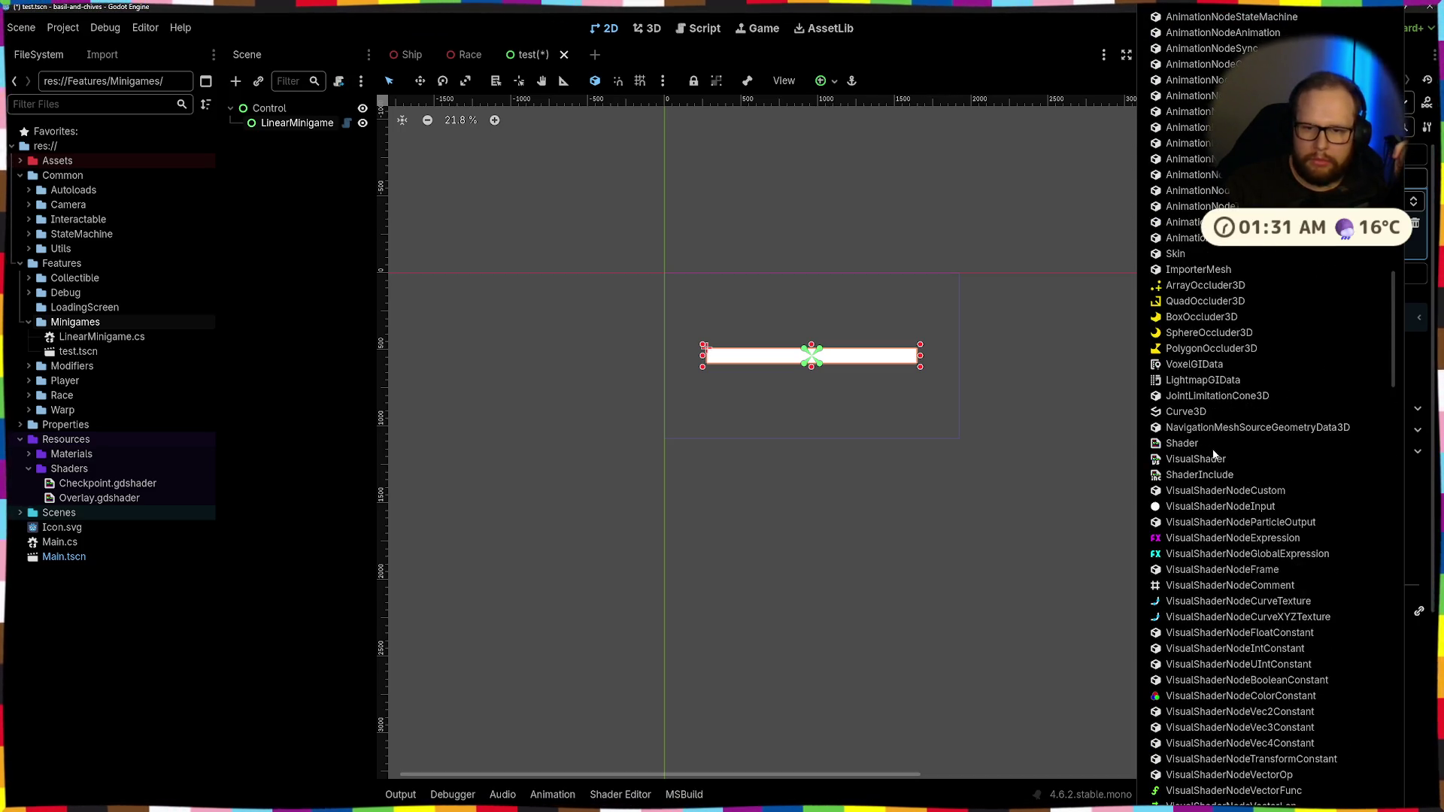
{"action": "scroll", "coordinate": [1213, 454], "scroll_direction": "up", "scroll_amount": 6}
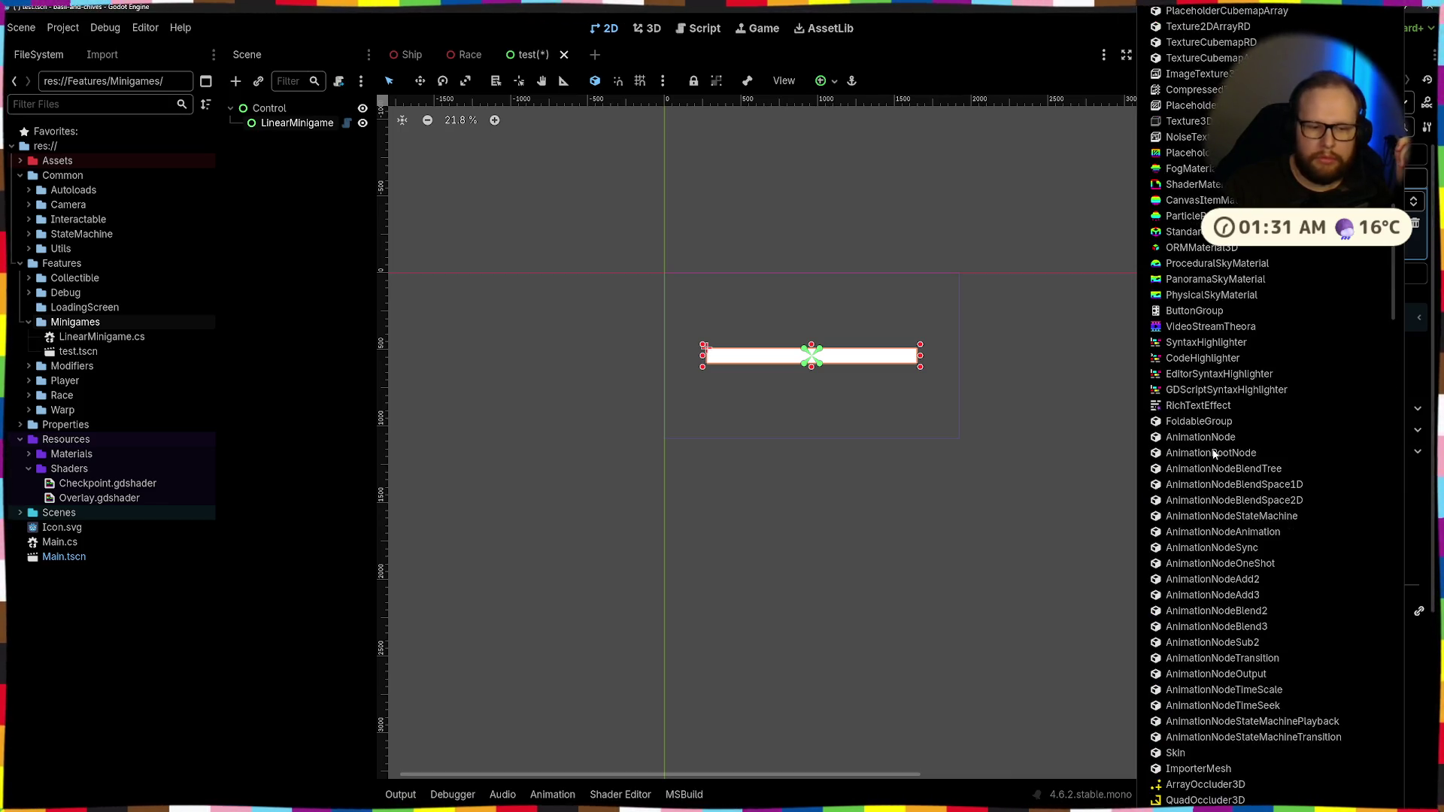
{"action": "scroll", "coordinate": [1213, 454], "scroll_direction": "up", "scroll_amount": 4}
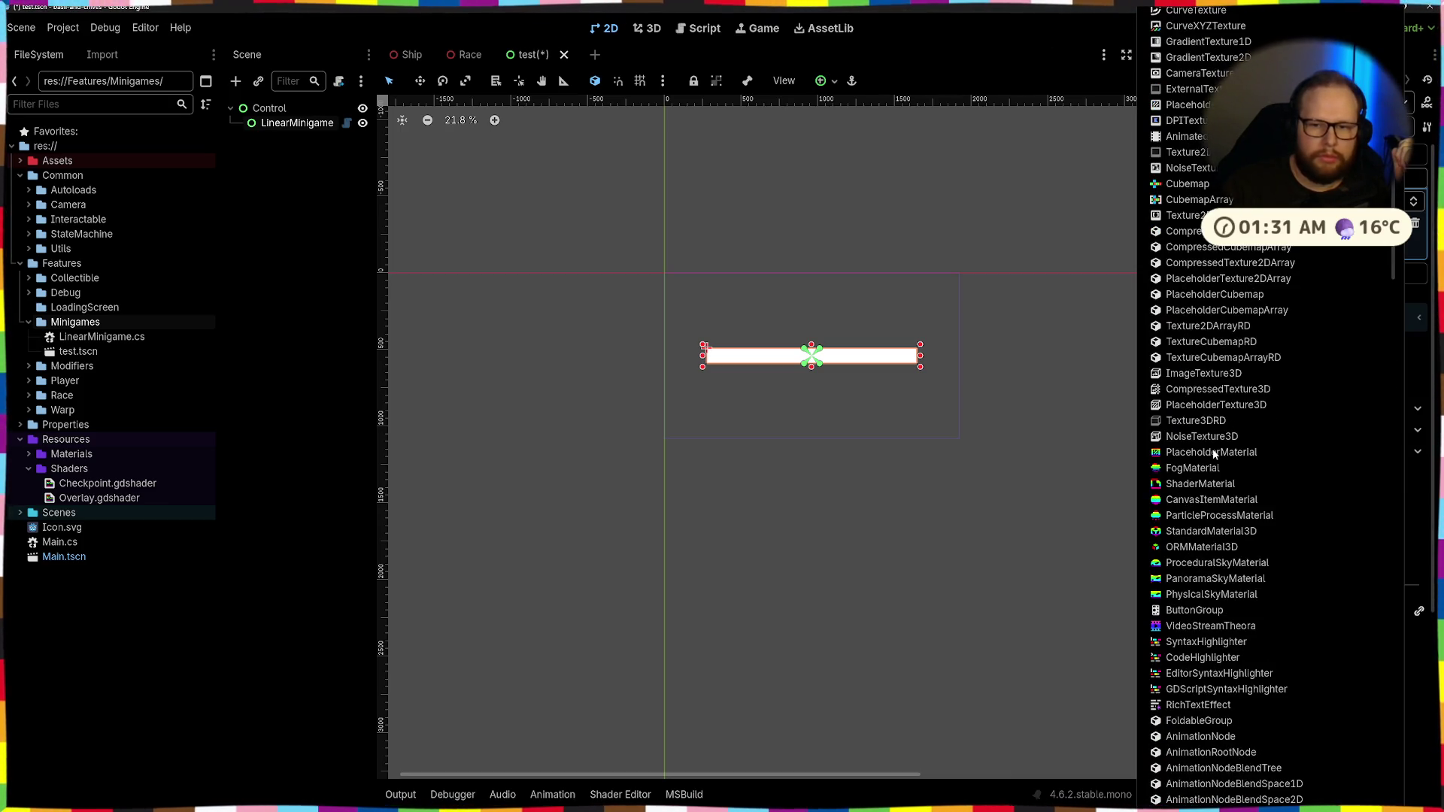
{"action": "scroll", "coordinate": [1213, 453], "scroll_direction": "up", "scroll_amount": 7}
{"action": "scroll", "coordinate": [1213, 454], "scroll_direction": "up", "scroll_amount": 7}
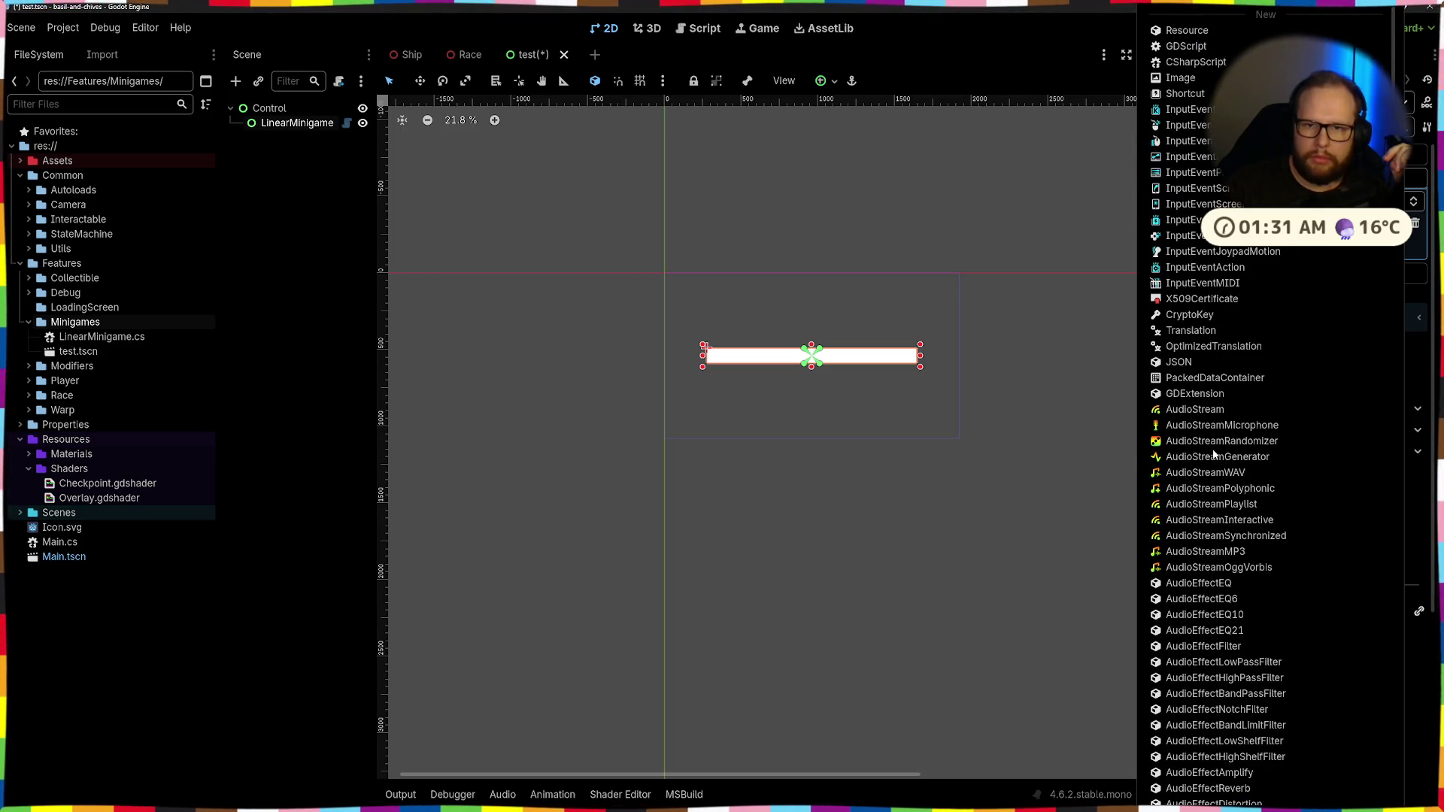
{"action": "left_click", "coordinate": [758, 492]}
{"action": "right_click", "coordinate": [90, 323]}
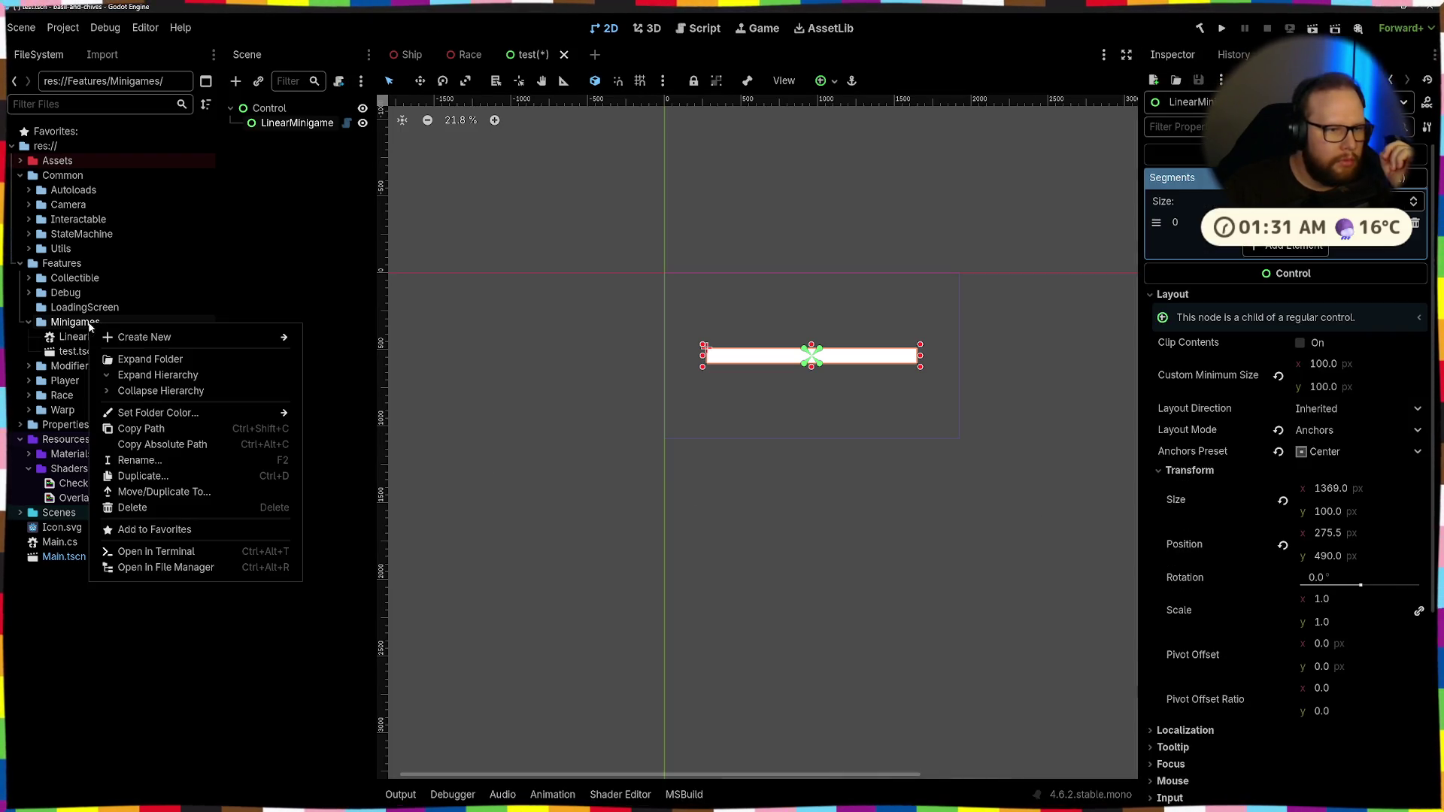
Start a new script in the Minigames folder with Object as its base class
{"action": "mouse_move", "coordinate": [167, 337]}
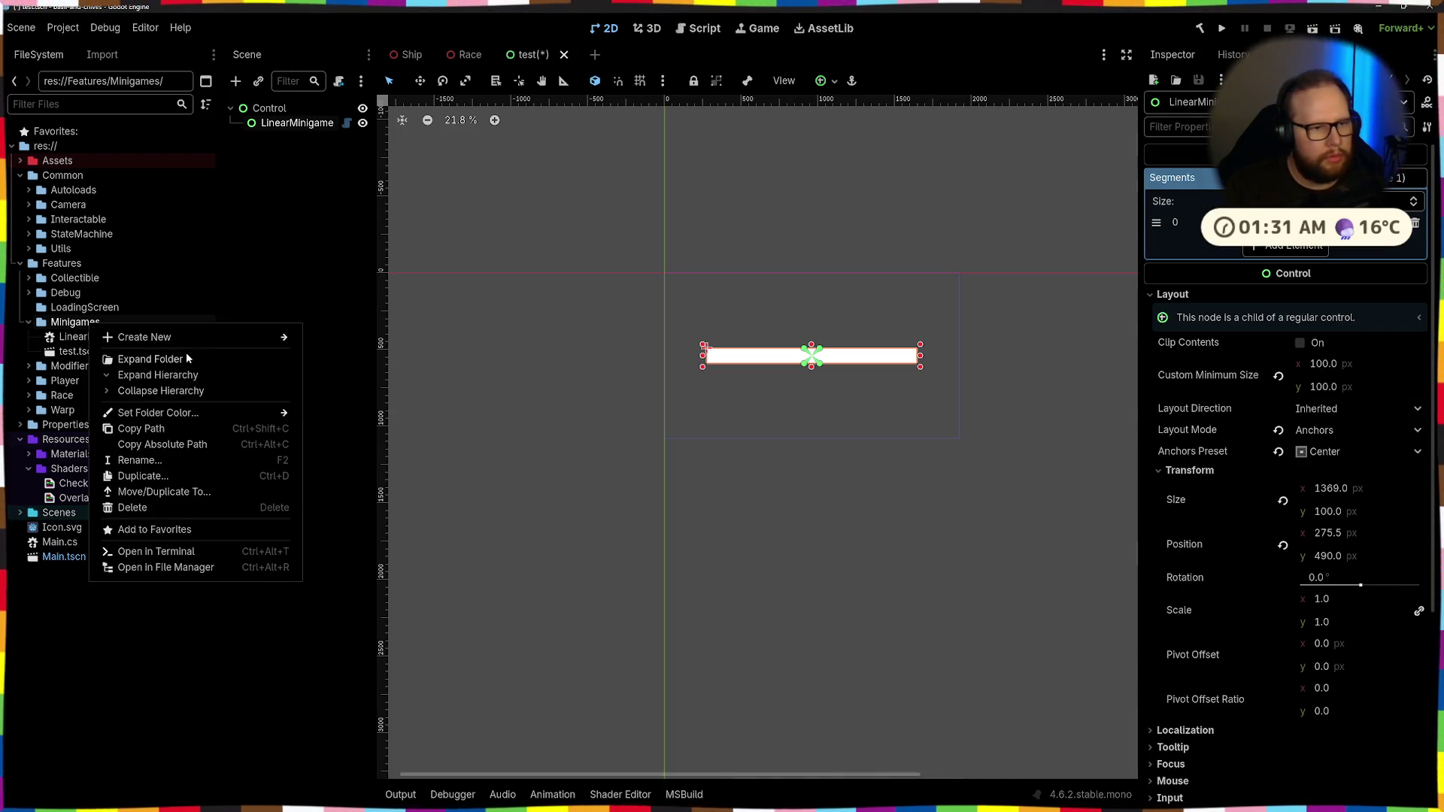
{"action": "left_click", "coordinate": [371, 378]}
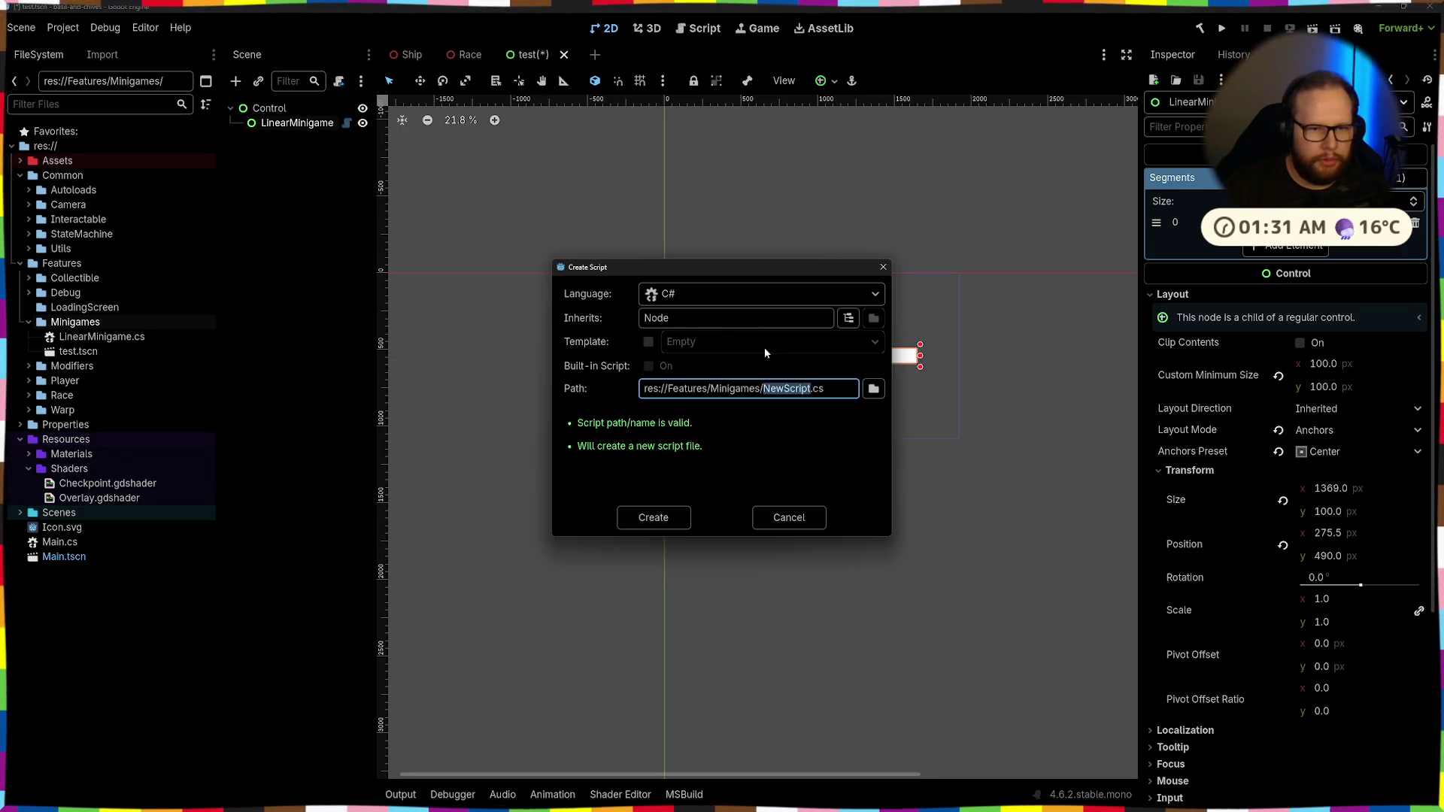
{"action": "left_click", "coordinate": [740, 322]}
{"action": "type", "text": "Godot"}
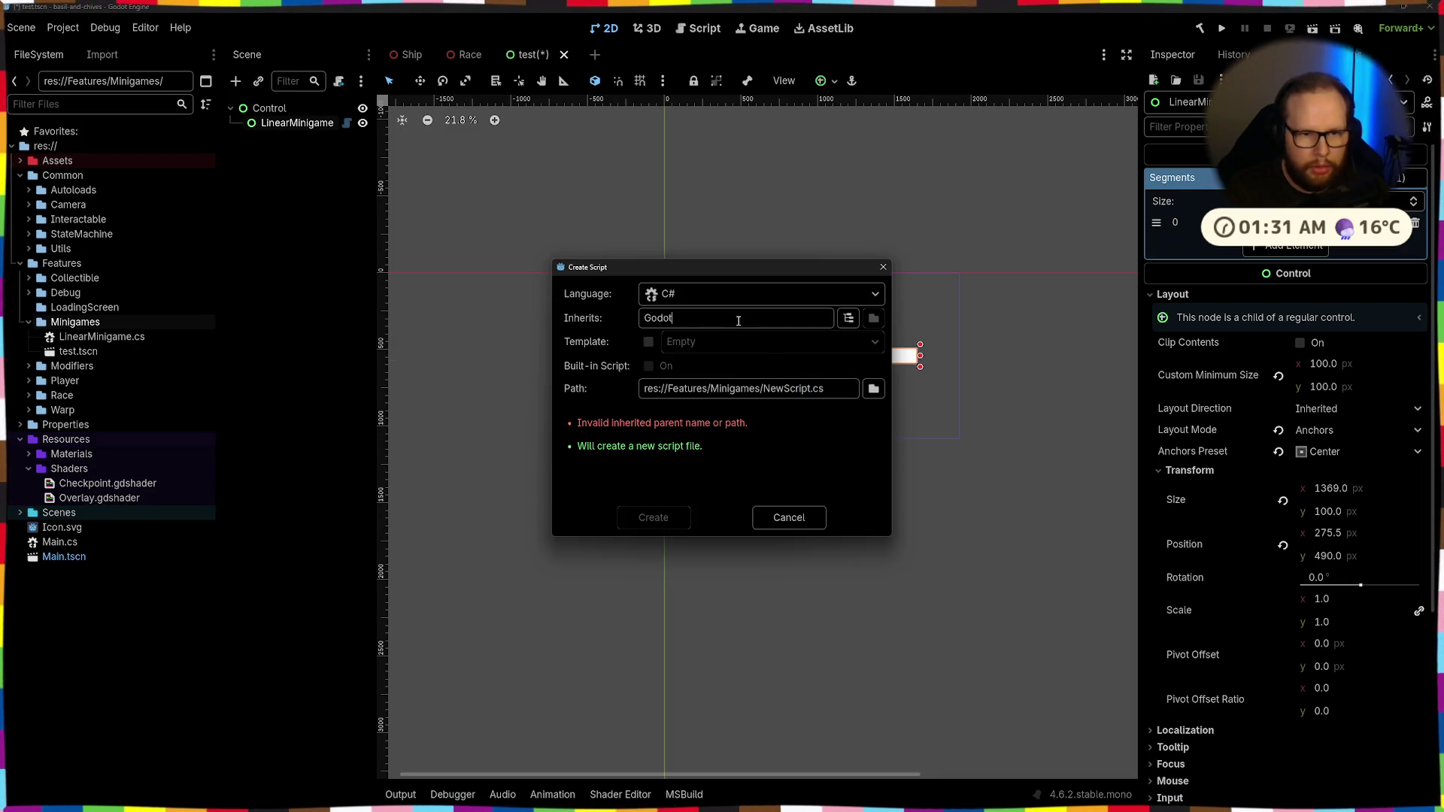
{"action": "type", "text": "Object"}
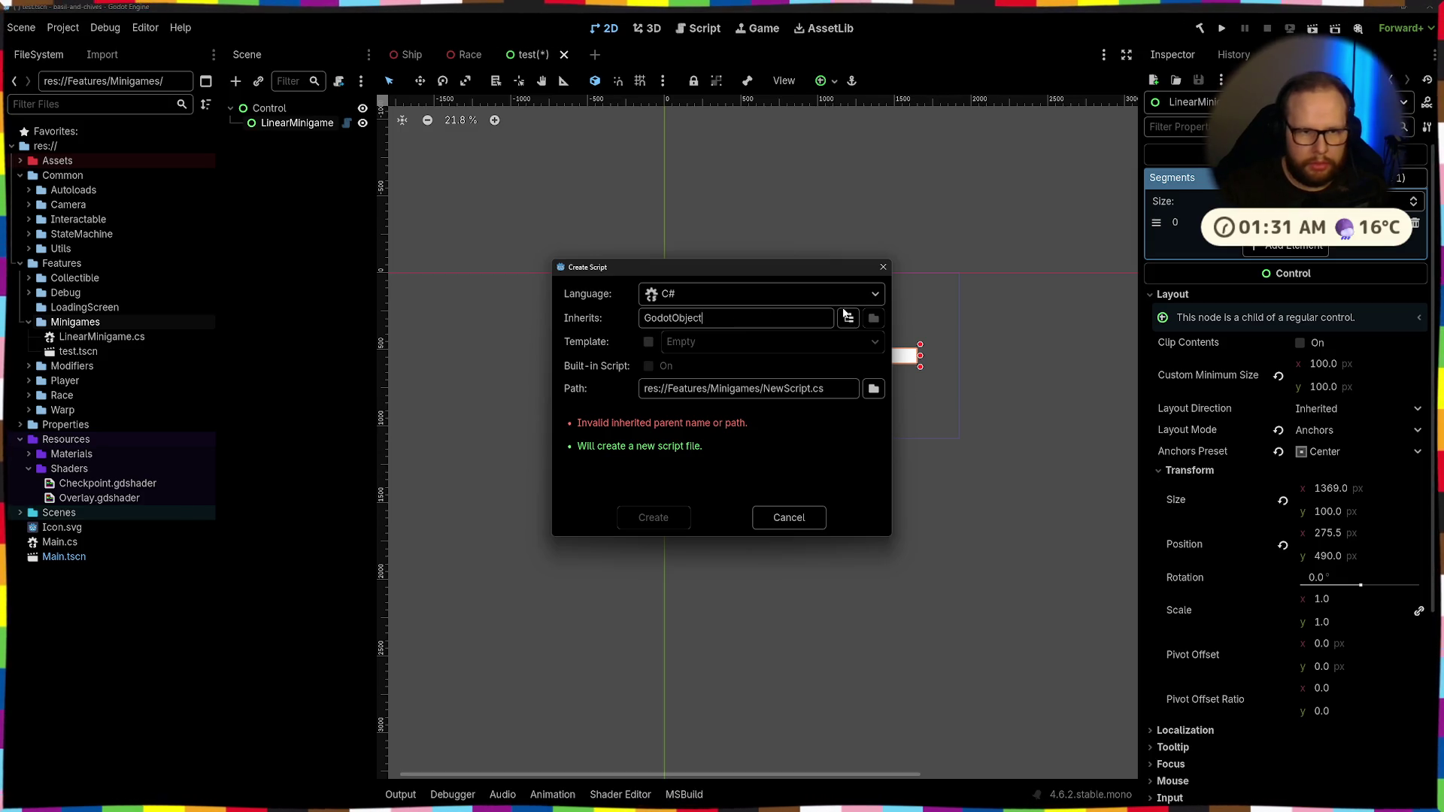
{"action": "left_click", "coordinate": [848, 317]}
{"action": "double_click", "coordinate": [585, 251]}
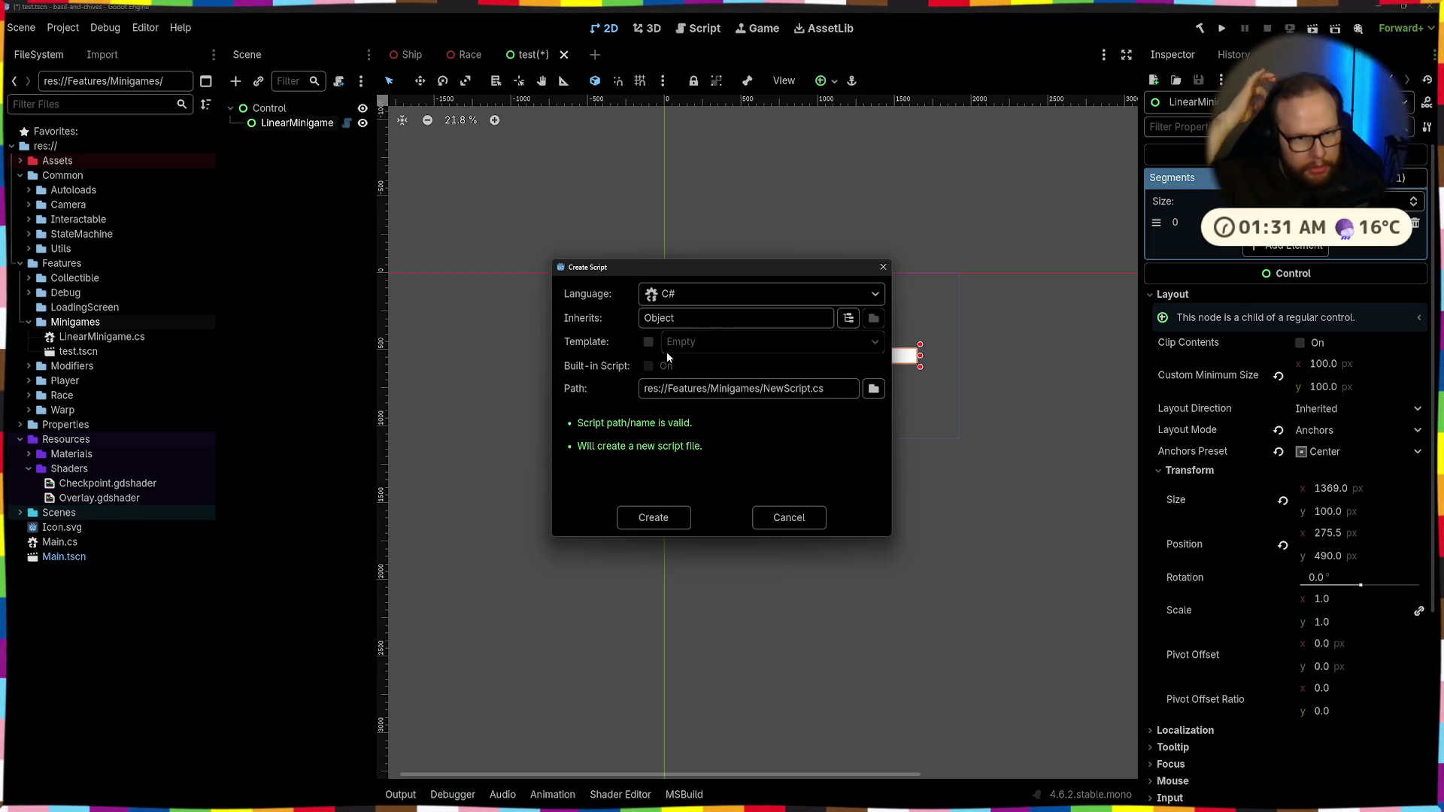
Change MinigameSegment's base class from GodotObject to RefCounted and save the script
{"action": "key", "text": "alt+Tab"}
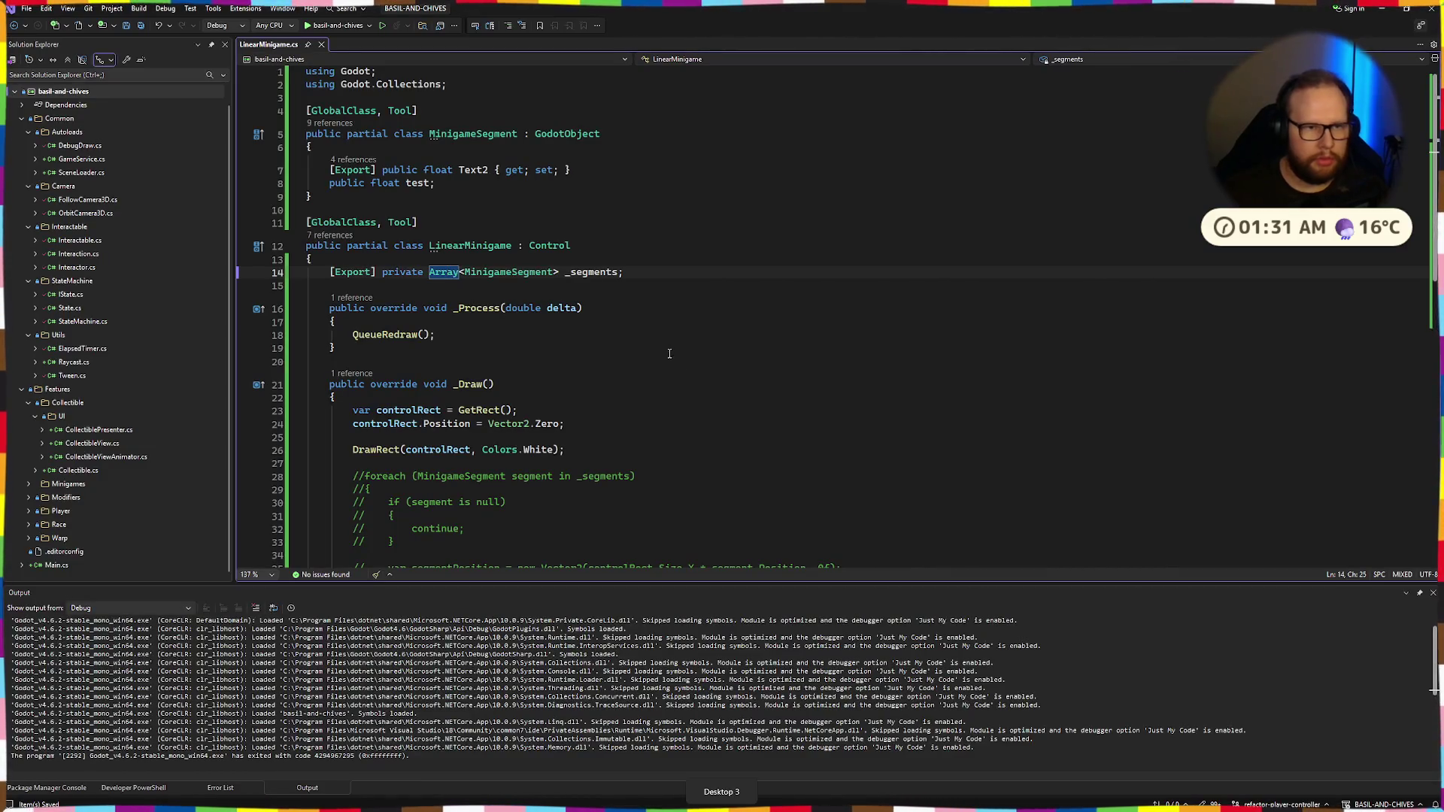
{"action": "double_click", "coordinate": [566, 135]}
{"action": "type", "text": "Ref"}
{"action": "key", "text": "Tab"}
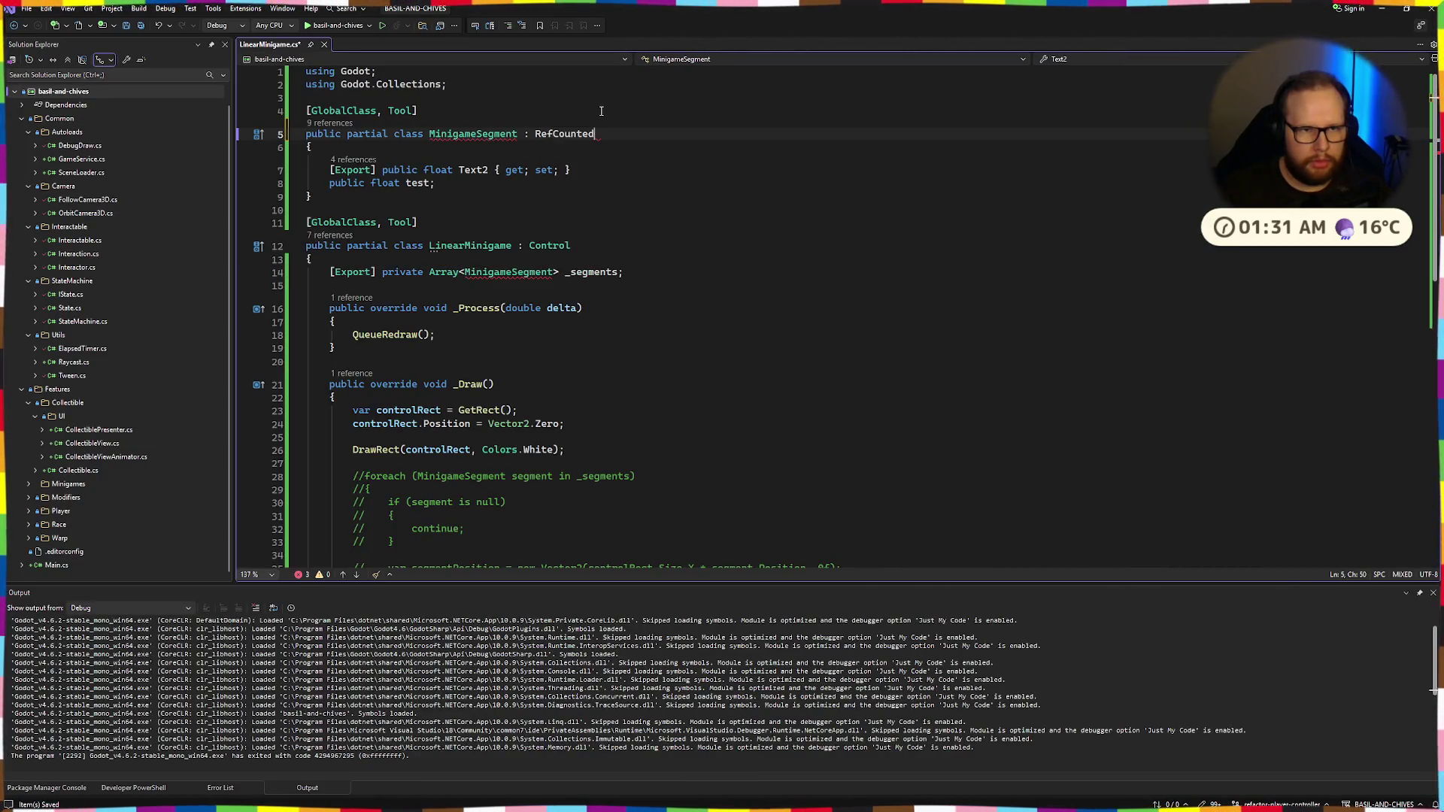
{"action": "key", "text": "ctrl+s"}
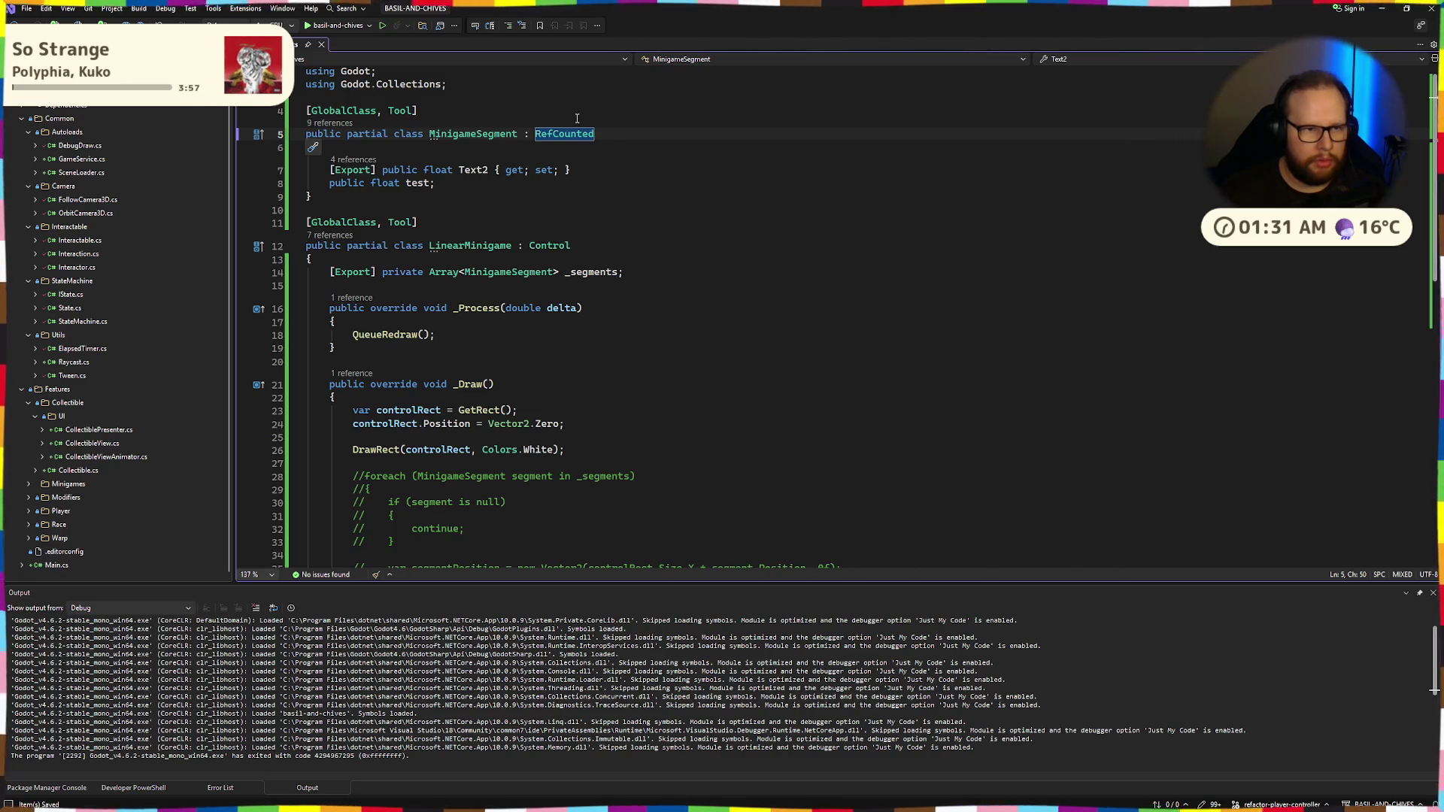
{"action": "key", "text": "ctrl+super+Right"}
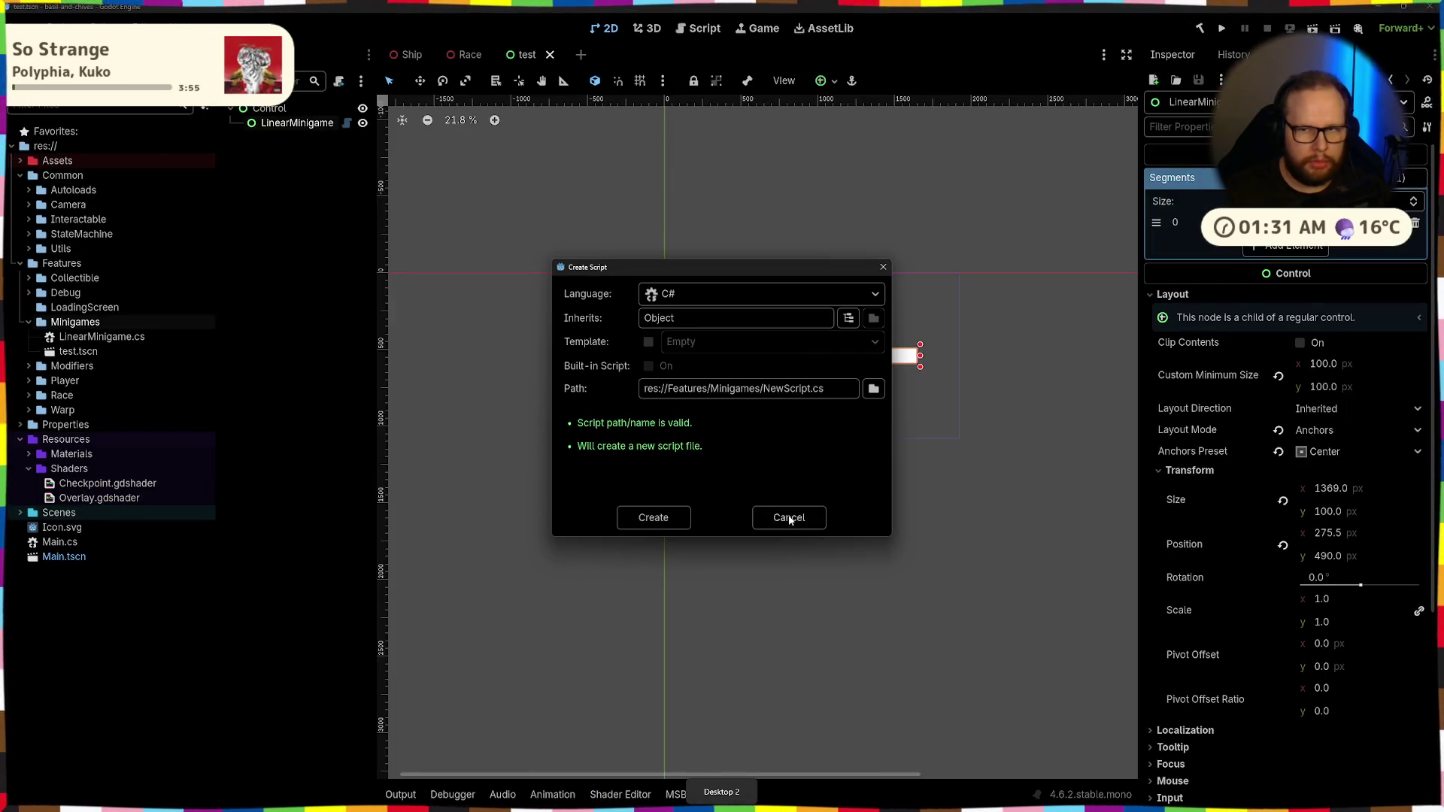
Cancel the new script, rebuild the C# project, and glance at the element's resource type list
{"action": "left_click", "coordinate": [790, 519]}
{"action": "key", "text": "alt+b"}
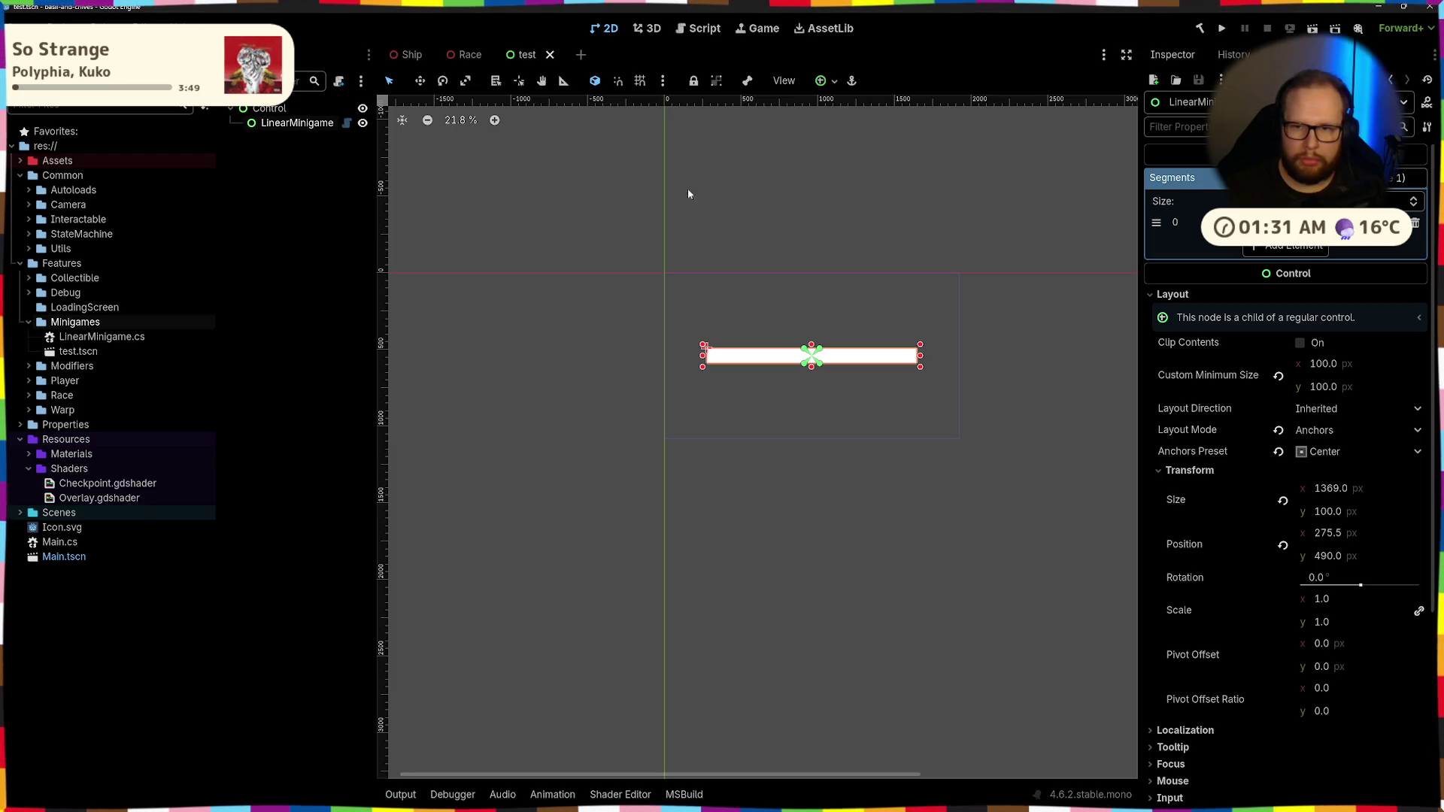
{"action": "left_click", "coordinate": [1279, 223]}
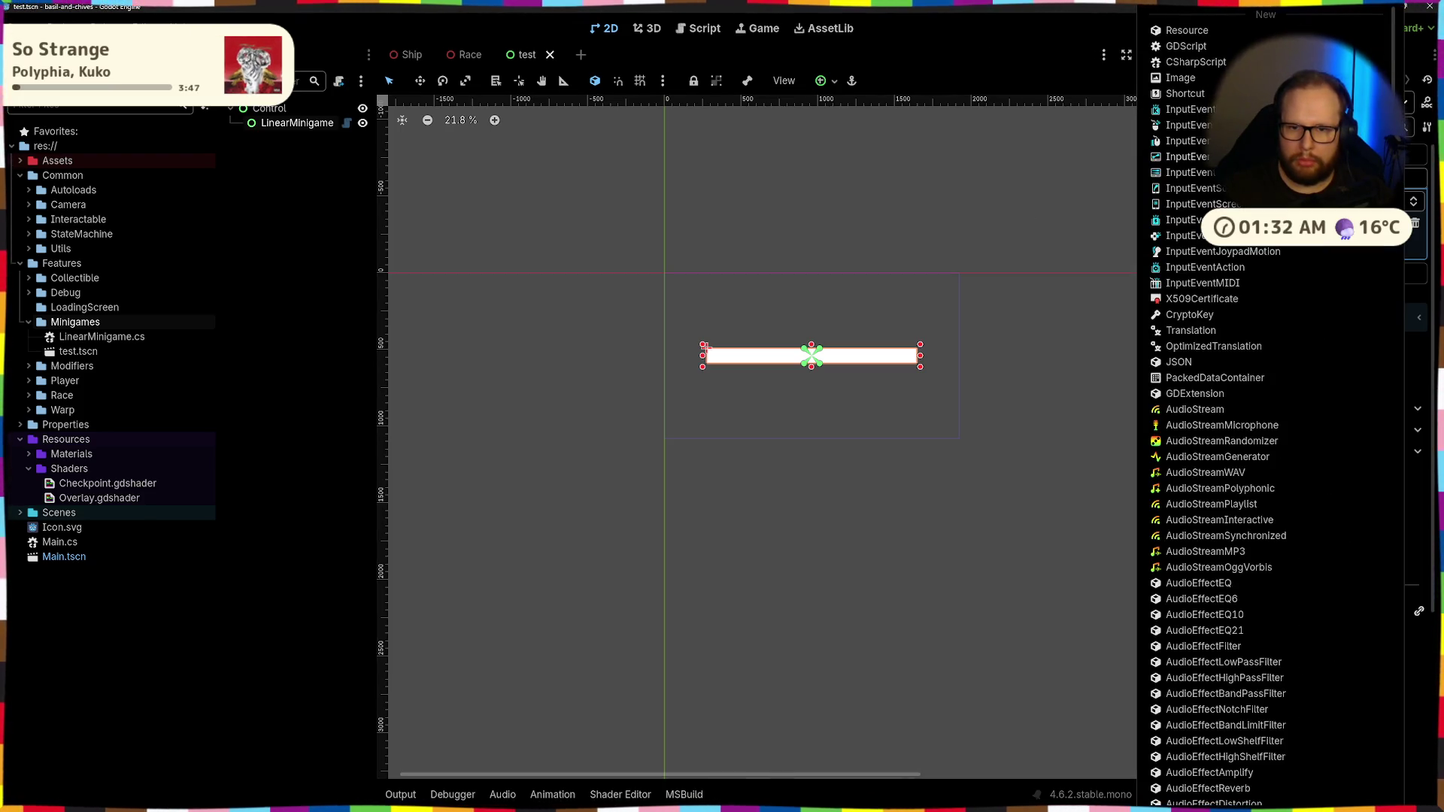
{"action": "key", "text": "Escape"}
Delete the MinigameSegment class and its leftover attribute line from LinearMinigame.cs, then return to Godot
{"action": "key", "text": "alt+Tab"}
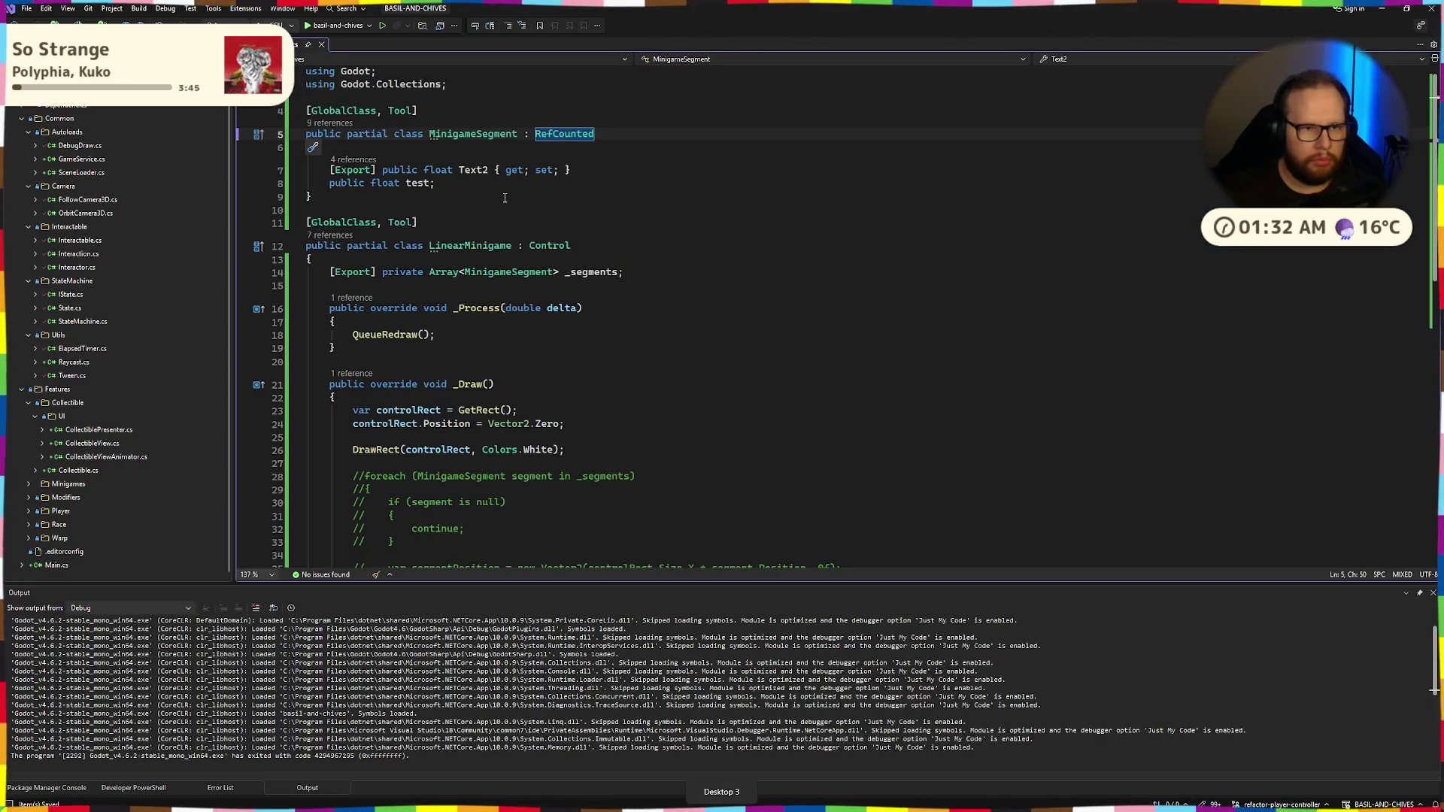
{"action": "left_click_drag", "start_coordinate": [315, 209], "coordinate": [280, 137]}
{"action": "key", "text": "Delete"}
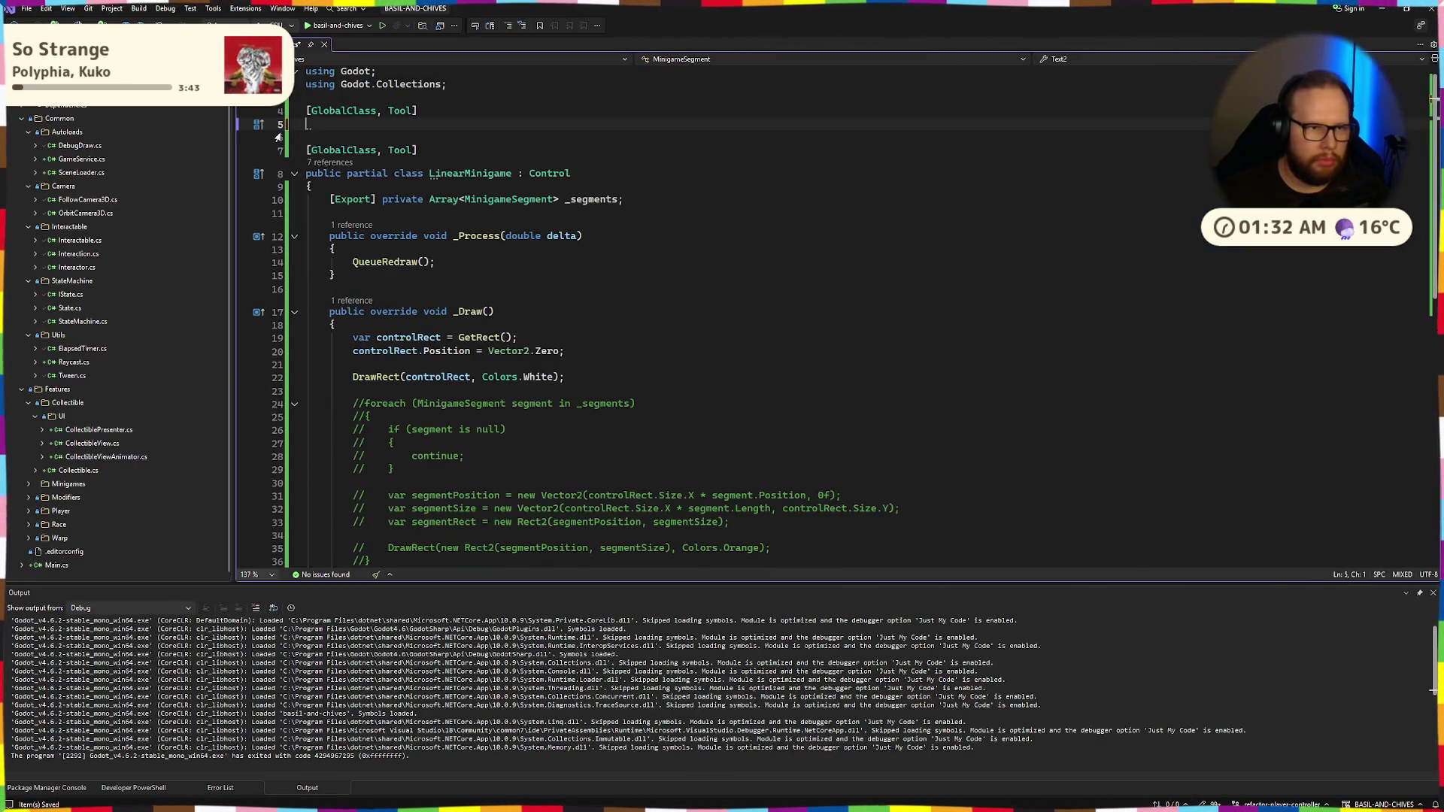
{"action": "key", "text": "ctrl+z"}
{"action": "key", "text": "ctrl+y"}
{"action": "key", "text": "ctrl+z"}
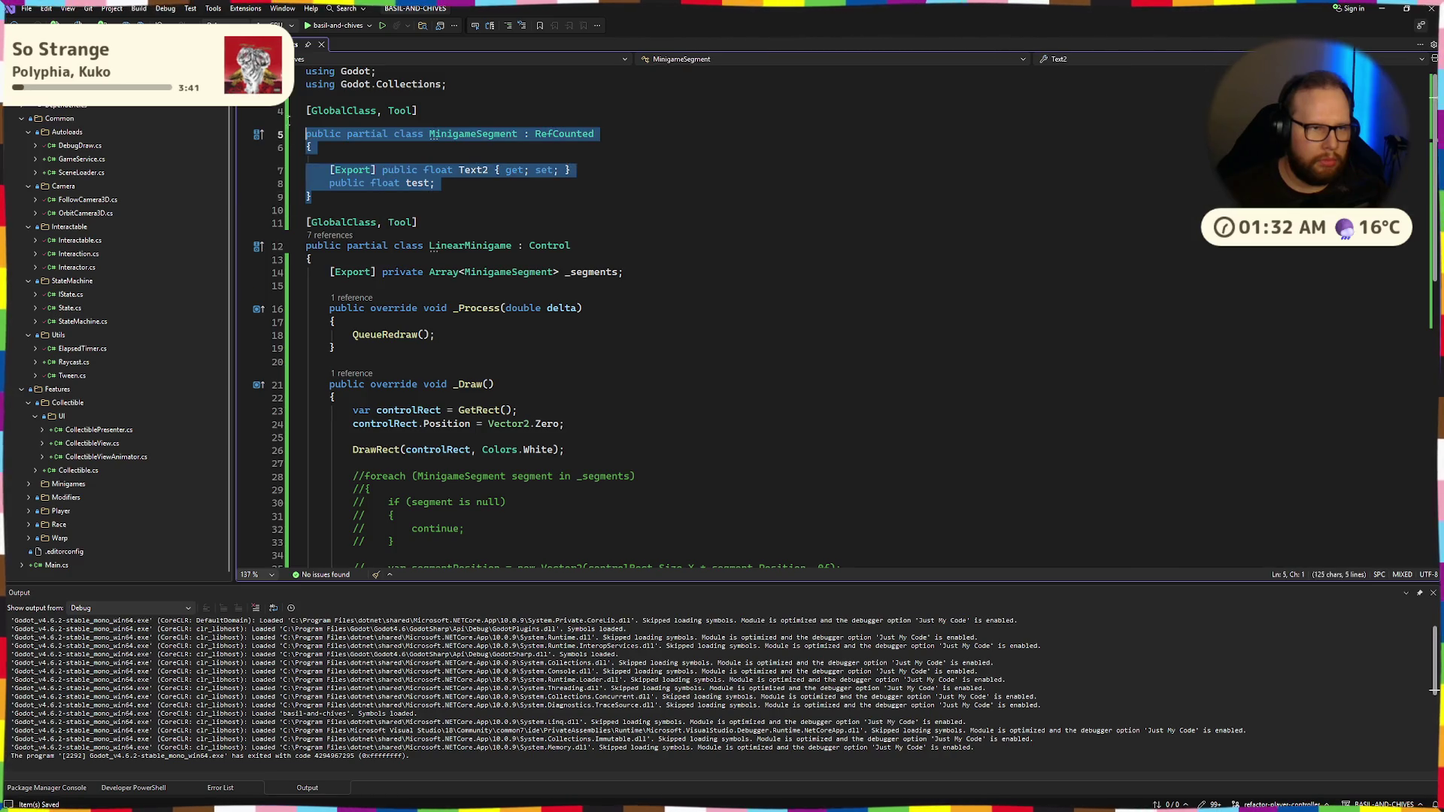
{"action": "left_click", "coordinate": [281, 111], "text": "shift"}
{"action": "key", "text": "Delete"}
{"action": "key", "text": "BackSpace"}
{"action": "key", "text": "BackSpace"}
{"action": "key", "text": "alt+Tab"}
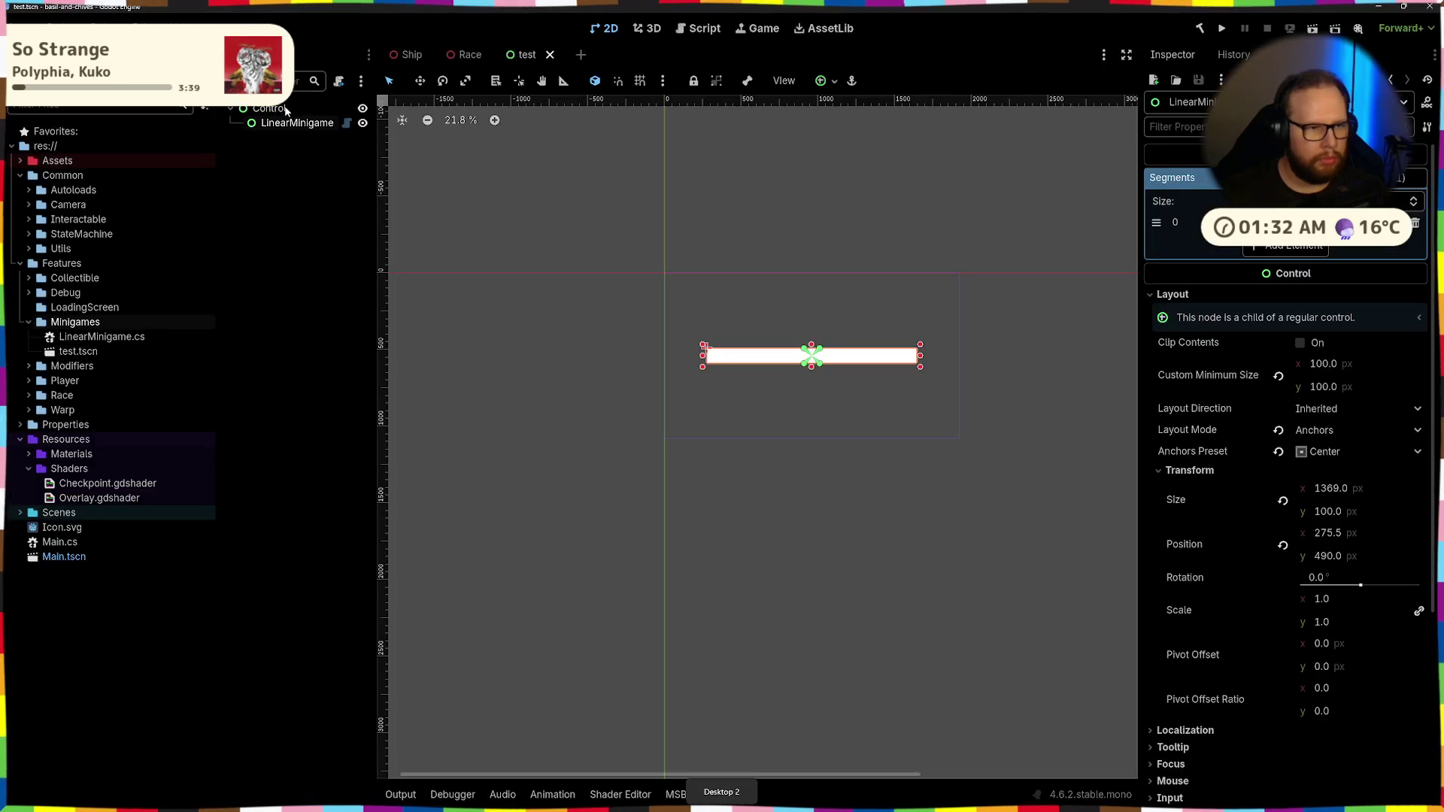
Create MinigameSegment.cs inheriting RefCounted in the Minigames folder and paste in the class code
{"action": "right_click", "coordinate": [90, 321]}
{"action": "mouse_move", "coordinate": [150, 329]}
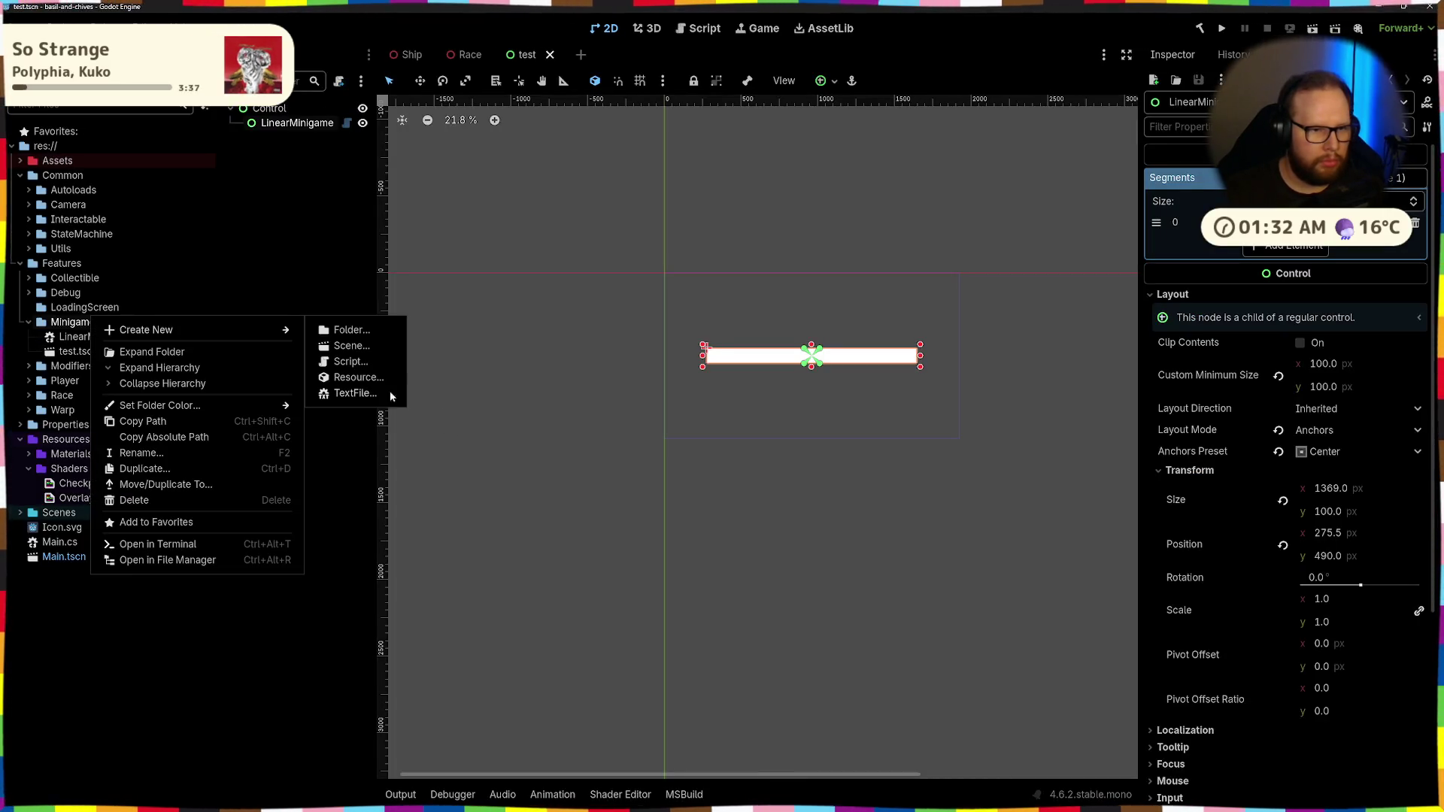
{"action": "left_click", "coordinate": [376, 367]}
{"action": "left_click", "coordinate": [849, 317]}
{"action": "double_click", "coordinate": [605, 273]}
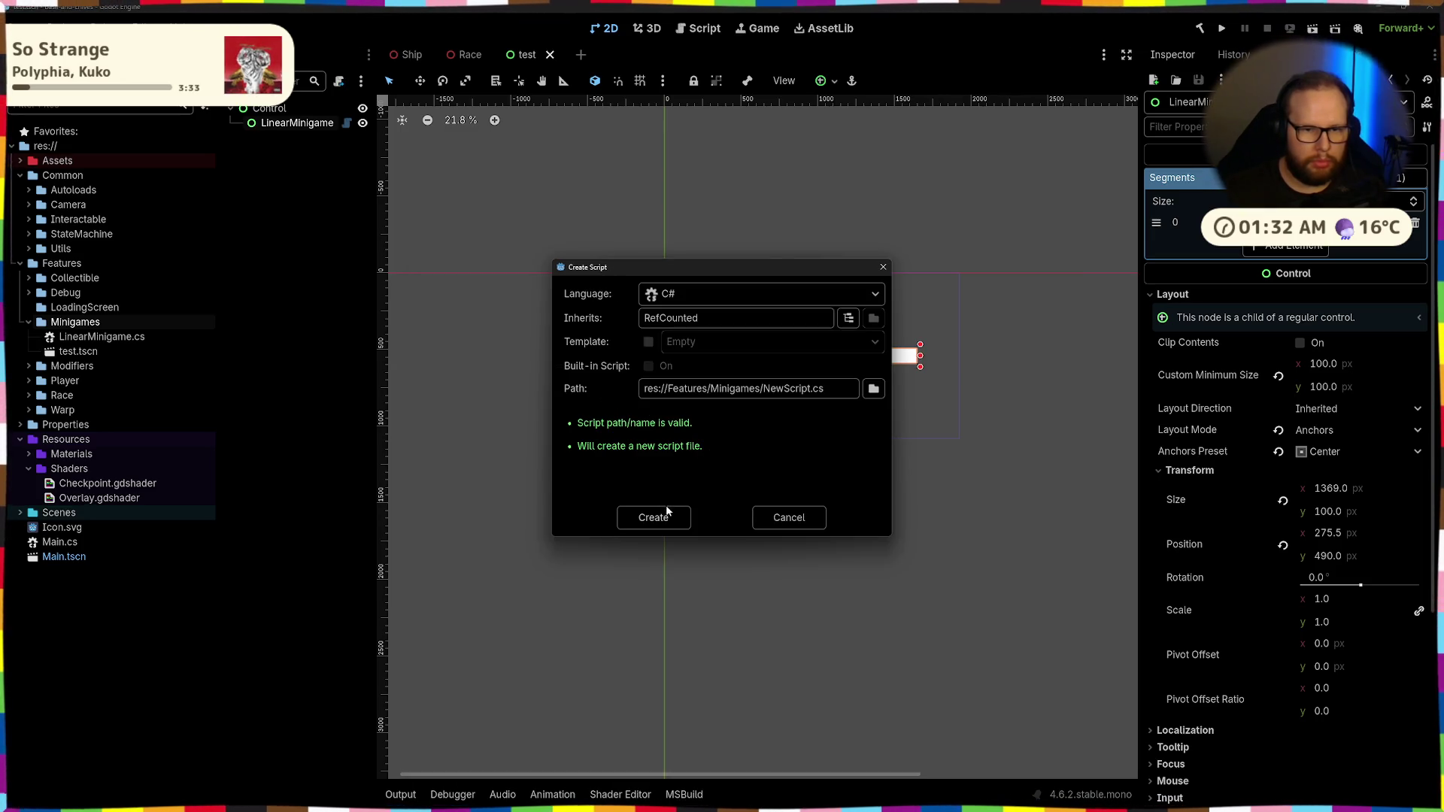
{"action": "double_click", "coordinate": [789, 389]}
{"action": "type", "text": "Mini"}
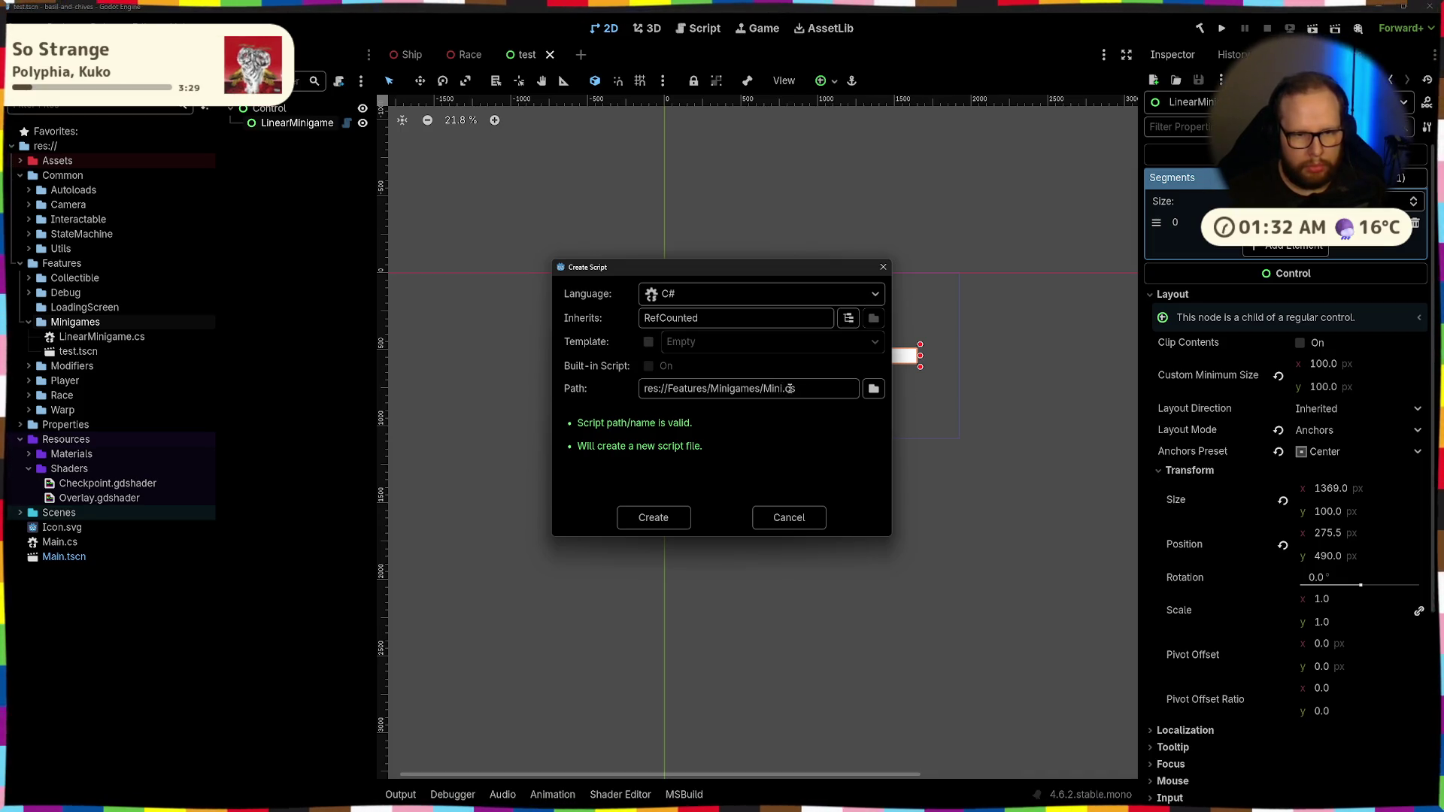
{"action": "type", "text": "gameSegment"}
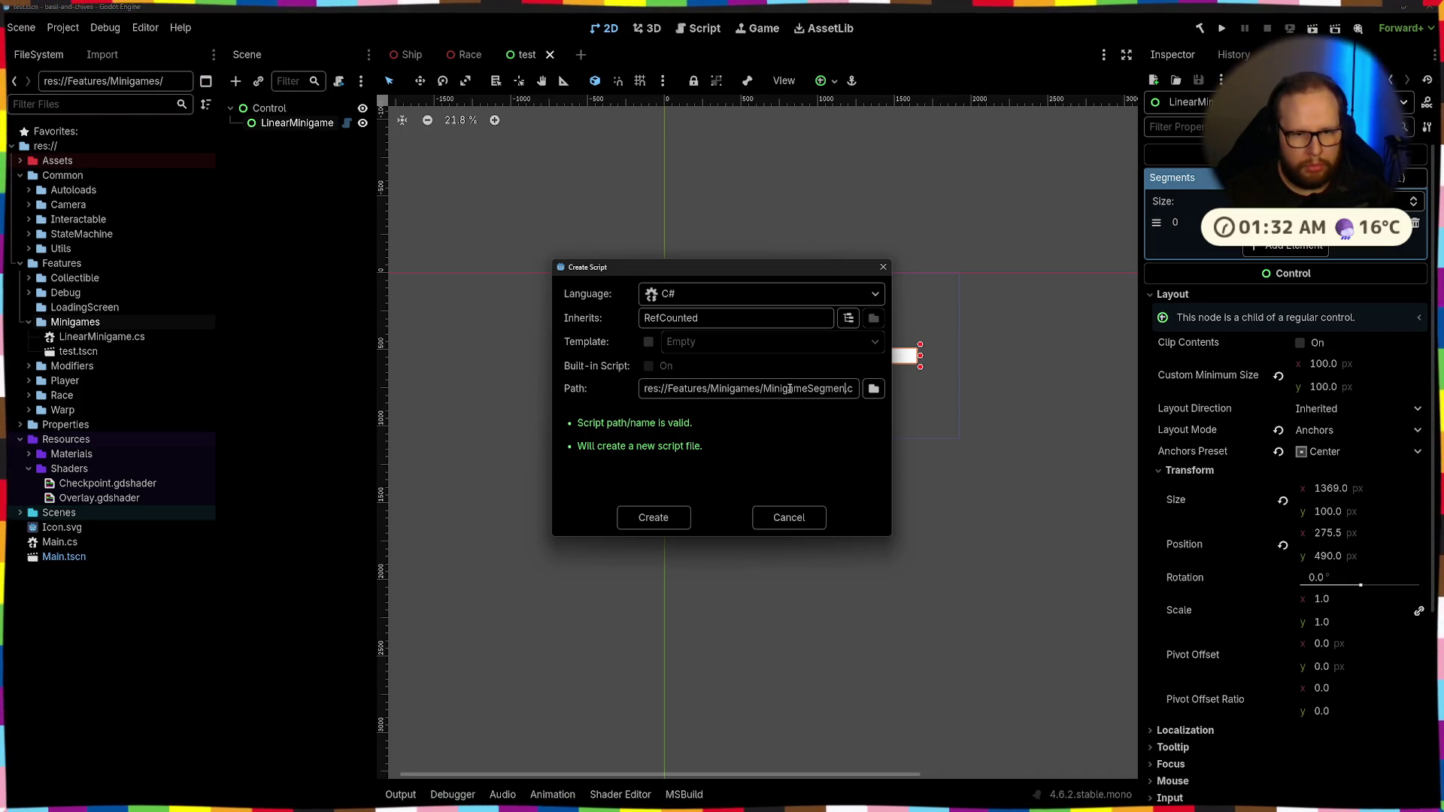
{"action": "left_click", "coordinate": [659, 520]}
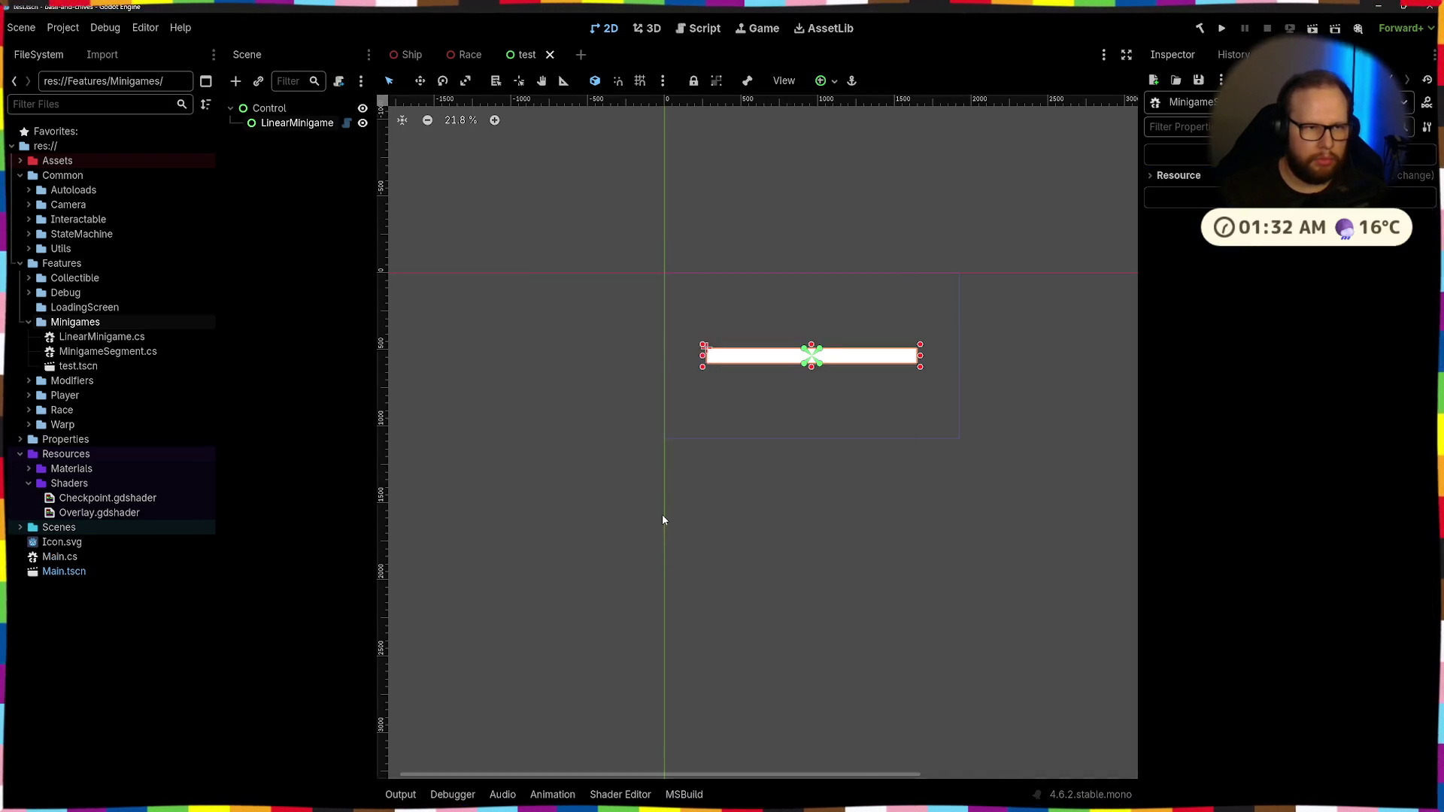
{"action": "type", "text": "using Godot;  [GlobalClass, Tool] public partial class MinigameSegment : RefCounted {     [Export] public float Text2 { get; set; }     public float test; }"}
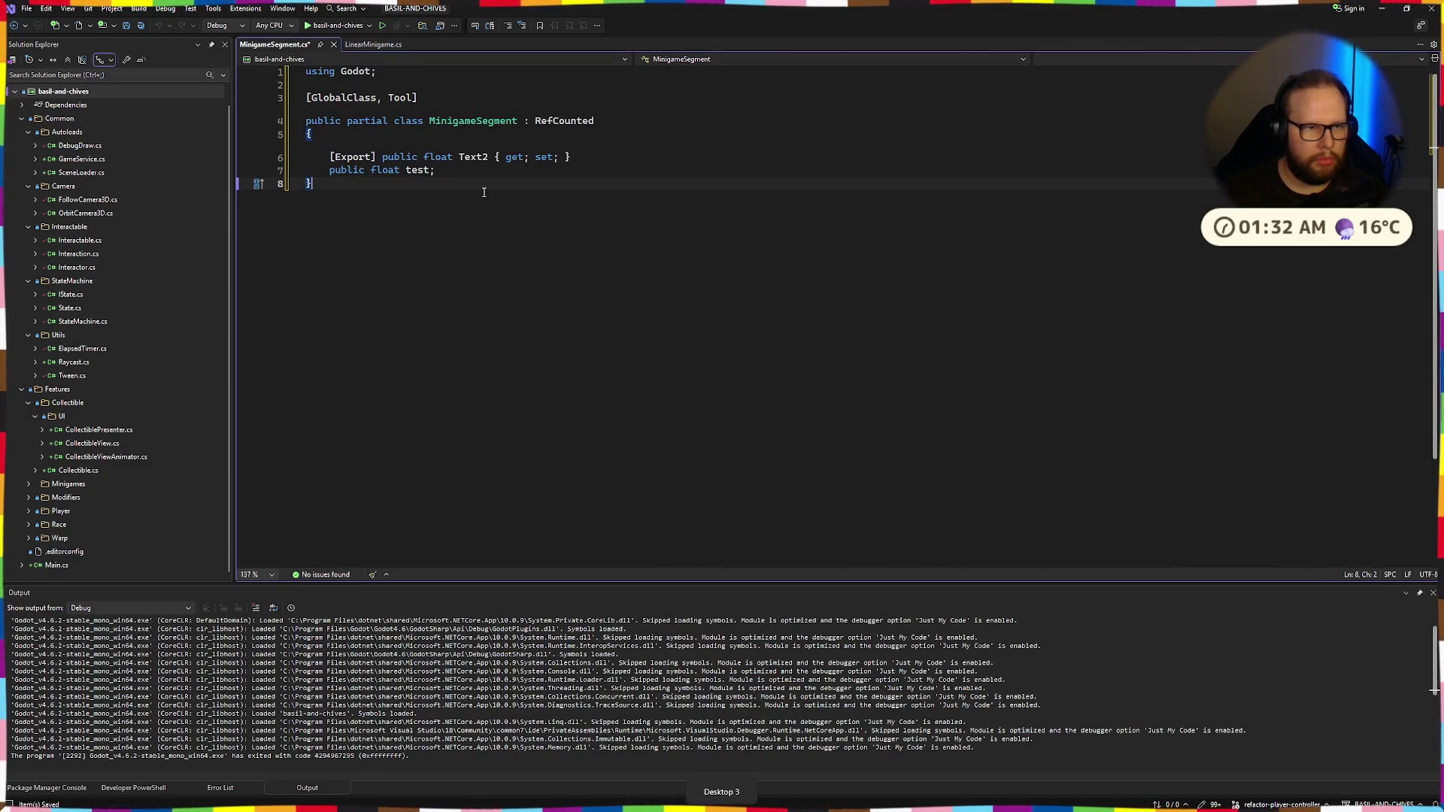
Save the [GlobalClass, Tool] MinigameSegment script in Visual Studio
{"action": "left_click", "coordinate": [370, 117]}
{"action": "left_click", "coordinate": [475, 103]}
{"action": "key", "text": "ctrl+s"}
Build the .NET project in Godot and reload the current project
{"action": "key", "text": "alt+Tab"}
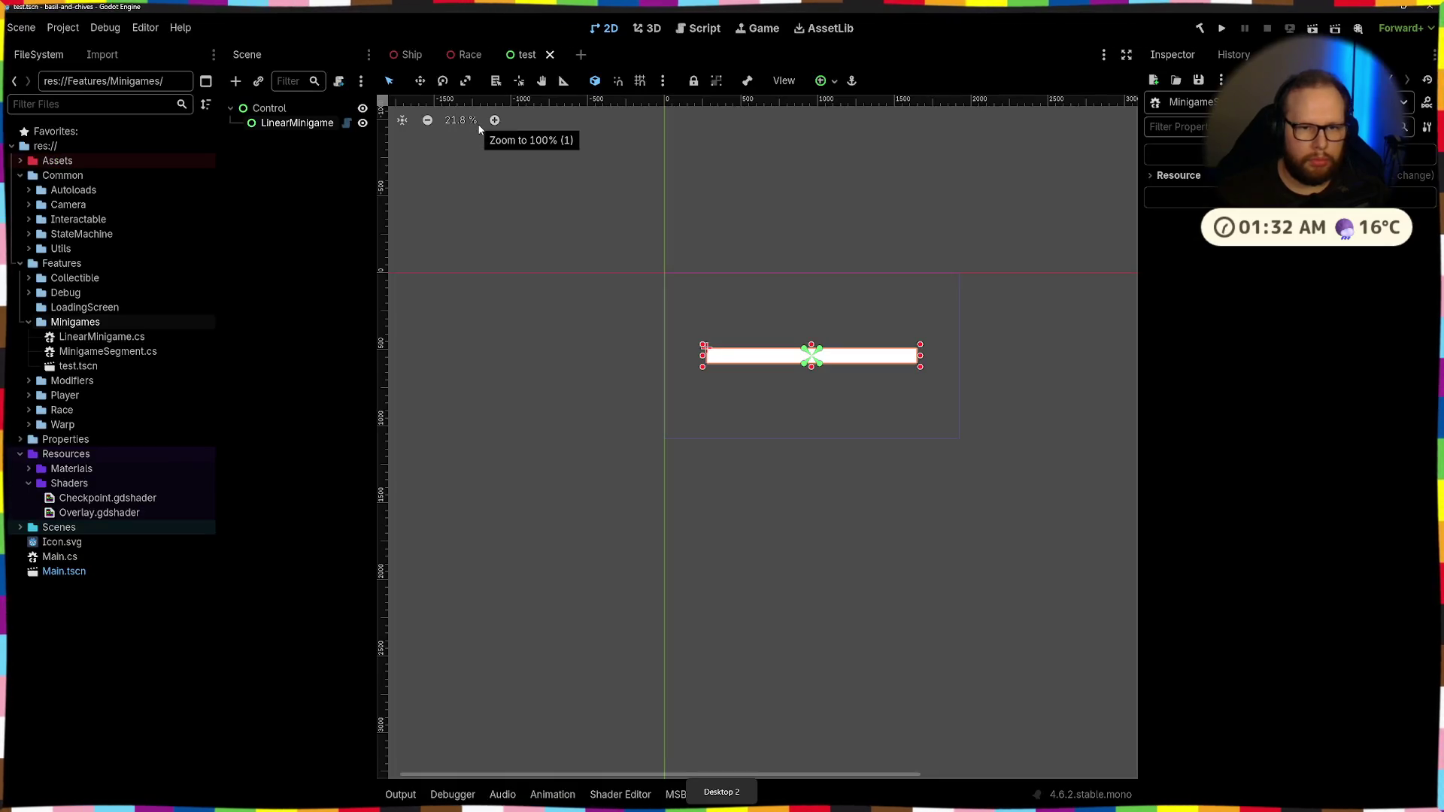
{"action": "left_click", "coordinate": [1200, 28]}
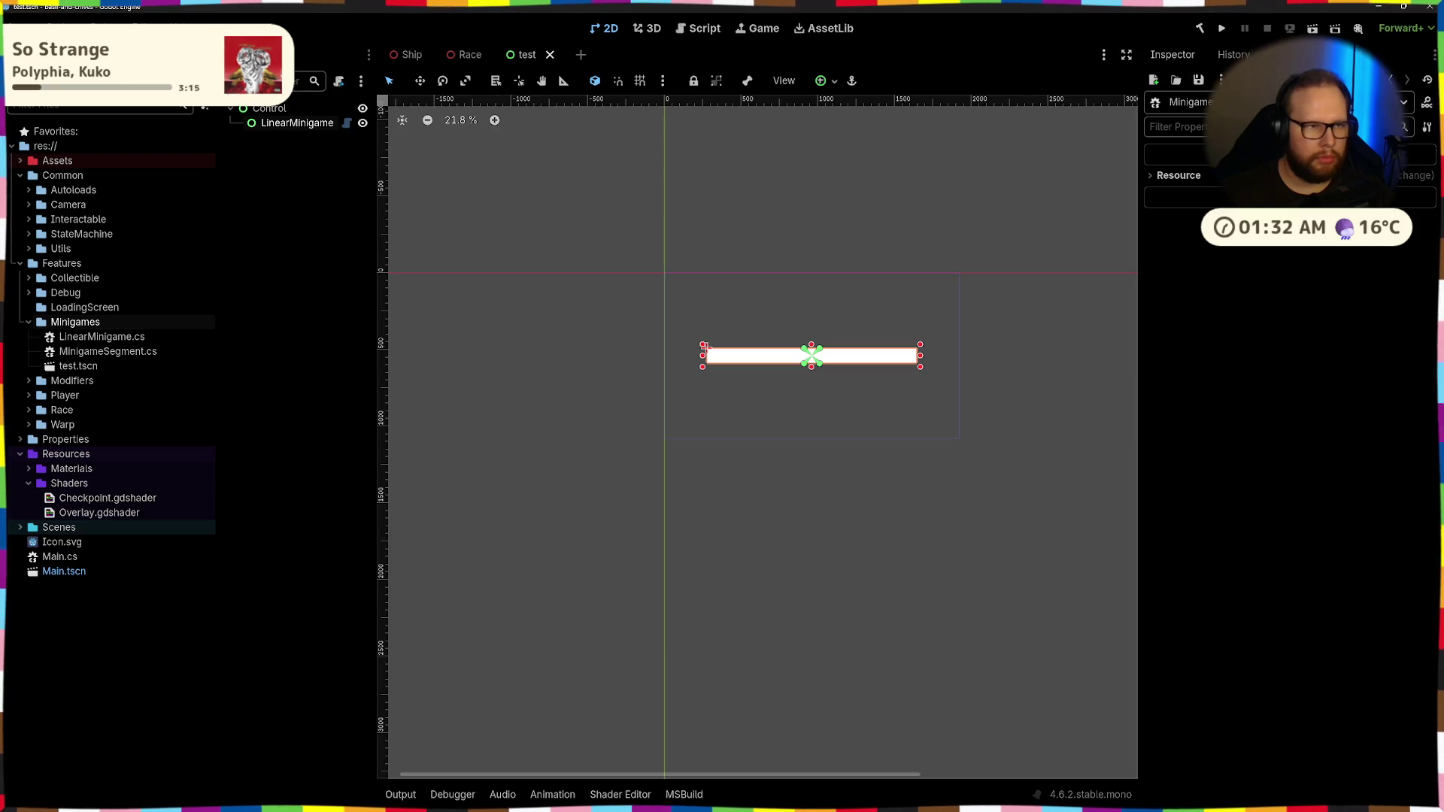
{"action": "left_click", "coordinate": [64, 28]}
{"action": "left_click", "coordinate": [104, 201]}
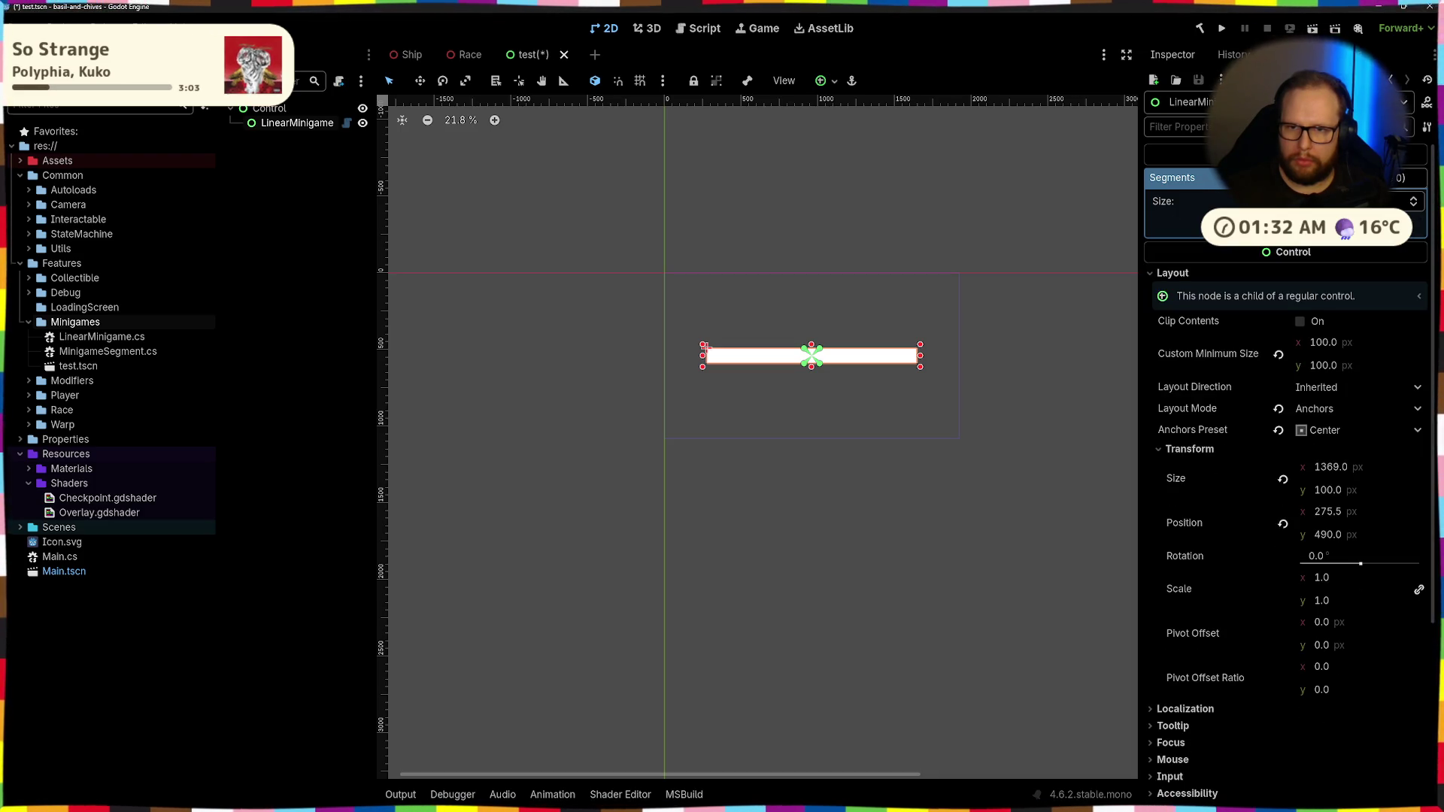
Add an empty element to the Segments array and scroll through its New resource type list
{"action": "left_click", "coordinate": [1278, 225]}
{"action": "left_click", "coordinate": [1278, 223]}
{"action": "scroll", "coordinate": [1253, 384], "scroll_direction": "down", "scroll_amount": 15}
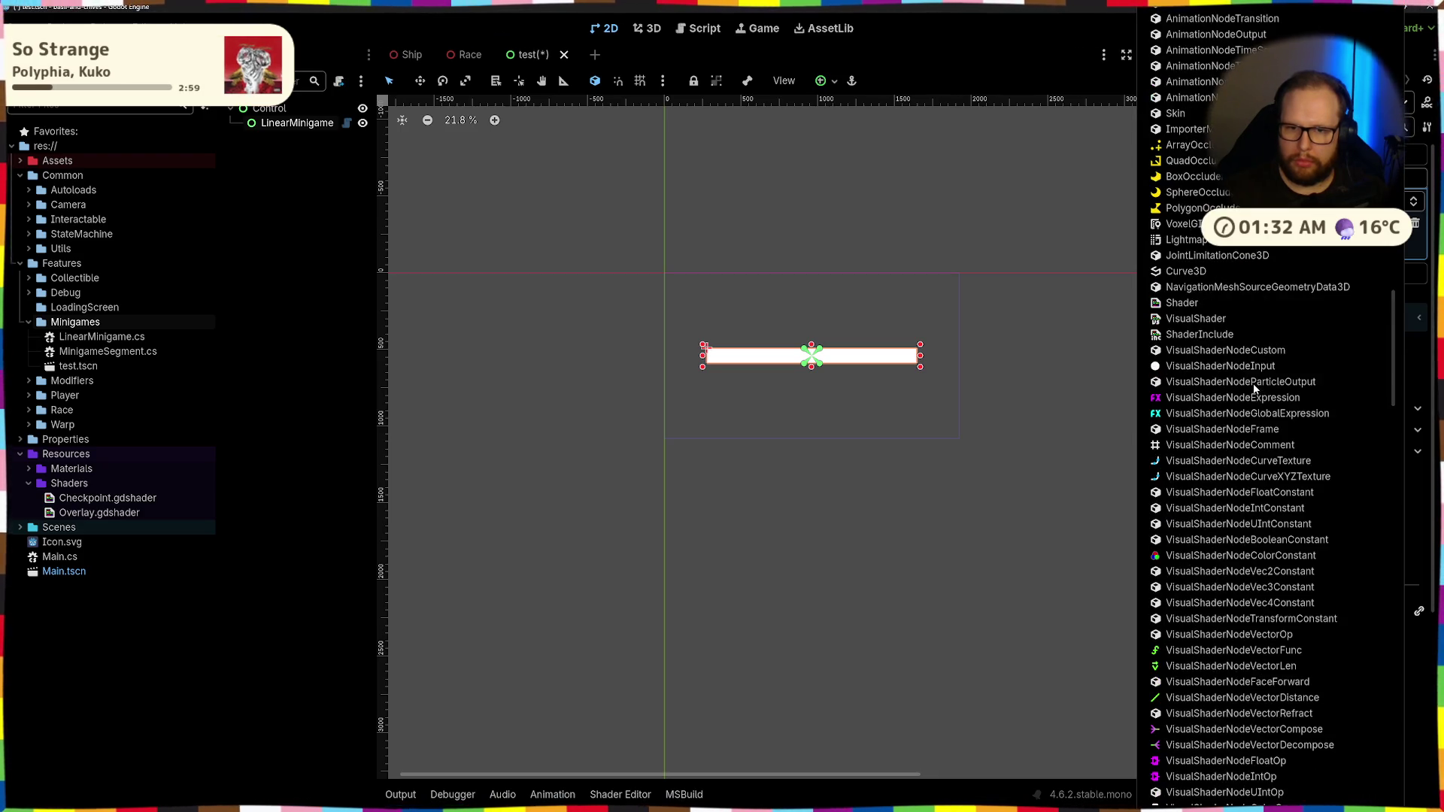
{"action": "scroll", "coordinate": [1252, 387], "scroll_direction": "down", "scroll_amount": 15}
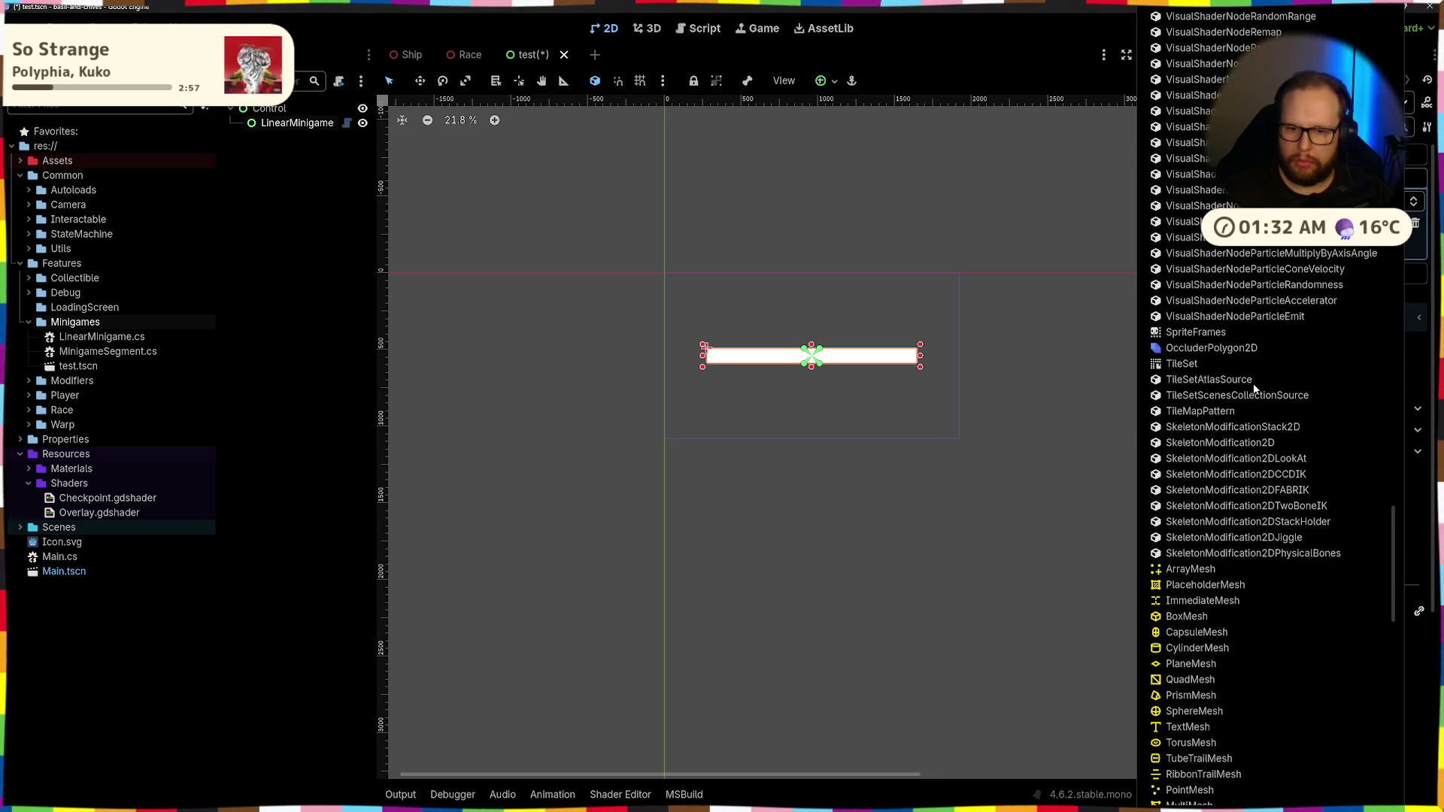
{"action": "scroll", "coordinate": [1252, 387], "scroll_direction": "down", "scroll_amount": 10}
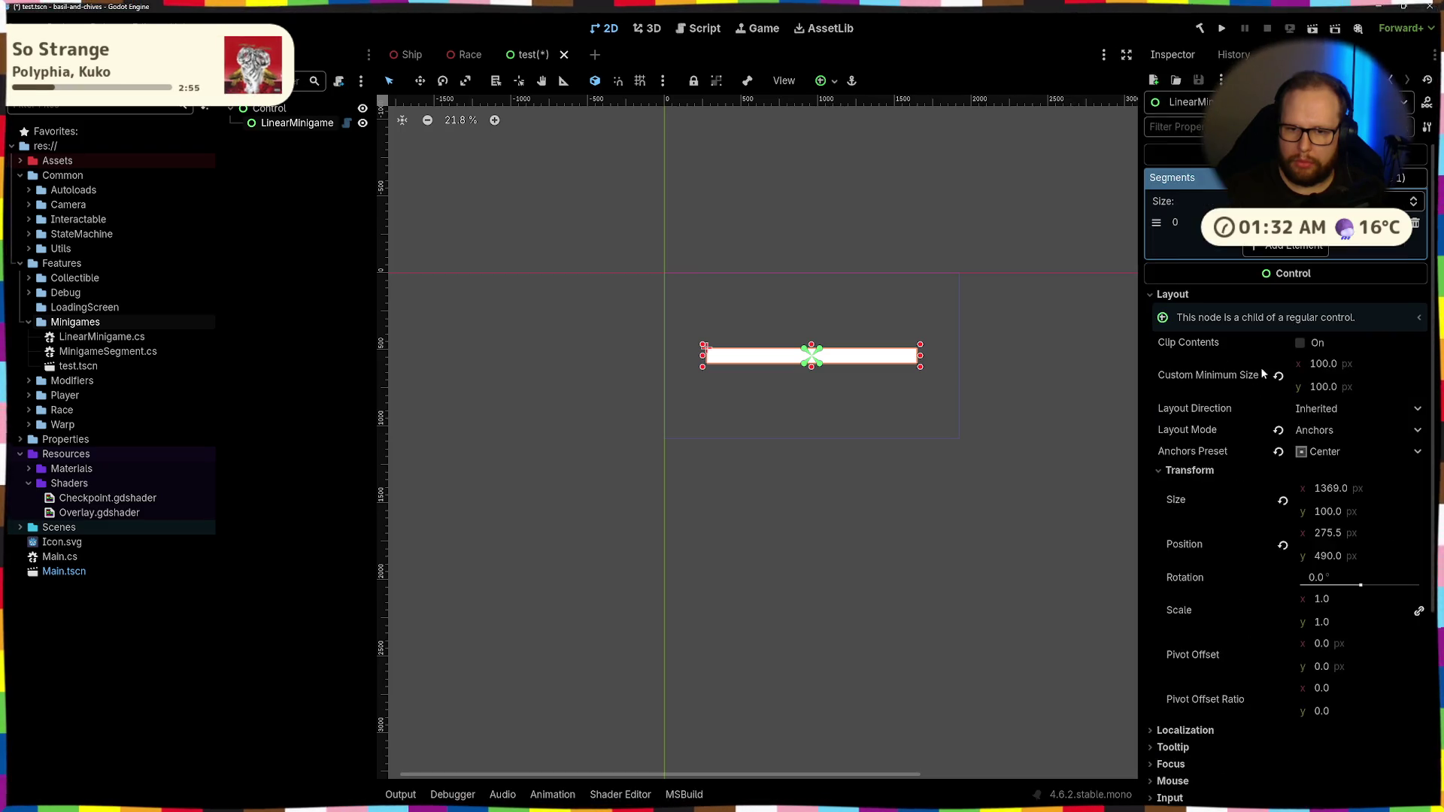
{"action": "scroll", "coordinate": [1243, 305], "scroll_direction": "up", "scroll_amount": 10}
{"action": "scroll", "coordinate": [1237, 451], "scroll_direction": "up", "scroll_amount": 20}
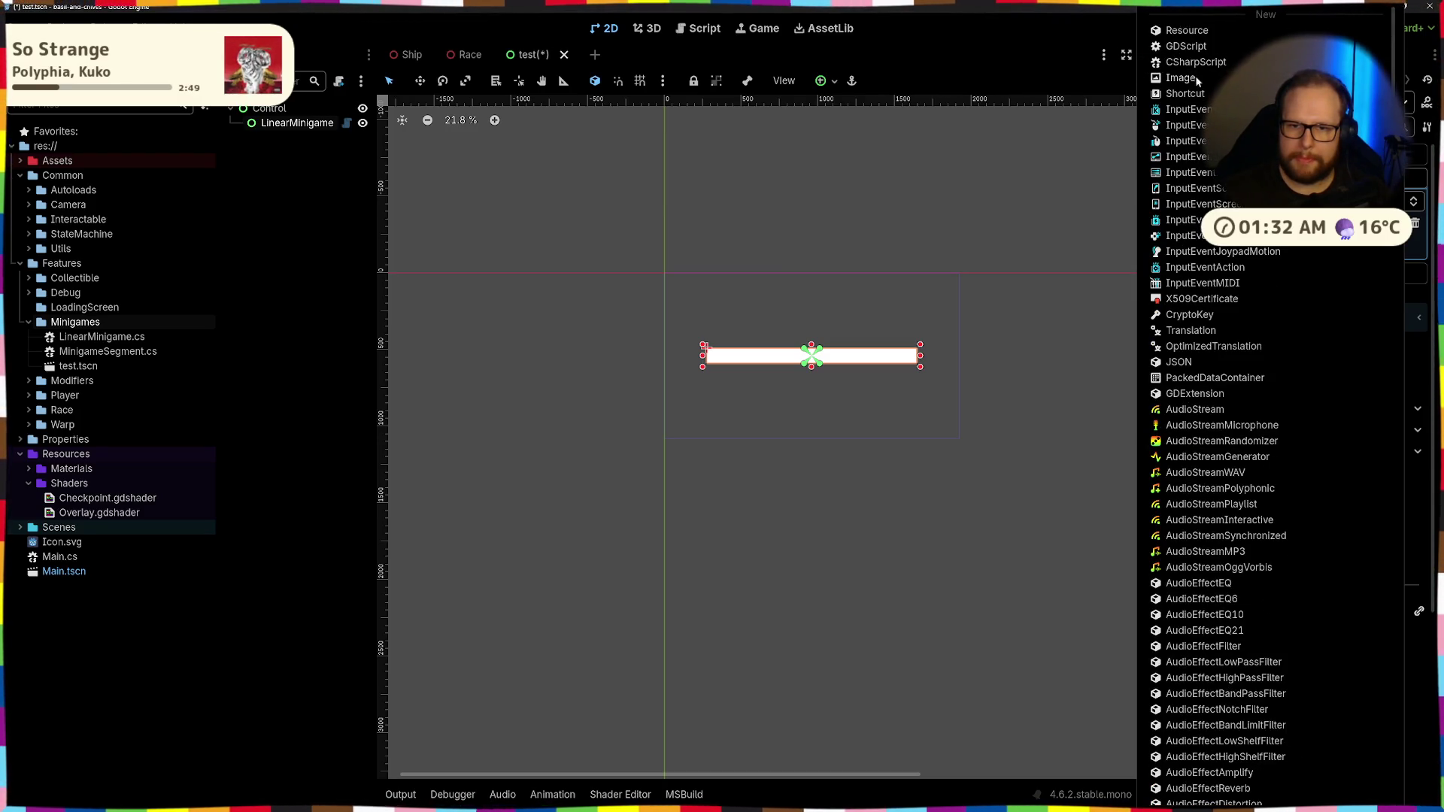
{"action": "scroll", "coordinate": [1251, 478], "scroll_direction": "down", "scroll_amount": 3}
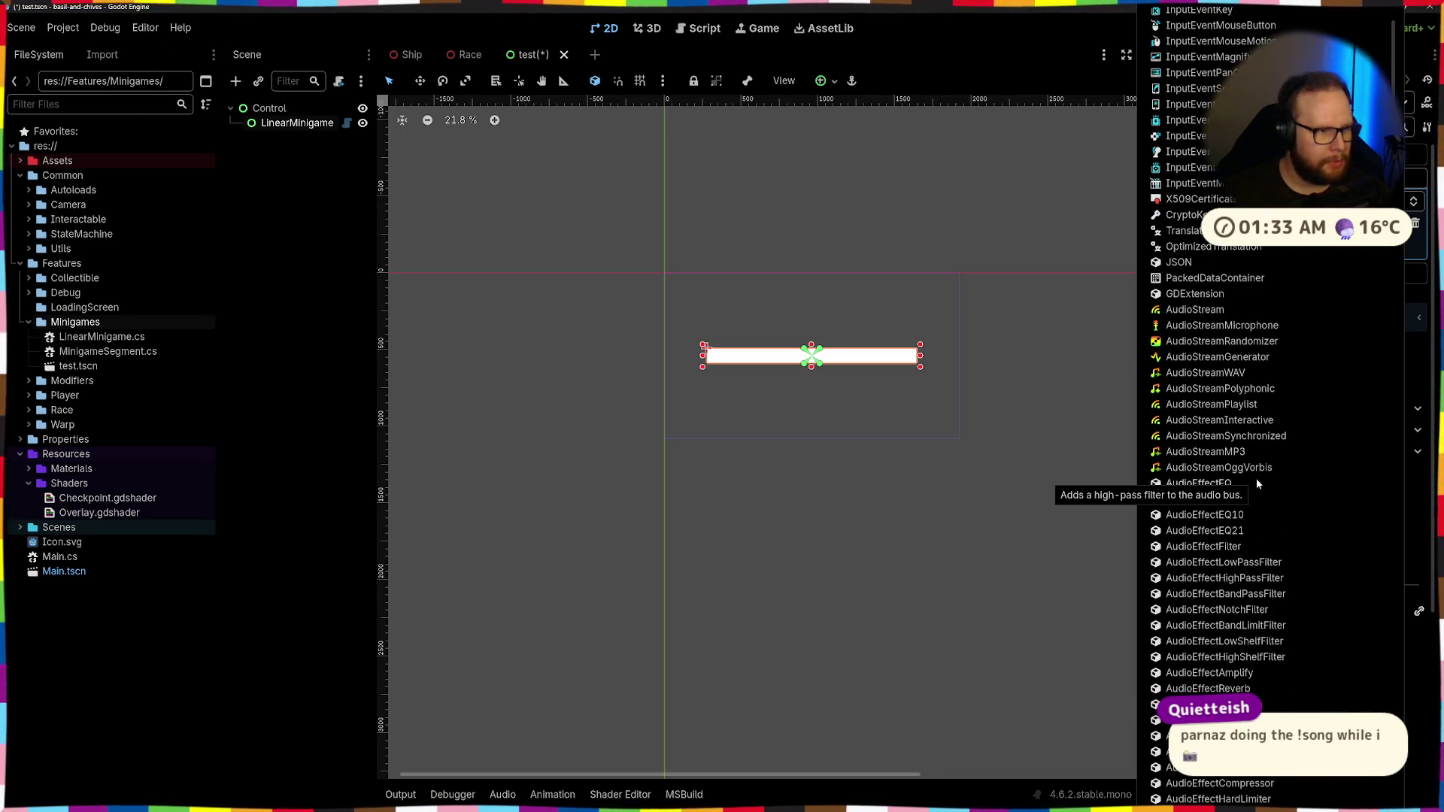
{"action": "scroll", "coordinate": [1257, 483], "scroll_direction": "down", "scroll_amount": 3}
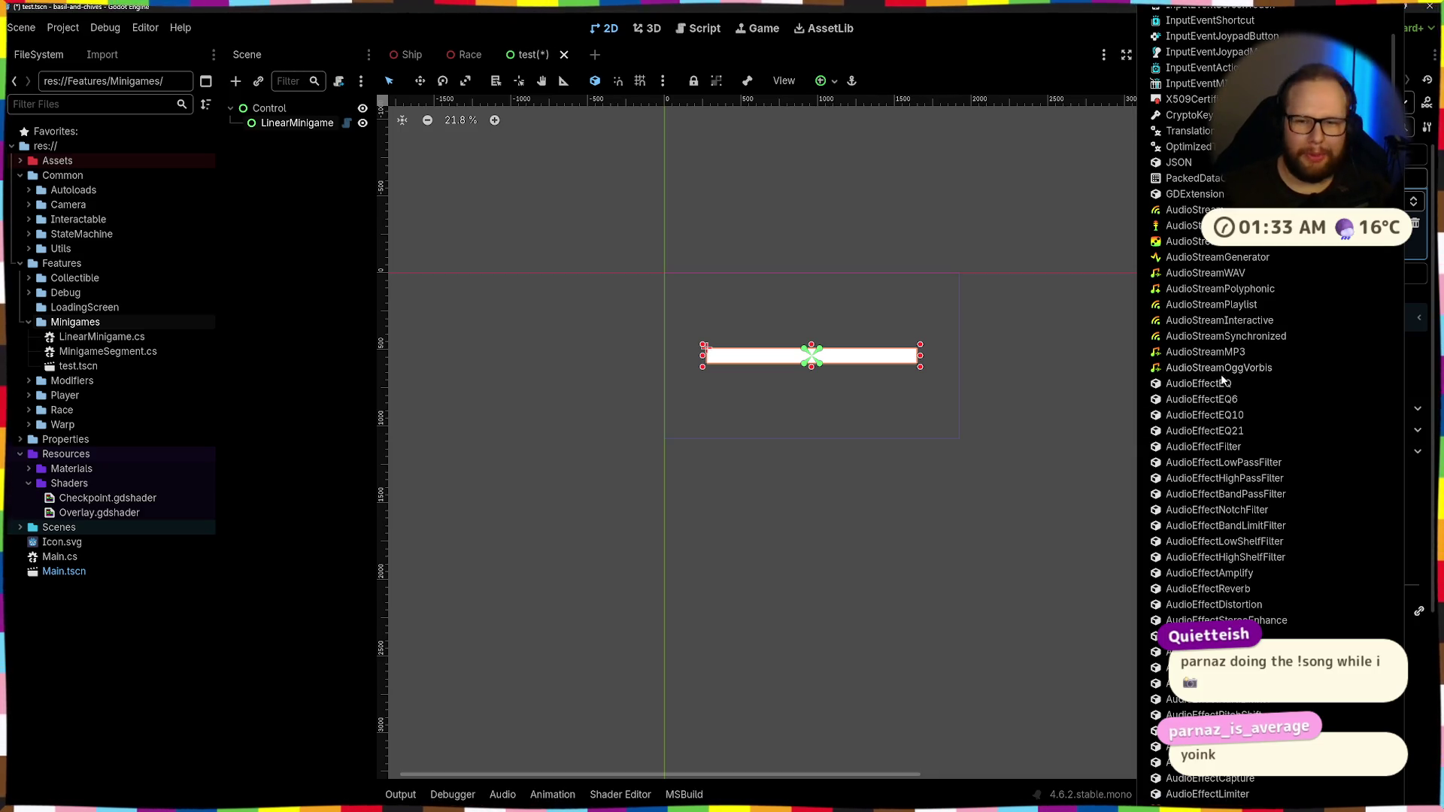
{"action": "scroll", "coordinate": [1231, 391], "scroll_direction": "down", "scroll_amount": 6}
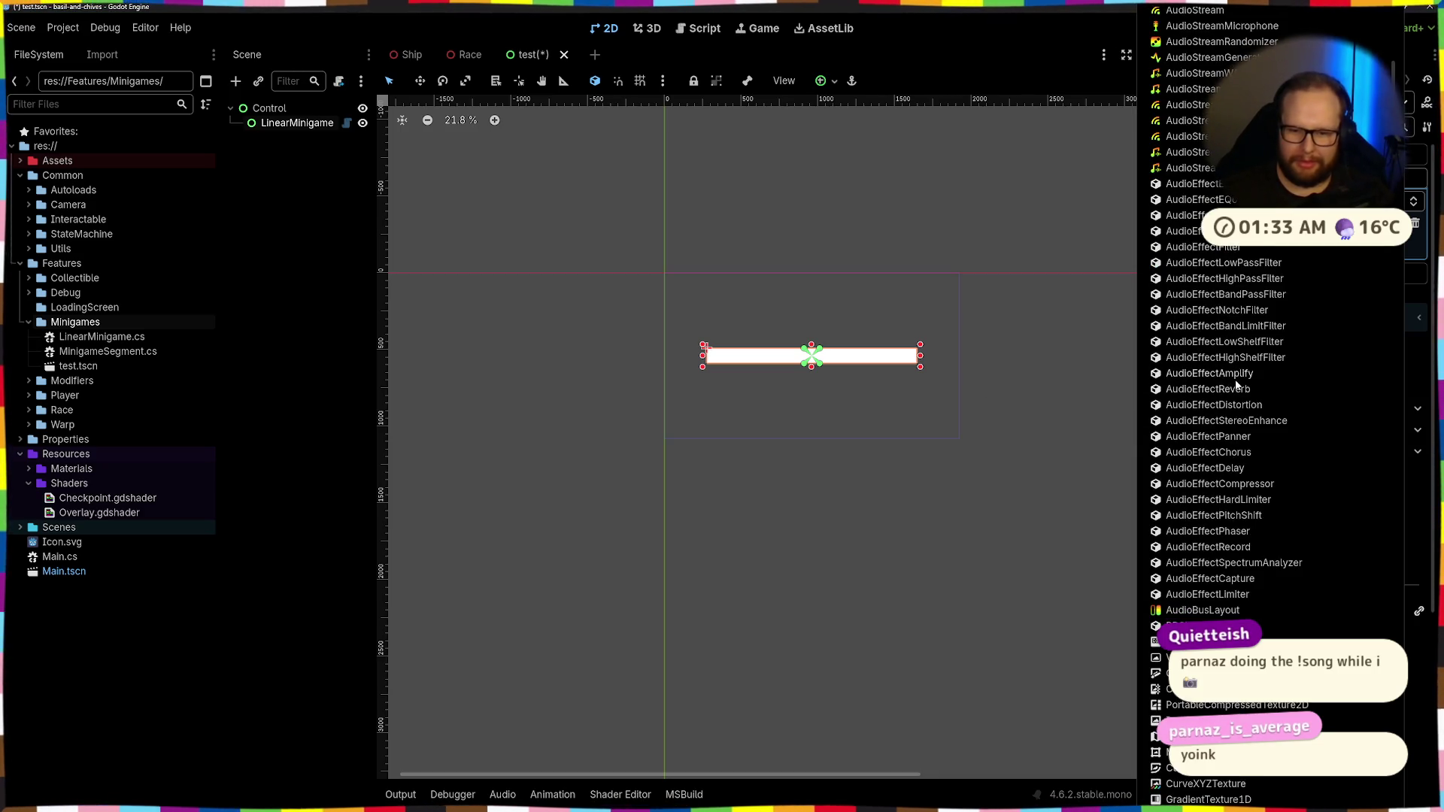
{"action": "scroll", "coordinate": [1233, 388], "scroll_direction": "down", "scroll_amount": 6}
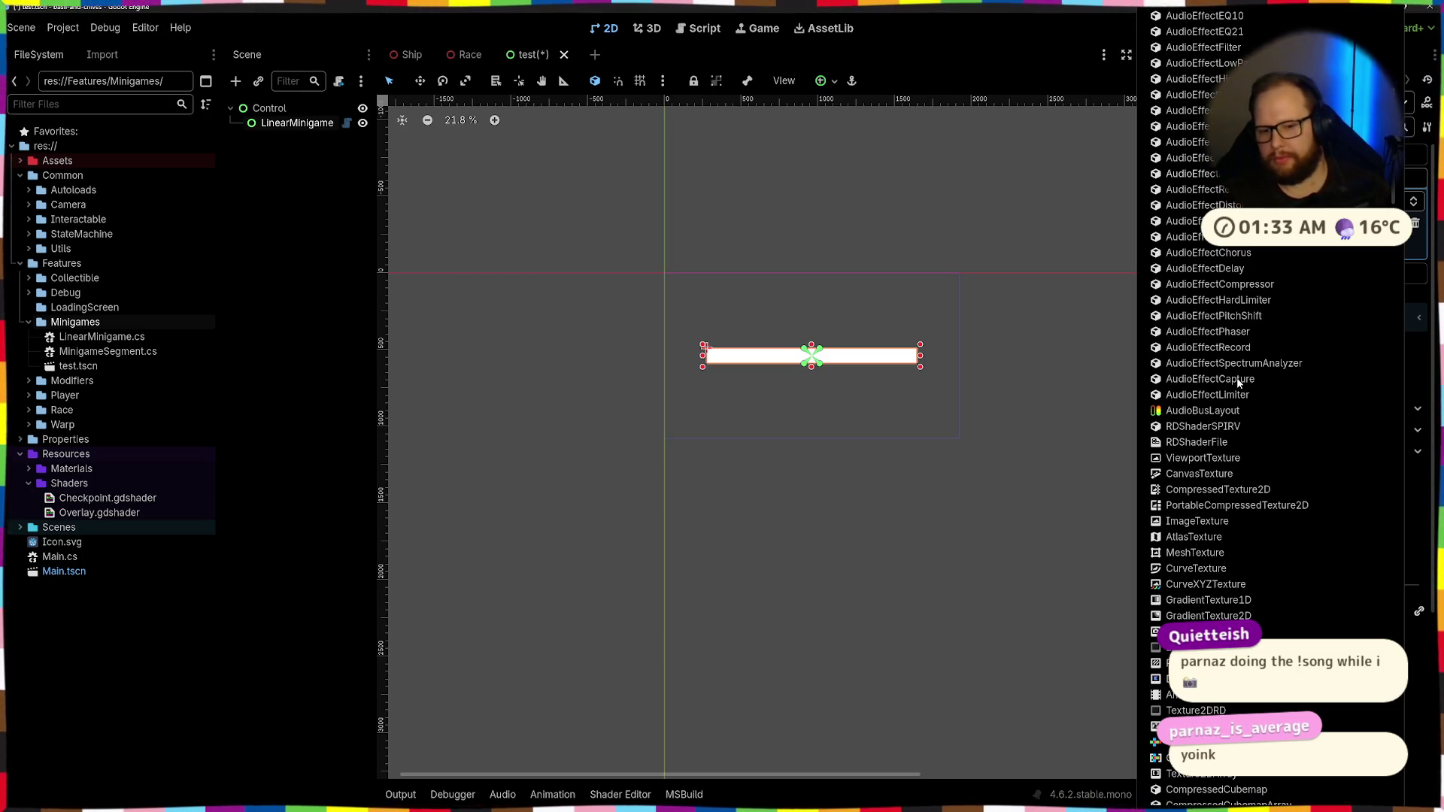
{"action": "scroll", "coordinate": [1267, 440], "scroll_direction": "down", "scroll_amount": 9}
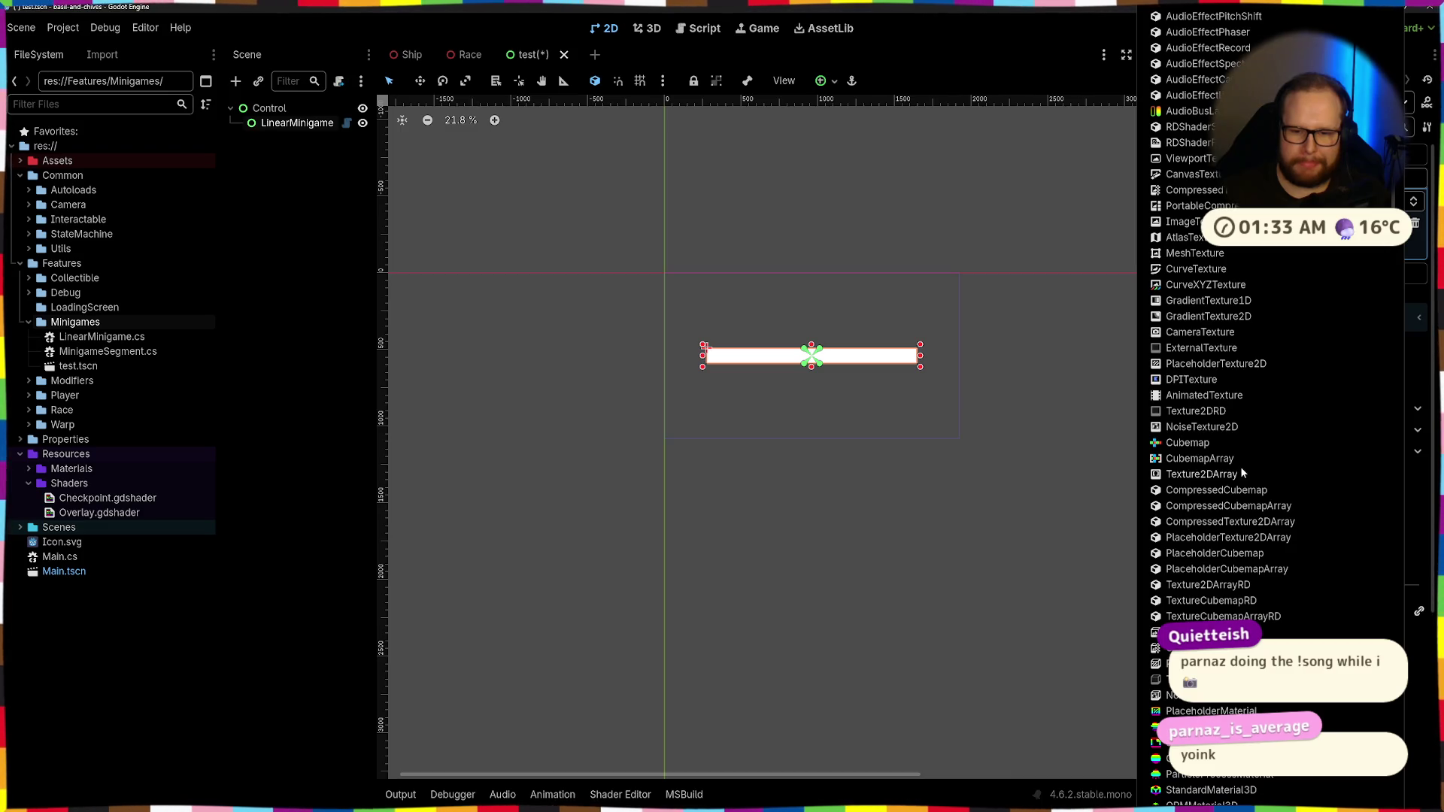
{"action": "scroll", "coordinate": [1240, 466], "scroll_direction": "down", "scroll_amount": 12}
{"action": "scroll", "coordinate": [1242, 467], "scroll_direction": "down", "scroll_amount": 18}
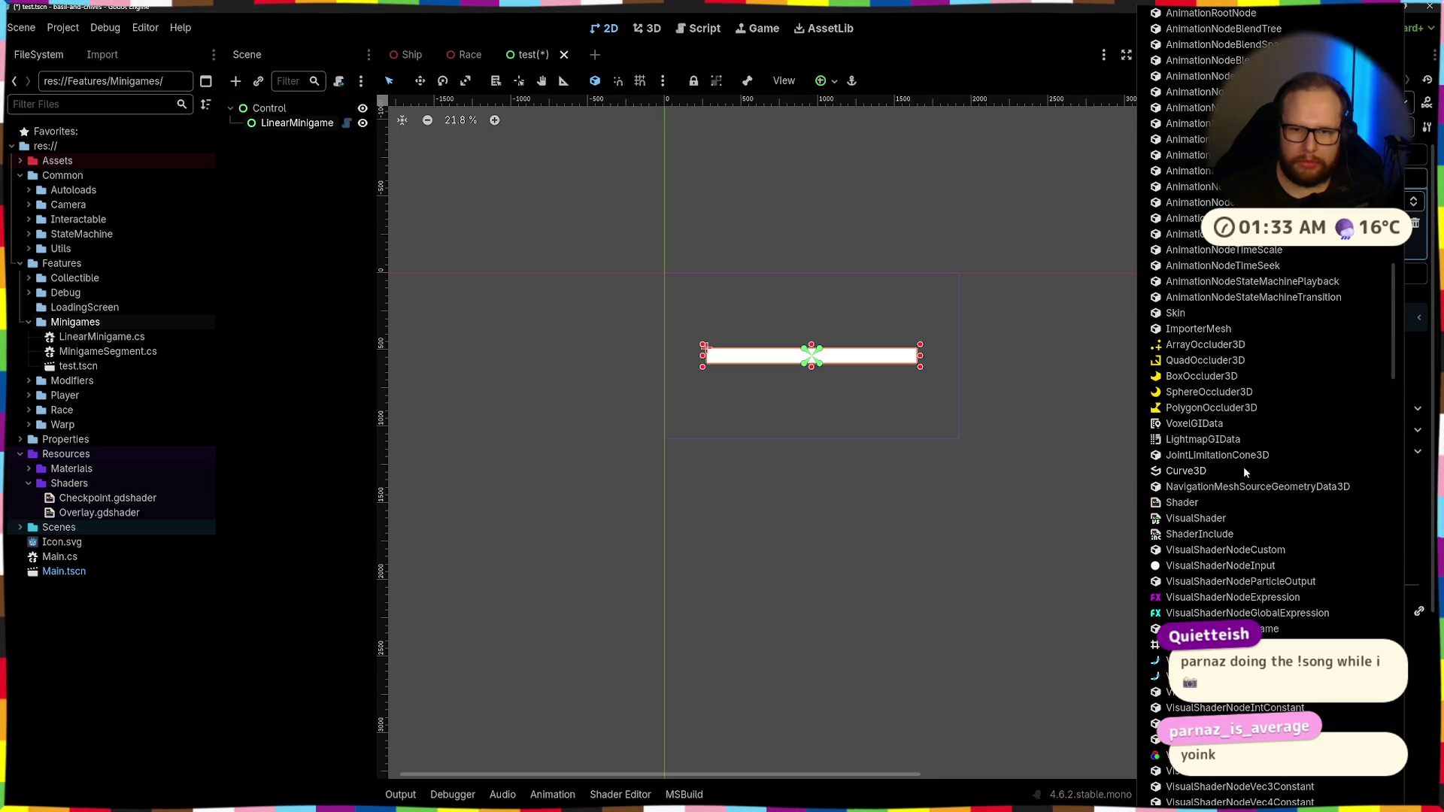
{"action": "scroll", "coordinate": [1230, 470], "scroll_direction": "down", "scroll_amount": 20}
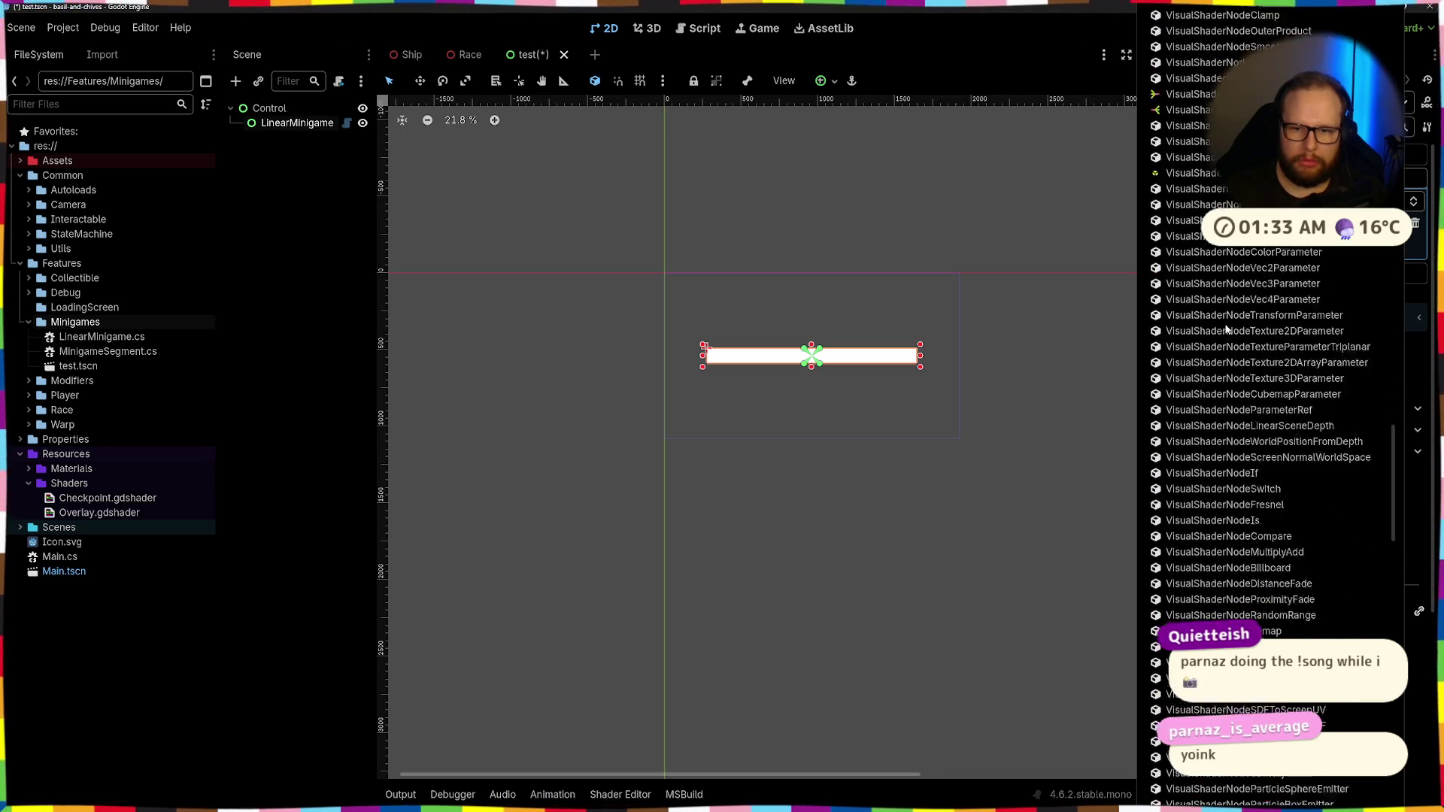
{"action": "scroll", "coordinate": [1223, 327], "scroll_direction": "up", "scroll_amount": 9}
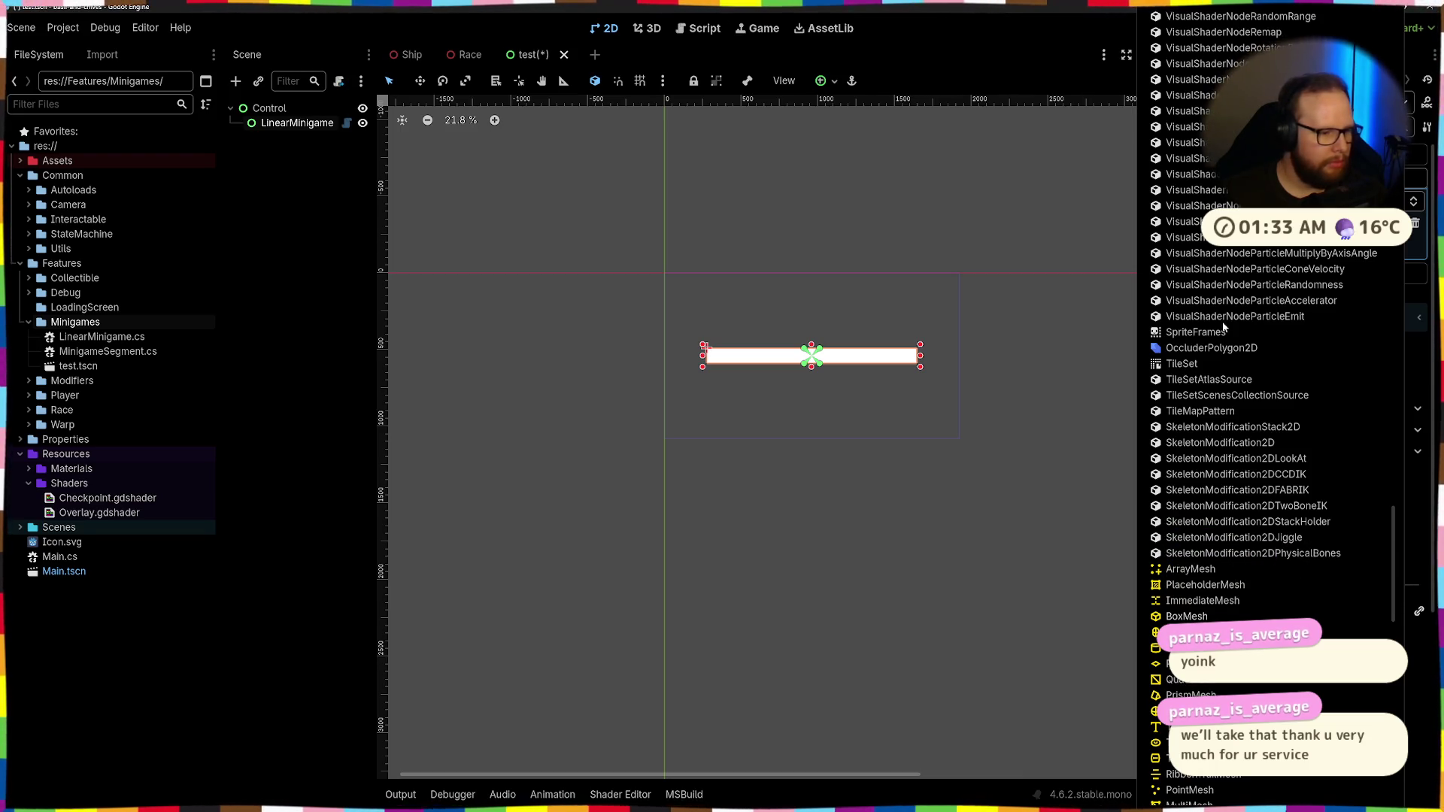
{"action": "key", "text": "alt+Tab"}
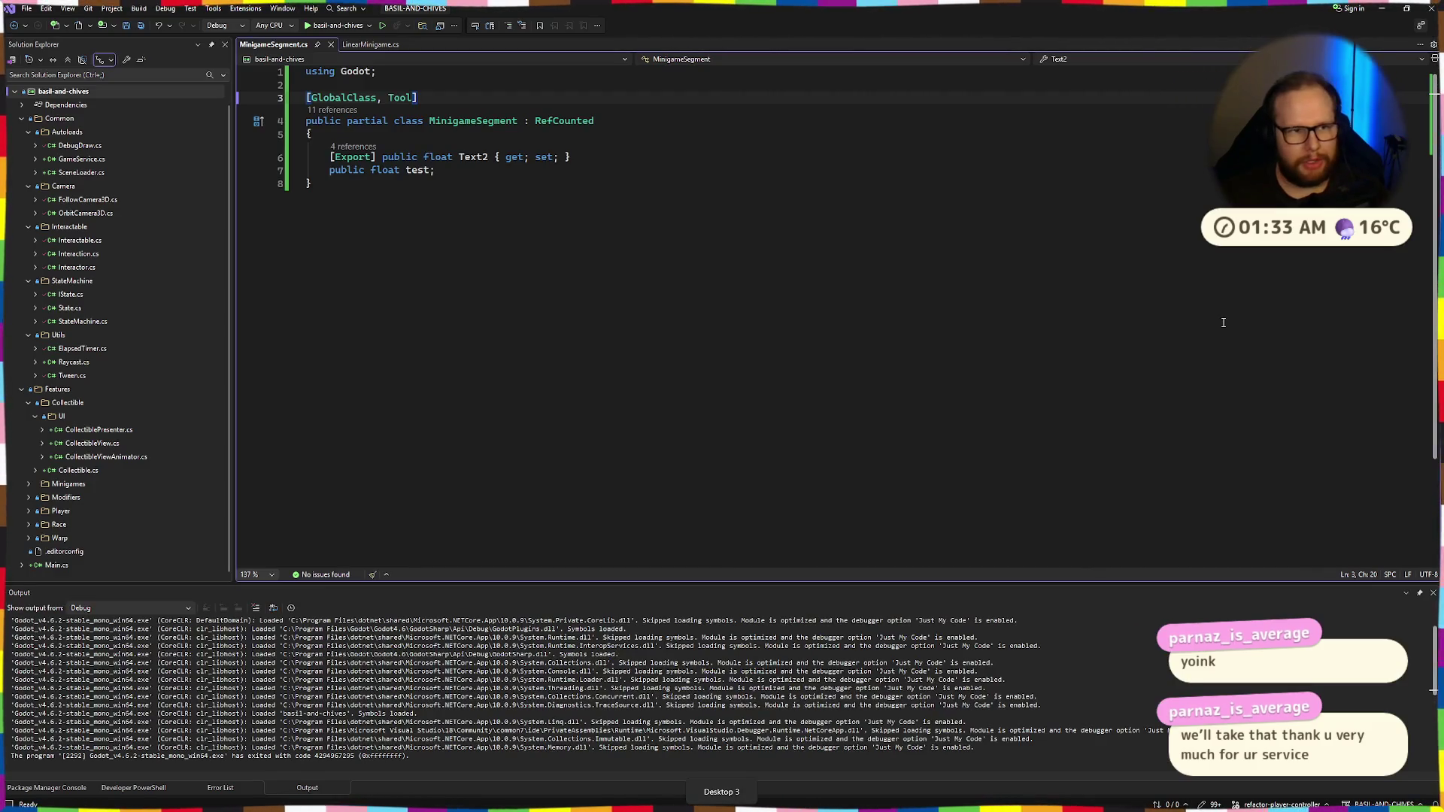
Scroll the element's resource type list again, briefly switching to Visual Studio and back
{"action": "key", "text": "alt+Tab"}
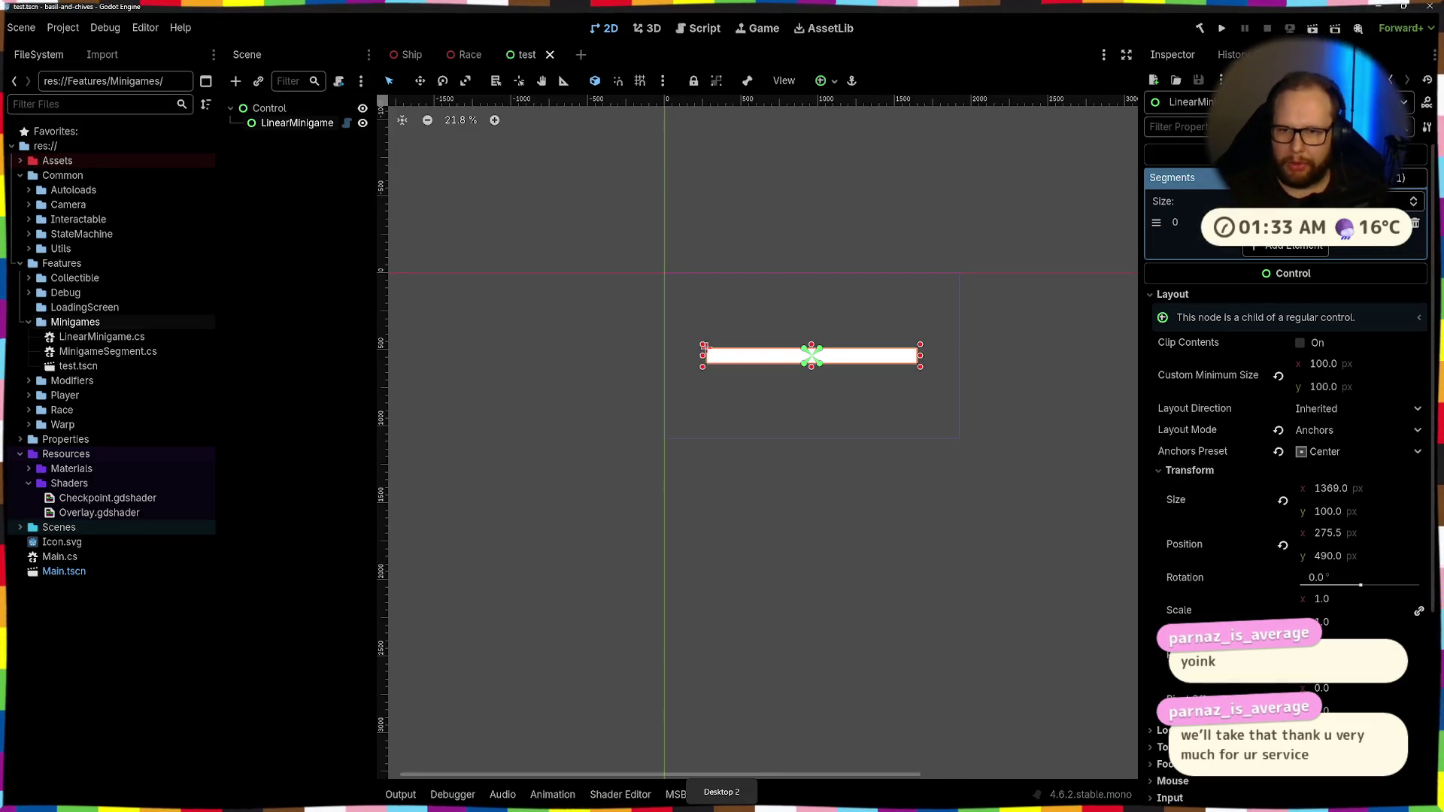
{"action": "scroll", "coordinate": [1241, 342], "scroll_direction": "down", "scroll_amount": 10}
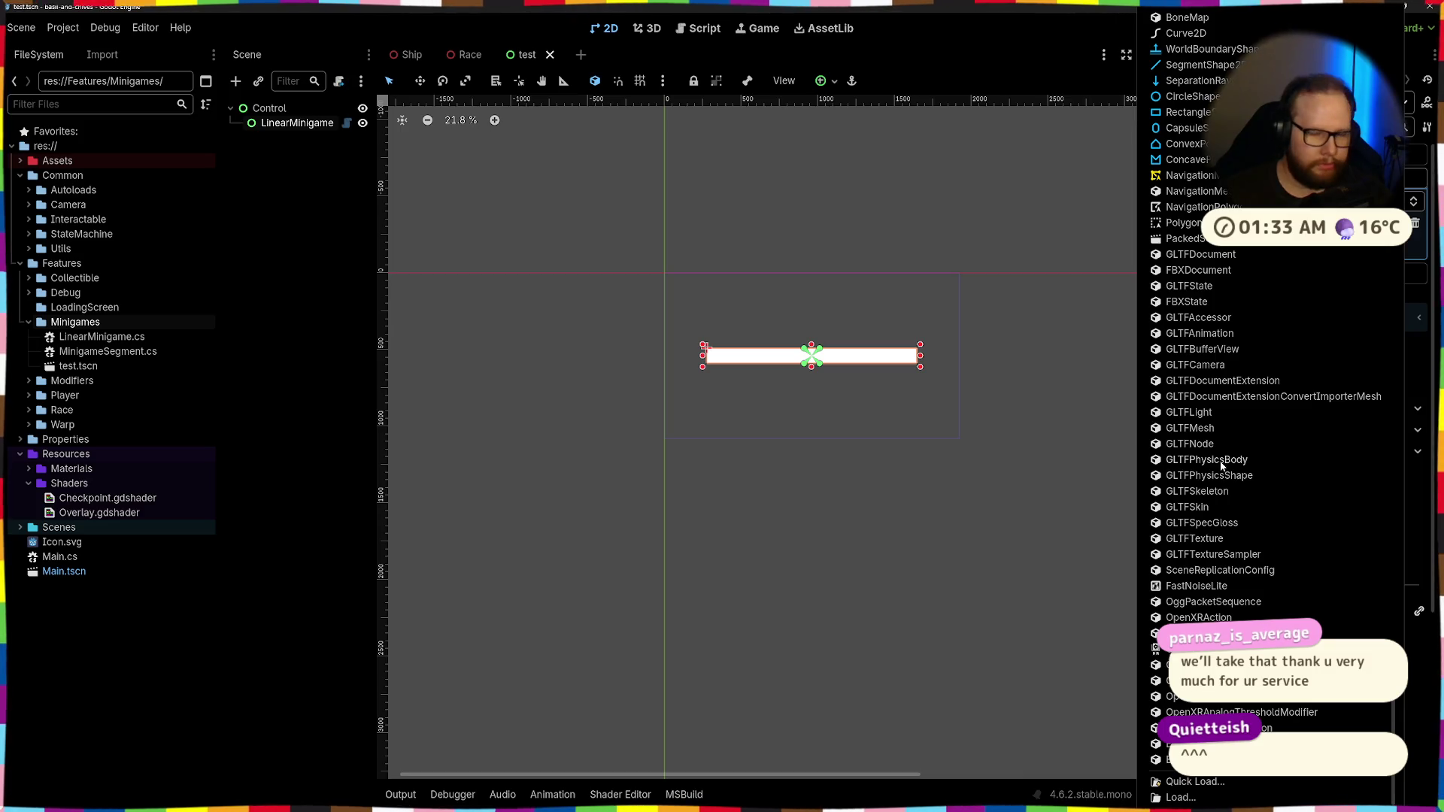
{"action": "scroll", "coordinate": [1222, 466], "scroll_direction": "up", "scroll_amount": 3}
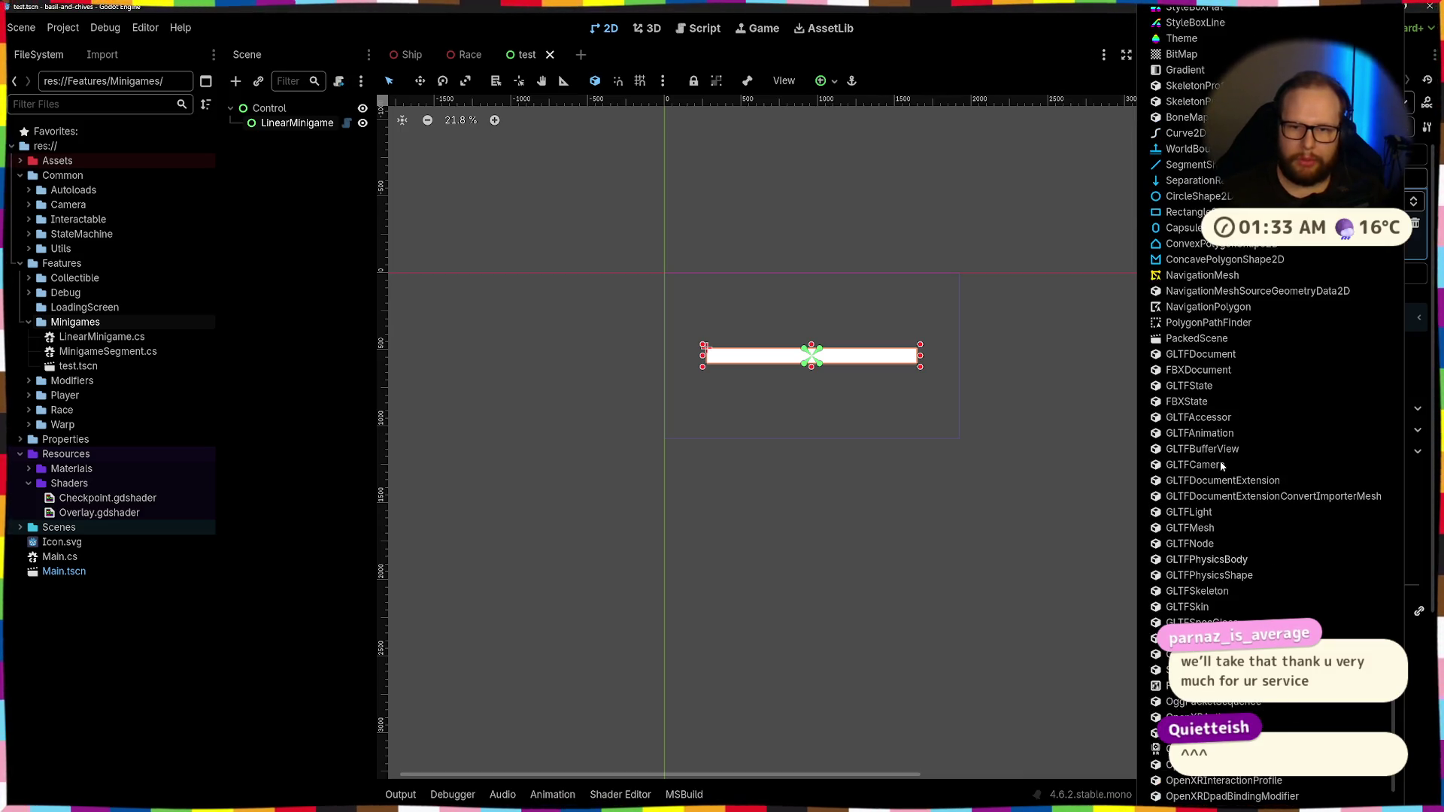
{"action": "key", "text": "alt+Tab"}
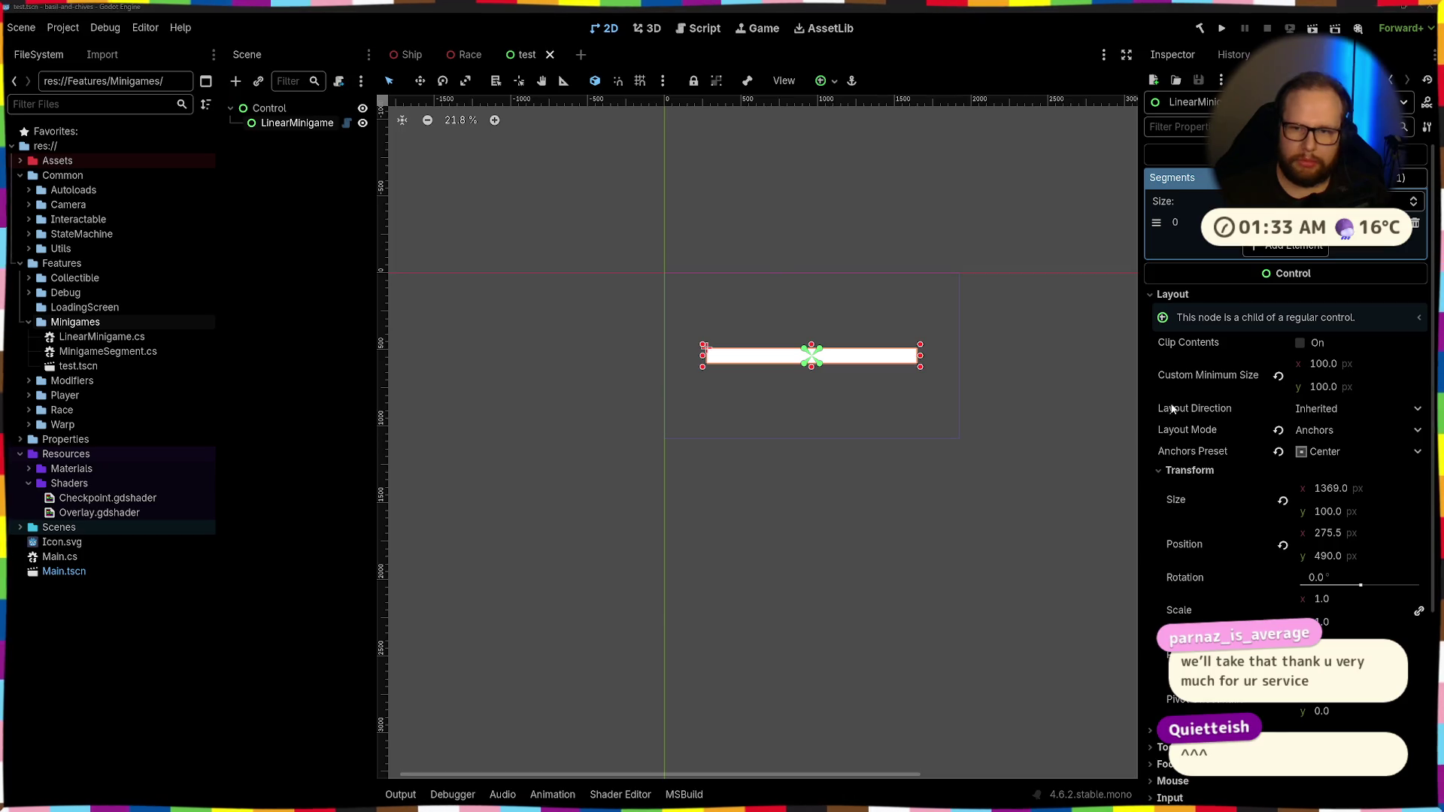
{"action": "key", "text": "alt+Tab"}
{"action": "left_click", "coordinate": [657, 326]}
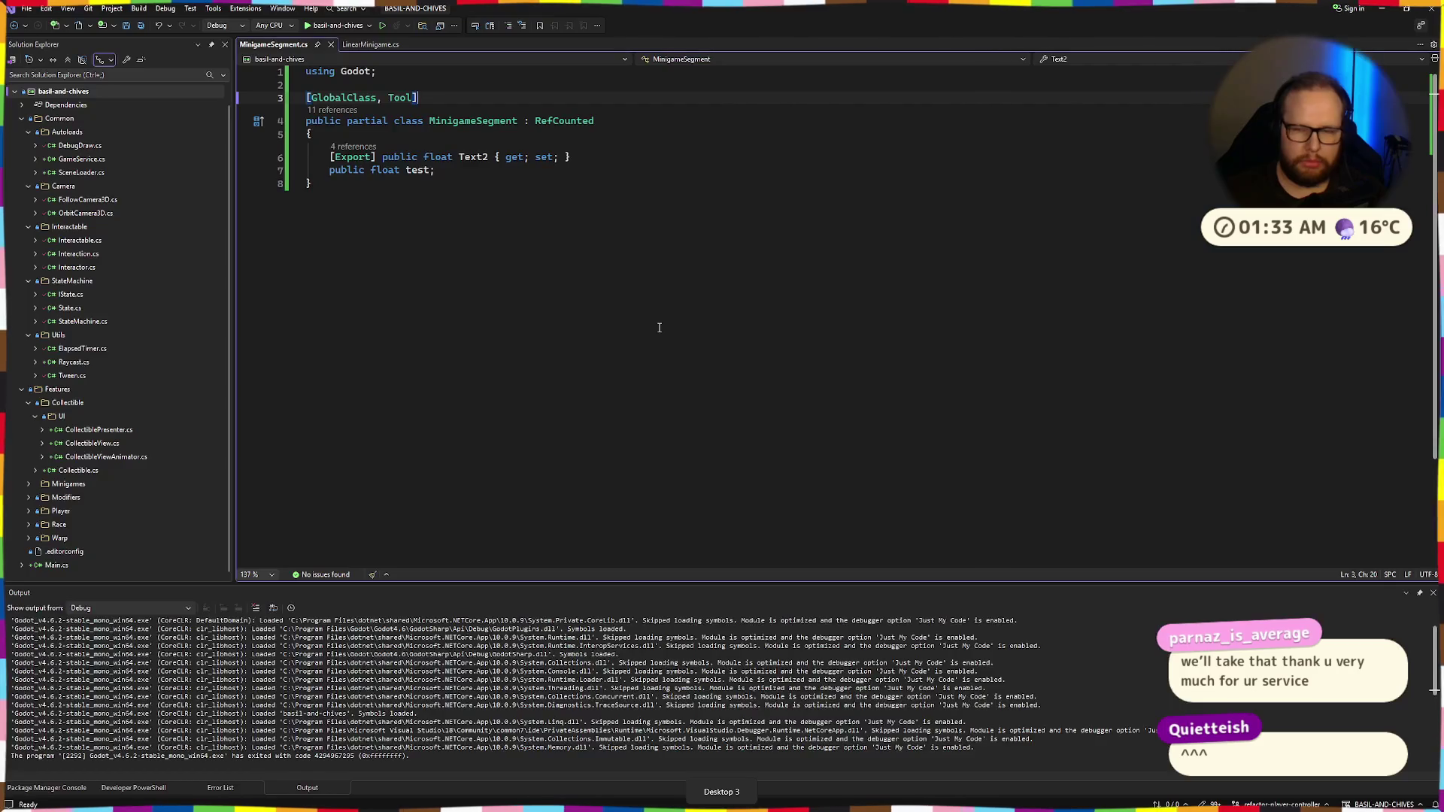
{"action": "key", "text": "alt+Tab"}
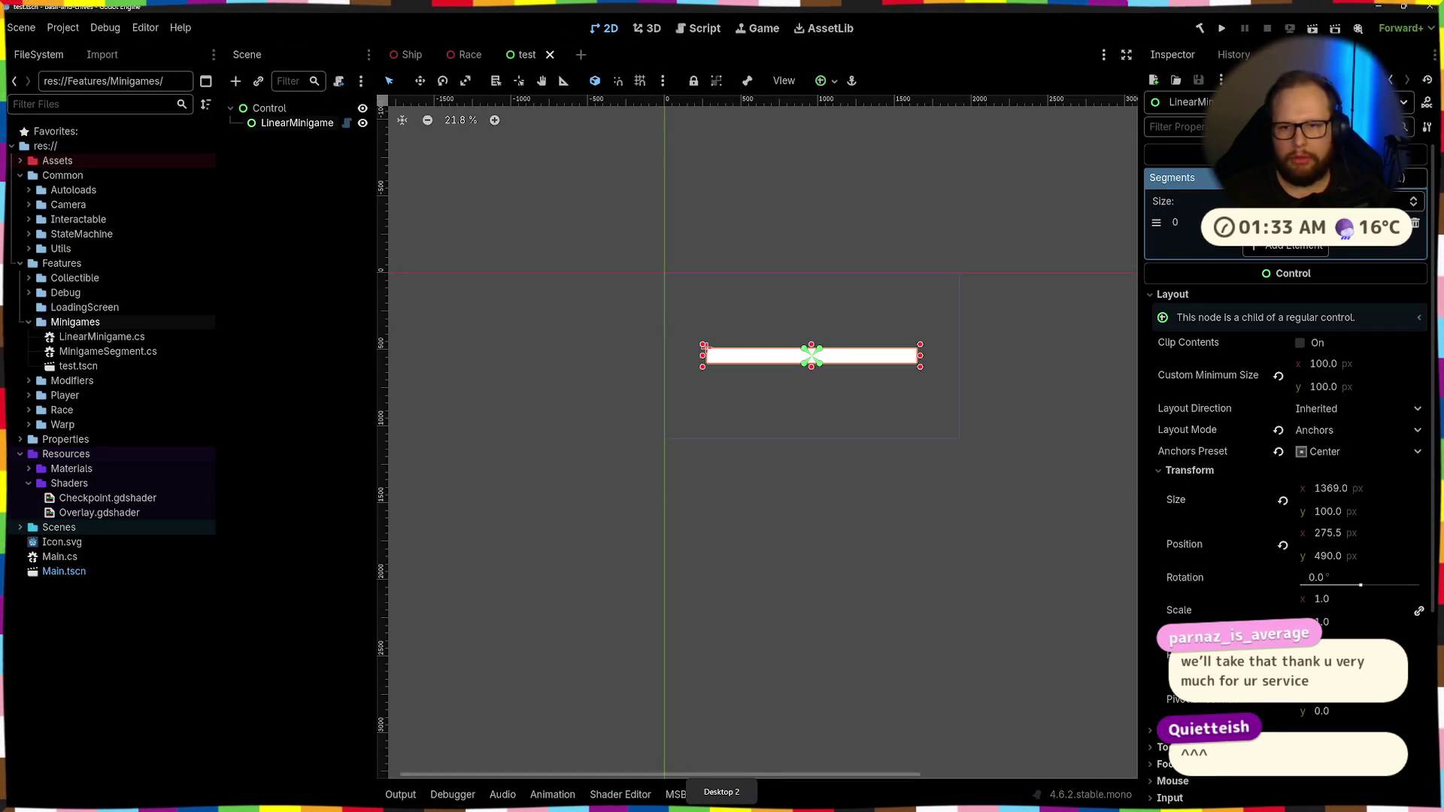
Recheck the Segments element's resource types, then close the MinigameSegment.cs tab in Visual Studio
{"action": "left_click", "coordinate": [1279, 222]}
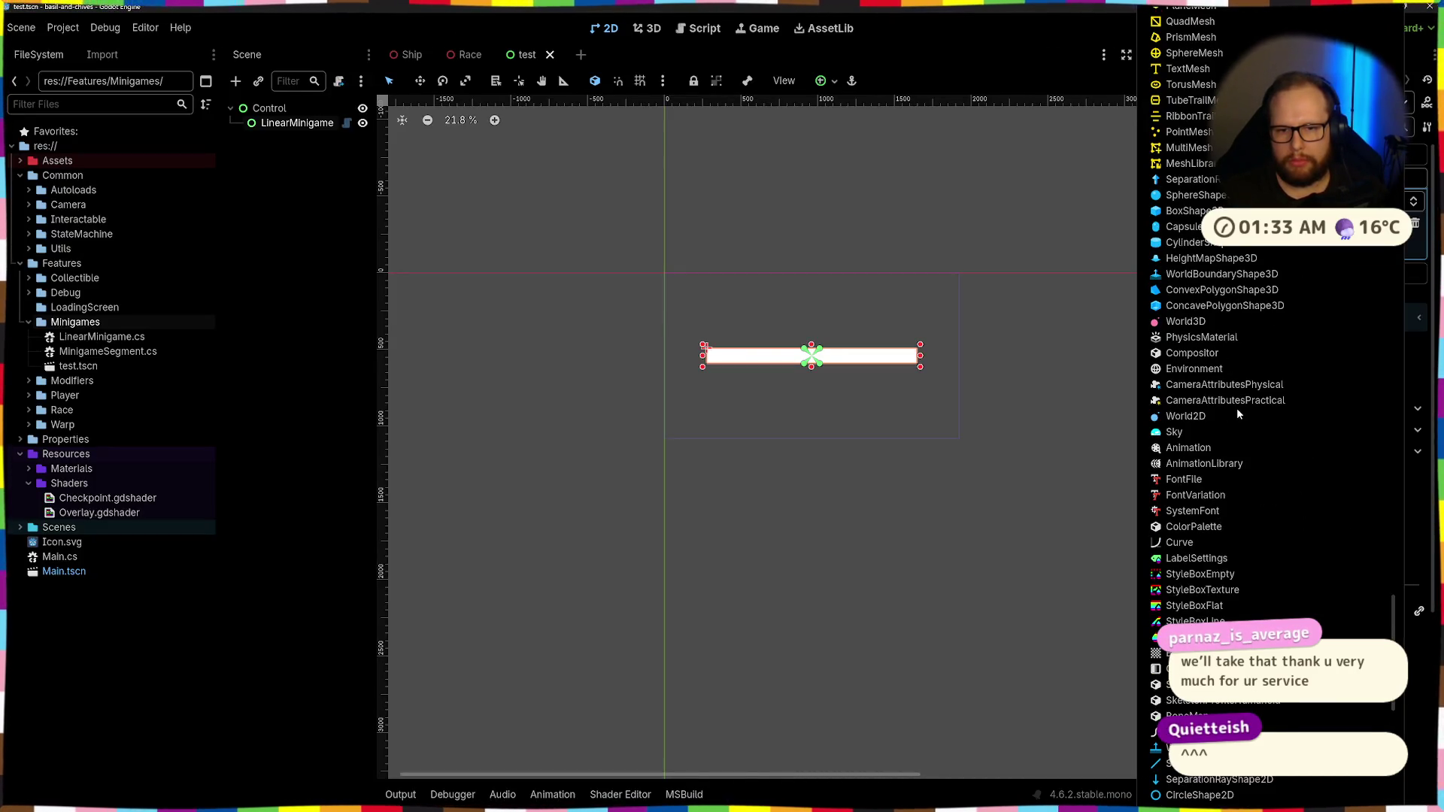
{"action": "scroll", "coordinate": [1236, 407], "scroll_direction": "up", "scroll_amount": 10}
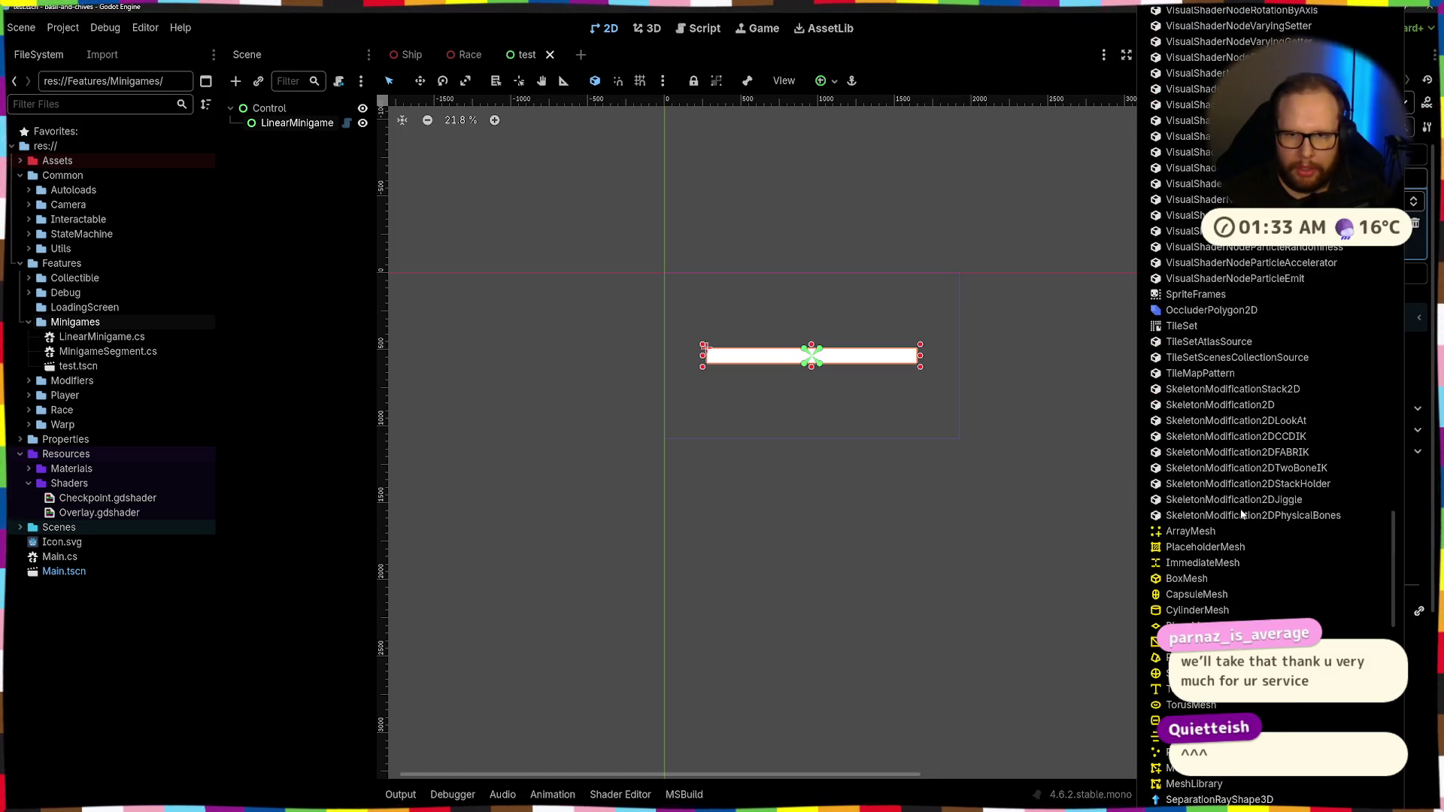
{"action": "scroll", "coordinate": [1225, 370], "scroll_direction": "up", "scroll_amount": 10}
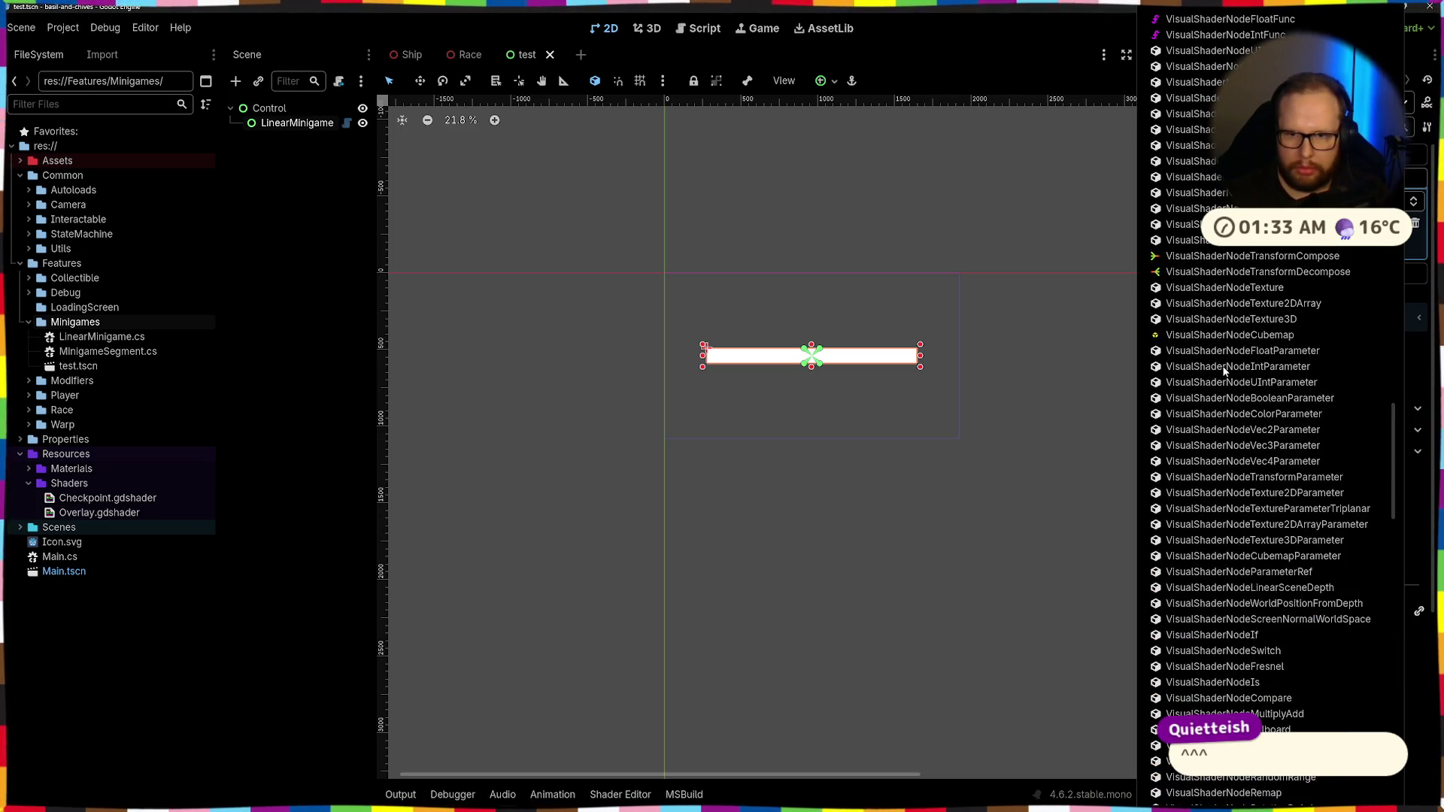
{"action": "key", "text": "Escape"}
{"action": "key", "text": "alt+Tab"}
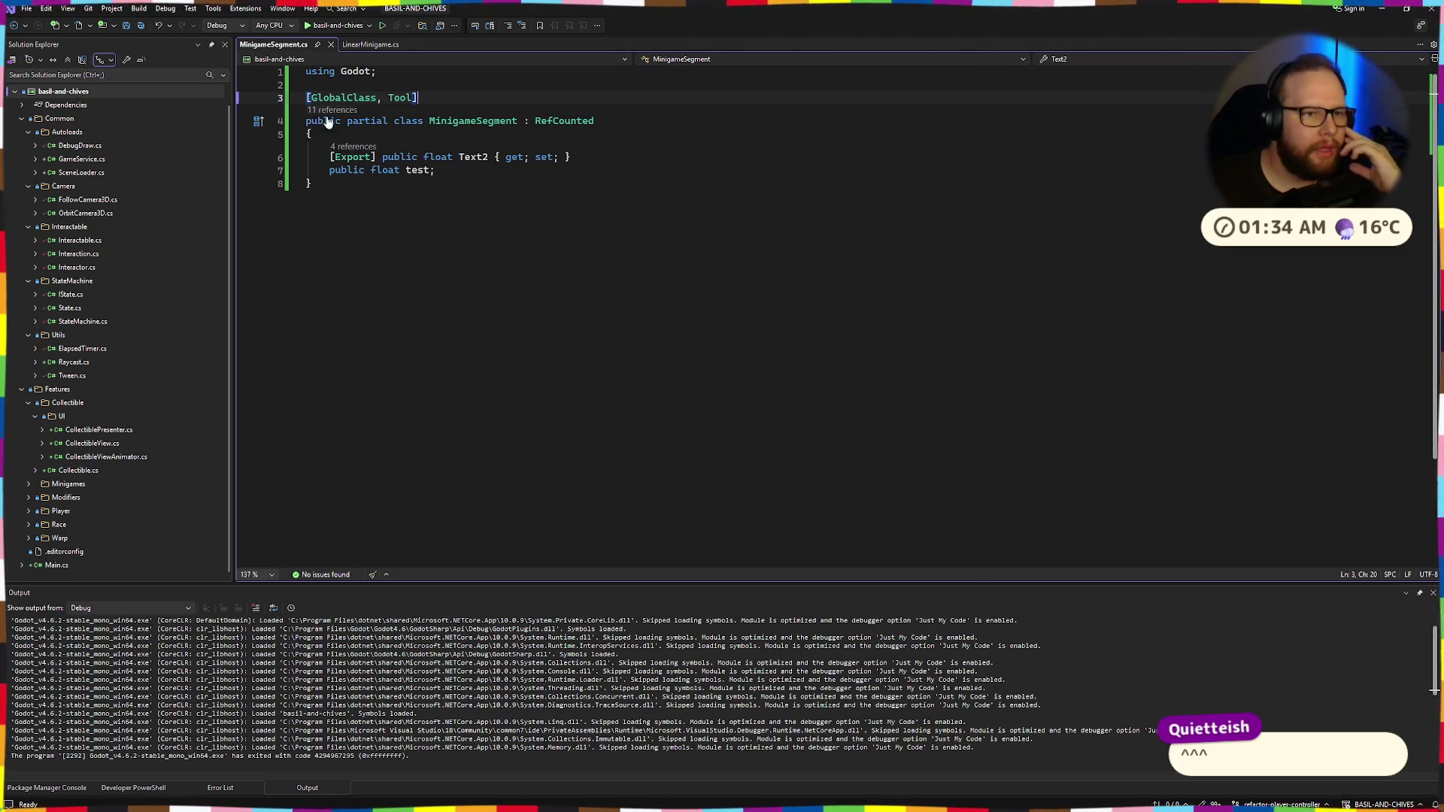
{"action": "mouse_move", "coordinate": [321, 299]}
{"action": "left_mouse_down"}
{"action": "mouse_move", "coordinate": [308, 98]}
{"action": "mouse_move", "coordinate": [331, 47]}
{"action": "left_mouse_up"}
{"action": "left_click", "coordinate": [331, 44]}
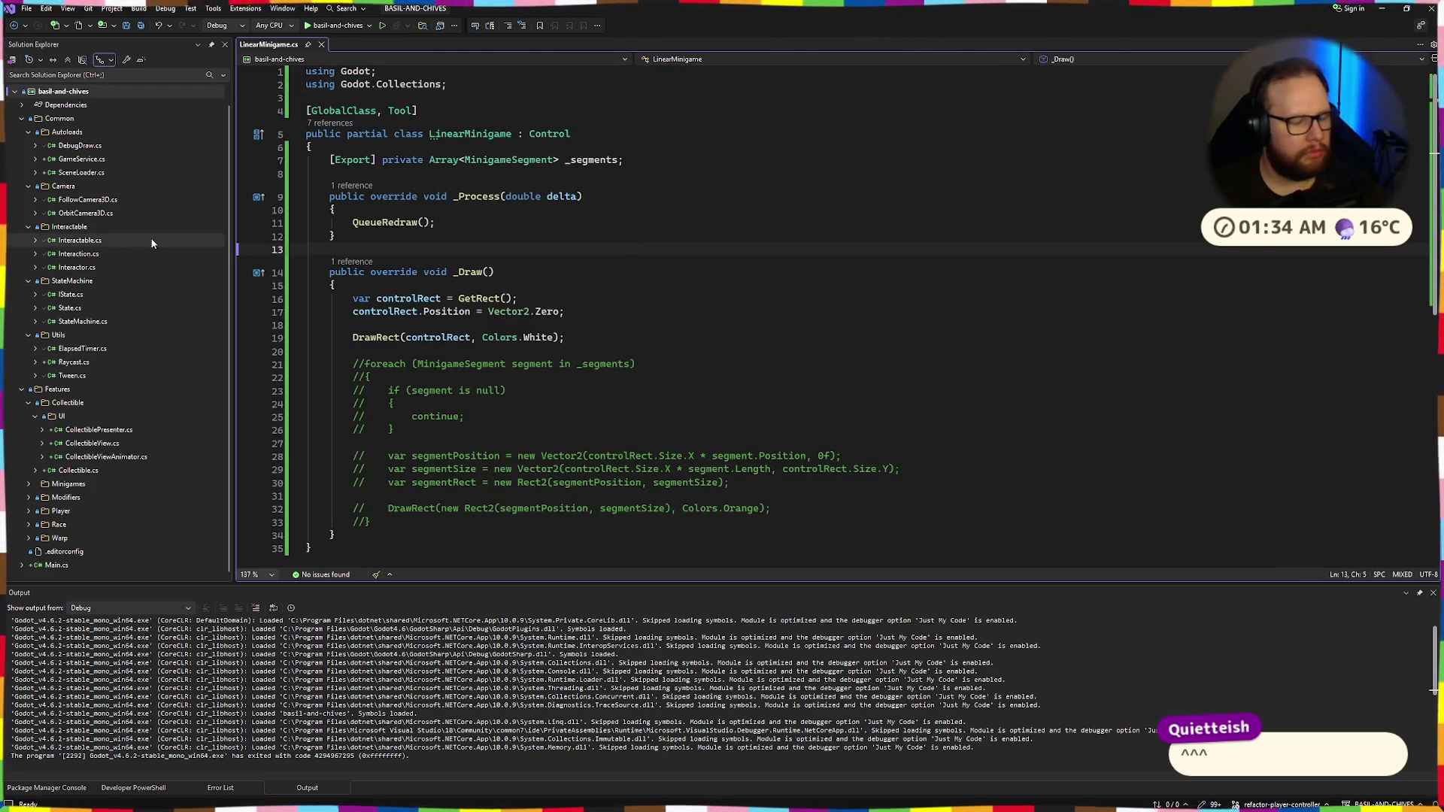
Delete MinigameSegment.cs from the Minigames folder in Godot's FileSystem
{"action": "key", "text": "alt+Tab"}
{"action": "left_click", "coordinate": [92, 351]}
{"action": "key", "text": "Delete"}
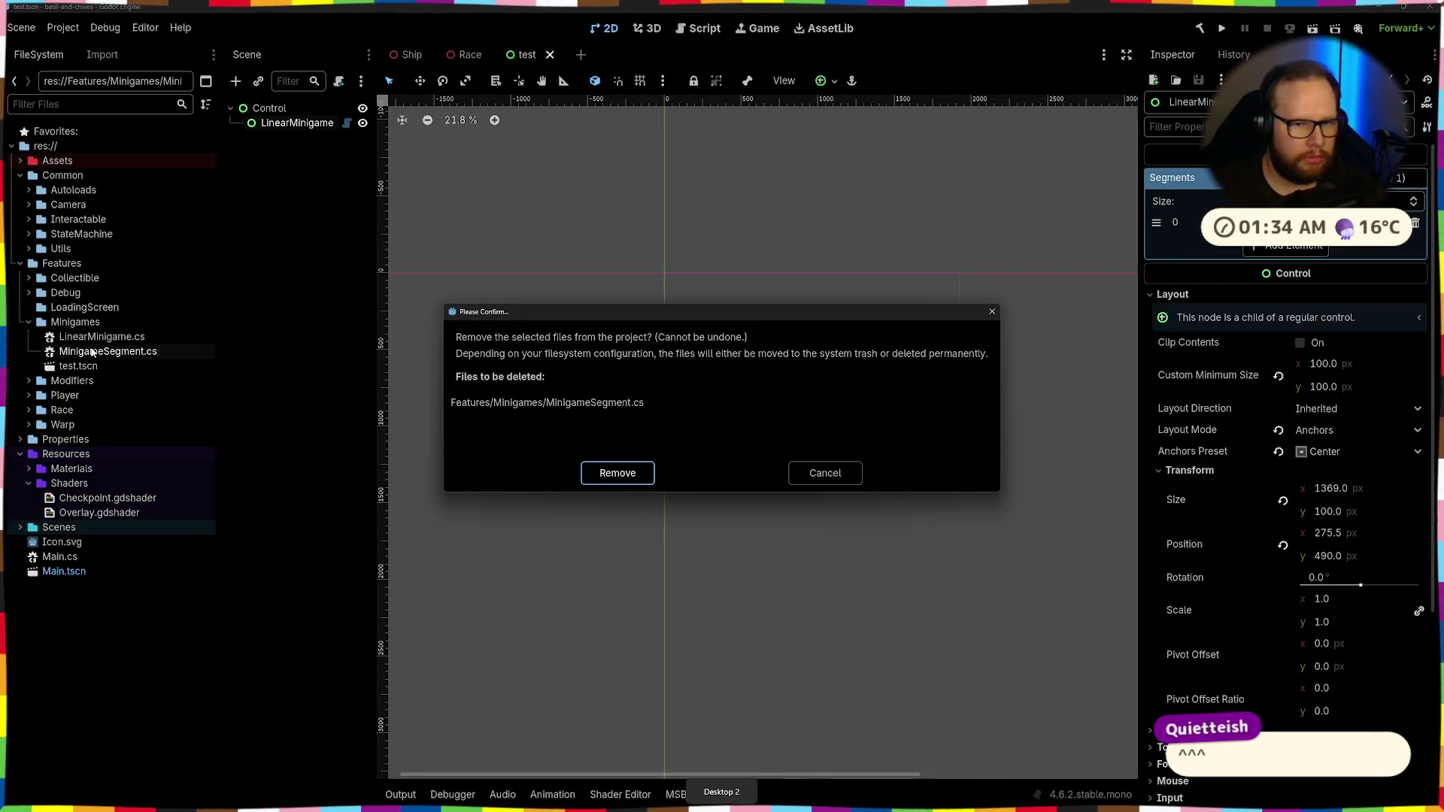
{"action": "key", "text": "Escape"}
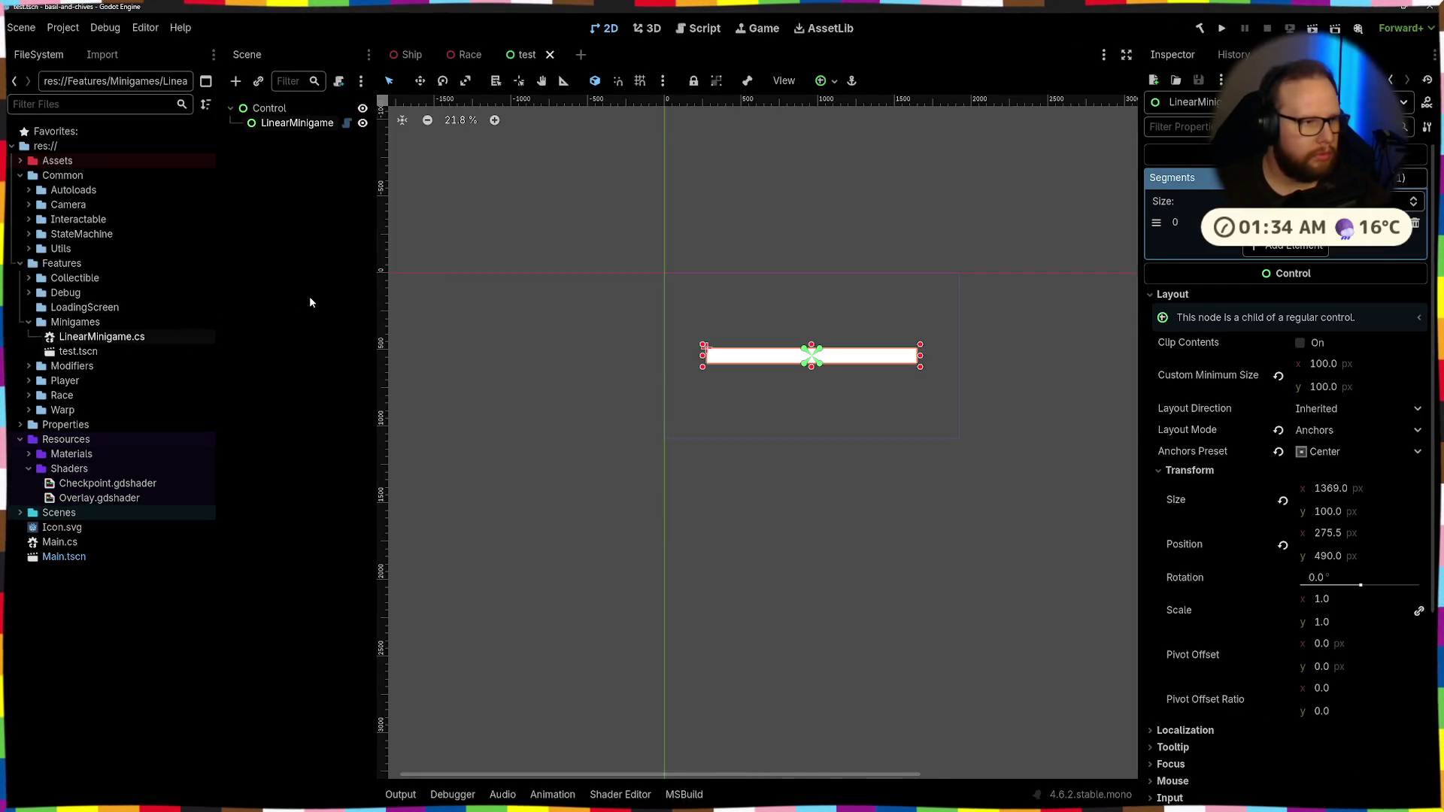
Remove the exported _segments field from LinearMinigame.cs and save the script
{"action": "key", "text": "alt+Tab"}
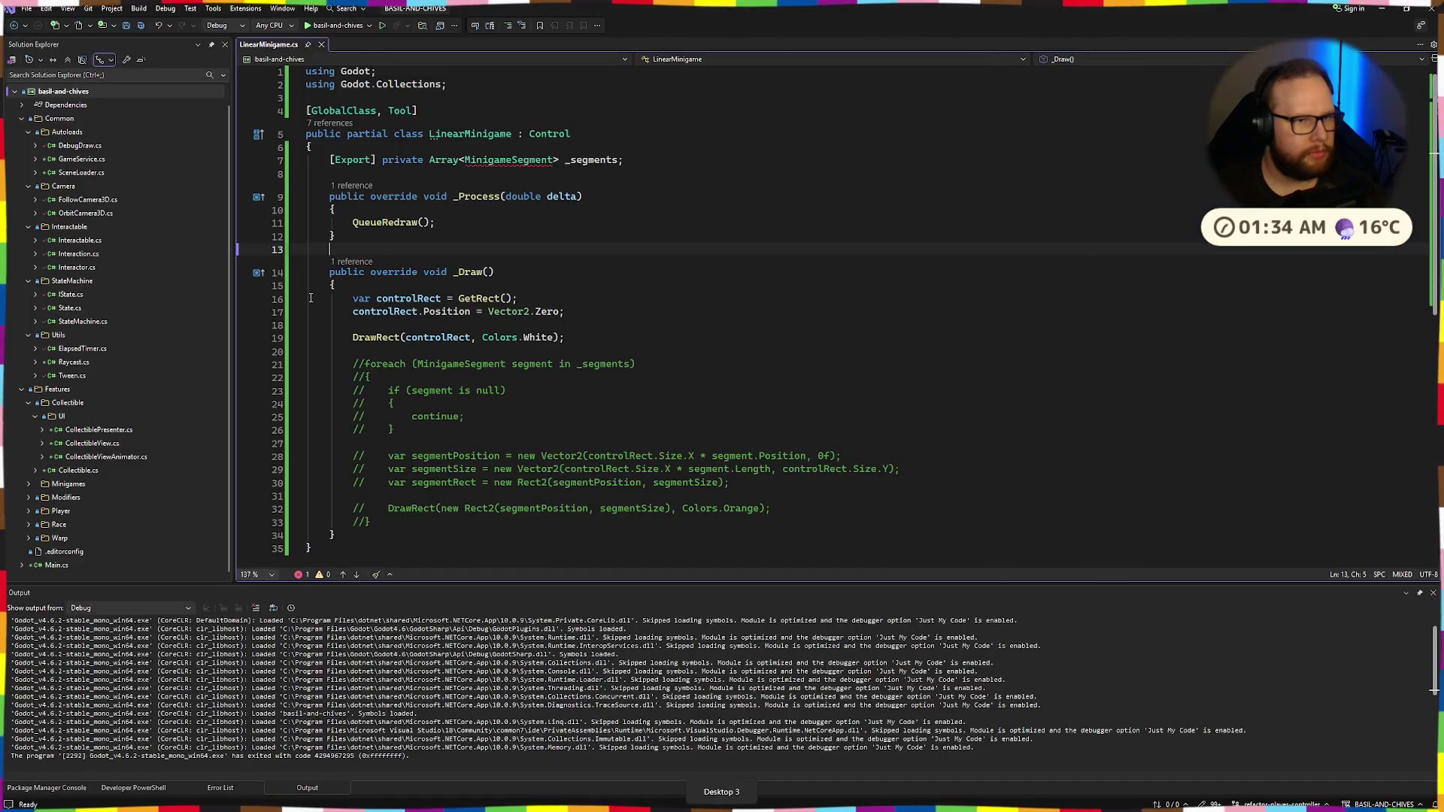
{"action": "left_click", "coordinate": [293, 160]}
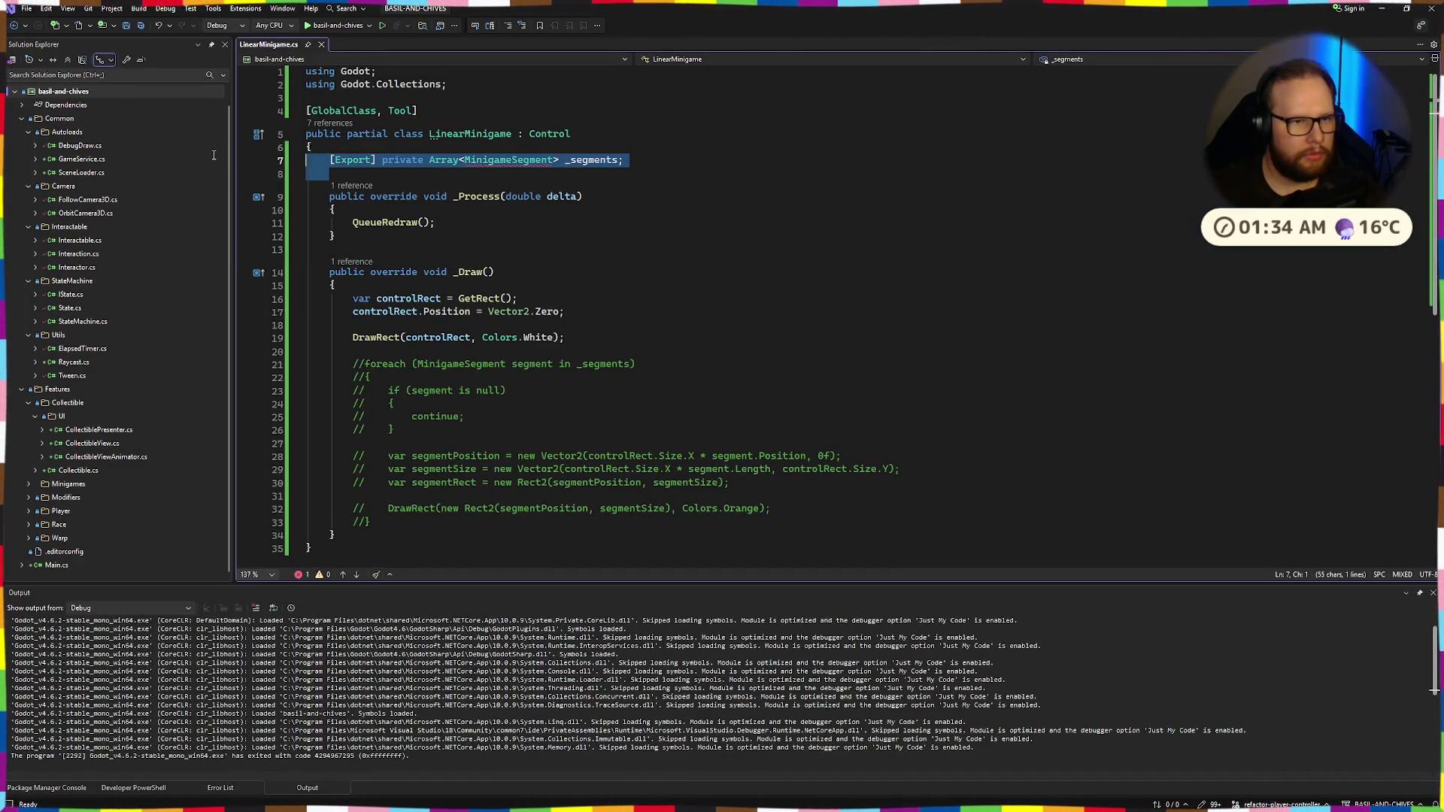
{"action": "key", "text": "BackSpace"}
{"action": "key", "text": "BackSpace"}
{"action": "key", "text": "ctrl+s"}
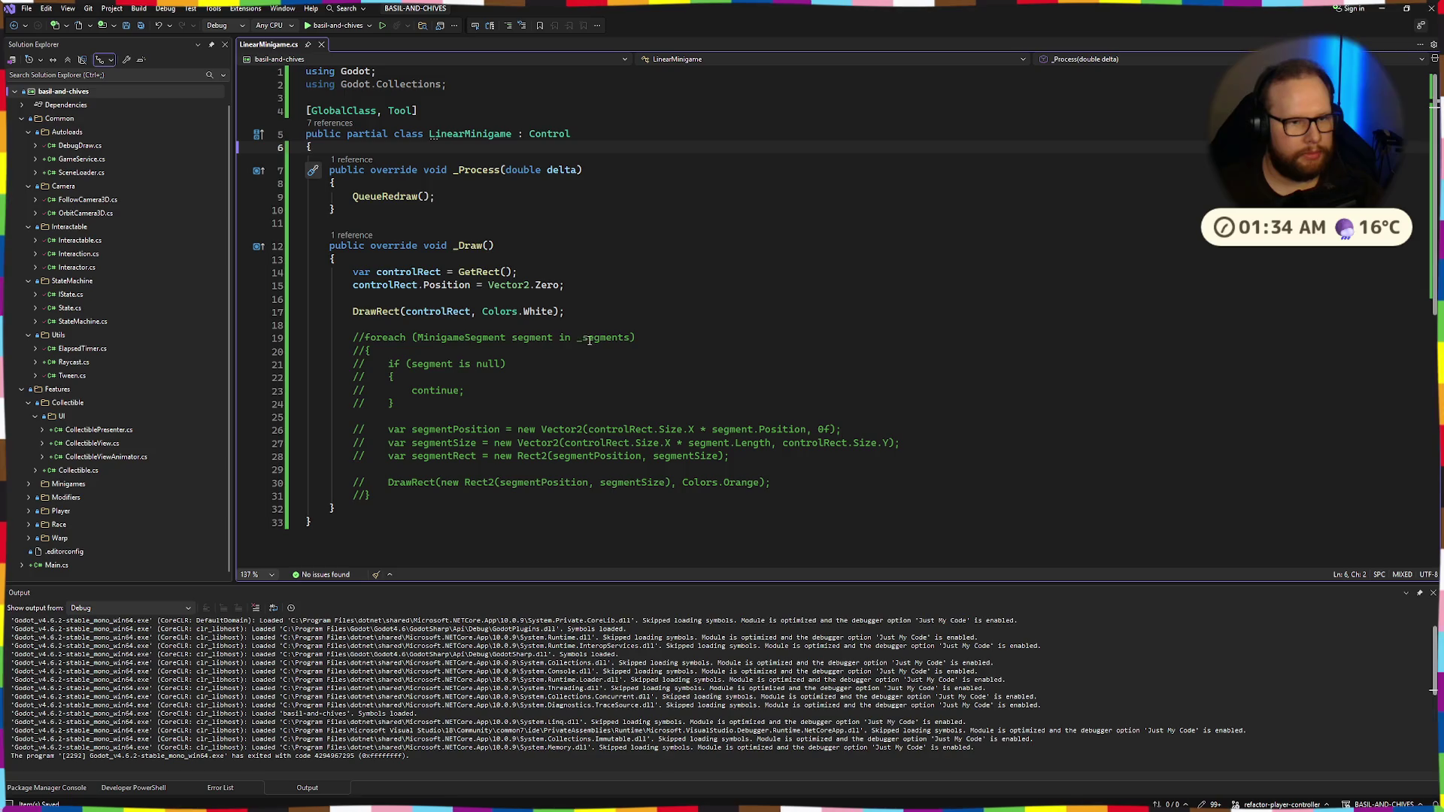
{"action": "mouse_move", "coordinate": [351, 337]}
{"action": "left_mouse_down"}
{"action": "mouse_move", "coordinate": [451, 496]}
{"action": "mouse_move", "coordinate": [485, 497]}
{"action": "mouse_move", "coordinate": [315, 421]}
{"action": "mouse_move", "coordinate": [301, 339]}
{"action": "mouse_move", "coordinate": [231, 329]}
{"action": "left_mouse_up"}
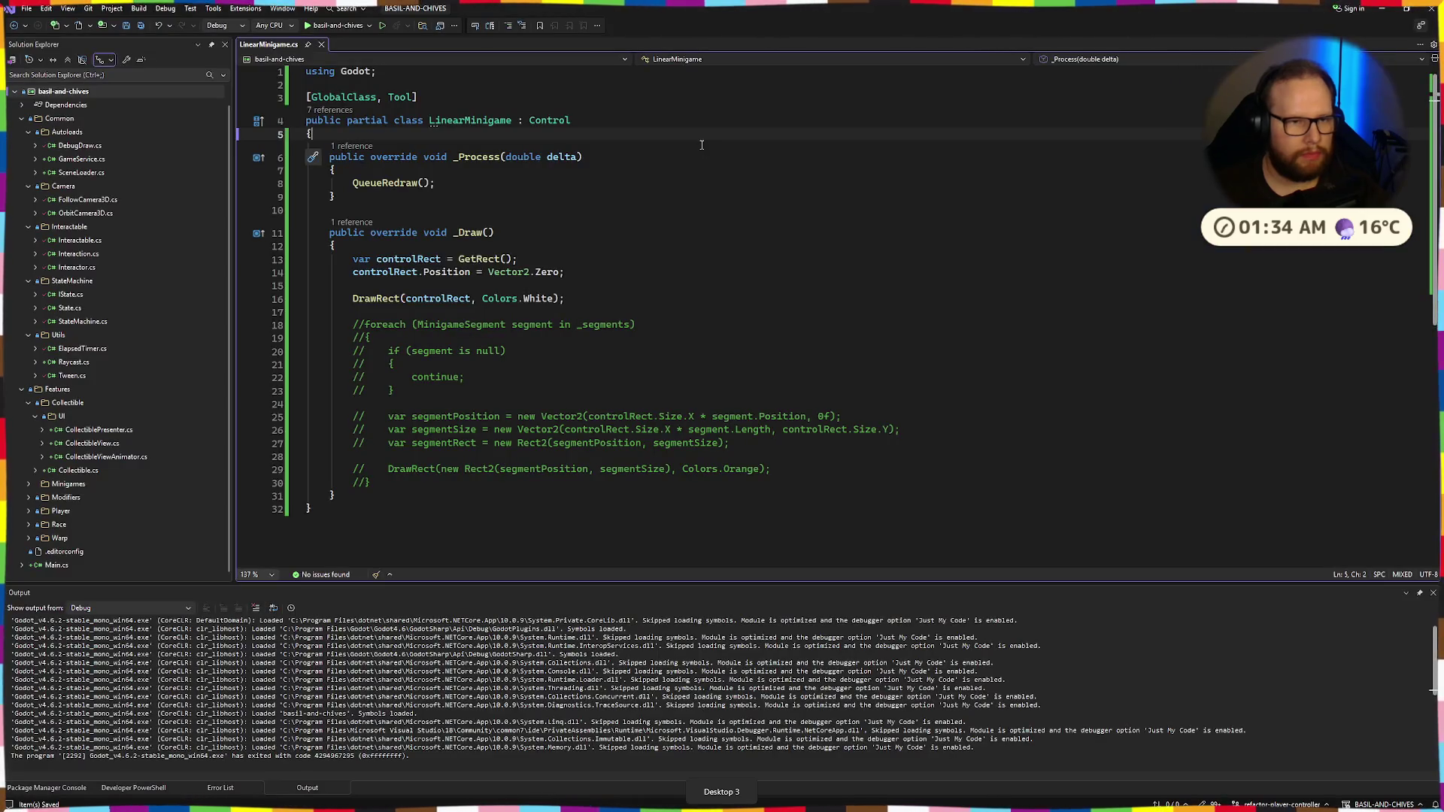
{"action": "left_click", "coordinate": [526, 197]}
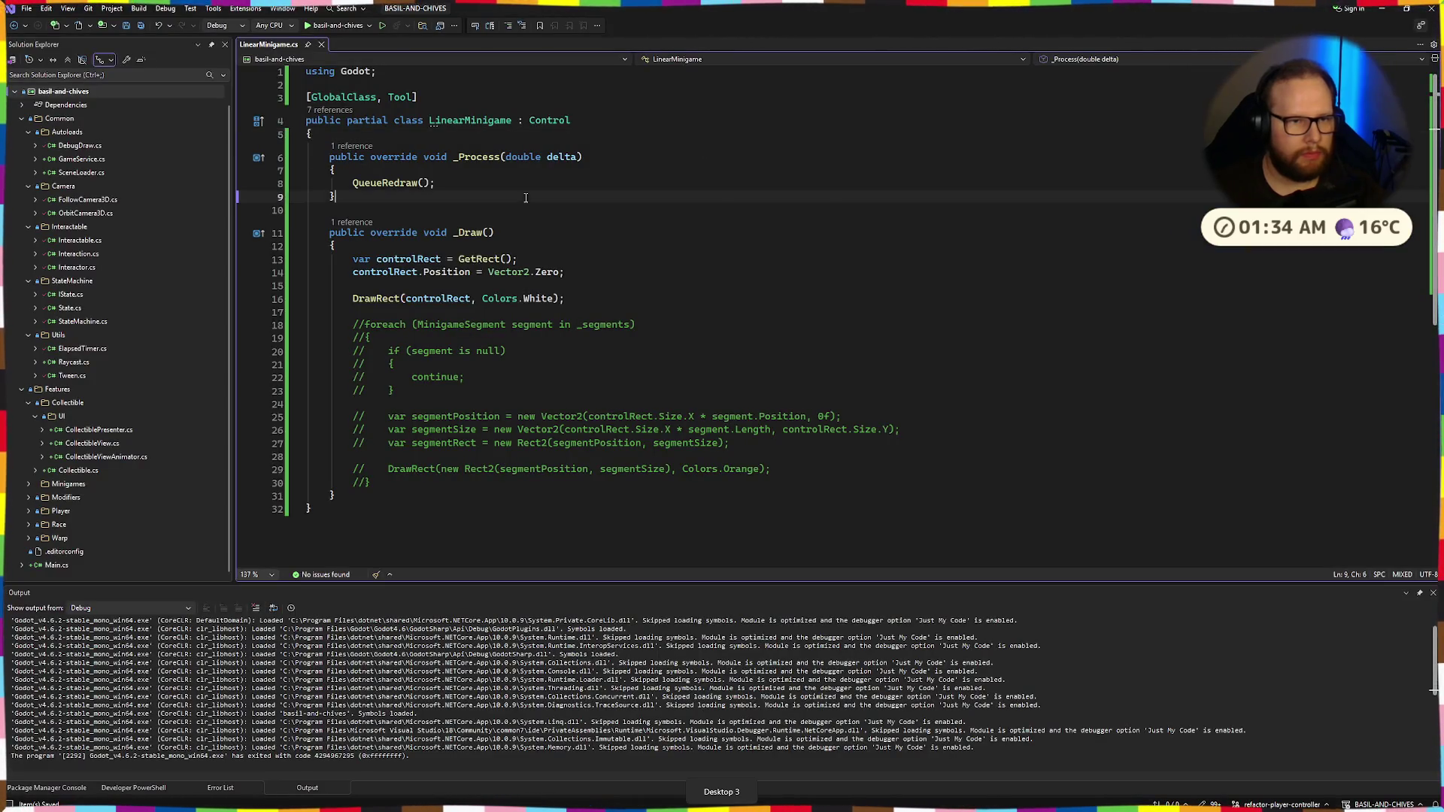
{"action": "left_click", "coordinate": [531, 201]}
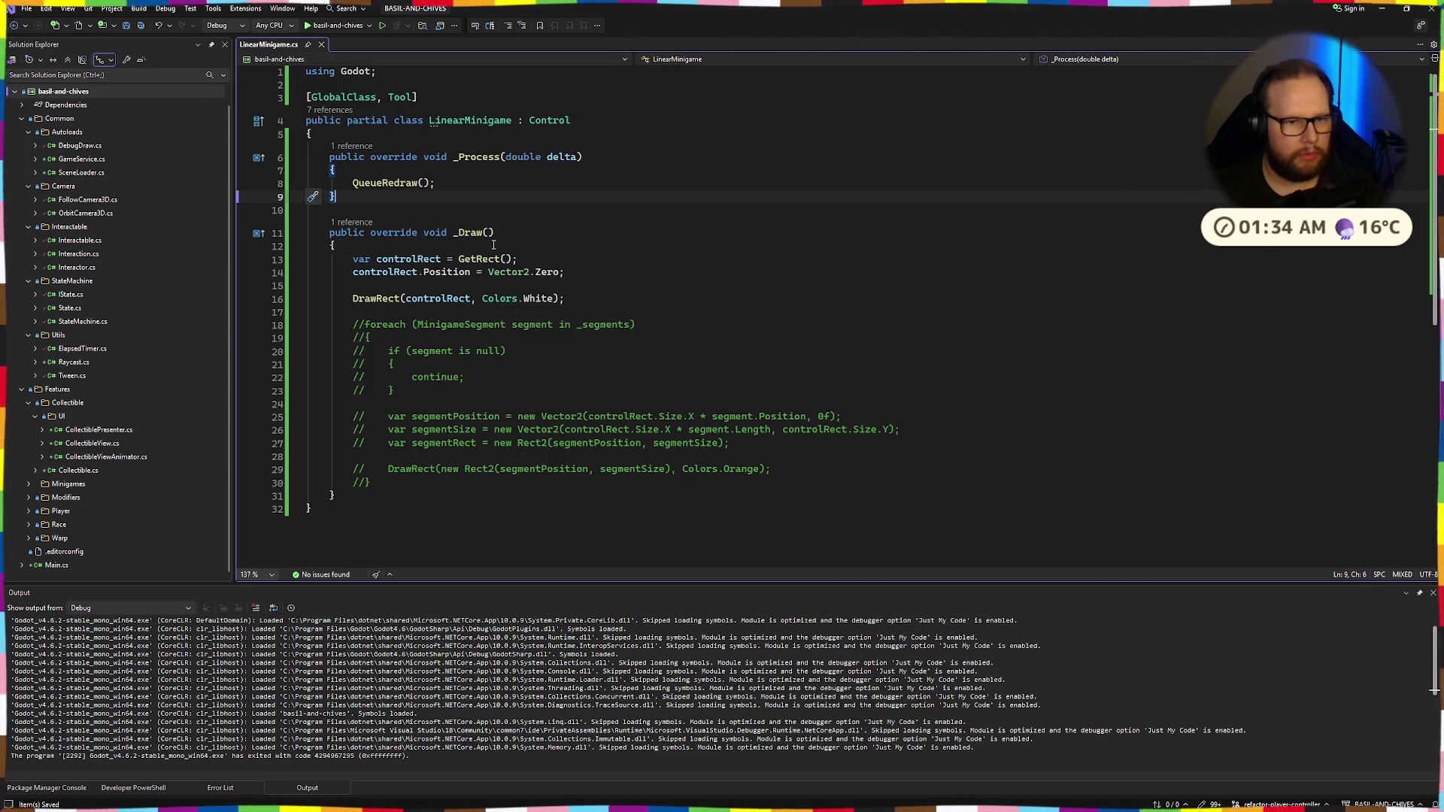
Return to Godot and reselect the LinearMinigame node
{"action": "key", "text": "ctrl+super+Right"}
{"action": "left_click", "coordinate": [293, 124]}
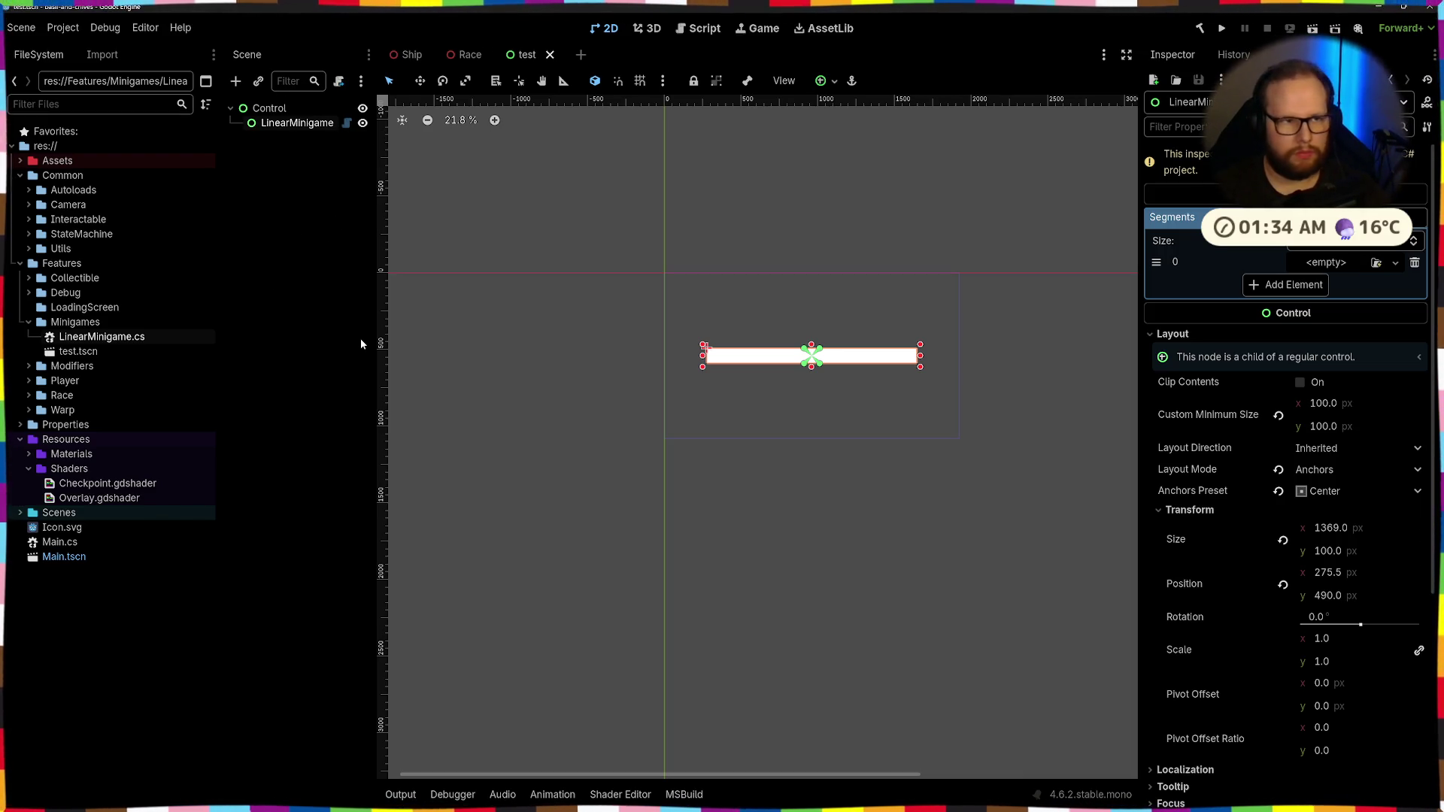
{"action": "scroll", "coordinate": [750, 394], "scroll_direction": "up", "scroll_amount": 4}
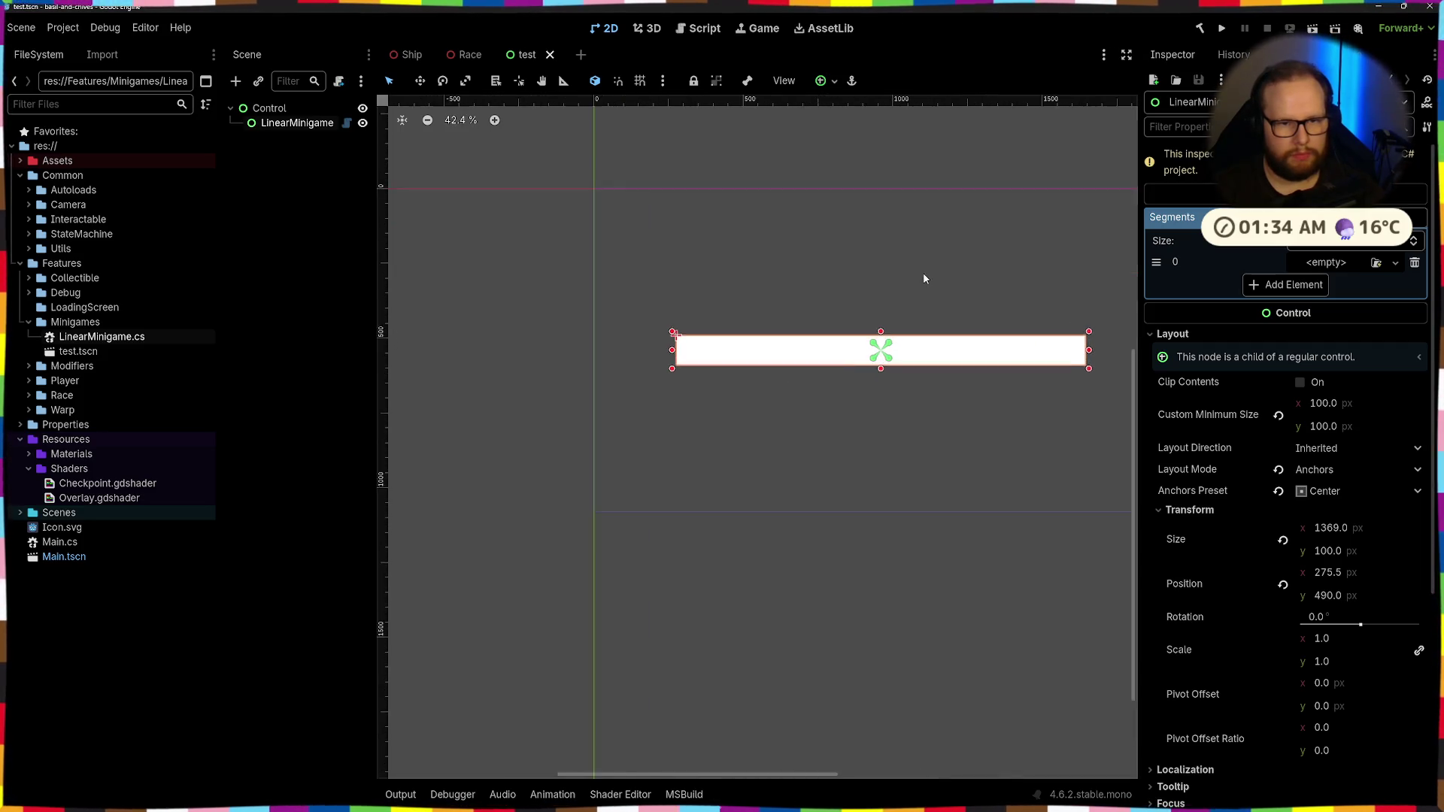
Centre the minigame bar in the viewport and refresh LinearMinigame's inspector by reselecting it
{"action": "left_click_drag", "start_coordinate": [923, 272], "coordinate": [754, 305]}
{"action": "scroll", "coordinate": [752, 300], "scroll_direction": "down", "scroll_amount": 3}
{"action": "scroll", "coordinate": [751, 300], "scroll_direction": "up", "scroll_amount": 3}
{"action": "scroll", "coordinate": [750, 299], "scroll_direction": "down", "scroll_amount": 2}
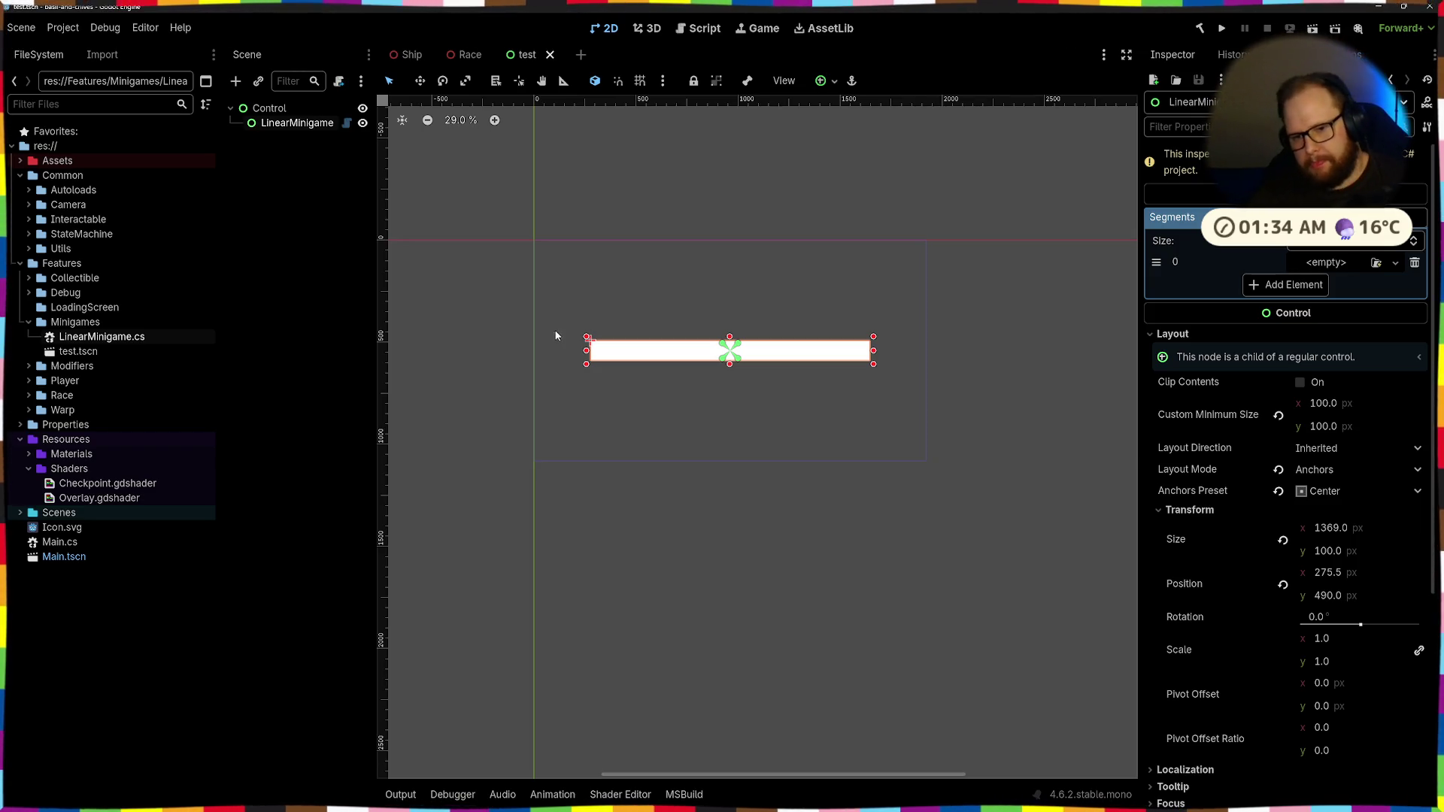
{"action": "left_click", "coordinate": [328, 182]}
{"action": "left_click", "coordinate": [278, 122]}
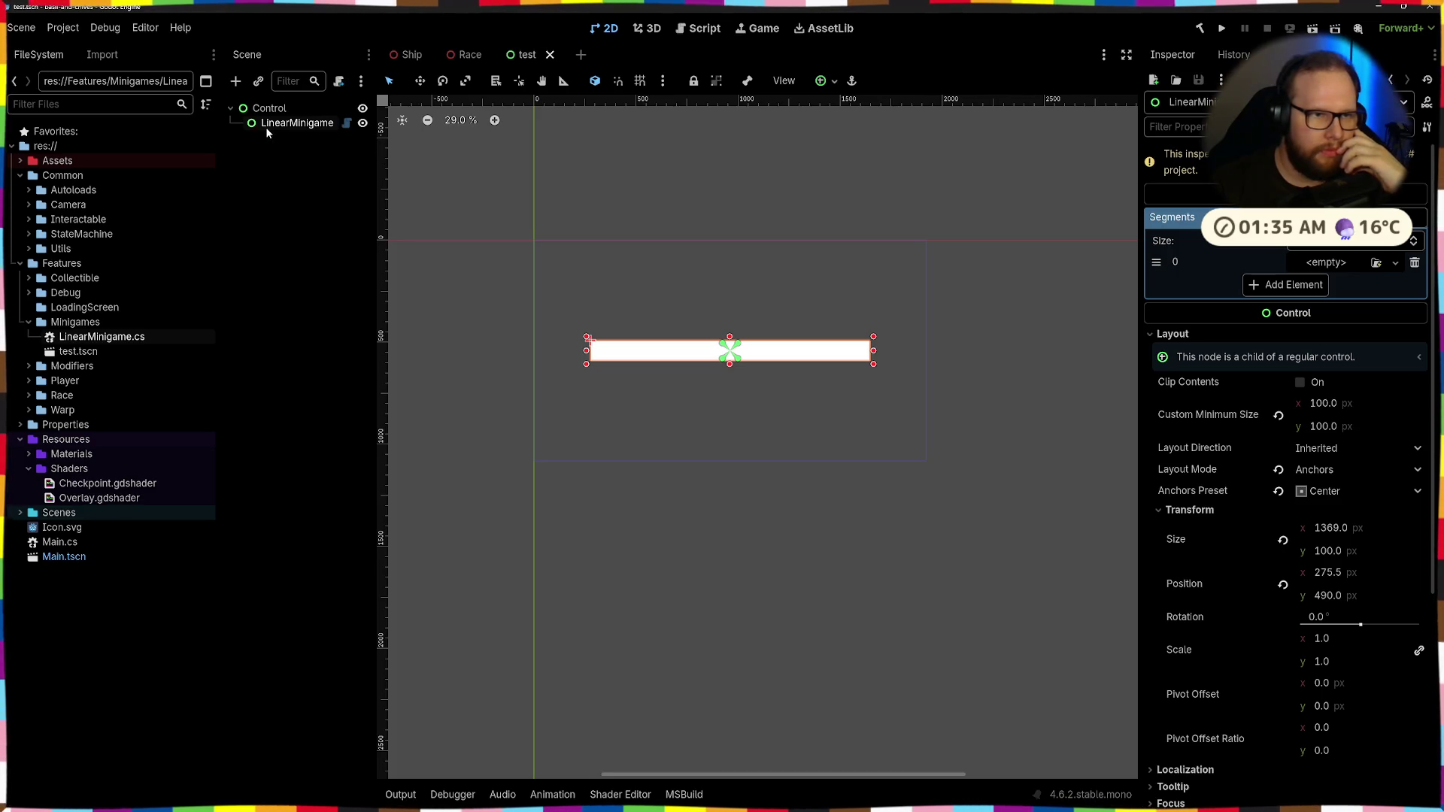
{"action": "left_click", "coordinate": [303, 152]}
{"action": "left_click", "coordinate": [288, 125]}
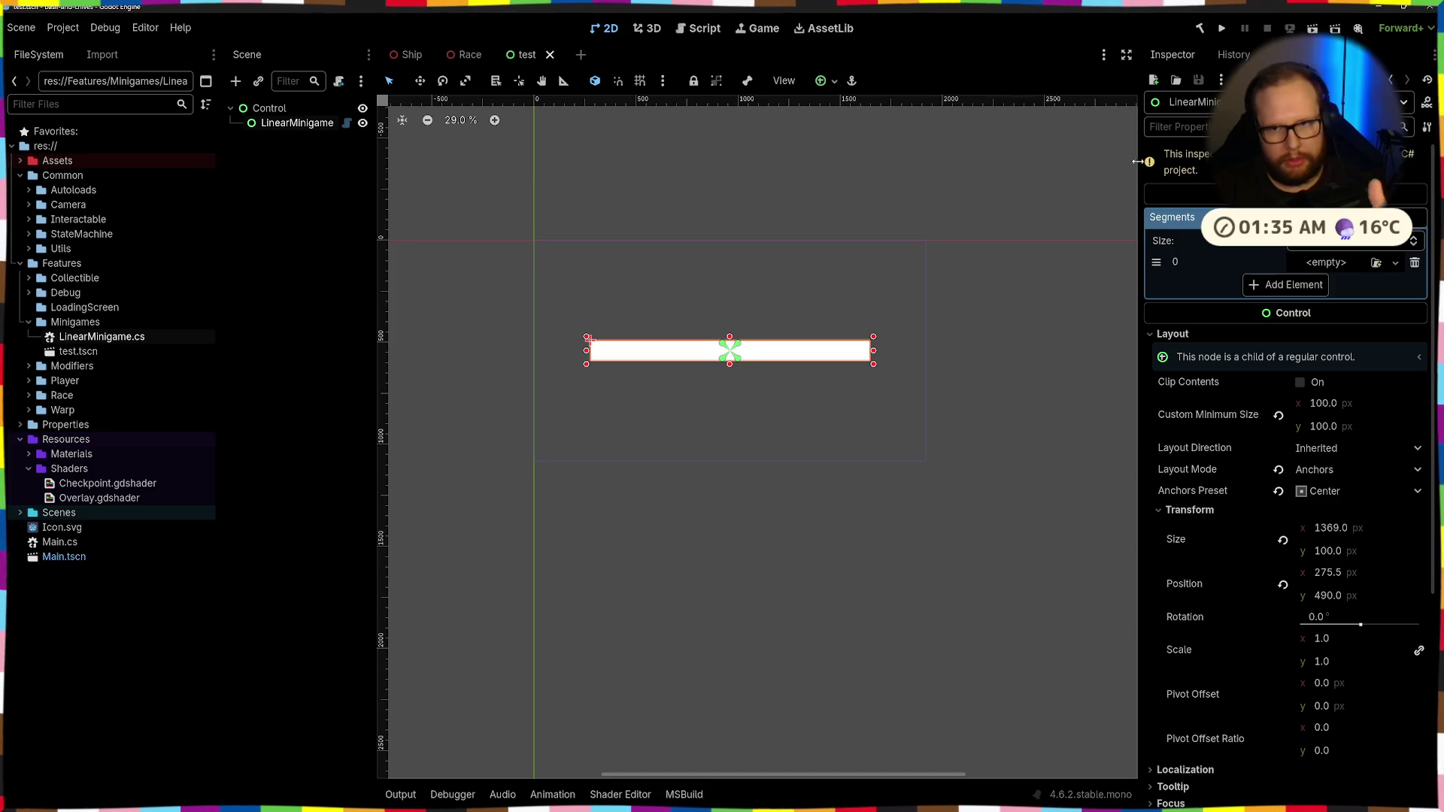
Remove the empty Segments element, rebuild with Alt+B, and confirm Segments is gone from the inspector
{"action": "left_click", "coordinate": [1414, 262]}
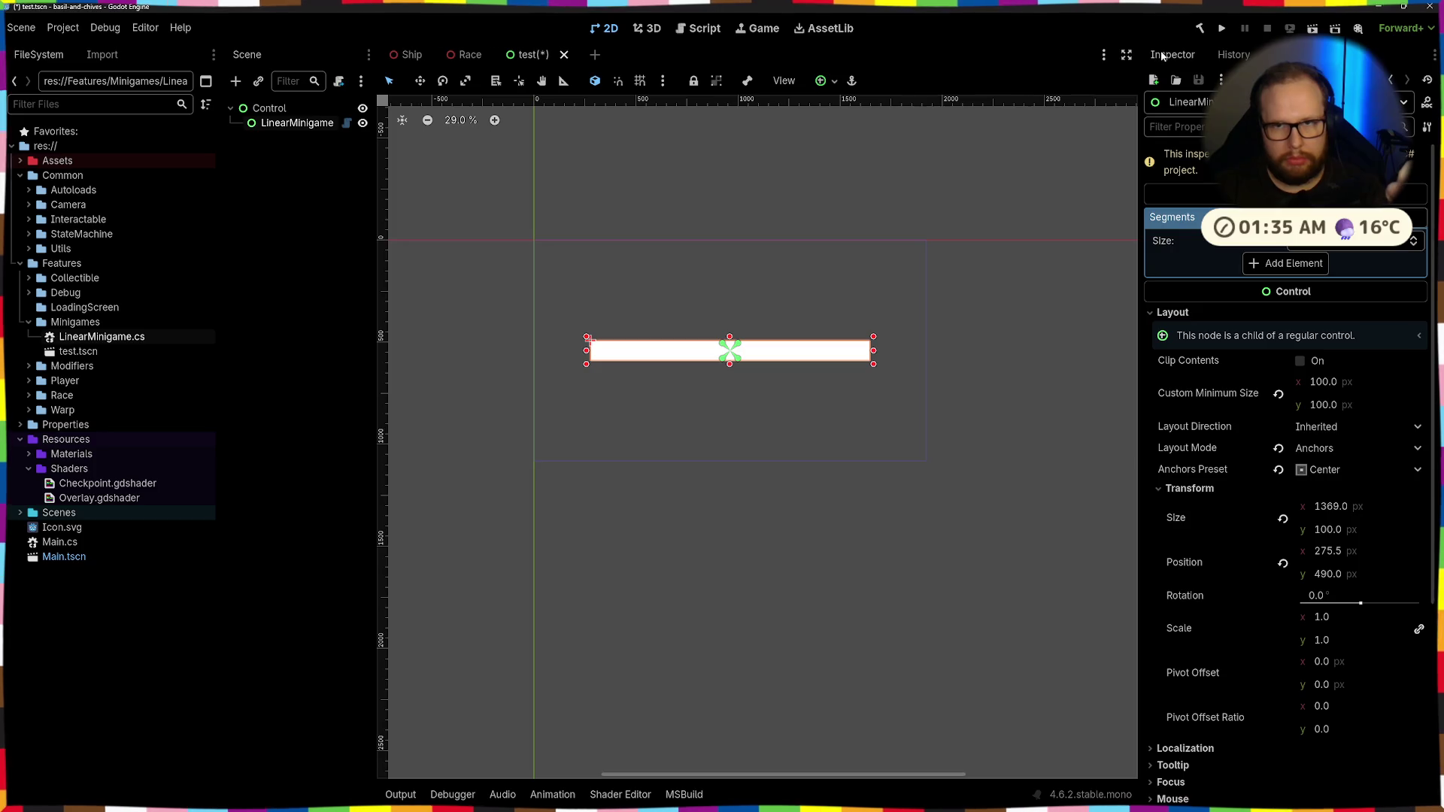
{"action": "key", "text": "alt+b"}
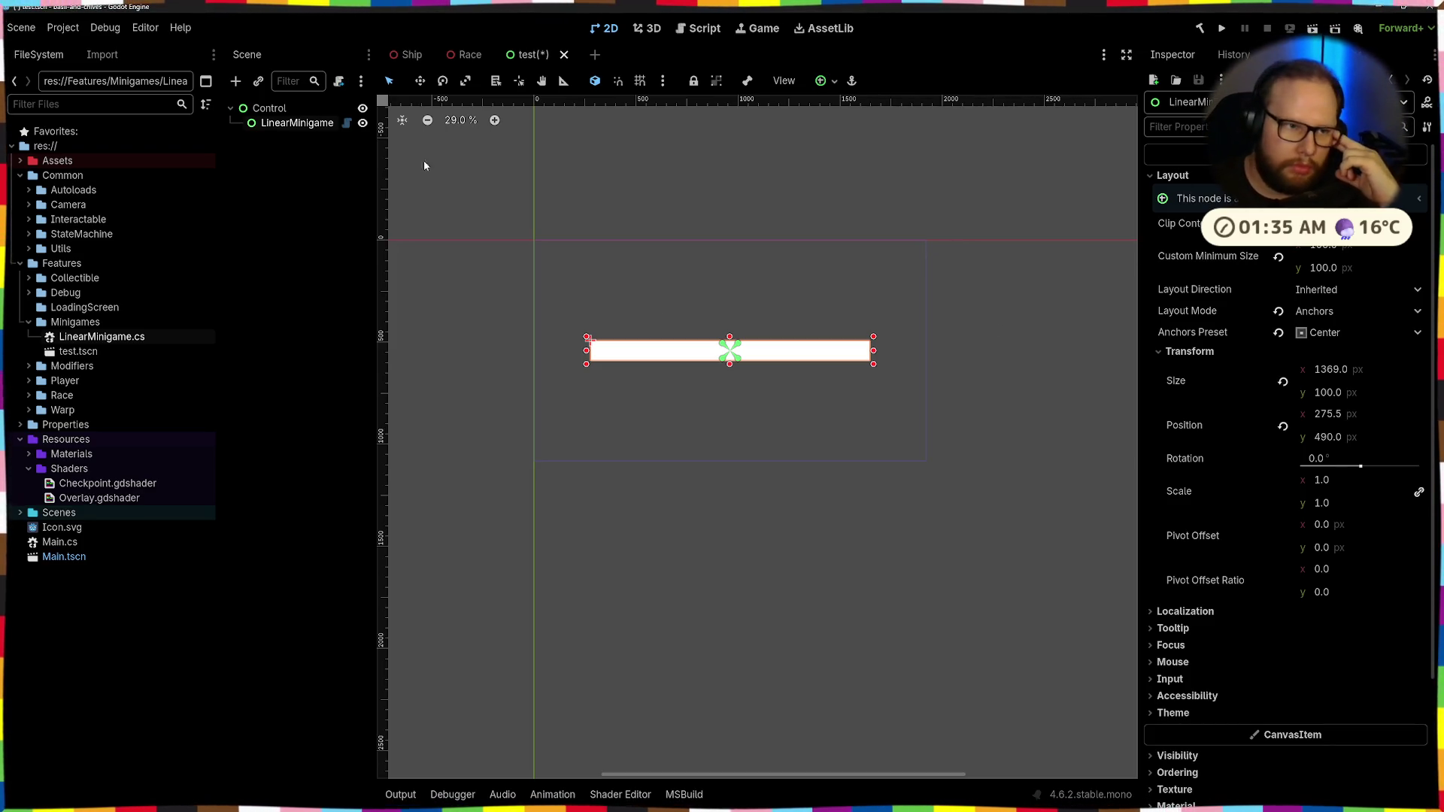
{"action": "left_click", "coordinate": [295, 107]}
{"action": "left_click", "coordinate": [297, 123]}
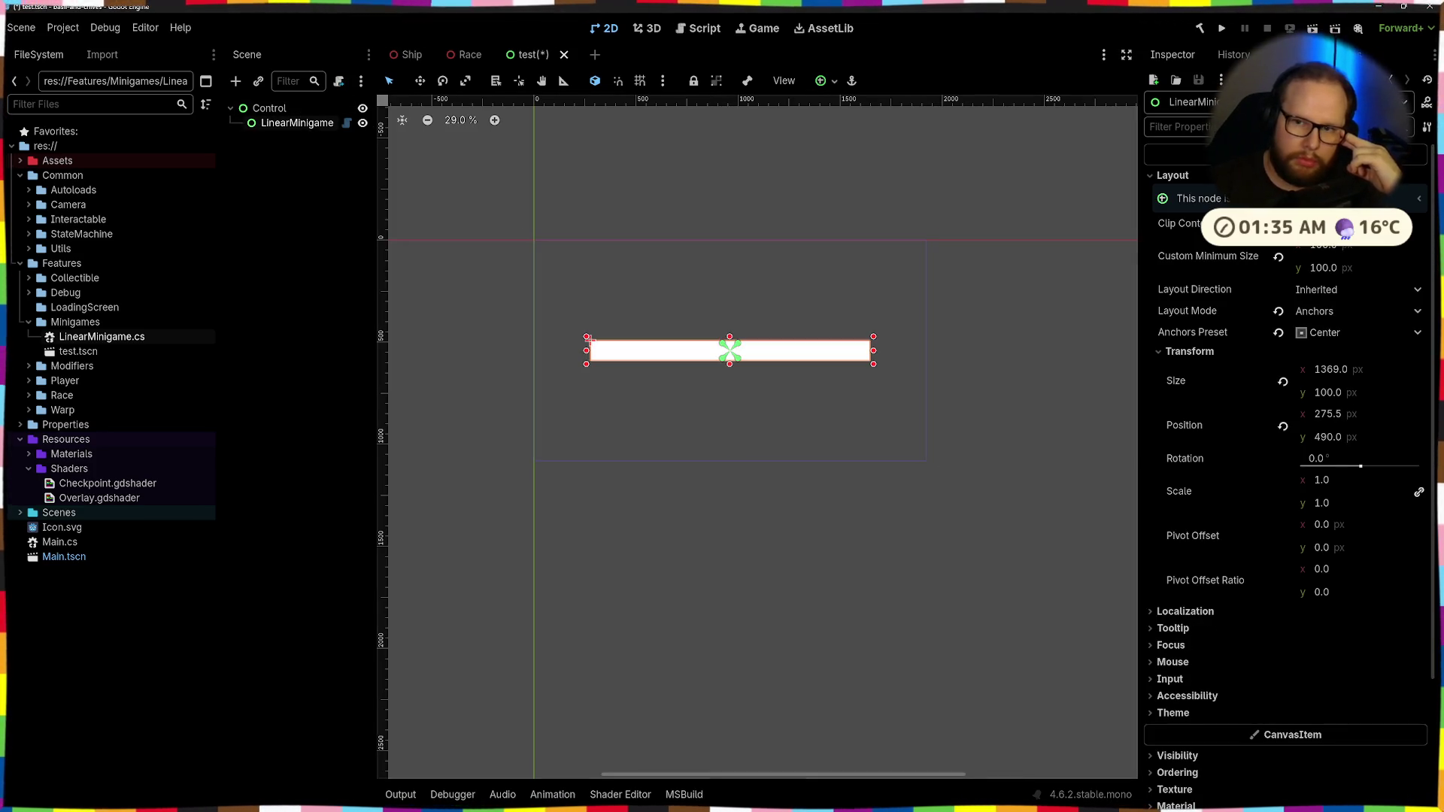
{"action": "scroll", "coordinate": [1199, 245], "scroll_direction": "down", "scroll_amount": 5}
{"action": "scroll", "coordinate": [1199, 245], "scroll_direction": "up", "scroll_amount": 5}
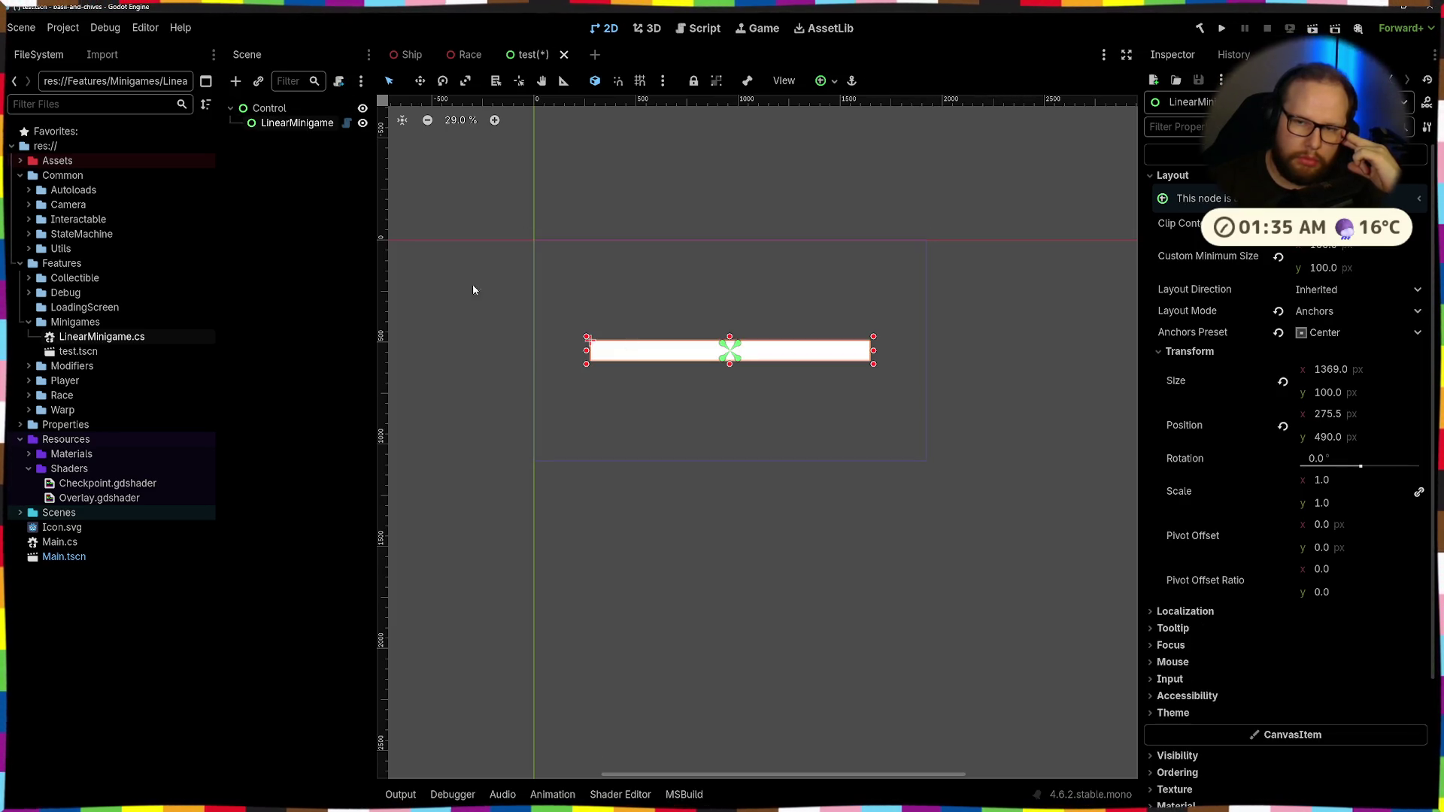
{"action": "left_click", "coordinate": [279, 108]}
{"action": "left_click", "coordinate": [289, 123]}
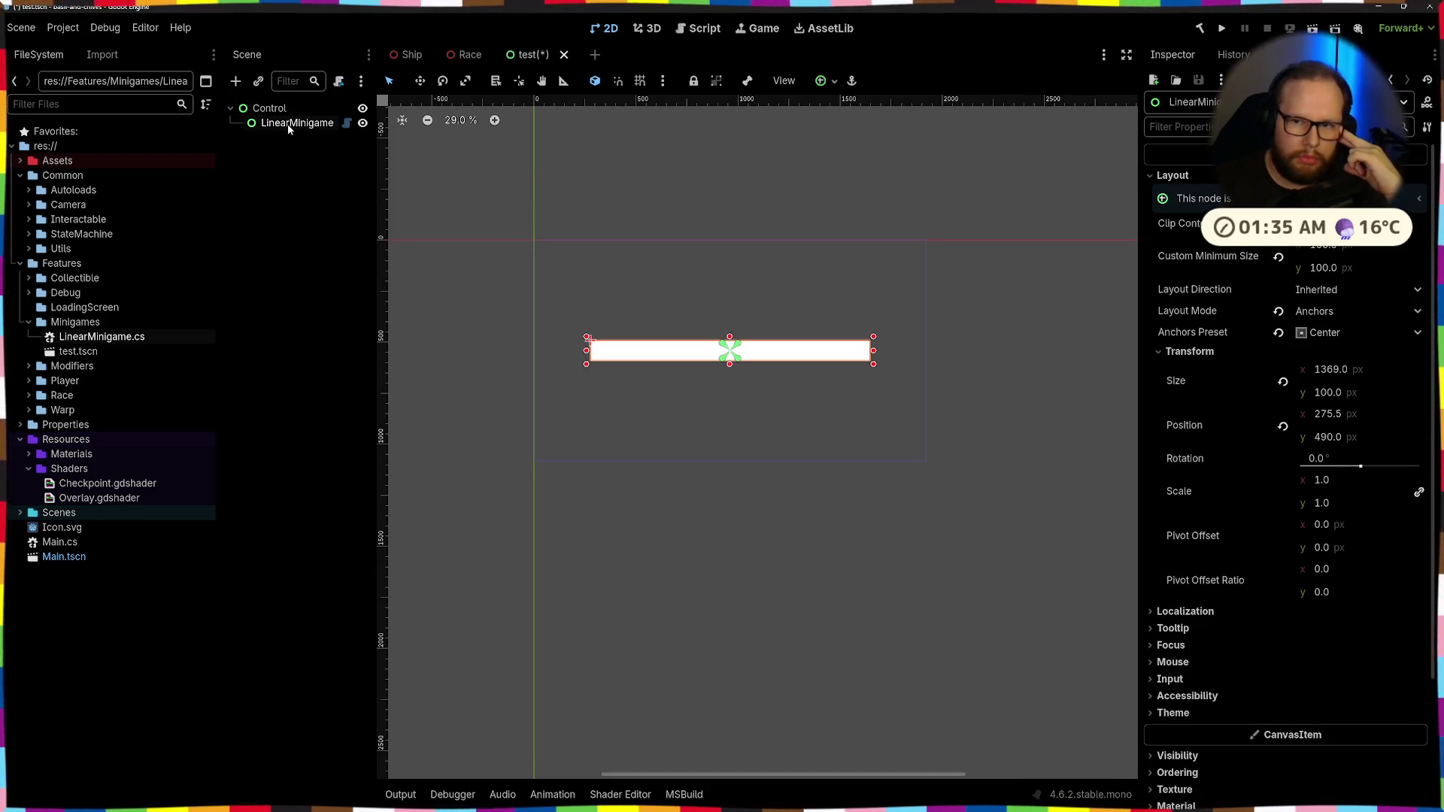
{"action": "key", "text": "alt+Tab"}
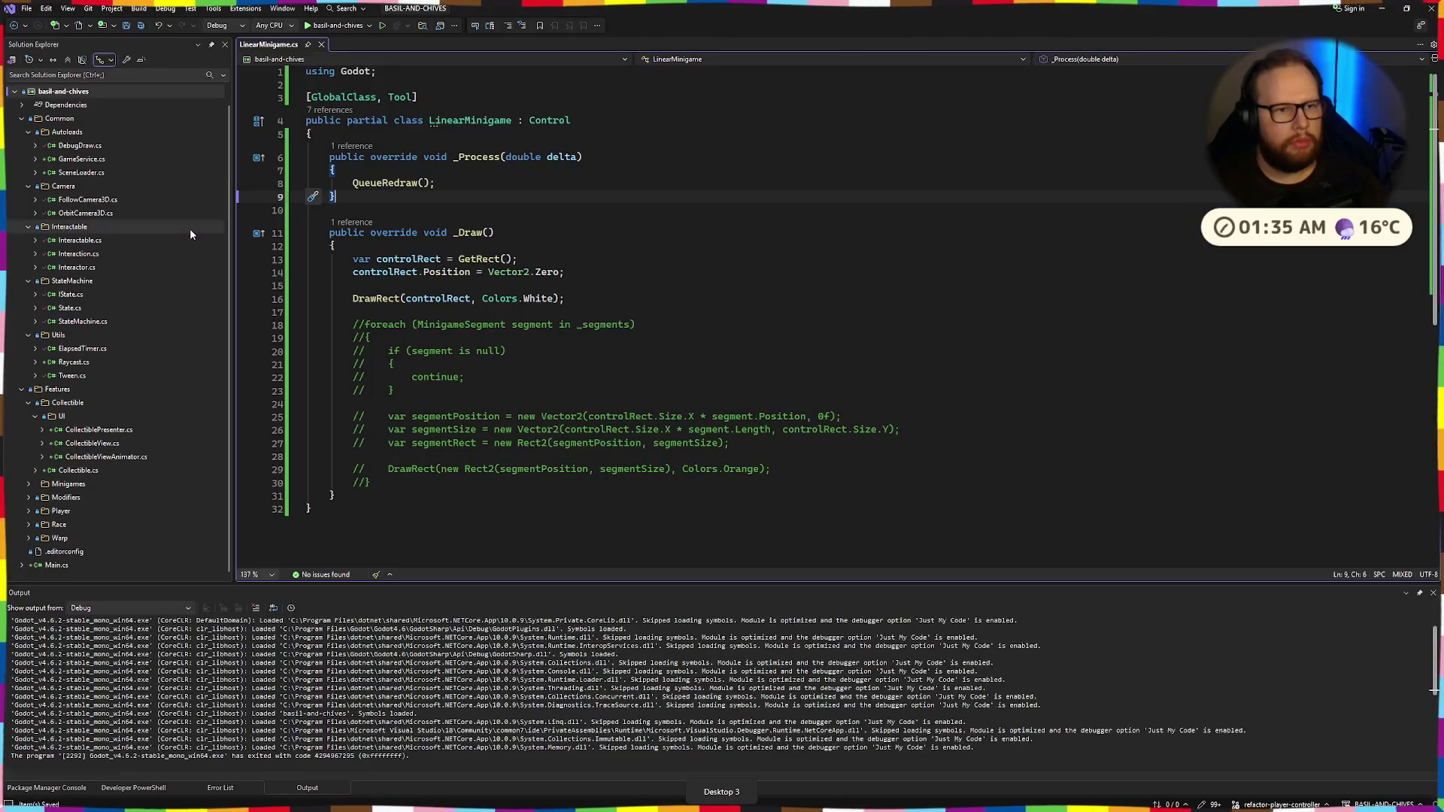
{"action": "left_click", "coordinate": [324, 134]}
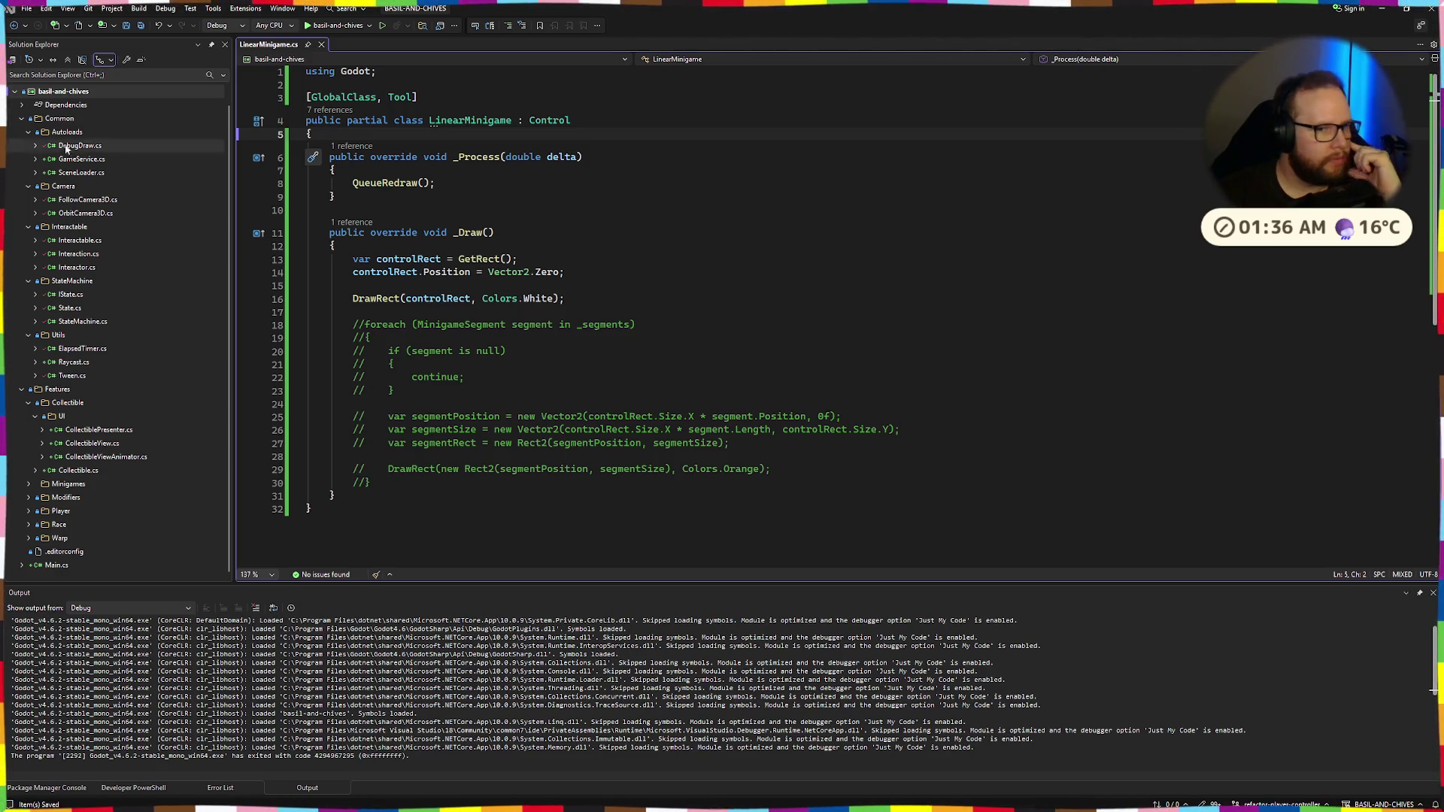
{"action": "left_click", "coordinate": [414, 324]}
{"action": "mouse_move", "coordinate": [414, 324]}
{"action": "left_mouse_down"}
{"action": "mouse_move", "coordinate": [399, 496]}
{"action": "mouse_move", "coordinate": [398, 482]}
{"action": "left_mouse_up"}
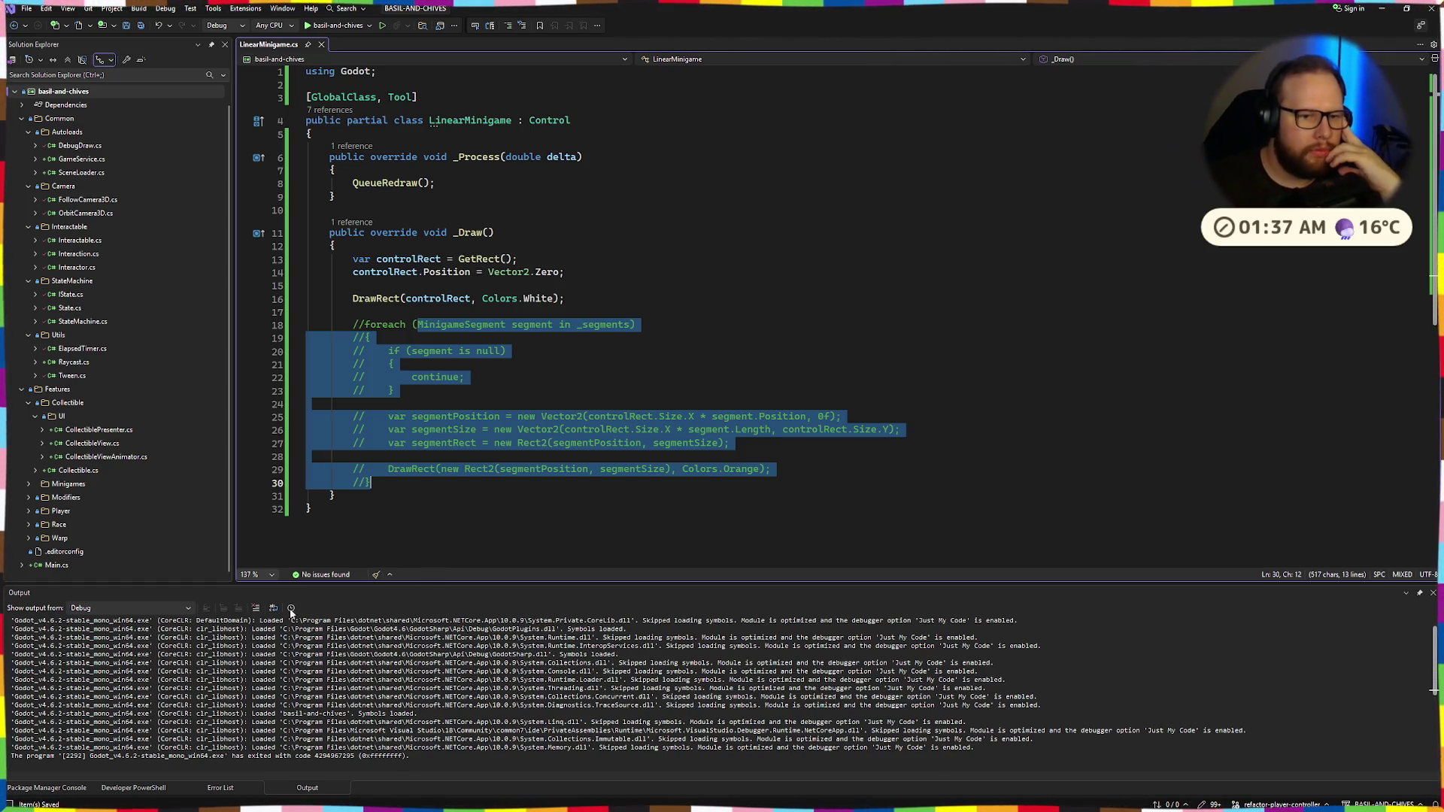
Clear the selection in the _Draw method and switch over to the Godot editor
{"action": "left_click", "coordinate": [580, 261]}
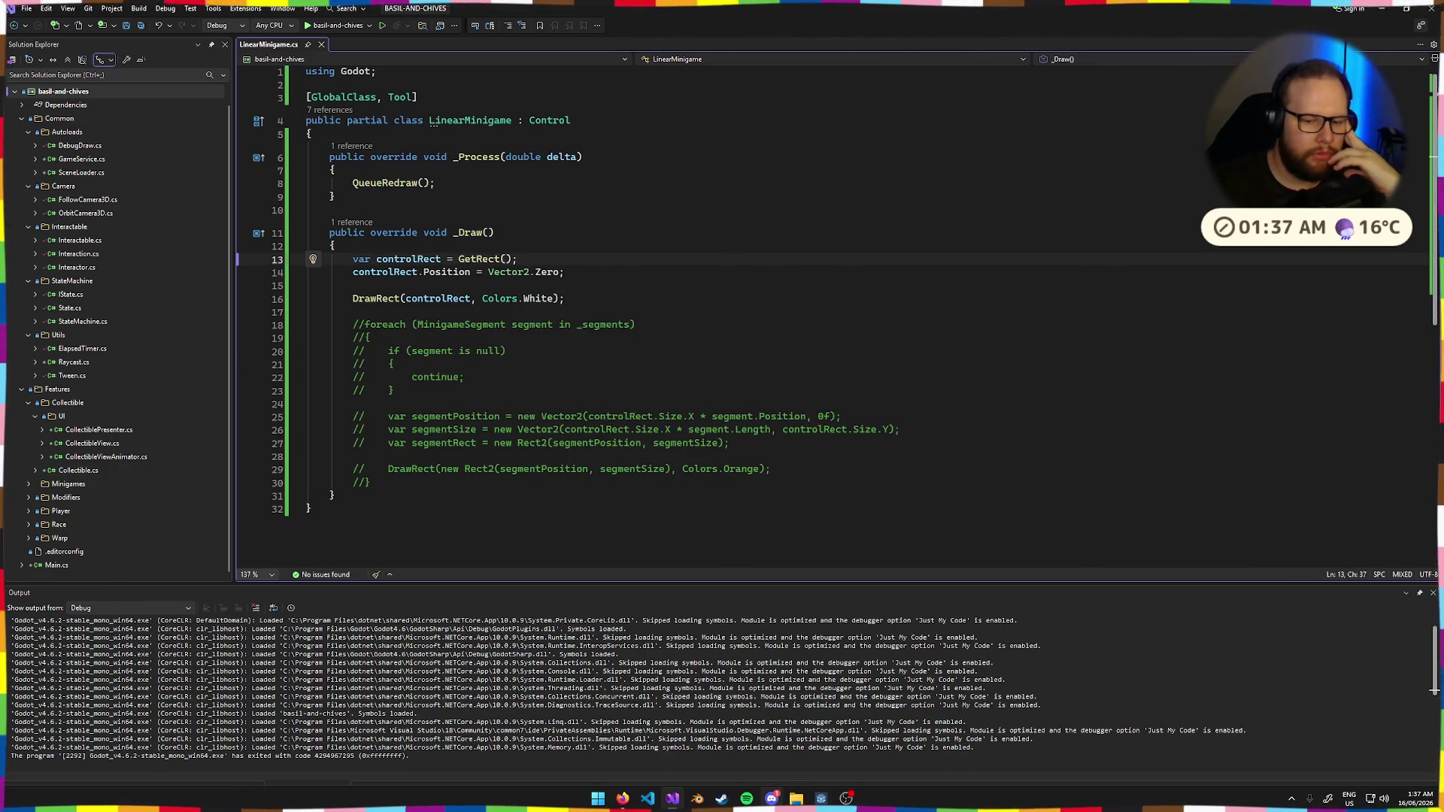
{"action": "left_click", "coordinate": [827, 795]}
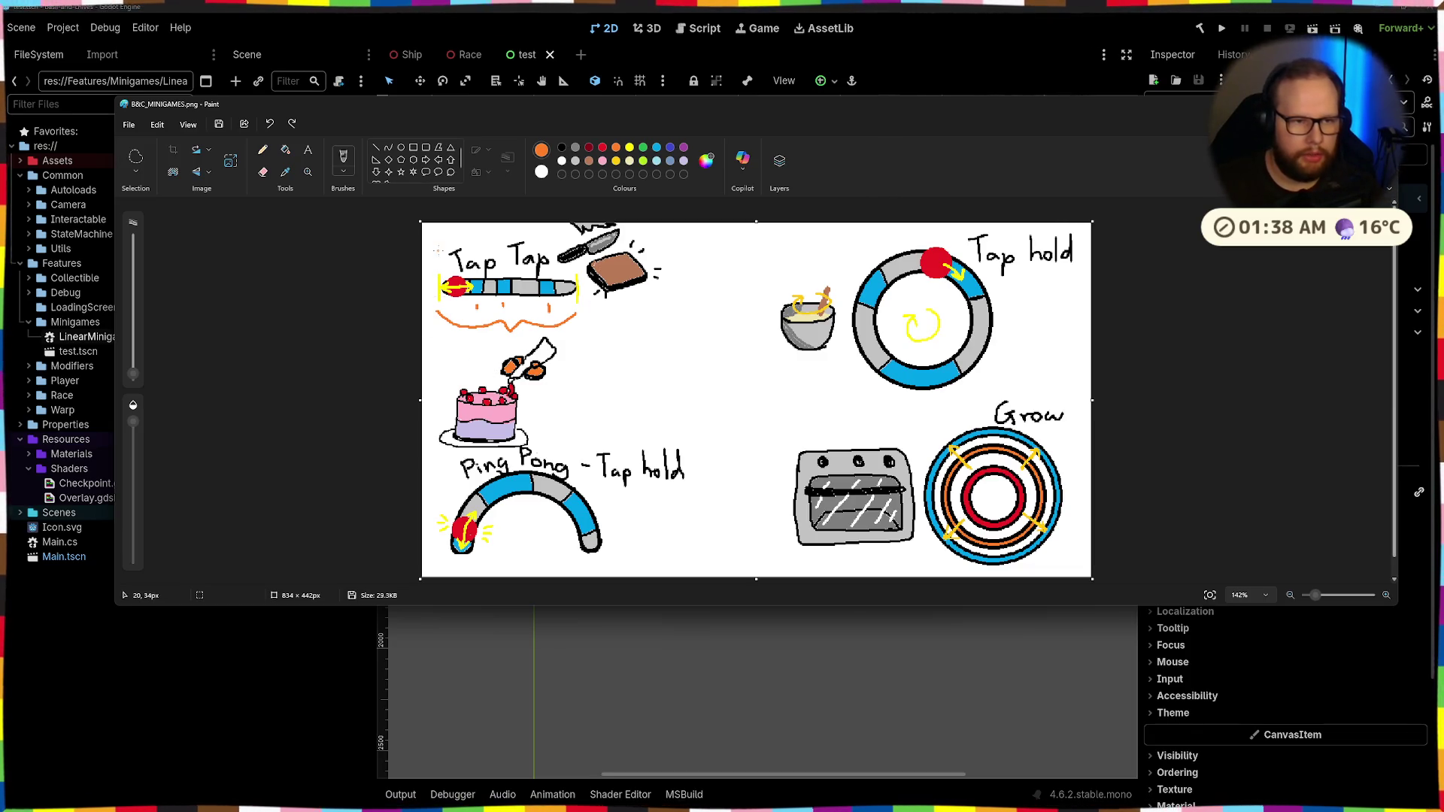
Write a black 0 and 1 under the Tap Tap bar's left and right ends, then return to Godot
{"action": "left_click", "coordinate": [561, 148]}
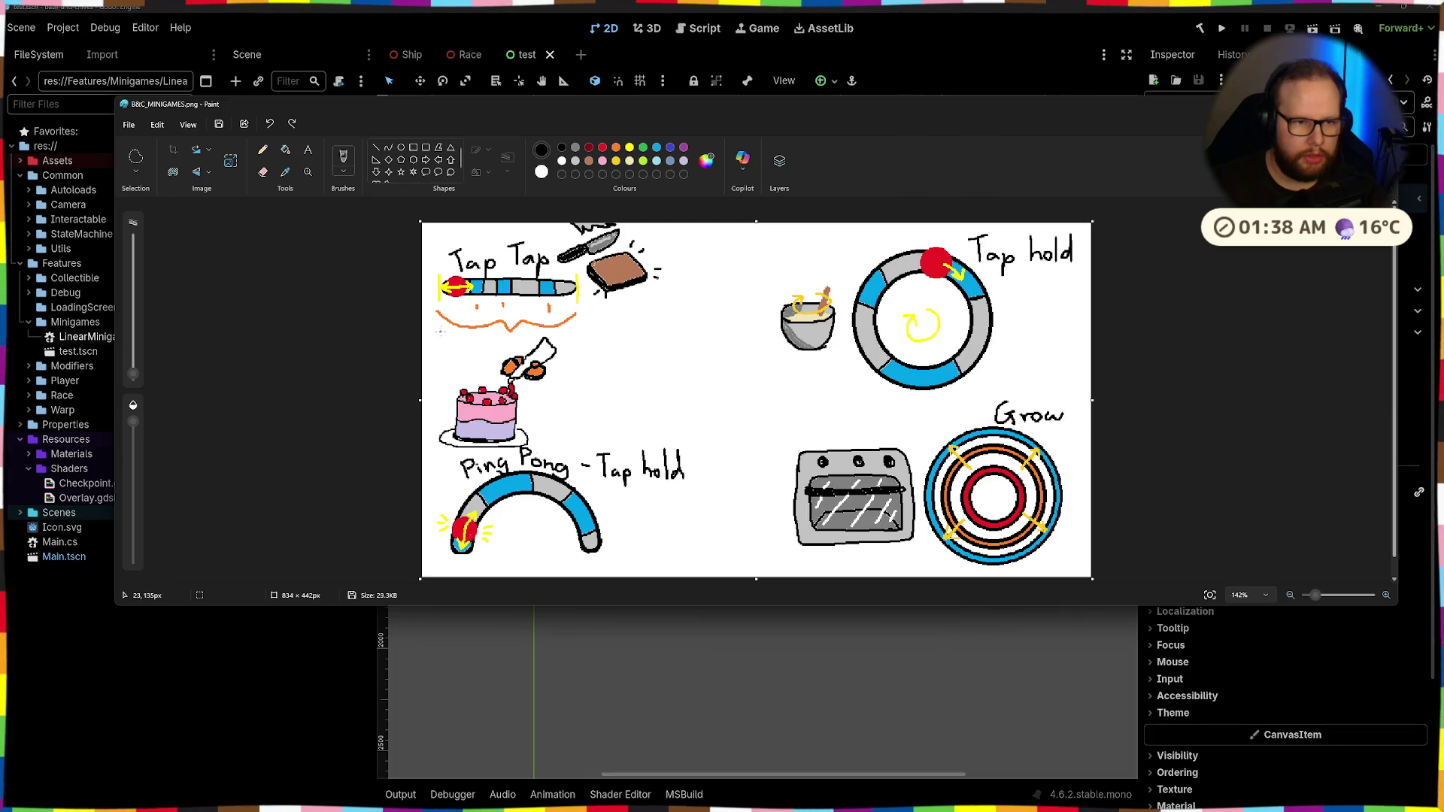
{"action": "left_click_drag", "start_coordinate": [436, 331], "coordinate": [437, 333]}
{"action": "mouse_move", "coordinate": [579, 328]}
{"action": "left_mouse_down"}
{"action": "mouse_move", "coordinate": [579, 346]}
{"action": "mouse_move", "coordinate": [578, 326]}
{"action": "left_mouse_up"}
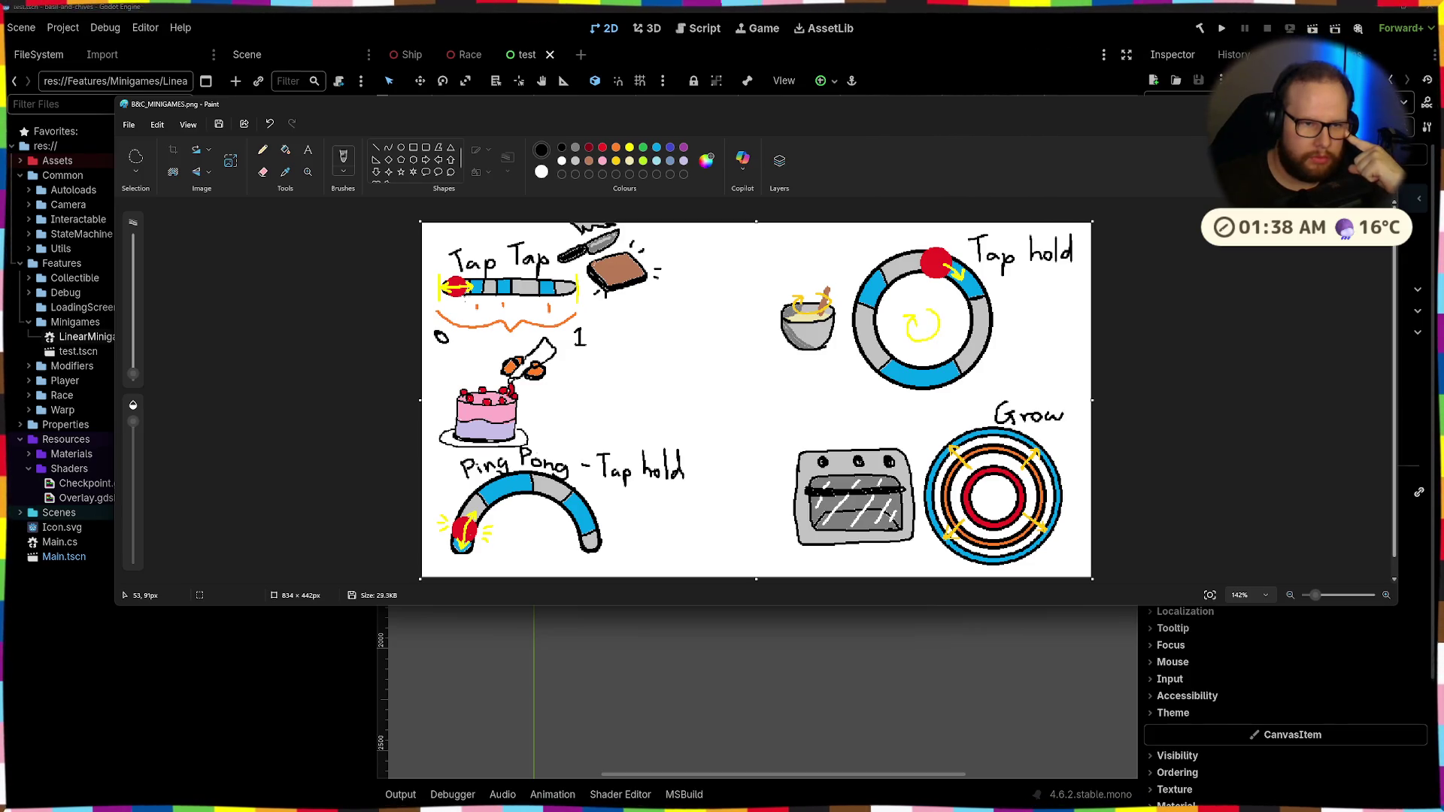
{"action": "left_click", "coordinate": [312, 679]}
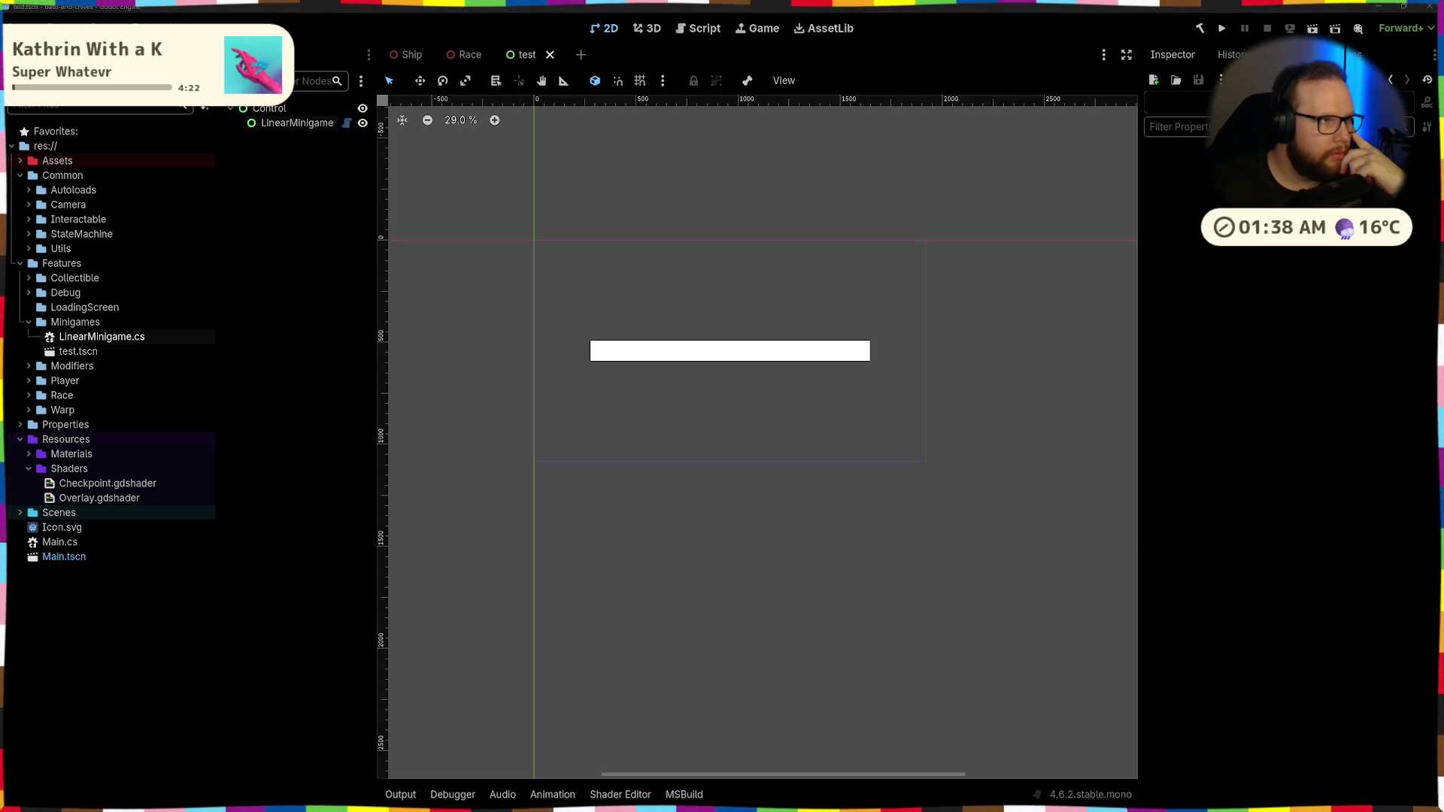
Add an [Export] attribute on a new line at the top of the LinearMinigame class body
{"action": "key", "text": "alt+Tab"}
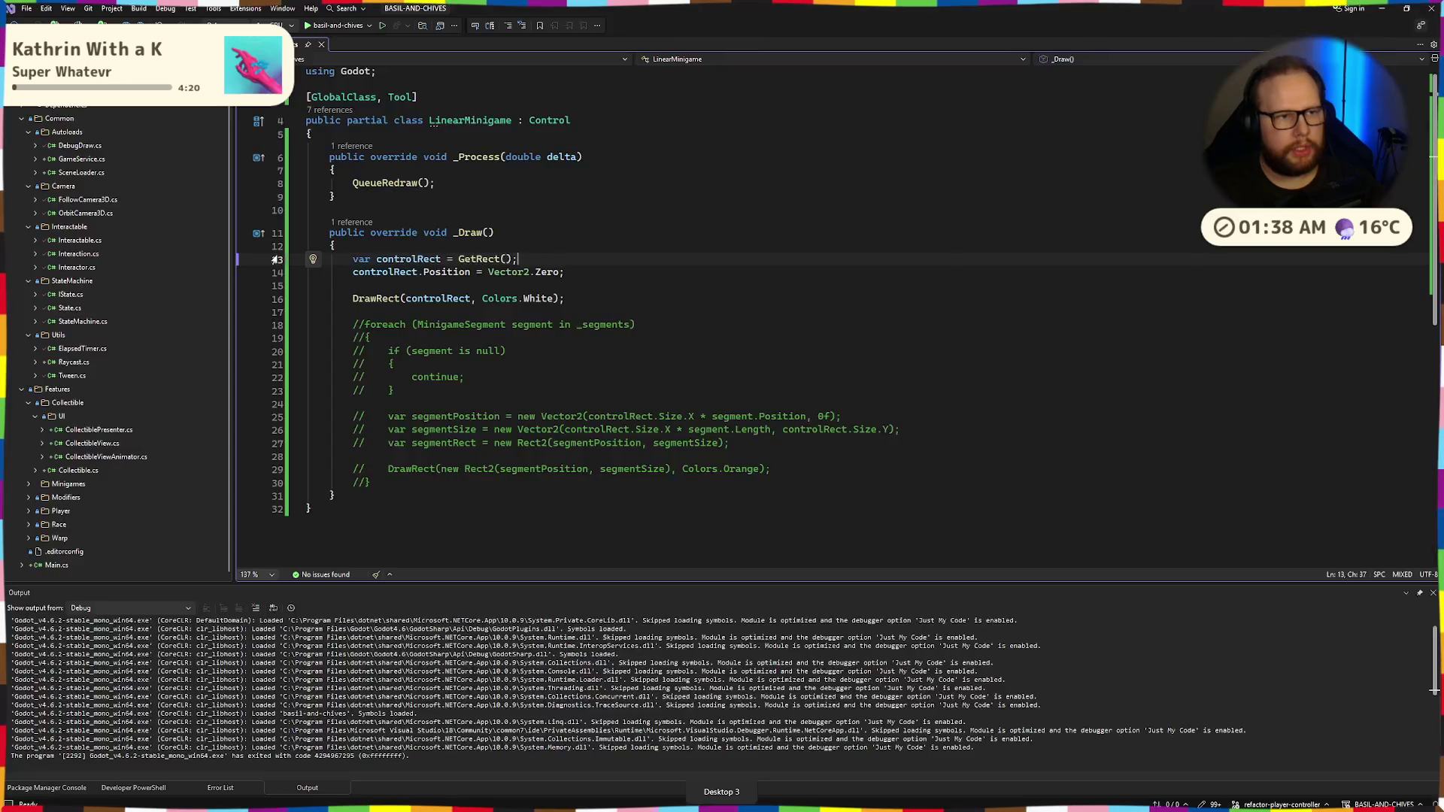
{"action": "key", "text": "ctrl+End"}
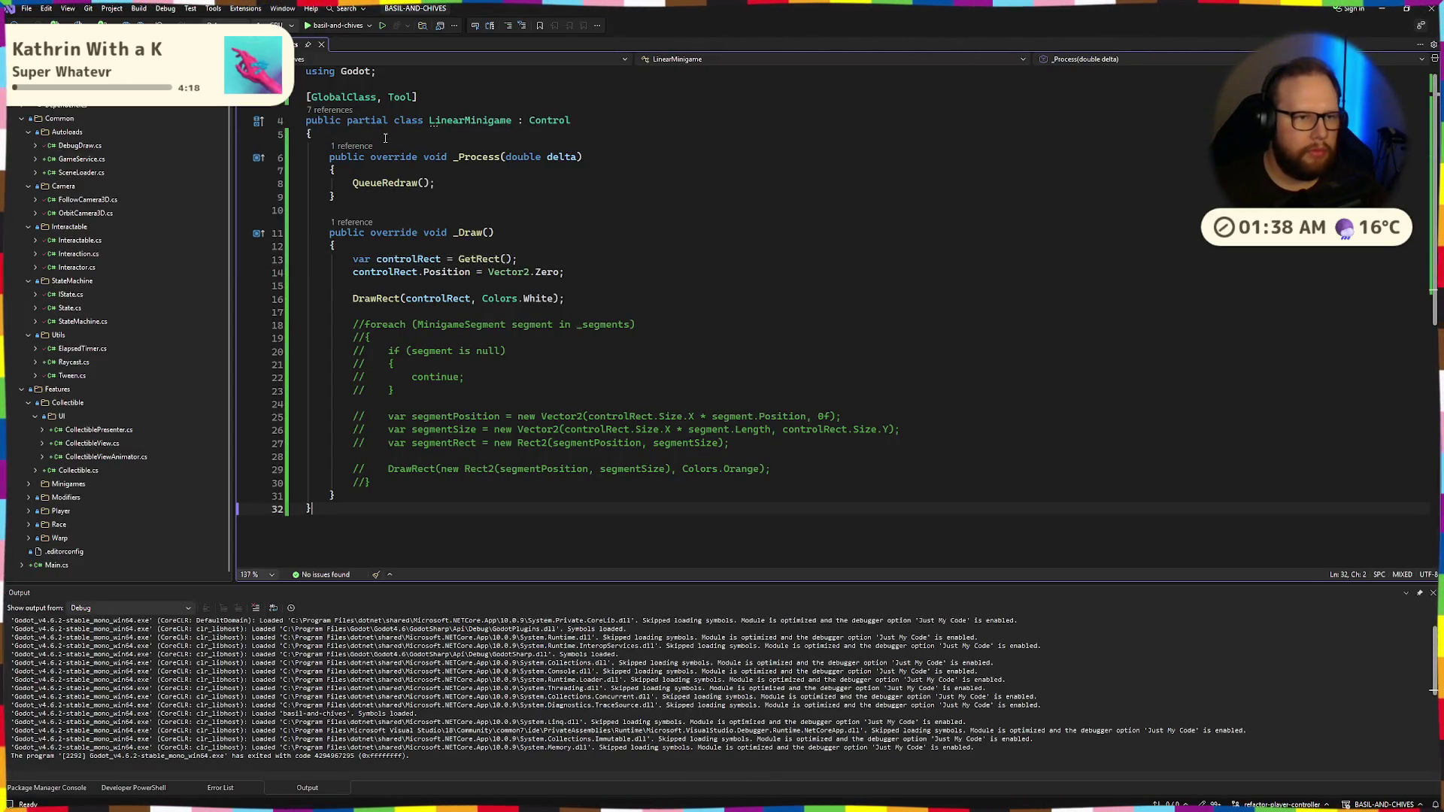
{"action": "left_click", "coordinate": [385, 137]}
{"action": "key", "text": "Return"}
{"action": "key", "text": "Return"}
{"action": "key", "text": "Up"}
{"action": "type", "text": "[]"}
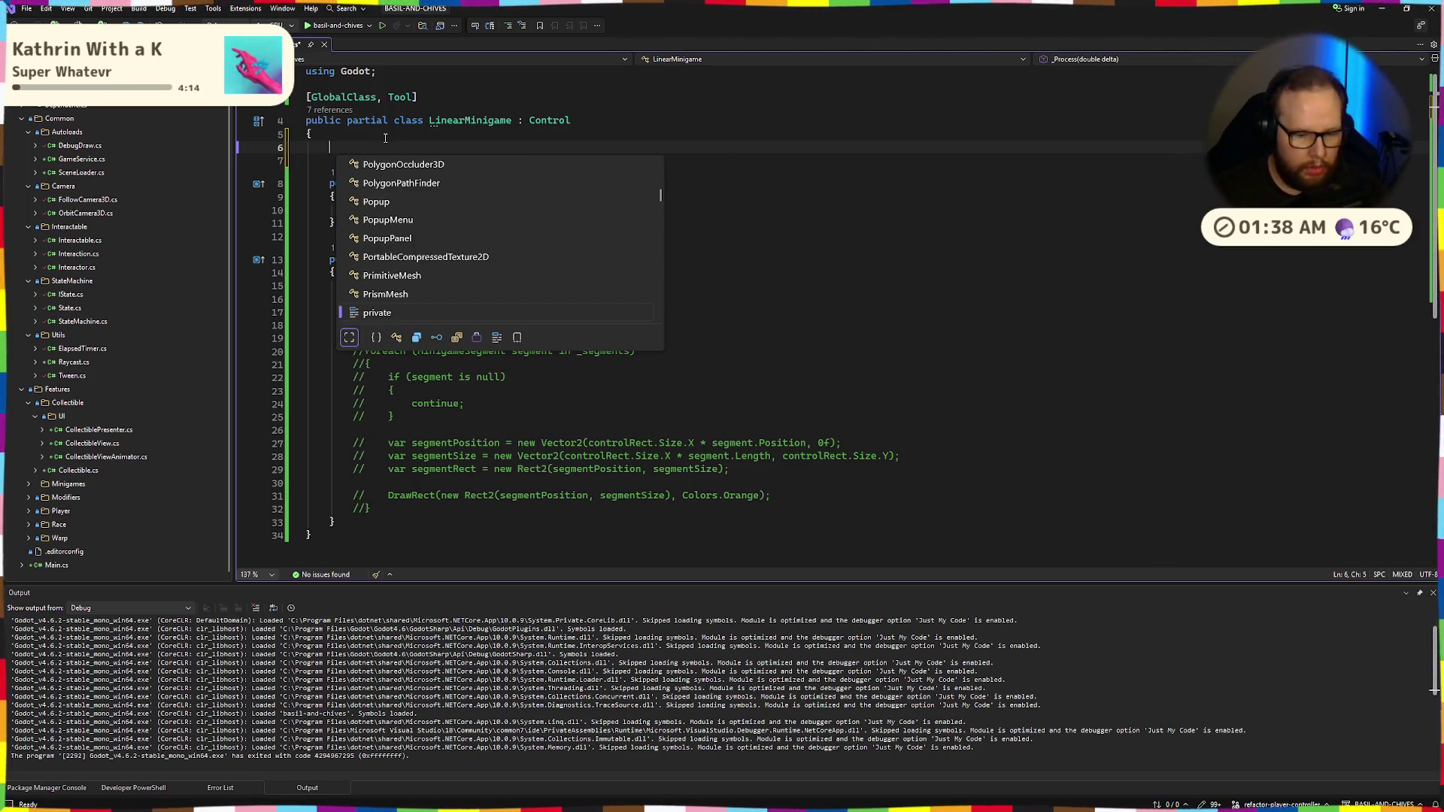
{"action": "key", "text": "Left"}
{"action": "type", "text": "Exp"}
{"action": "key", "text": "BackSpace"}
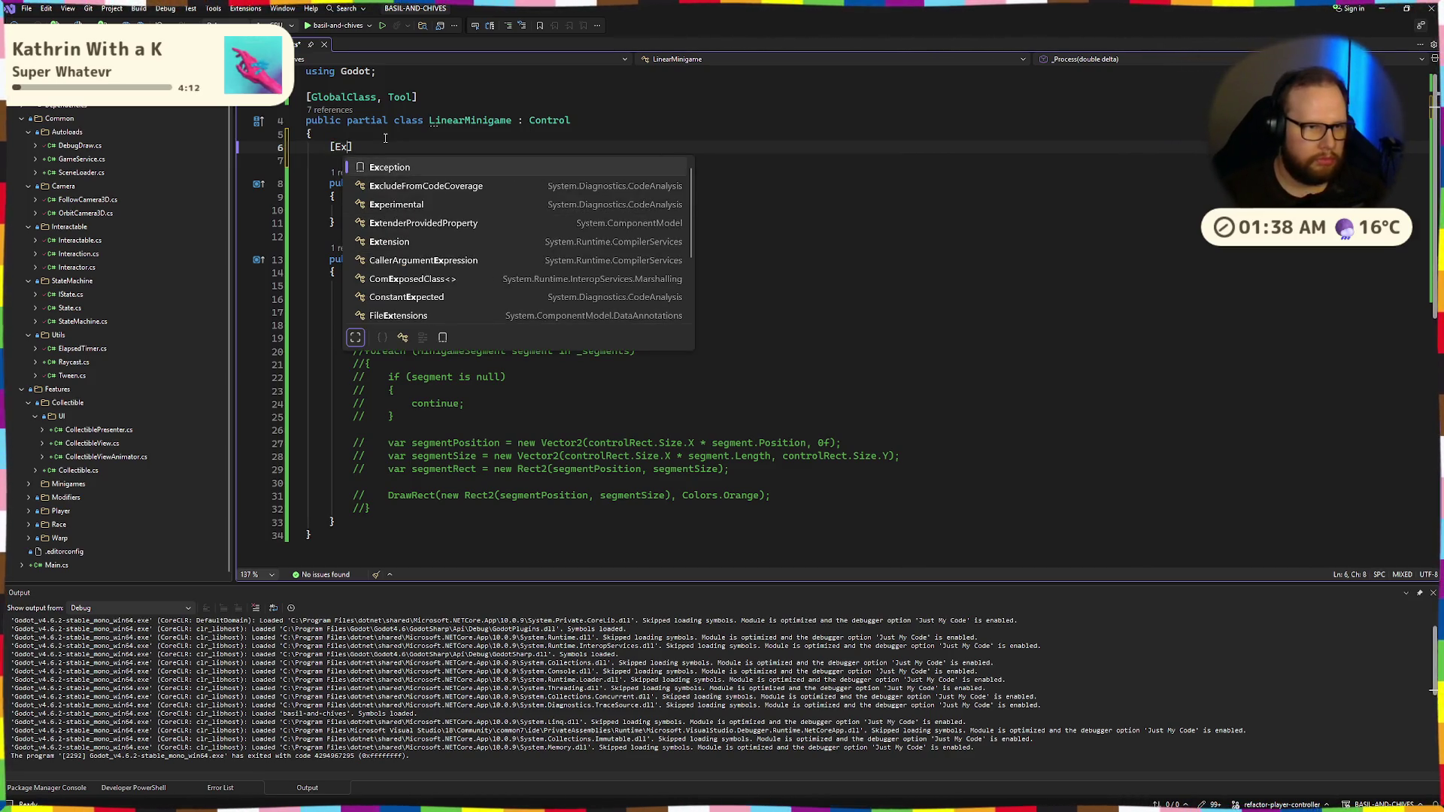
{"action": "type", "text": "port"}
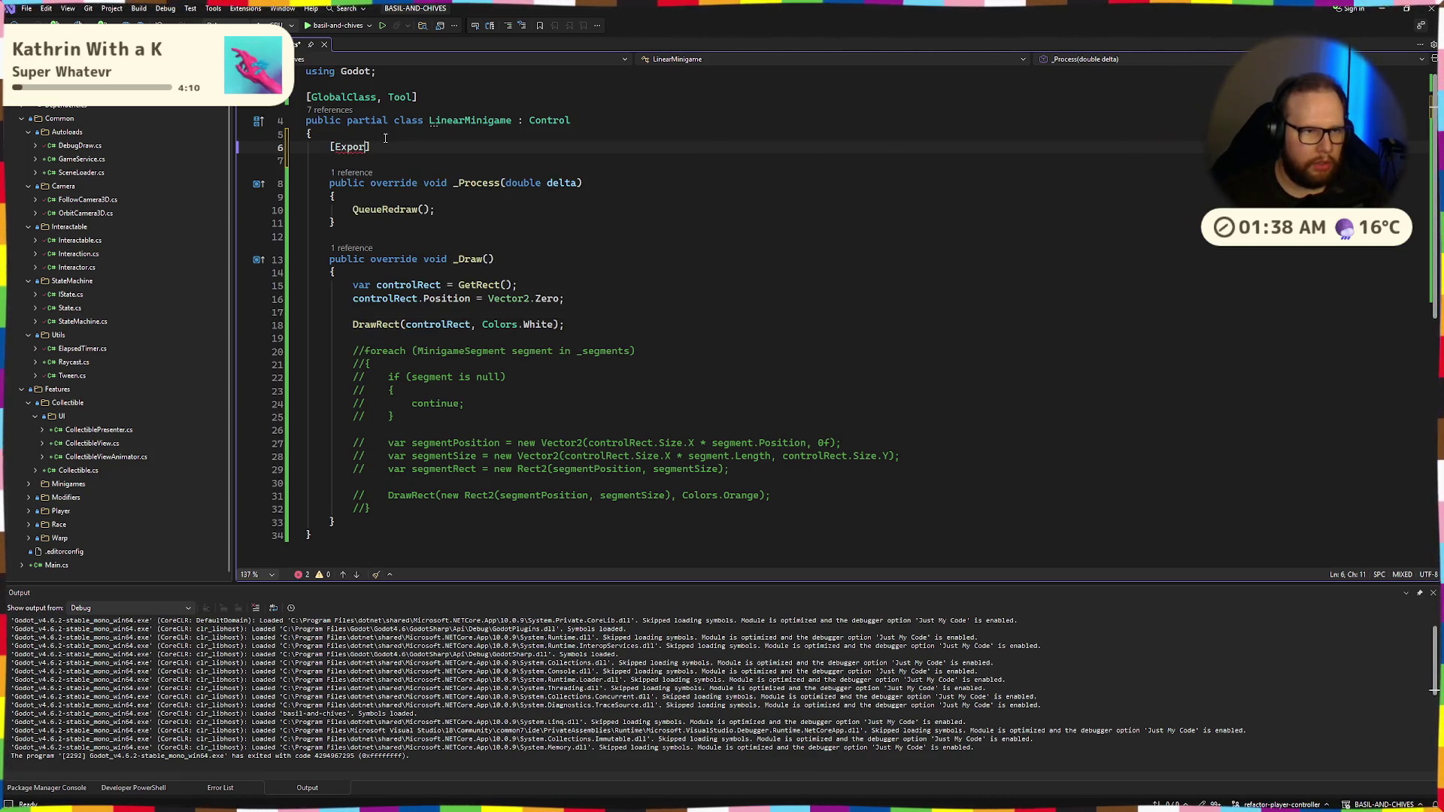
{"action": "key", "text": "Right"}
Declare private Array<float> _positions using the Godot.Collections Array, and save the file
{"action": "type", "text": "pr"}
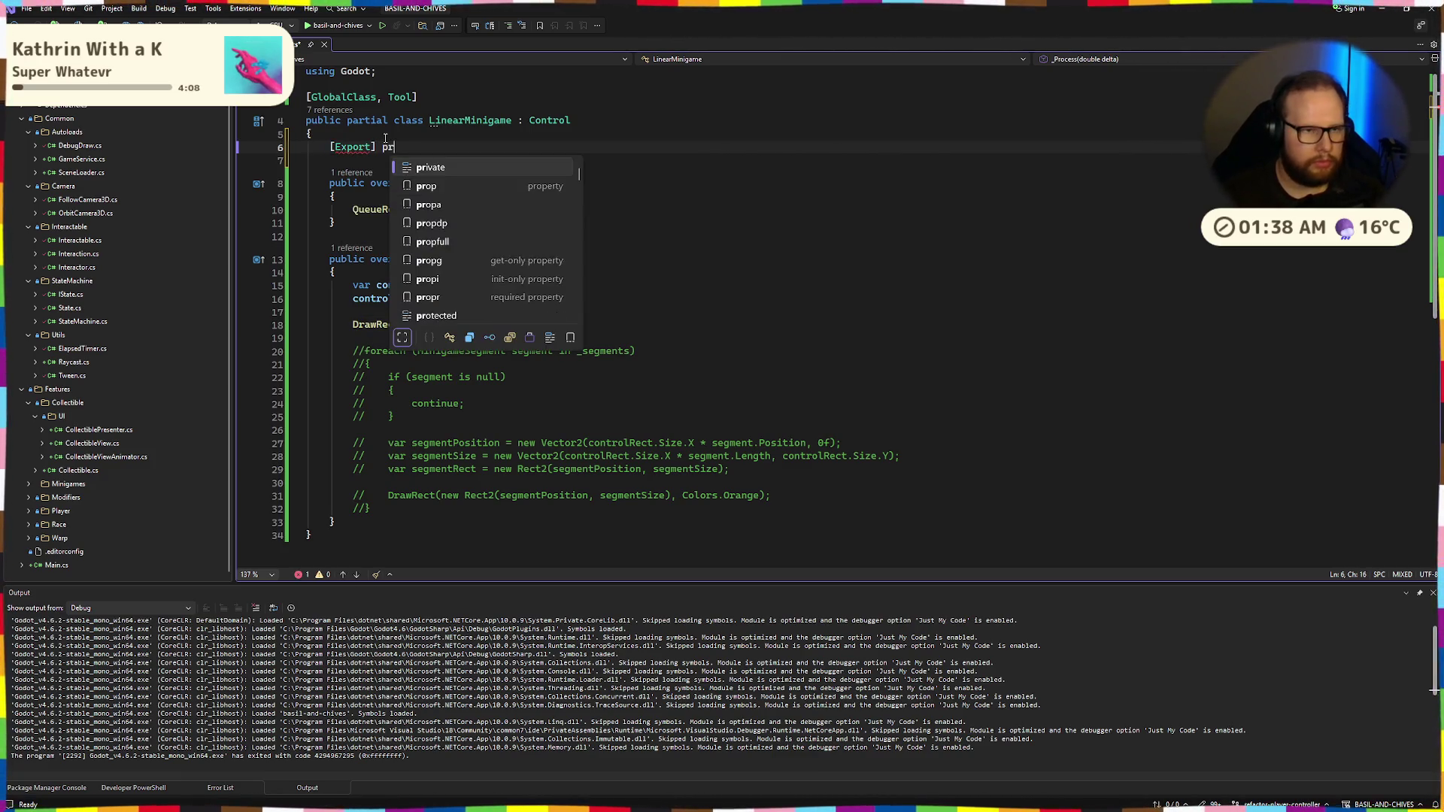
{"action": "type", "text": "ivate Arr"}
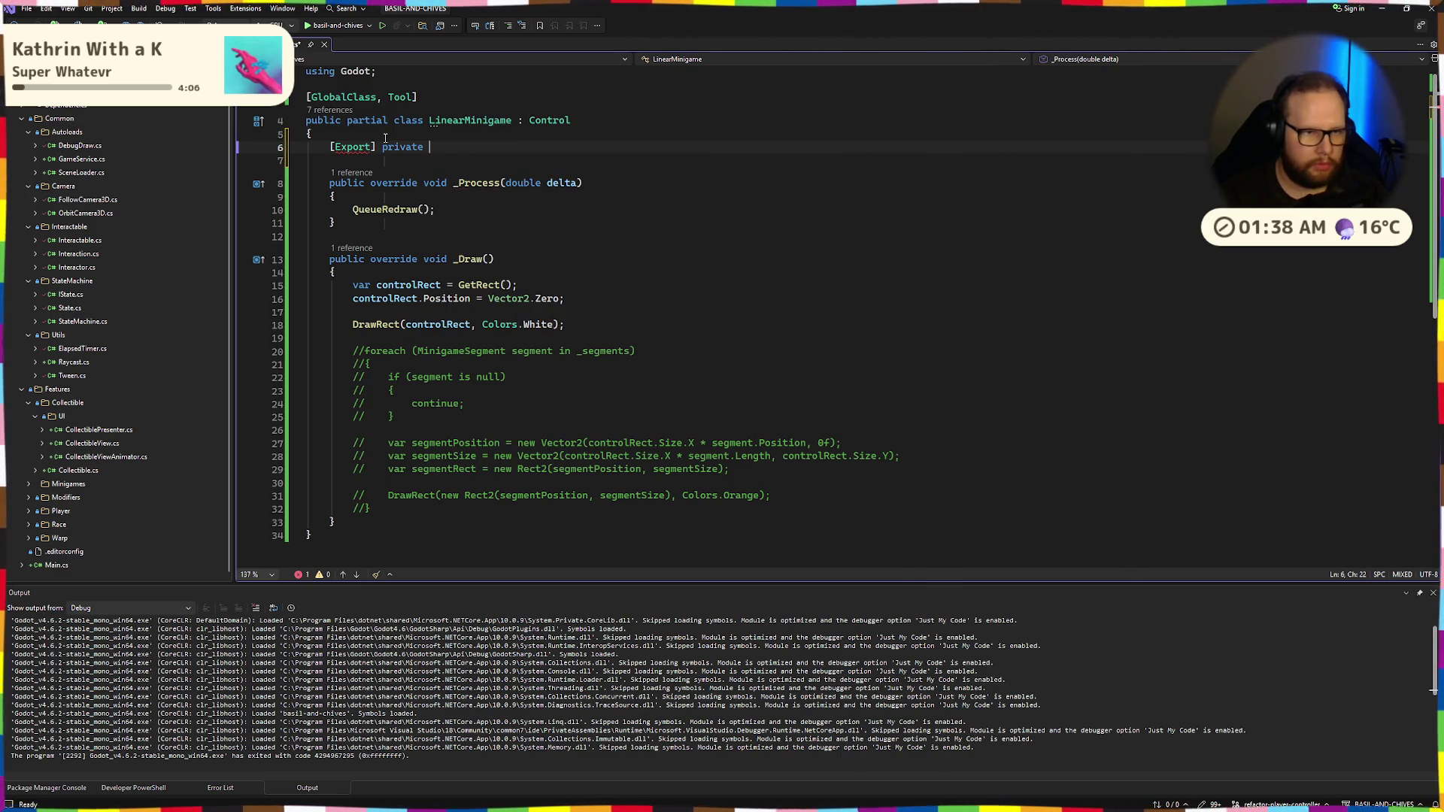
{"action": "key", "text": "Down"}
{"action": "key", "text": "Down"}
{"action": "key", "text": "Down"}
{"action": "key", "text": "Tab"}
{"action": "key", "text": "ctrl+BackSpace"}
{"action": "type", "text": "Array<>"}
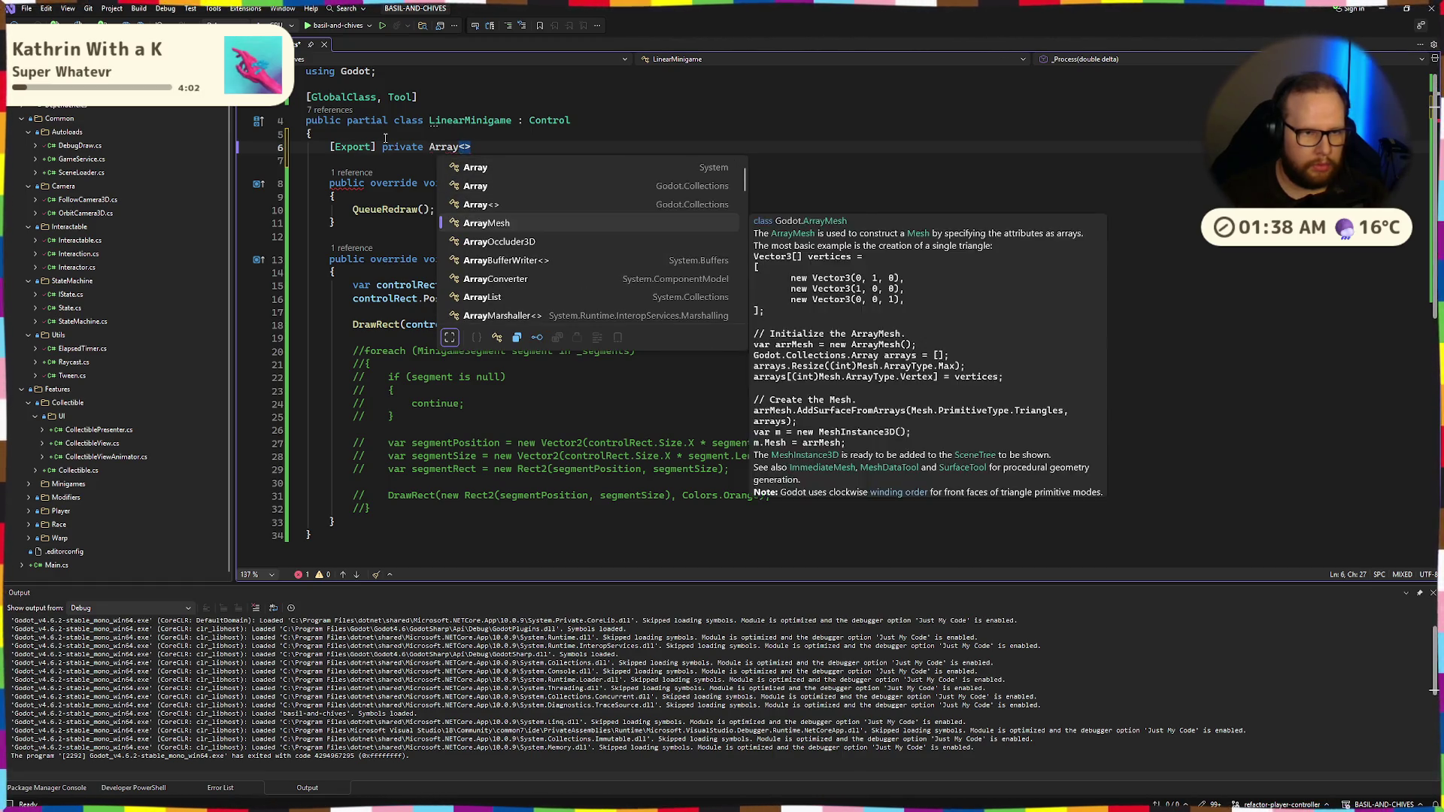
{"action": "key", "text": "Down"}
{"action": "key", "text": "Down"}
{"action": "key", "text": "Tab"}
{"action": "type", "text": "float"}
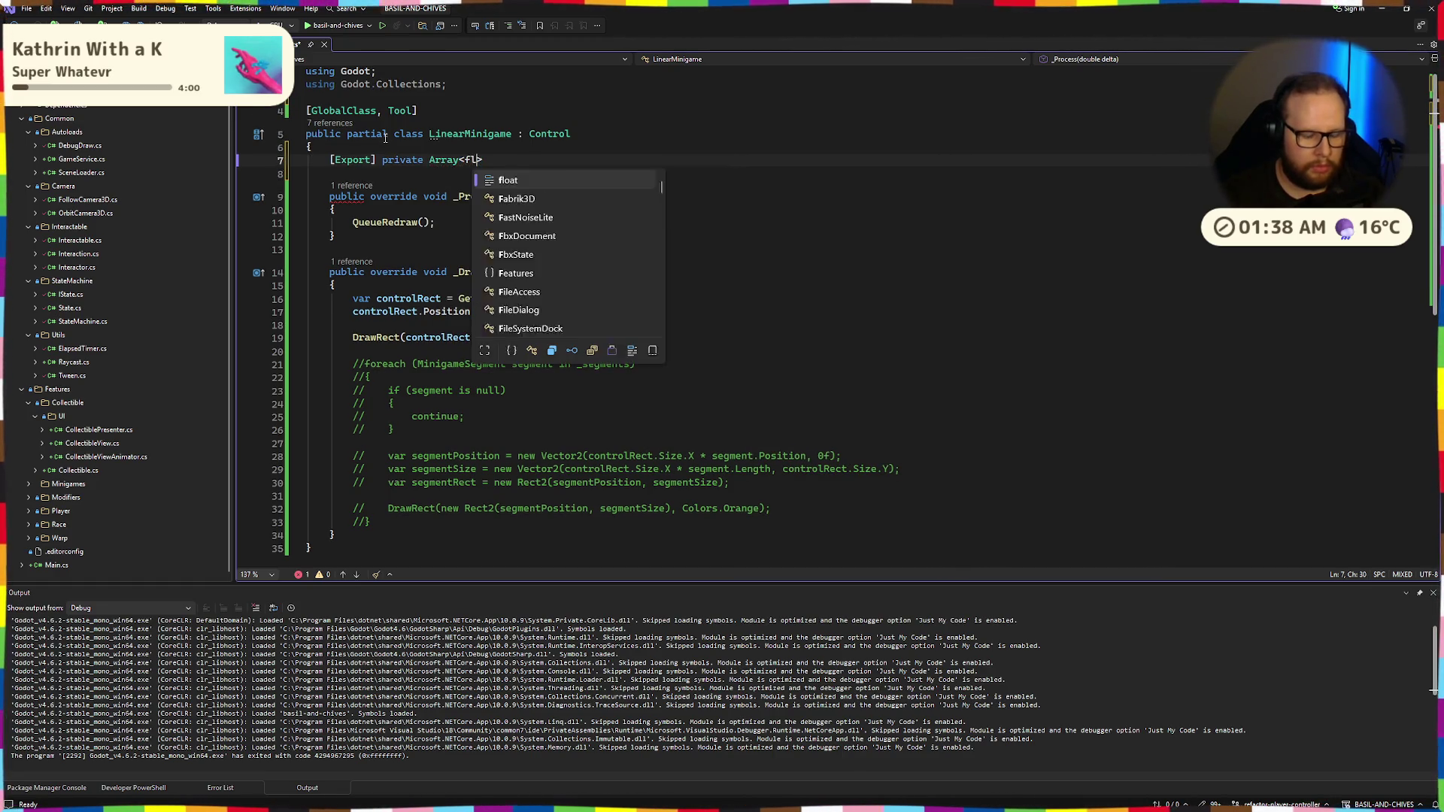
{"action": "type", "text": "> "}
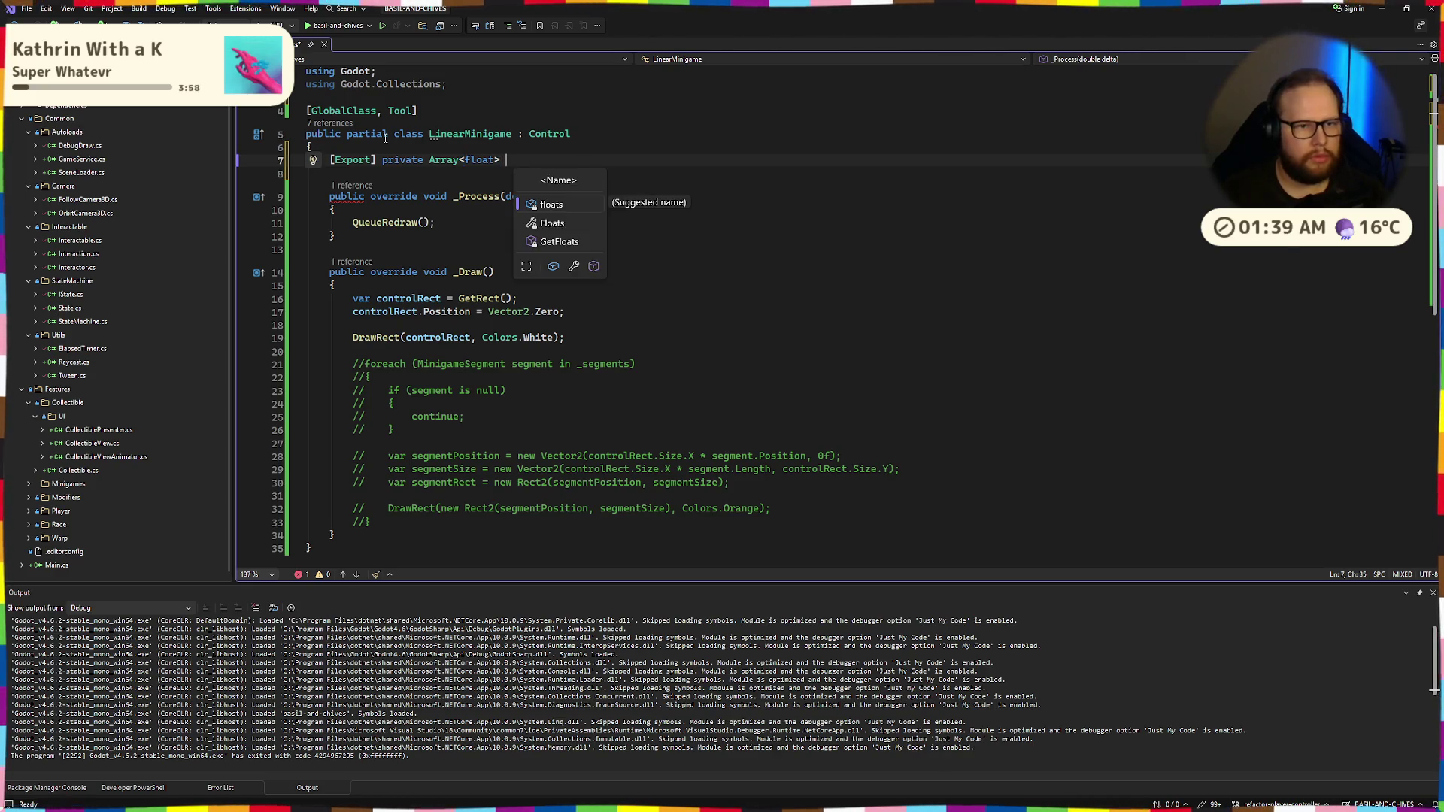
{"action": "type", "text": "_positi"}
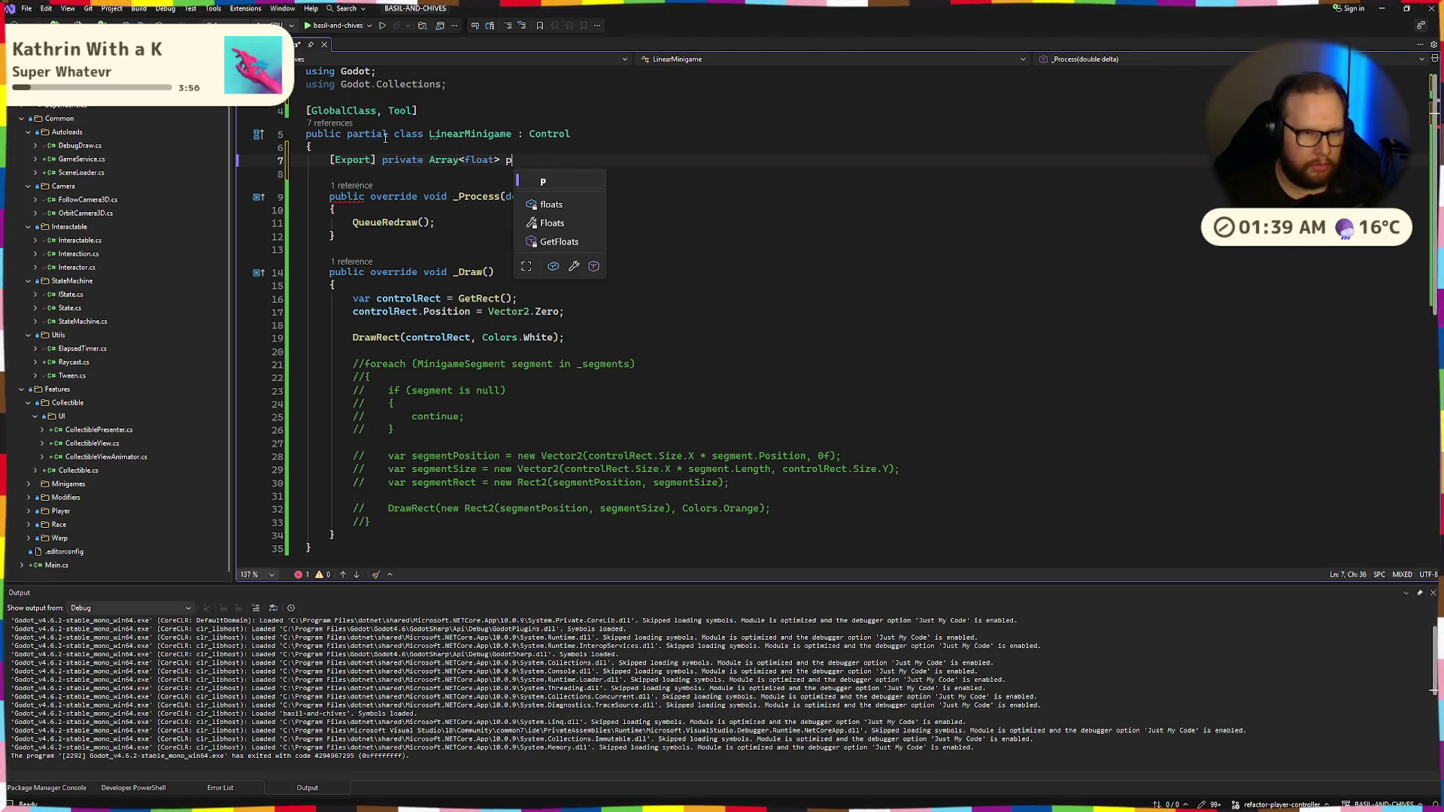
{"action": "type", "text": "ons;"}
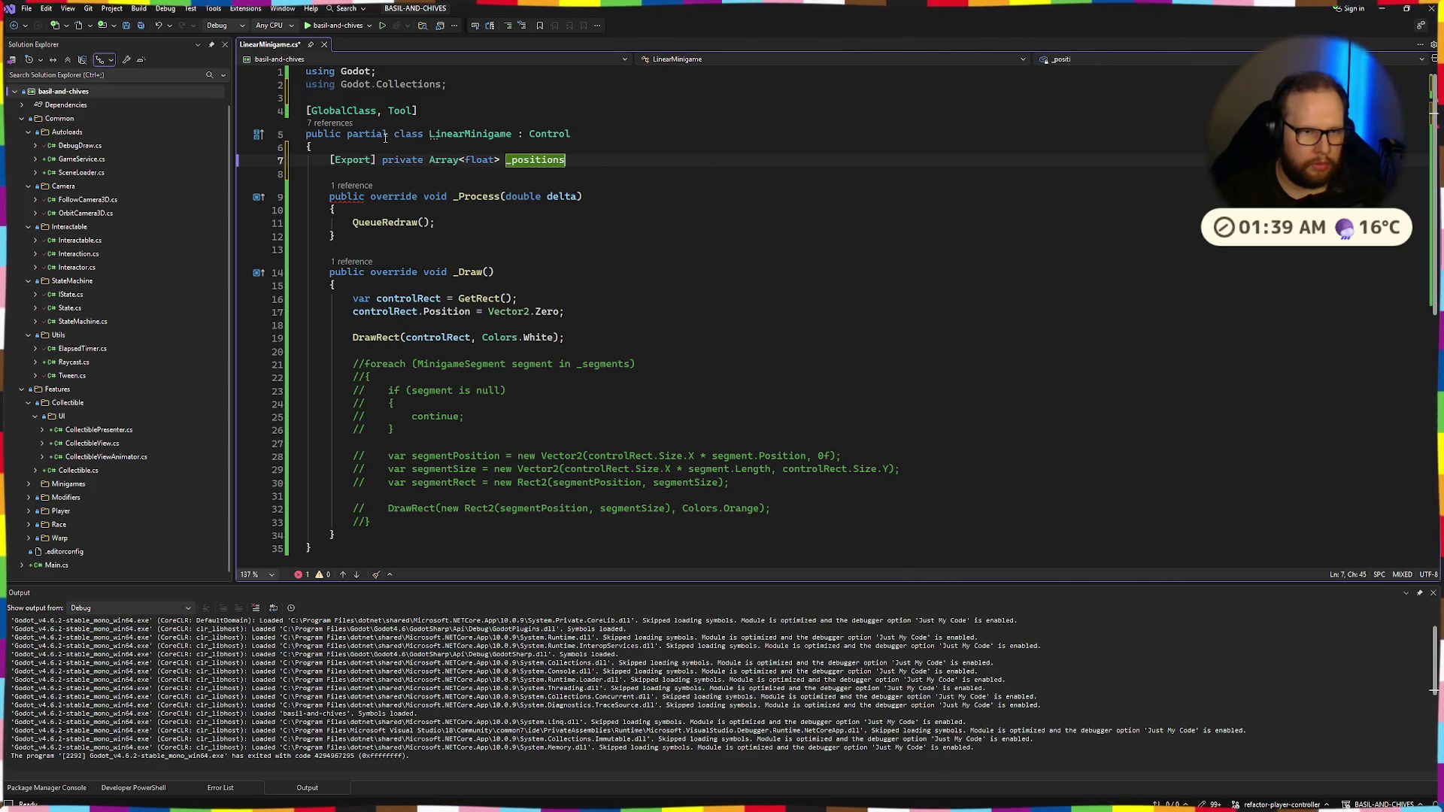
{"action": "key", "text": "ctrl+s"}
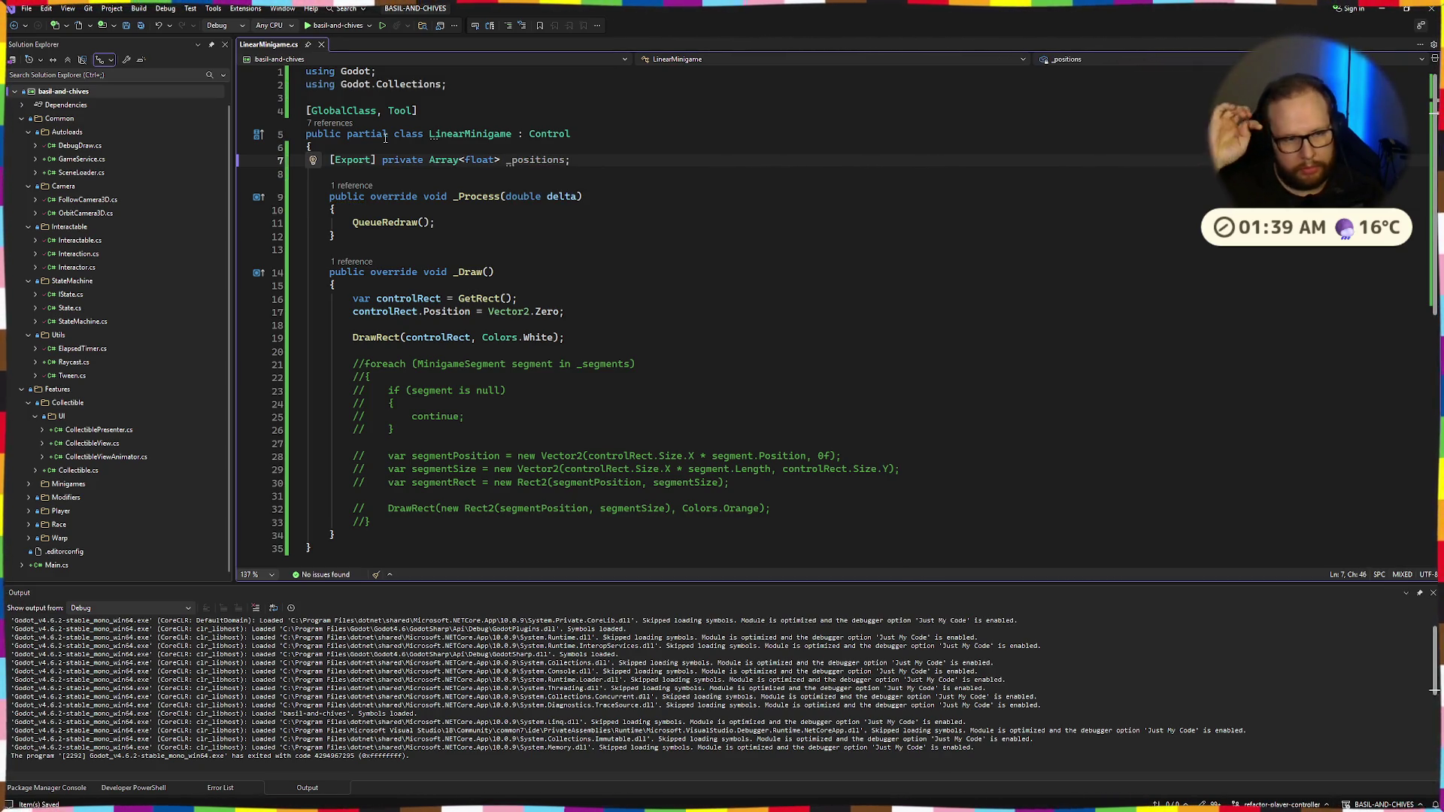
Open a parenthesis inside the Export attribute to start adding arguments
{"action": "key", "text": "Up"}
{"action": "left_click", "coordinate": [372, 159]}
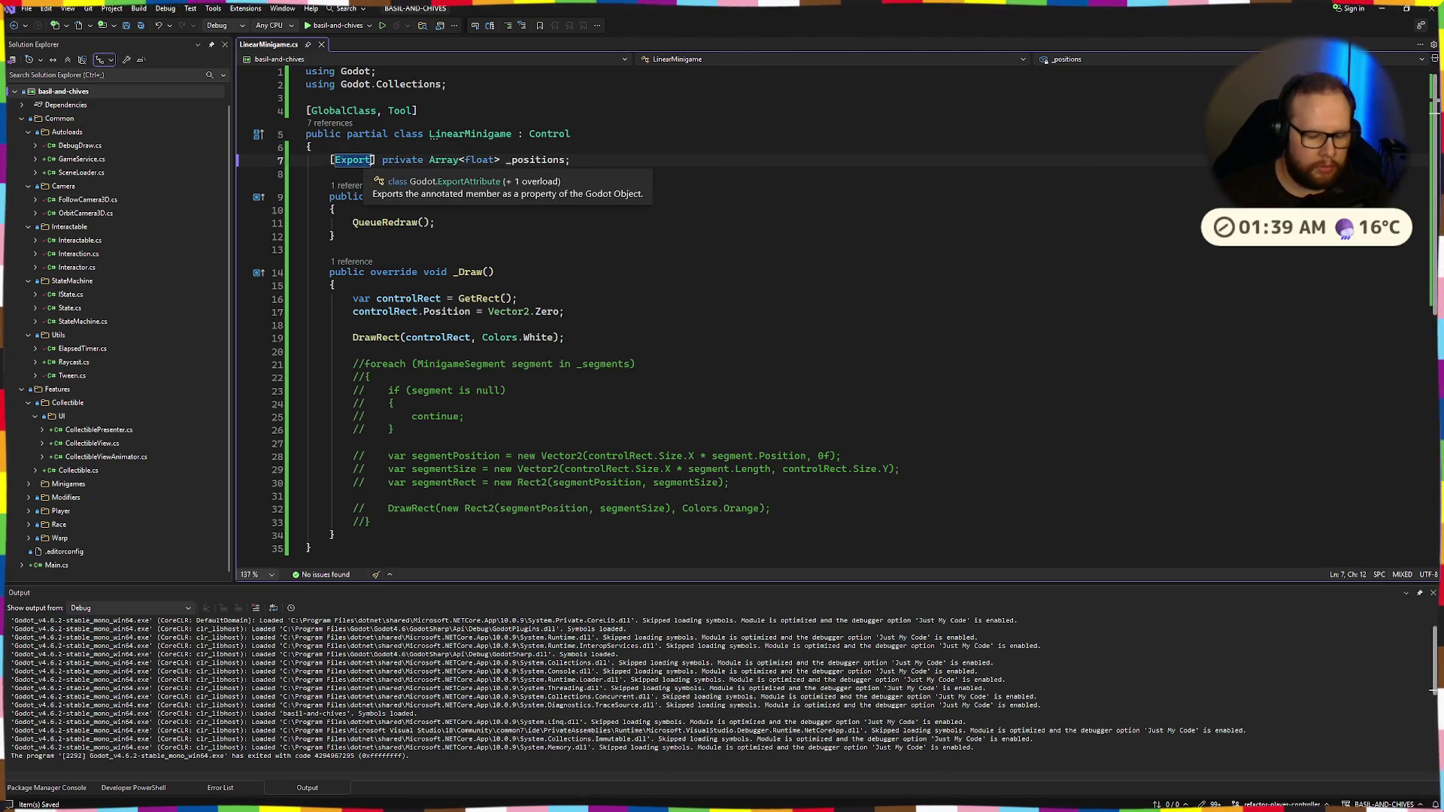
{"action": "type", "text": "("}
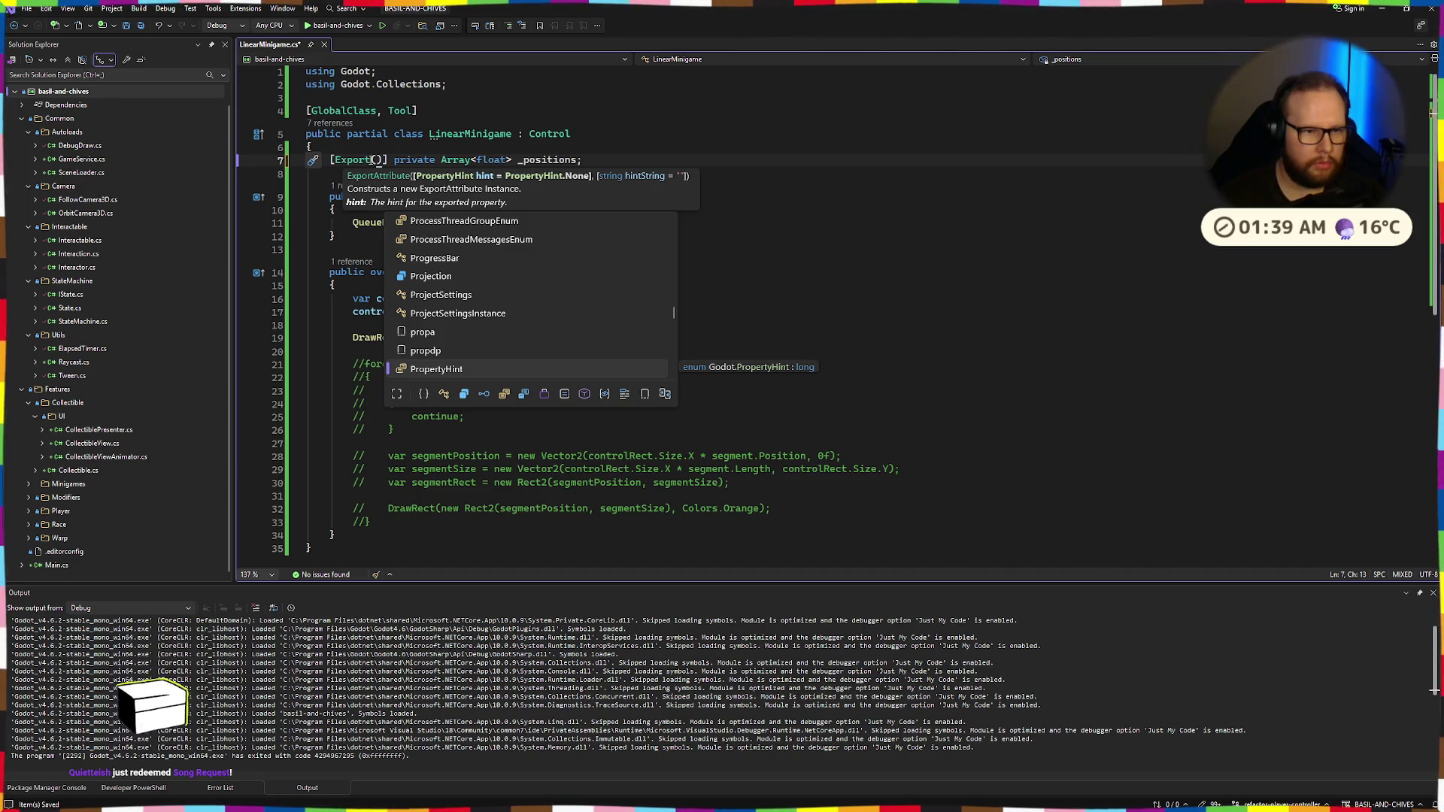
Change the _positions export attribute to PropertyHint.Range with a 0.0–1.0 range and 0.1 step
{"action": "type", "text": "Propert"}
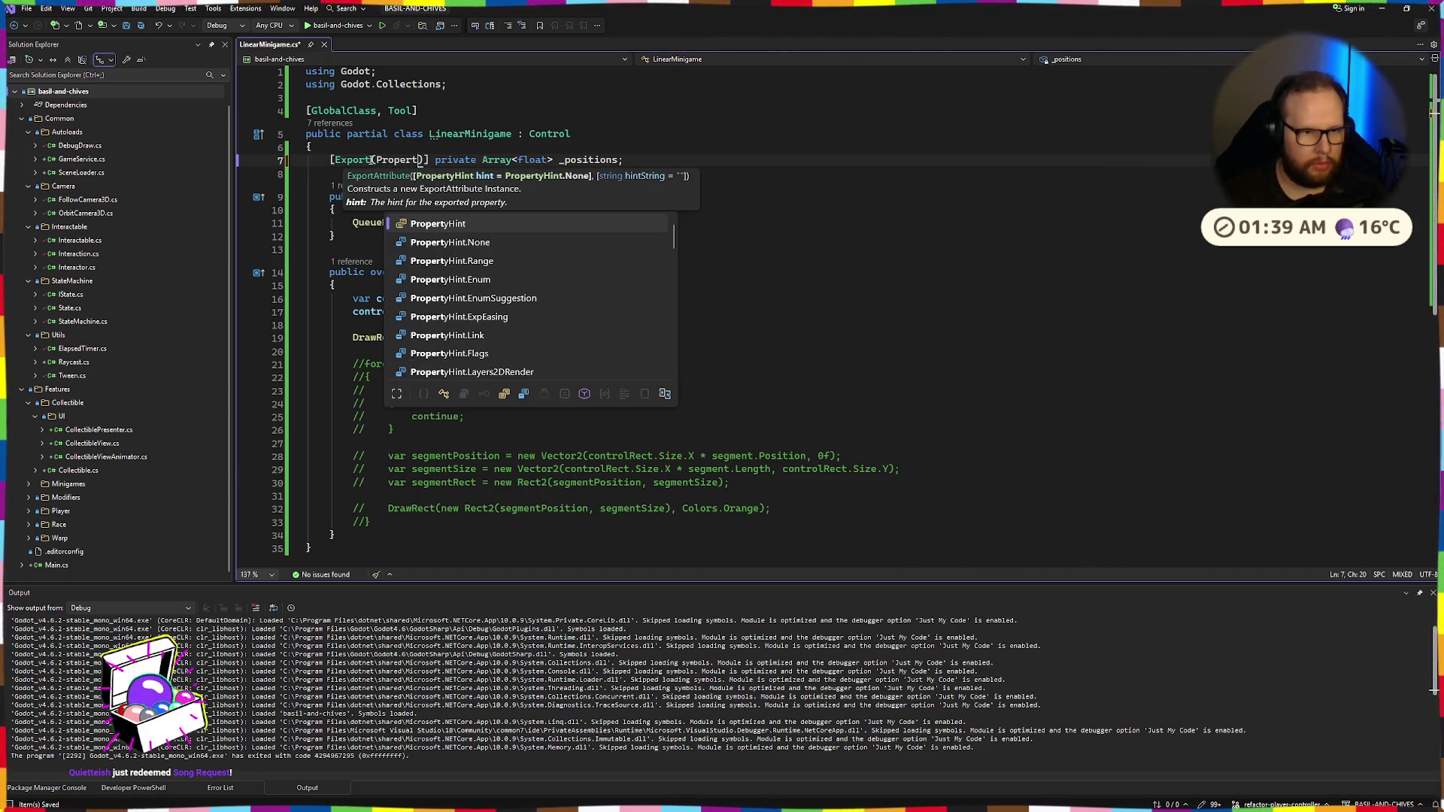
{"action": "key", "text": "Down"}
{"action": "key", "text": "Down"}
{"action": "key", "text": "Tab"}
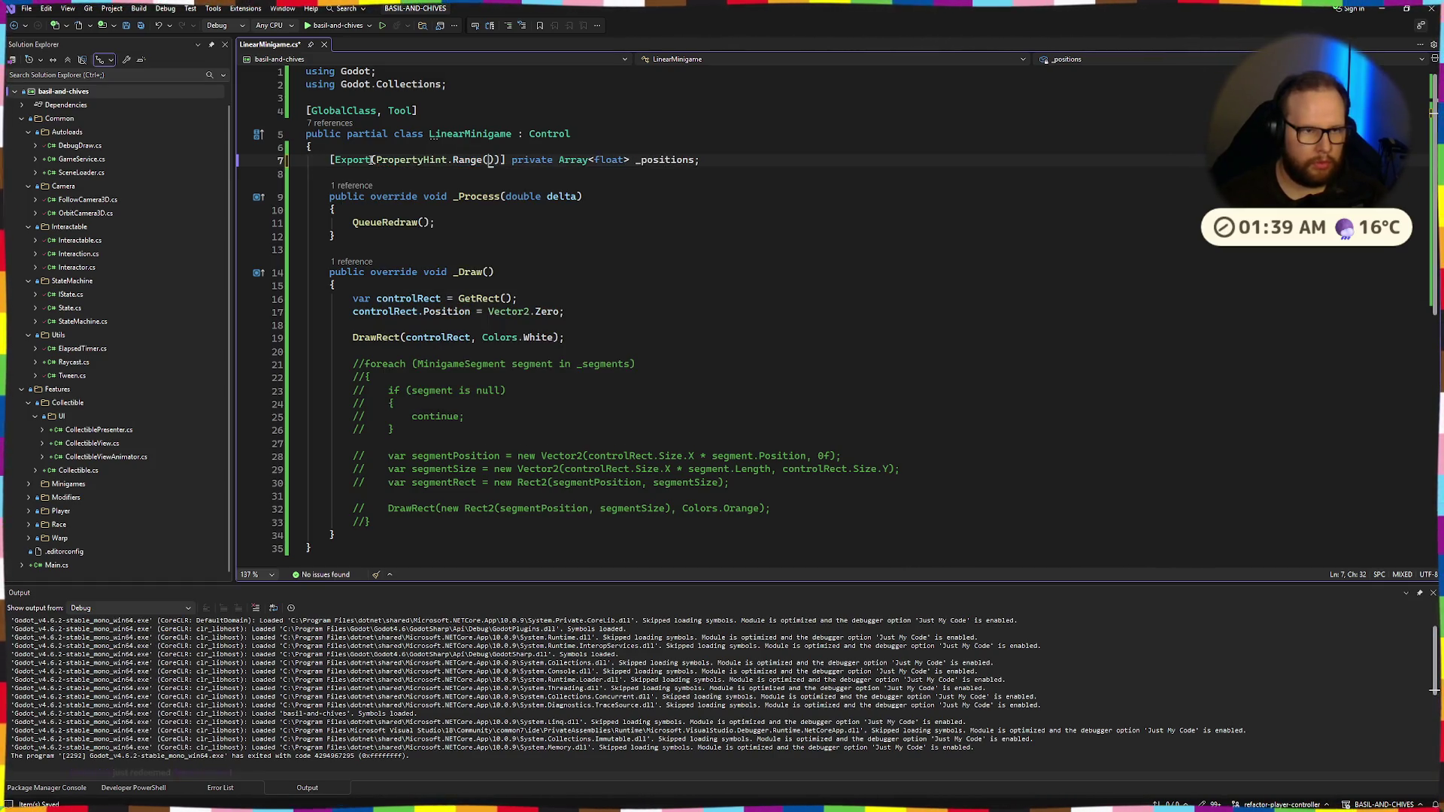
{"action": "type", "text": "\""}
{"action": "key", "text": "Delete"}
{"action": "key", "text": "Delete"}
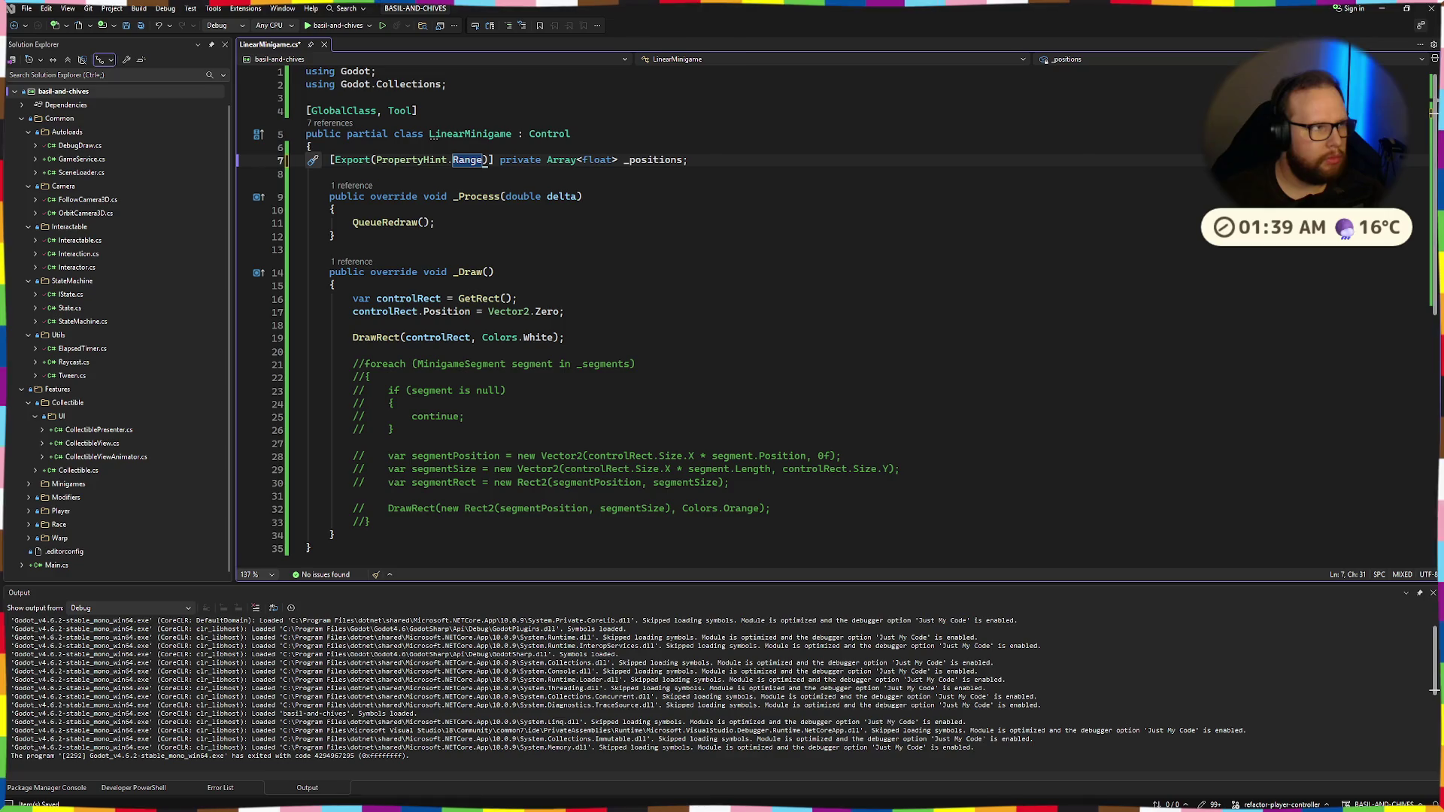
{"action": "type", "text": ","}
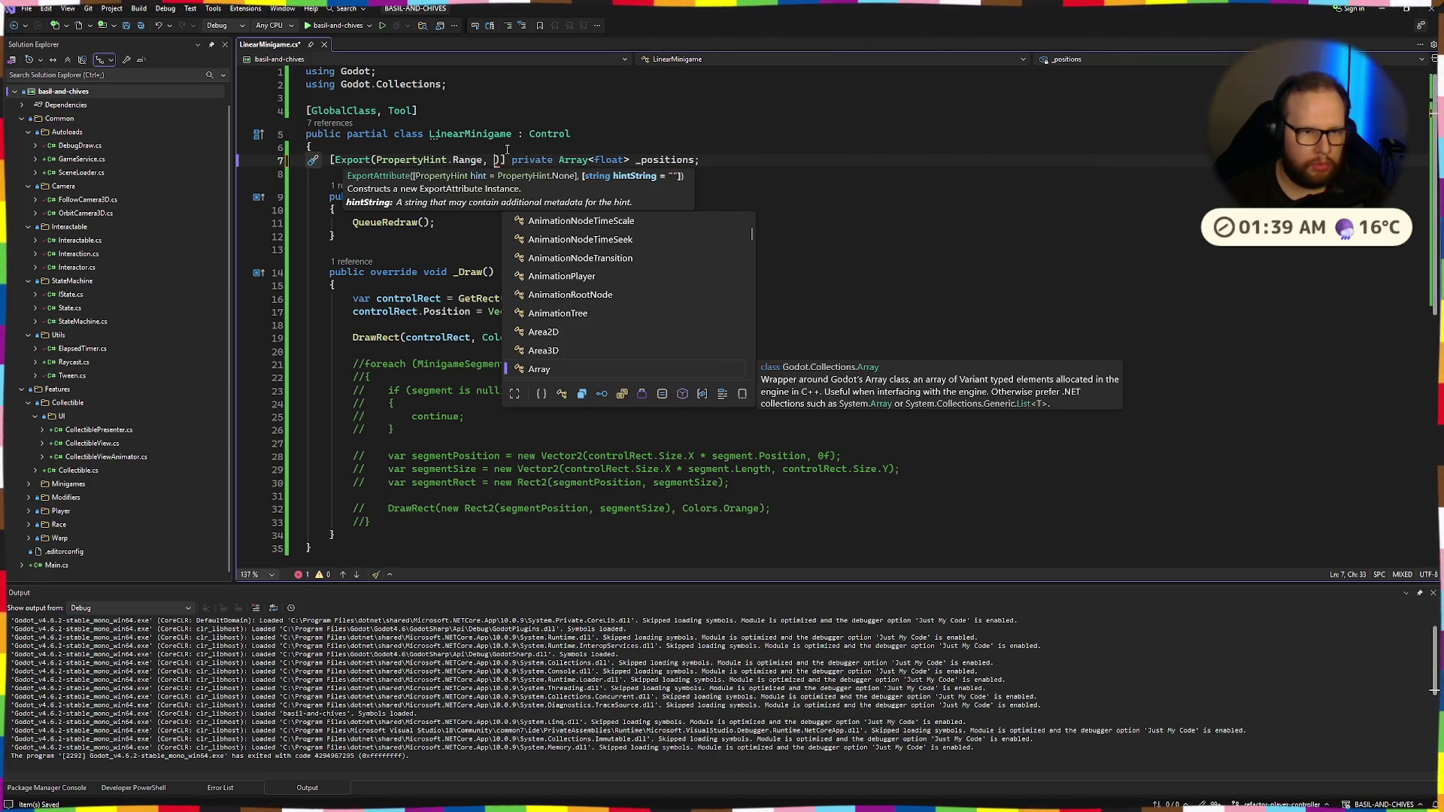
{"action": "key", "text": "BackSpace"}
{"action": "key", "text": "BackSpace"}
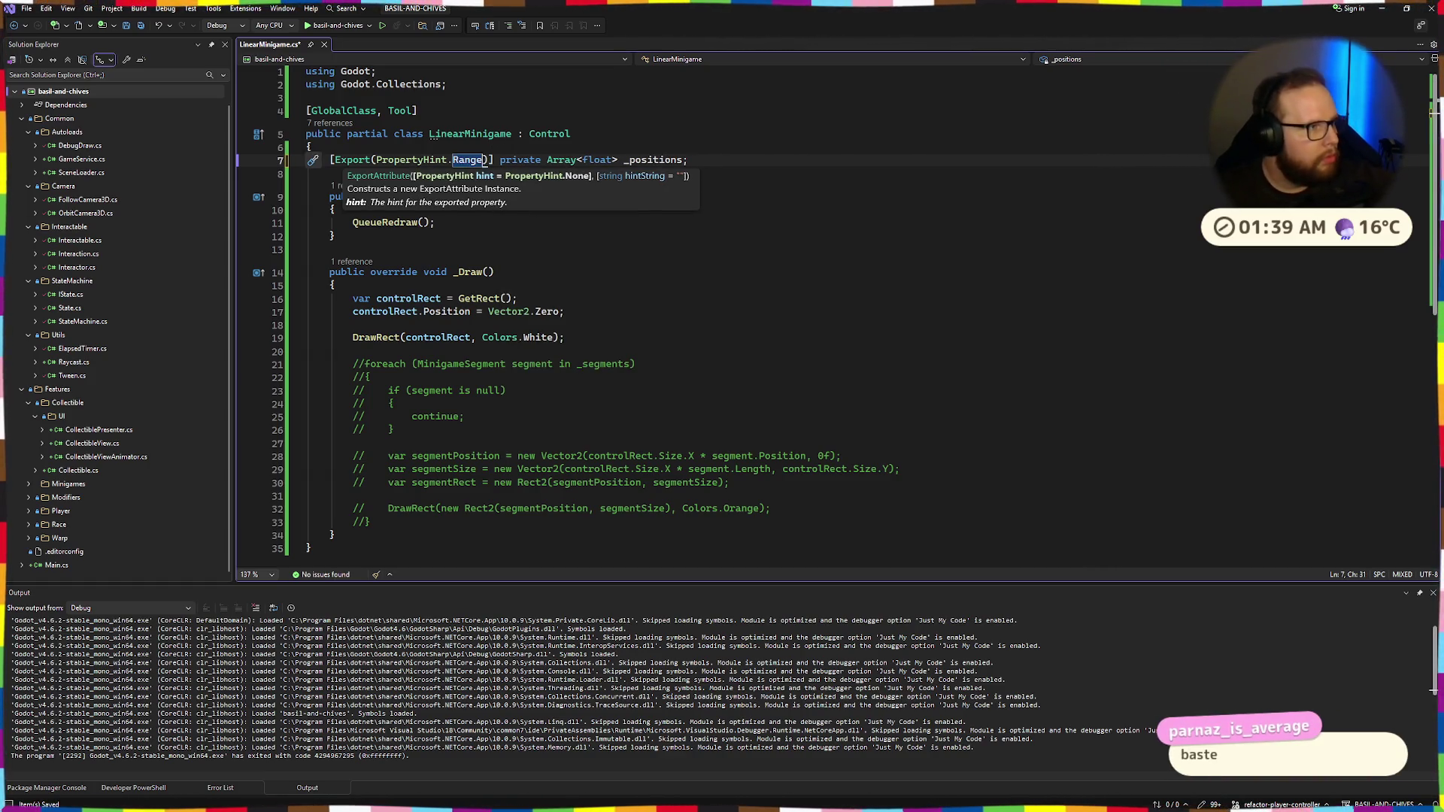
{"action": "key", "text": "Escape"}
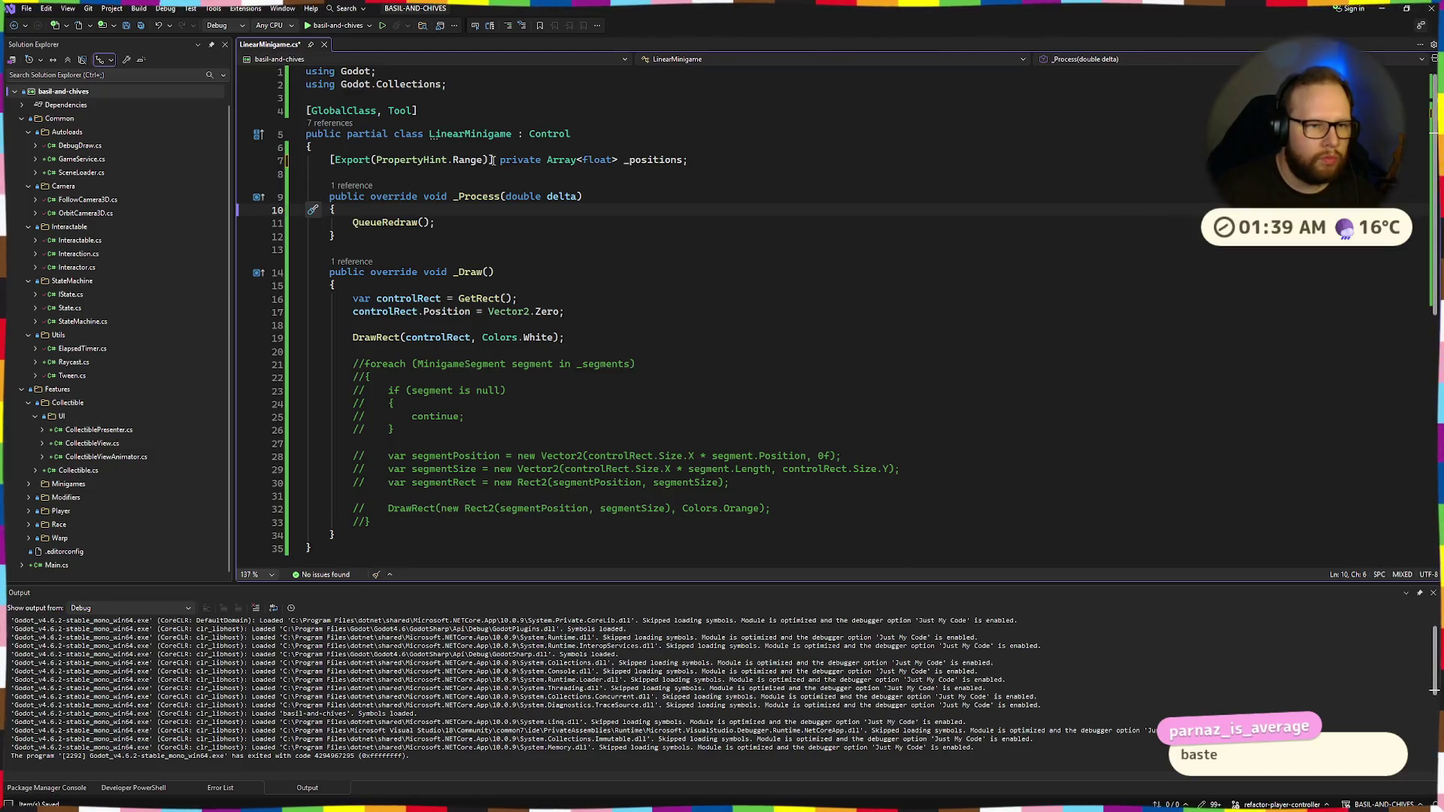
{"action": "type", "text": ", \"0.0,"}
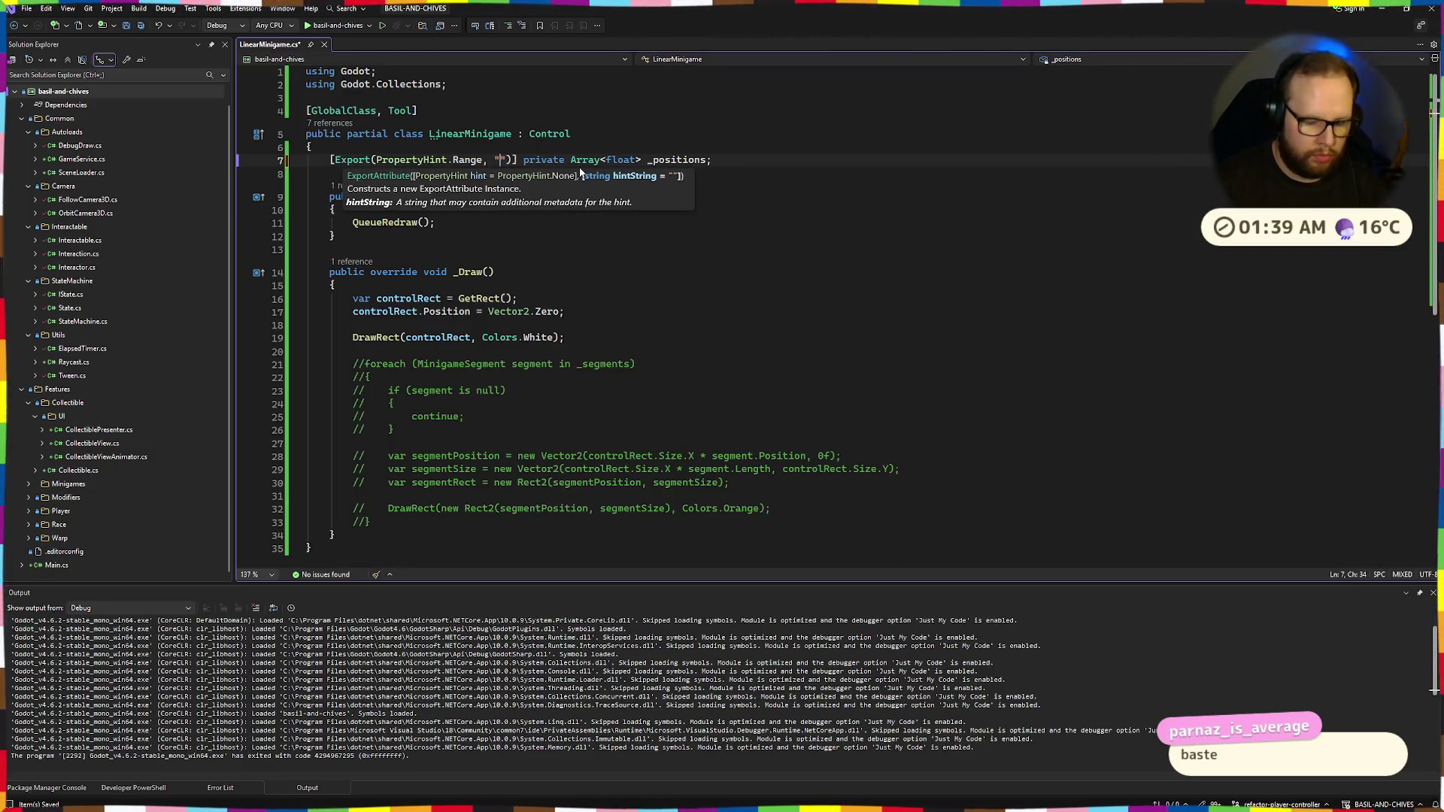
{"action": "type", "text": " 0."}
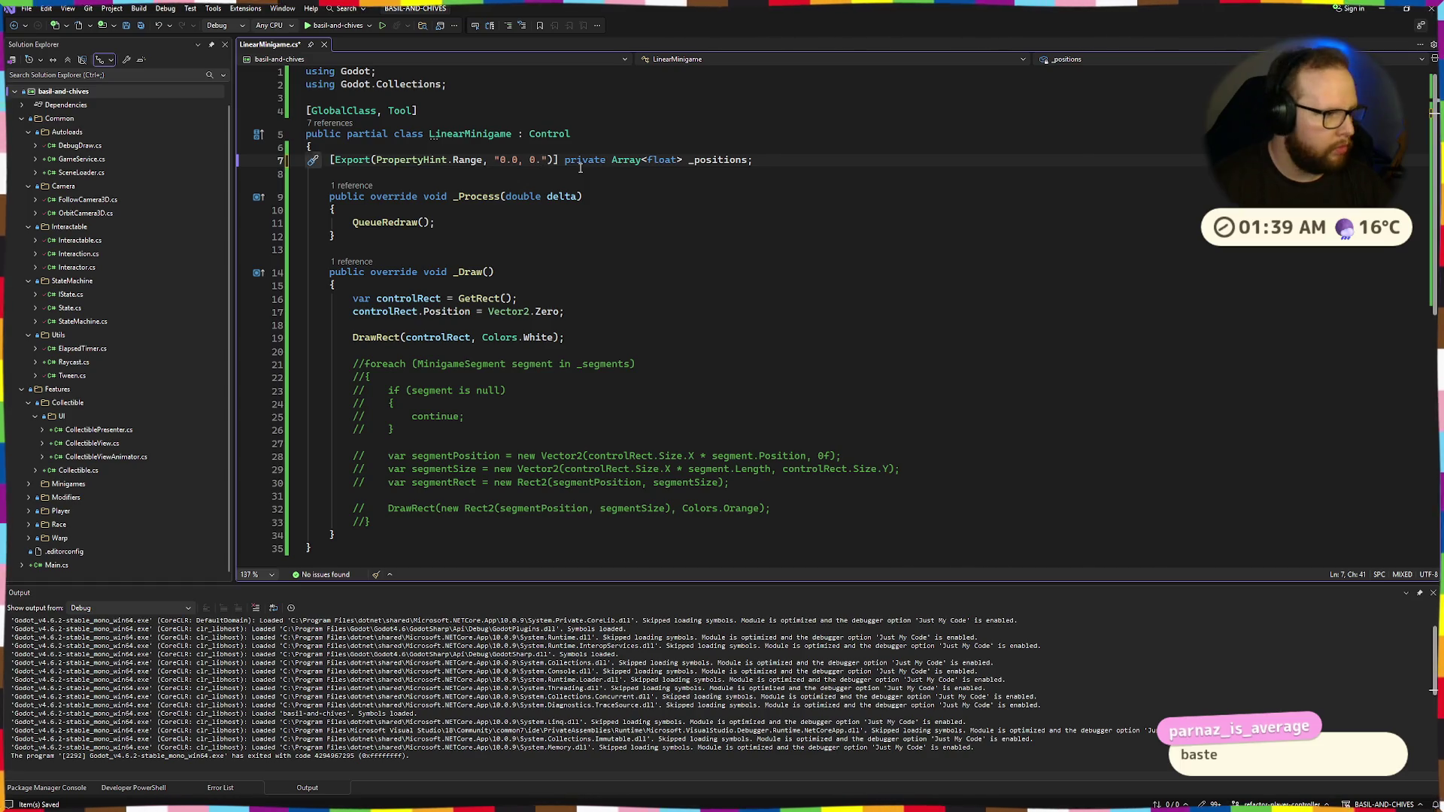
{"action": "type", "text": "0, 0.1"}
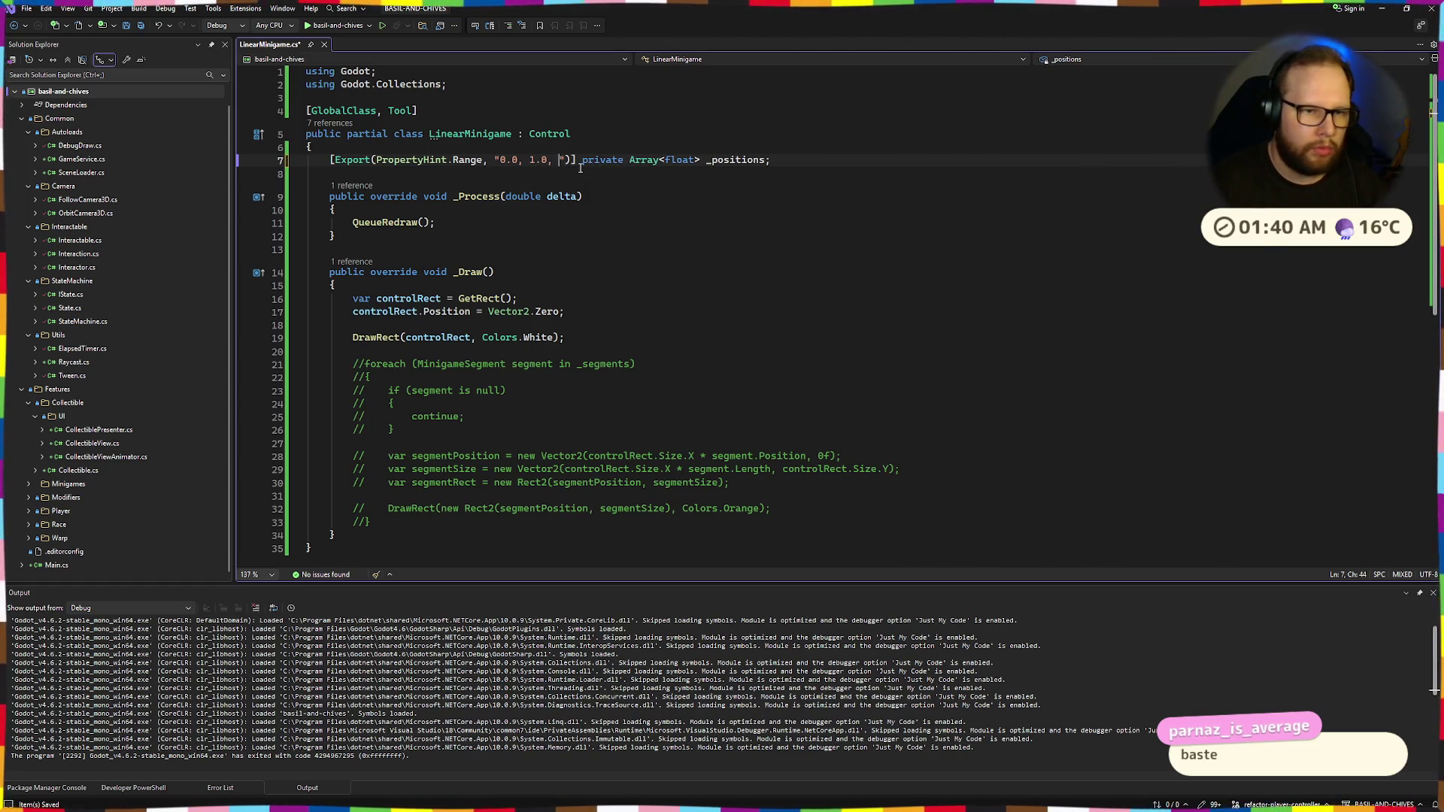
{"action": "key", "text": "BackSpace"}
Check the _positions declaration, then return to Godot and select the LinearMinigame node
{"action": "left_click", "coordinate": [705, 127]}
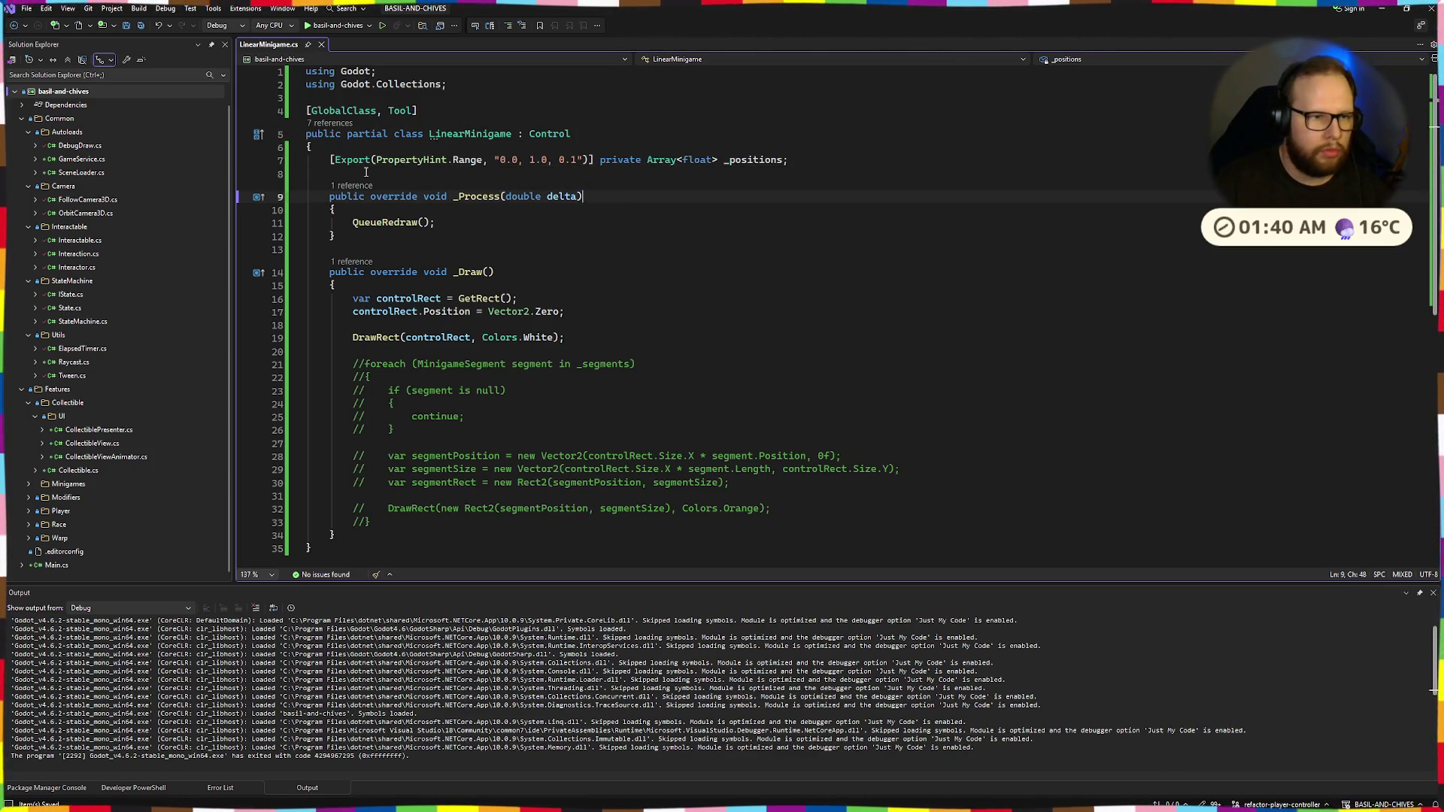
{"action": "left_click_drag", "start_coordinate": [330, 159], "coordinate": [806, 157]}
{"action": "left_click", "coordinate": [806, 158]}
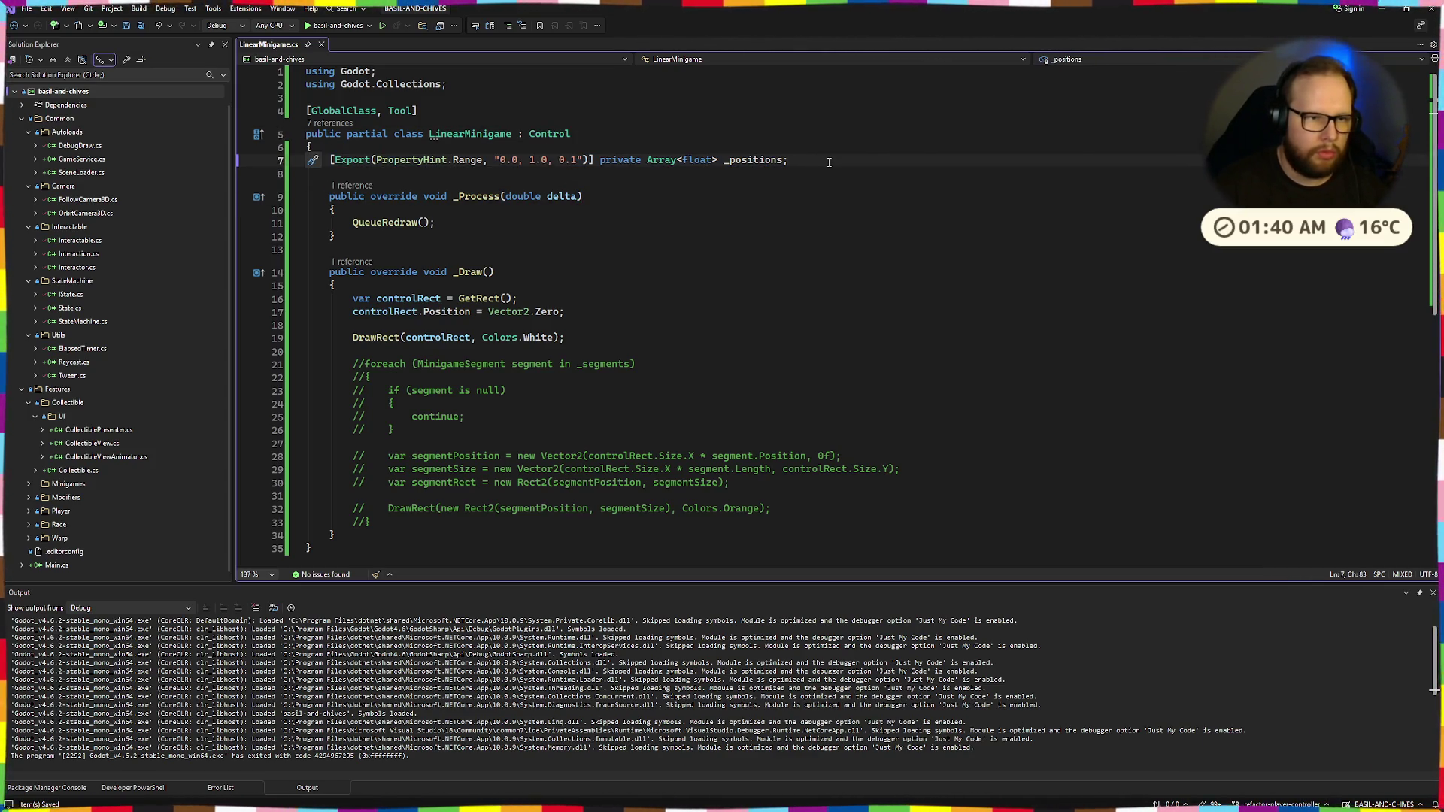
{"action": "key", "text": "ctrl+super+Right"}
{"action": "left_click", "coordinate": [299, 123]}
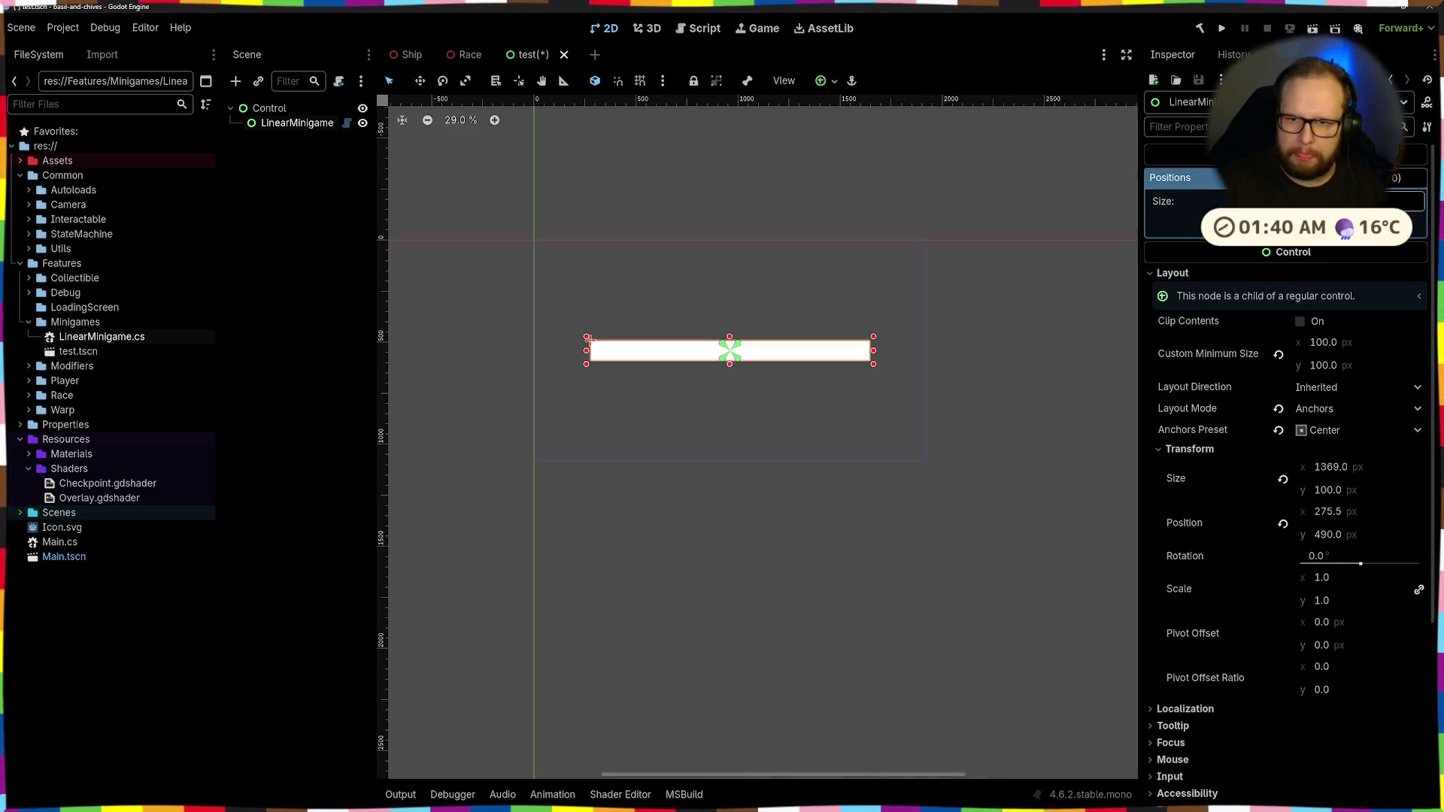
Leave Positions with one element after adding and removing a second, then save the test scene
{"action": "key", "text": "Return"}
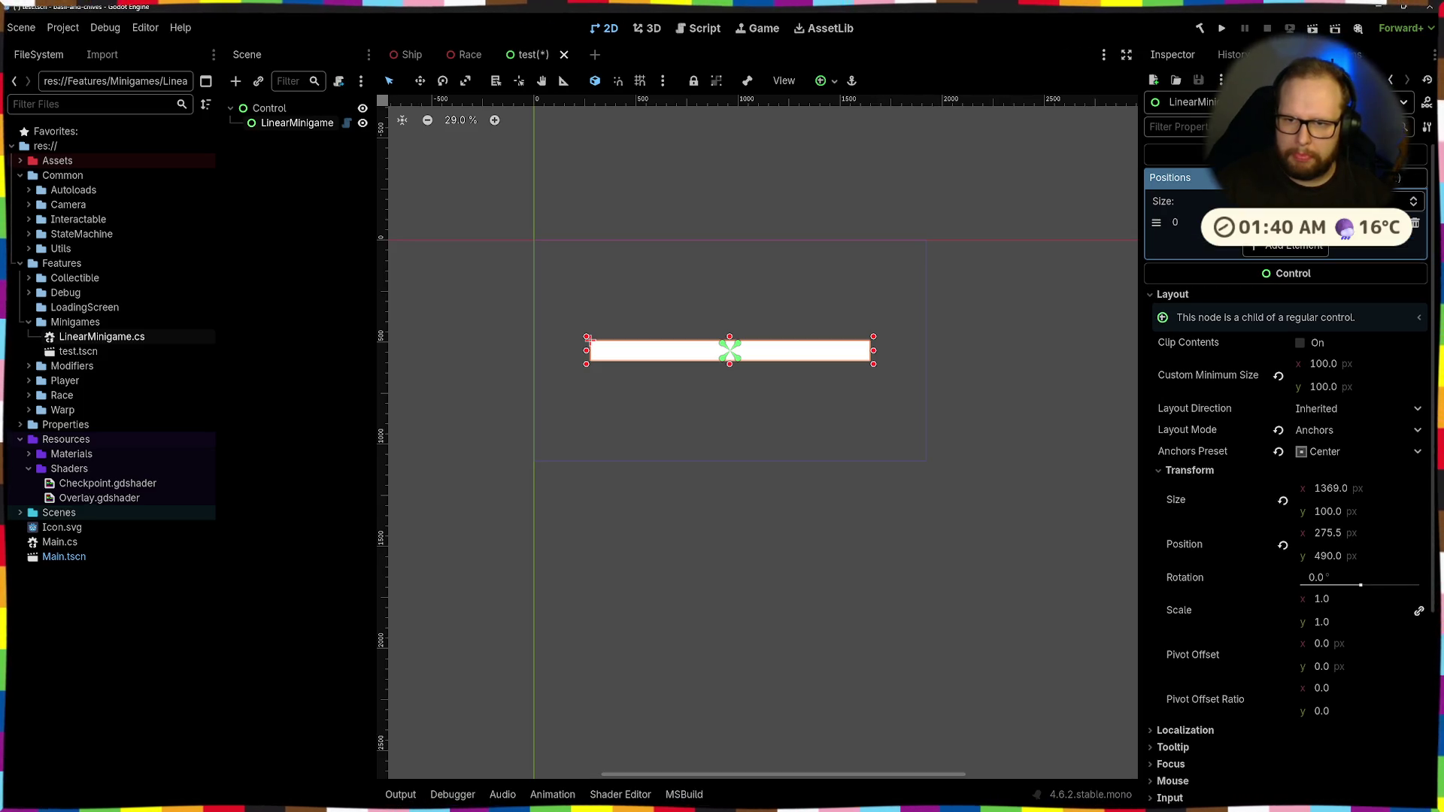
{"action": "left_click", "coordinate": [1290, 248]}
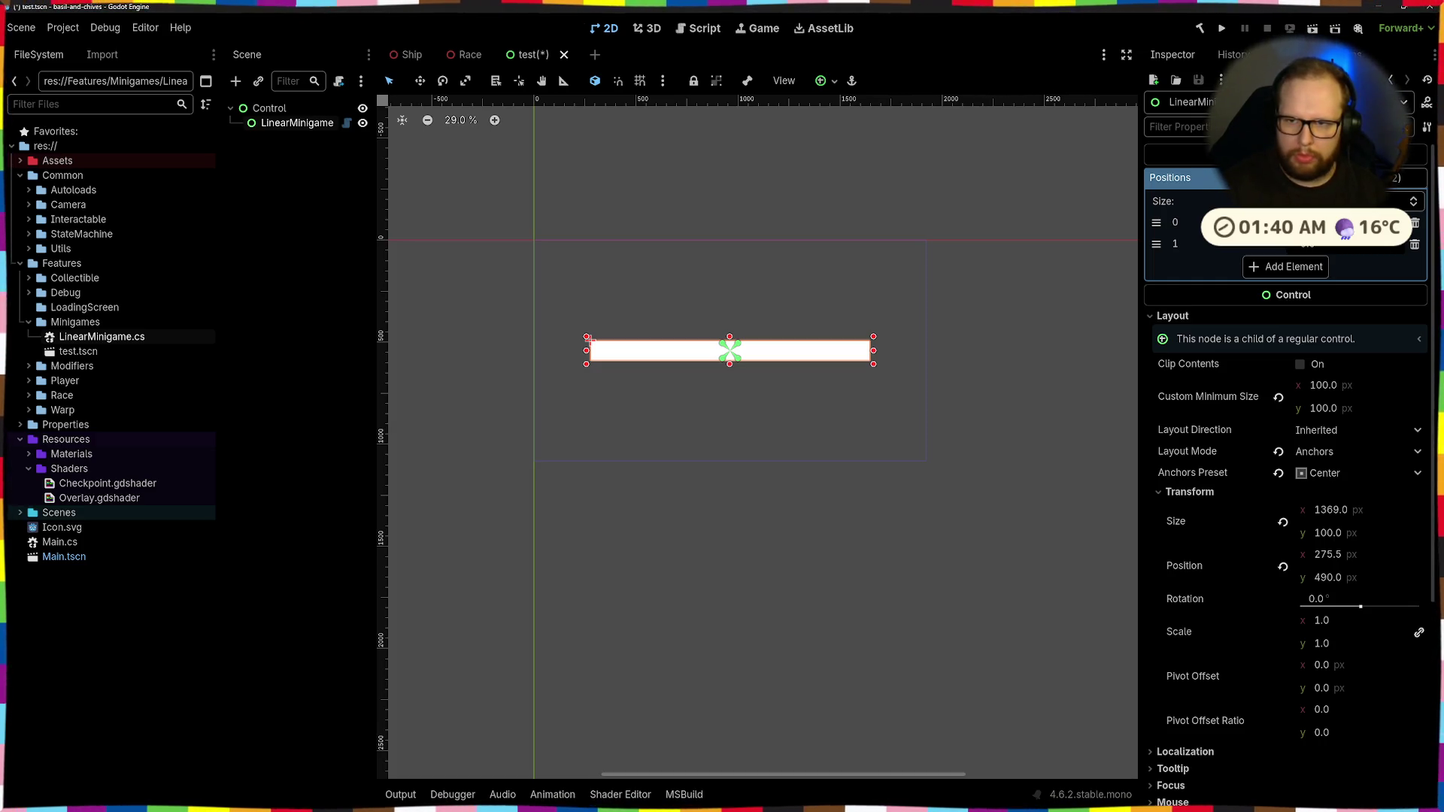
{"action": "left_click", "coordinate": [1414, 224]}
{"action": "key", "text": "ctrl+s"}
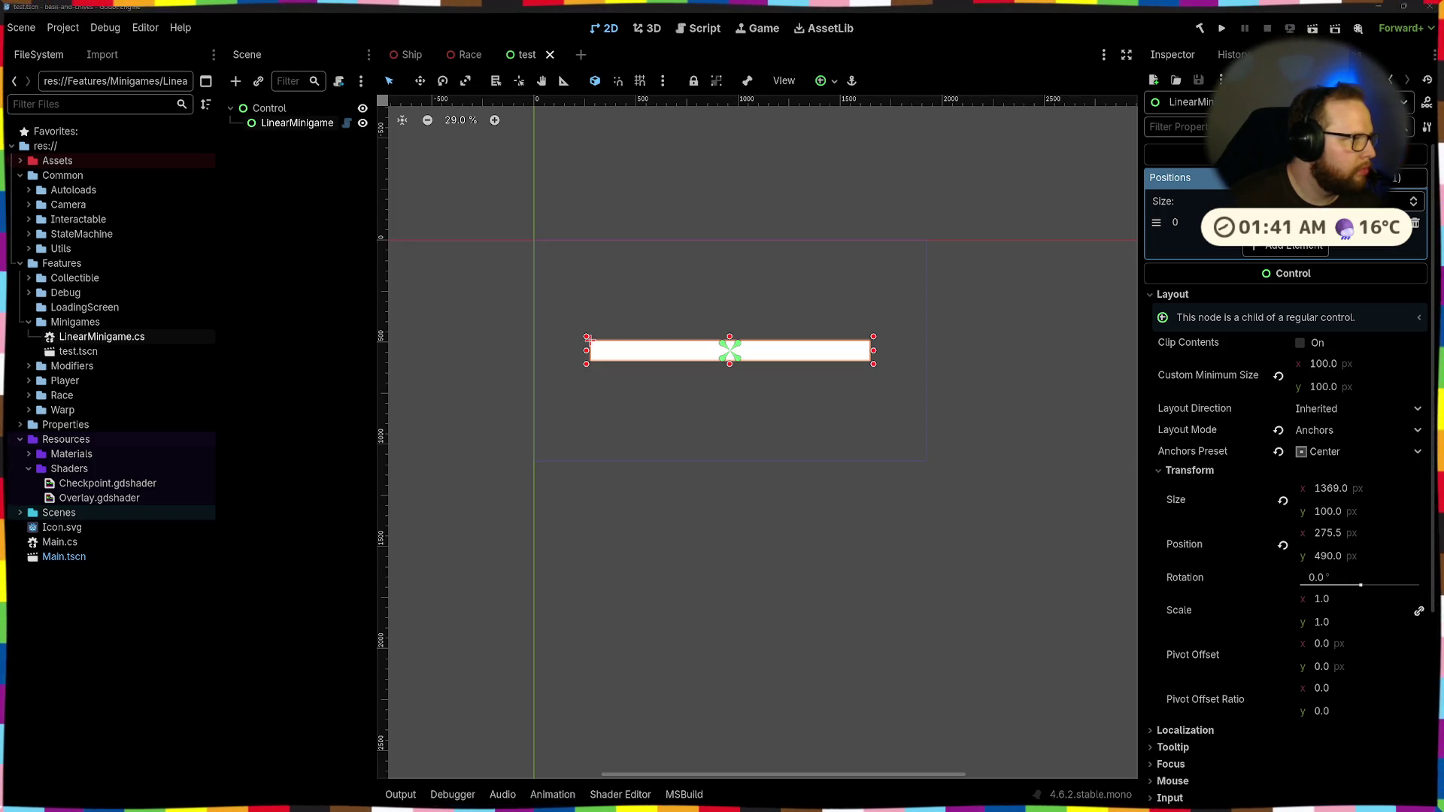
{"action": "left_click", "coordinate": [797, 529]}
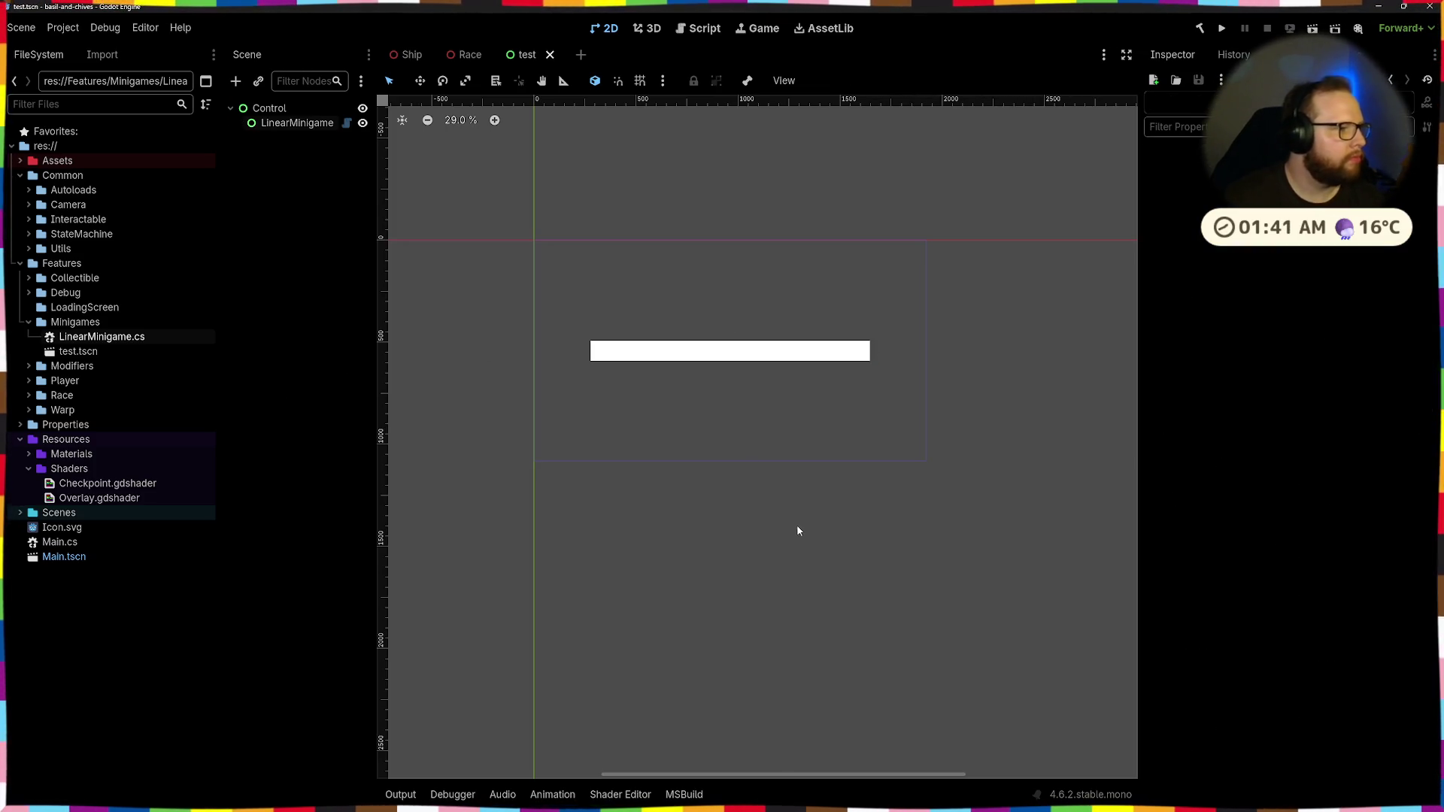
Change the _positions type from Array<float> to float[], save, and rebuild the .NET project
{"action": "key", "text": "alt+Tab"}
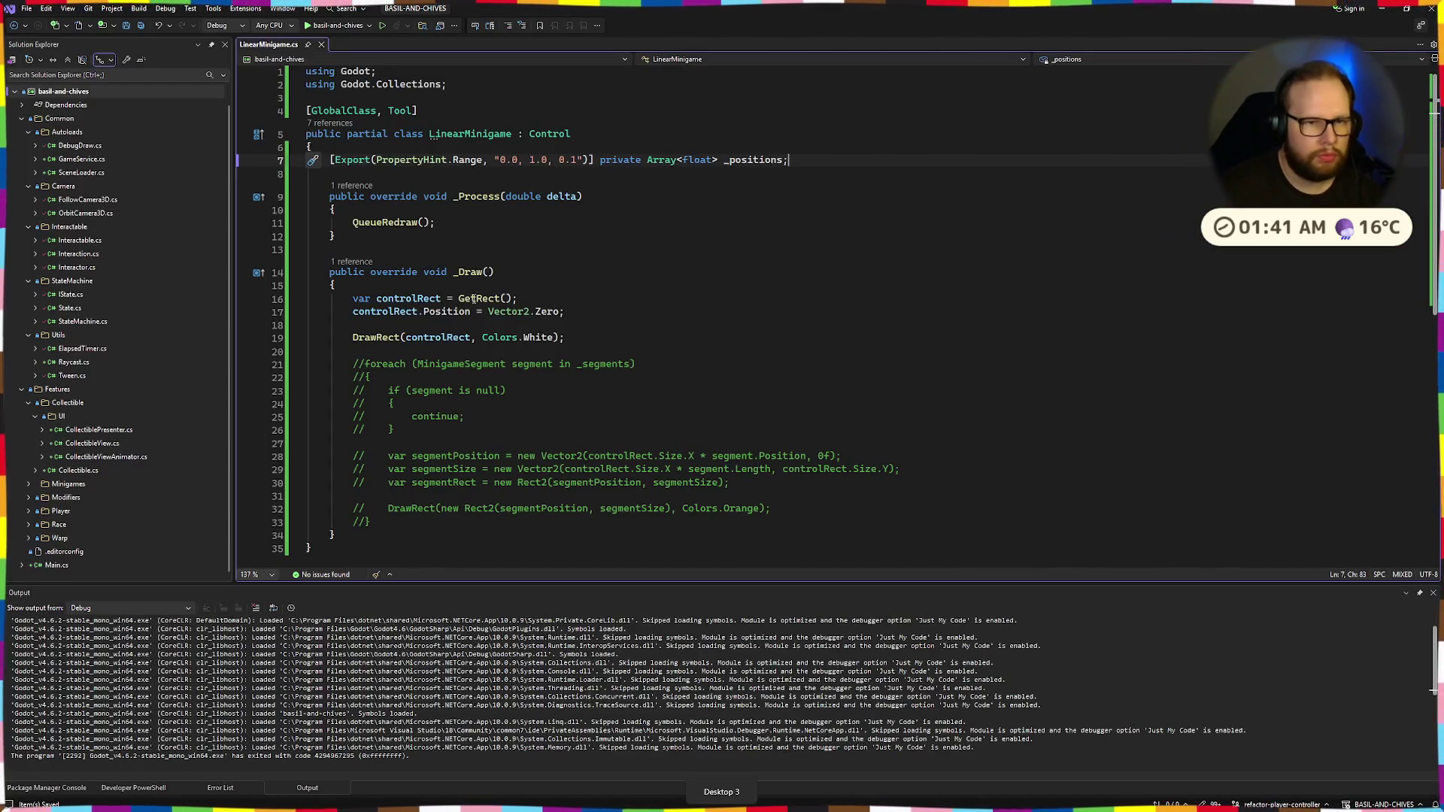
{"action": "left_click", "coordinate": [649, 159]}
{"action": "left_click_drag", "start_coordinate": [648, 159], "coordinate": [718, 161]}
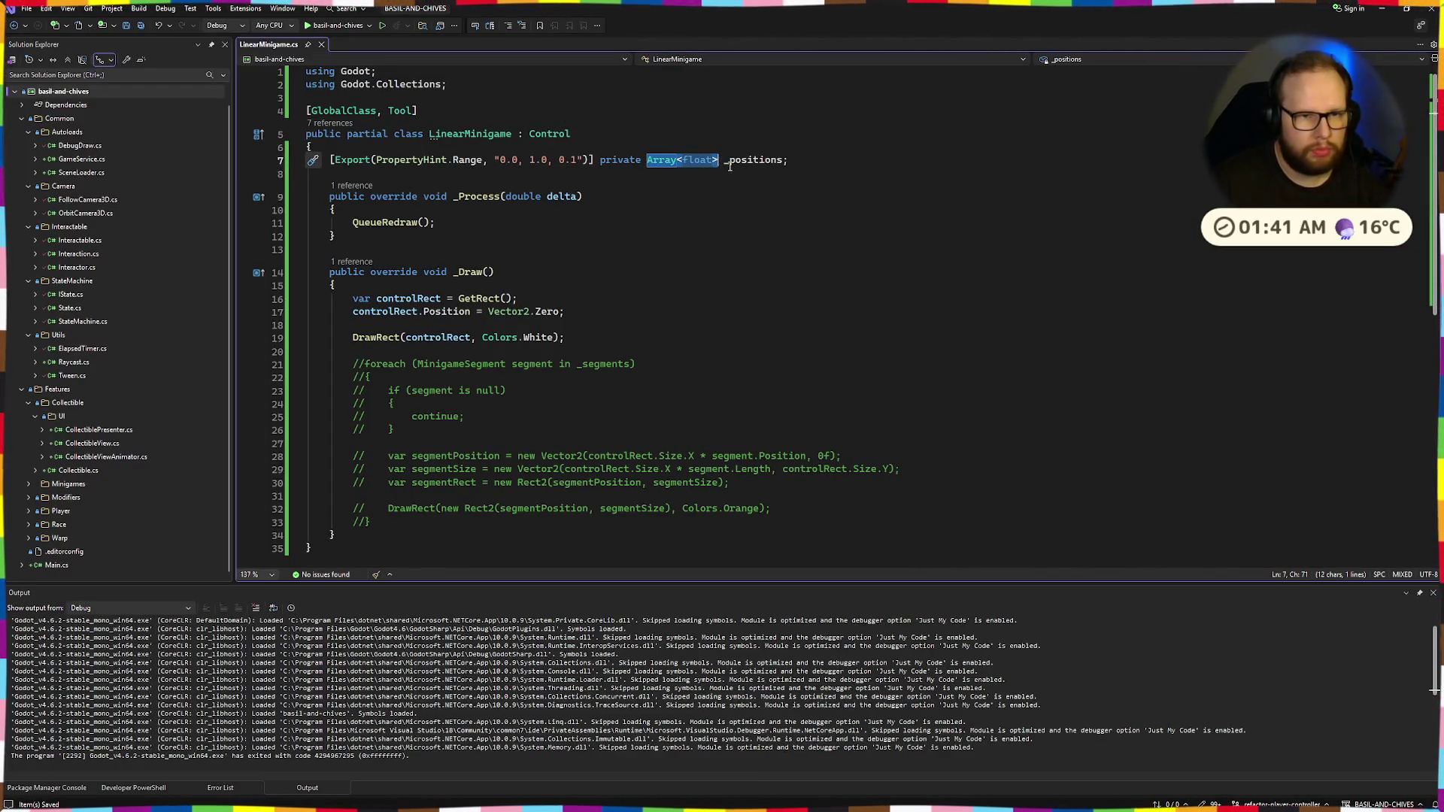
{"action": "type", "text": "float[]"}
{"action": "key", "text": "ctrl+s"}
{"action": "key", "text": "alt+Tab"}
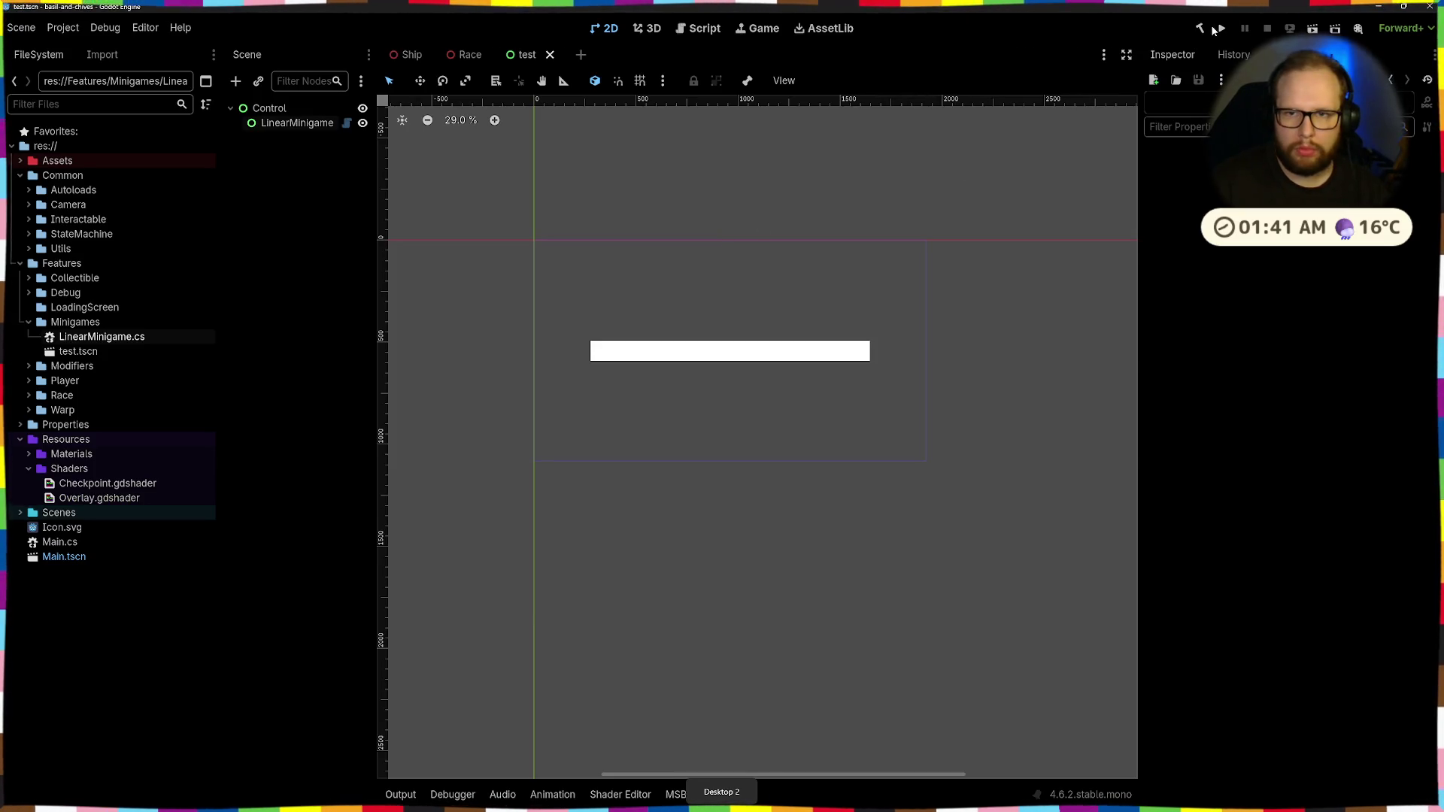
{"action": "left_click", "coordinate": [1197, 31]}
Cut the unused 'using Godot.Collections;' line and return to the Godot editor
{"action": "key", "text": "ctrl+super+Right"}
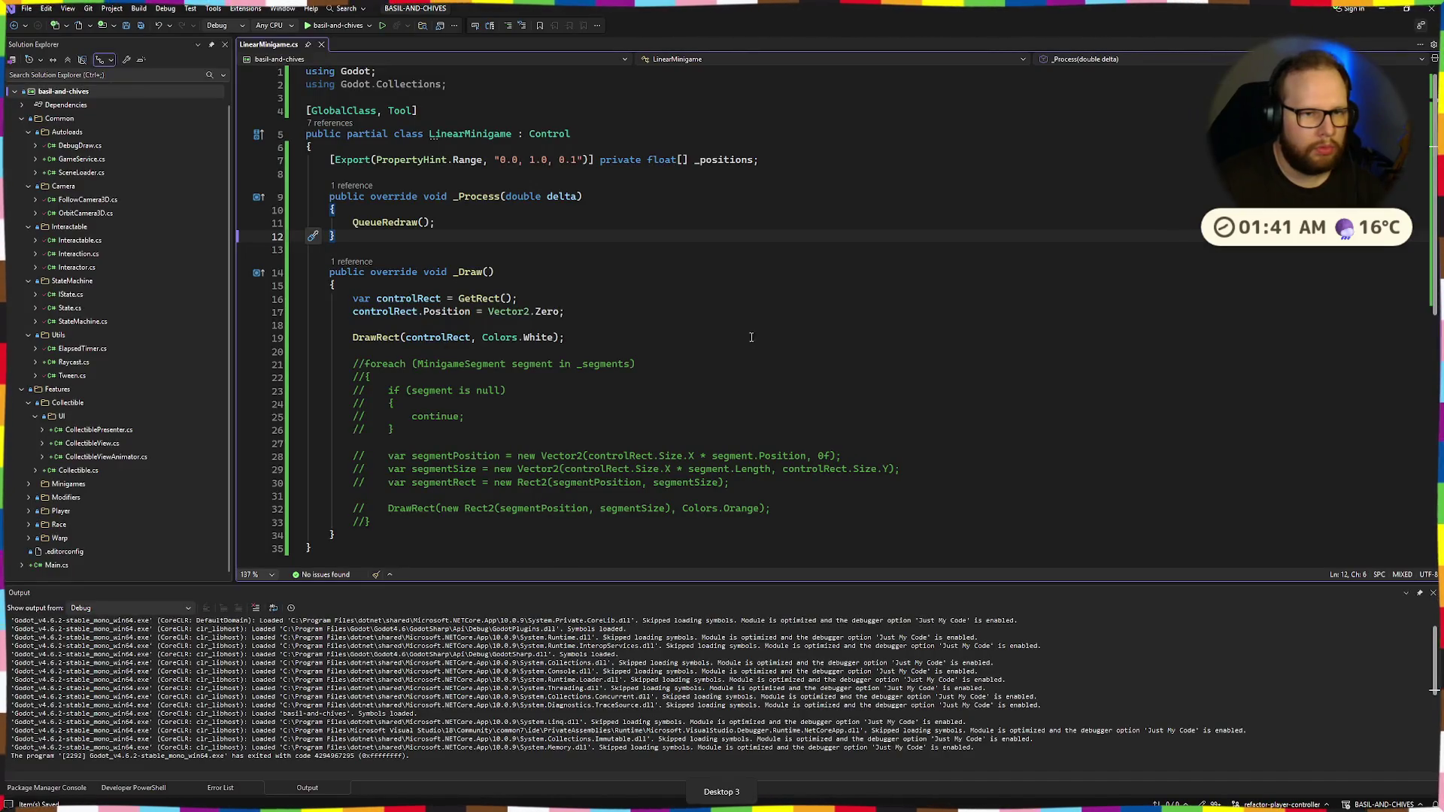
{"action": "left_click", "coordinate": [519, 84]}
{"action": "key", "text": "ctrl+x"}
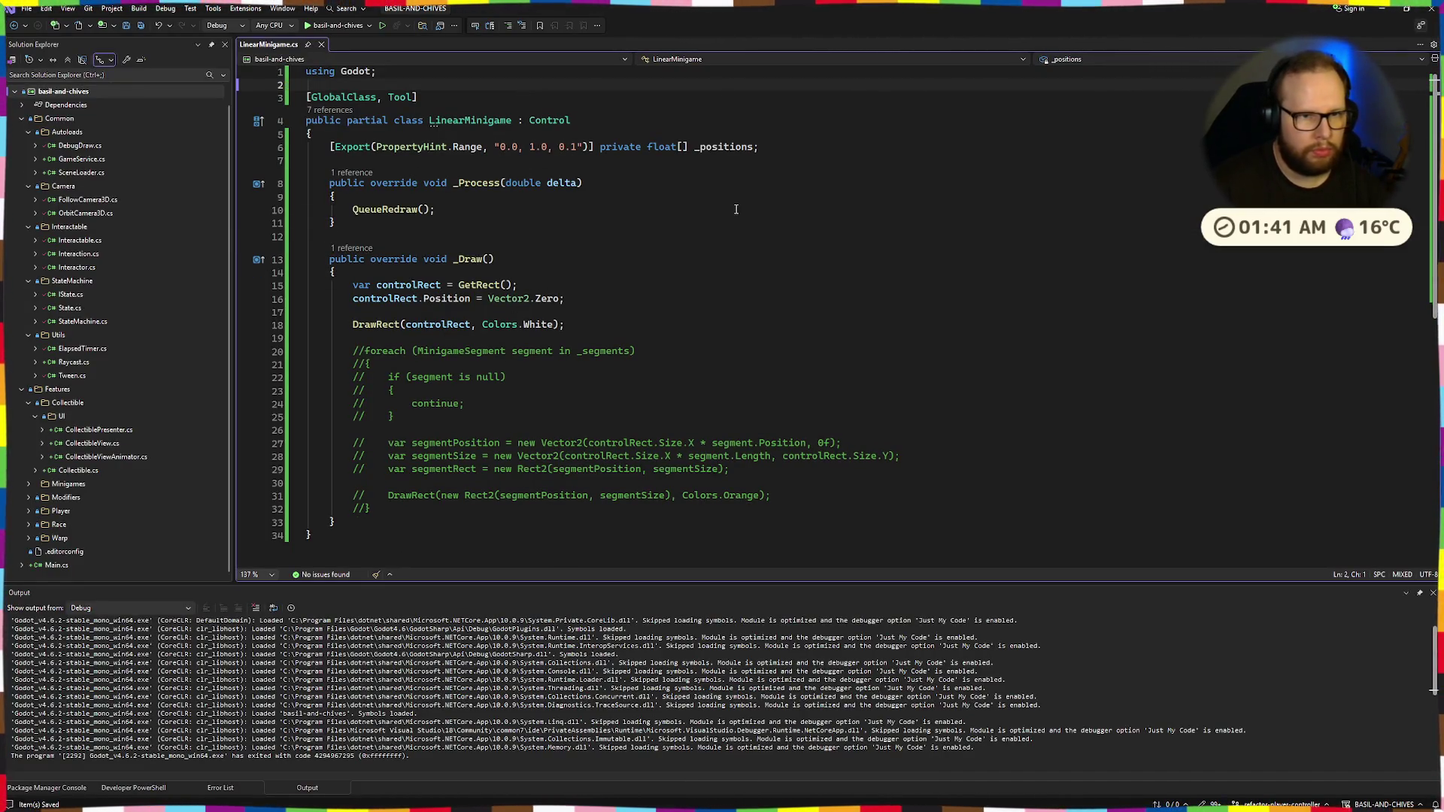
{"action": "key", "text": "ctrl+super+Left"}
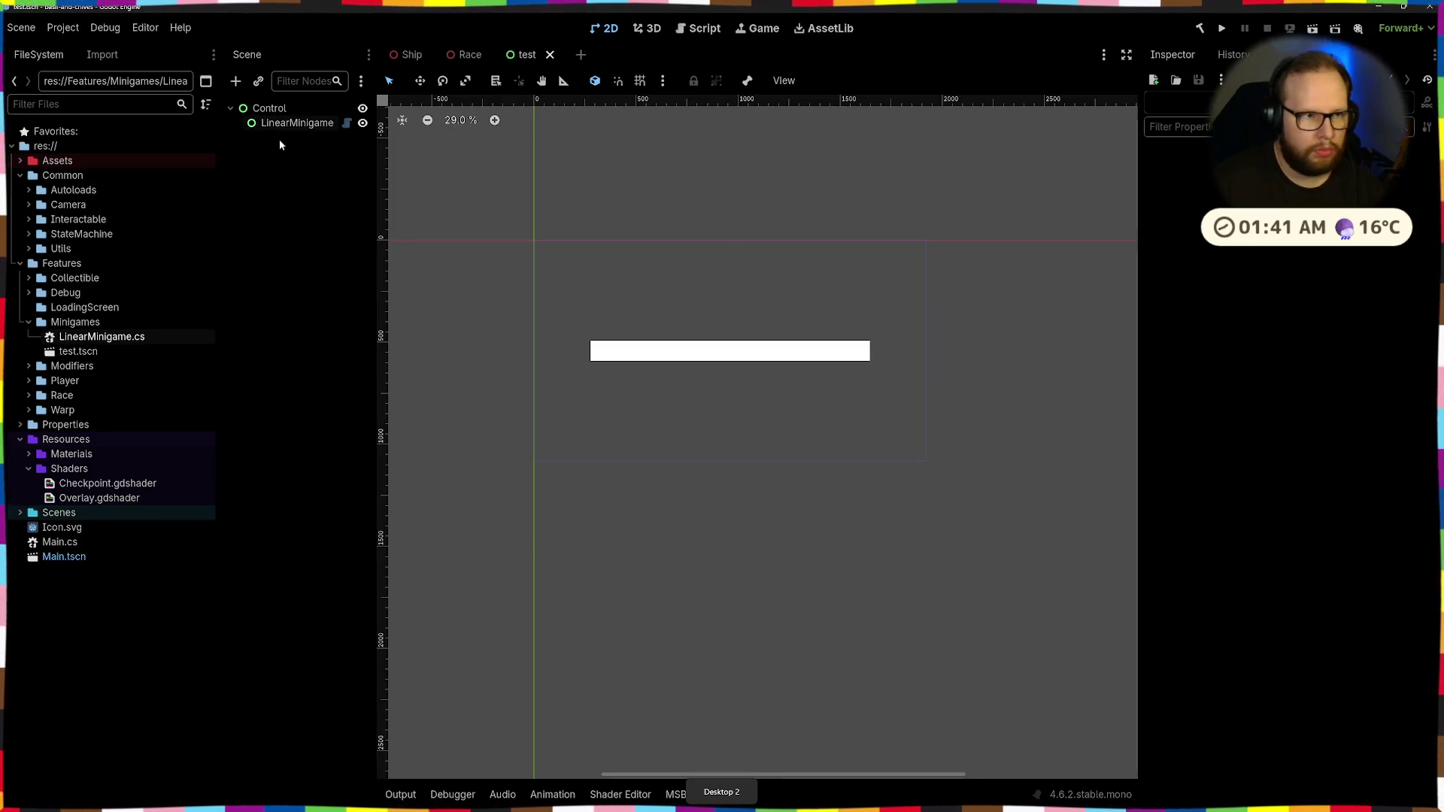
On LinearMinigame, remove the existing Positions element, add a fresh one, and return to Visual Studio
{"action": "left_click", "coordinate": [297, 122]}
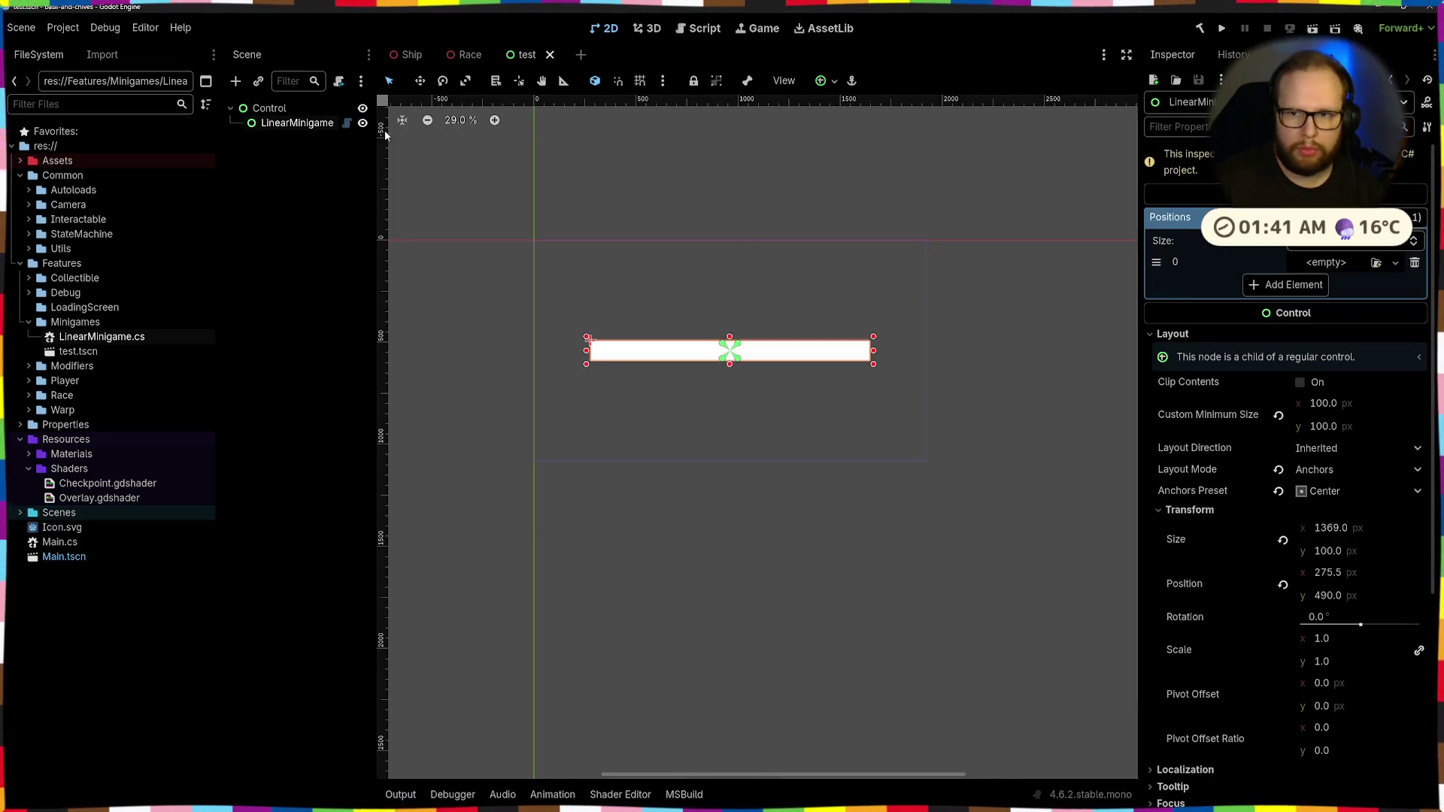
{"action": "left_click", "coordinate": [1413, 263]}
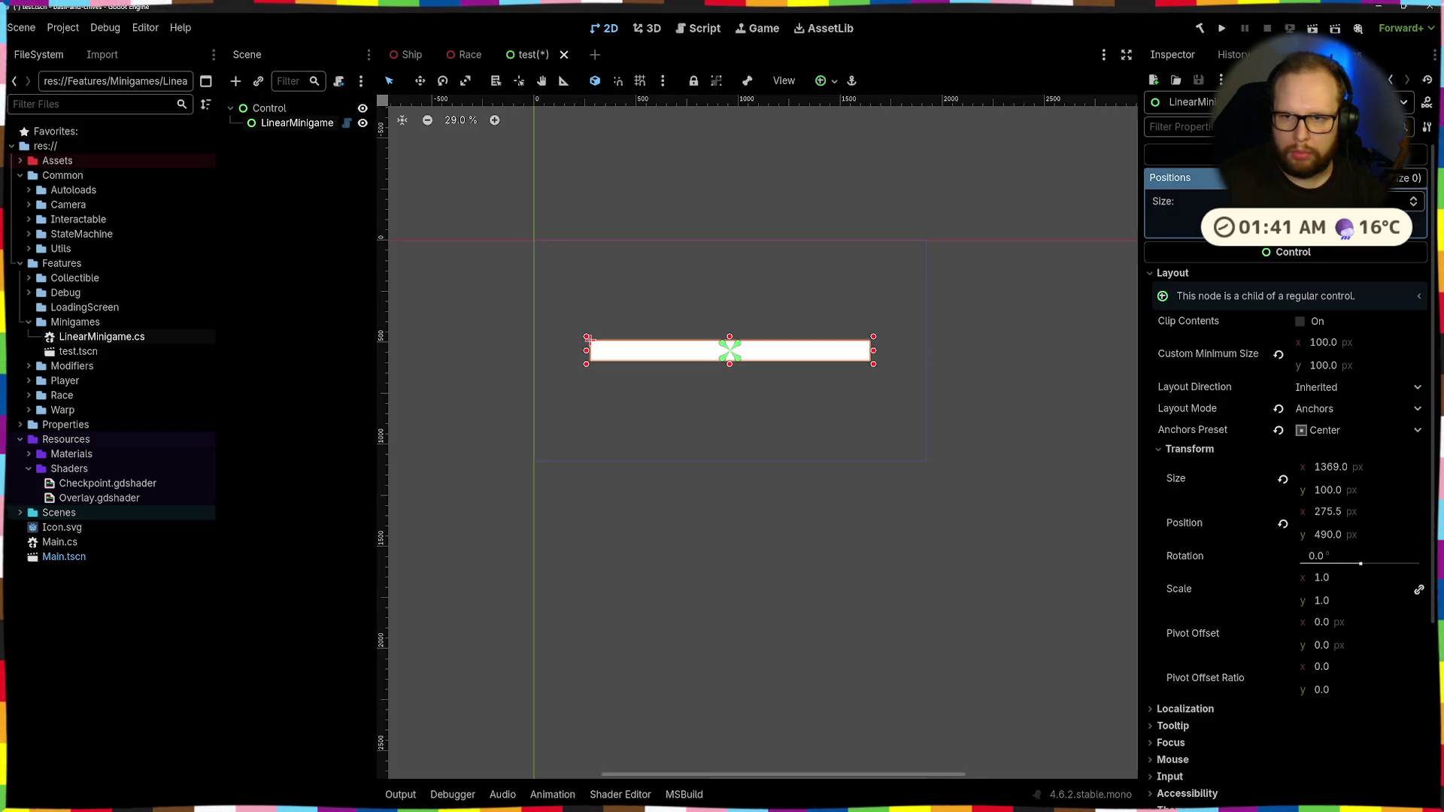
{"action": "left_click", "coordinate": [1282, 225]}
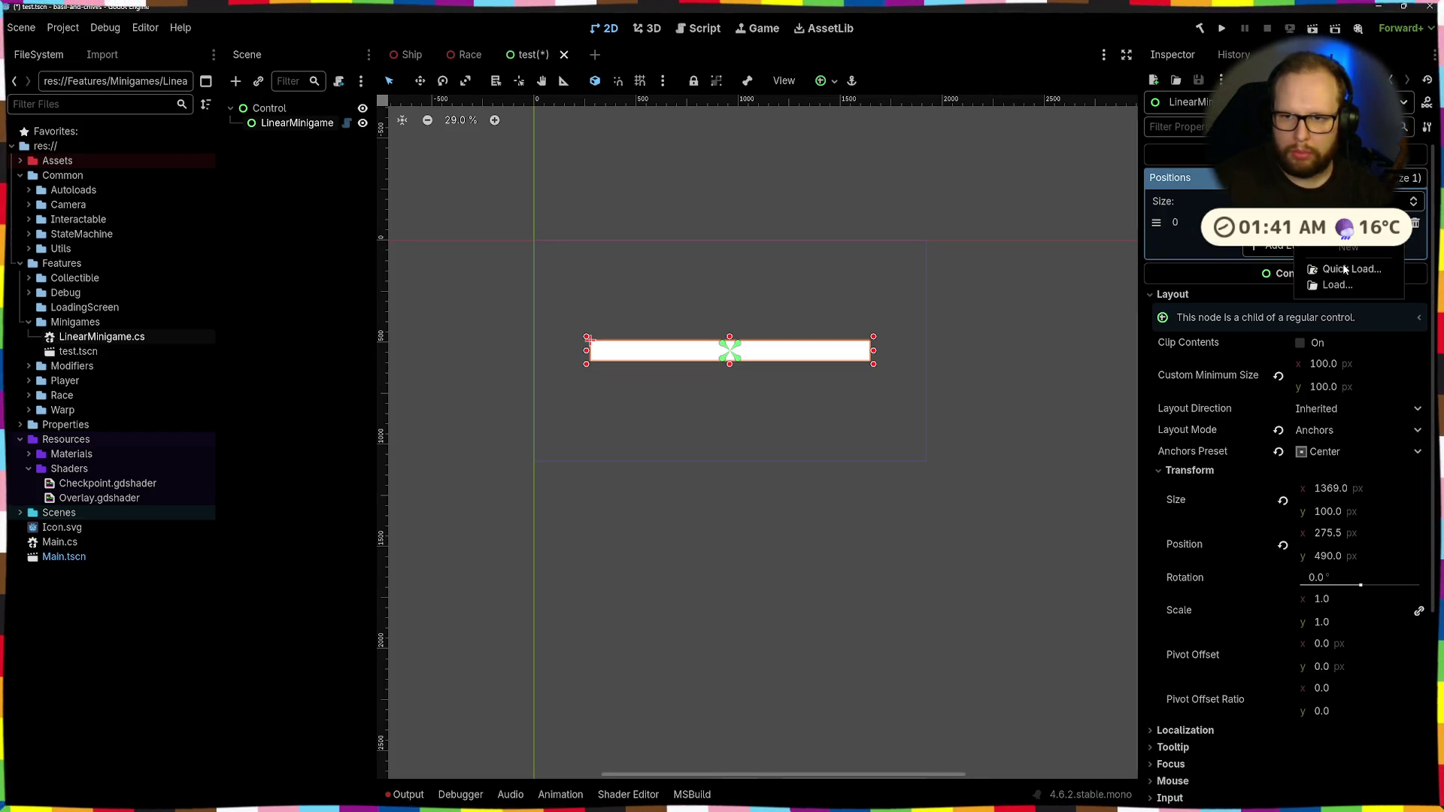
{"action": "key", "text": "alt+Tab"}
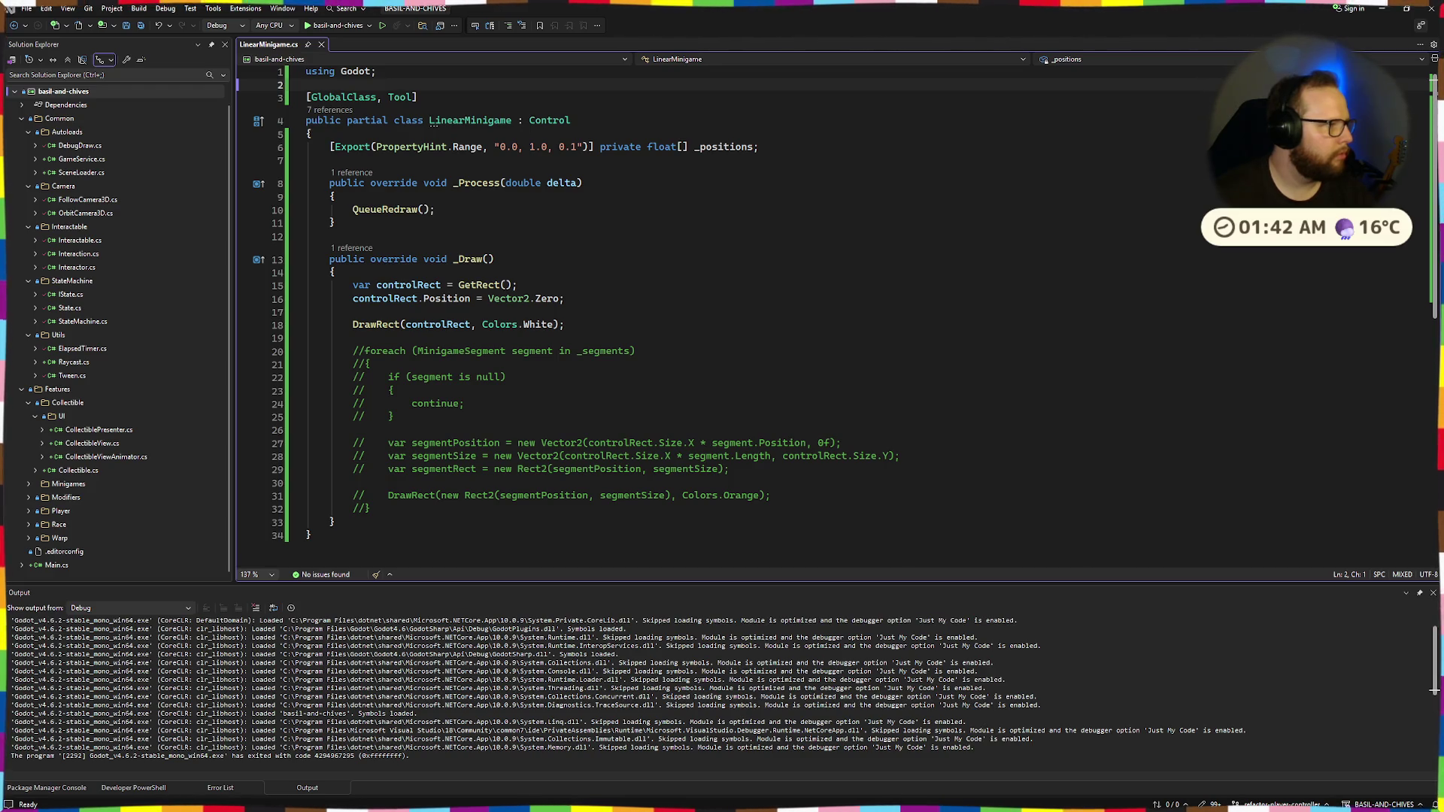
Replace the float[] type of _positions with Array<float>, importing Godot.Collections
{"action": "left_click", "coordinate": [552, 134]}
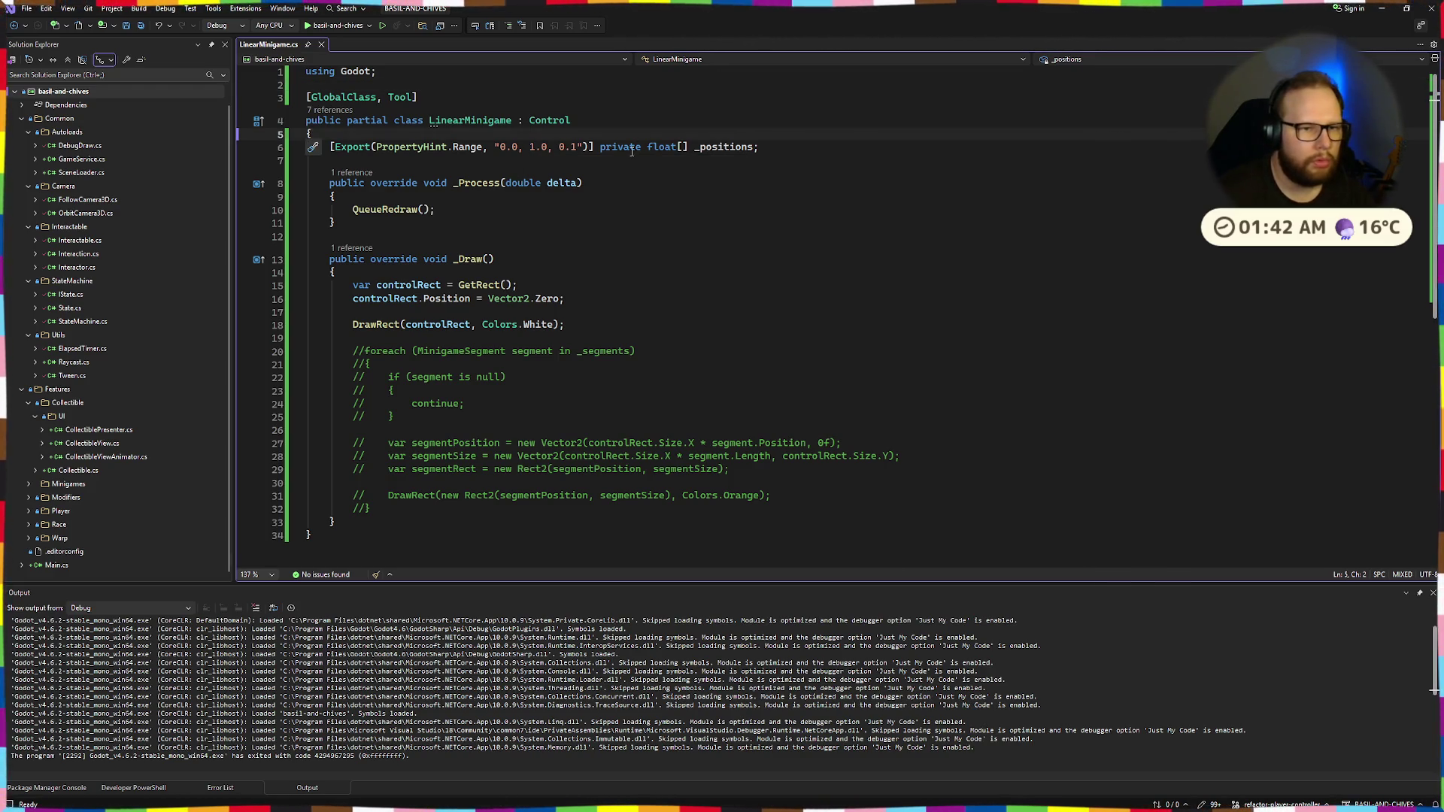
{"action": "left_click", "coordinate": [686, 147]}
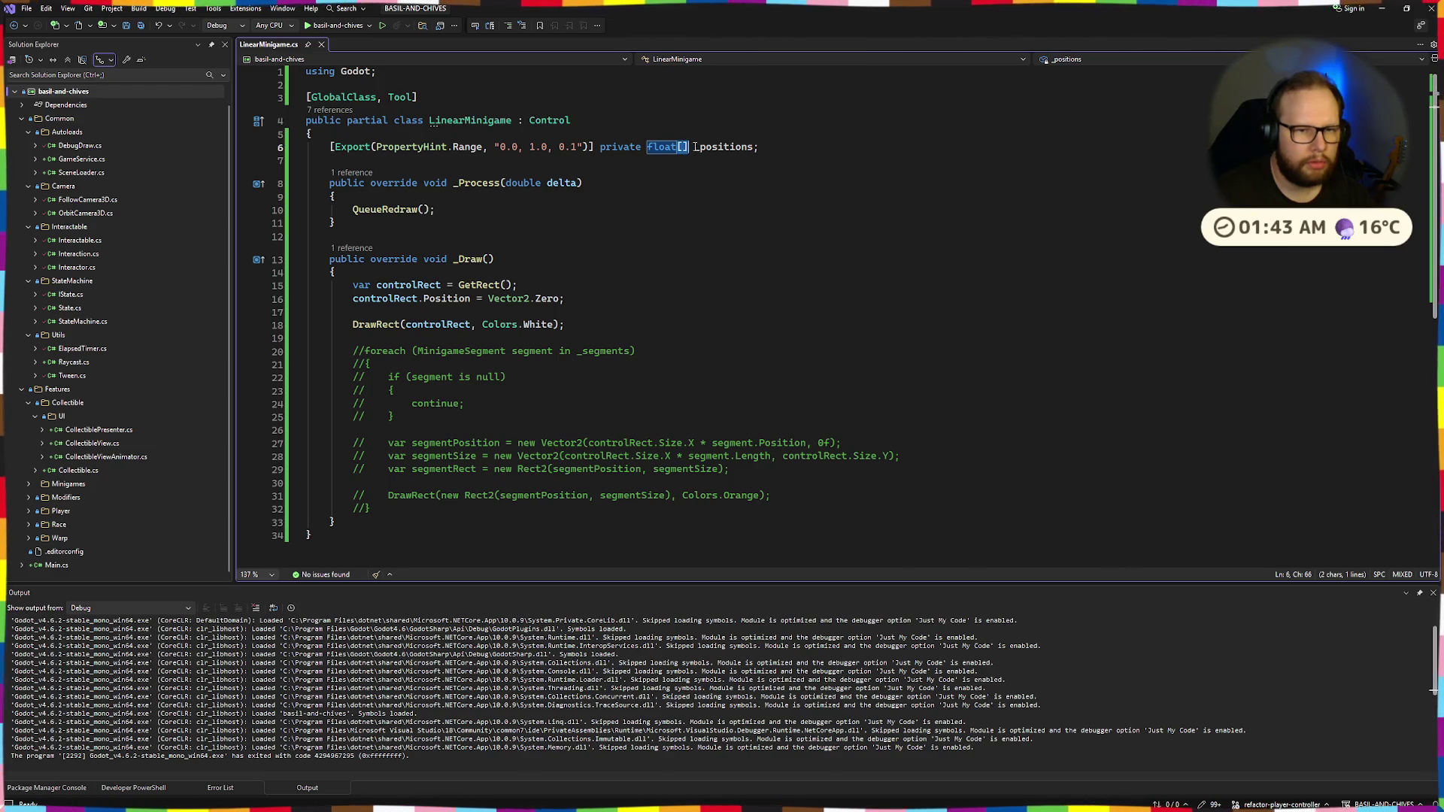
{"action": "key", "text": "BackSpace"}
{"action": "key", "text": "BackSpace"}
{"action": "key", "text": "ctrl+shift+Left"}
{"action": "type", "text": "Array"}
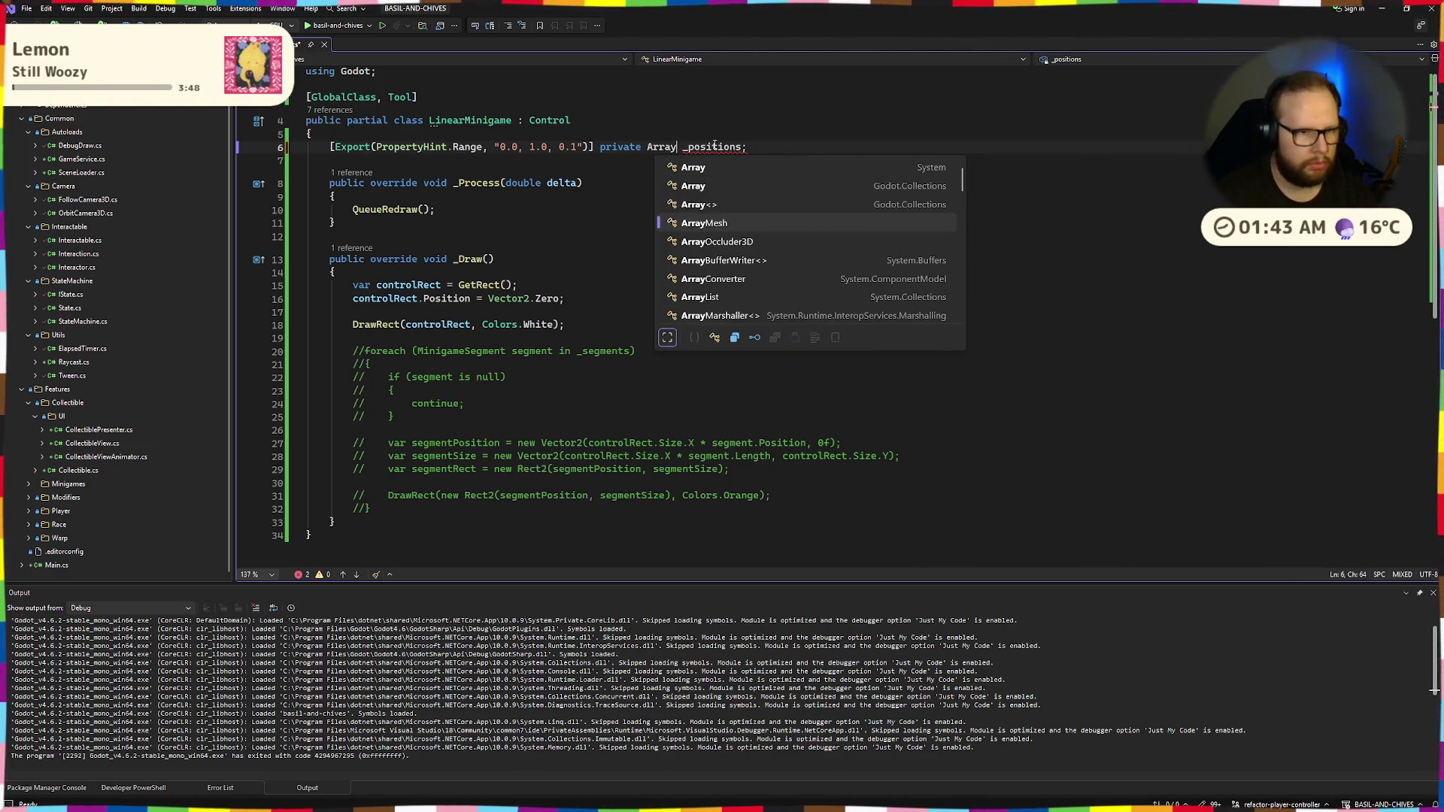
{"action": "key", "text": "Up"}
{"action": "key", "text": "Up"}
{"action": "key", "text": "Tab"}
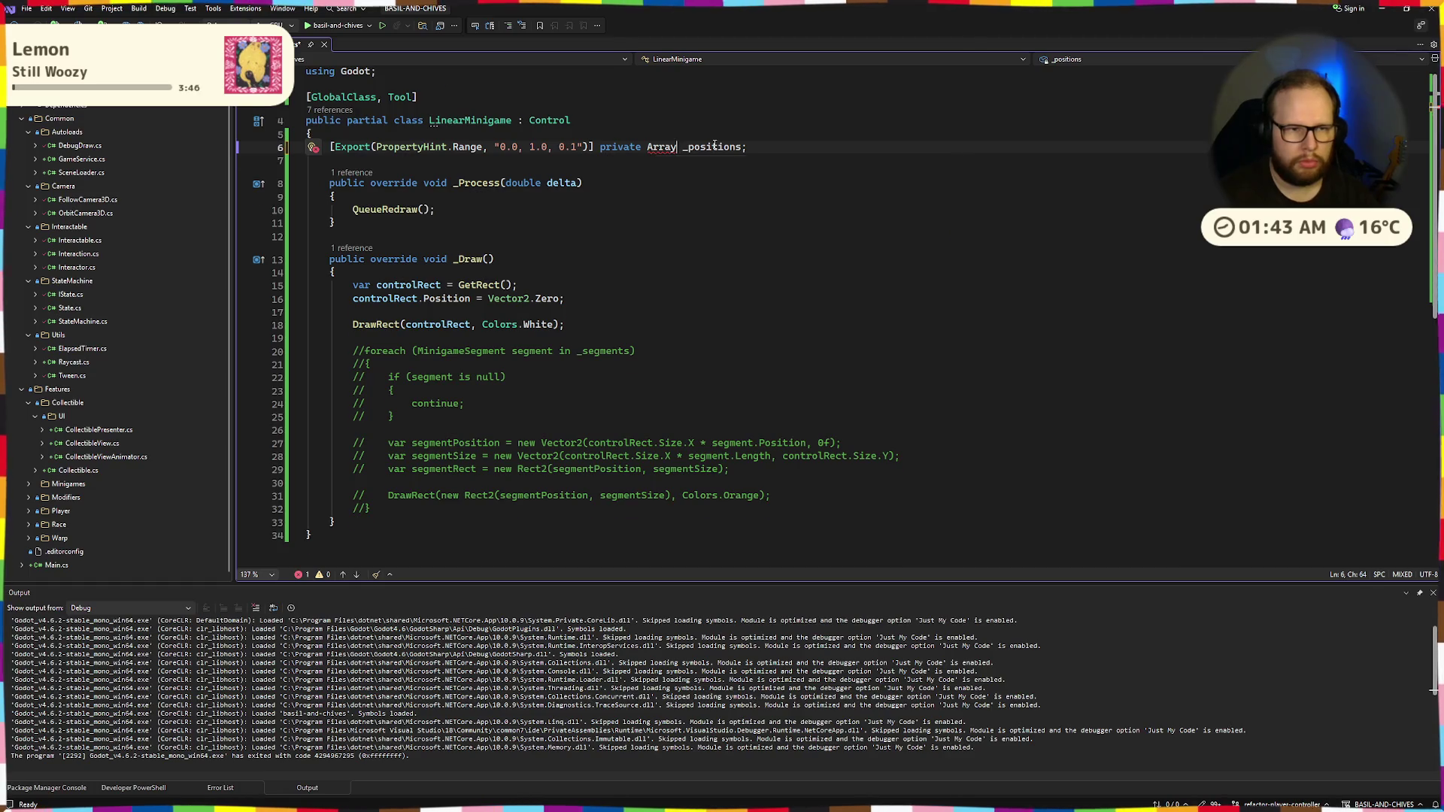
{"action": "type", "text": "<float>"}
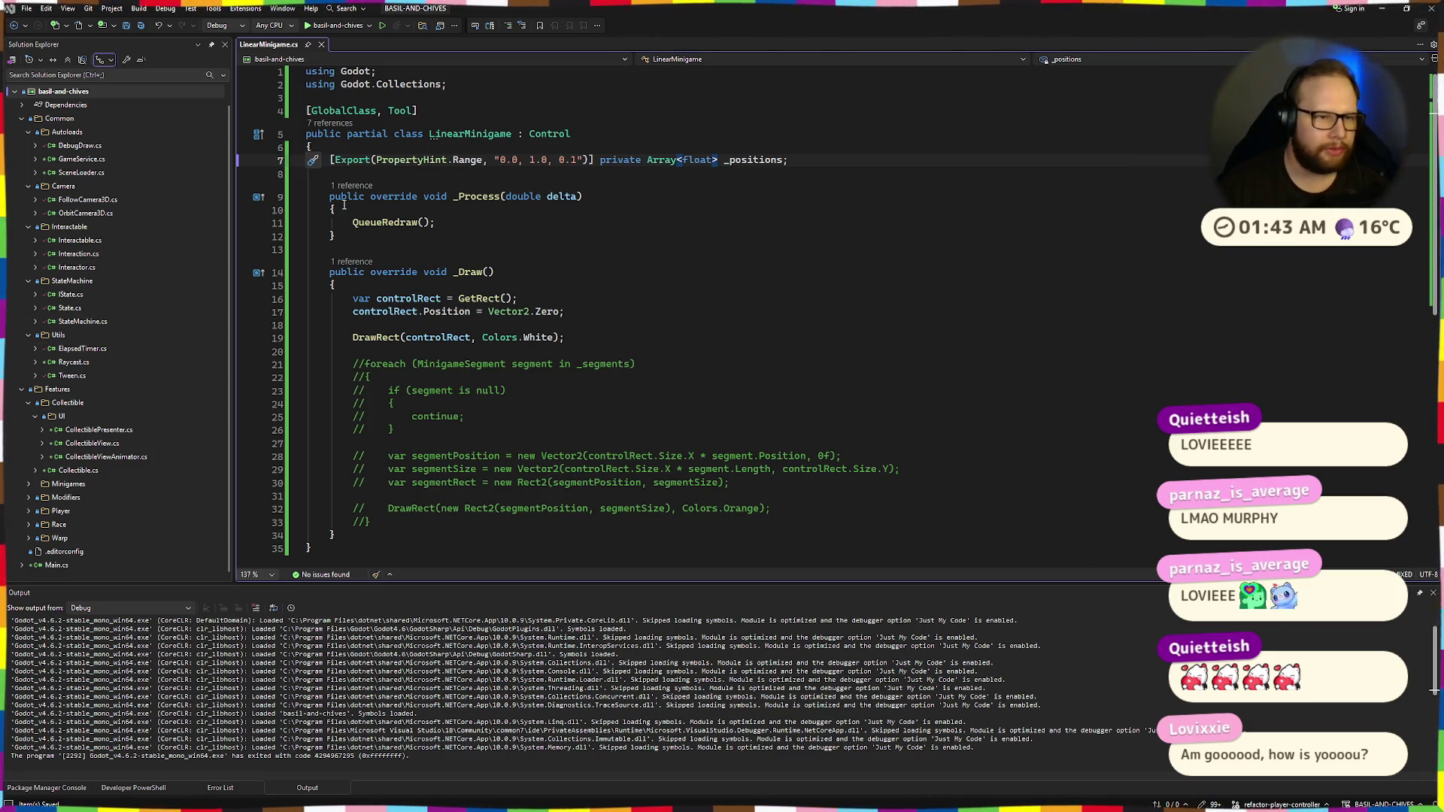
Review the range-hinted _positions export line, then switch back to the Godot editor
{"action": "mouse_move", "coordinate": [324, 134]}
{"action": "left_mouse_down"}
{"action": "mouse_move", "coordinate": [782, 177]}
{"action": "mouse_move", "coordinate": [489, 196]}
{"action": "left_mouse_up"}
{"action": "left_click", "coordinate": [768, 179]}
{"action": "mouse_move", "coordinate": [331, 159]}
{"action": "left_mouse_down"}
{"action": "mouse_move", "coordinate": [848, 156]}
{"action": "mouse_move", "coordinate": [331, 159]}
{"action": "left_mouse_up"}
{"action": "left_click", "coordinate": [863, 156]}
{"action": "left_click", "coordinate": [354, 159]}
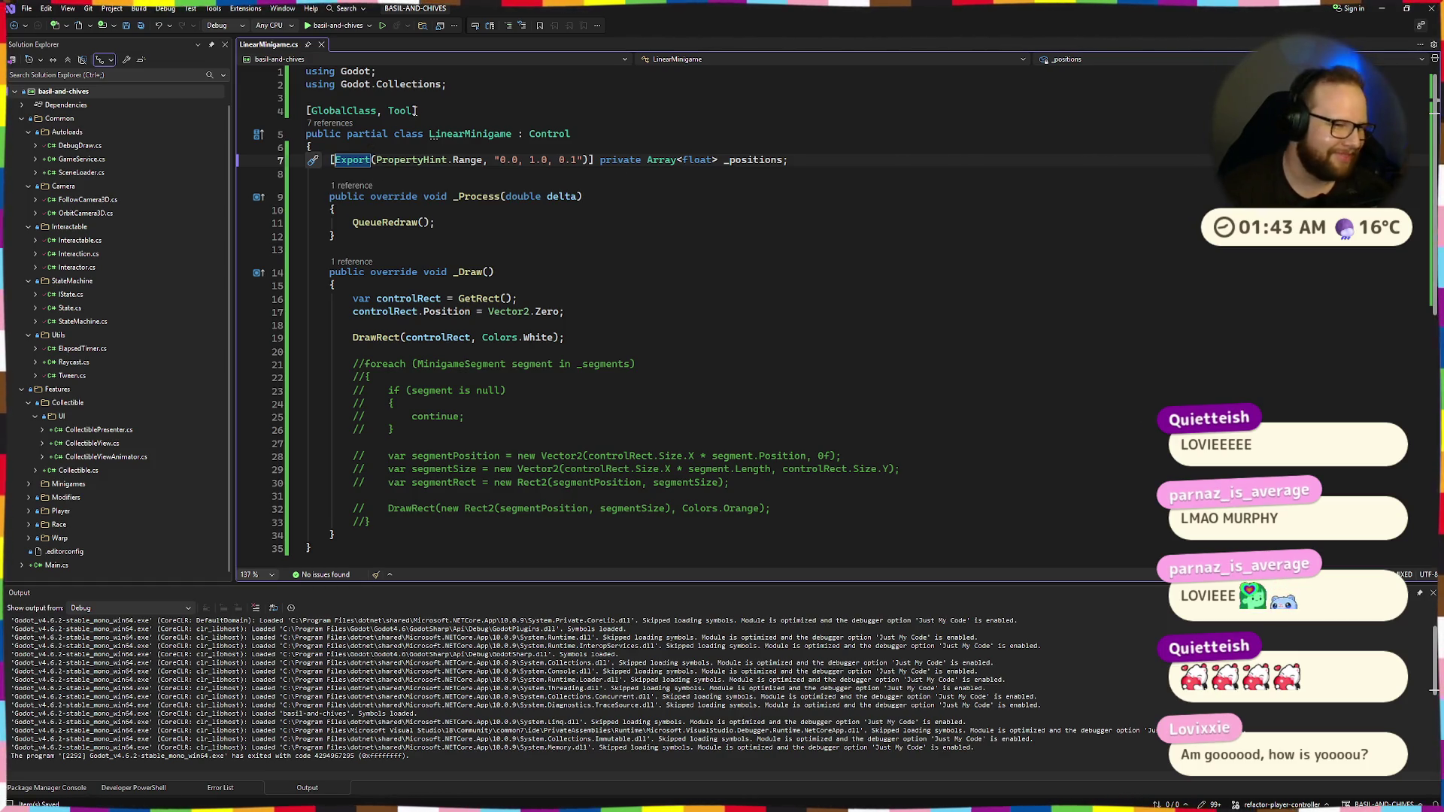
{"action": "left_click", "coordinate": [466, 134]}
{"action": "left_click", "coordinate": [331, 159]}
{"action": "left_click", "coordinate": [865, 161], "text": "shift"}
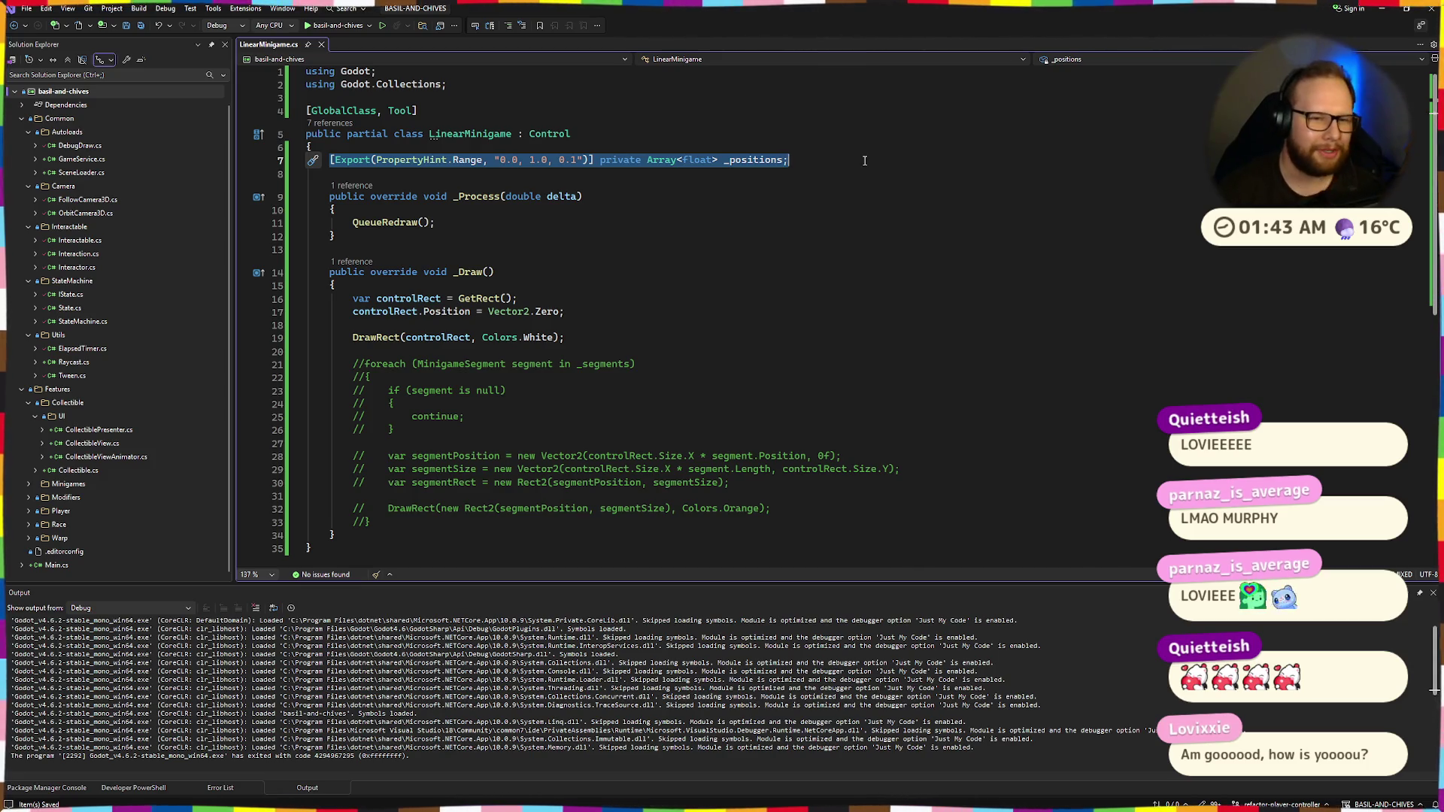
{"action": "key", "text": "Left"}
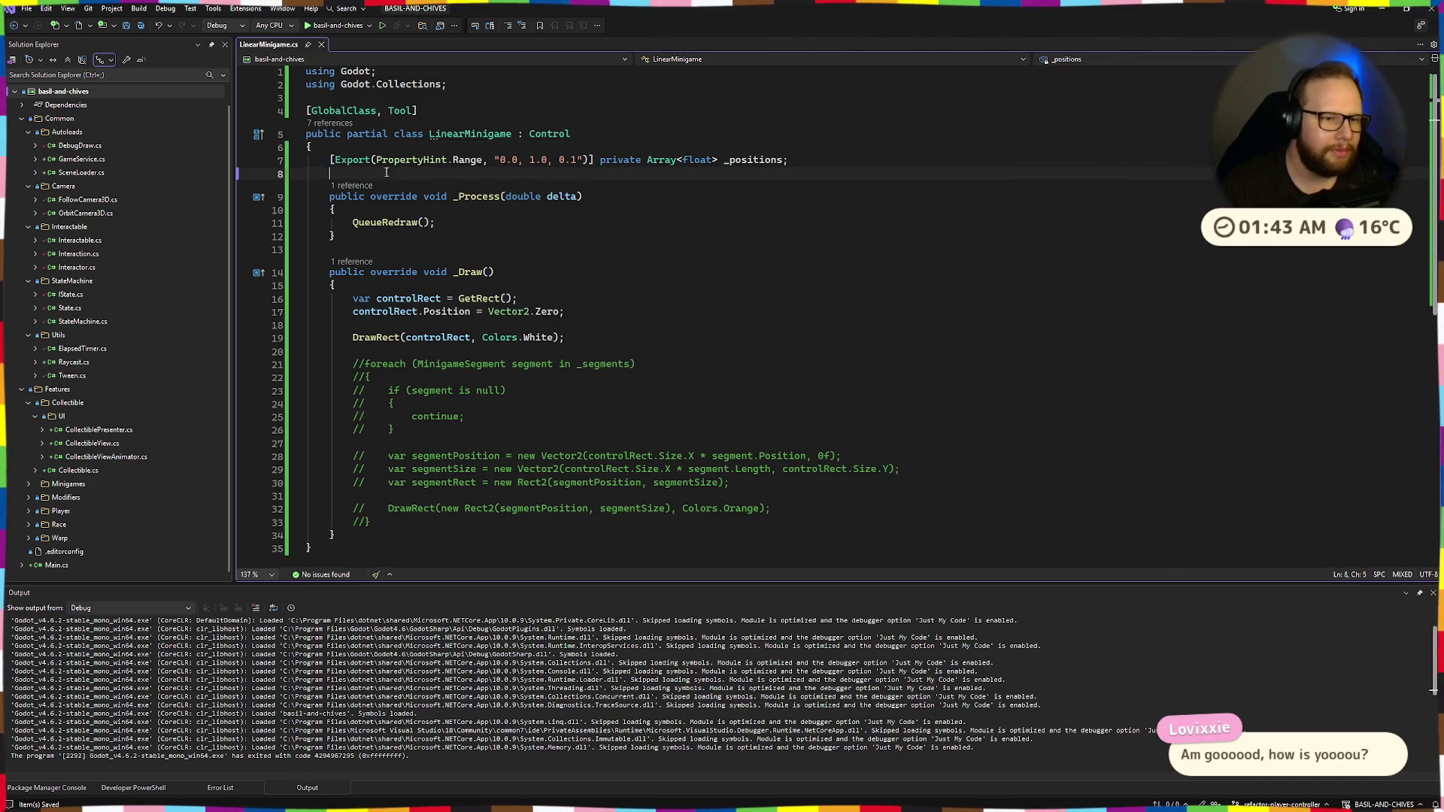
{"action": "left_click_drag", "start_coordinate": [329, 159], "coordinate": [457, 161]}
{"action": "key", "text": "Down"}
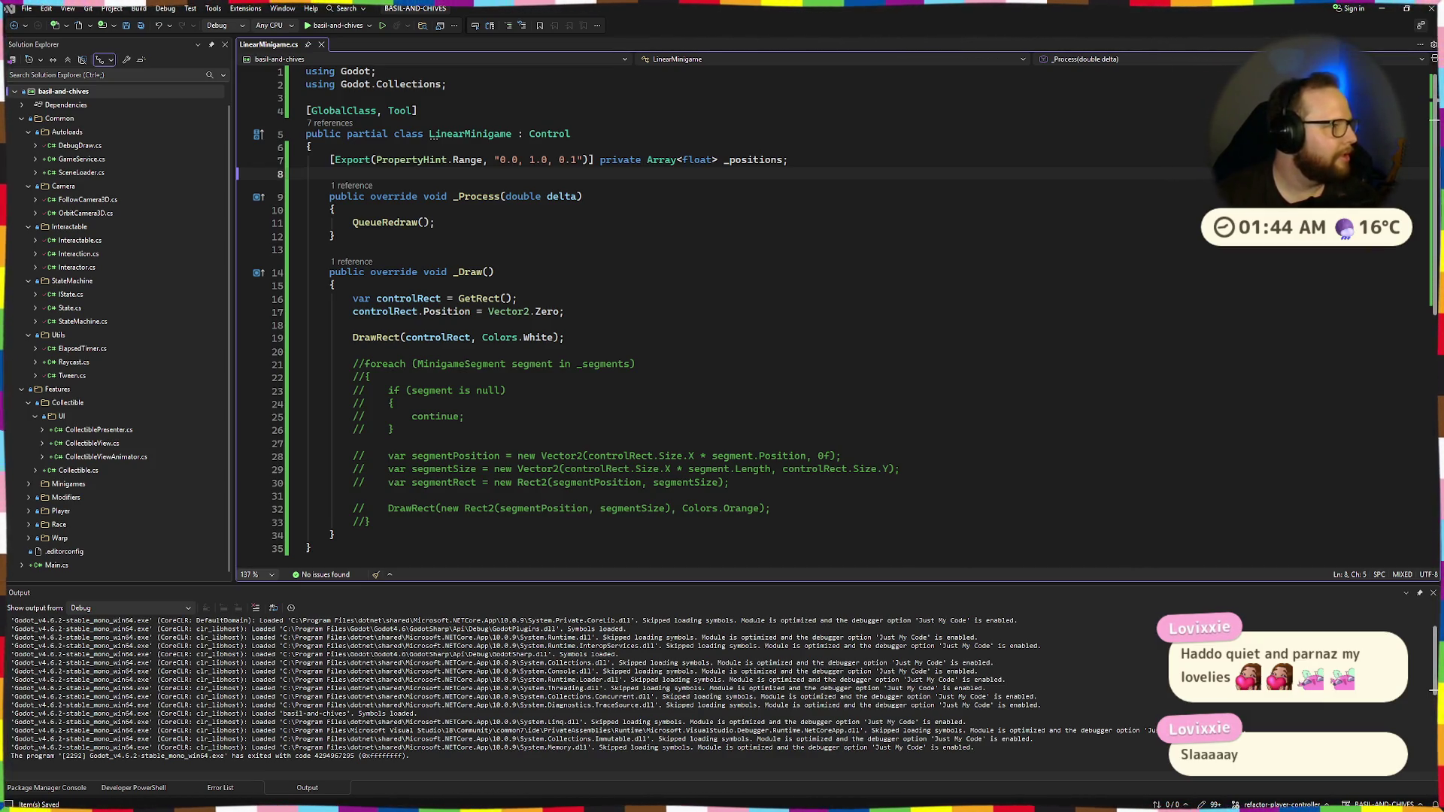
{"action": "left_click", "coordinate": [600, 159]}
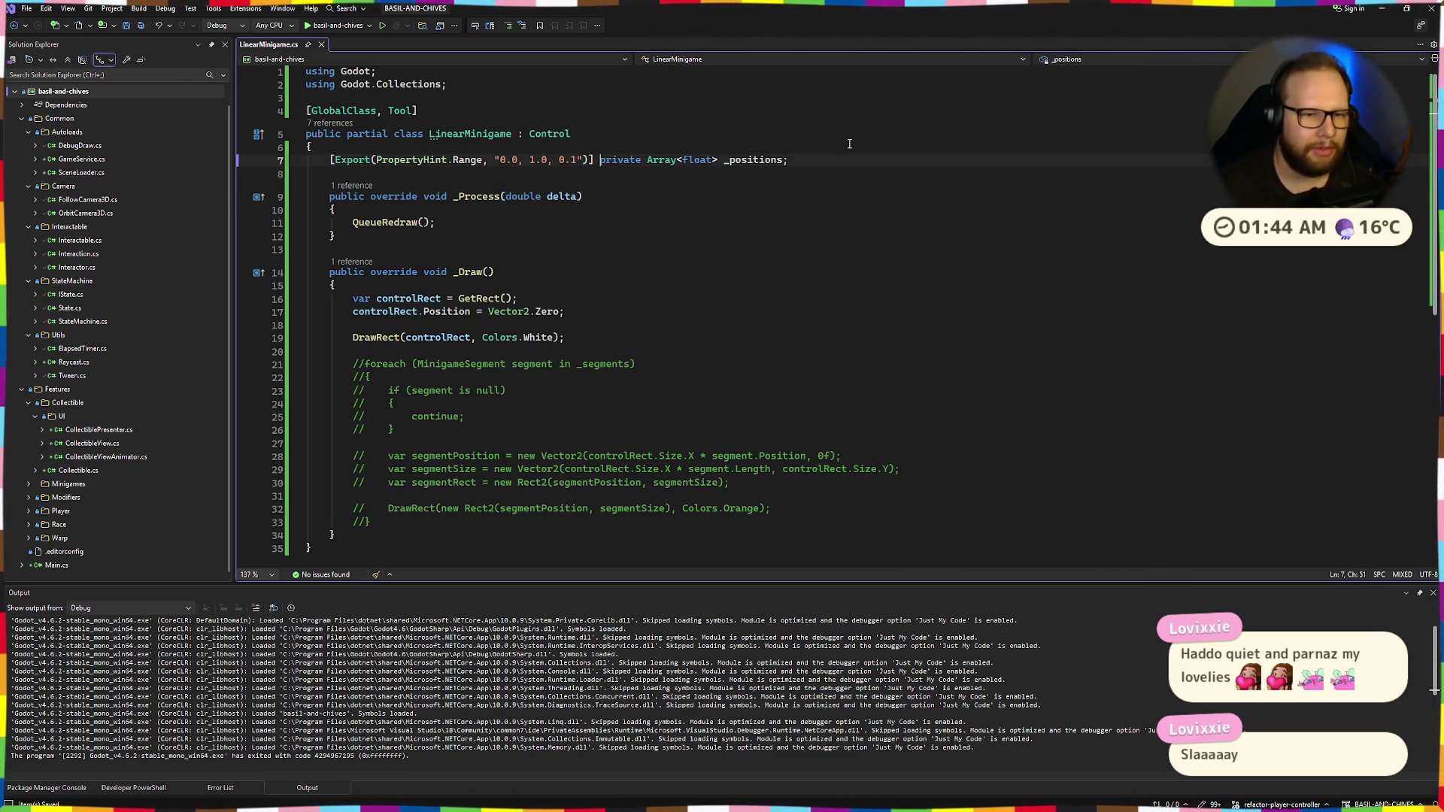
{"action": "key", "text": "alt+Tab"}
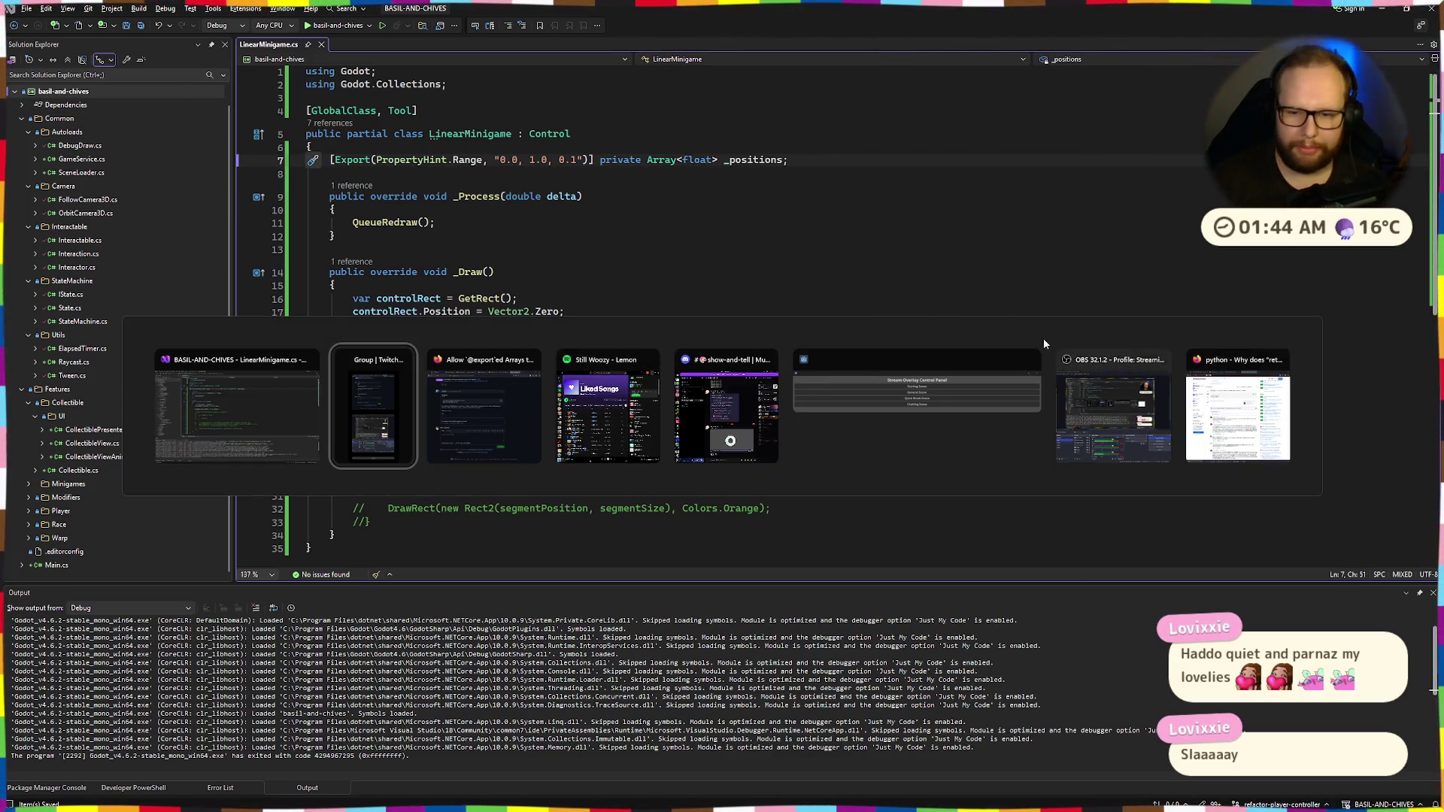
{"action": "key", "text": "alt+Tab"}
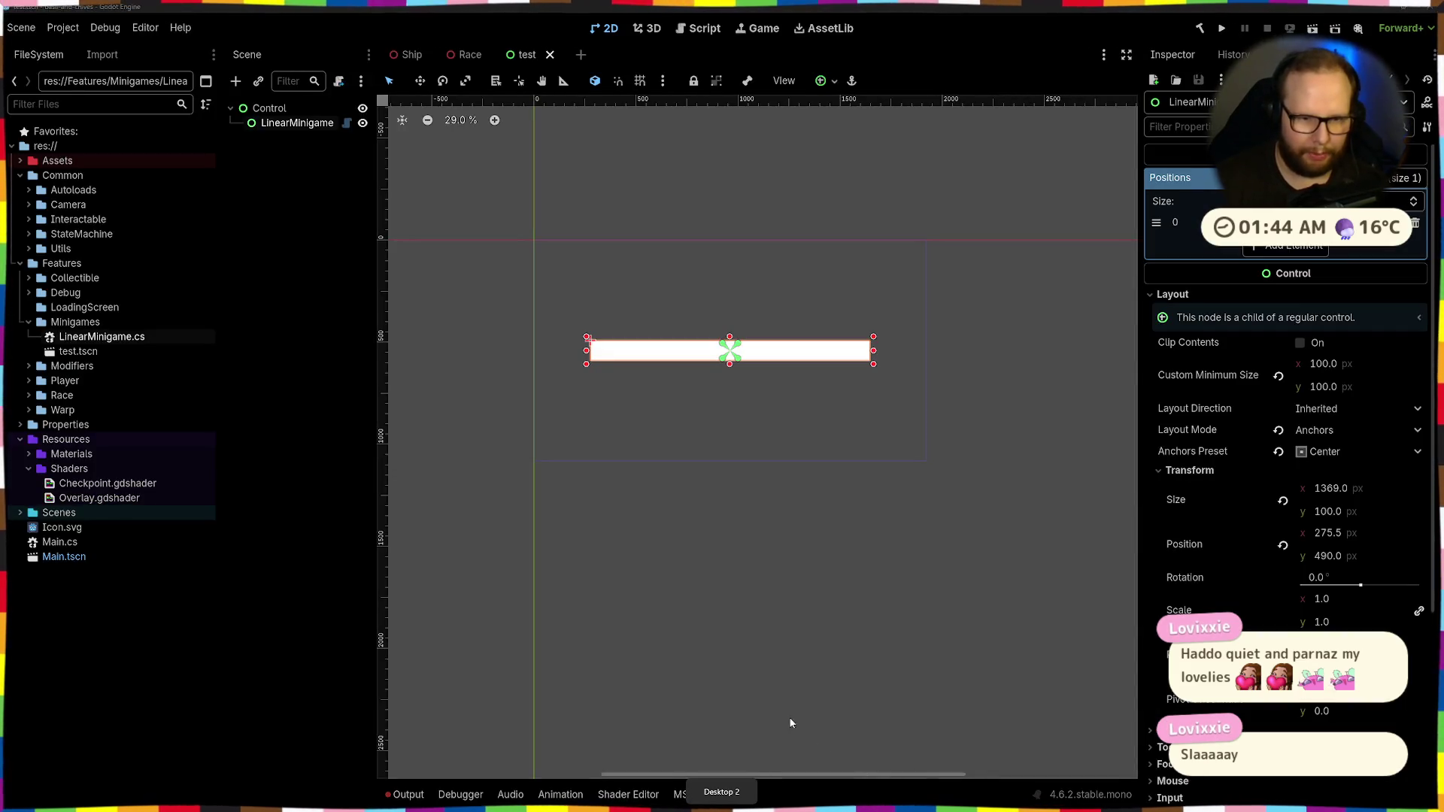
{"action": "left_click", "coordinate": [846, 798]}
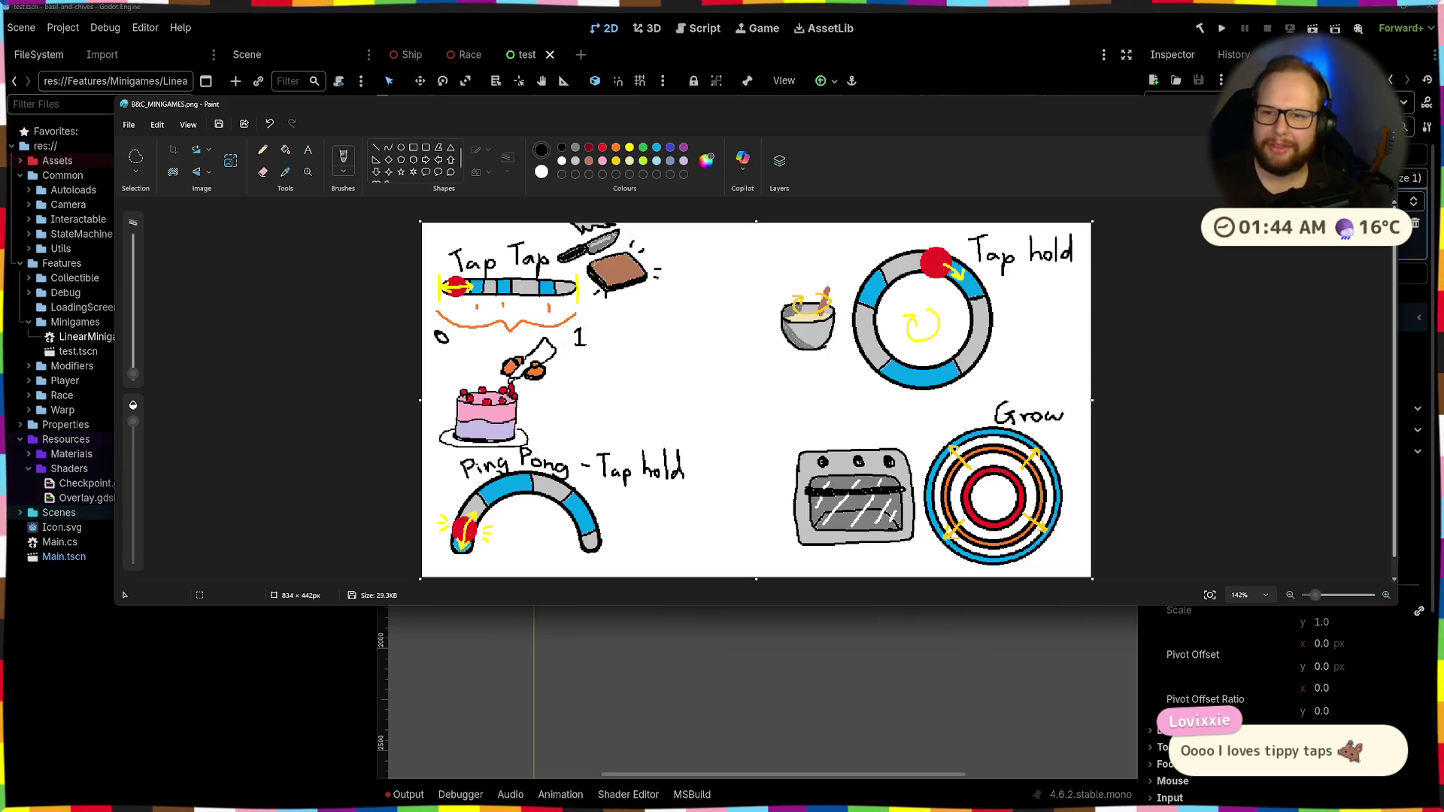
{"action": "key", "text": "alt+Tab"}
{"action": "key", "text": "ctrl+super+Right"}
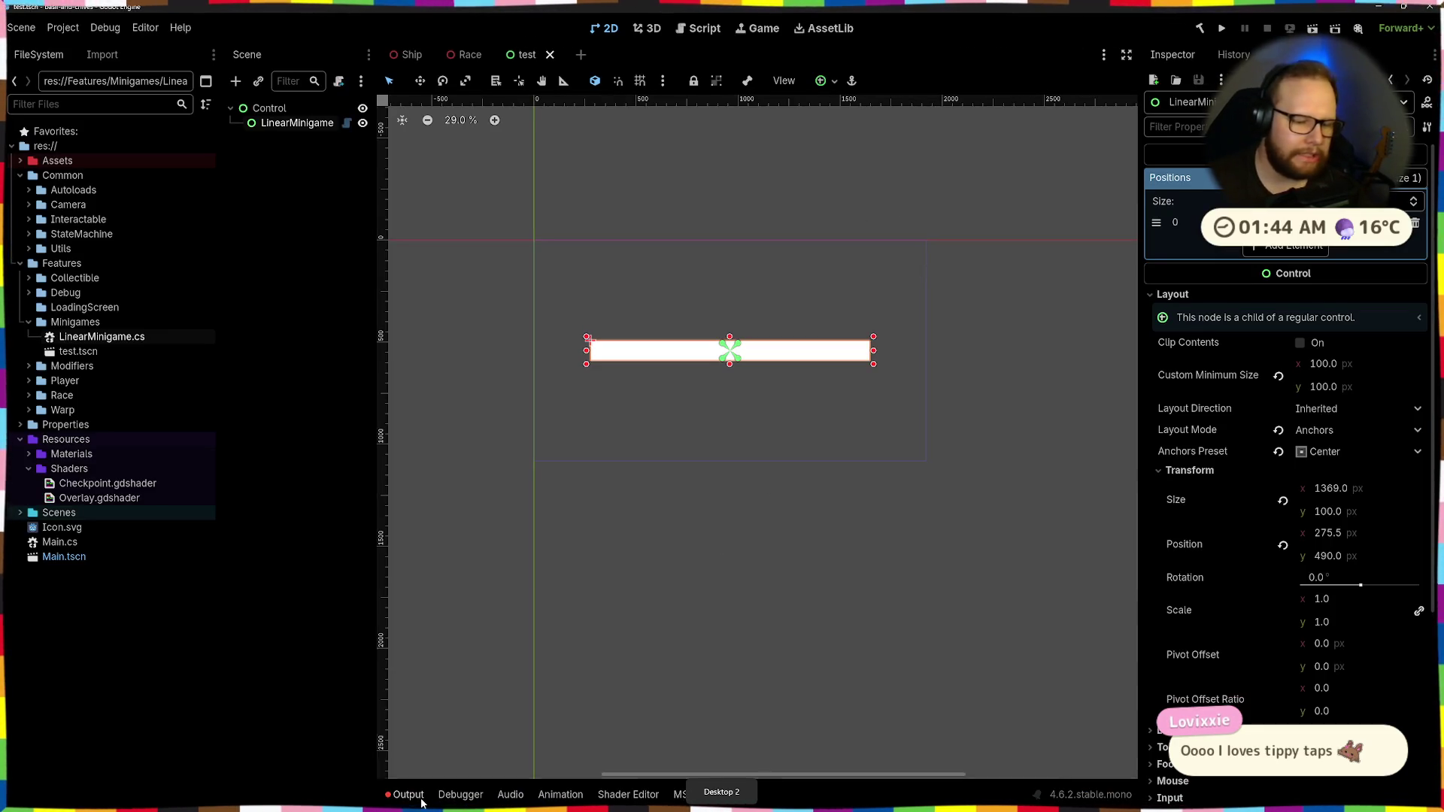
Show the Output panel and run the project so it rebuilds and launches the game
{"action": "key", "text": "alt+o"}
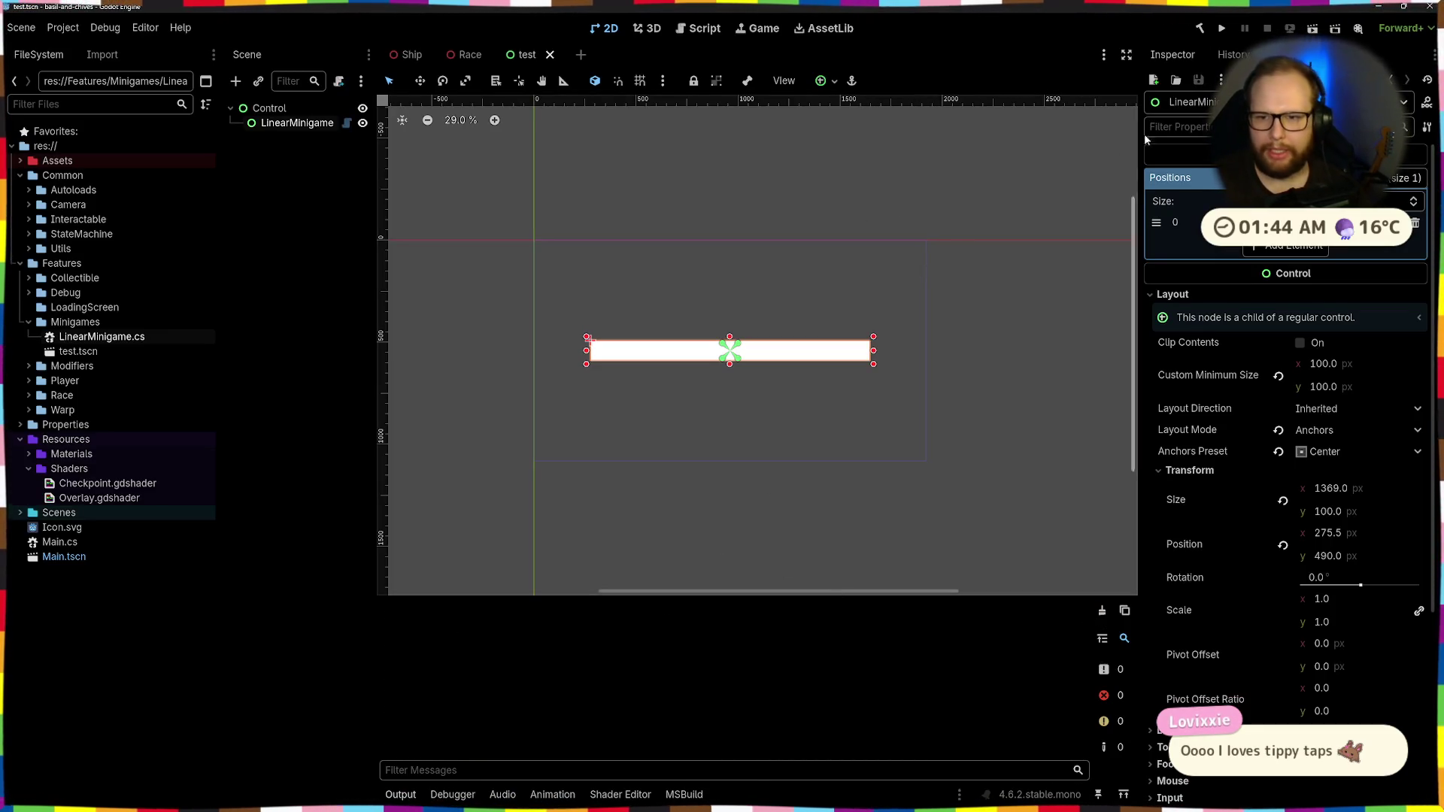
{"action": "left_click", "coordinate": [1222, 30]}
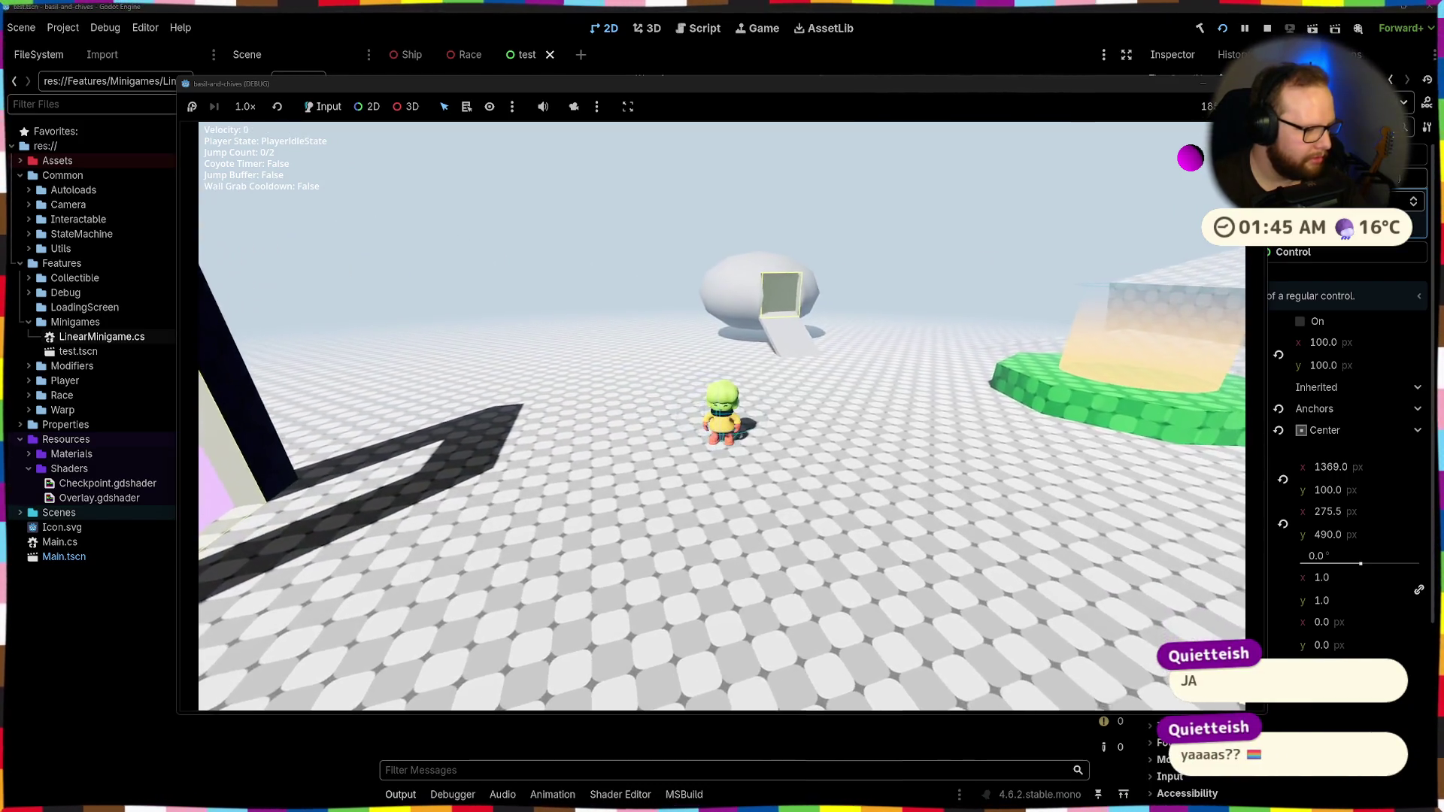
Run the character forward and jump across the first tall and red blocks
{"action": "key", "text": "w"}
{"action": "key", "text": "shift"}
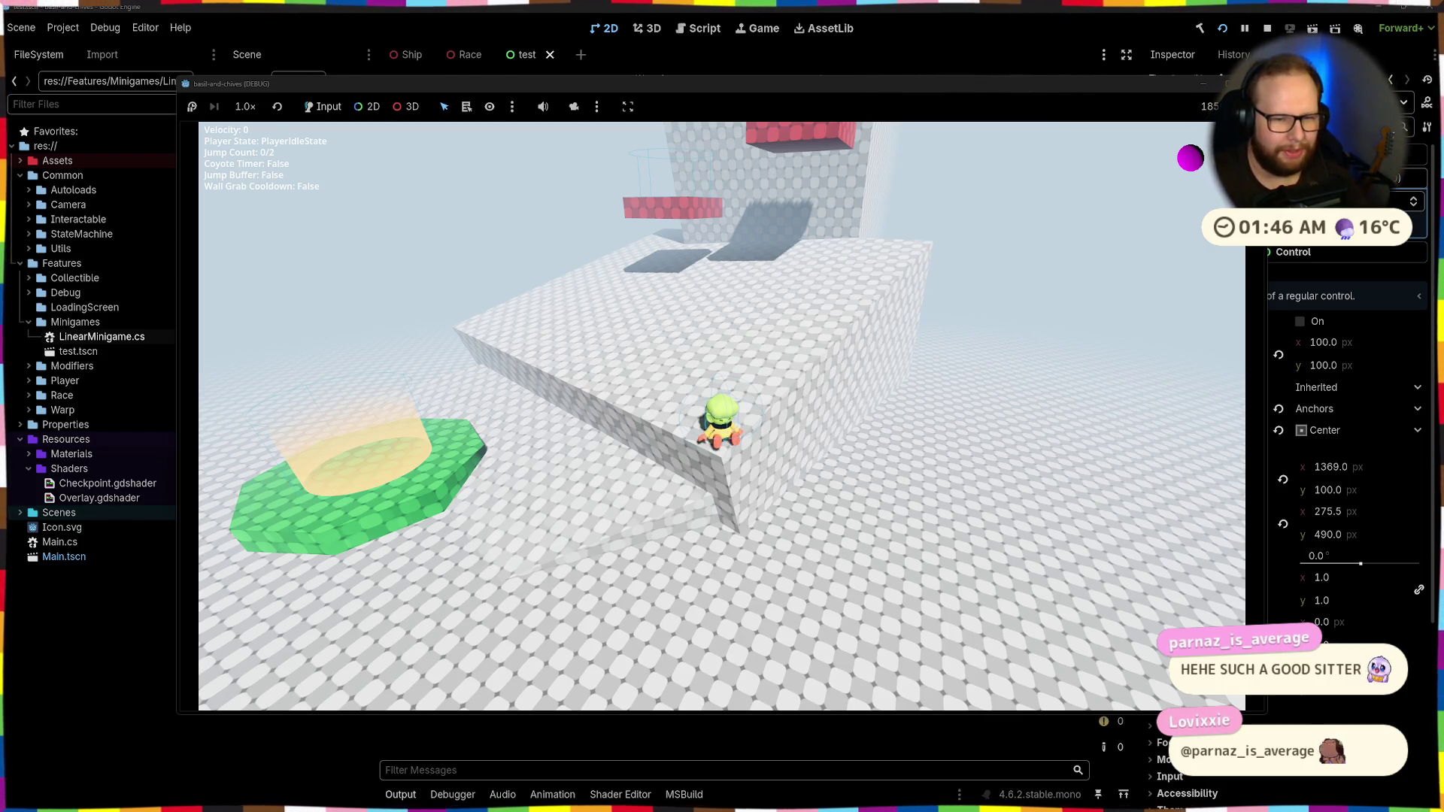
{"action": "key", "text": "w"}
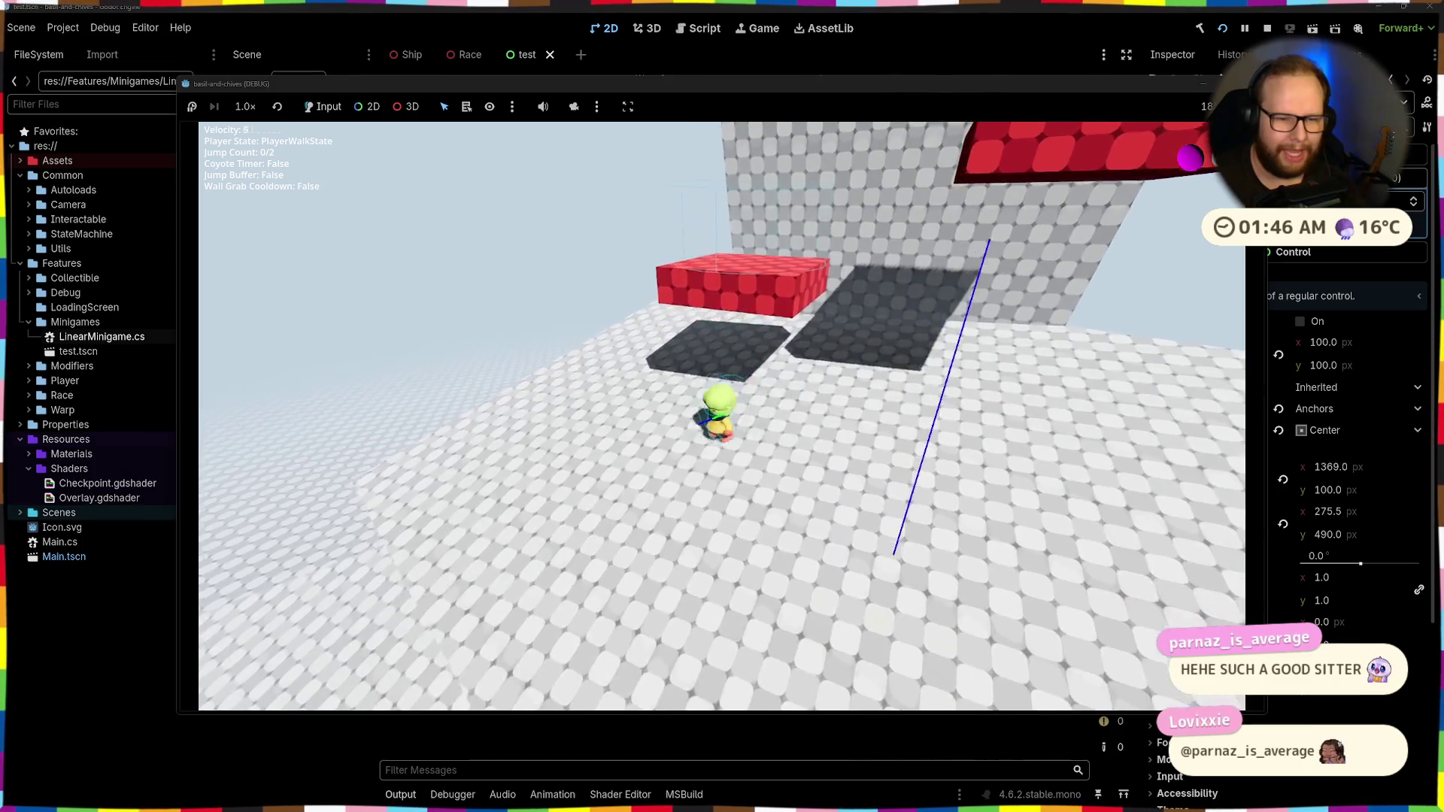
{"action": "key", "text": "space"}
{"action": "key", "text": "space"}
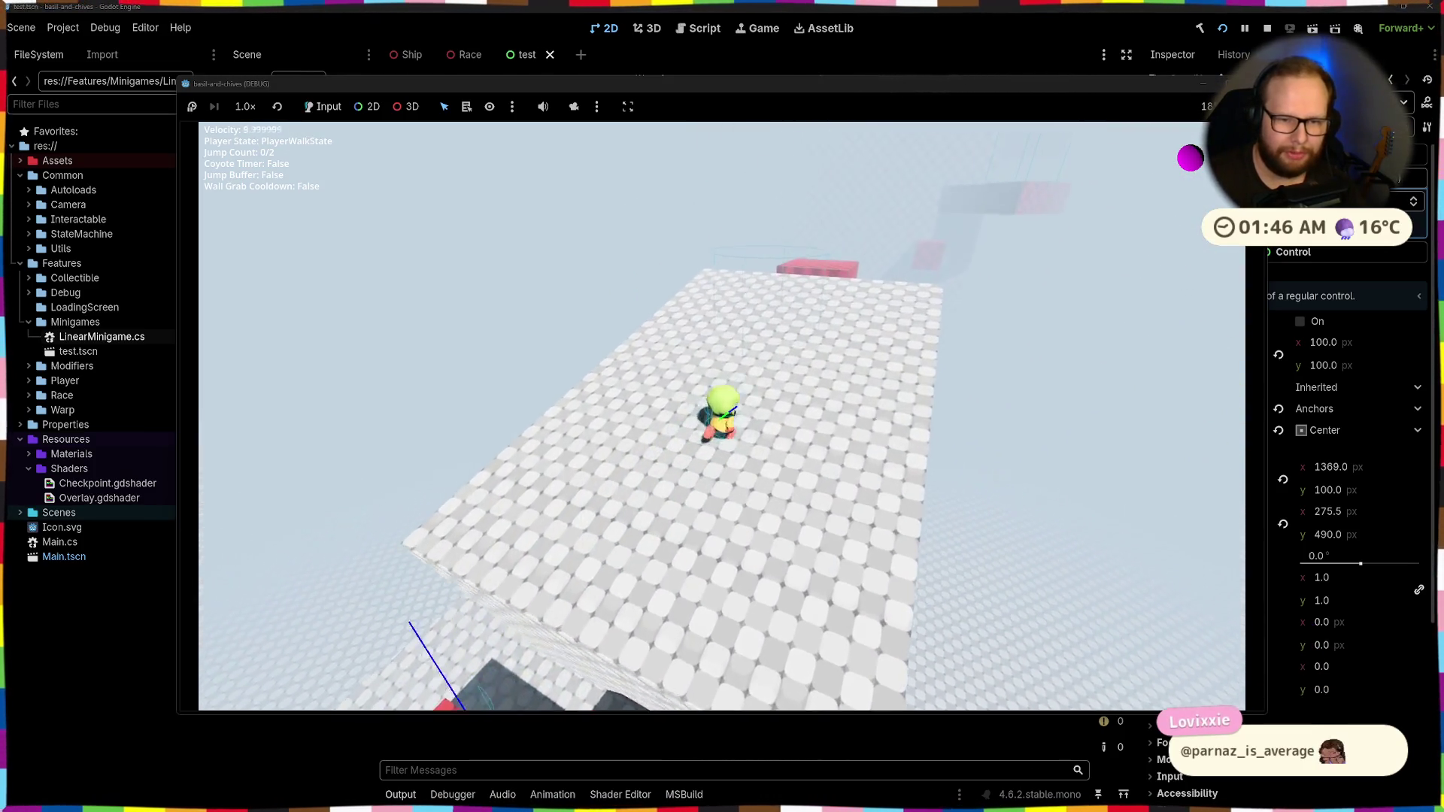
{"action": "key", "text": "space"}
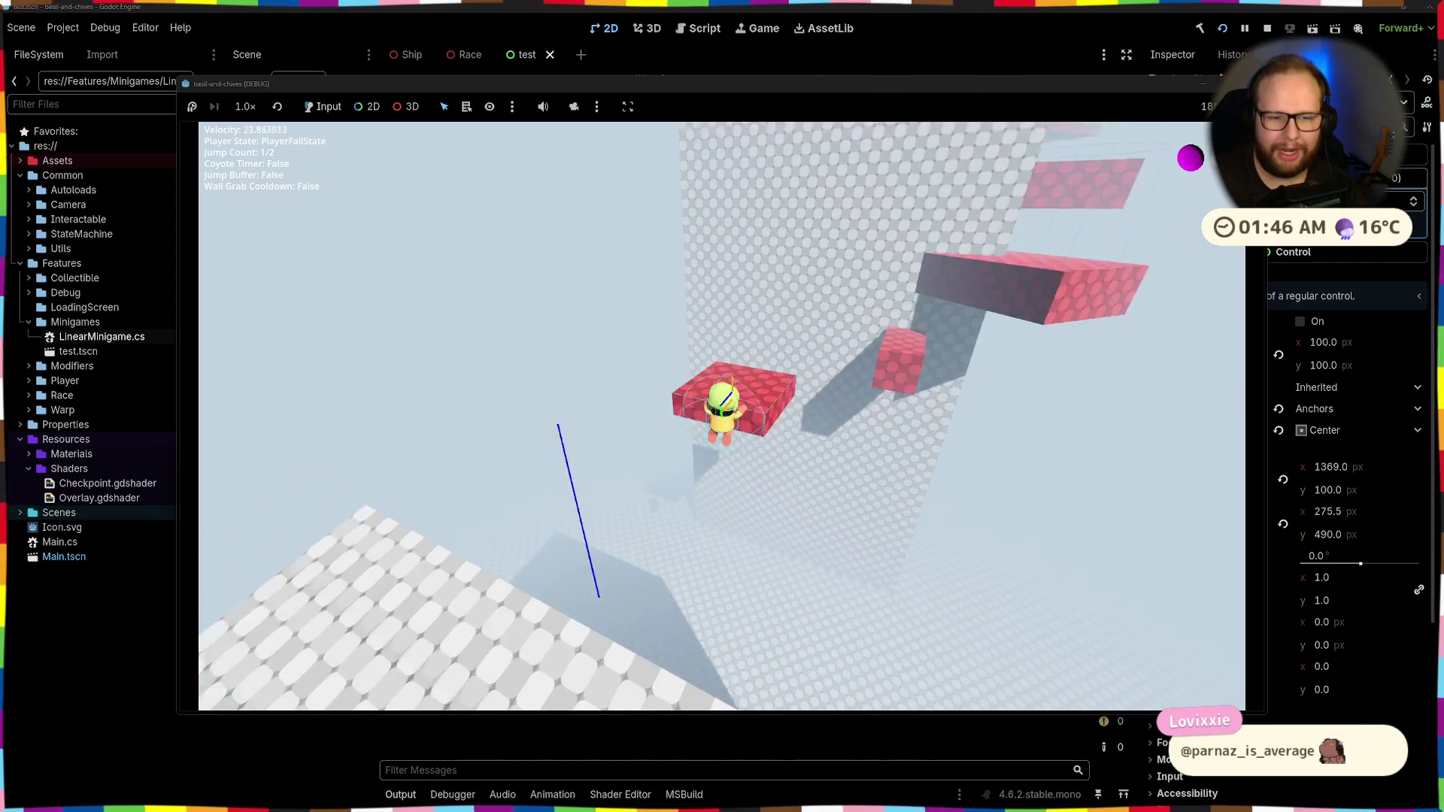
{"action": "key", "text": "space"}
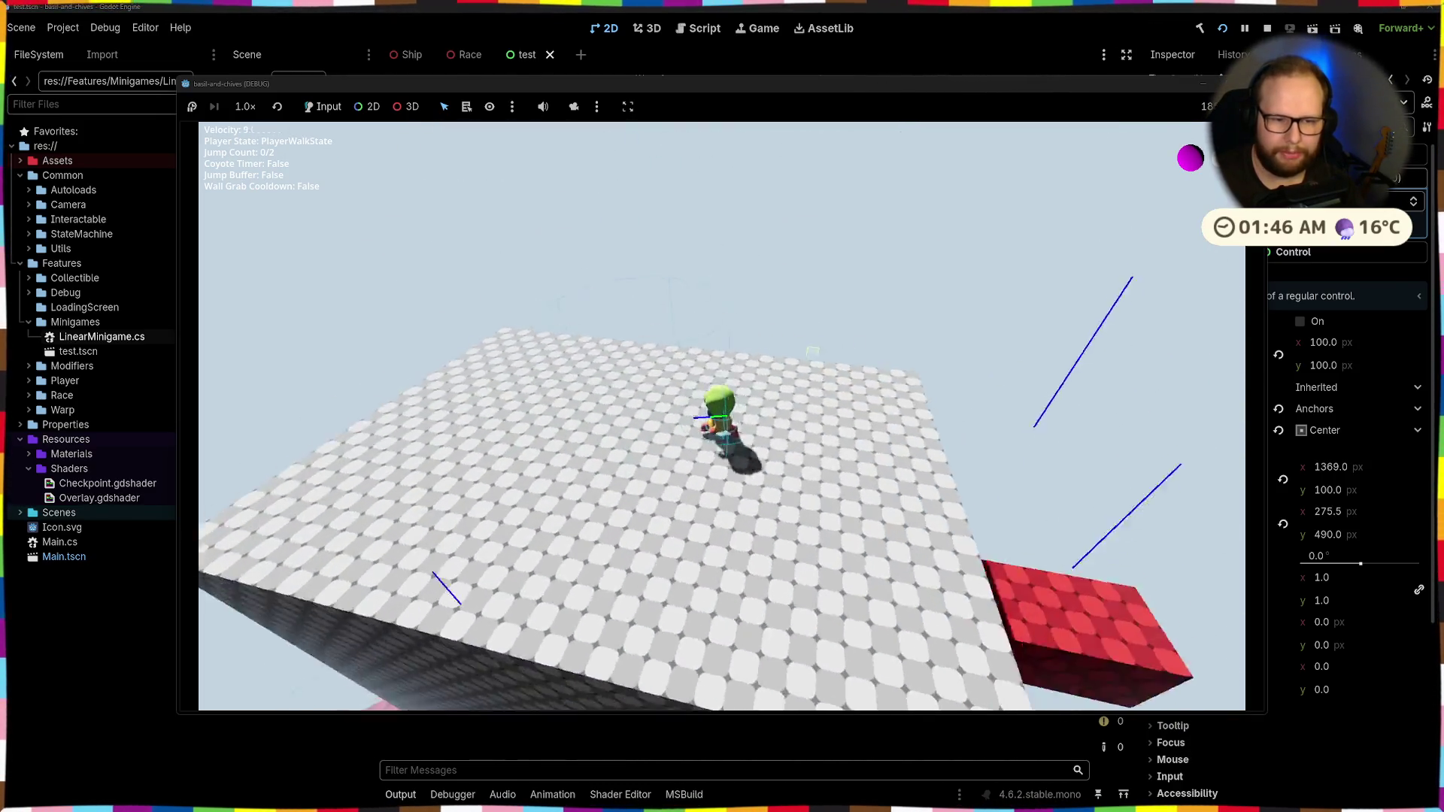
{"action": "key", "text": "space"}
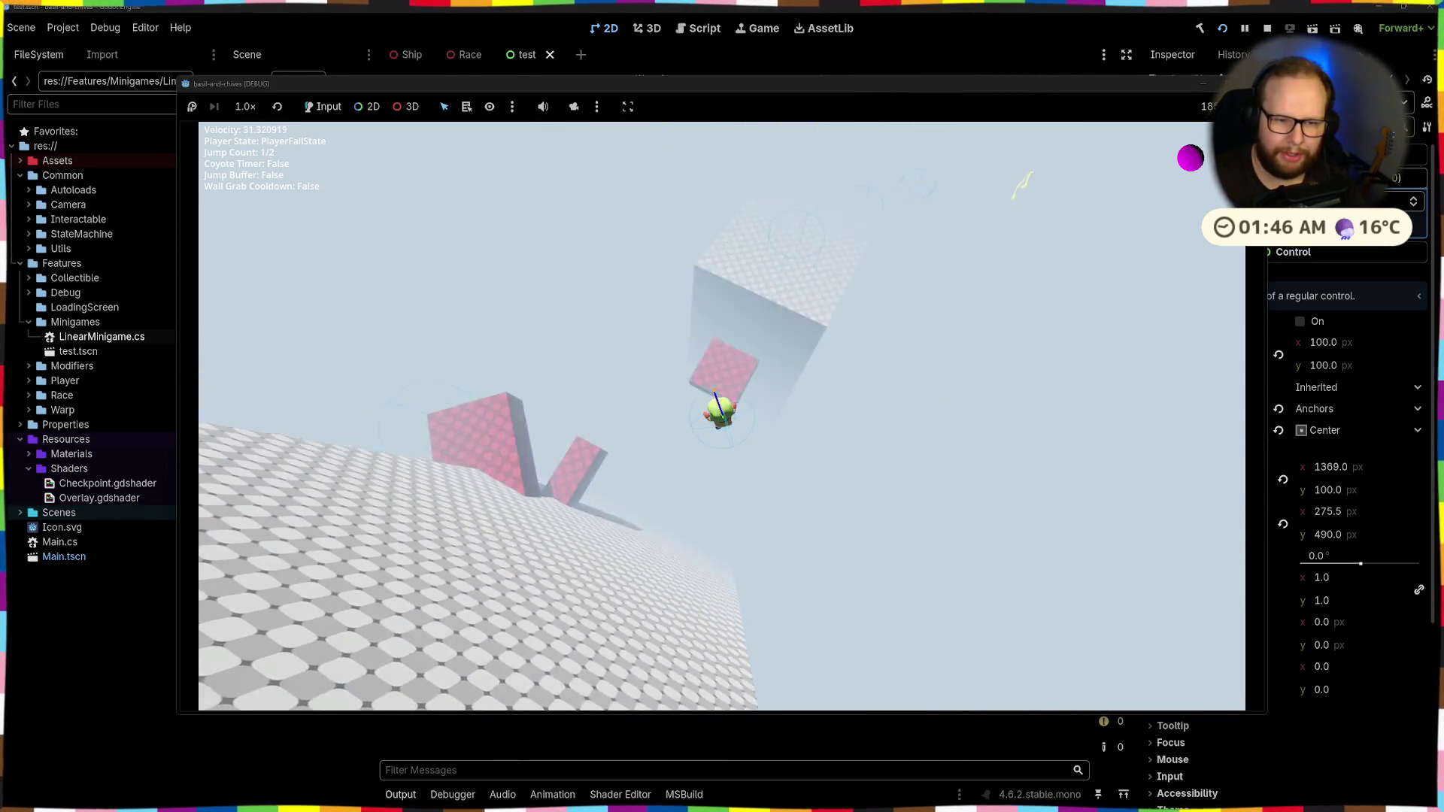
{"action": "key", "text": "space"}
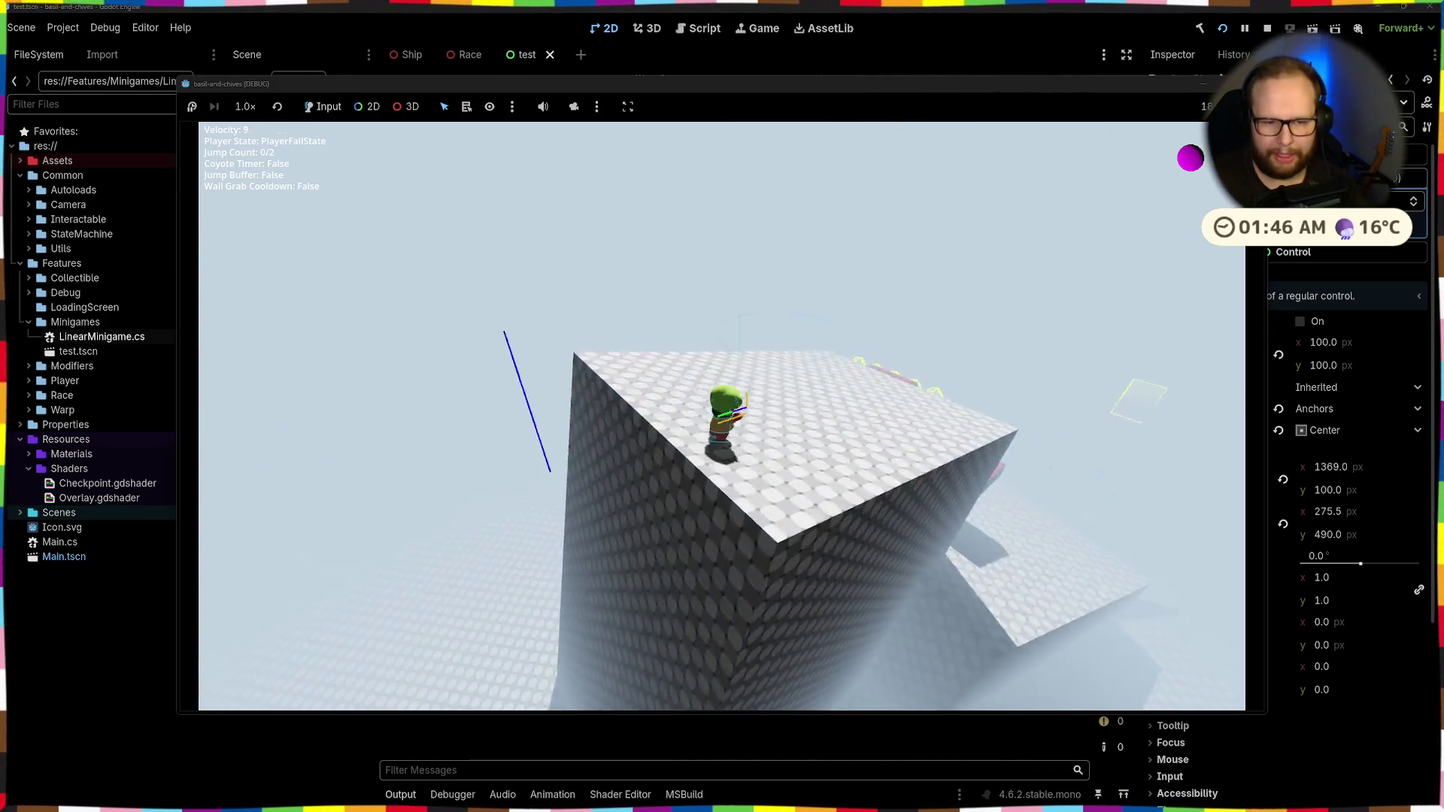
{"action": "key", "text": "w"}
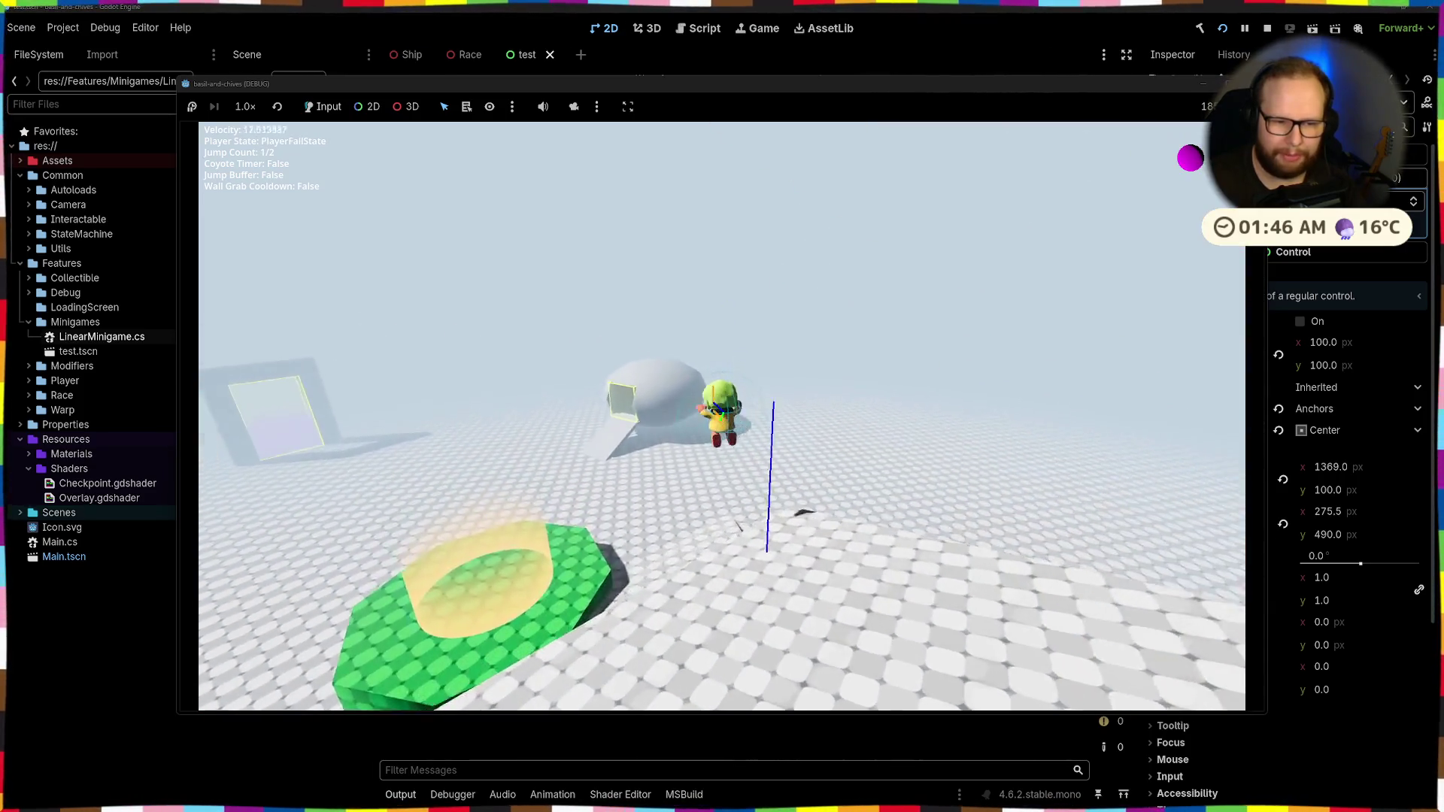
{"action": "key", "text": "space"}
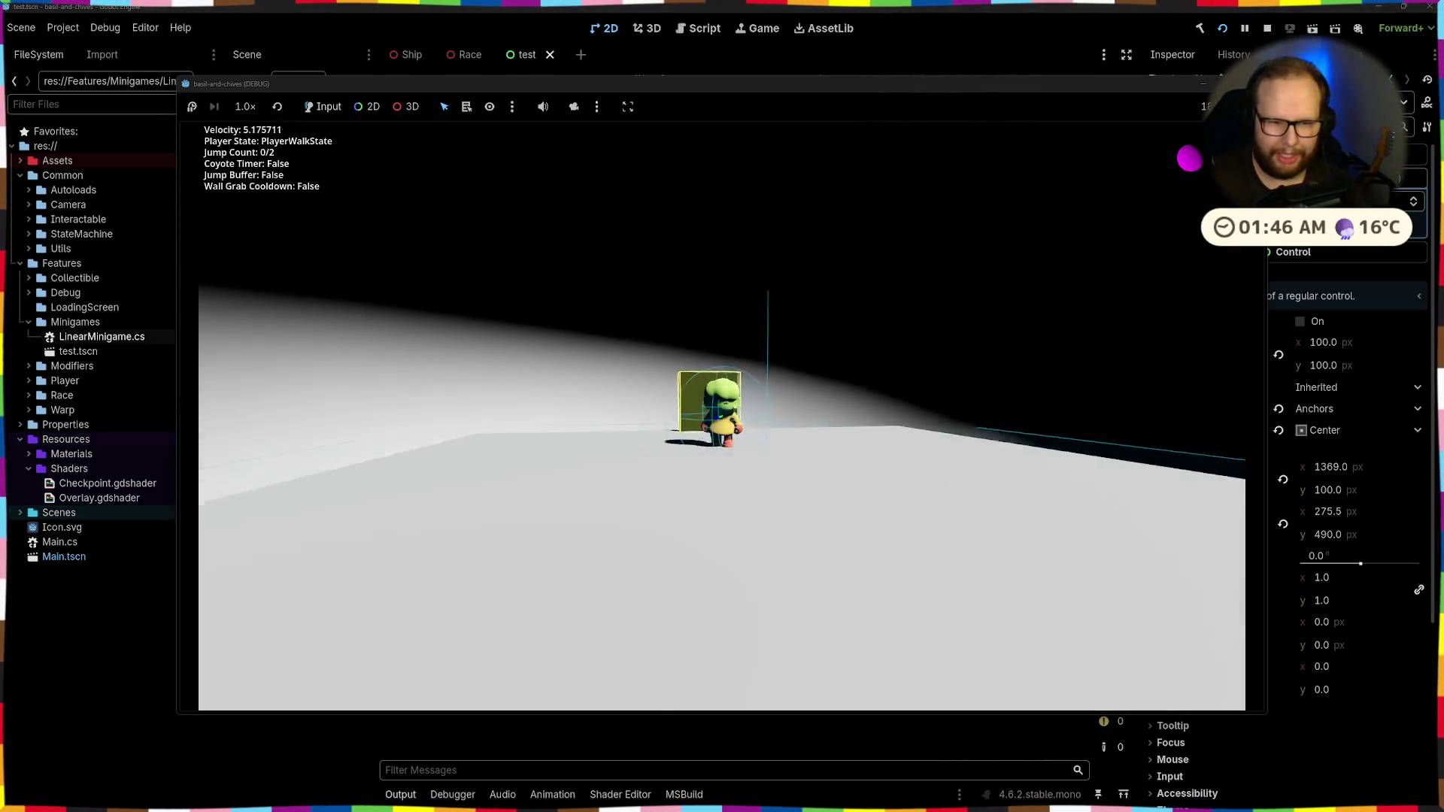
Cross the next level past the yellow trigger, climbing red and dark blocks to the green checkpoint
{"action": "key", "text": "w"}
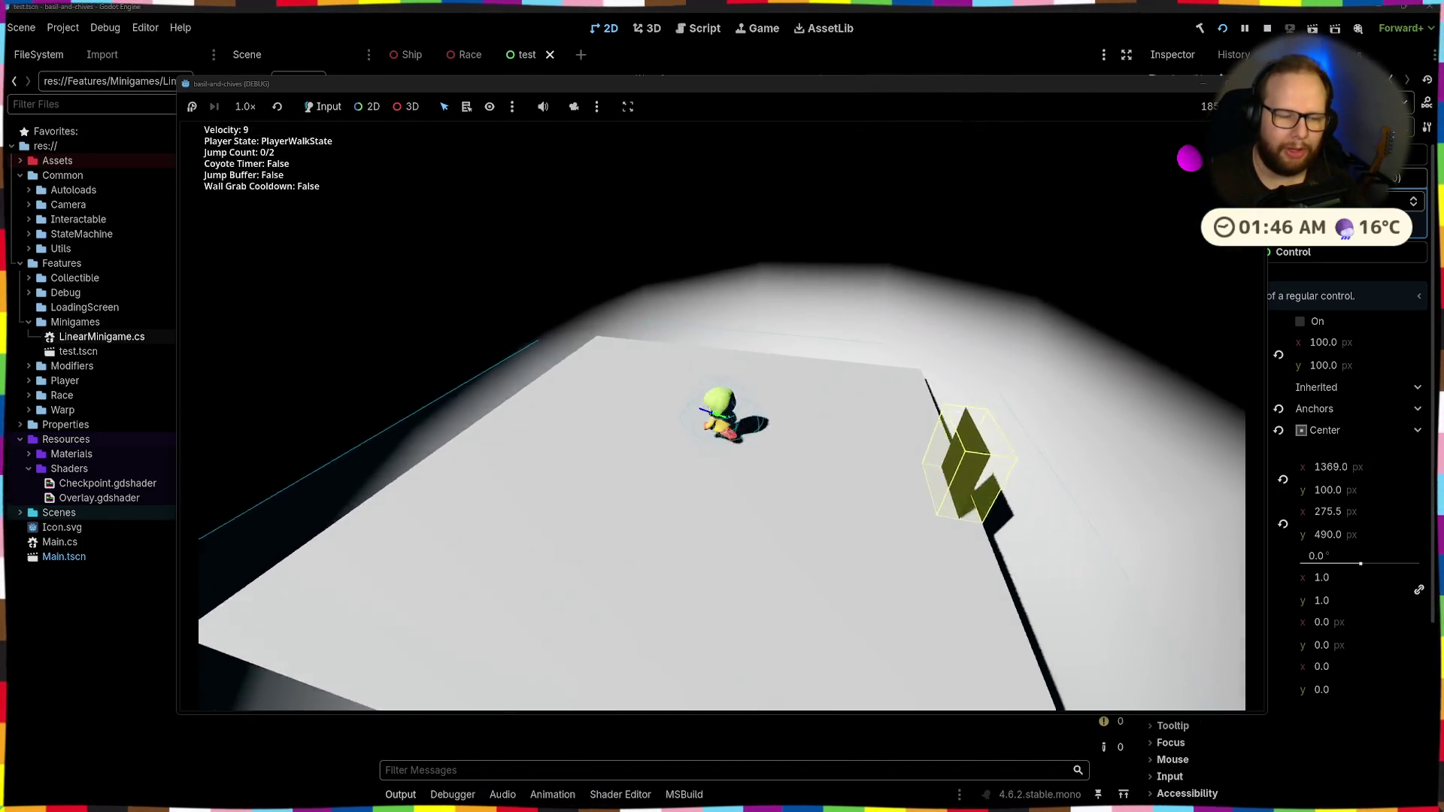
{"action": "key", "text": "shift"}
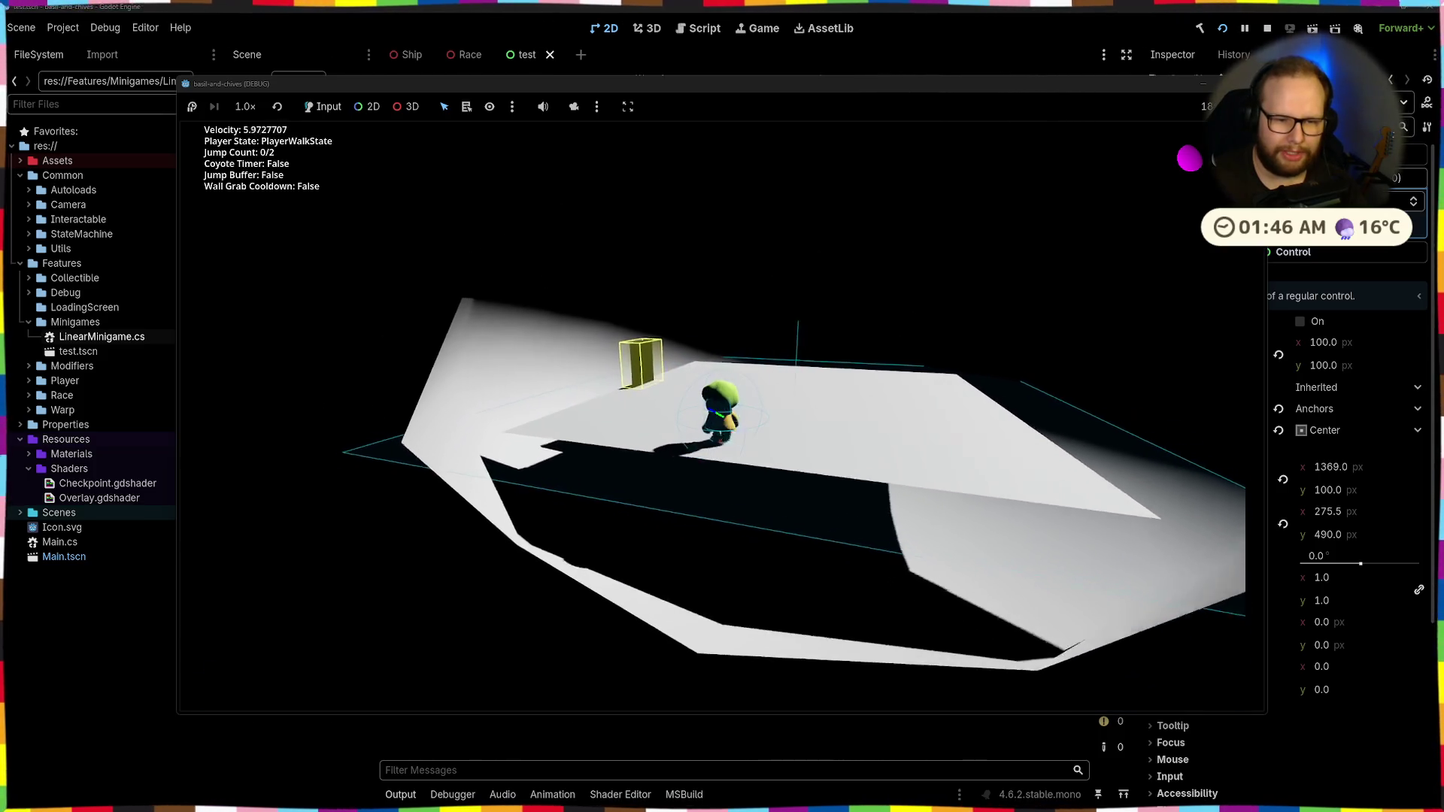
{"action": "key", "text": "w"}
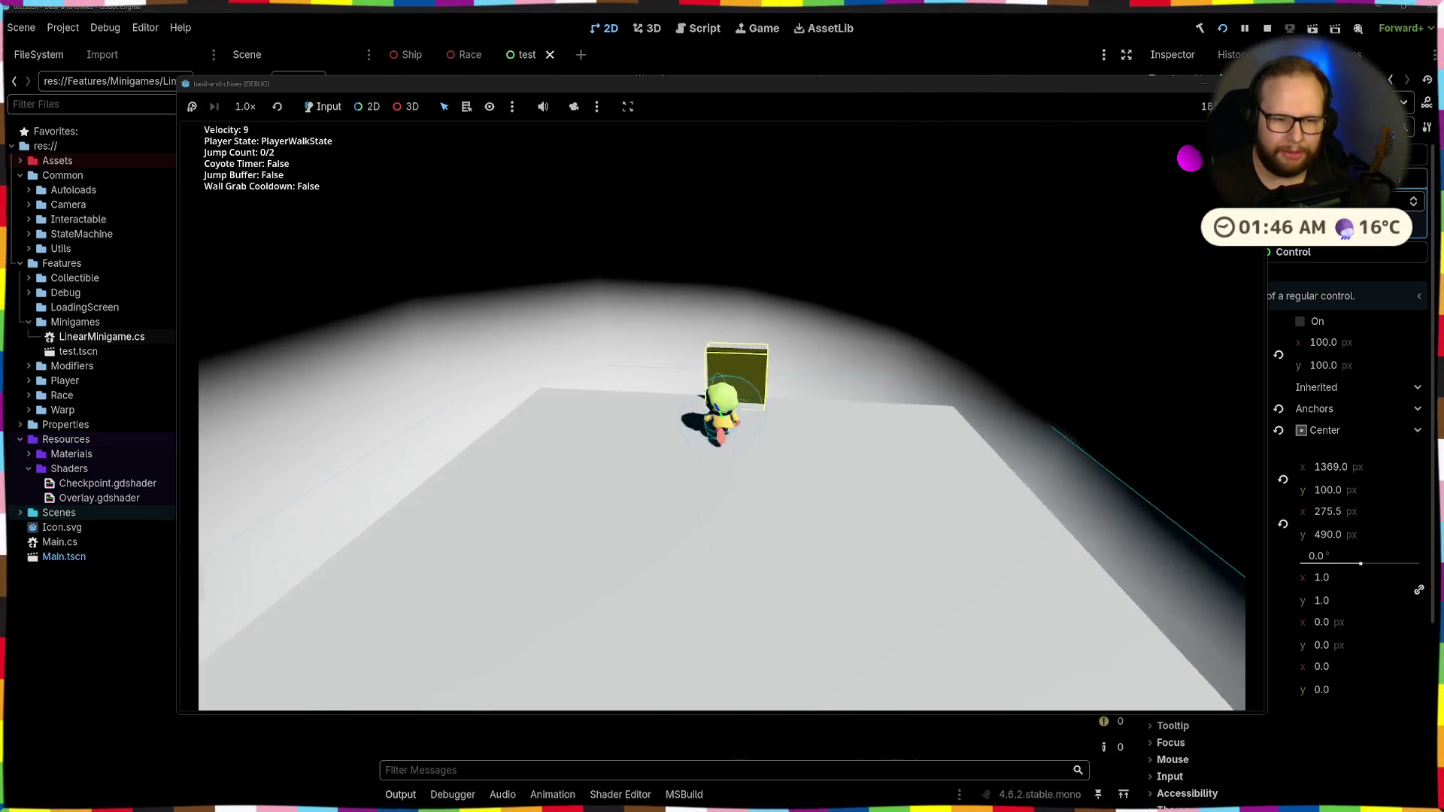
{"action": "key", "text": "w"}
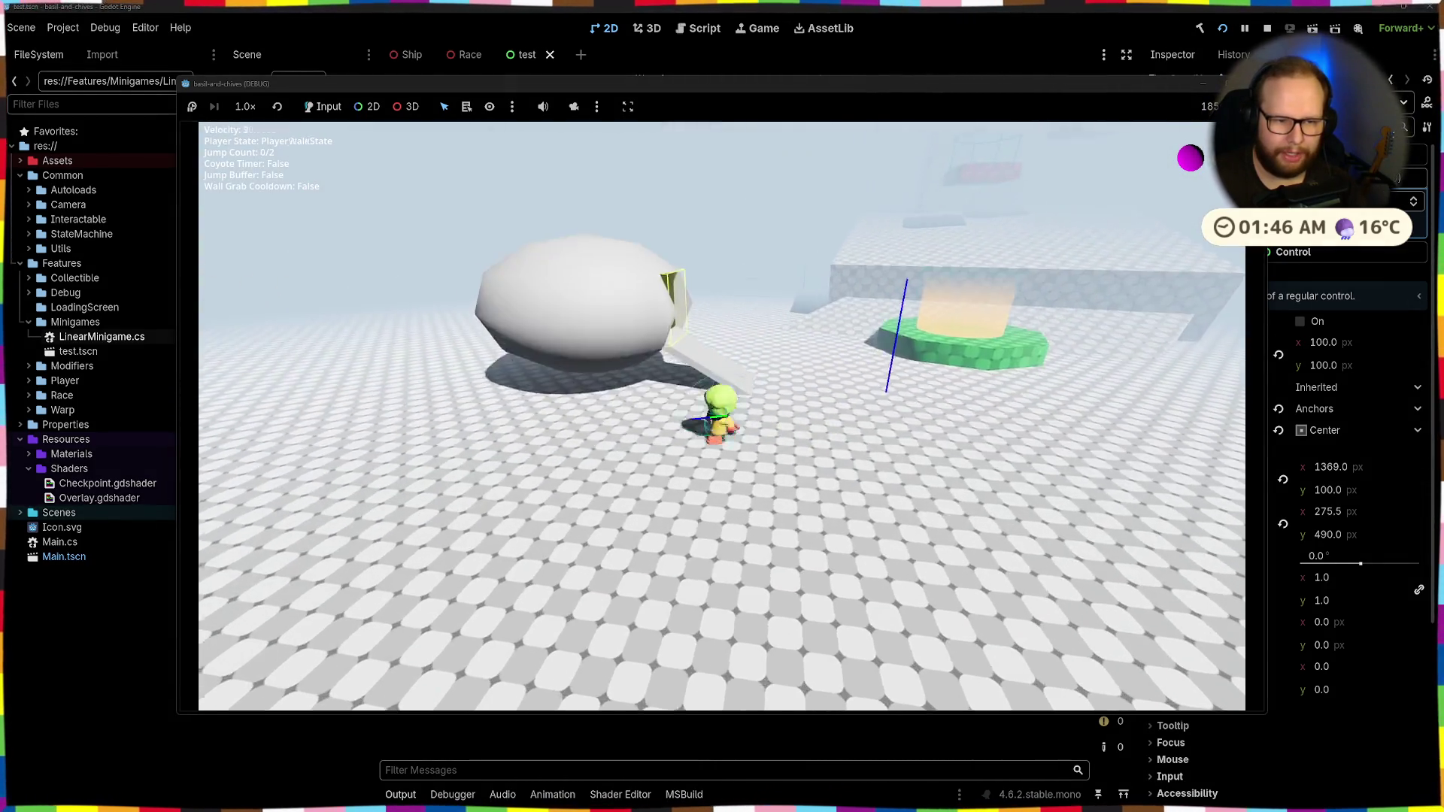
{"action": "key", "text": "space"}
{"action": "key", "text": "space"}
{"action": "key", "text": "space"}
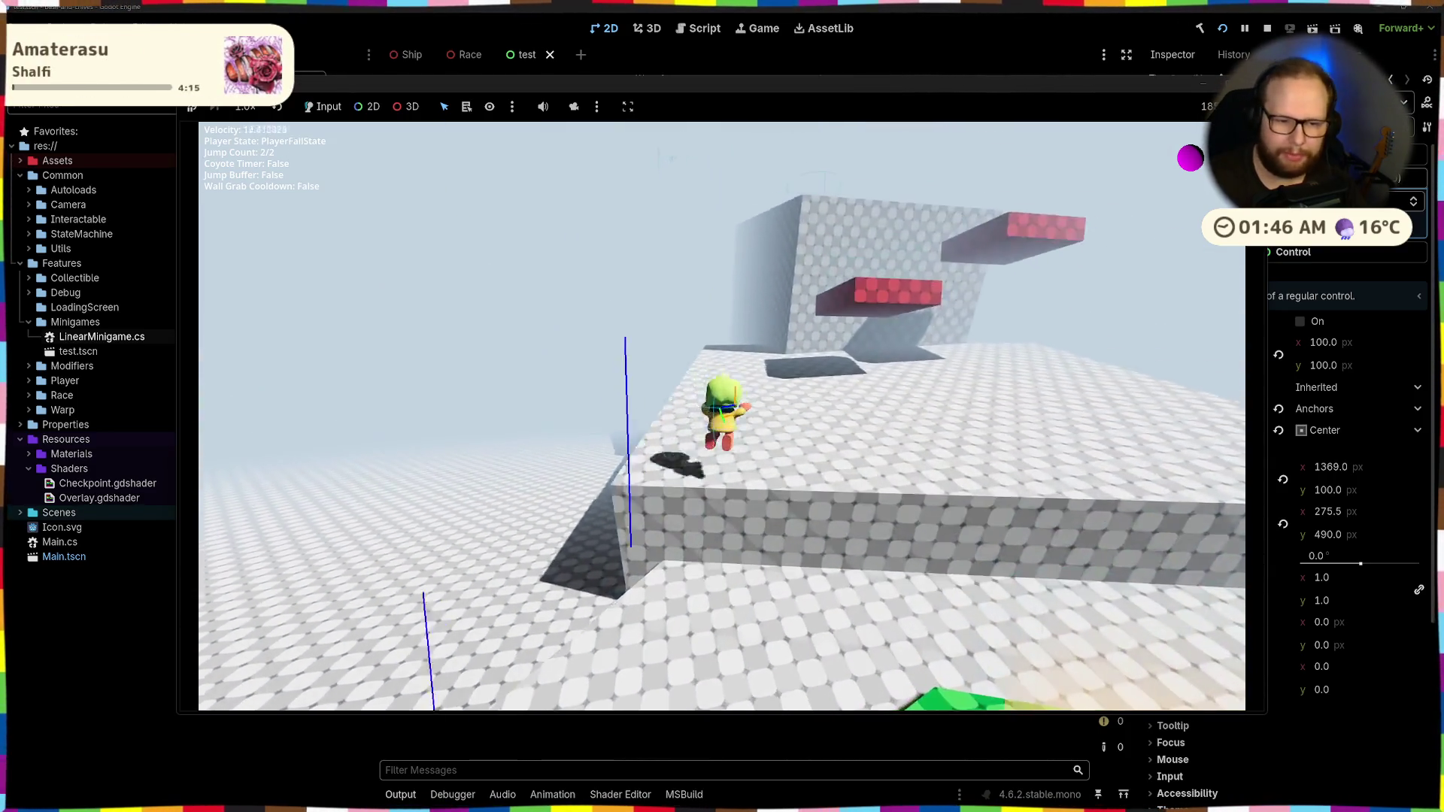
{"action": "key", "text": "space"}
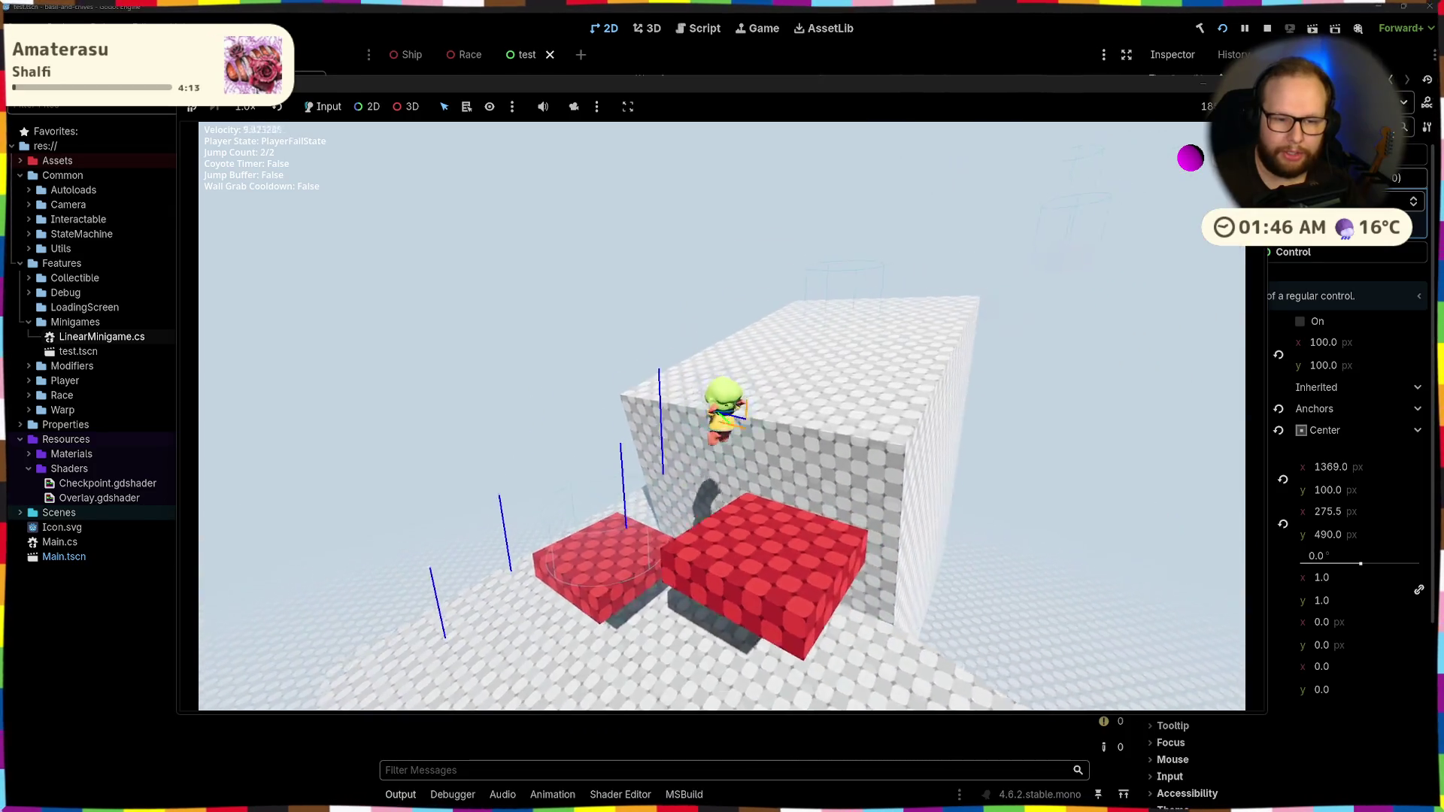
{"action": "key", "text": "w"}
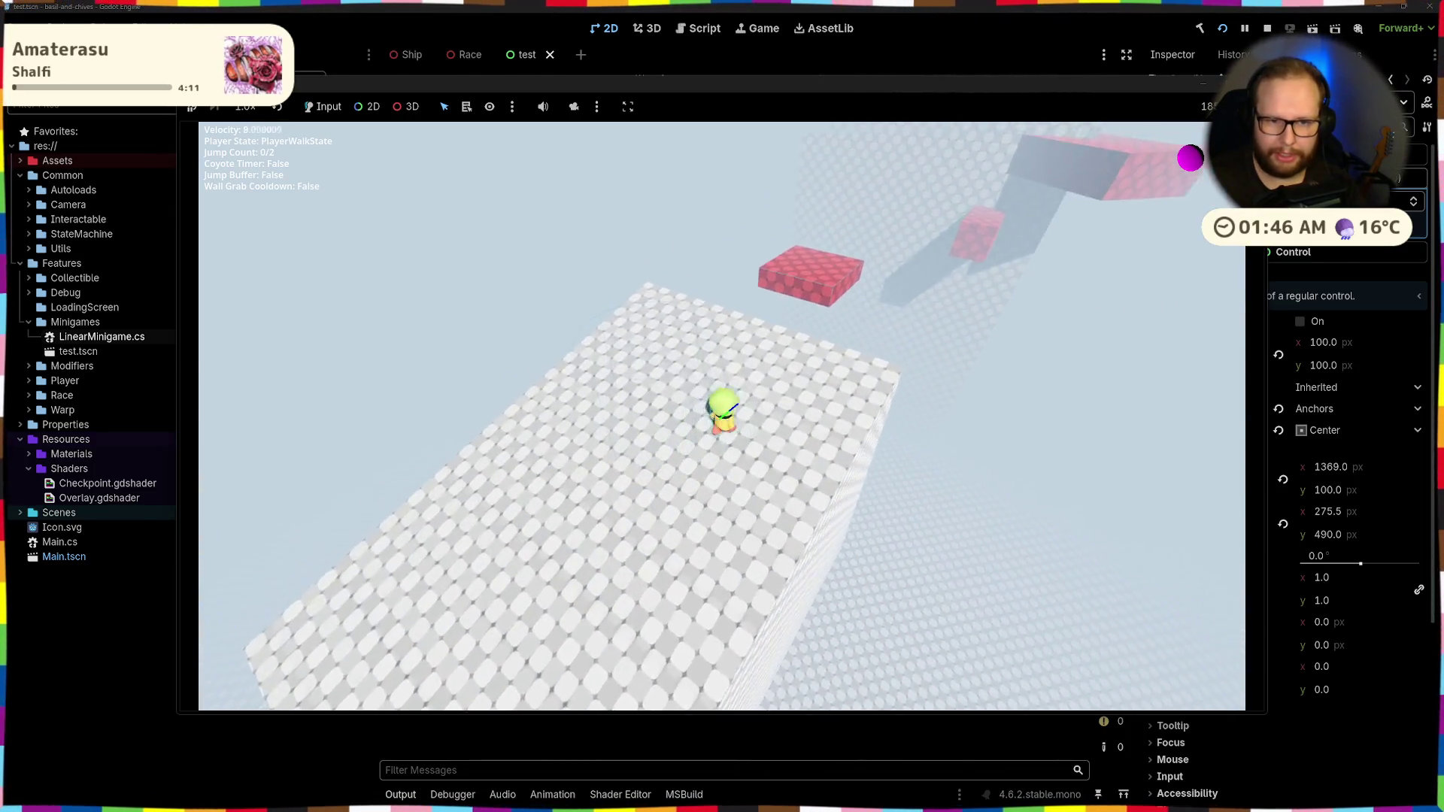
{"action": "key", "text": "w"}
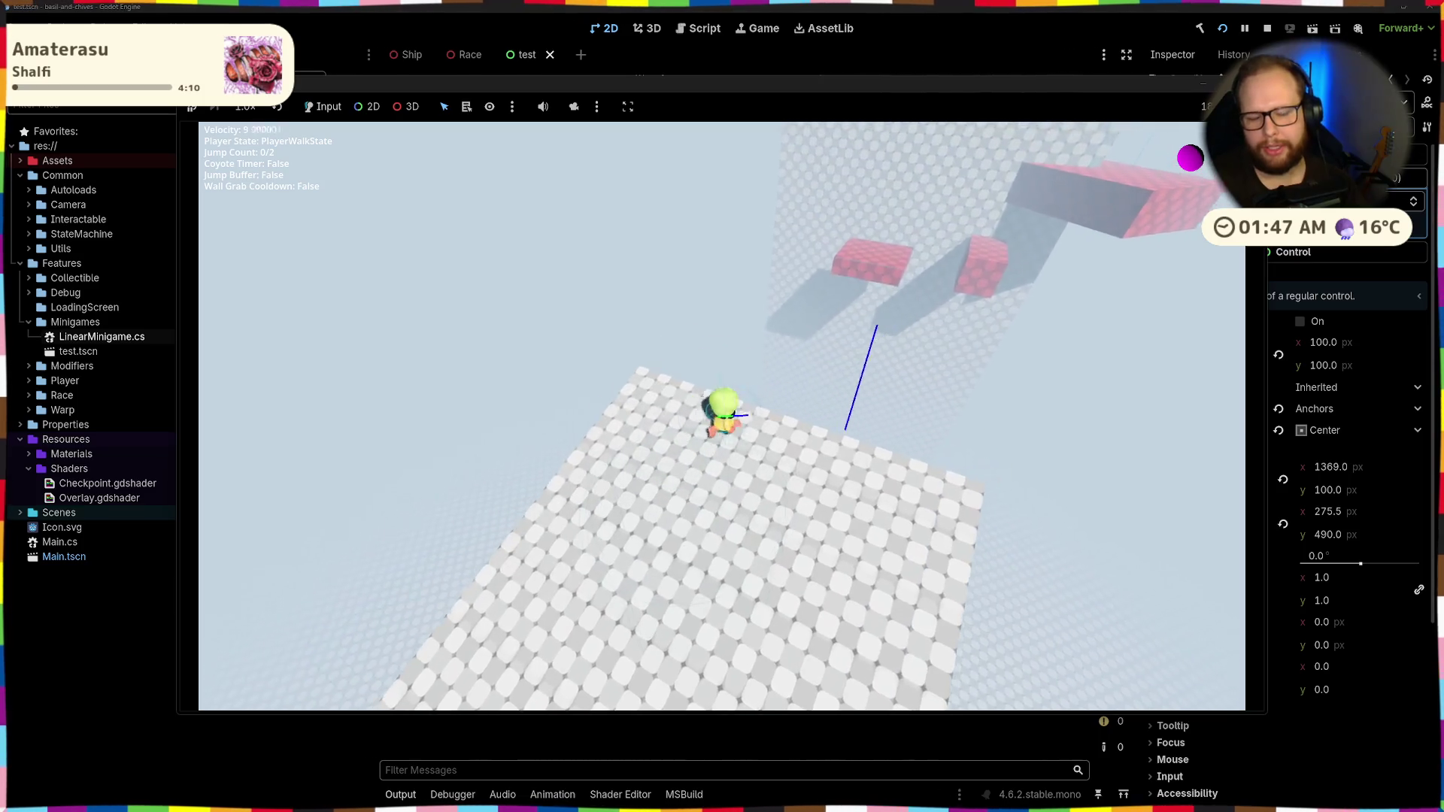
{"action": "key", "text": "space"}
{"action": "key", "text": "space"}
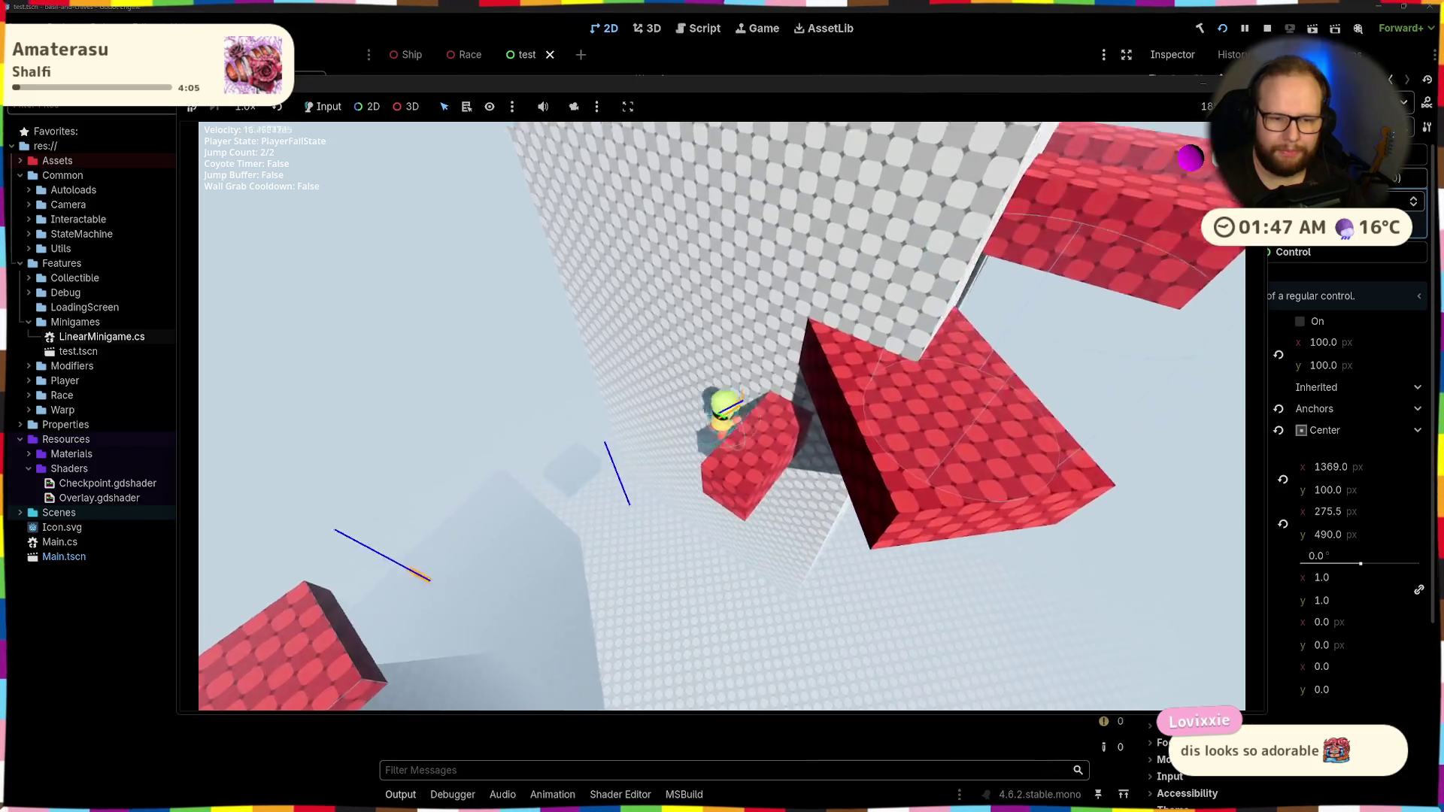
{"action": "key", "text": "space"}
{"action": "key", "text": "w"}
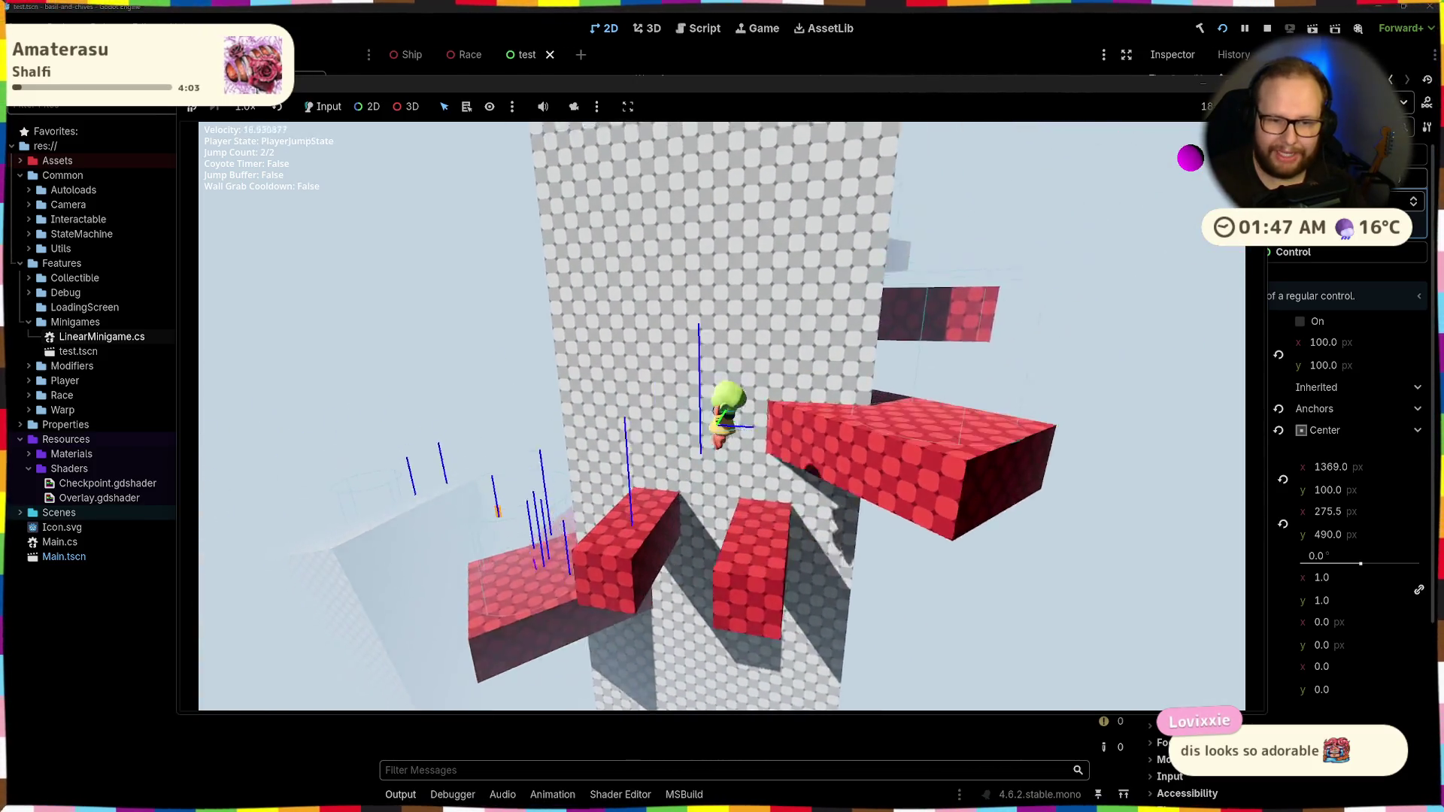
{"action": "key", "text": "w"}
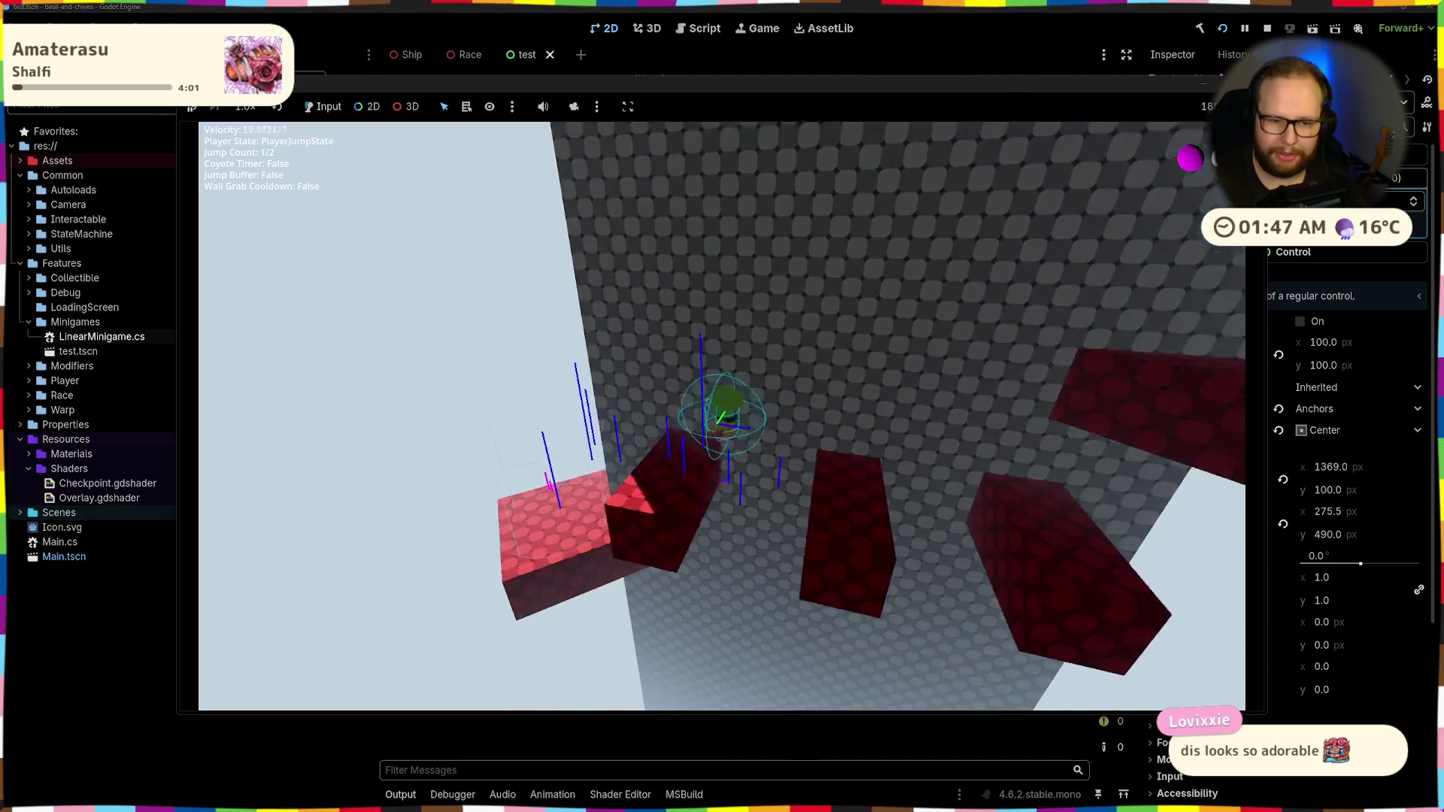
{"action": "key", "text": "space"}
{"action": "key", "text": "space"}
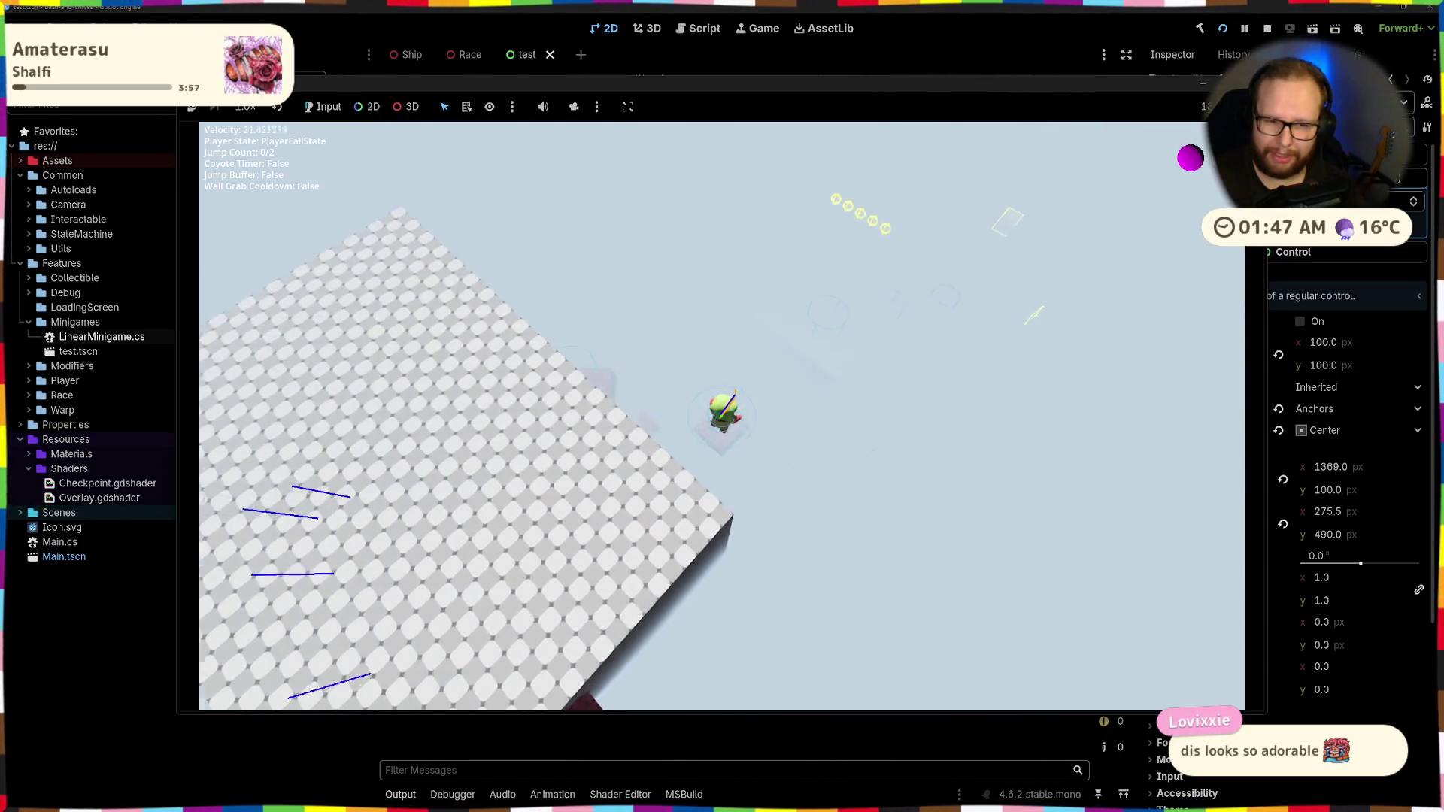
{"action": "key", "text": "space"}
{"action": "key", "text": "space"}
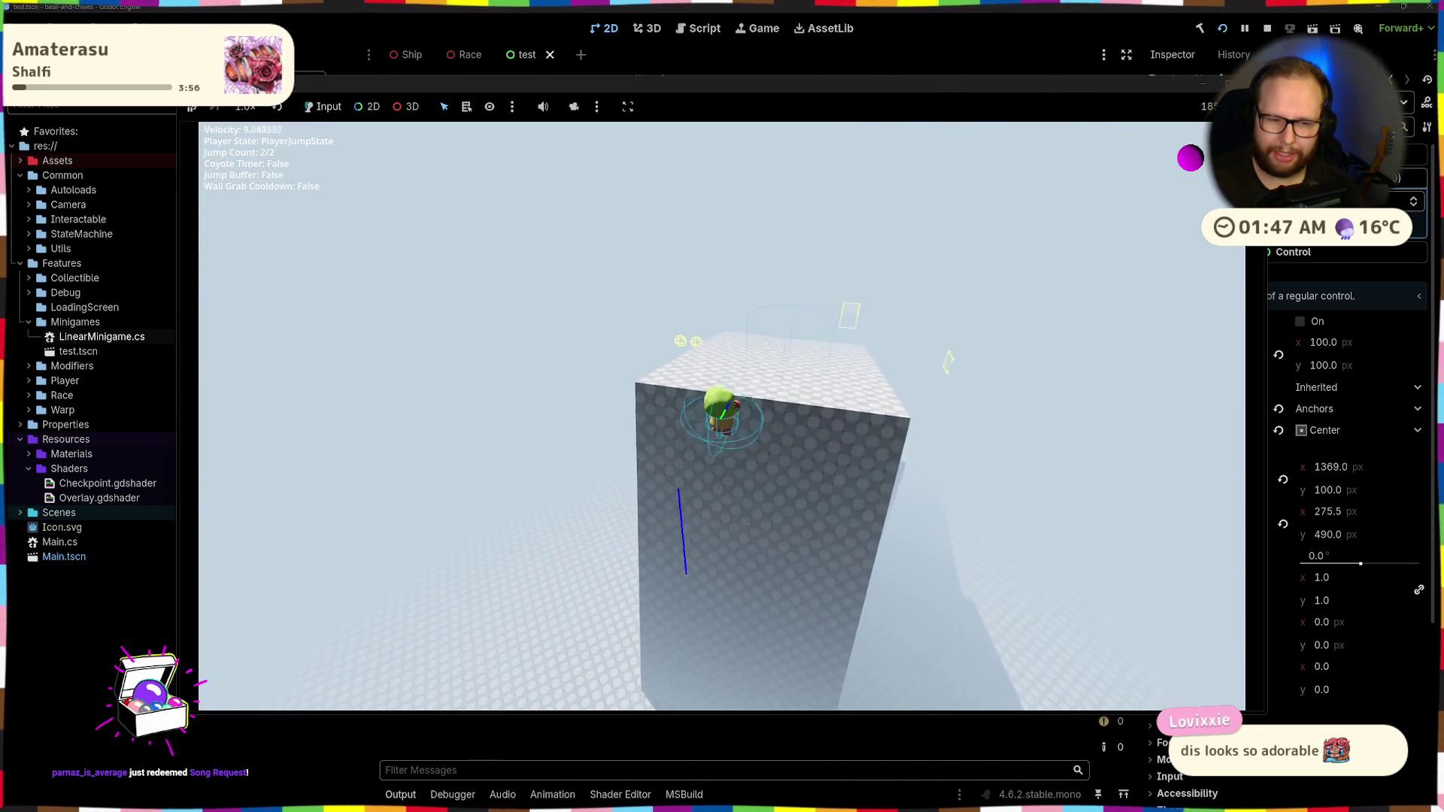
{"action": "key", "text": "space"}
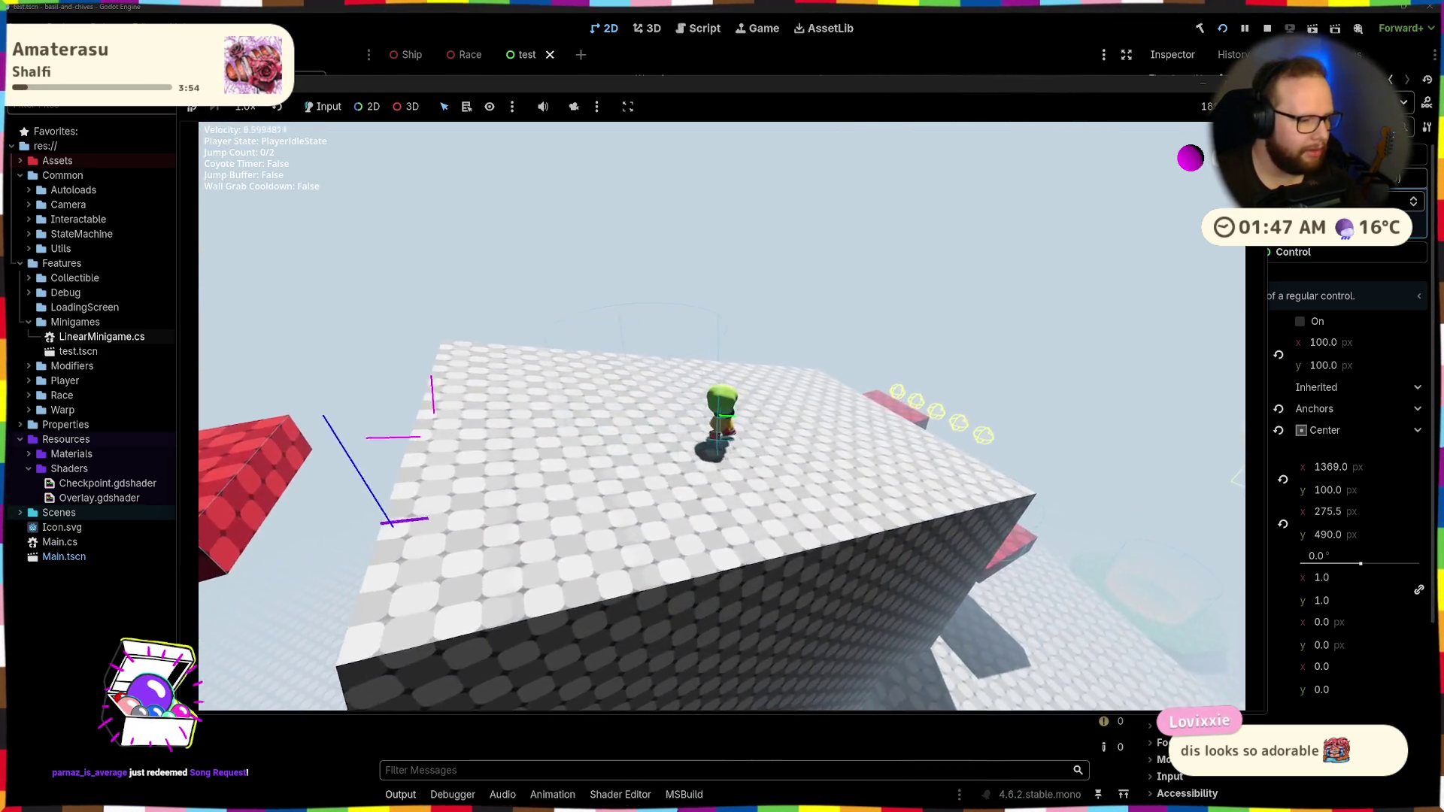
{"action": "key", "text": "space"}
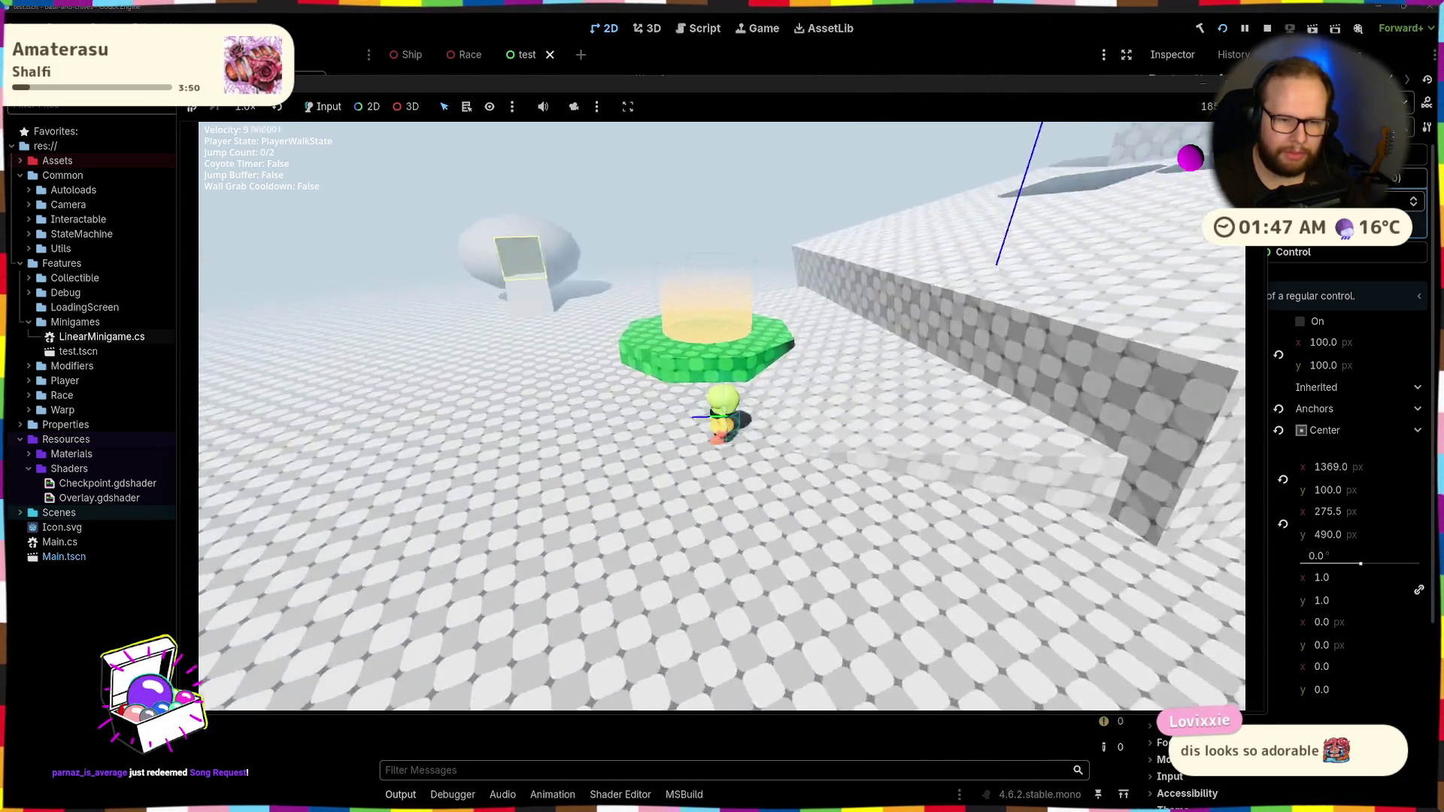
{"action": "key", "text": "space"}
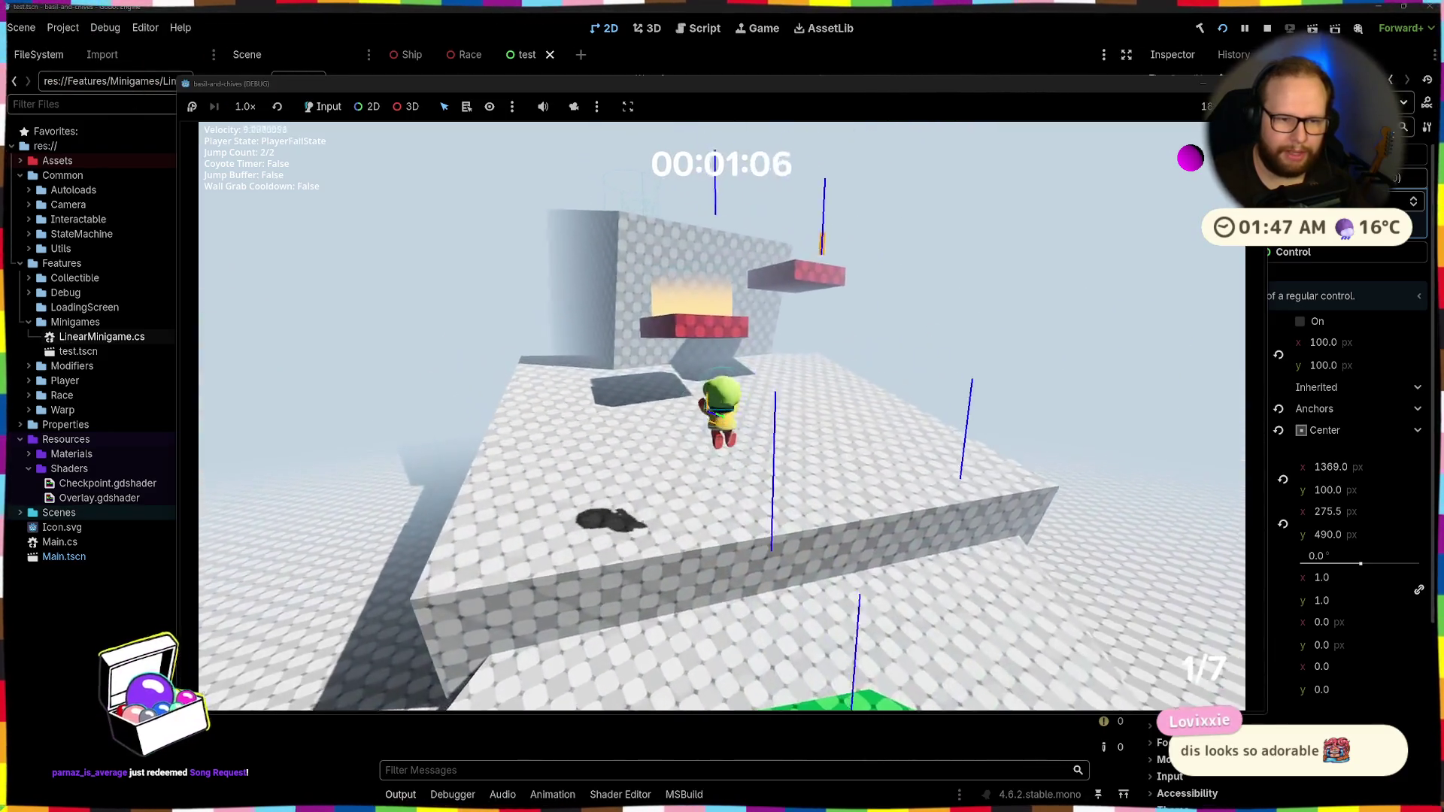
Jump through checkpoints 2 to 6 of 7 on the timed course, then stop the game with F8
{"action": "key", "text": "space"}
{"action": "key", "text": "w"}
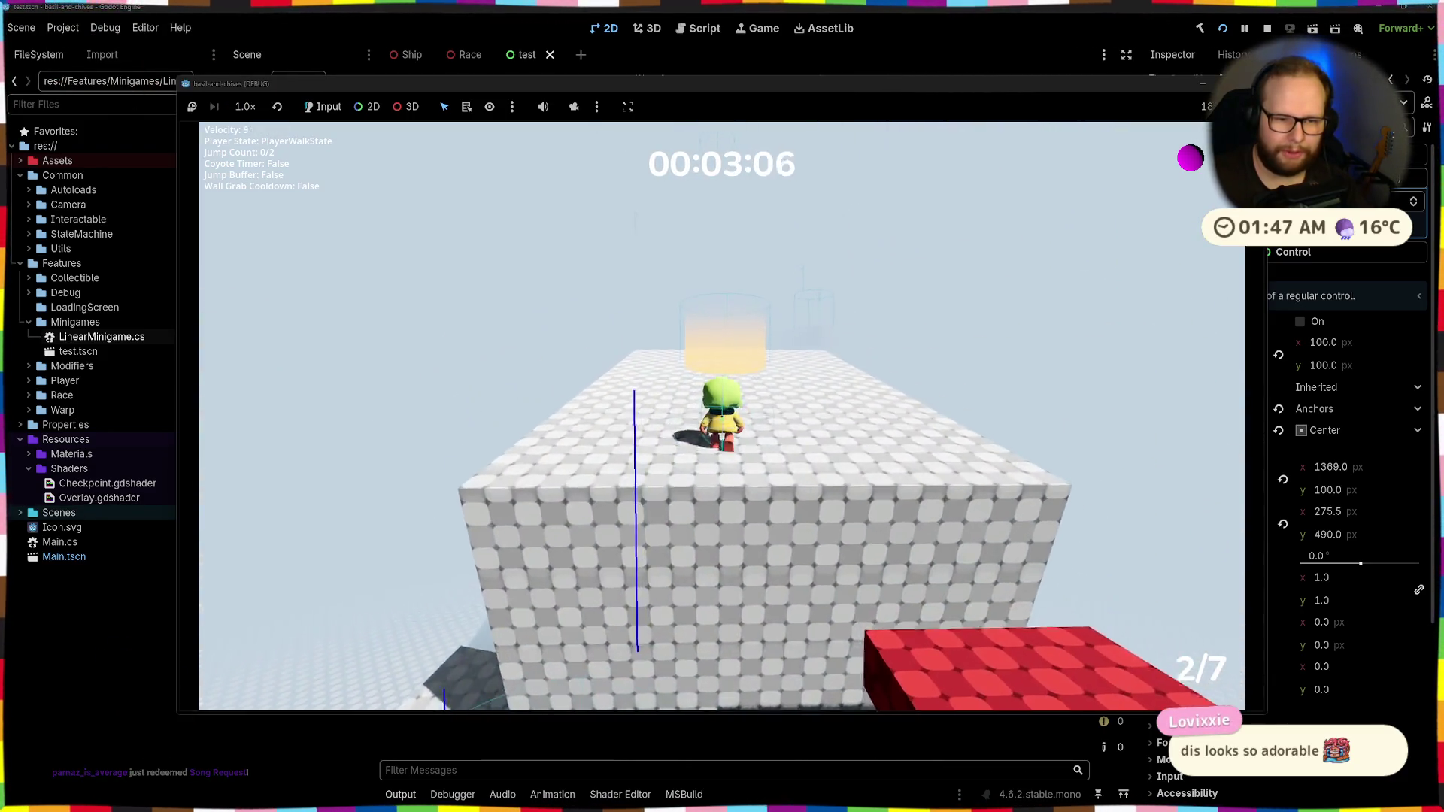
{"action": "key", "text": "space"}
{"action": "key", "text": "space"}
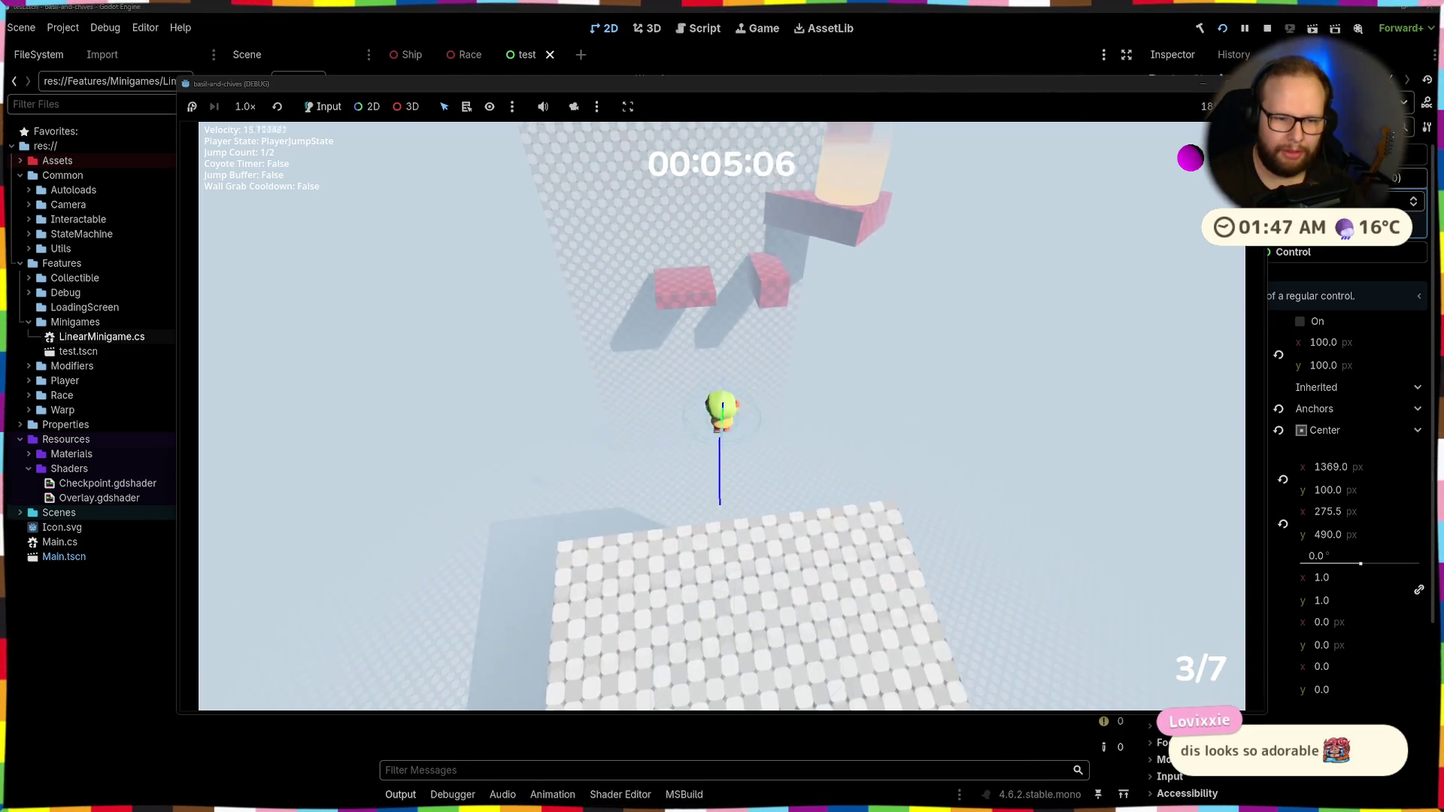
{"action": "key", "text": "space"}
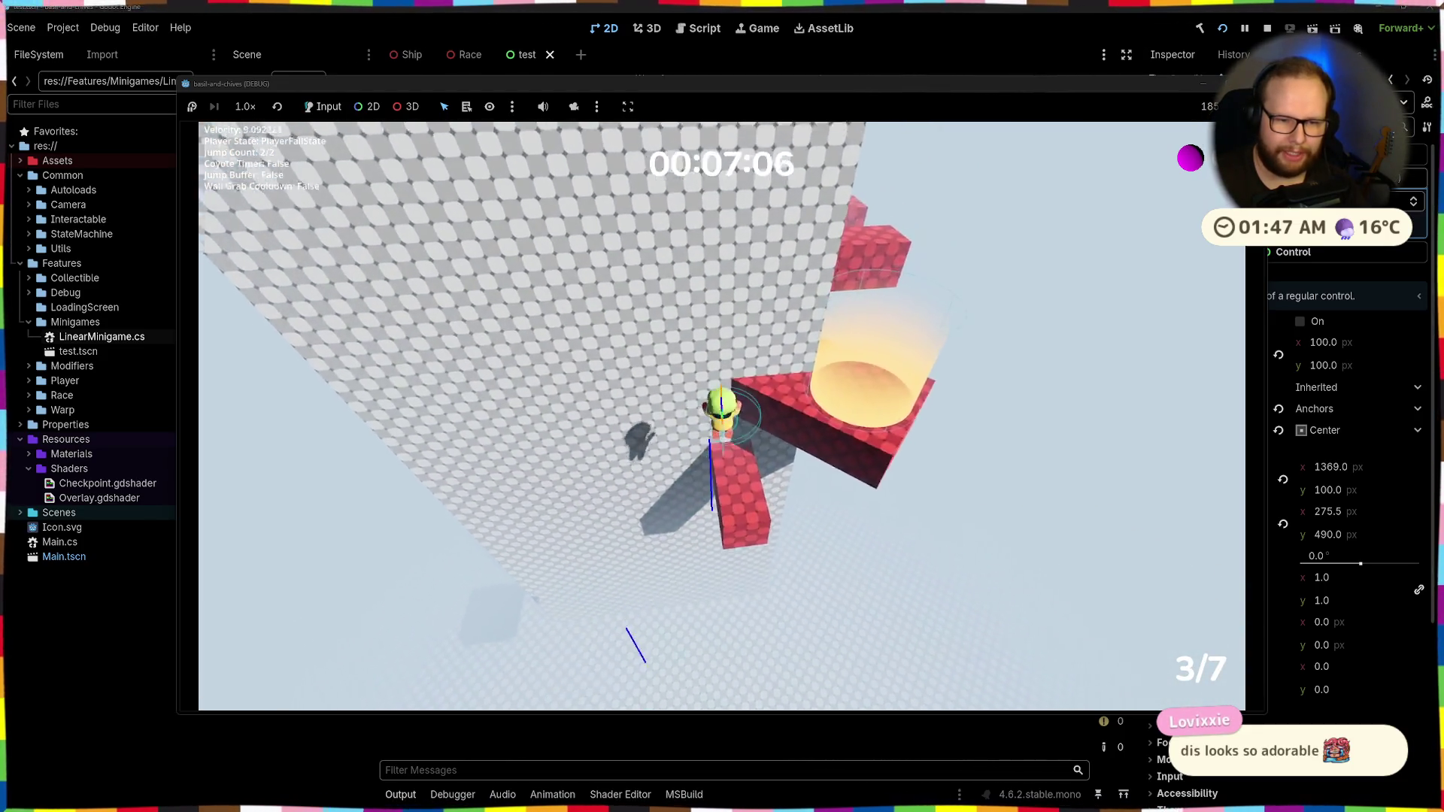
{"action": "key", "text": "space"}
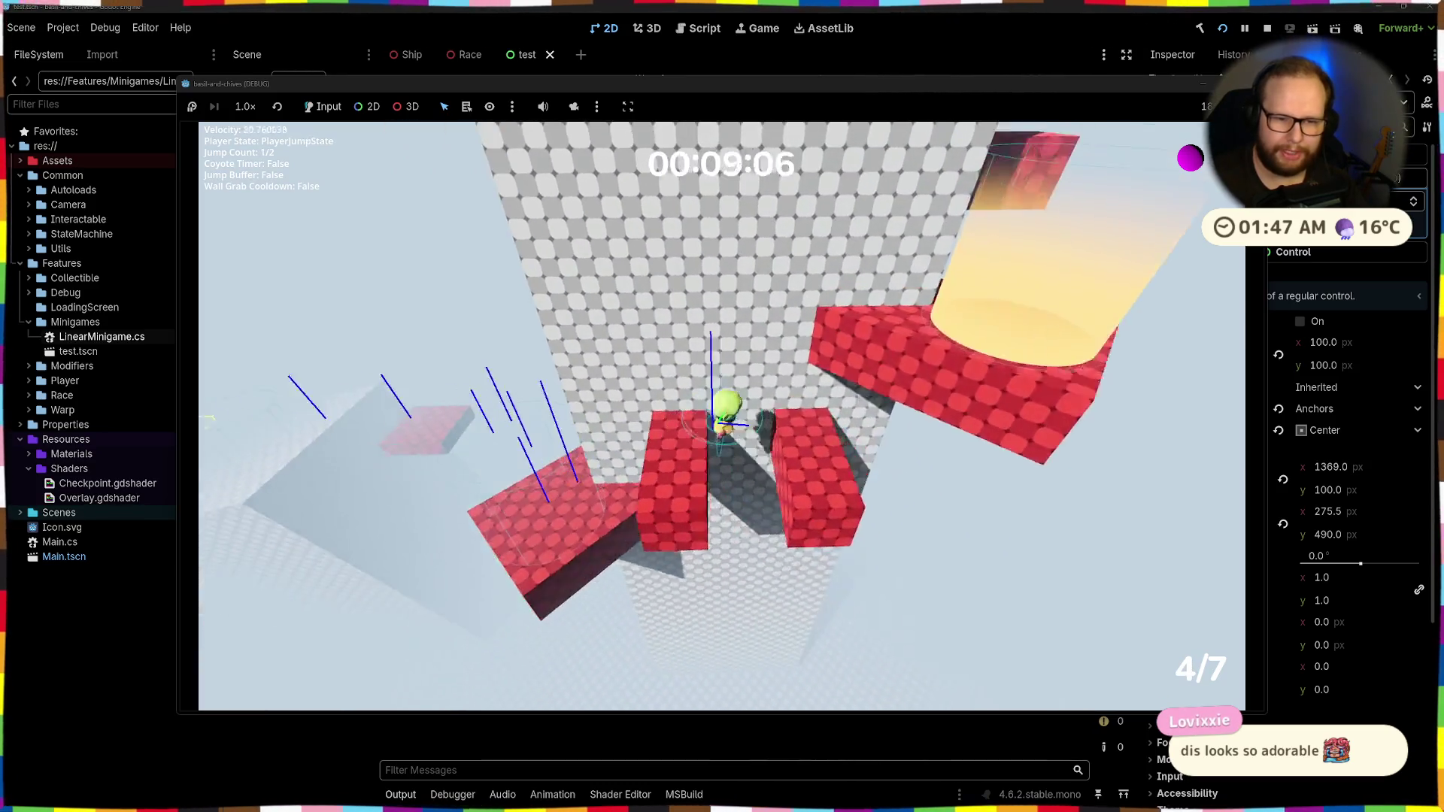
{"action": "key", "text": "space"}
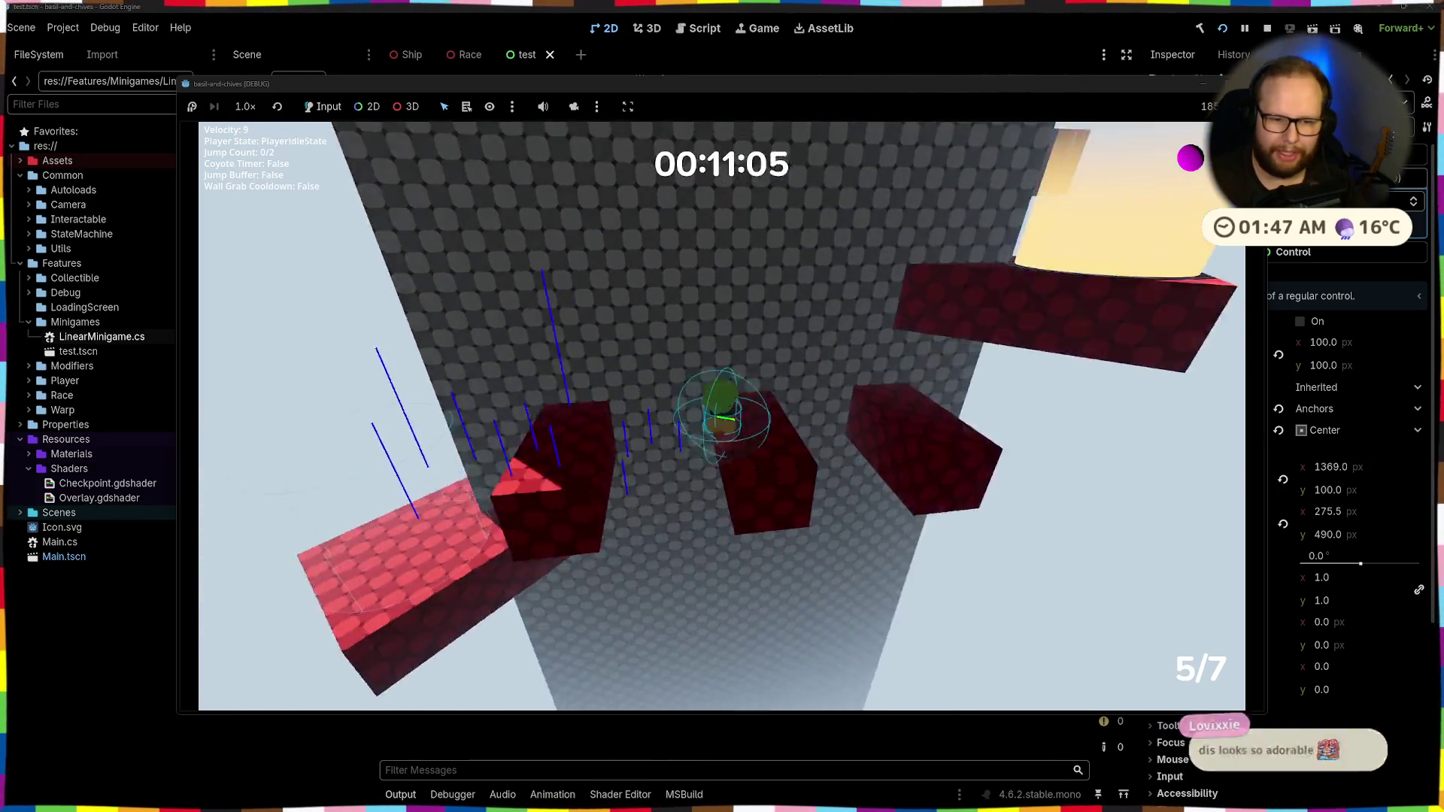
{"action": "key", "text": "space"}
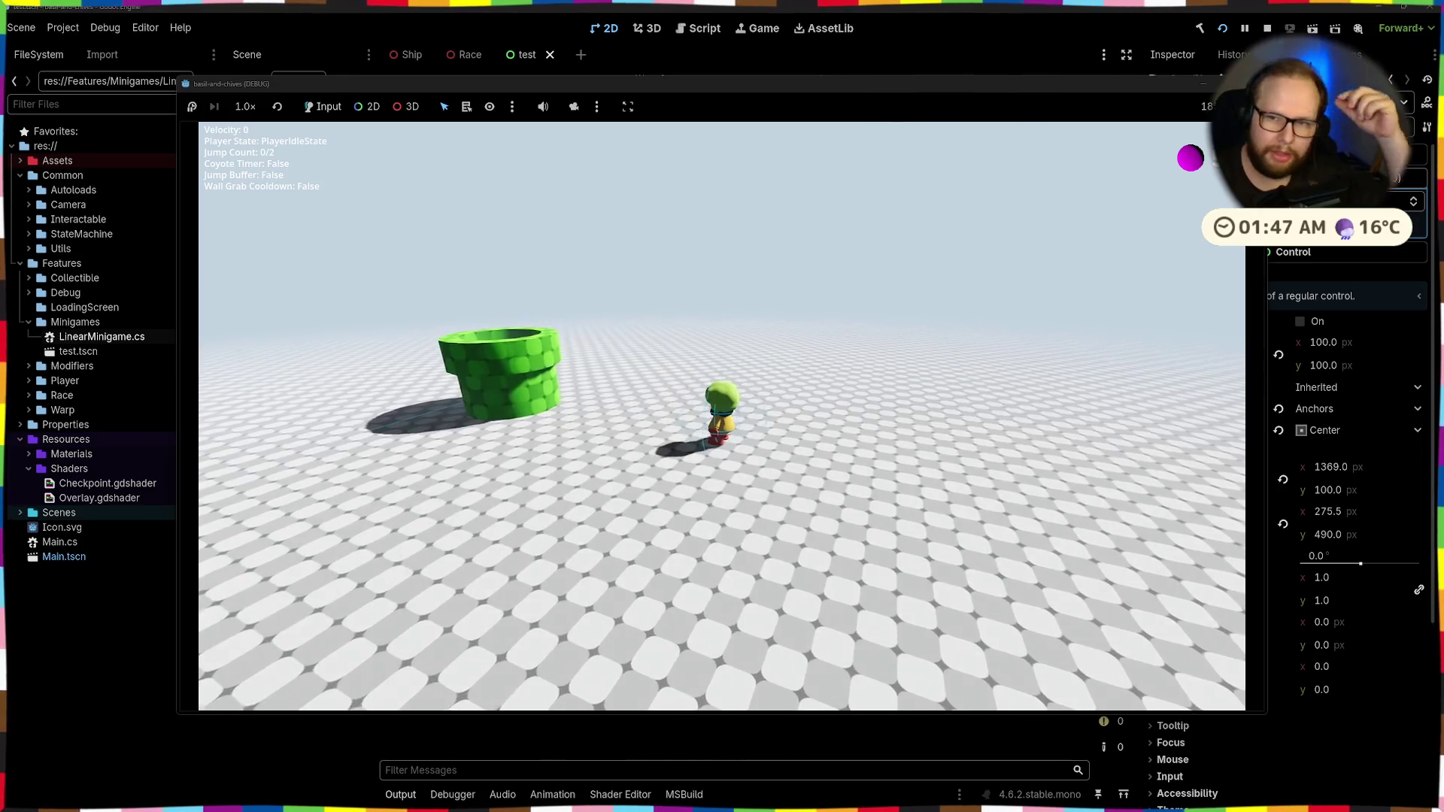
{"action": "key", "text": "F8"}
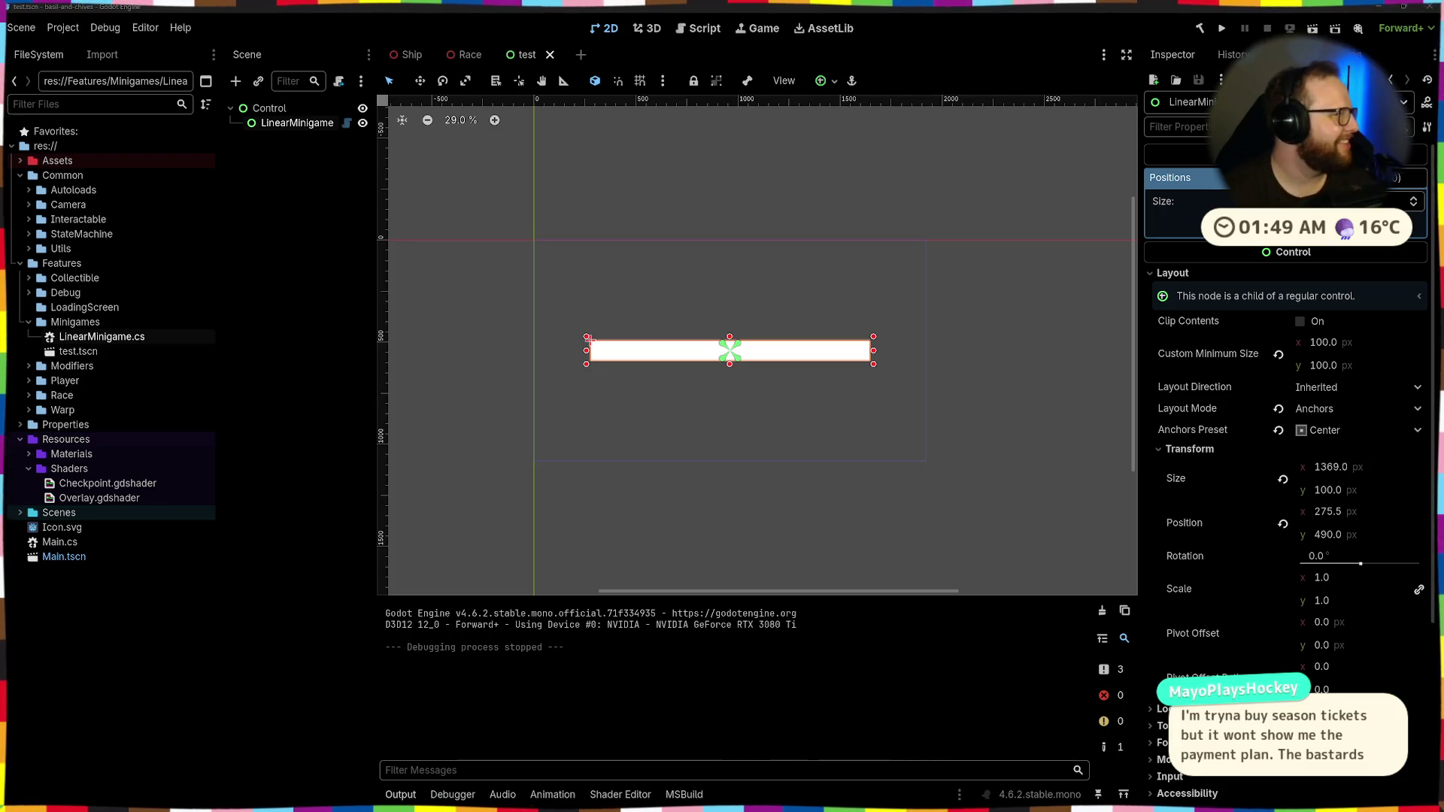
Deselect the node in the Scene dock and switch to LinearMinigame.cs in Visual Studio
{"action": "left_click", "coordinate": [356, 273]}
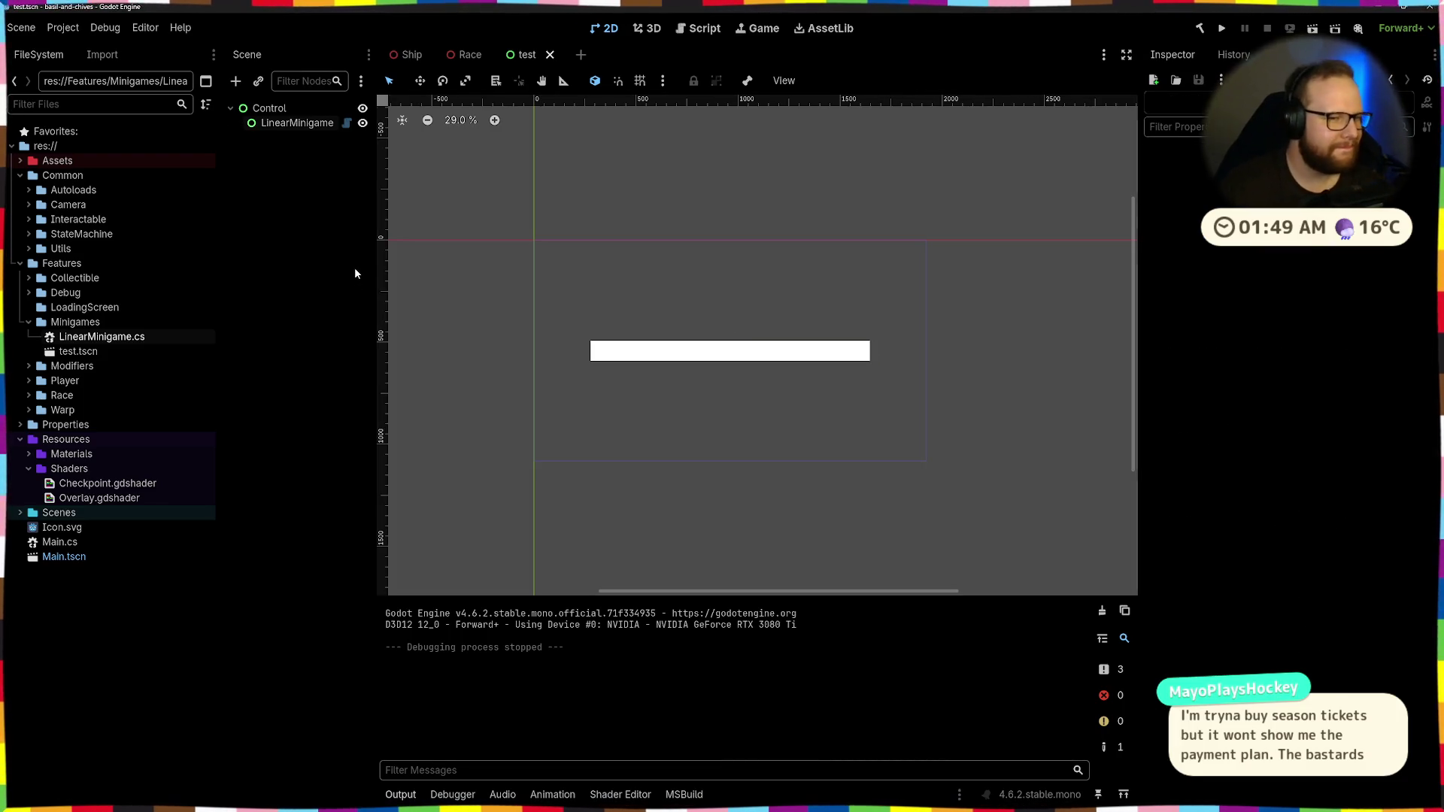
{"action": "key", "text": "ctrl+super+Right"}
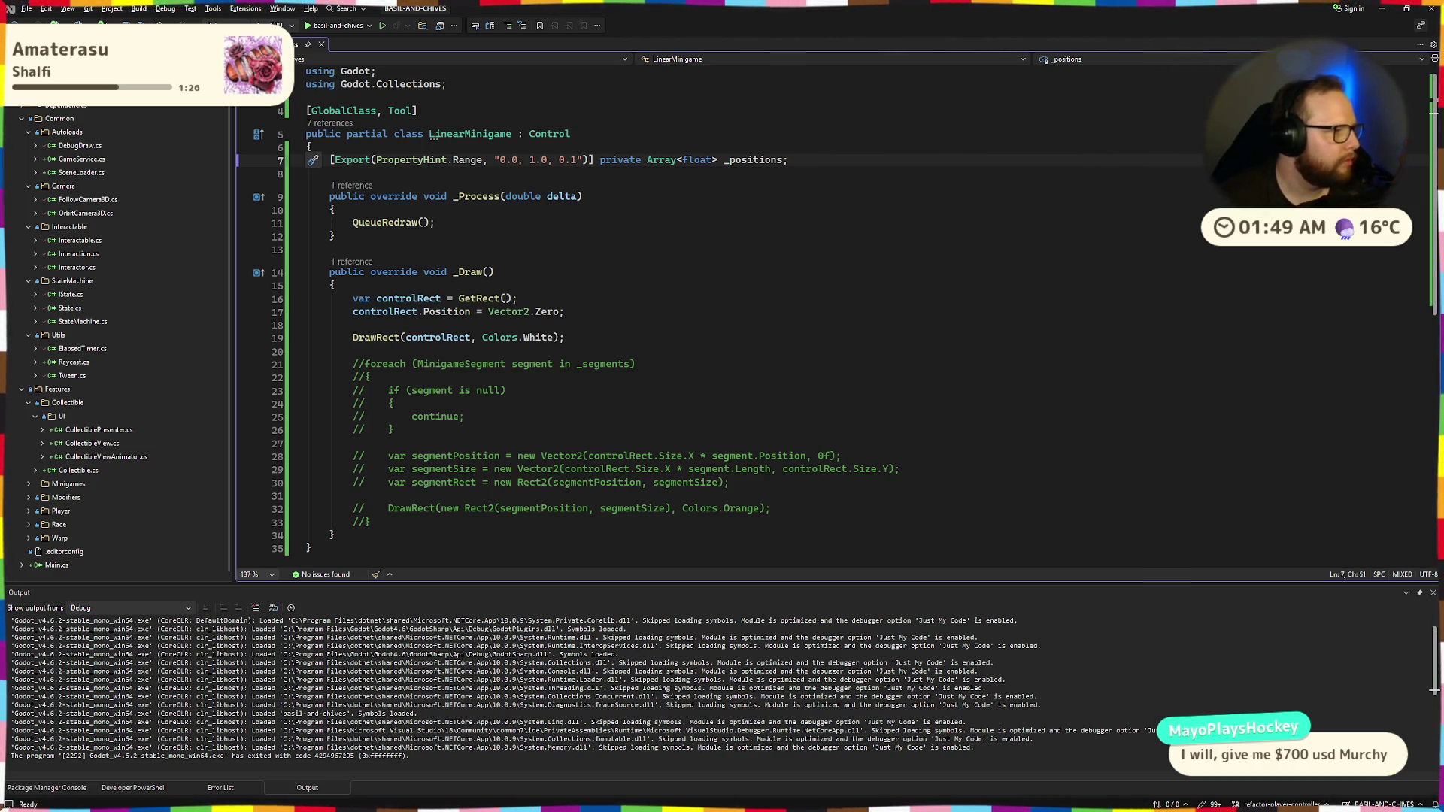
Move from the LinearMinigame code to the browser and maximize the 'Custom Resources in C#' thread
{"action": "left_click", "coordinate": [682, 143]}
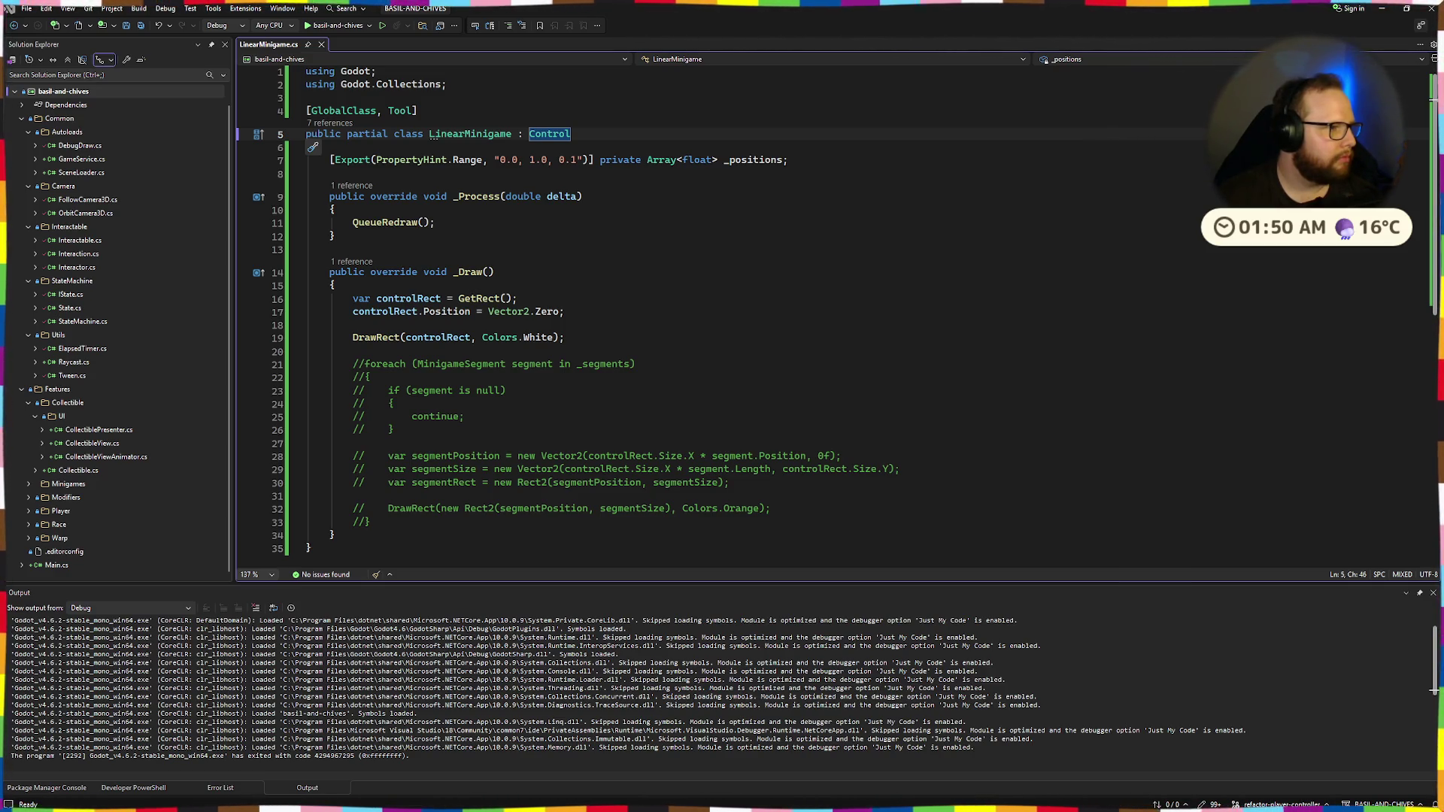
{"action": "key", "text": "alt+Tab"}
{"action": "key", "text": "alt+Tab"}
{"action": "key", "text": "Up"}
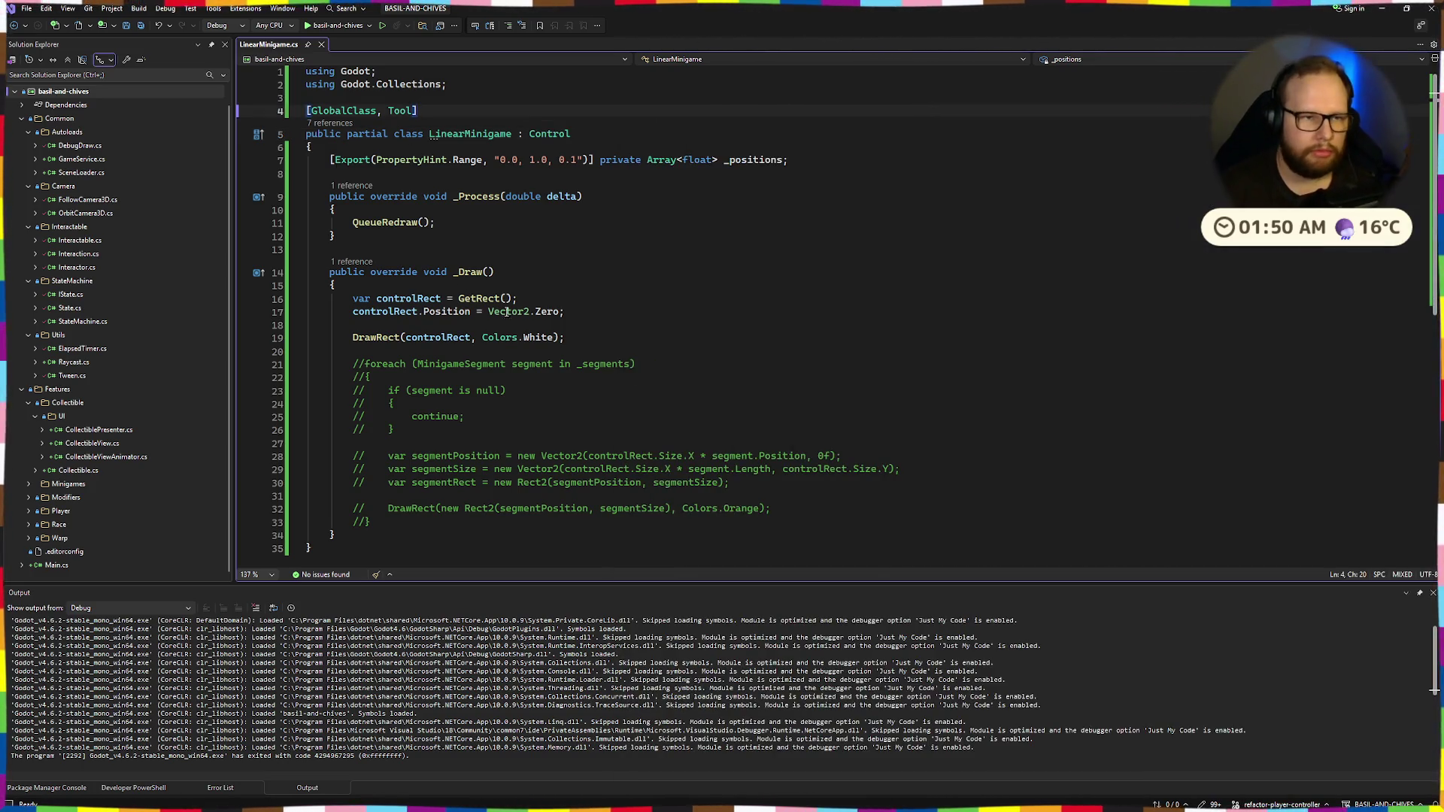
{"action": "key", "text": "alt+Tab"}
{"action": "double_click", "coordinate": [921, 123]}
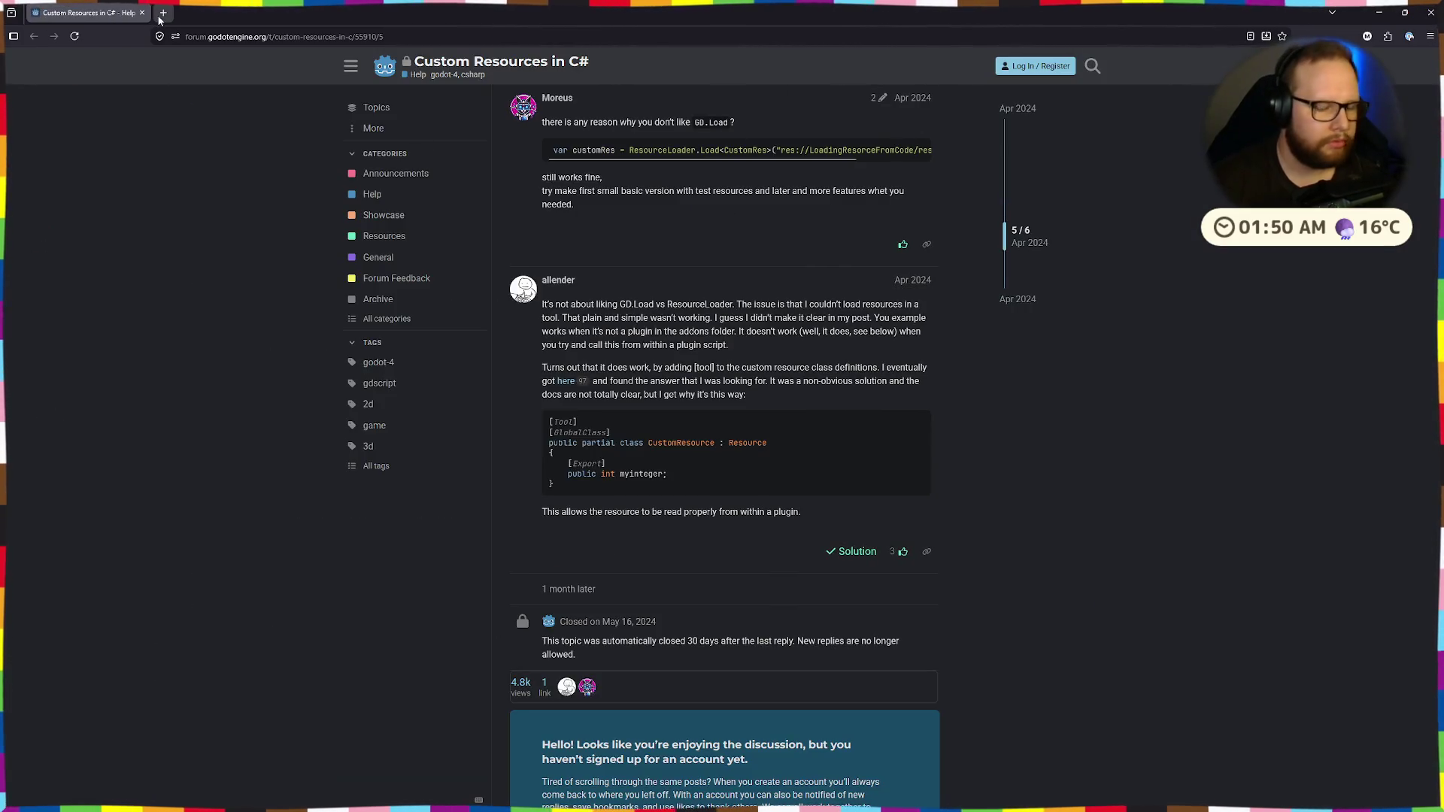
In a new tab, Google 'godot c#', refine it to 'godot c# exported hints', and open the C# exported properties result
{"action": "key", "text": "ctrl+t"}
{"action": "type", "text": "godot c#"}
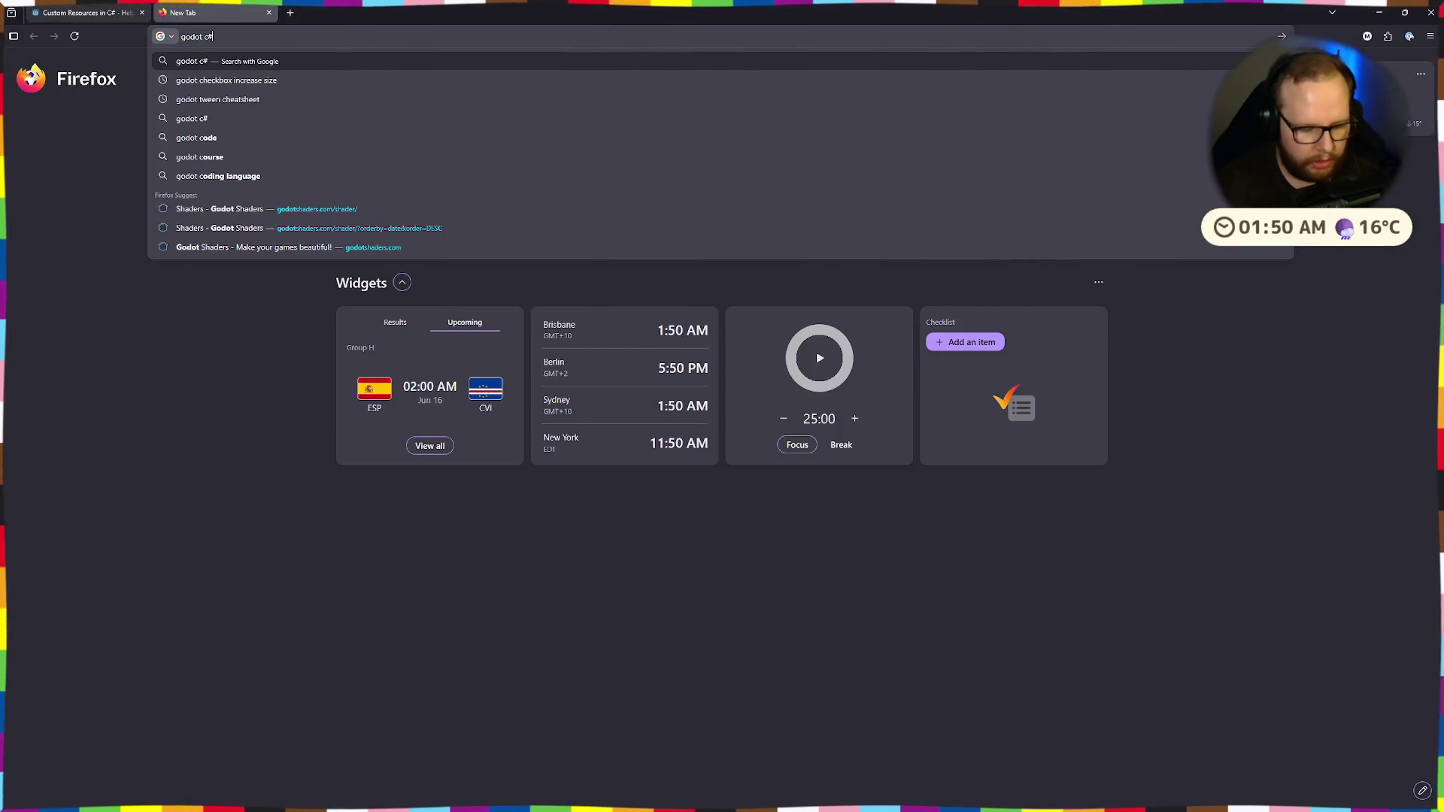
{"action": "key", "text": "Return"}
{"action": "left_click", "coordinate": [210, 79]}
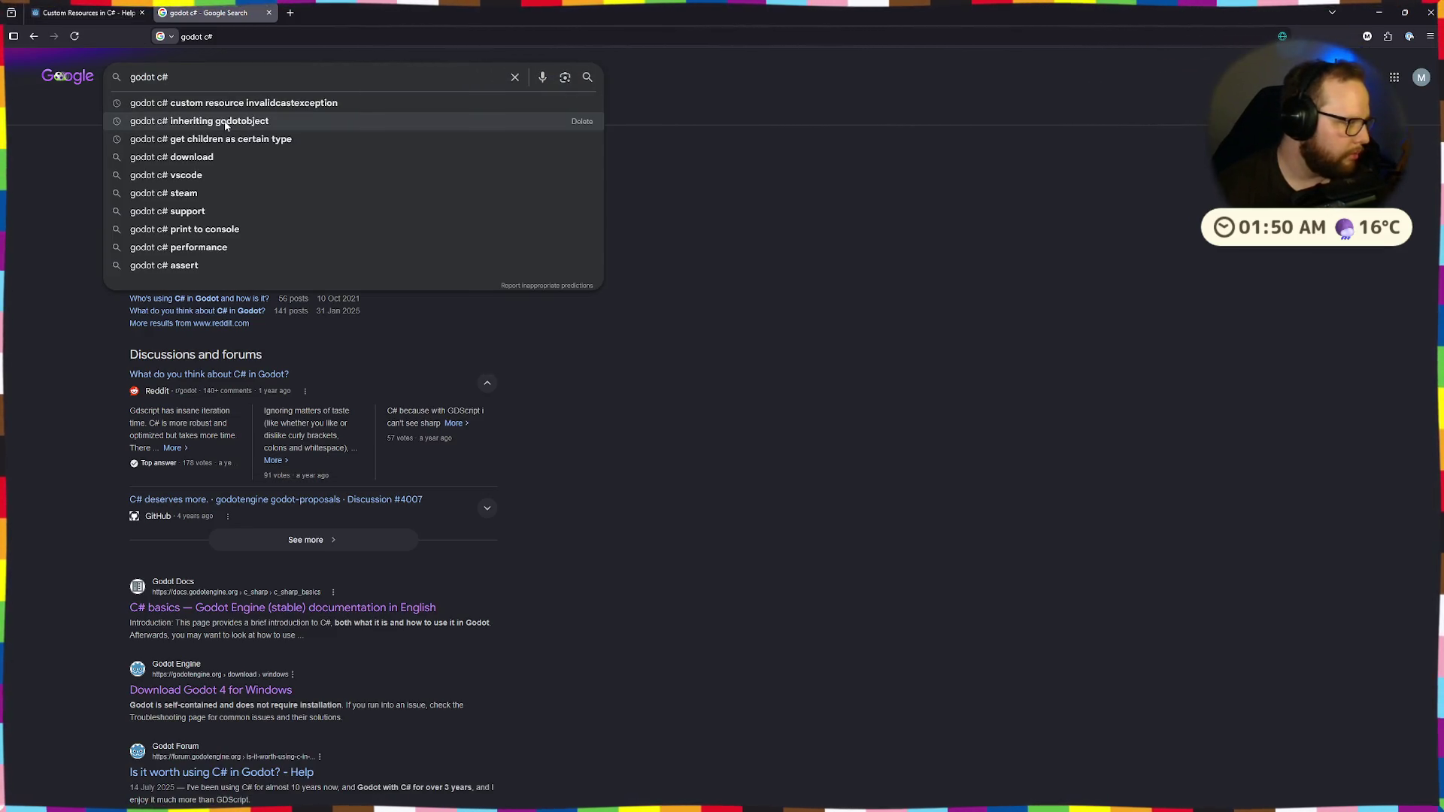
{"action": "type", "text": "exporte"}
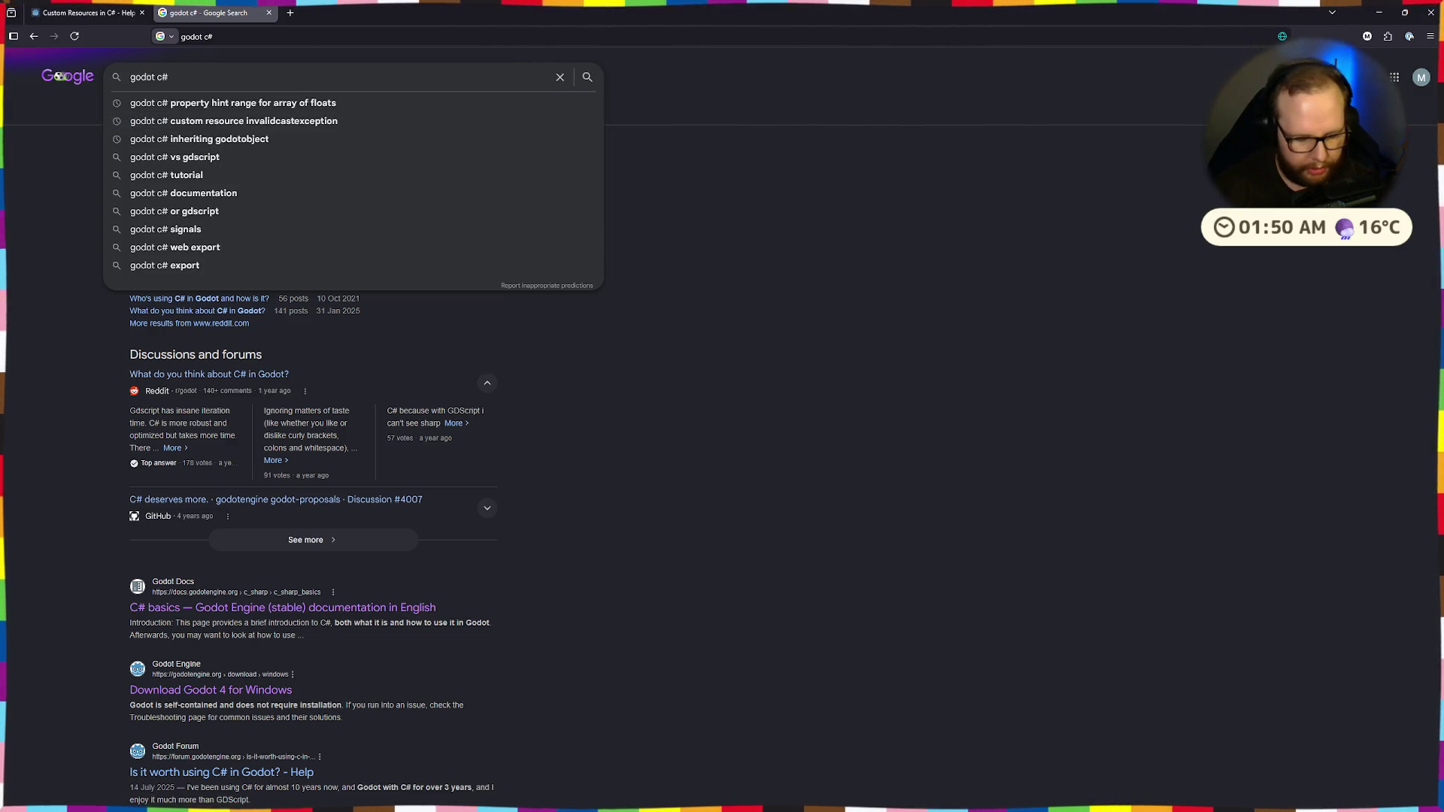
{"action": "type", "text": "d hints"}
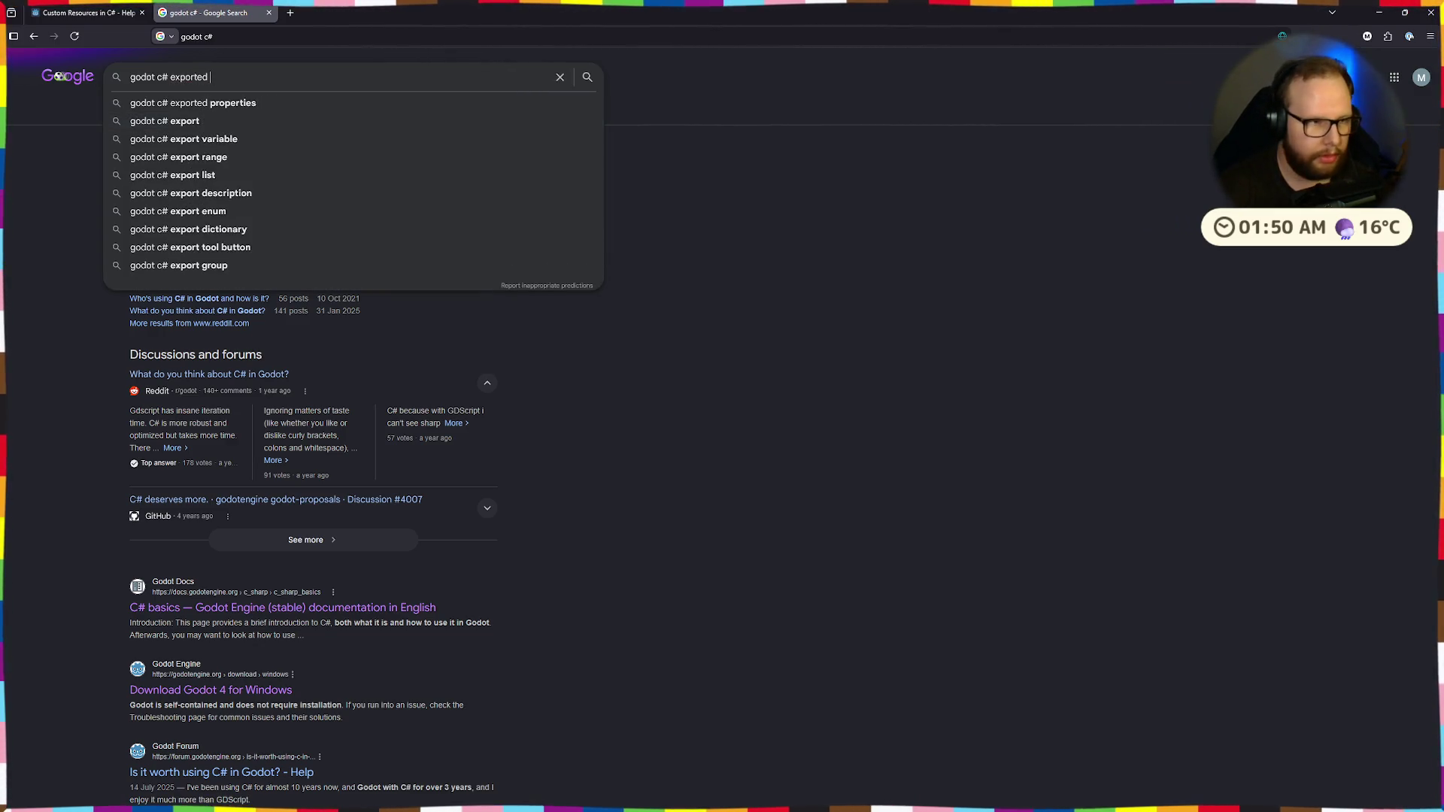
{"action": "key", "text": "Return"}
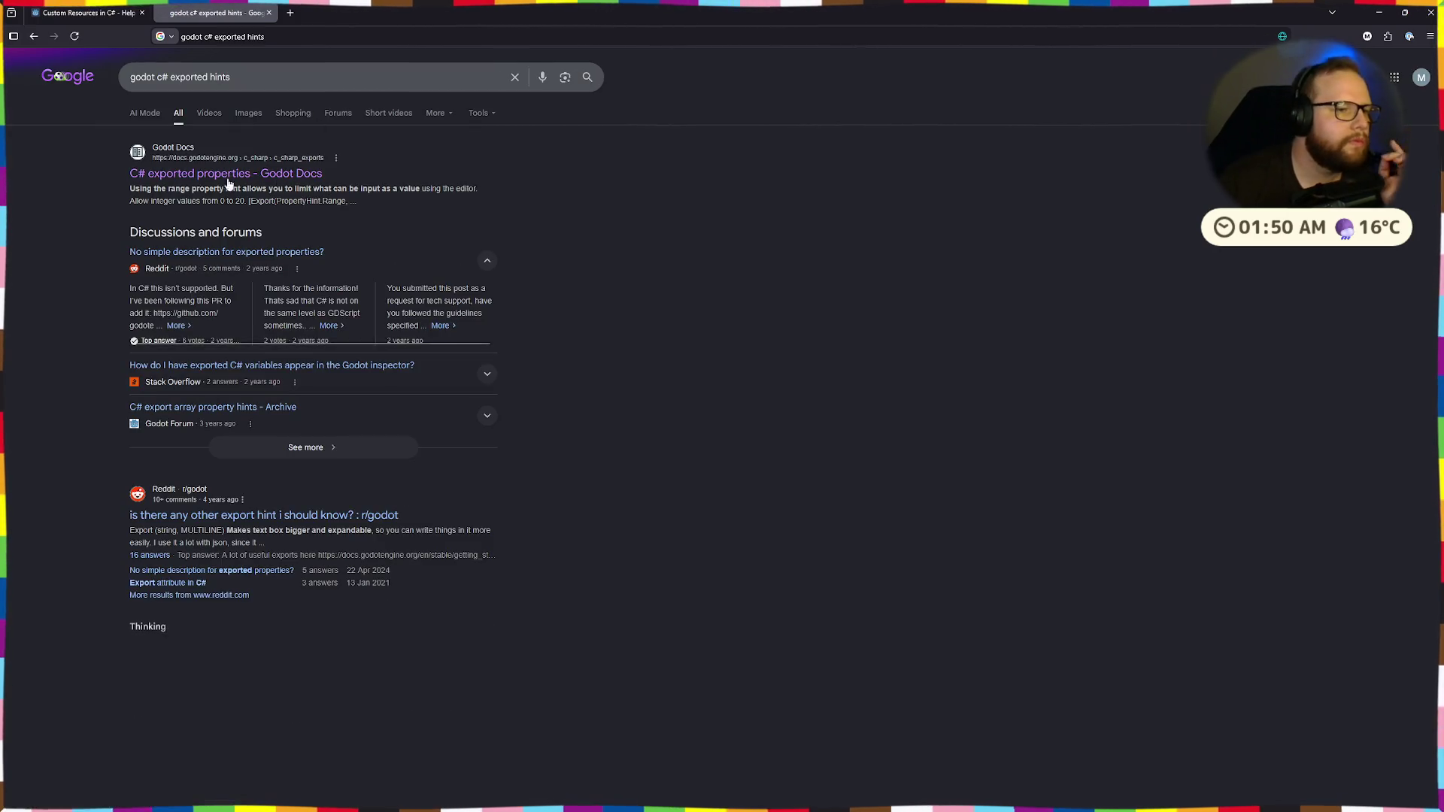
{"action": "left_click", "coordinate": [191, 168]}
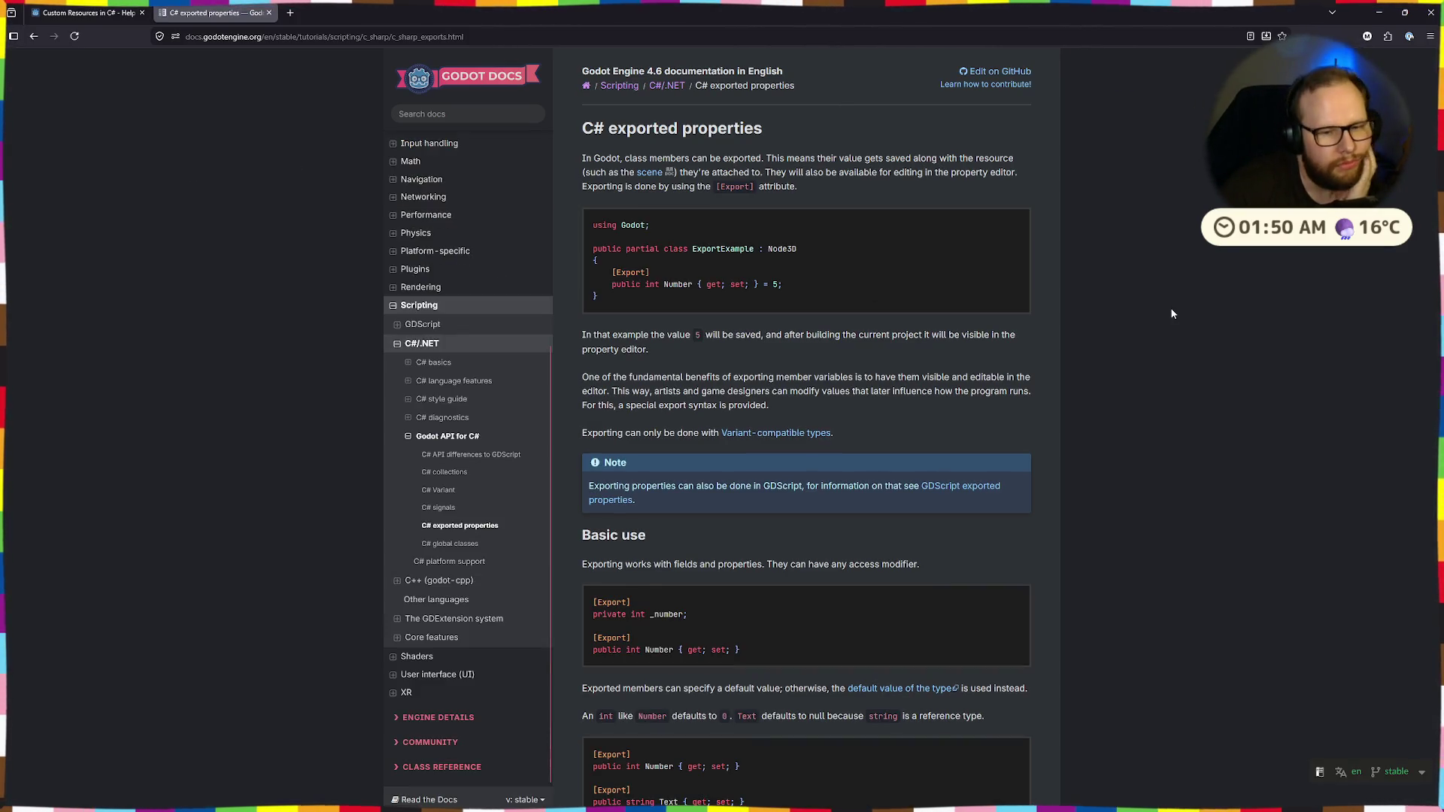
{"action": "key", "text": "ctrl+f"}
{"action": "type", "text": "arrays"}
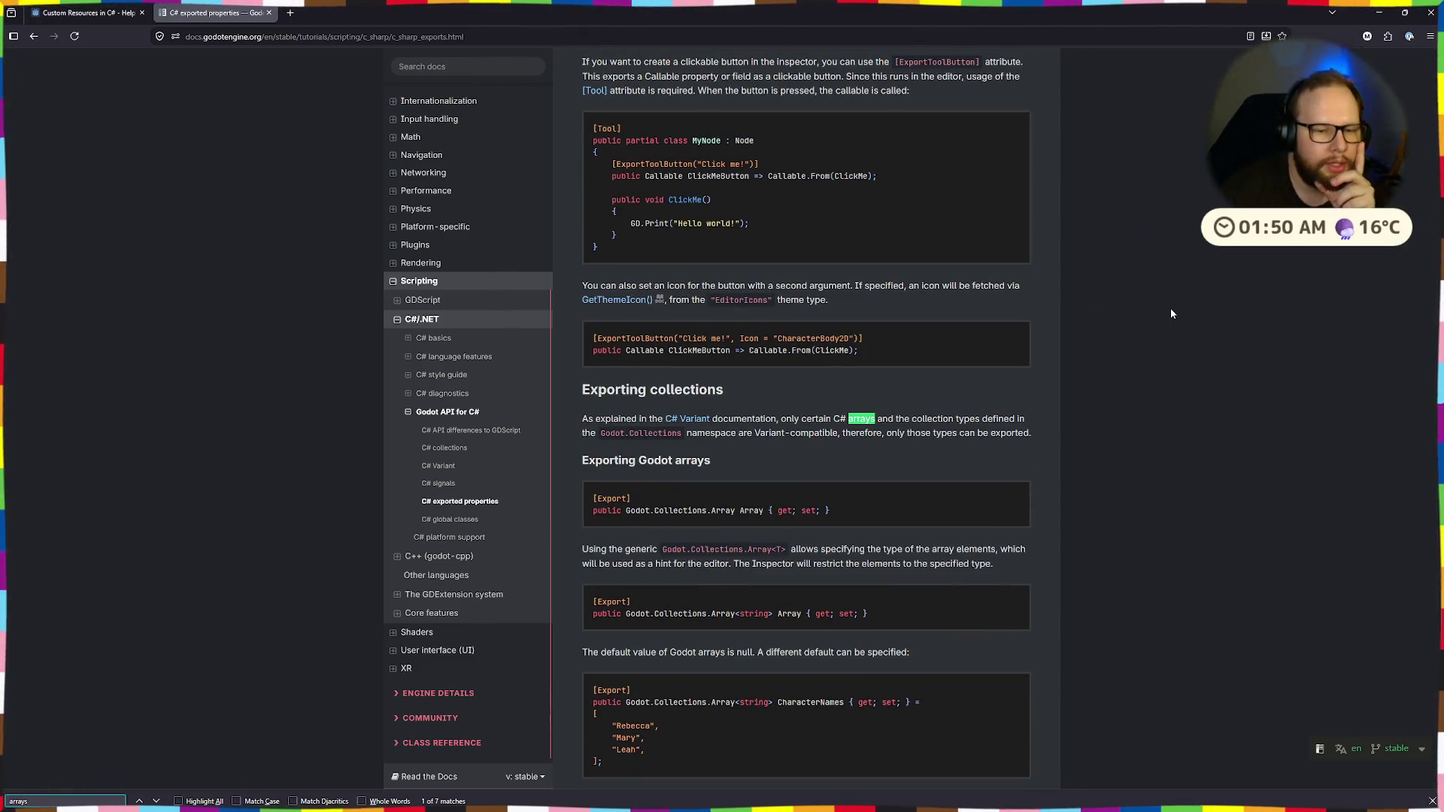
{"action": "mouse_move", "coordinate": [774, 415]}
{"action": "left_mouse_down"}
{"action": "mouse_move", "coordinate": [1111, 428]}
{"action": "mouse_move", "coordinate": [850, 460]}
{"action": "left_mouse_up"}
{"action": "left_click_drag", "start_coordinate": [708, 452], "coordinate": [797, 445]}
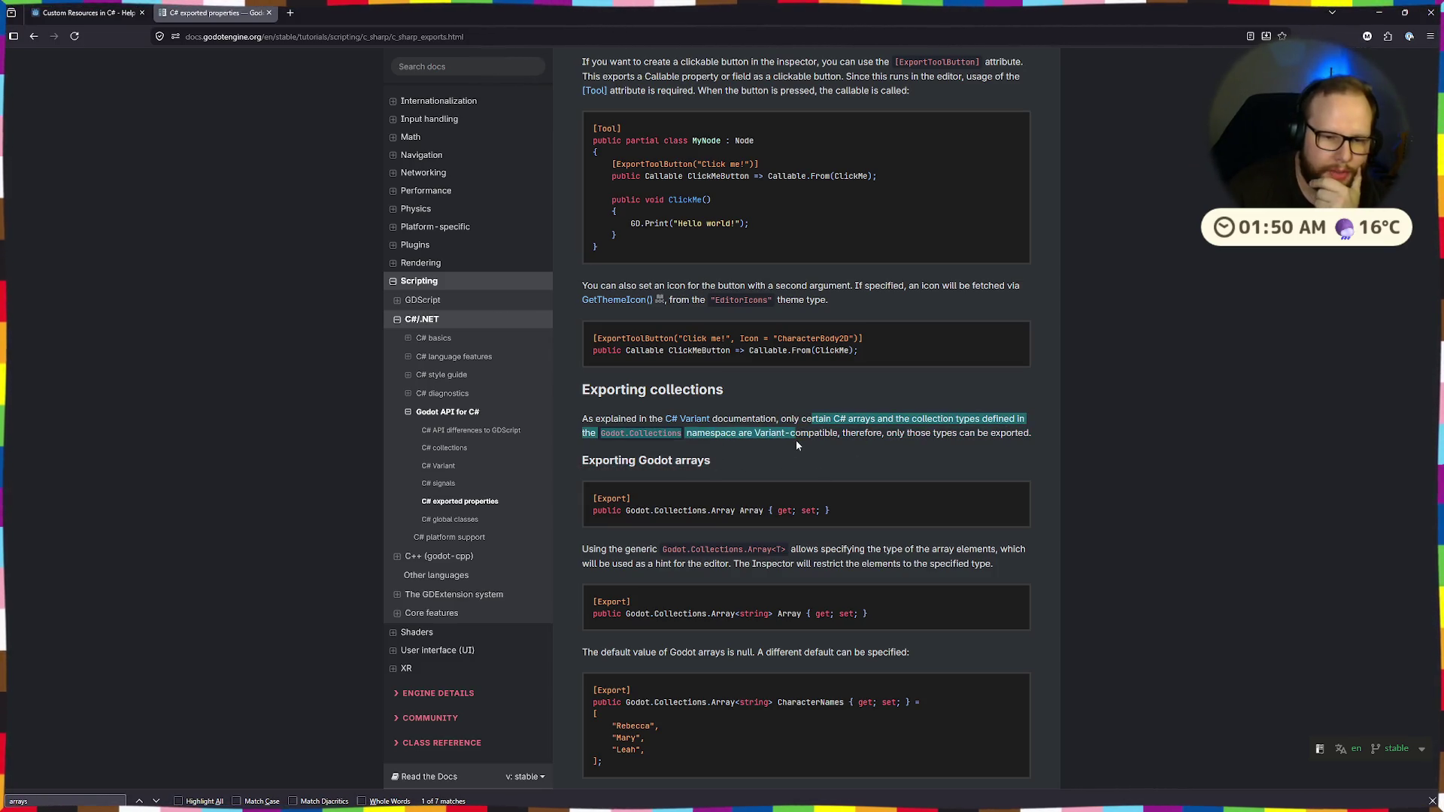
{"action": "left_click", "coordinate": [876, 429]}
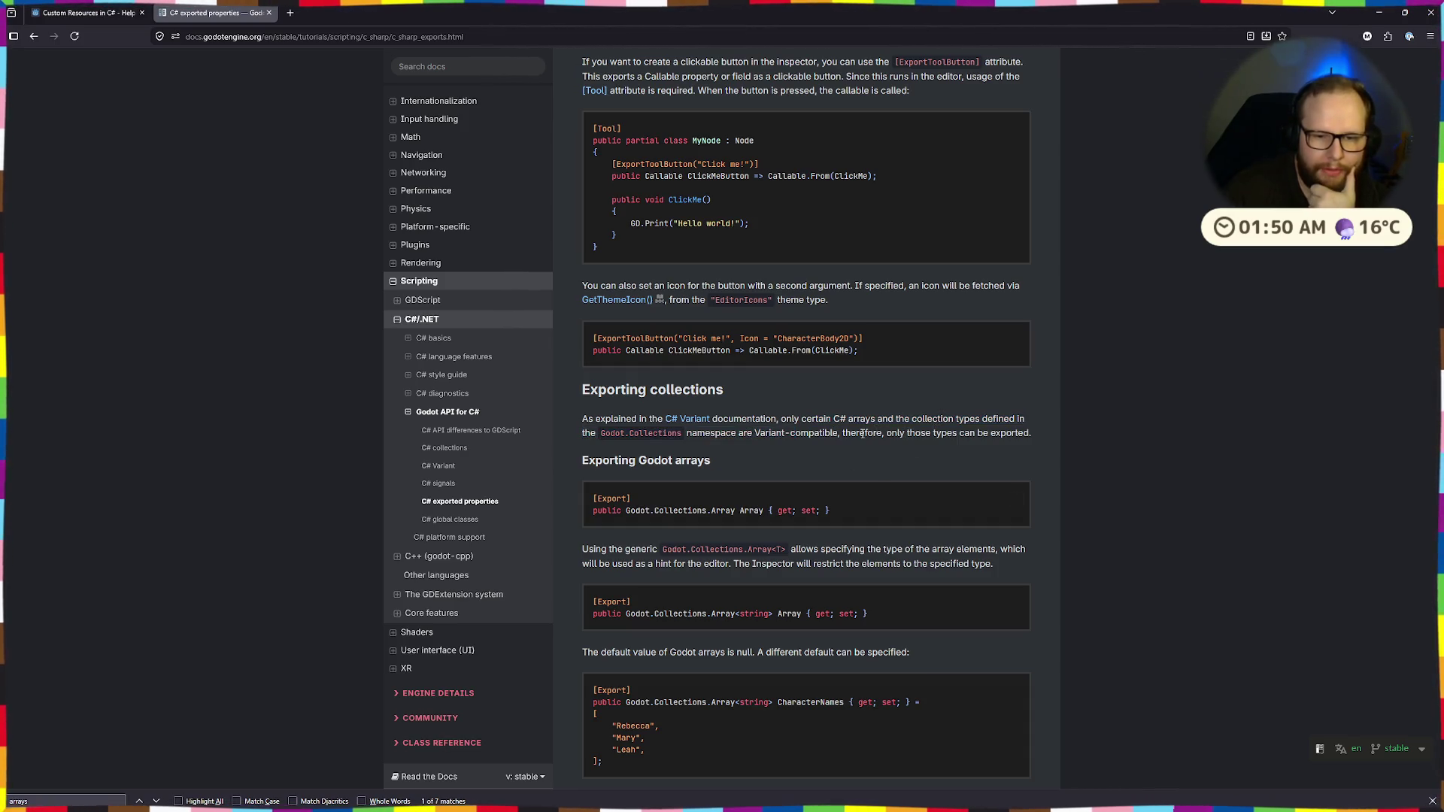
{"action": "left_click_drag", "start_coordinate": [862, 434], "coordinate": [1048, 437]}
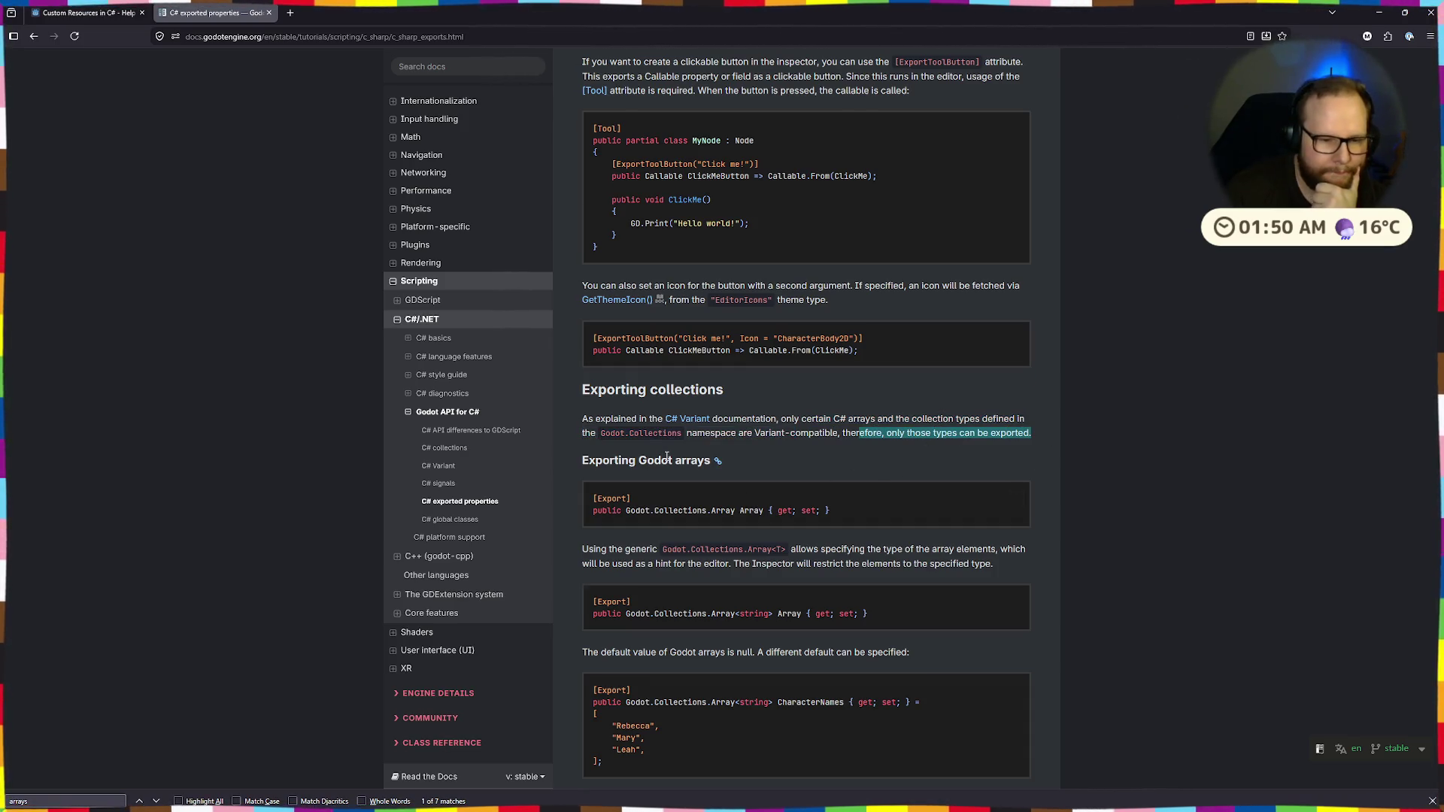
{"action": "scroll", "coordinate": [667, 457], "scroll_direction": "down", "scroll_amount": 3}
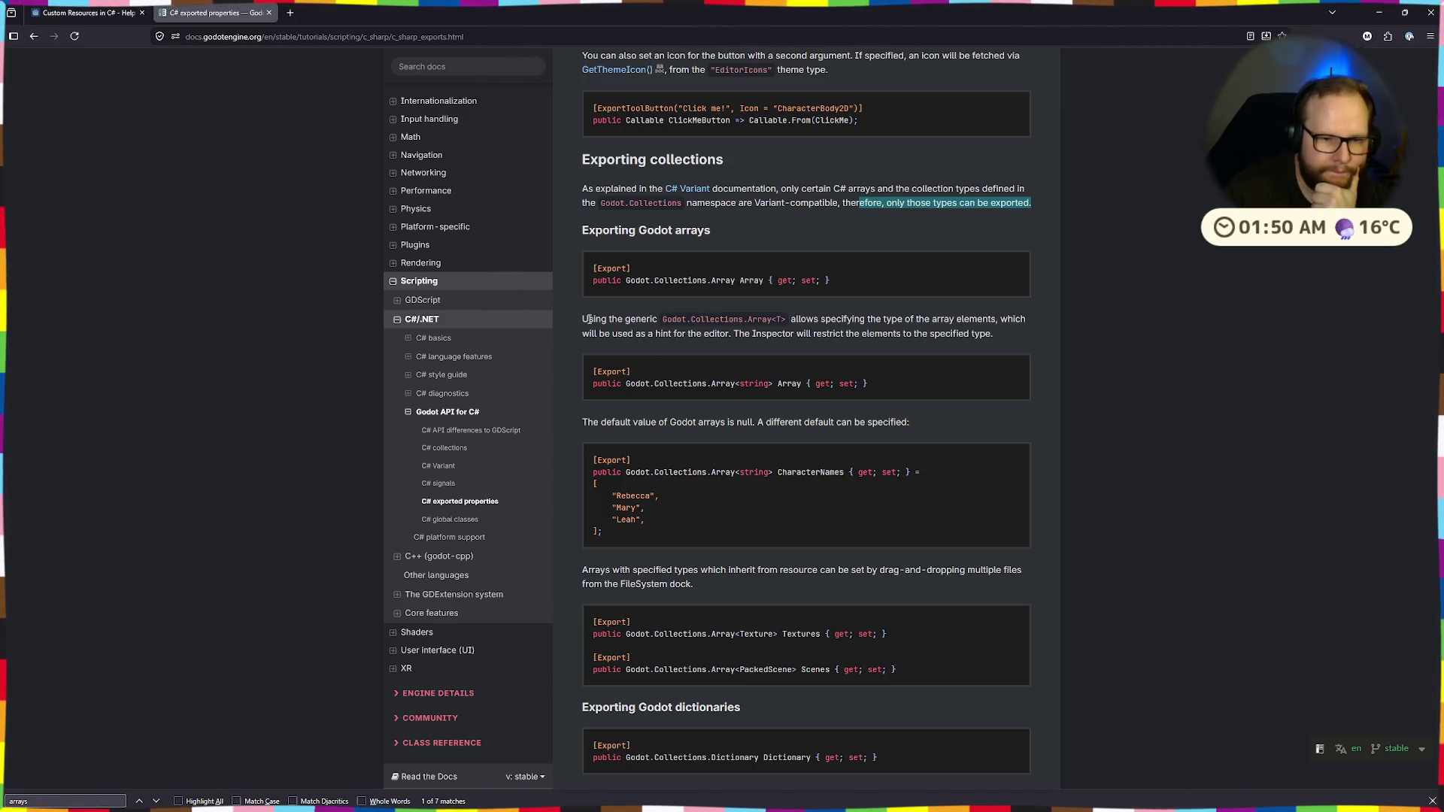
{"action": "left_click_drag", "start_coordinate": [582, 421], "coordinate": [756, 422]}
{"action": "left_click", "coordinate": [730, 424]}
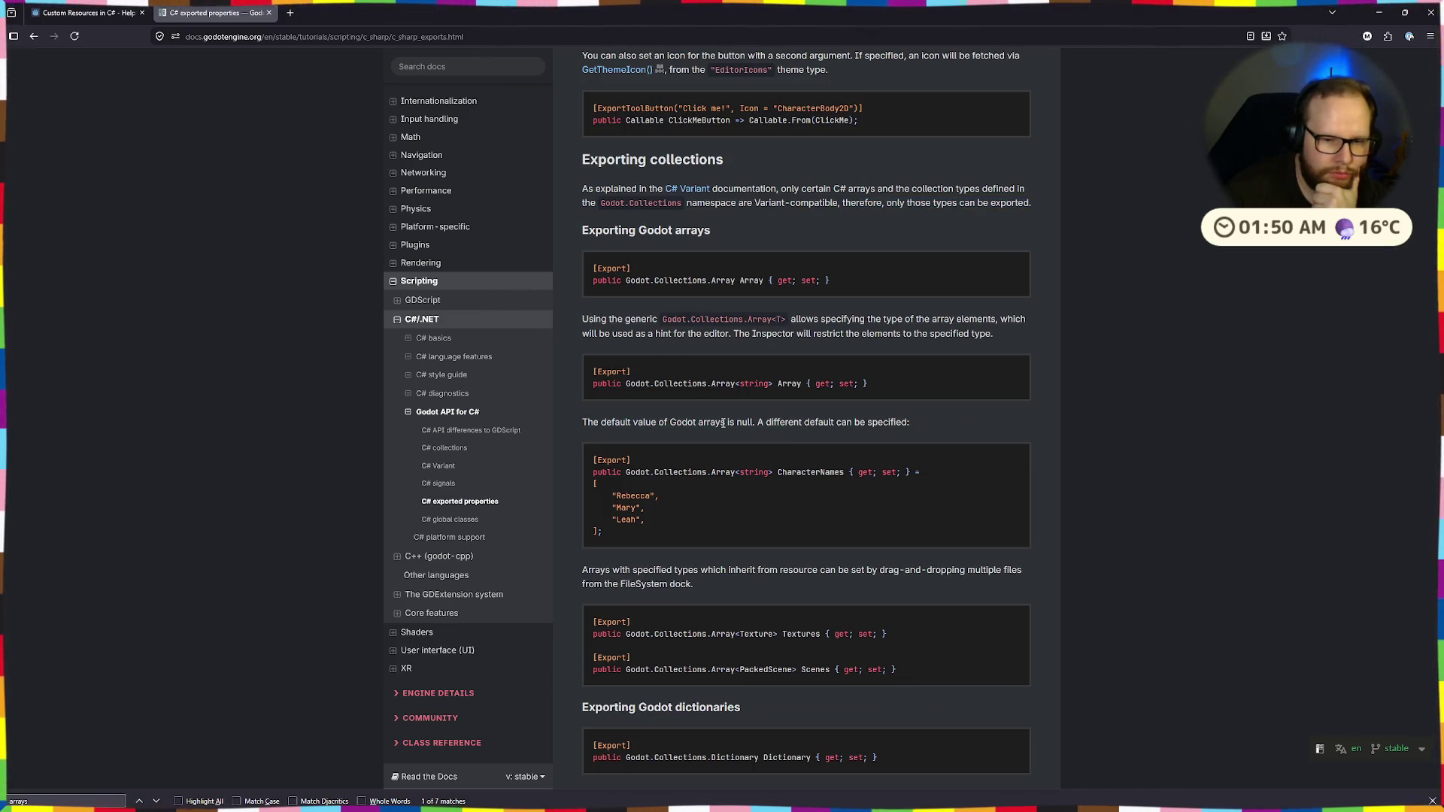
{"action": "left_click_drag", "start_coordinate": [594, 455], "coordinate": [651, 526]}
{"action": "left_click", "coordinate": [651, 526]}
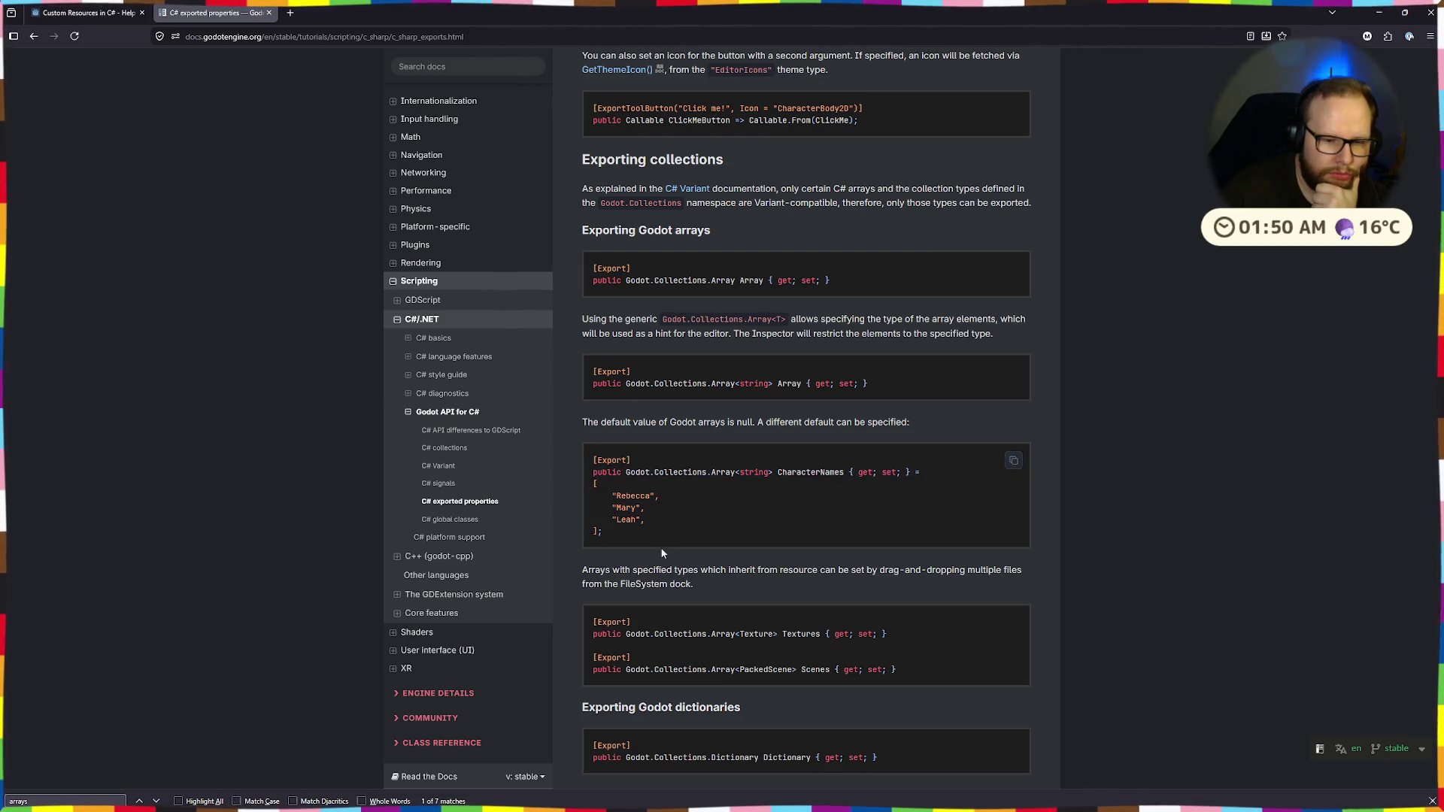
{"action": "scroll", "coordinate": [656, 518], "scroll_direction": "down", "scroll_amount": 2}
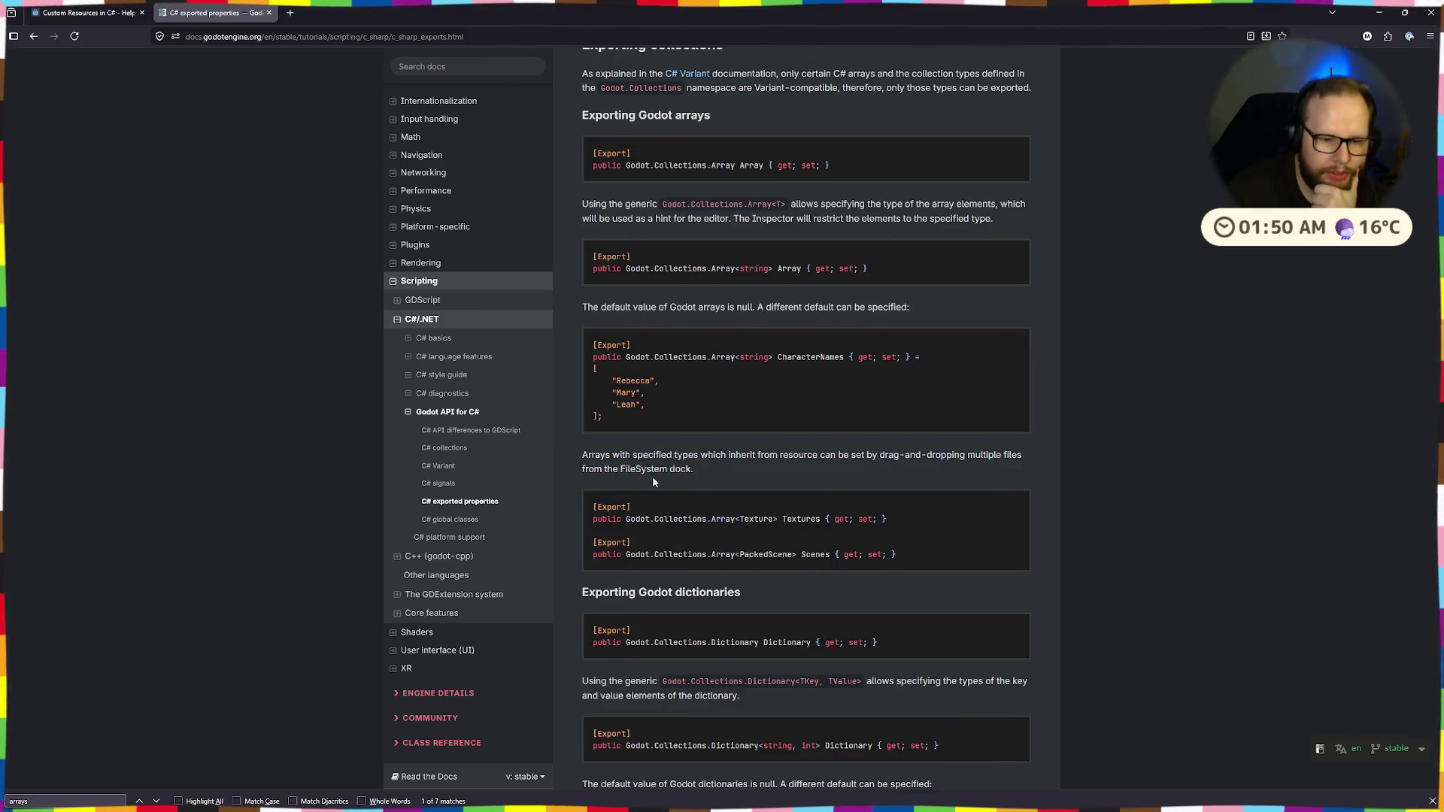
{"action": "scroll", "coordinate": [654, 477], "scroll_direction": "down", "scroll_amount": 3}
{"action": "scroll", "coordinate": [667, 480], "scroll_direction": "down", "scroll_amount": 9}
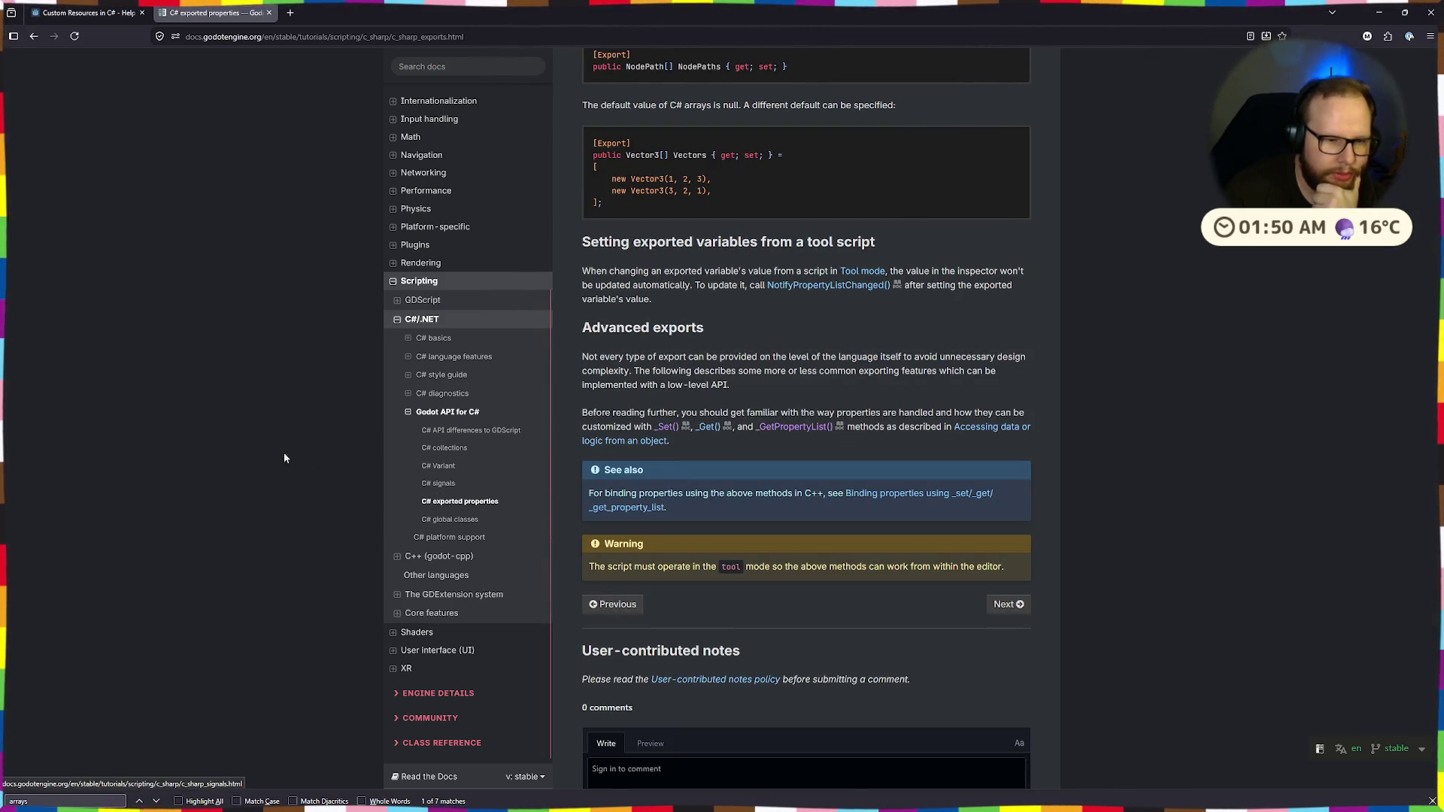
{"action": "left_click", "coordinate": [453, 65]}
{"action": "type", "text": "export hints"}
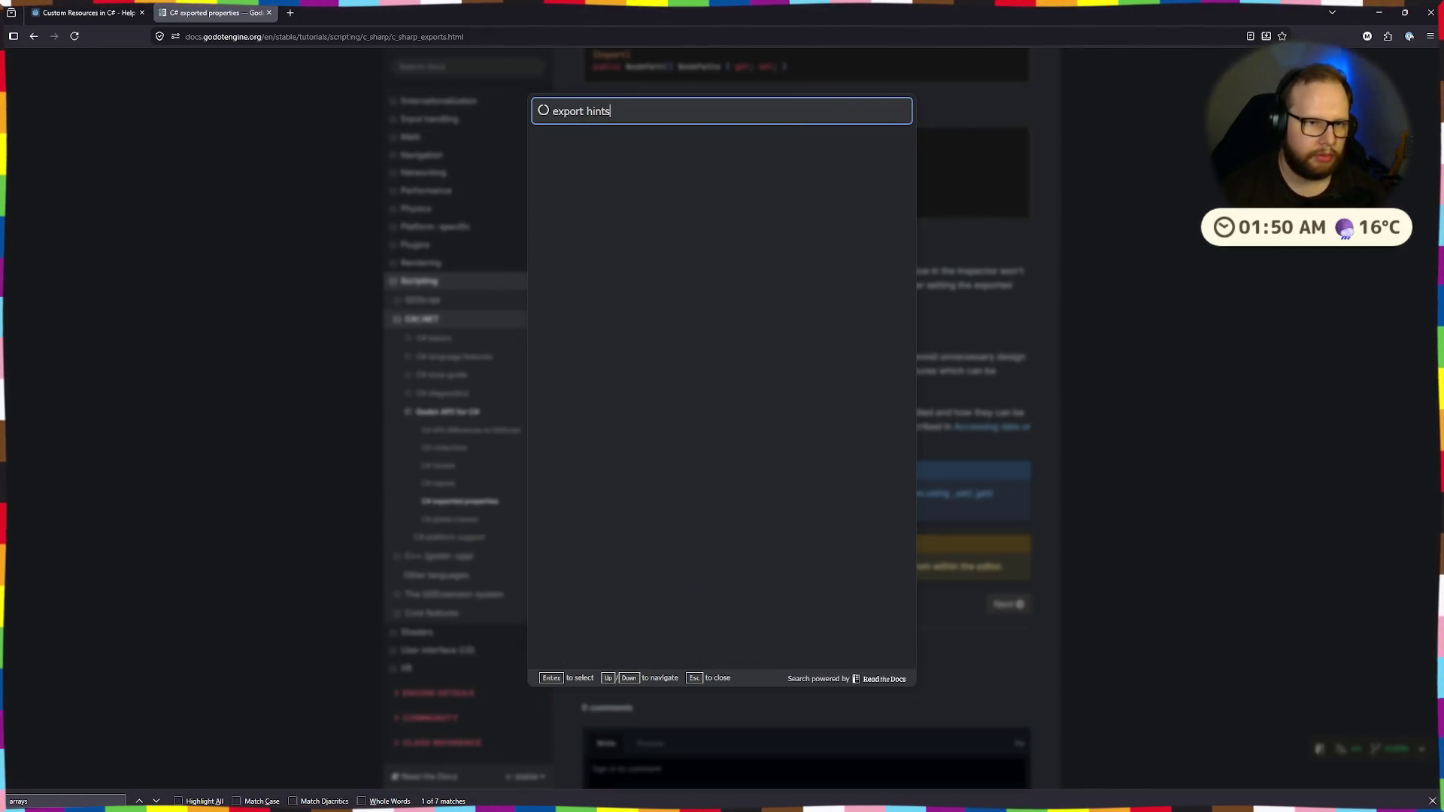
{"action": "left_click", "coordinate": [559, 148]}
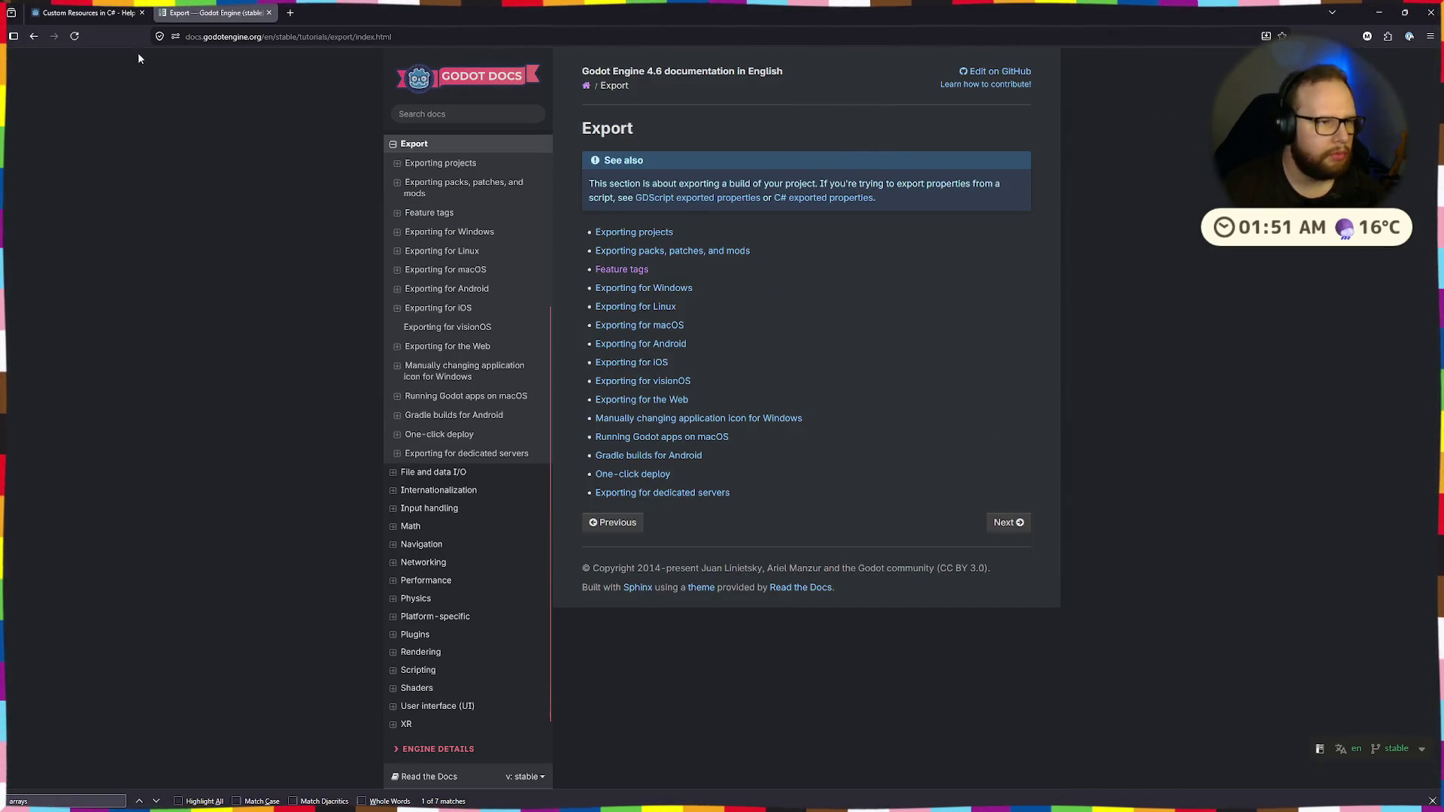
{"action": "left_click", "coordinate": [34, 35]}
{"action": "left_click", "coordinate": [34, 36]}
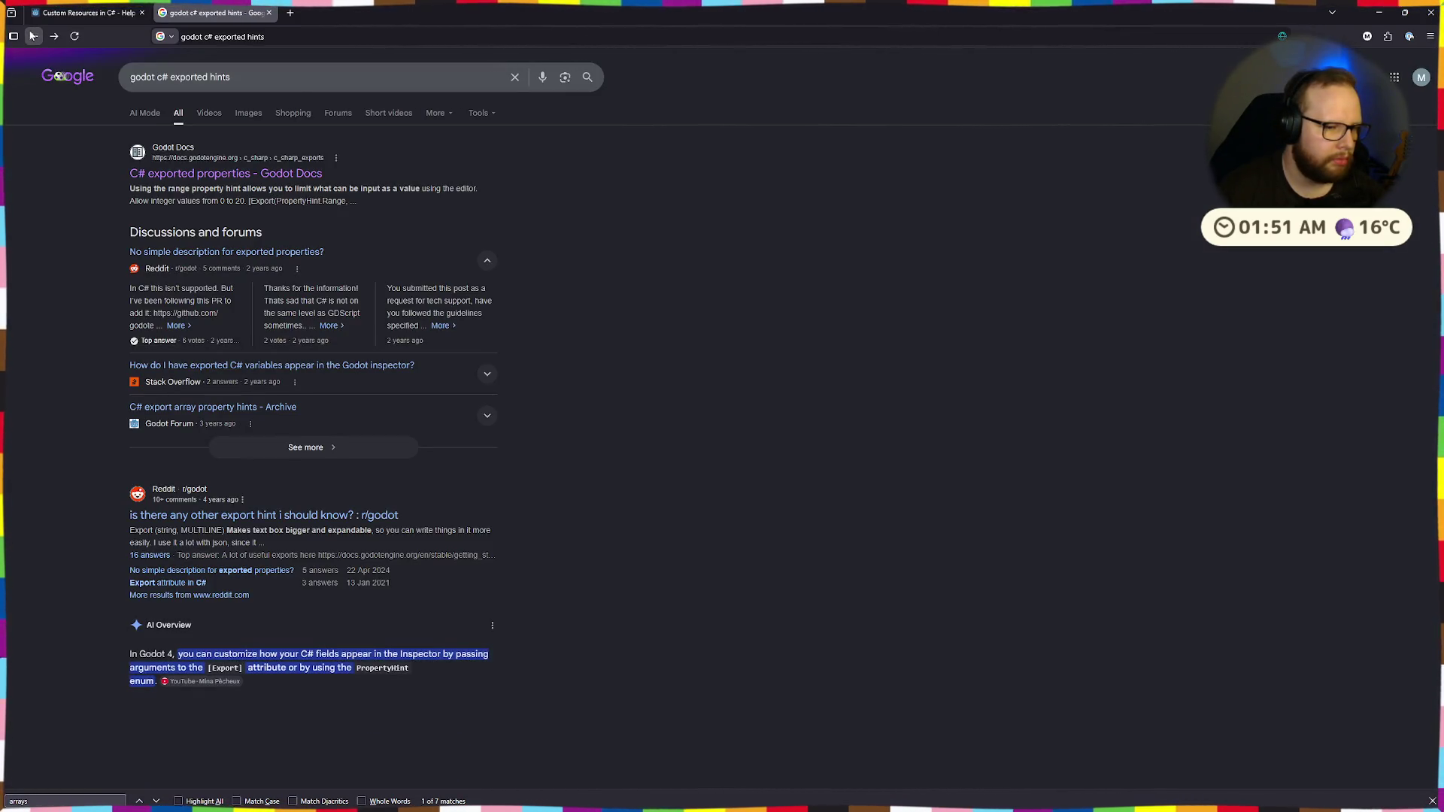
{"action": "scroll", "coordinate": [111, 409], "scroll_direction": "down", "scroll_amount": 5}
{"action": "scroll", "coordinate": [111, 409], "scroll_direction": "down", "scroll_amount": 4}
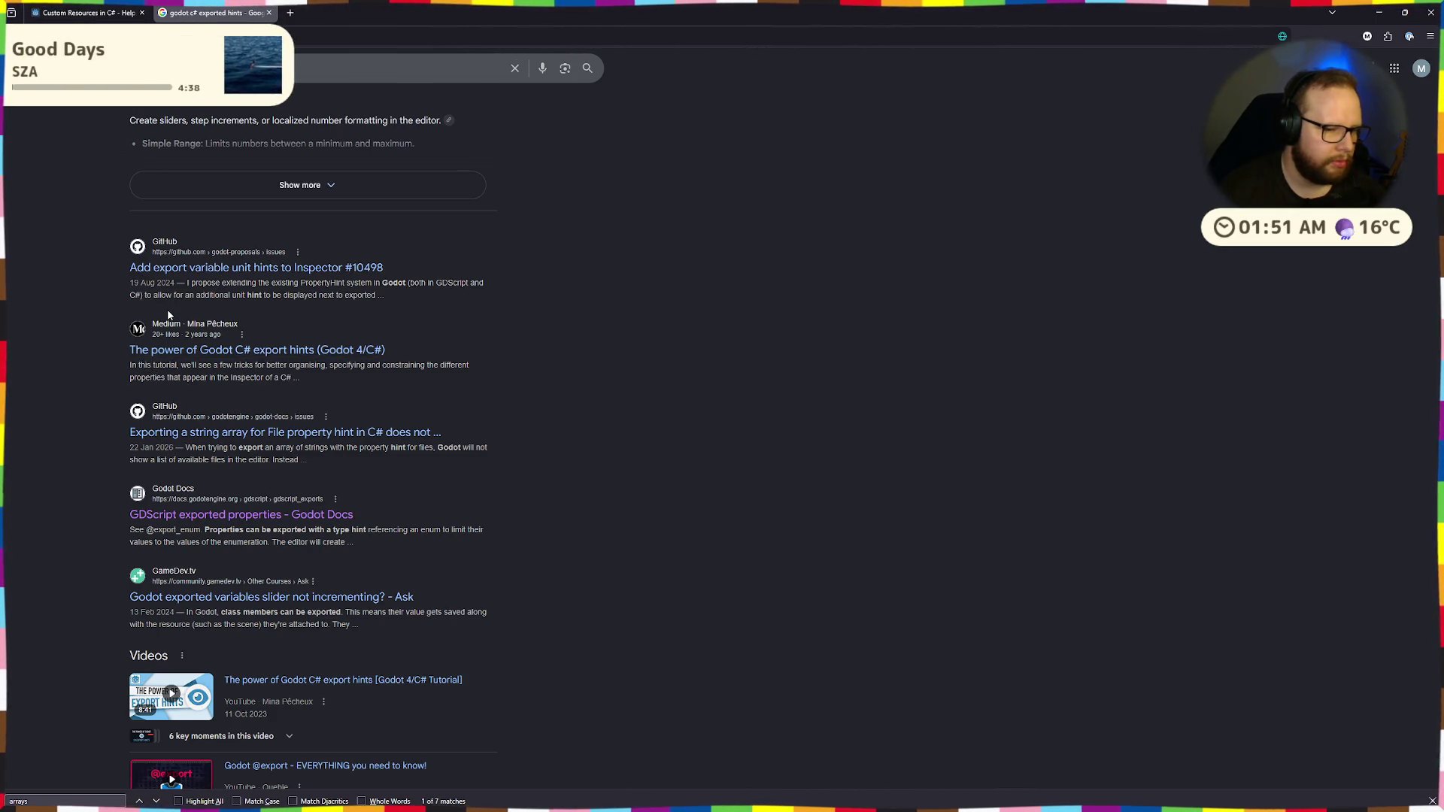
Search Google for 'godot c# export type hint' and open the GDScript exported properties docs page
{"action": "scroll", "coordinate": [154, 376], "scroll_direction": "up", "scroll_amount": 9}
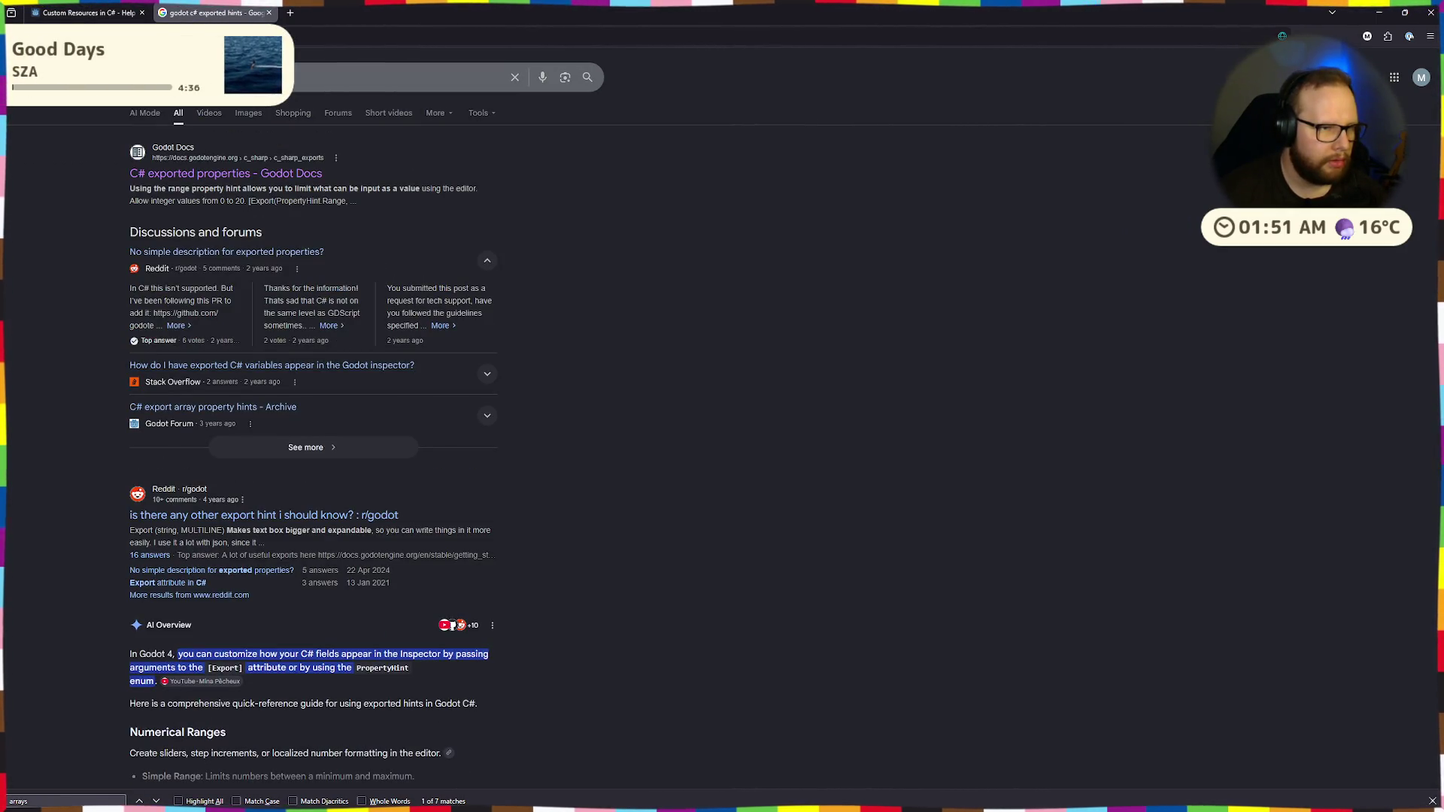
{"action": "left_click", "coordinate": [225, 77]}
{"action": "key", "text": "Escape"}
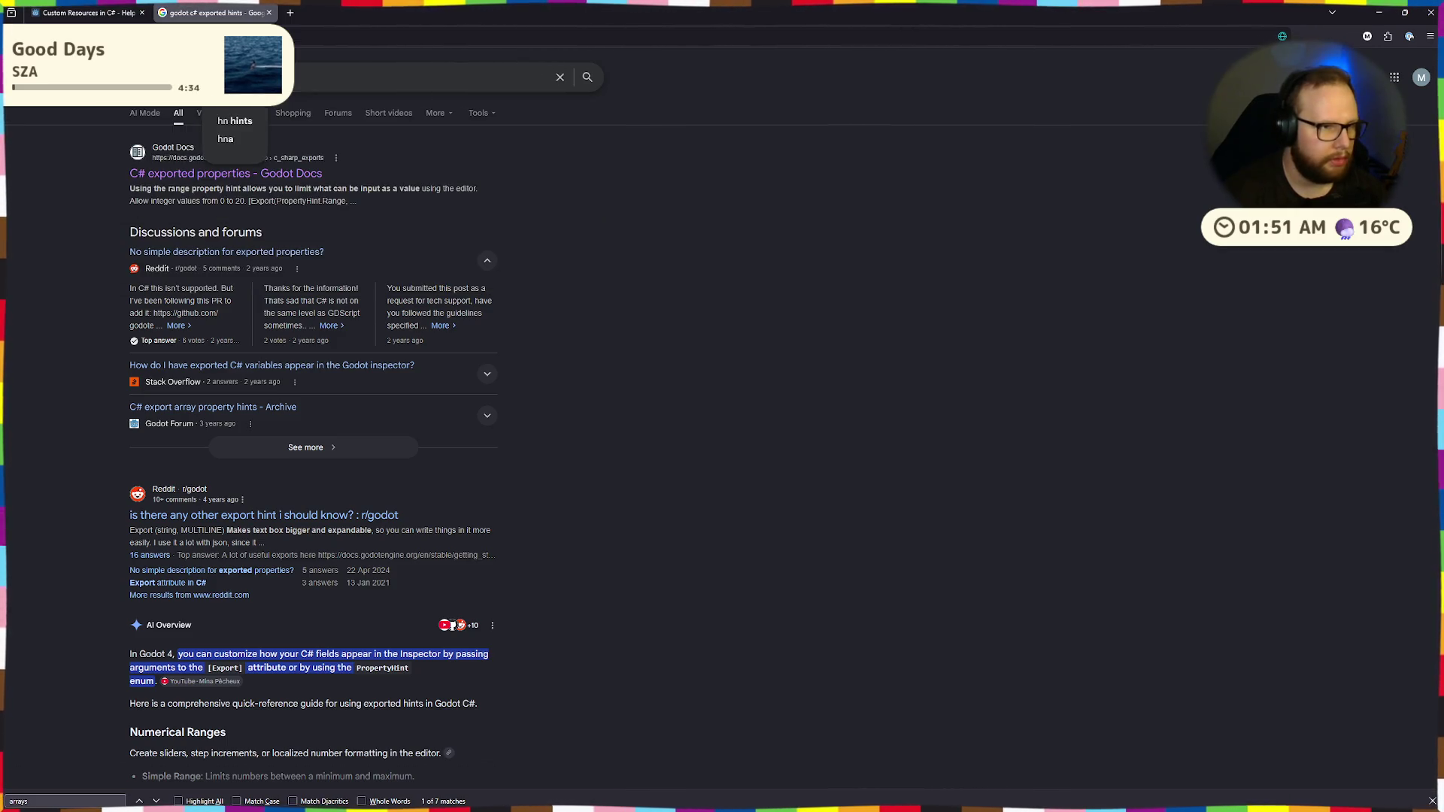
{"action": "key", "text": "Return"}
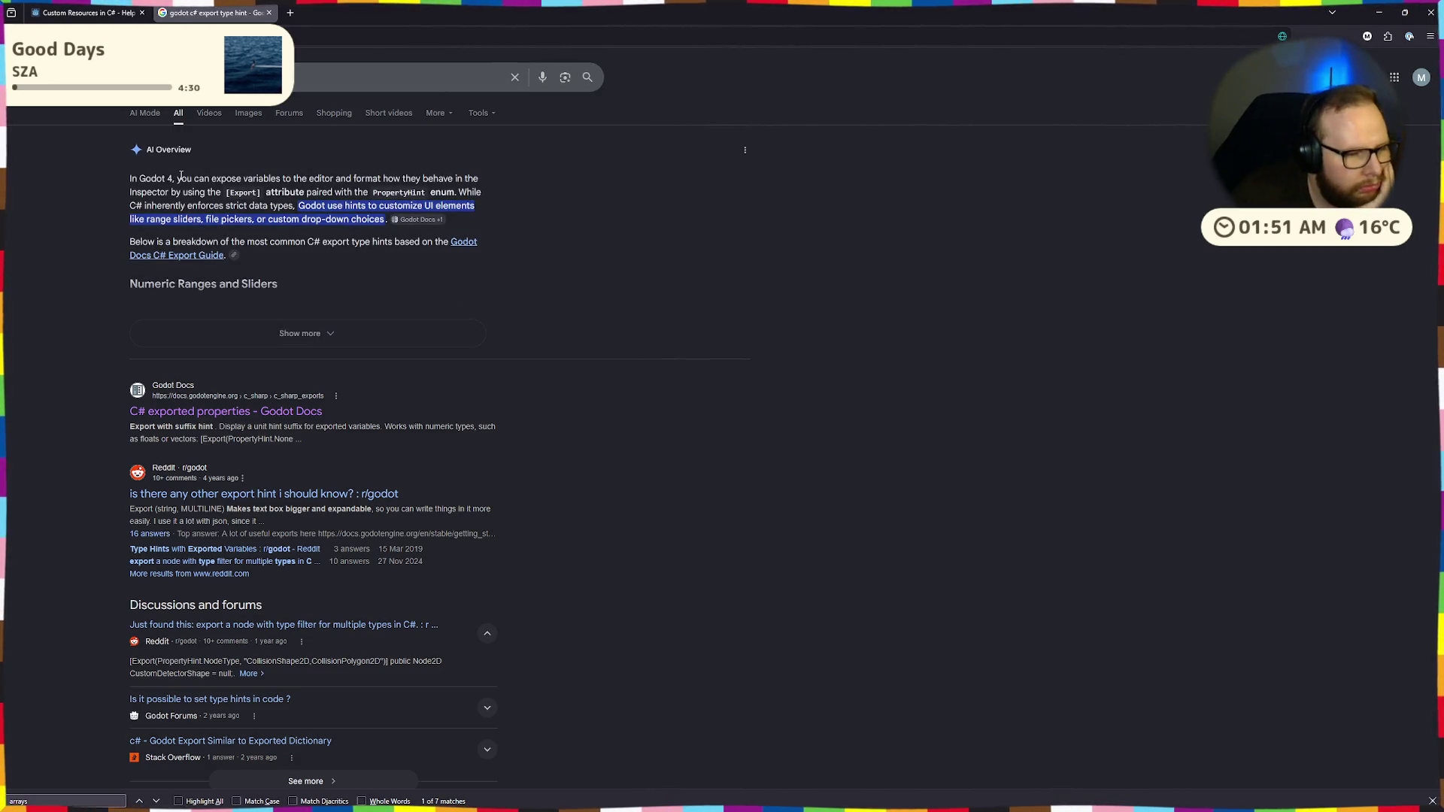
{"action": "scroll", "coordinate": [293, 456], "scroll_direction": "down", "scroll_amount": 4}
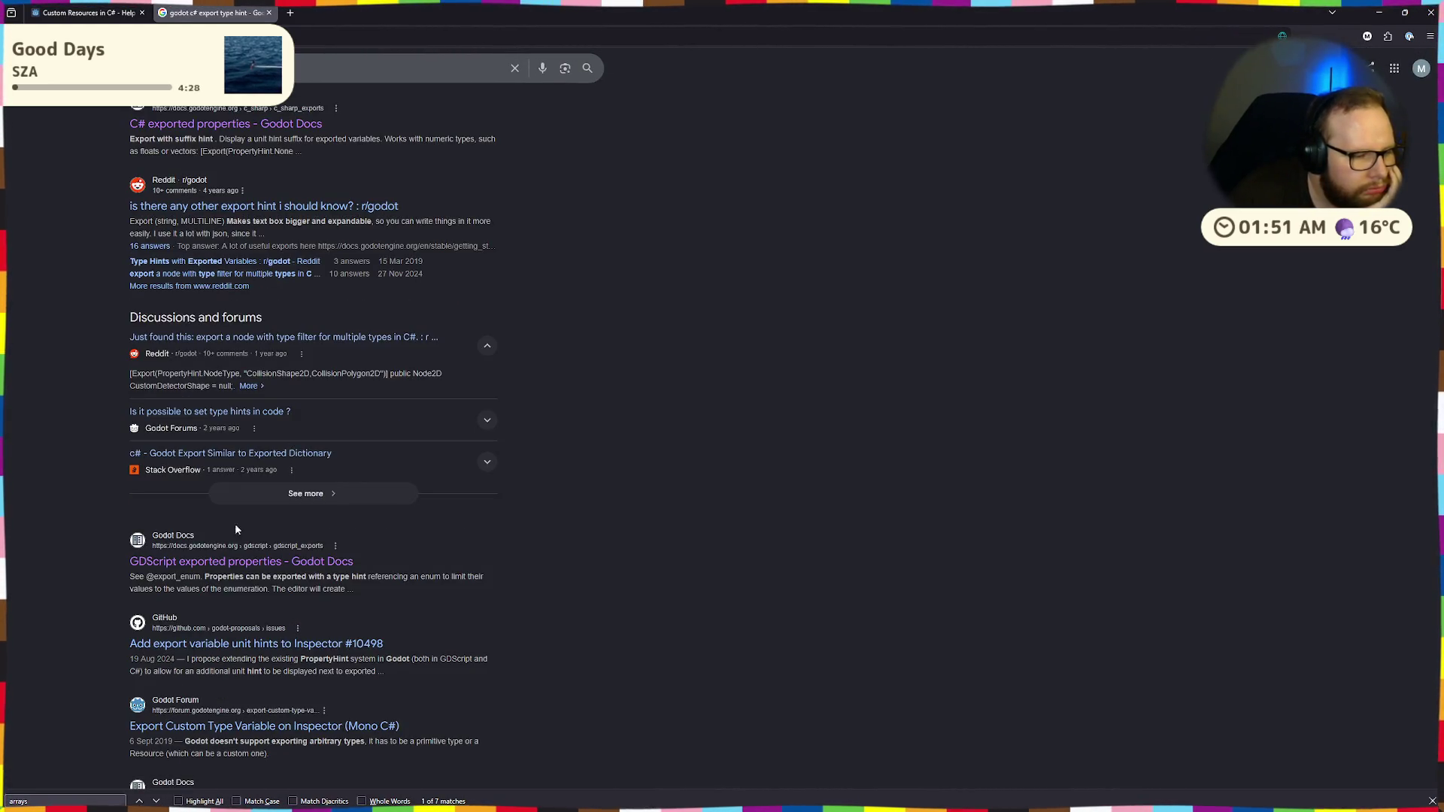
{"action": "left_click", "coordinate": [209, 546]}
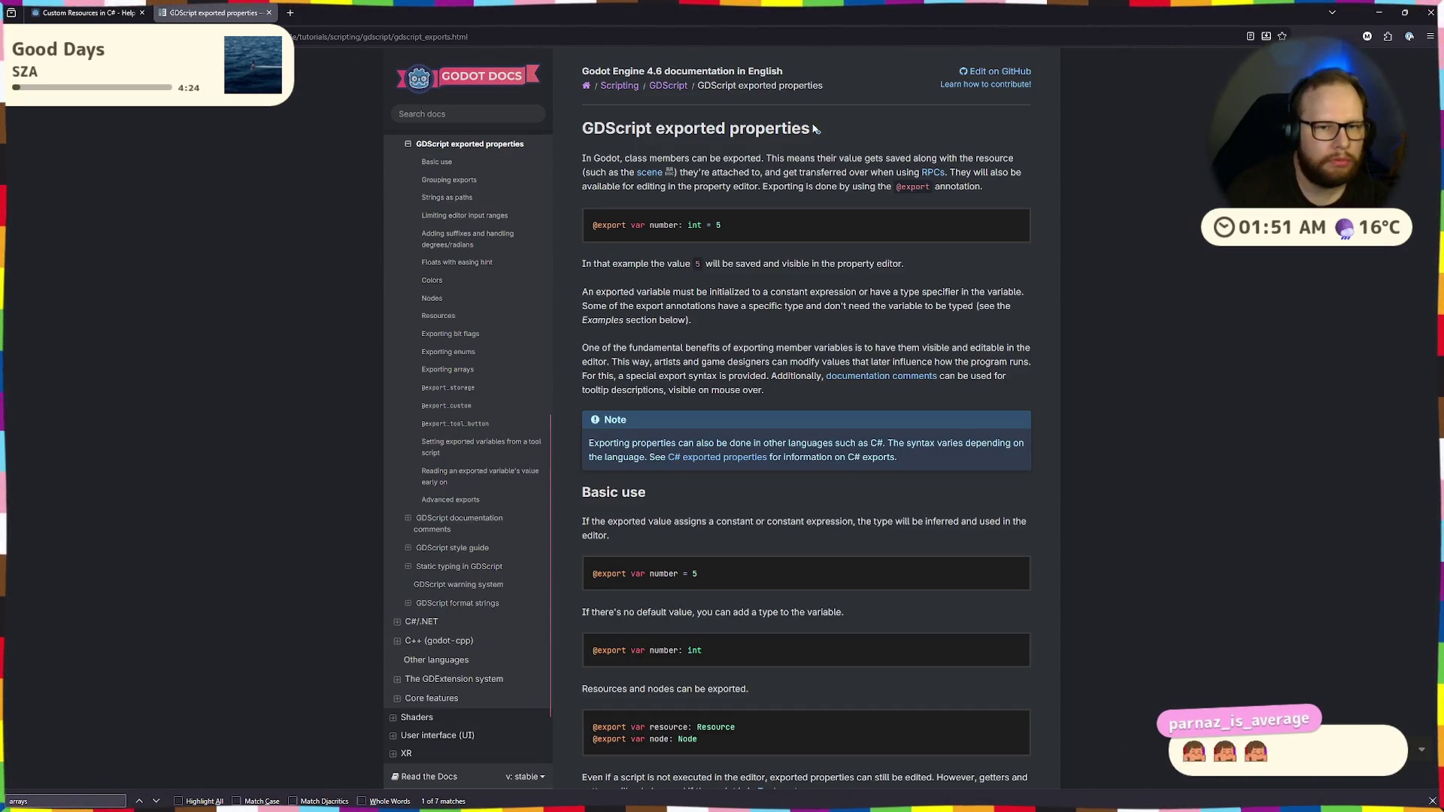
Search 'c# exported properties' from the address bar and open the first docs result
{"action": "left_click_drag", "start_coordinate": [765, 129], "coordinate": [656, 129]}
{"action": "left_click", "coordinate": [340, 37]}
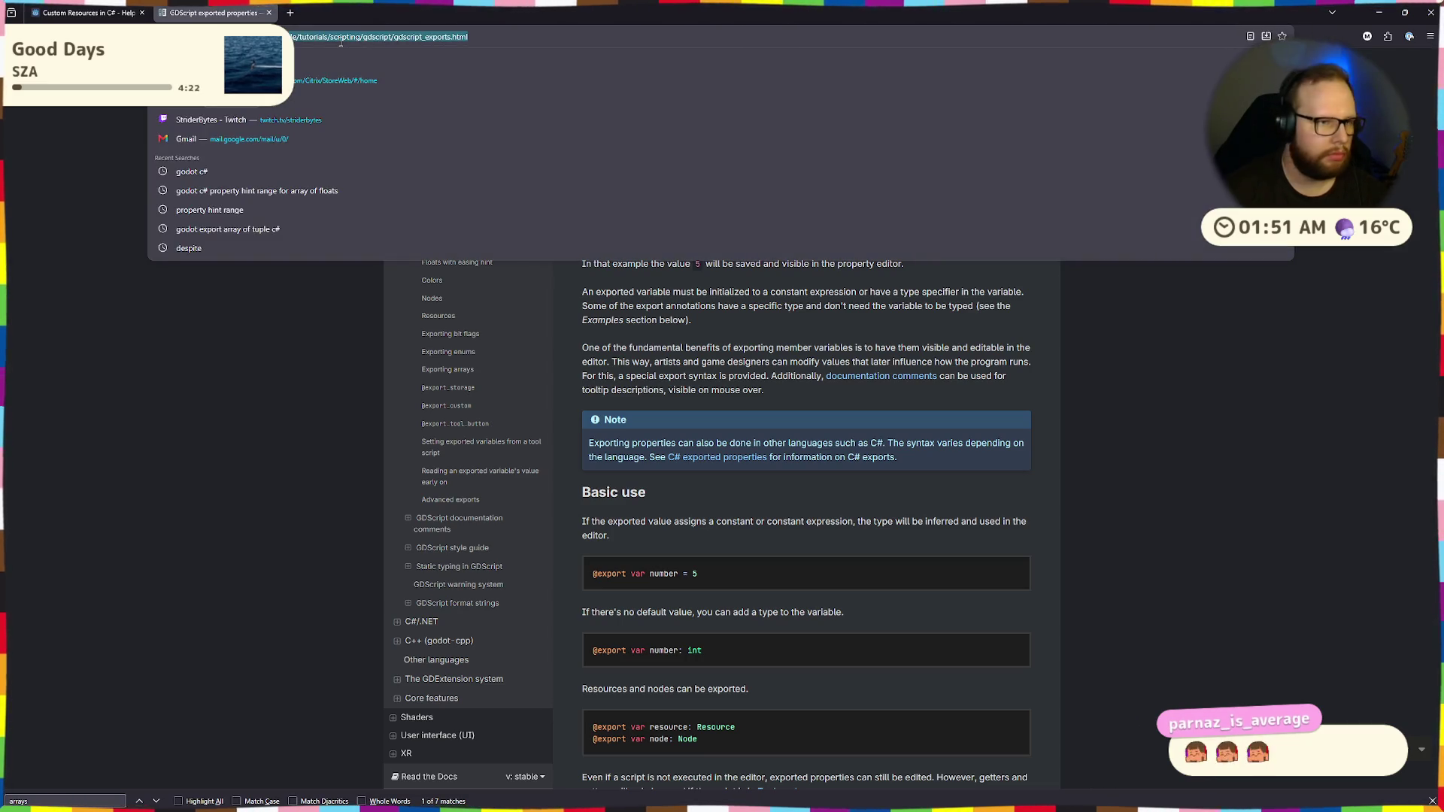
{"action": "type", "text": "c# exported properties"}
{"action": "key", "text": "Return"}
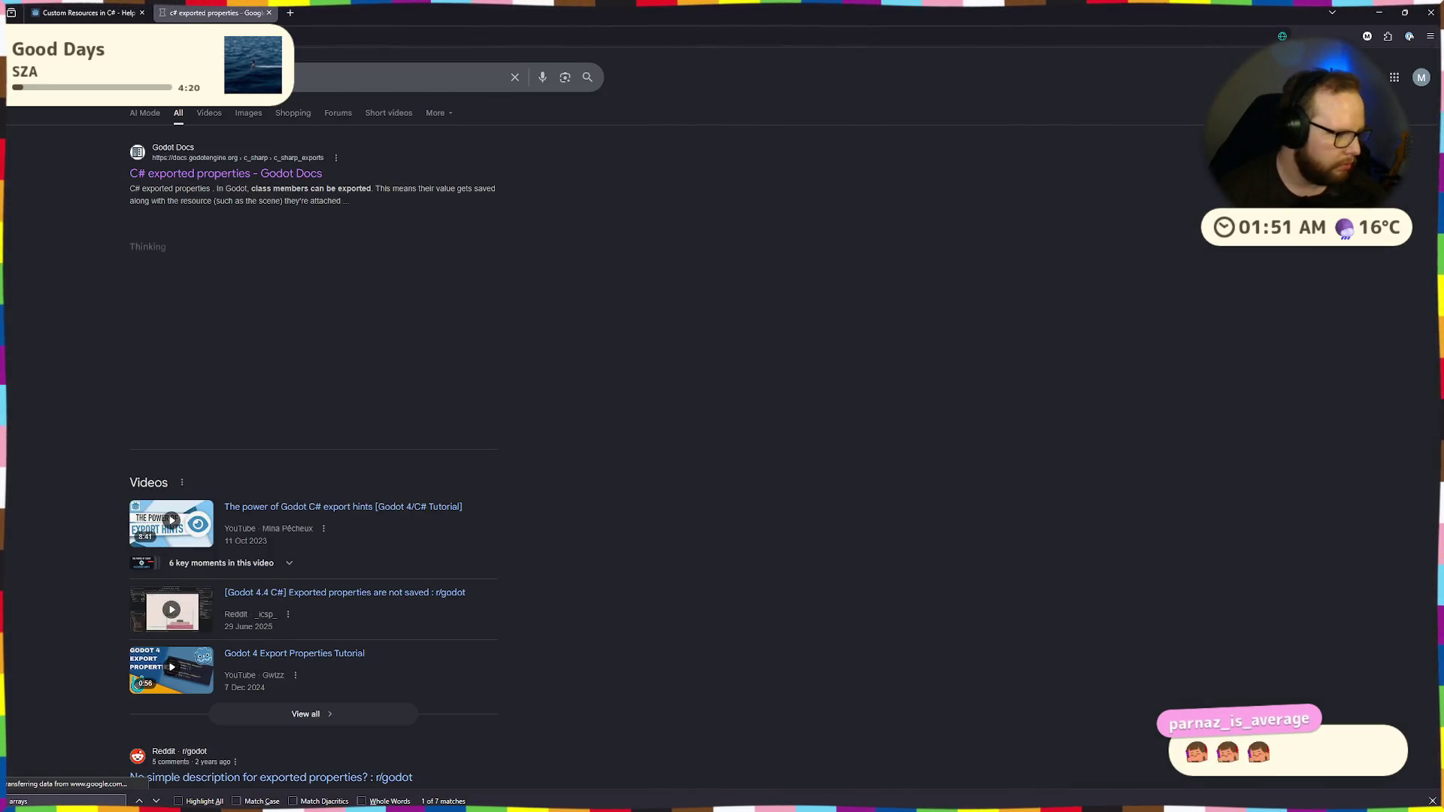
{"action": "left_click", "coordinate": [204, 176]}
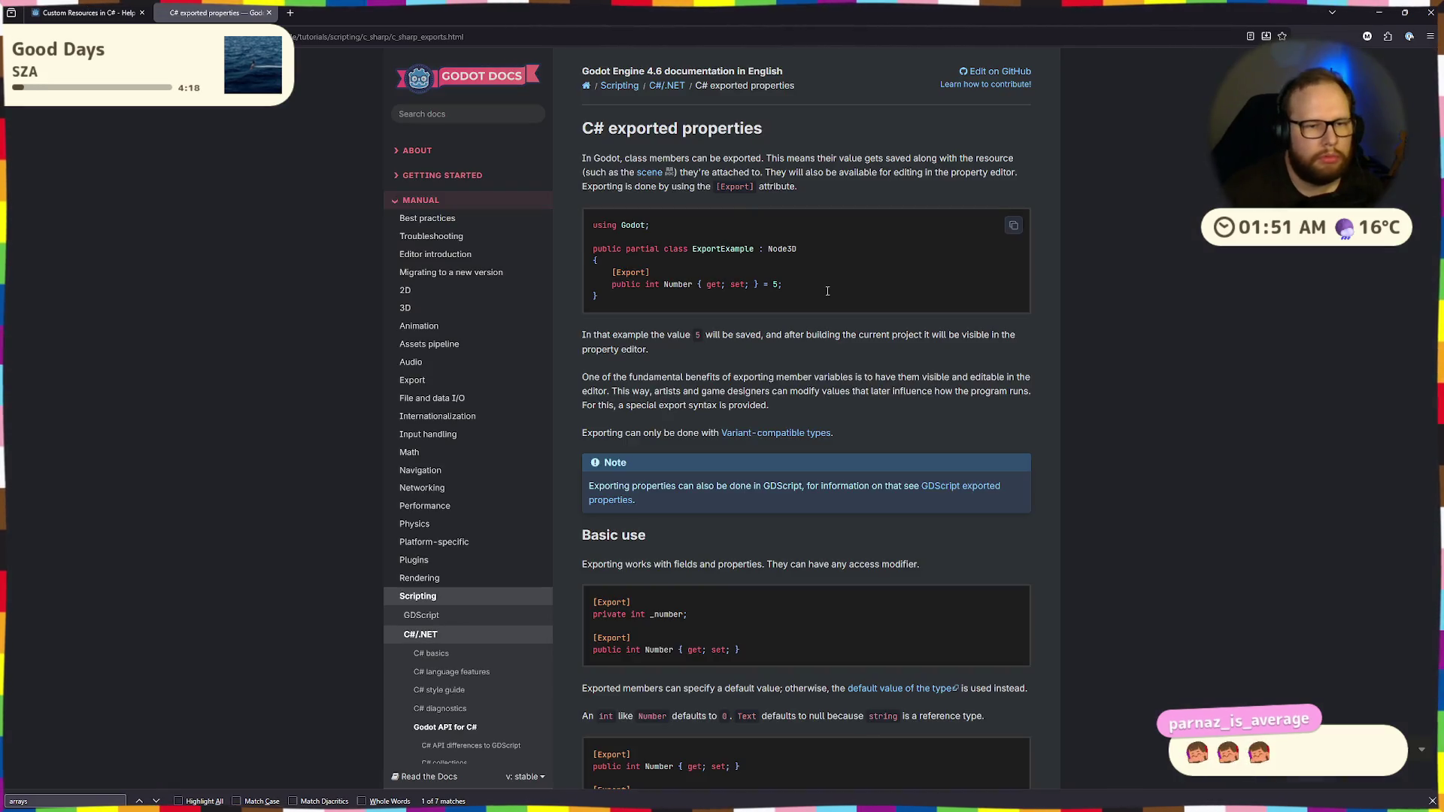
Read through the C# exported properties page, including the GDScript note and icon example
{"action": "scroll", "coordinate": [850, 304], "scroll_direction": "down", "scroll_amount": 5}
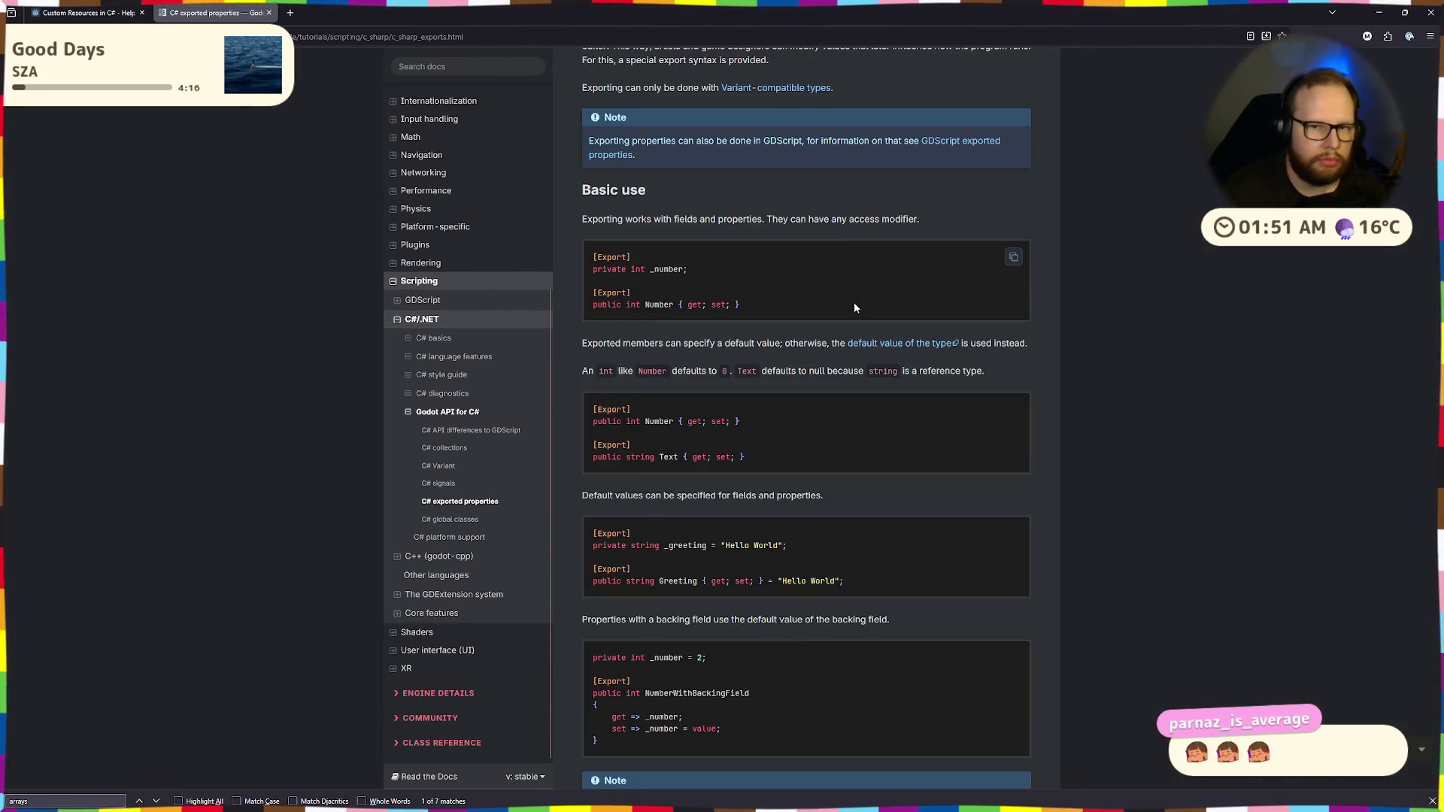
{"action": "left_click_drag", "start_coordinate": [679, 141], "coordinate": [761, 151]}
{"action": "left_click", "coordinate": [807, 136]}
{"action": "left_click", "coordinate": [796, 156]}
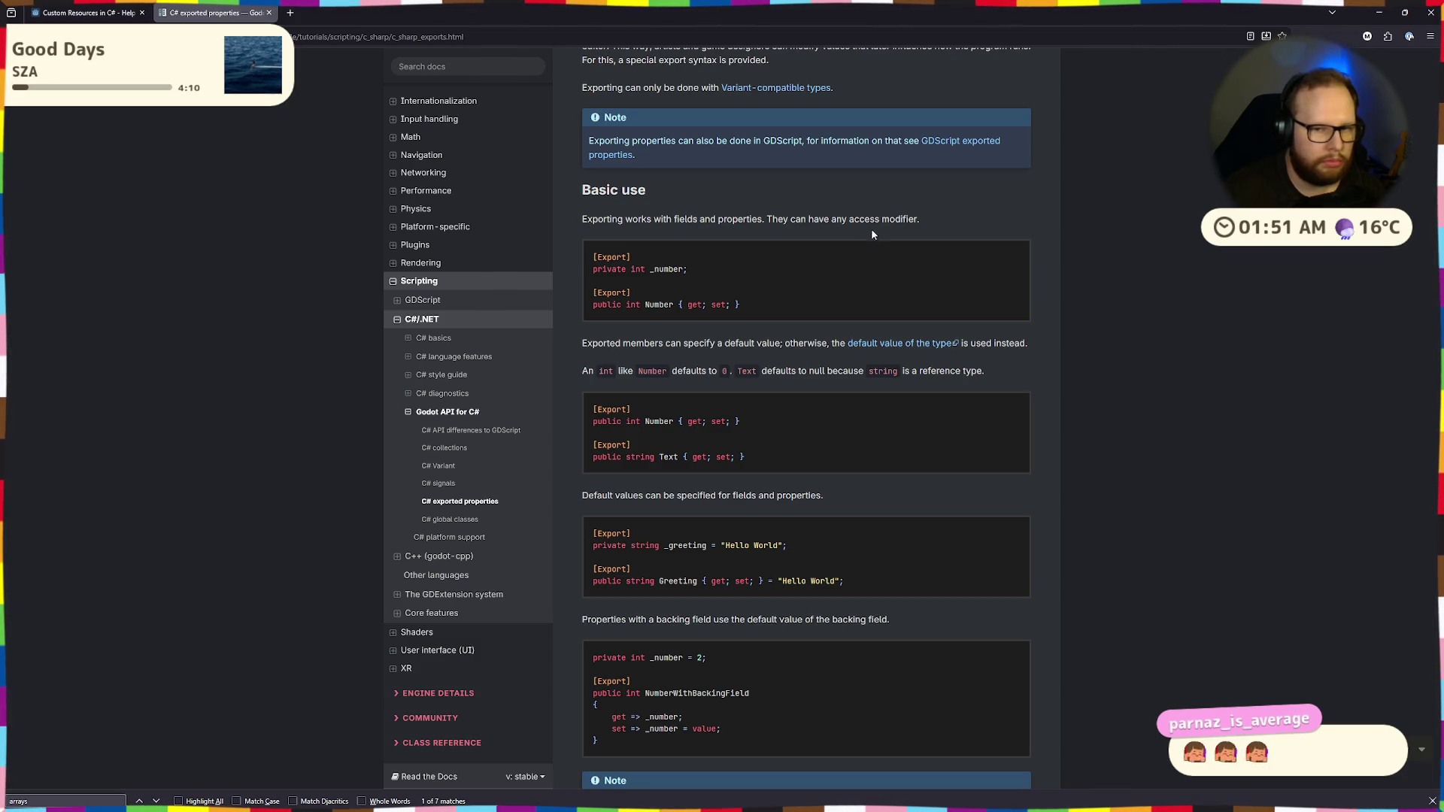
{"action": "scroll", "coordinate": [875, 235], "scroll_direction": "down", "scroll_amount": 10}
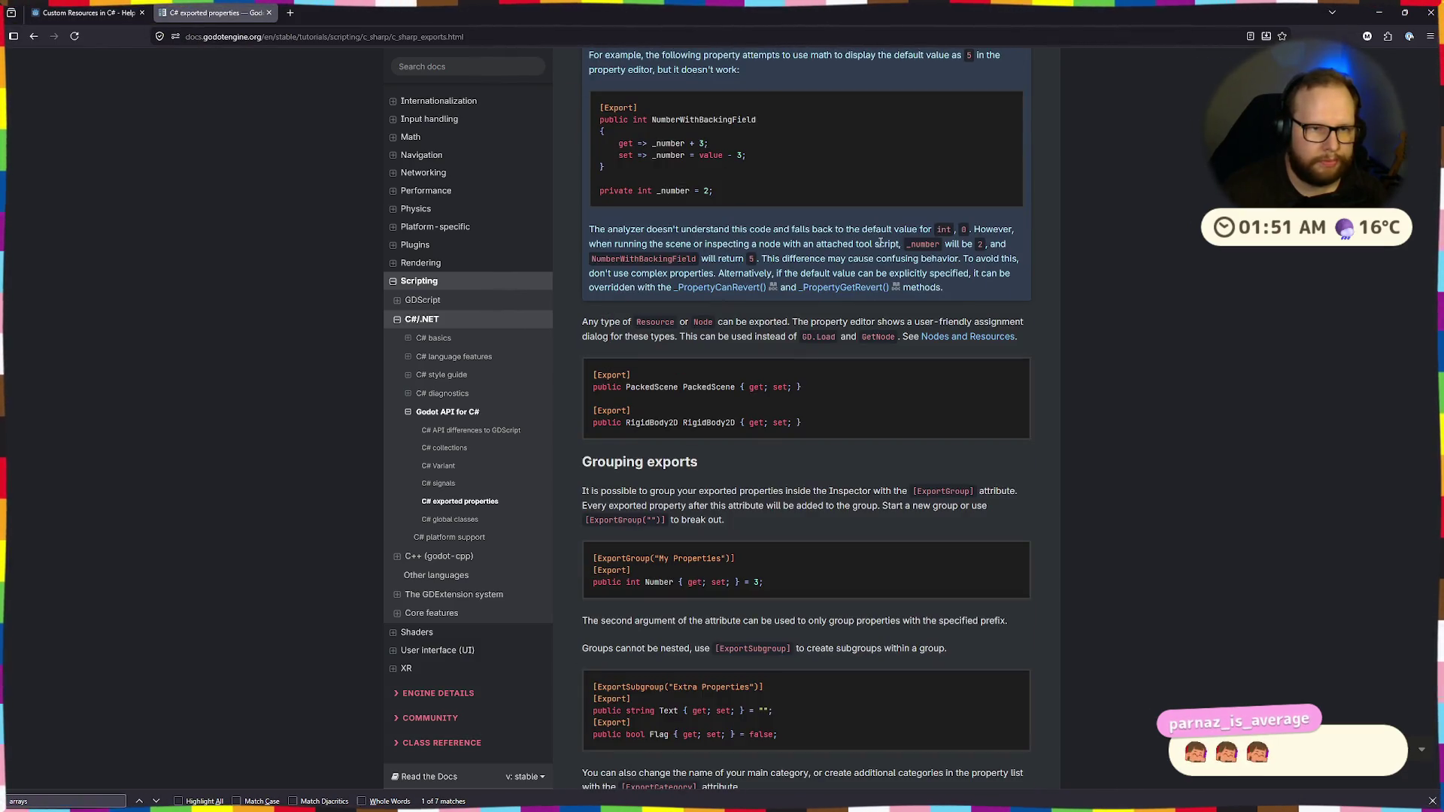
{"action": "scroll", "coordinate": [880, 242], "scroll_direction": "down", "scroll_amount": 10}
{"action": "scroll", "coordinate": [885, 245], "scroll_direction": "up", "scroll_amount": 5}
{"action": "scroll", "coordinate": [885, 242], "scroll_direction": "down", "scroll_amount": 5}
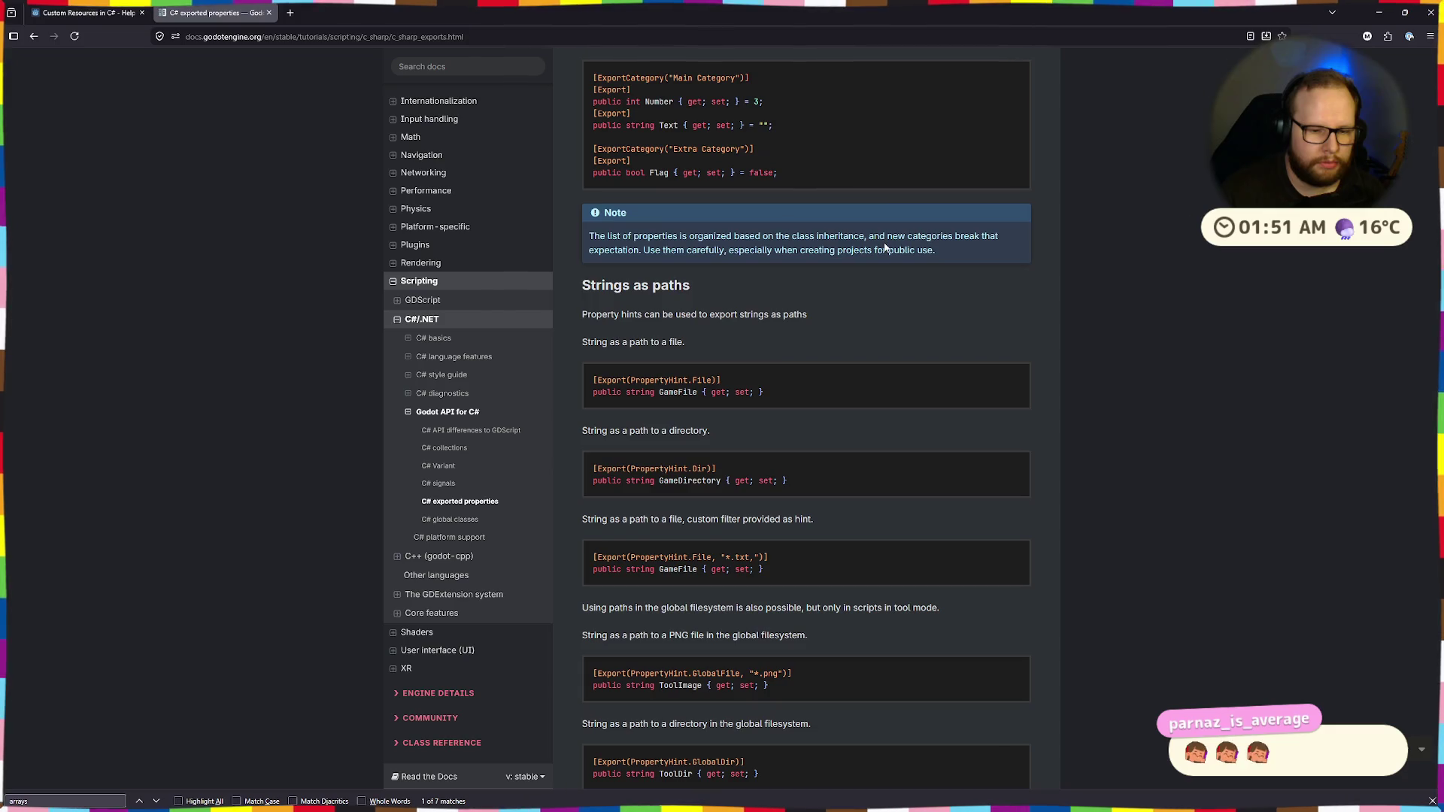
{"action": "scroll", "coordinate": [883, 248], "scroll_direction": "down", "scroll_amount": 20}
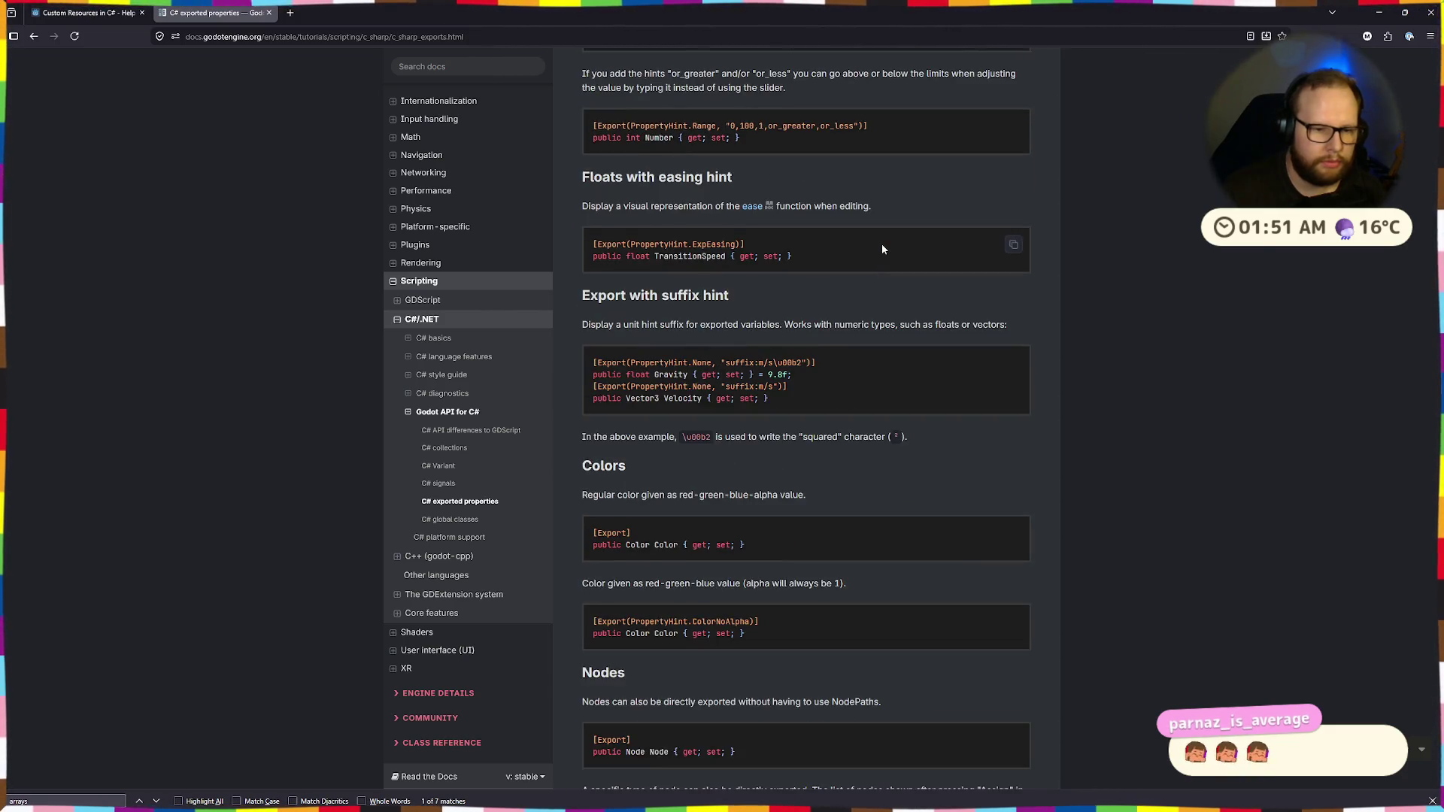
{"action": "scroll", "coordinate": [882, 249], "scroll_direction": "down", "scroll_amount": 20}
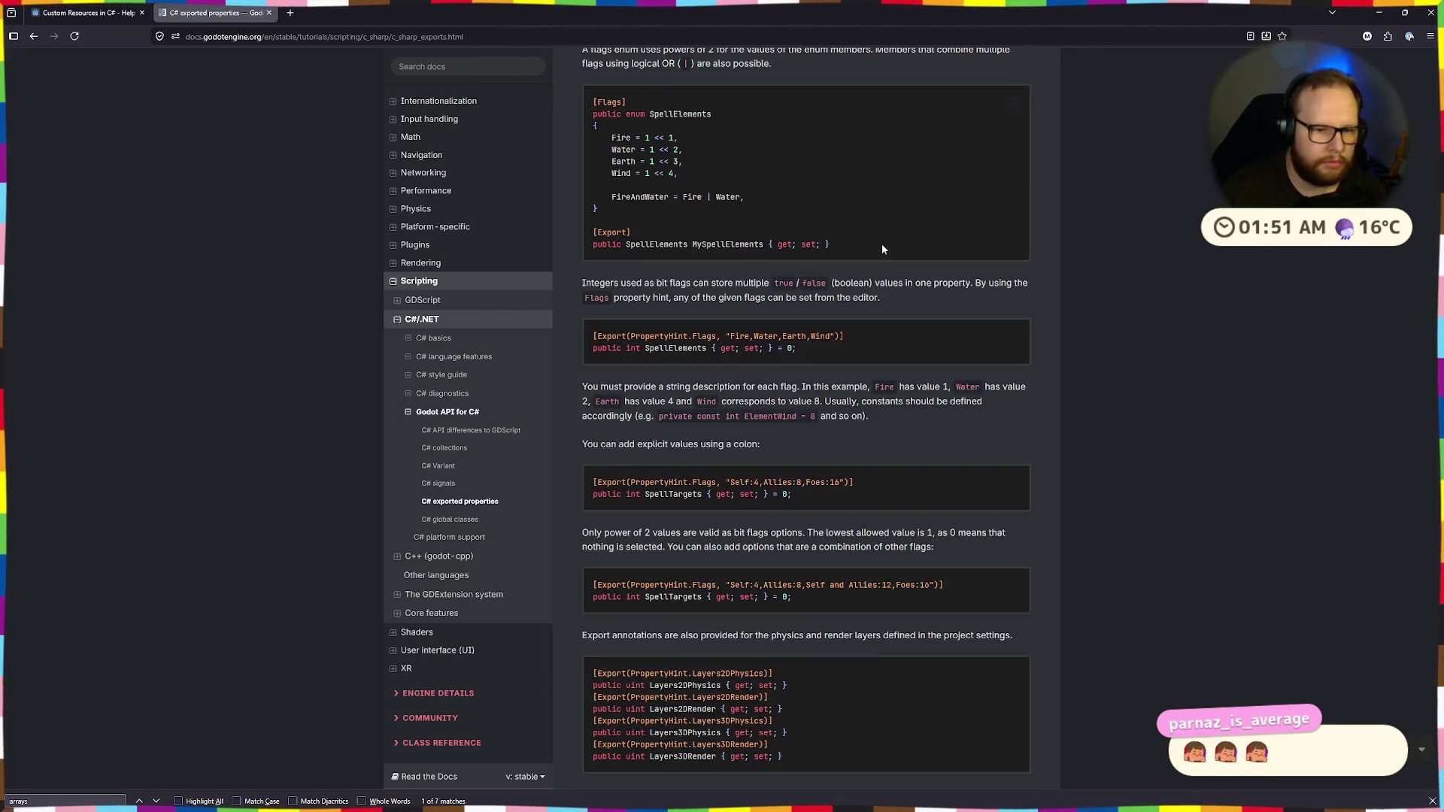
{"action": "scroll", "coordinate": [878, 252], "scroll_direction": "up", "scroll_amount": 4}
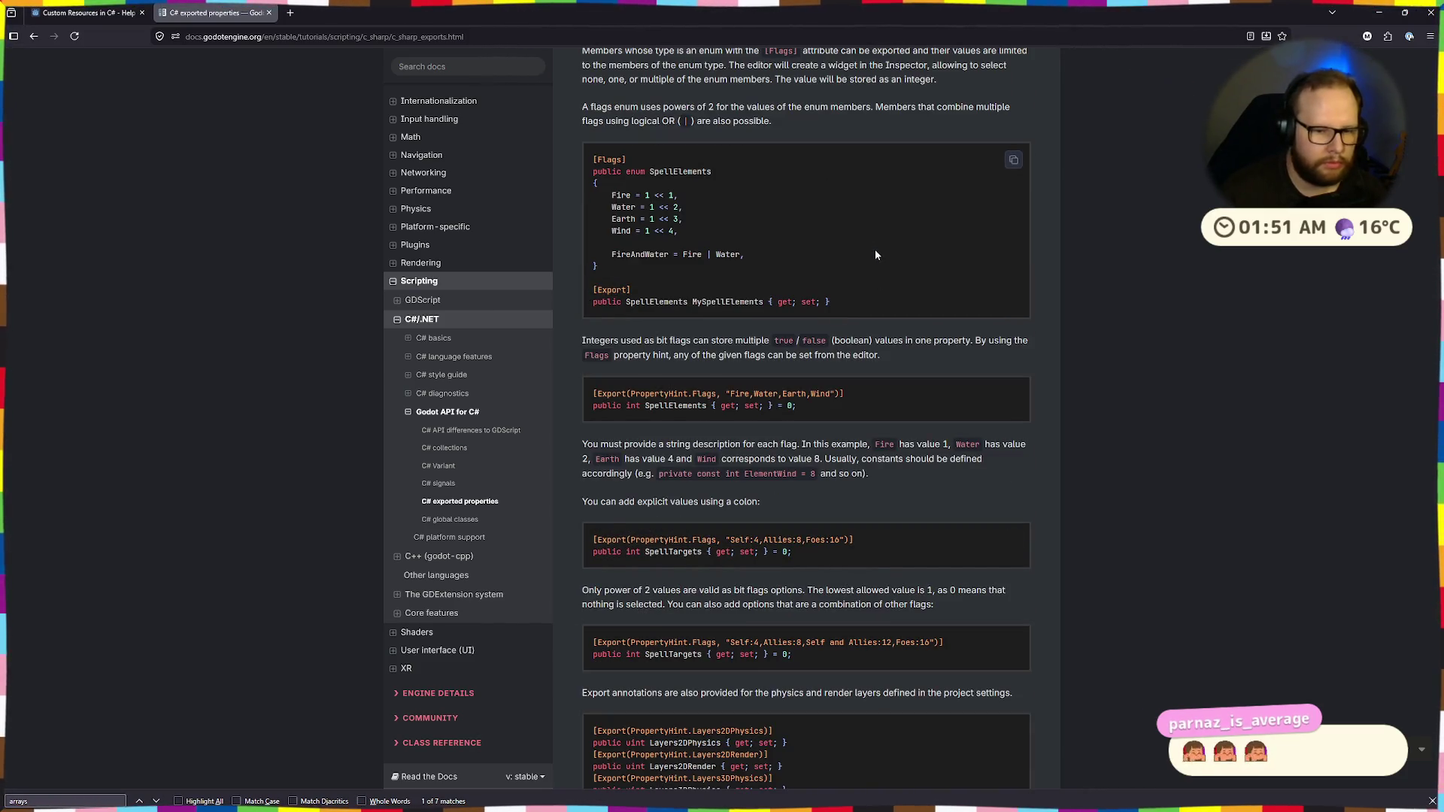
{"action": "scroll", "coordinate": [874, 255], "scroll_direction": "down", "scroll_amount": 7}
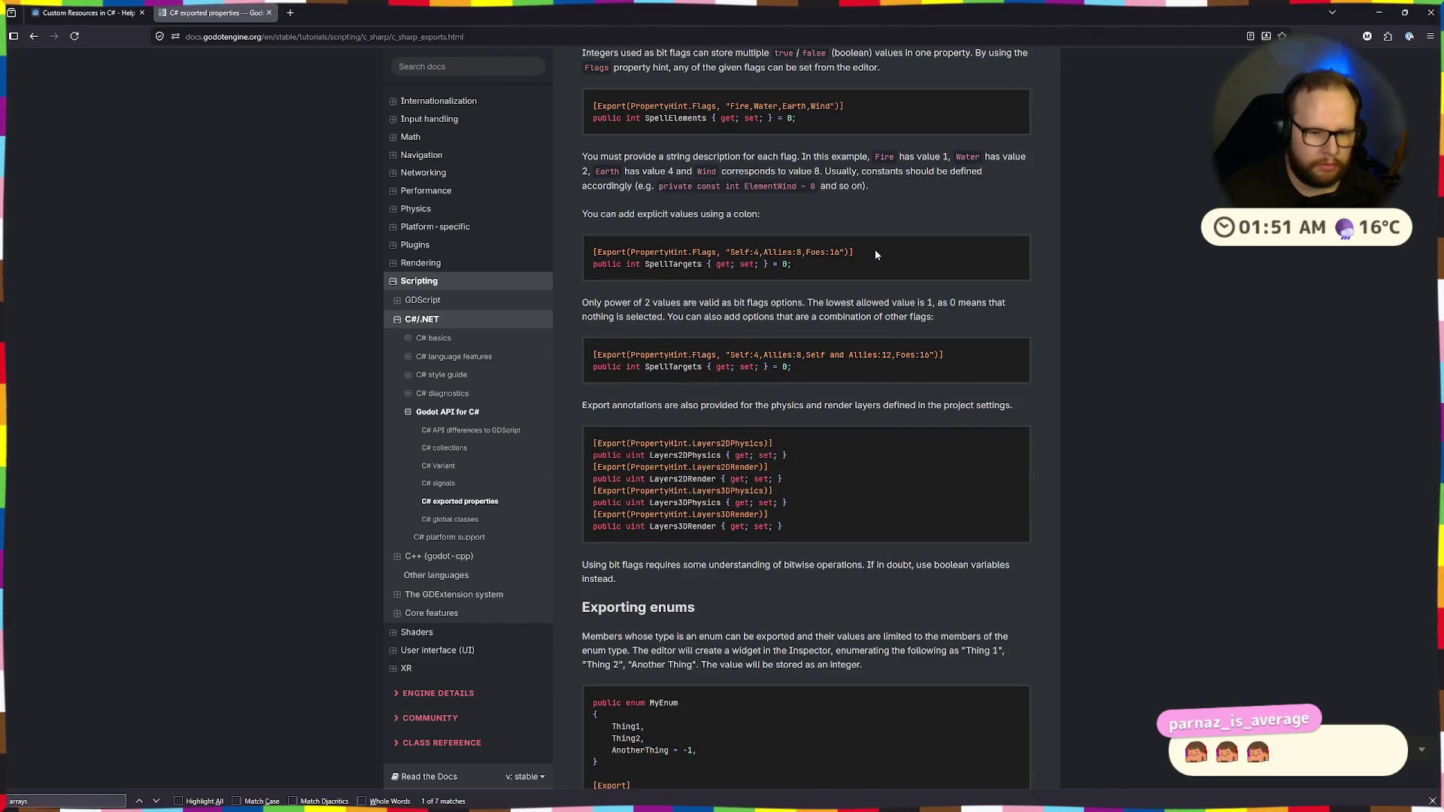
{"action": "scroll", "coordinate": [874, 250], "scroll_direction": "down", "scroll_amount": 5}
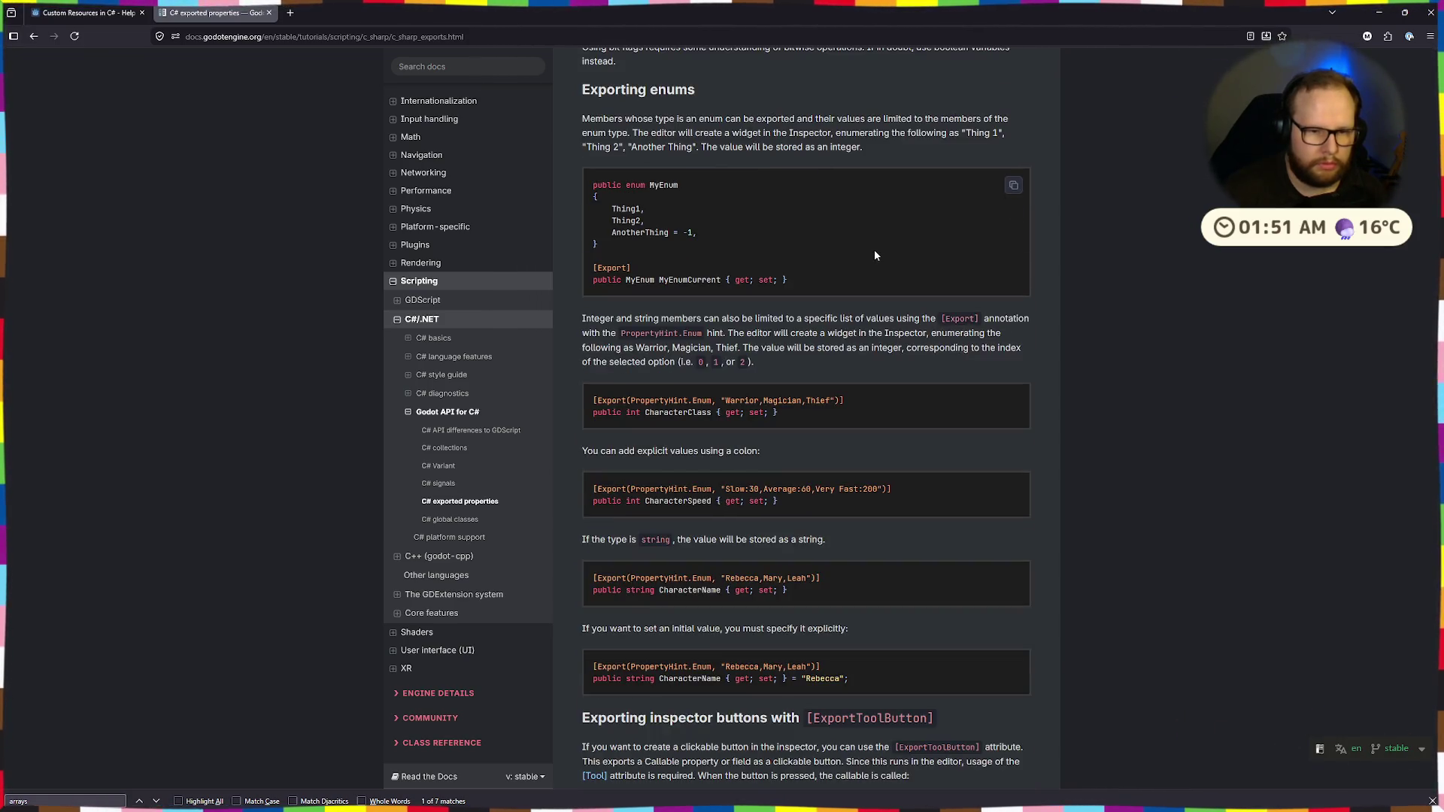
{"action": "scroll", "coordinate": [874, 249], "scroll_direction": "down", "scroll_amount": 5}
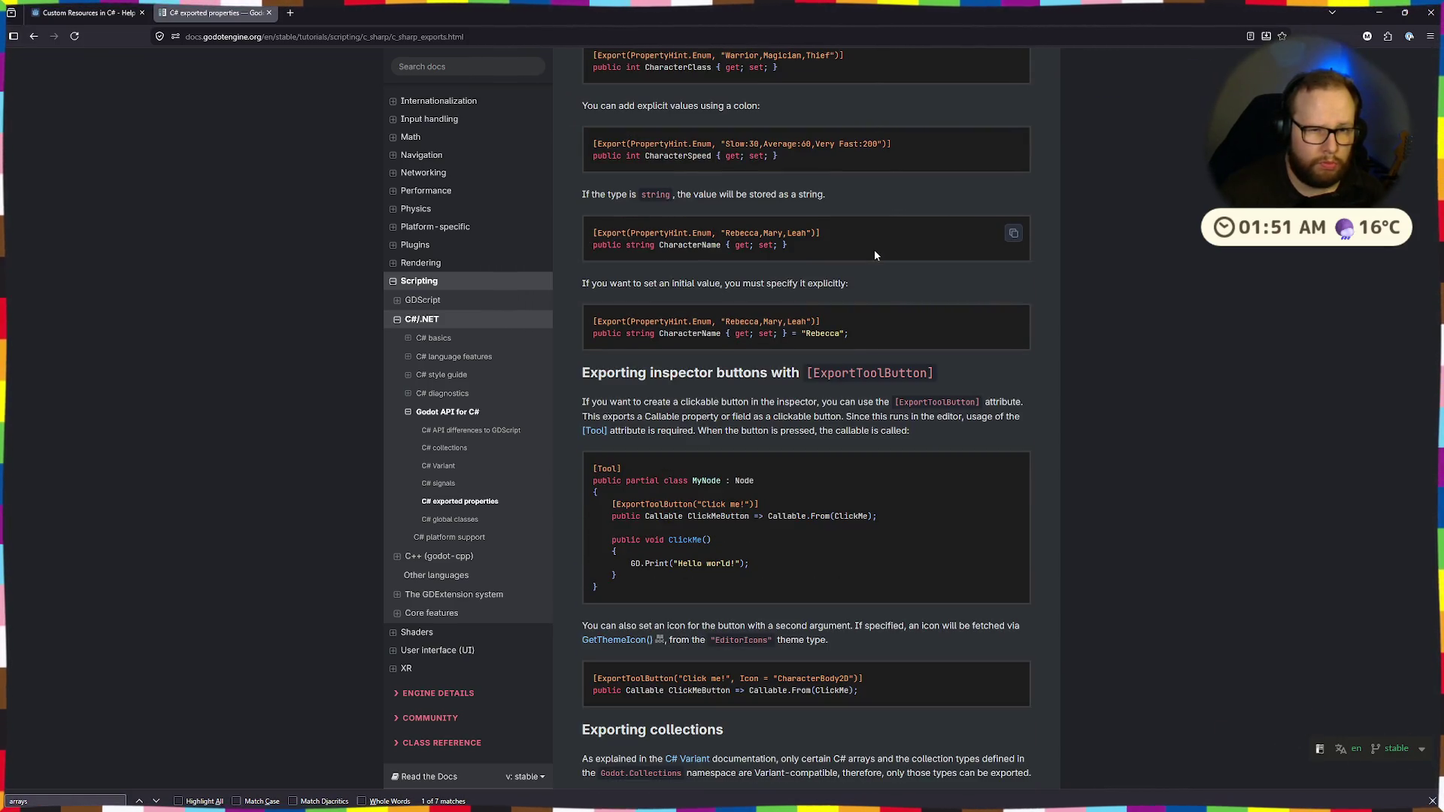
{"action": "scroll", "coordinate": [874, 250], "scroll_direction": "down", "scroll_amount": 5}
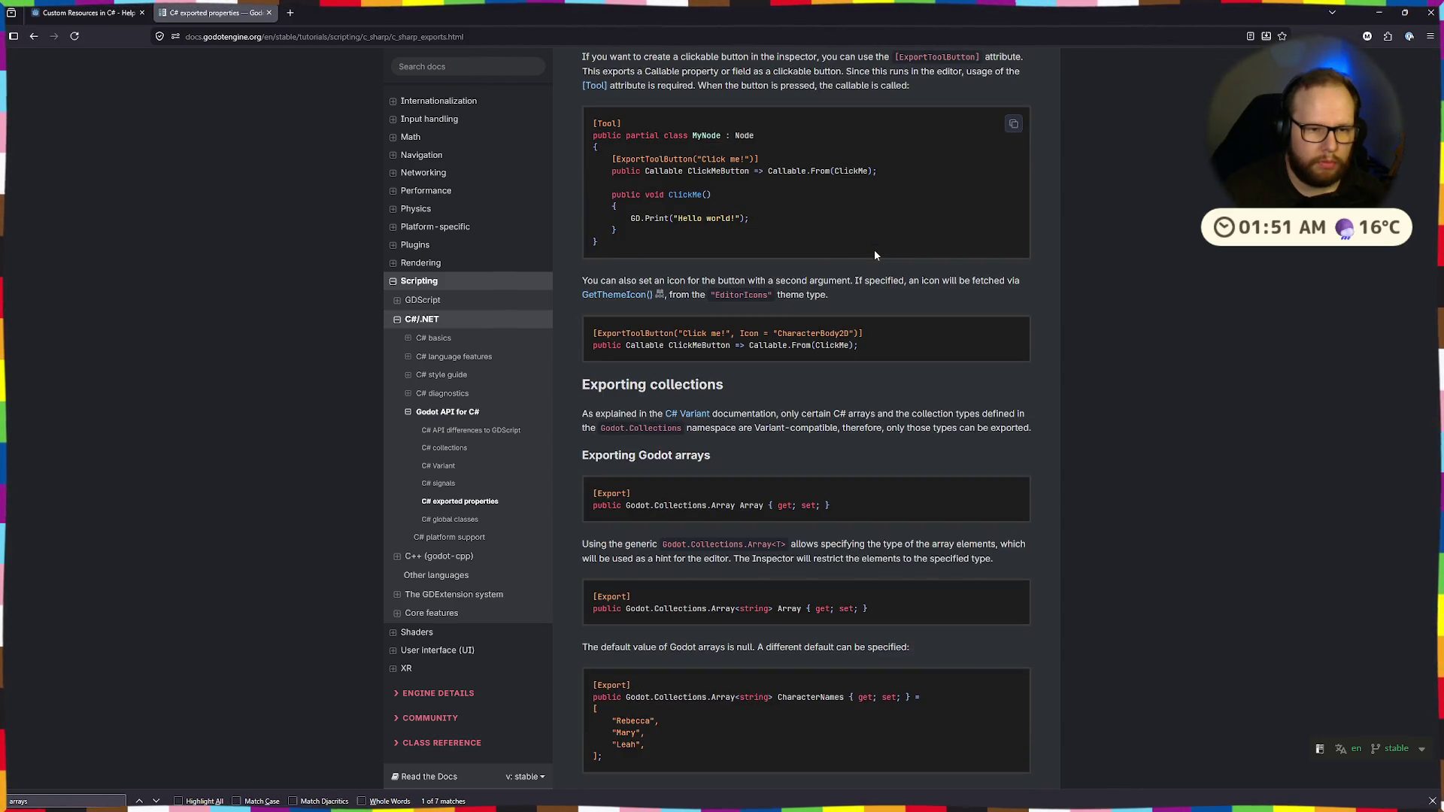
{"action": "scroll", "coordinate": [874, 250], "scroll_direction": "down", "scroll_amount": 5}
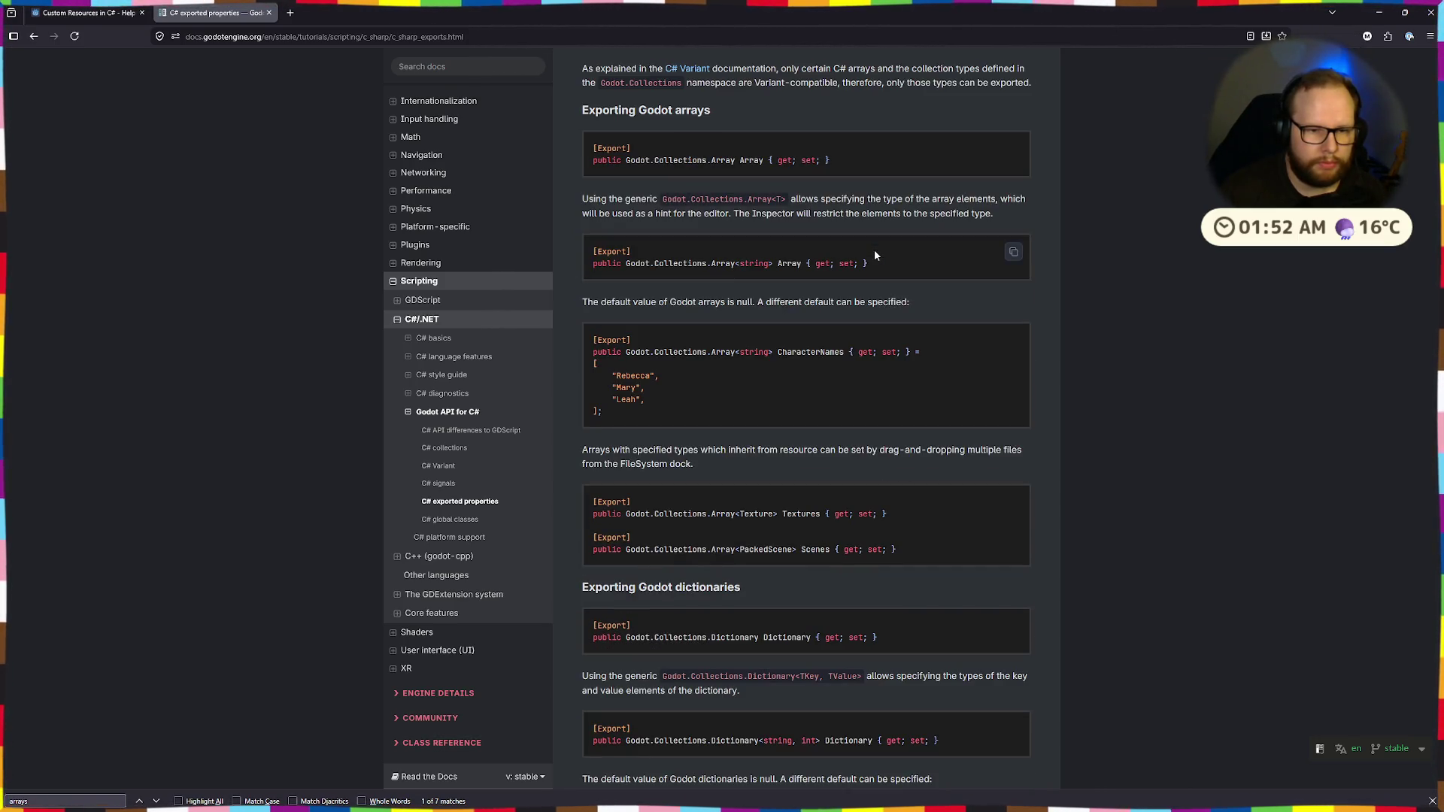
{"action": "scroll", "coordinate": [874, 250], "scroll_direction": "up", "scroll_amount": 6}
{"action": "mouse_move", "coordinate": [744, 392]}
{"action": "left_mouse_down"}
{"action": "mouse_move", "coordinate": [876, 390]}
{"action": "mouse_move", "coordinate": [589, 399]}
{"action": "left_mouse_up"}
{"action": "left_click", "coordinate": [905, 382]}
{"action": "scroll", "coordinate": [901, 377], "scroll_direction": "down", "scroll_amount": 6}
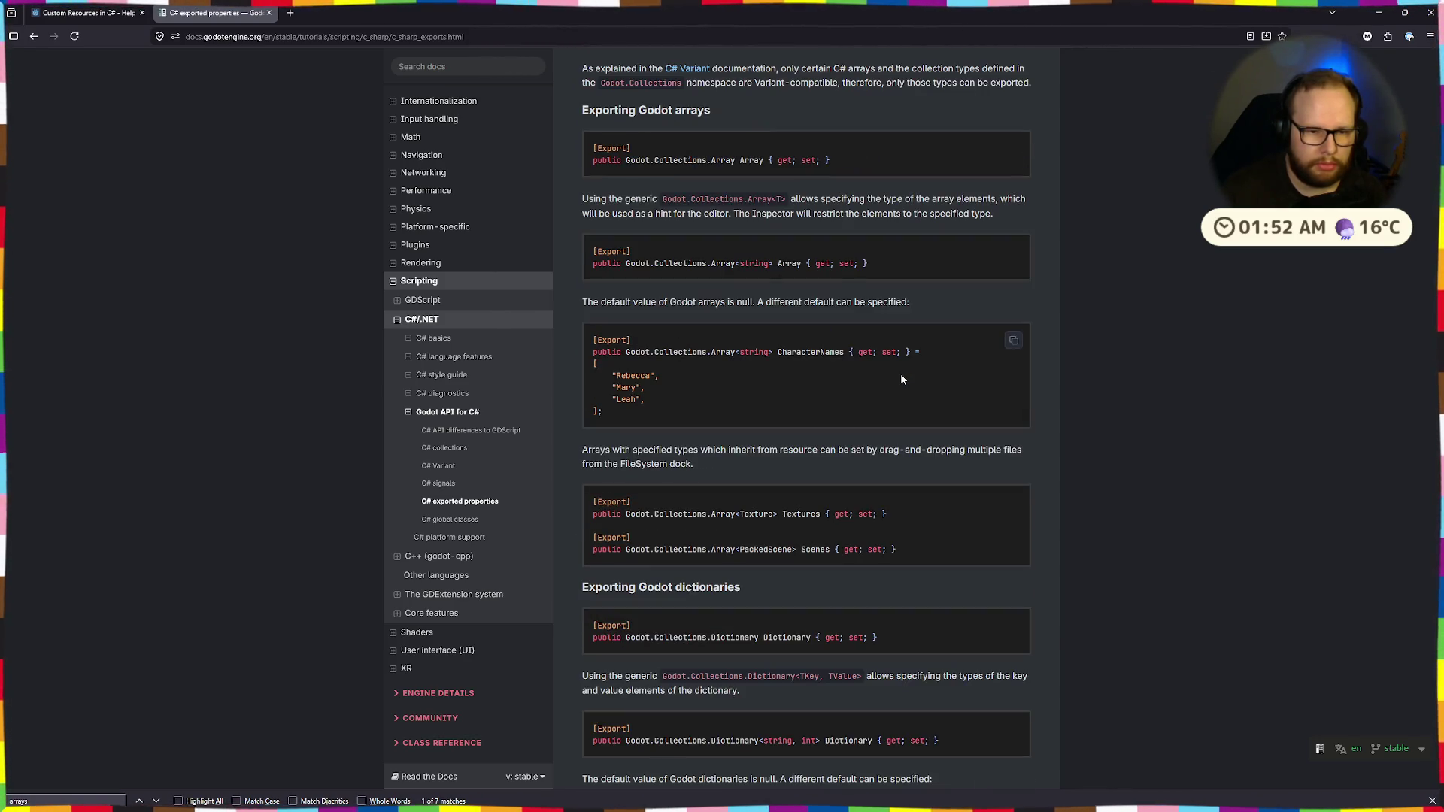
{"action": "scroll", "coordinate": [900, 373], "scroll_direction": "down", "scroll_amount": 3}
{"action": "scroll", "coordinate": [902, 378], "scroll_direction": "down", "scroll_amount": 6}
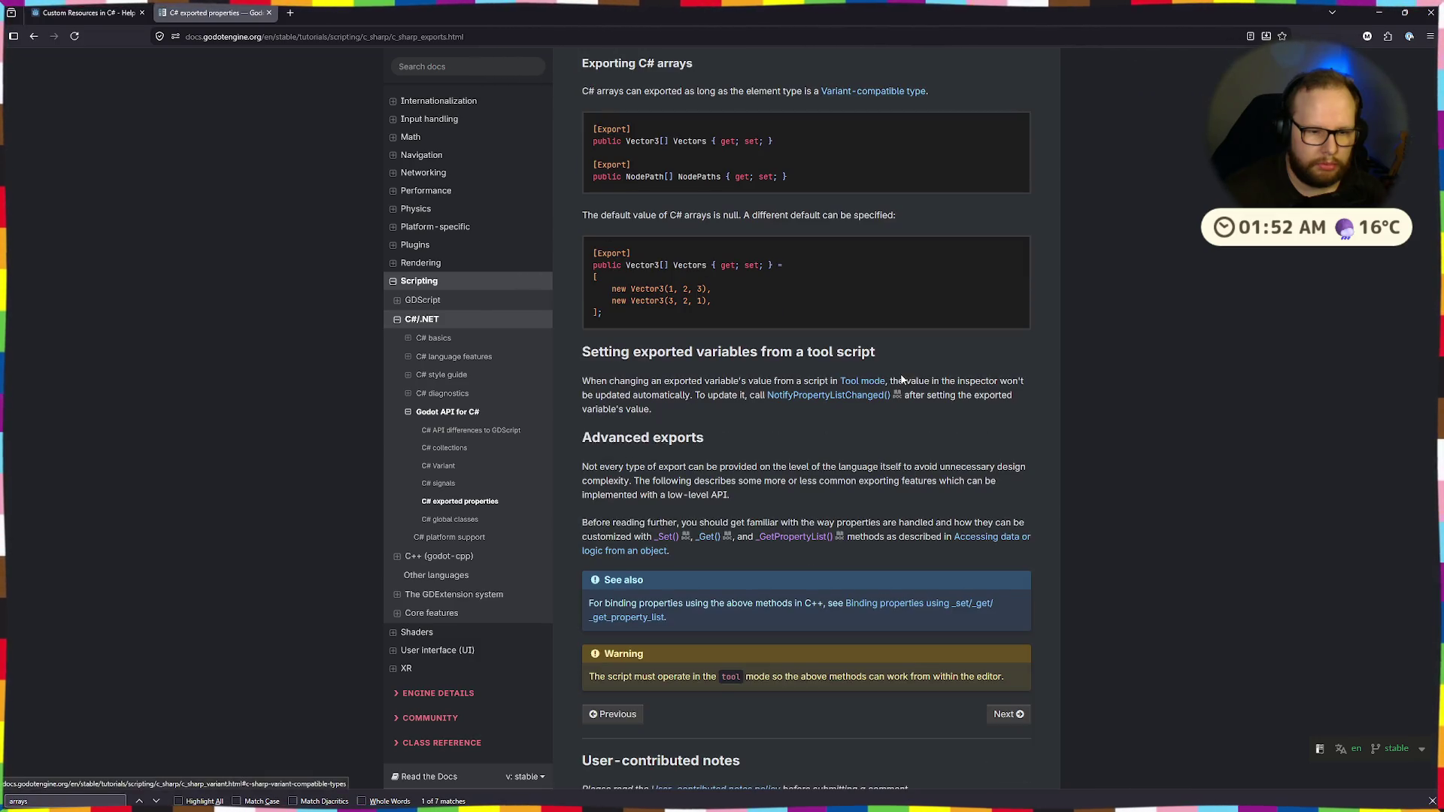
{"action": "scroll", "coordinate": [903, 379], "scroll_direction": "up", "scroll_amount": 4}
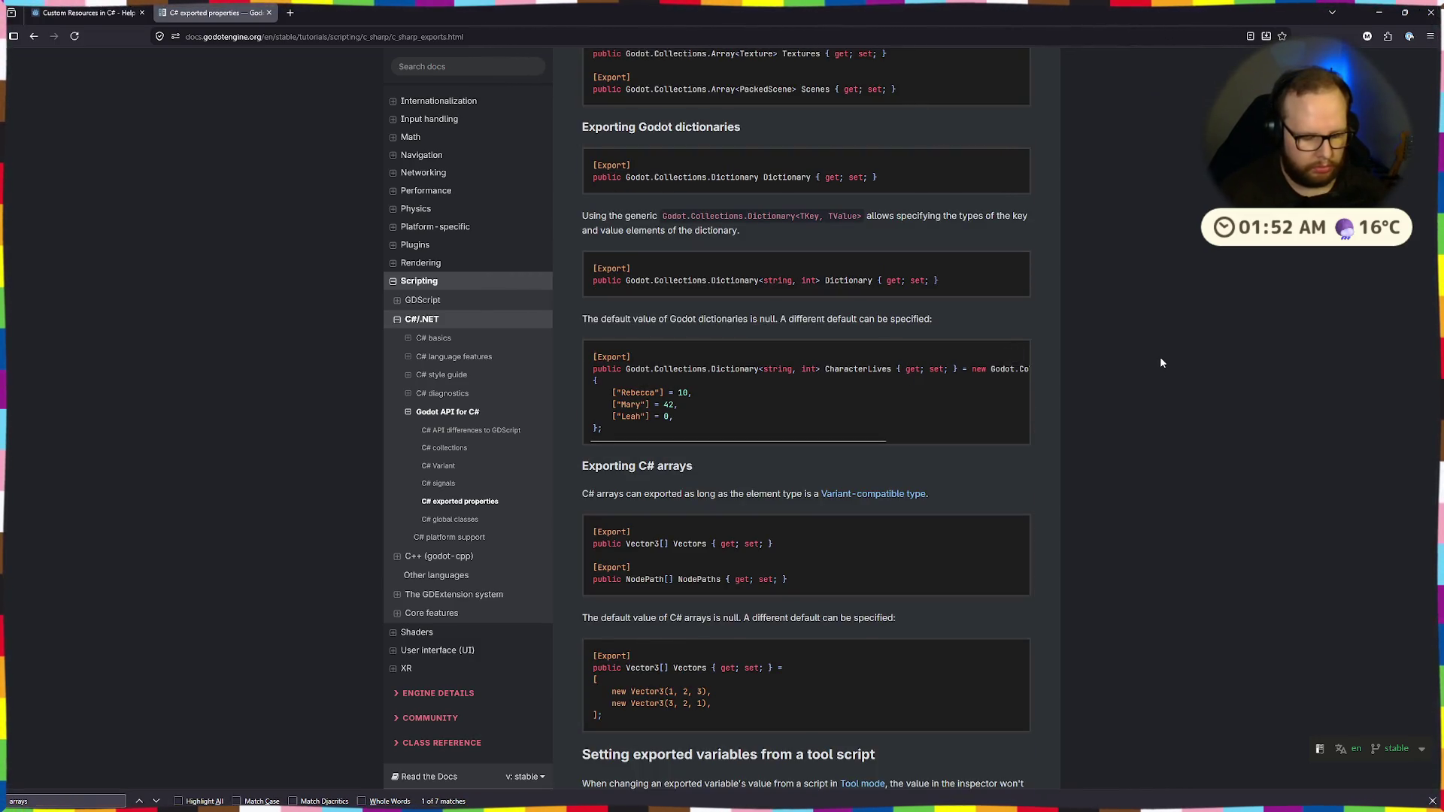
Find 'range' on the page to reach the Limiting editor input ranges section
{"action": "key", "text": "ctrl+f"}
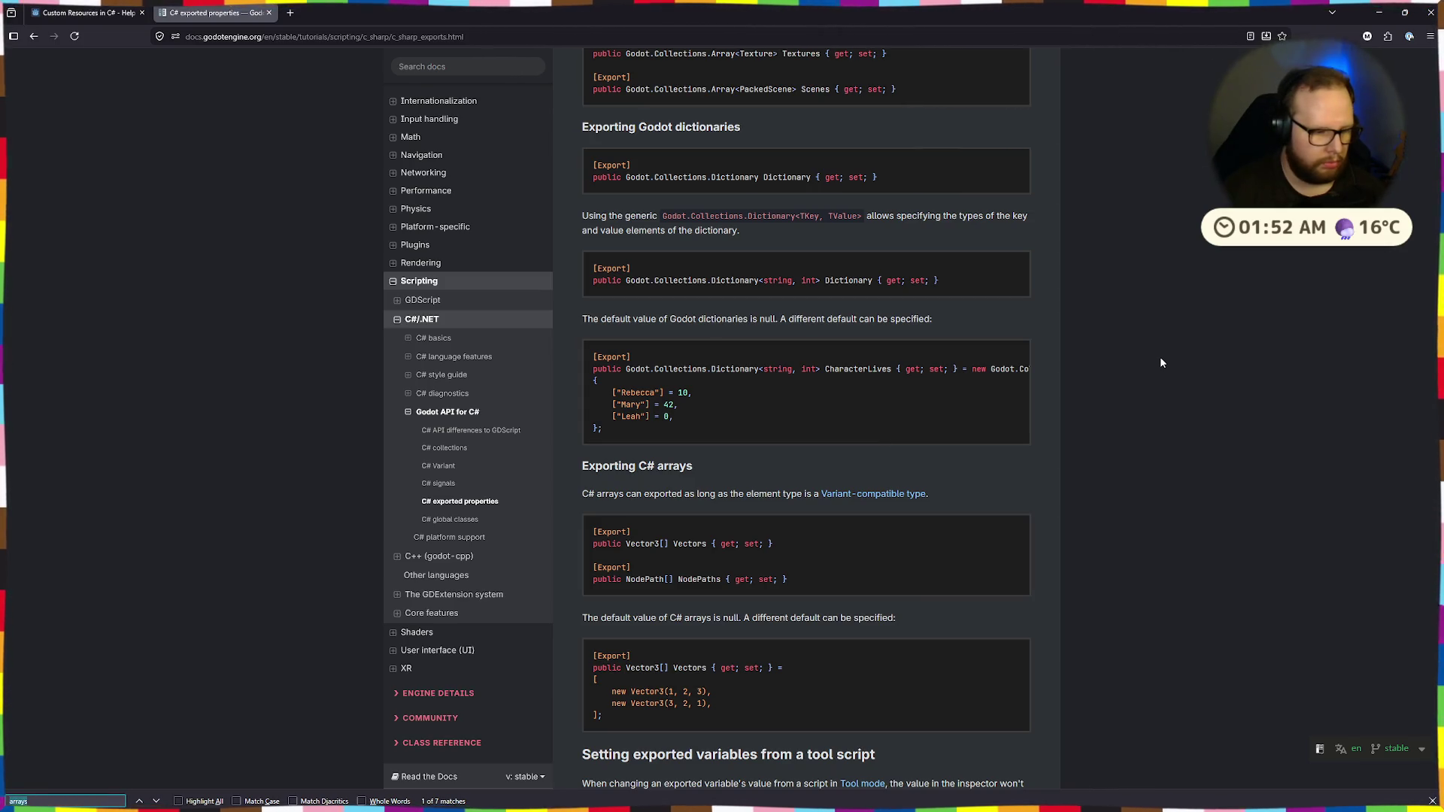
{"action": "type", "text": "range"}
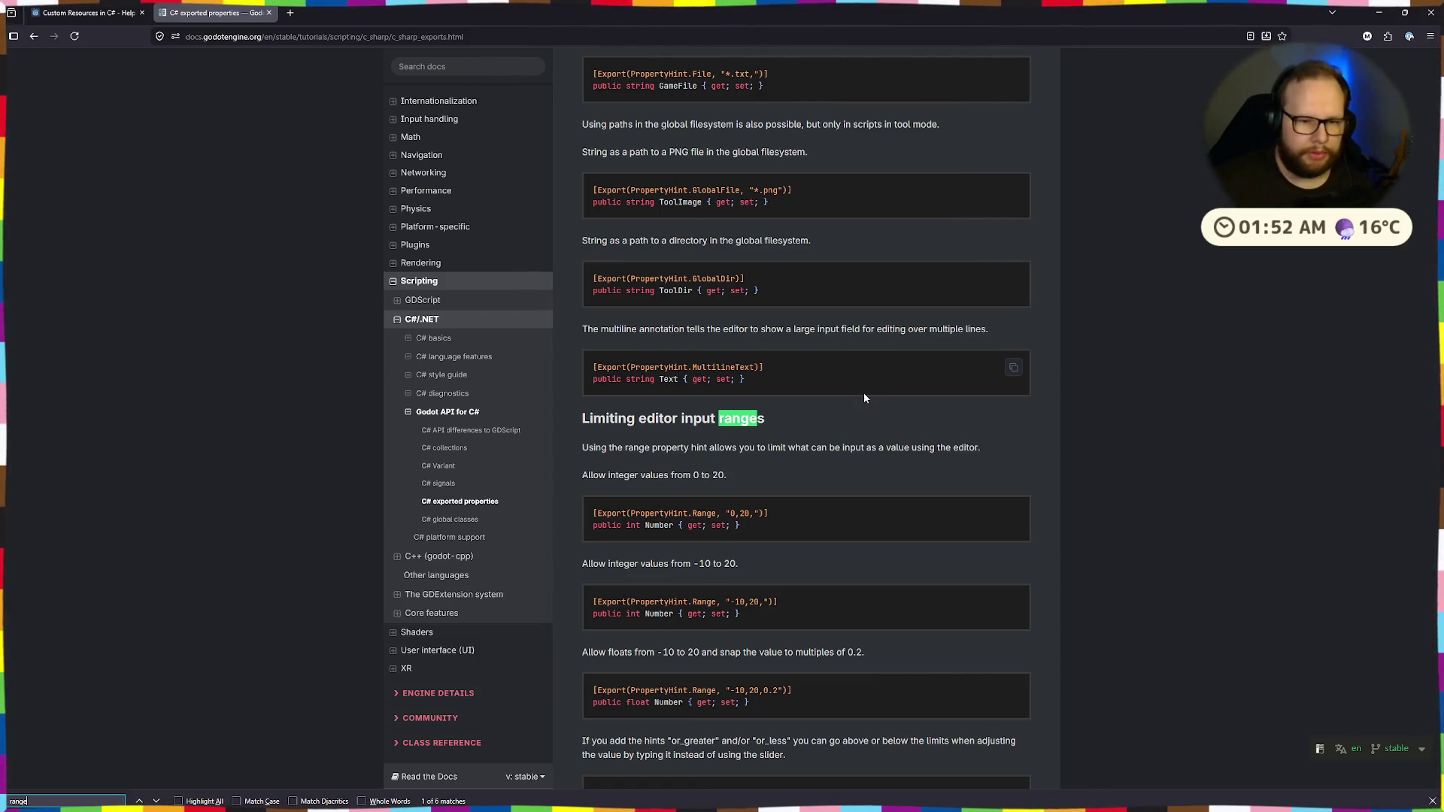
{"action": "scroll", "coordinate": [864, 376], "scroll_direction": "down", "scroll_amount": 3}
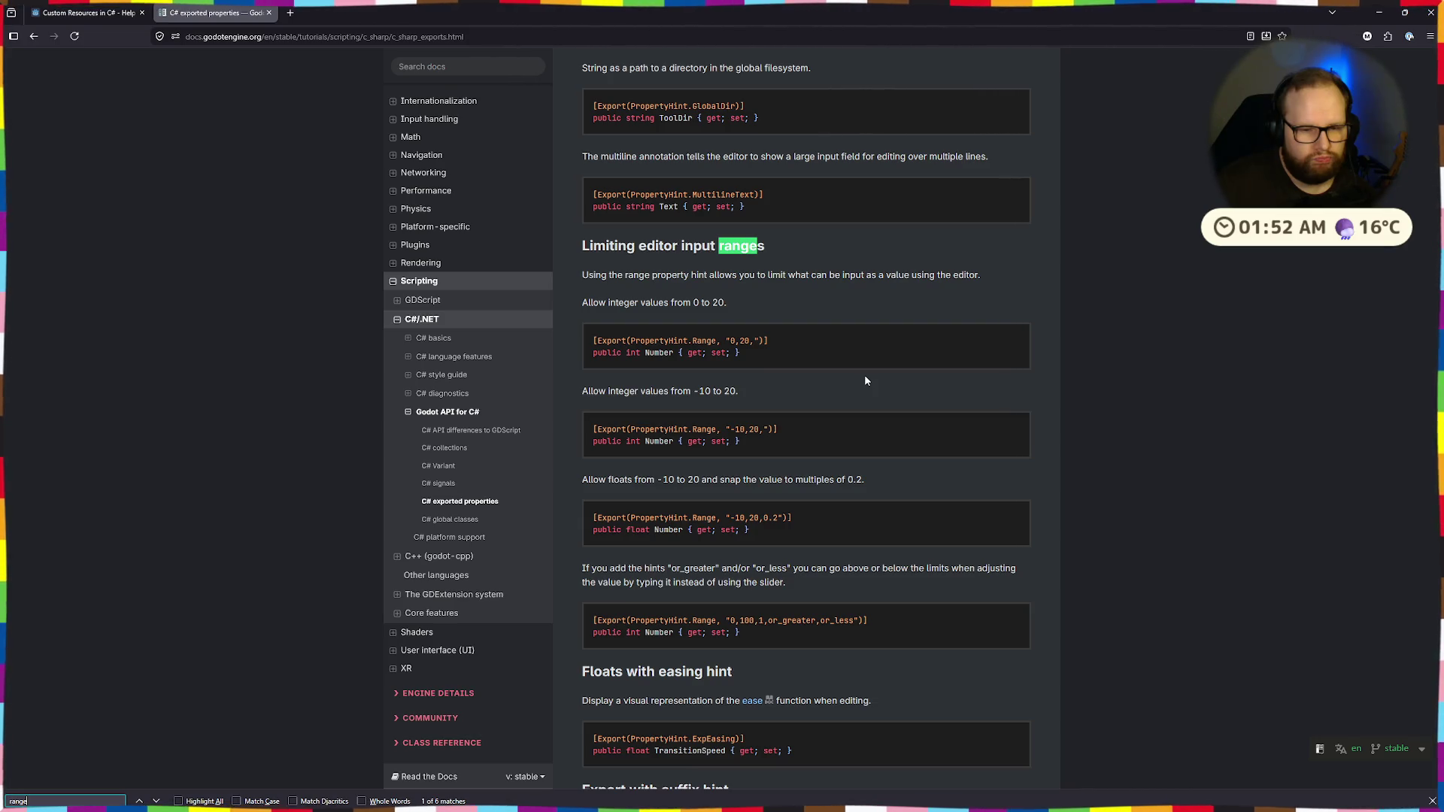
{"action": "left_click", "coordinate": [313, 326]}
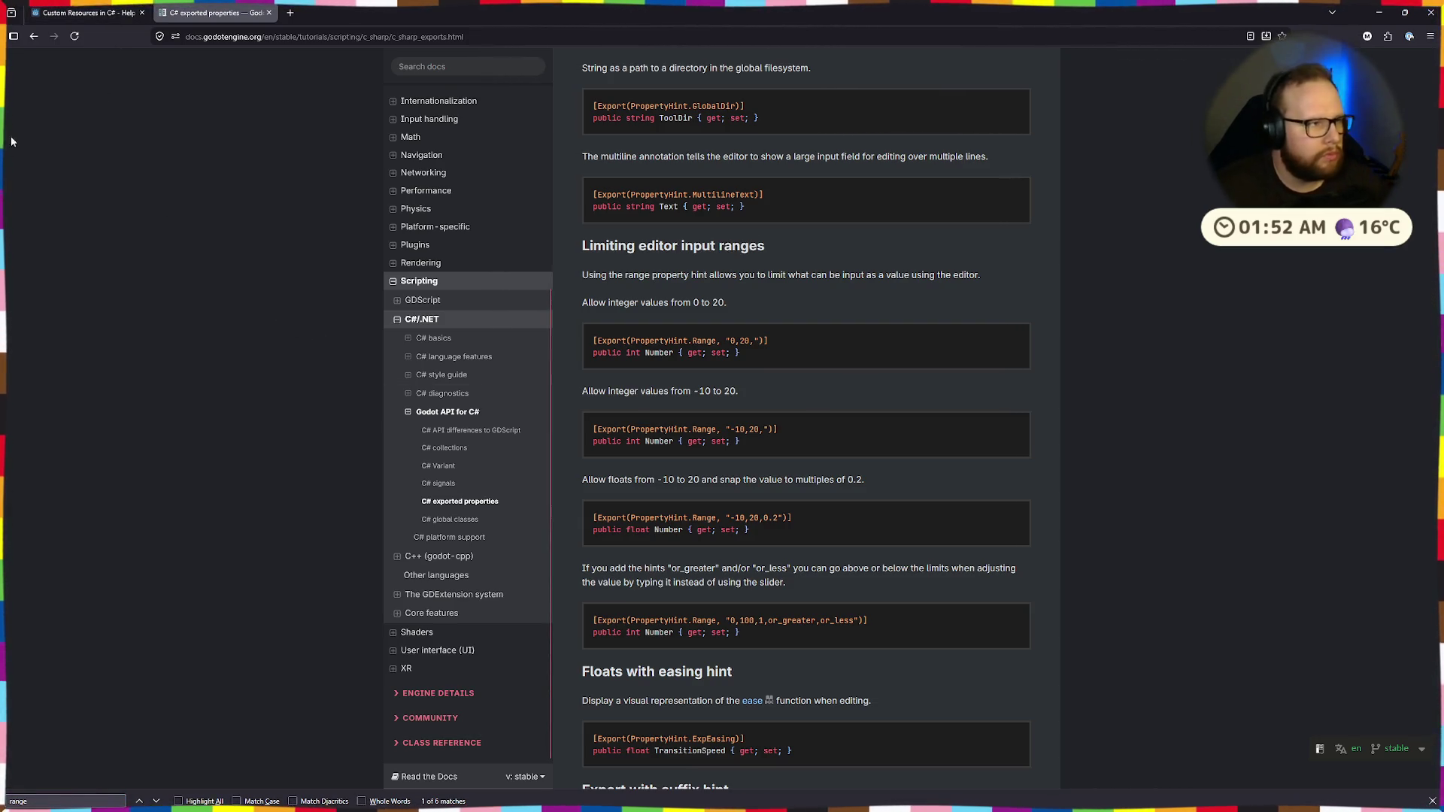
{"action": "key", "text": "ctrl+super+Left"}
{"action": "key", "text": "ctrl+super+Right"}
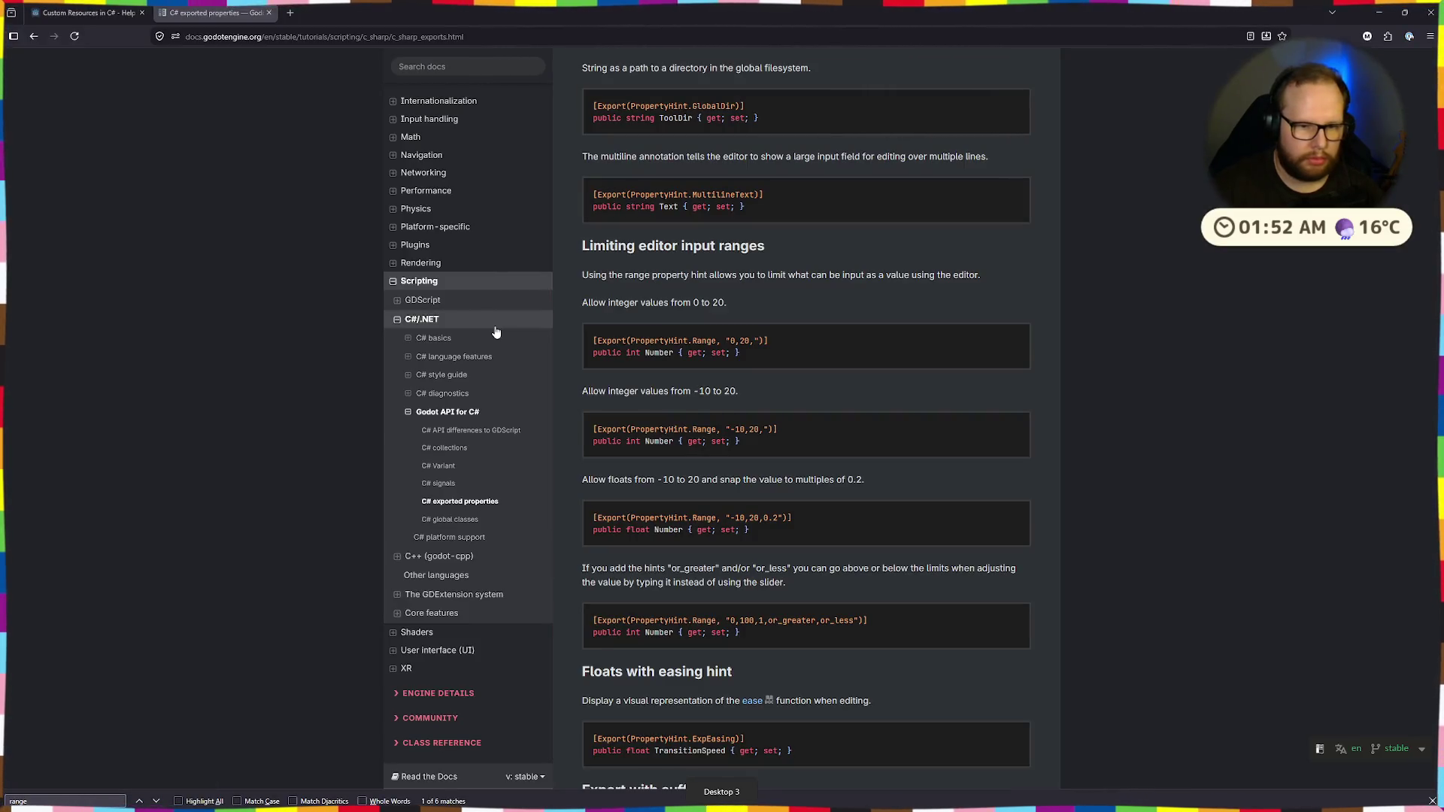
{"action": "key", "text": "alt+Tab"}
{"action": "key", "text": "alt+Tab"}
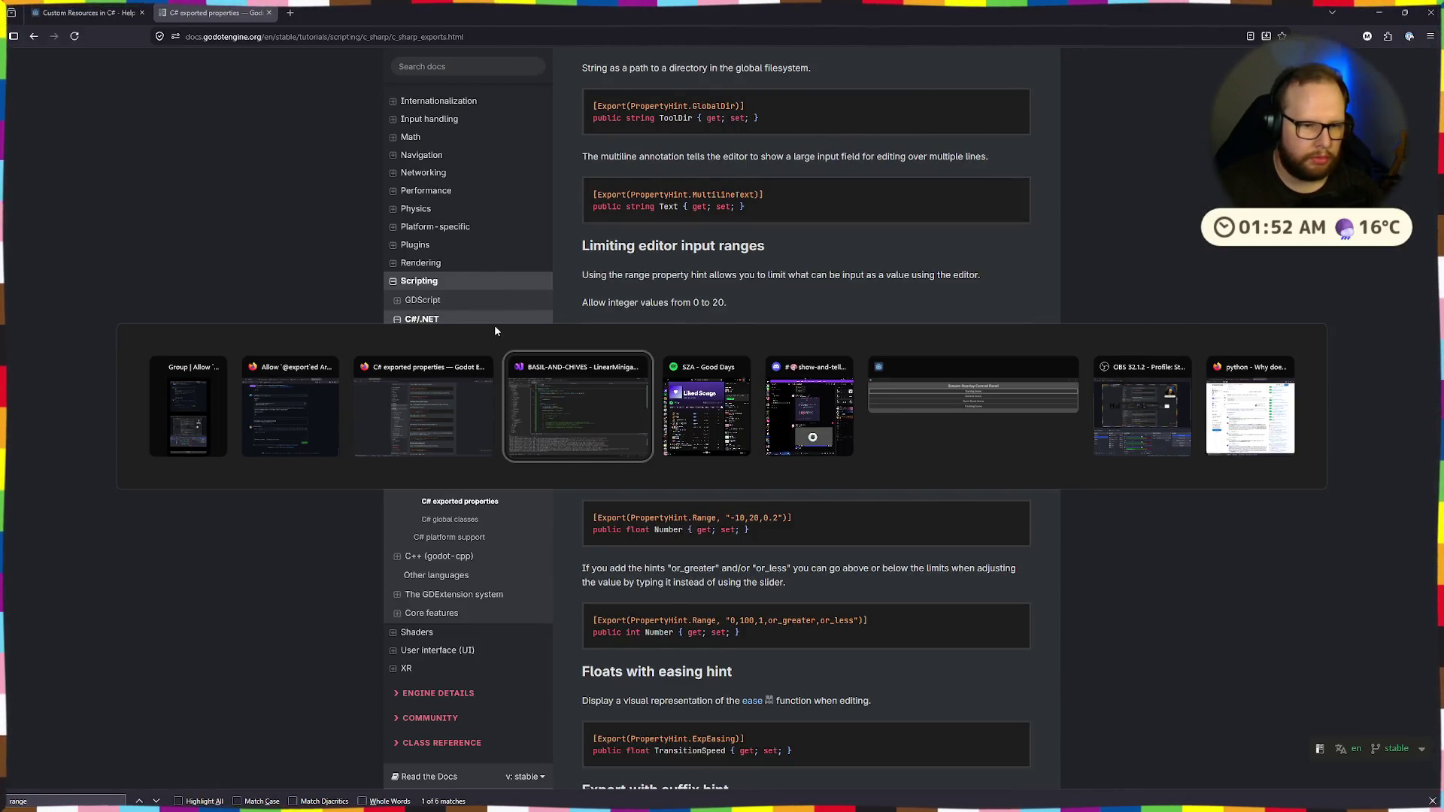
Remove the spaces in line 7's Range string and rebuild the .NET project in Godot
{"action": "left_click", "coordinate": [523, 159]}
{"action": "key", "text": "BackSpace"}
{"action": "left_click", "coordinate": [553, 159]}
{"action": "key", "text": "BackSpace"}
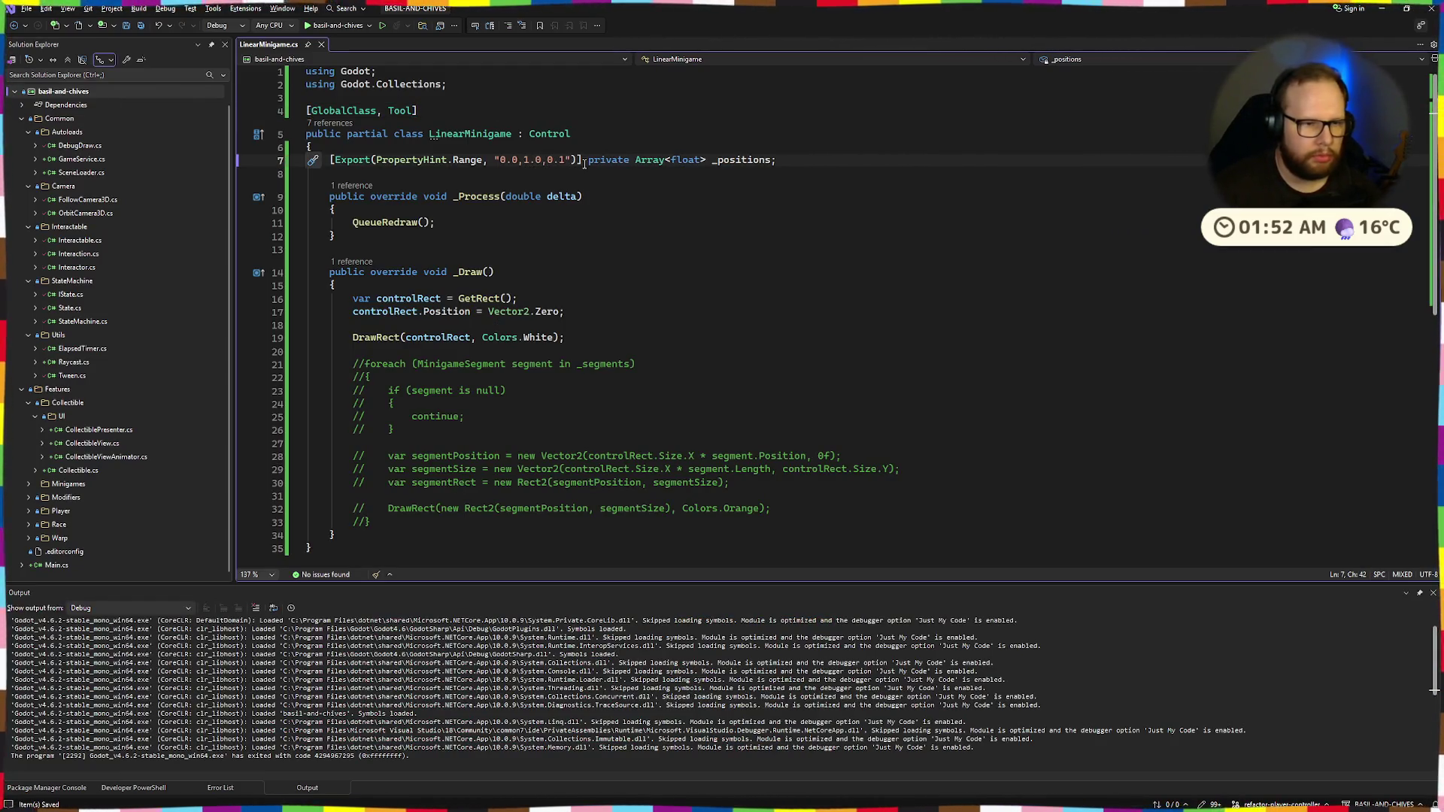
{"action": "key", "text": "alt+Tab"}
{"action": "left_click", "coordinate": [1230, 30]}
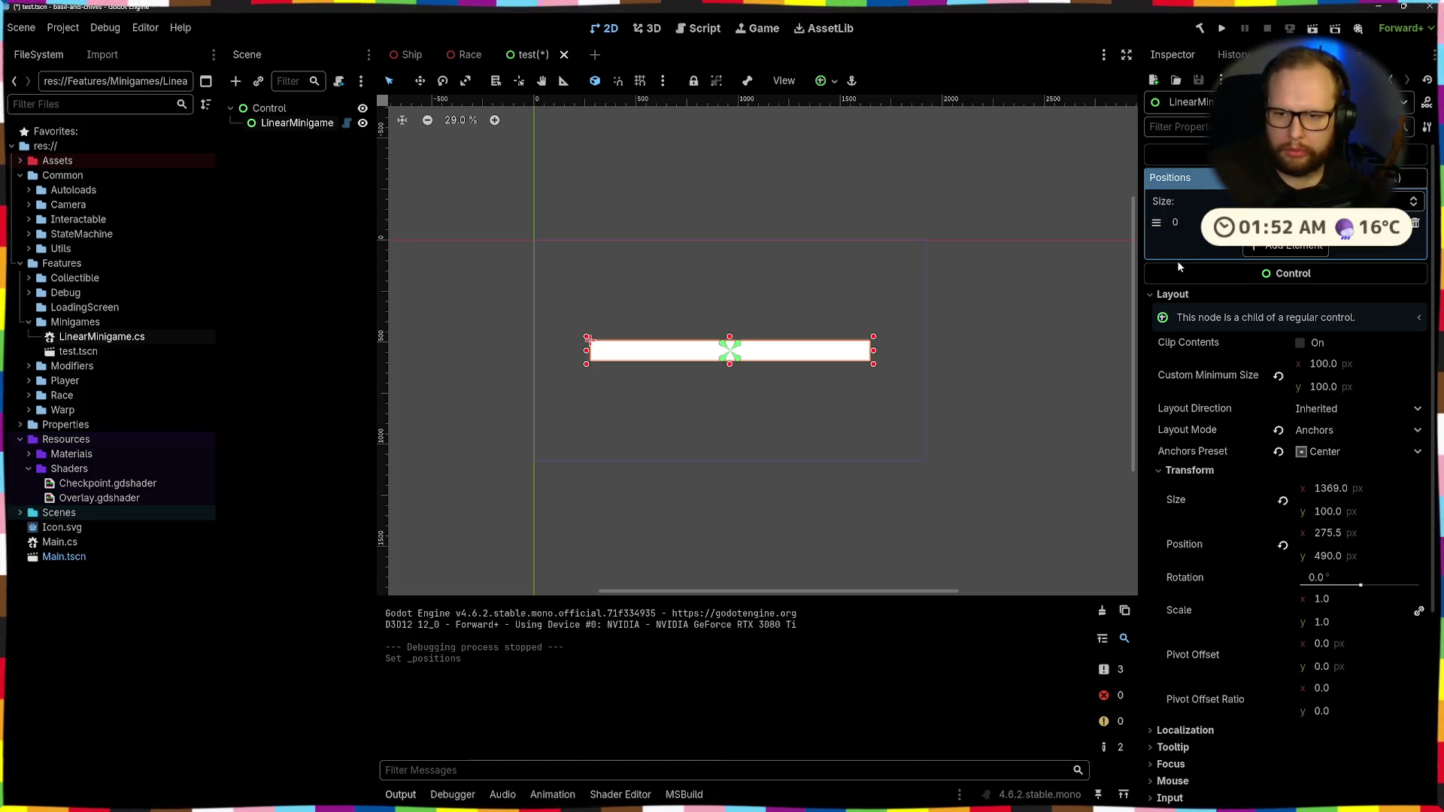
{"action": "key", "text": "alt+Tab"}
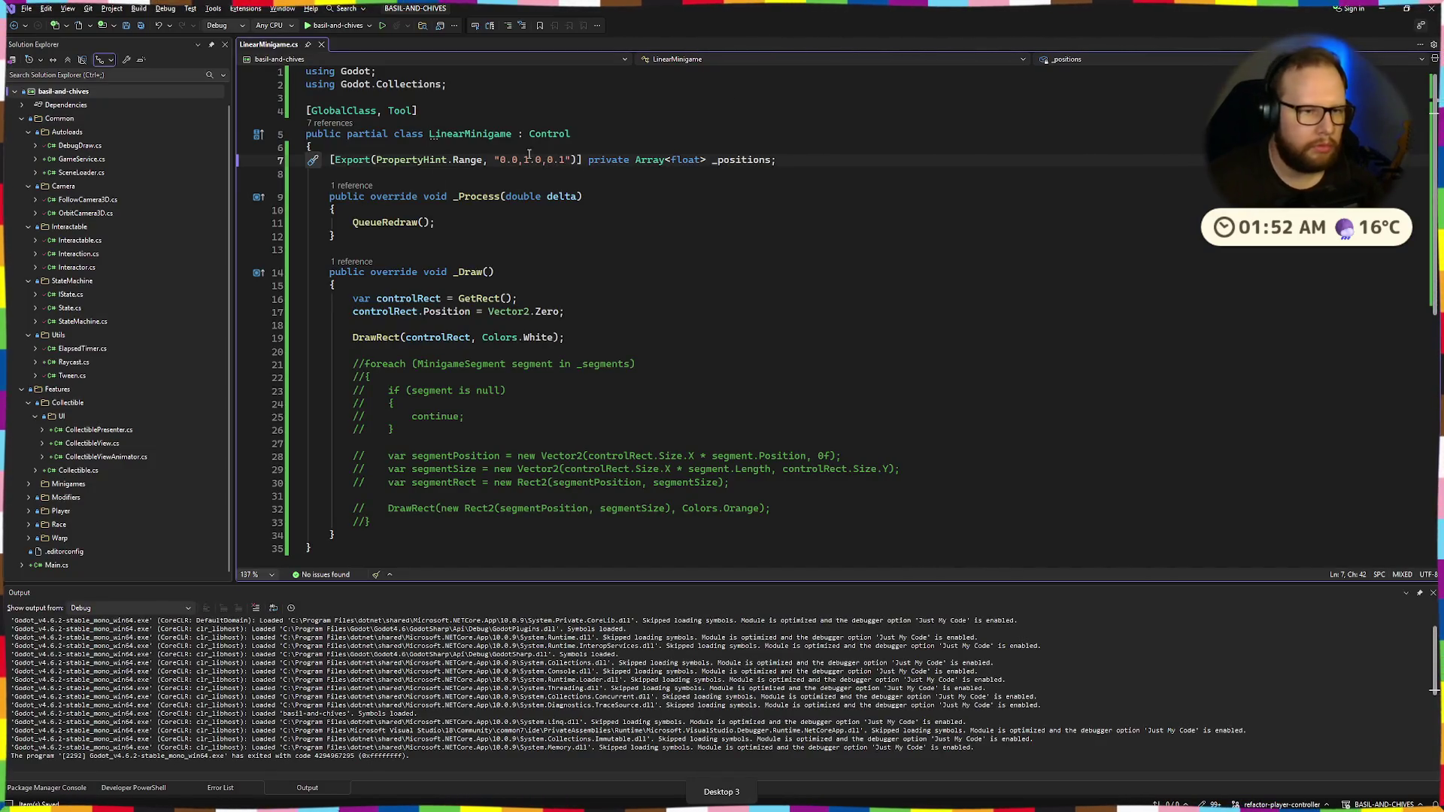
Copy the range-hinted Export attribute onto new line 8 for a private float _test, then run the game
{"action": "left_click_drag", "start_coordinate": [325, 163], "coordinate": [576, 159]}
{"action": "key", "text": "ctrl+c"}
{"action": "key", "text": "End"}
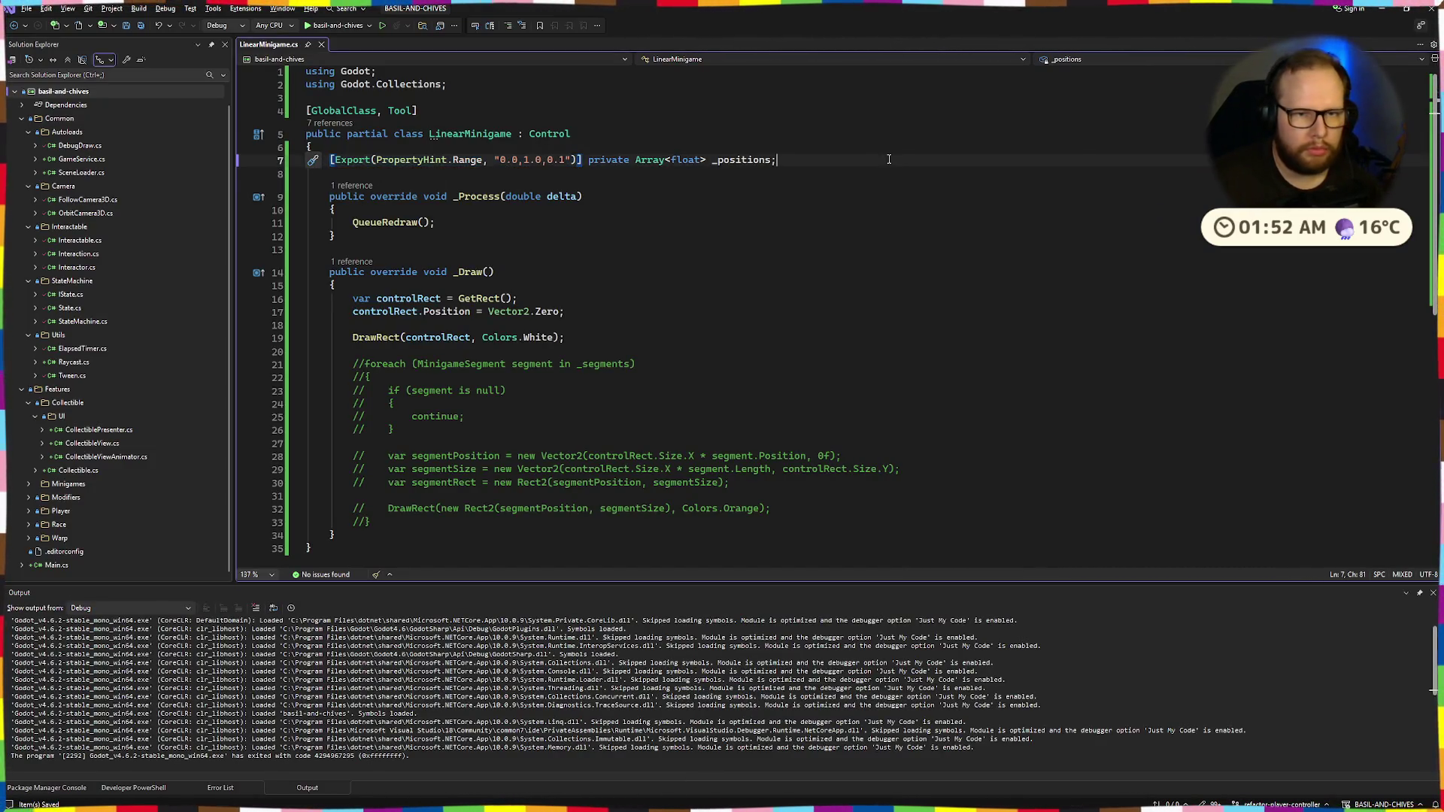
{"action": "key", "text": "Return"}
{"action": "key", "text": "ctrl+v"}
{"action": "type", "text": "private float"}
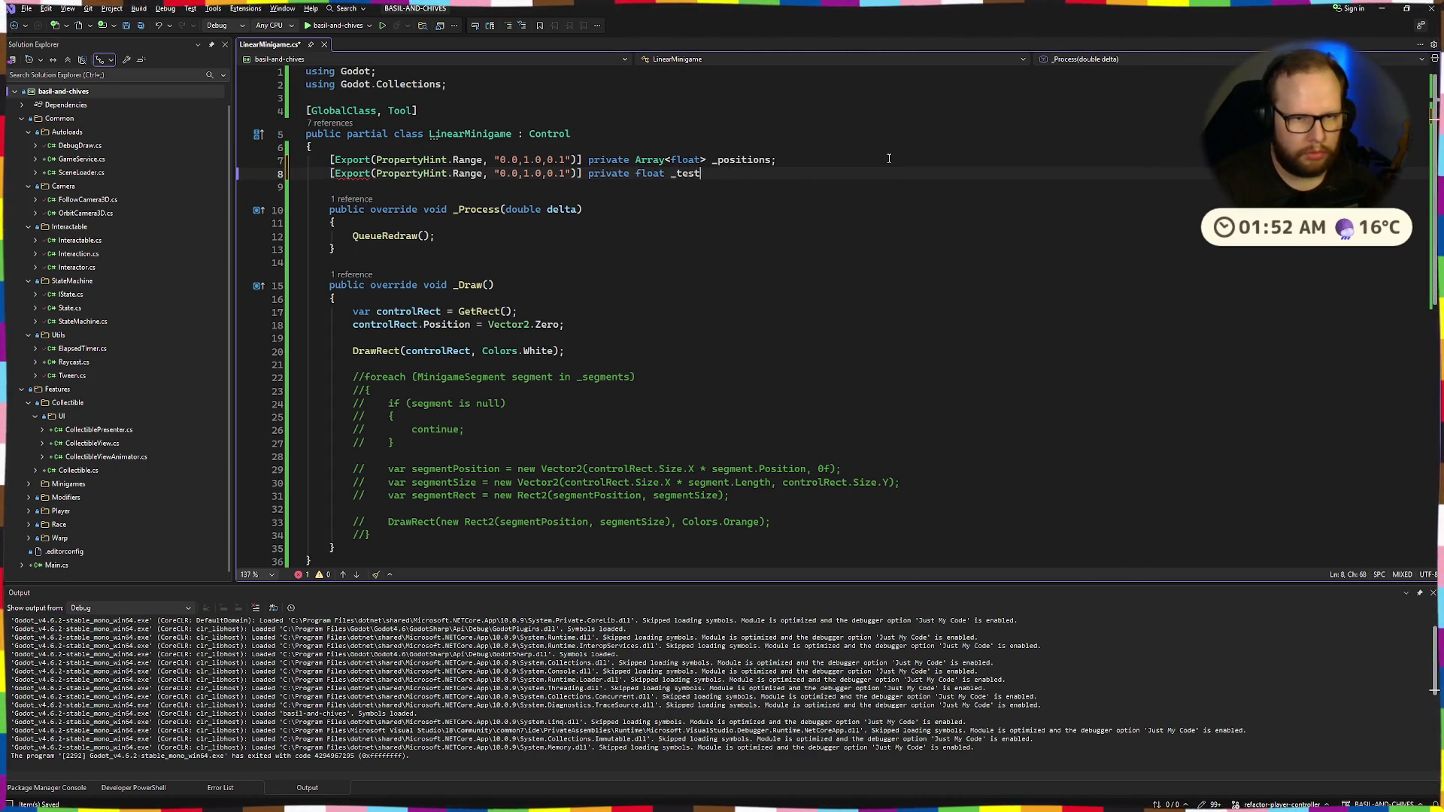
{"action": "key", "text": "ctrl+super+Right"}
{"action": "left_click", "coordinate": [1222, 30]}
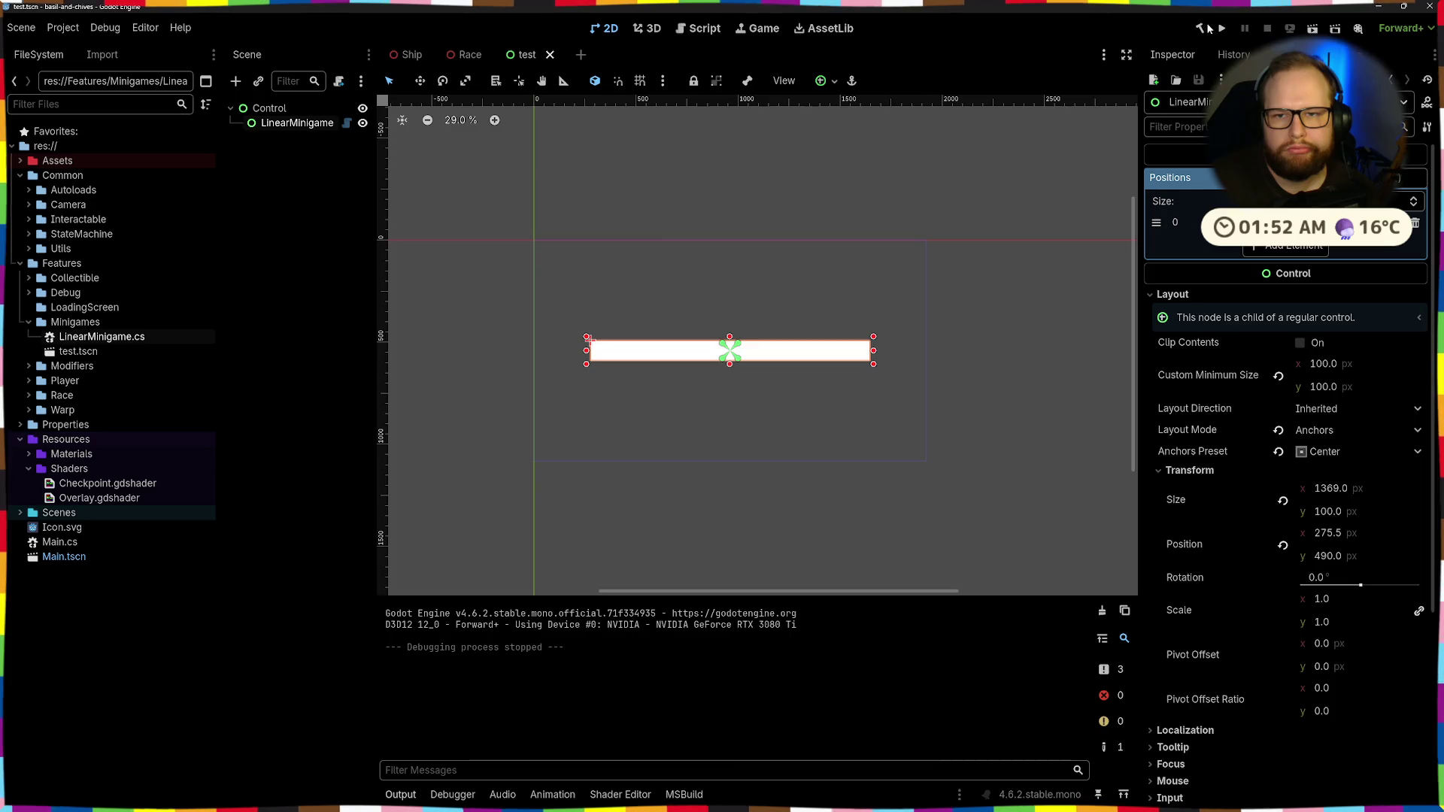
Close the test game to rebuild, then adjust the new Test property's inspector range slider
{"action": "left_click", "coordinate": [1199, 28]}
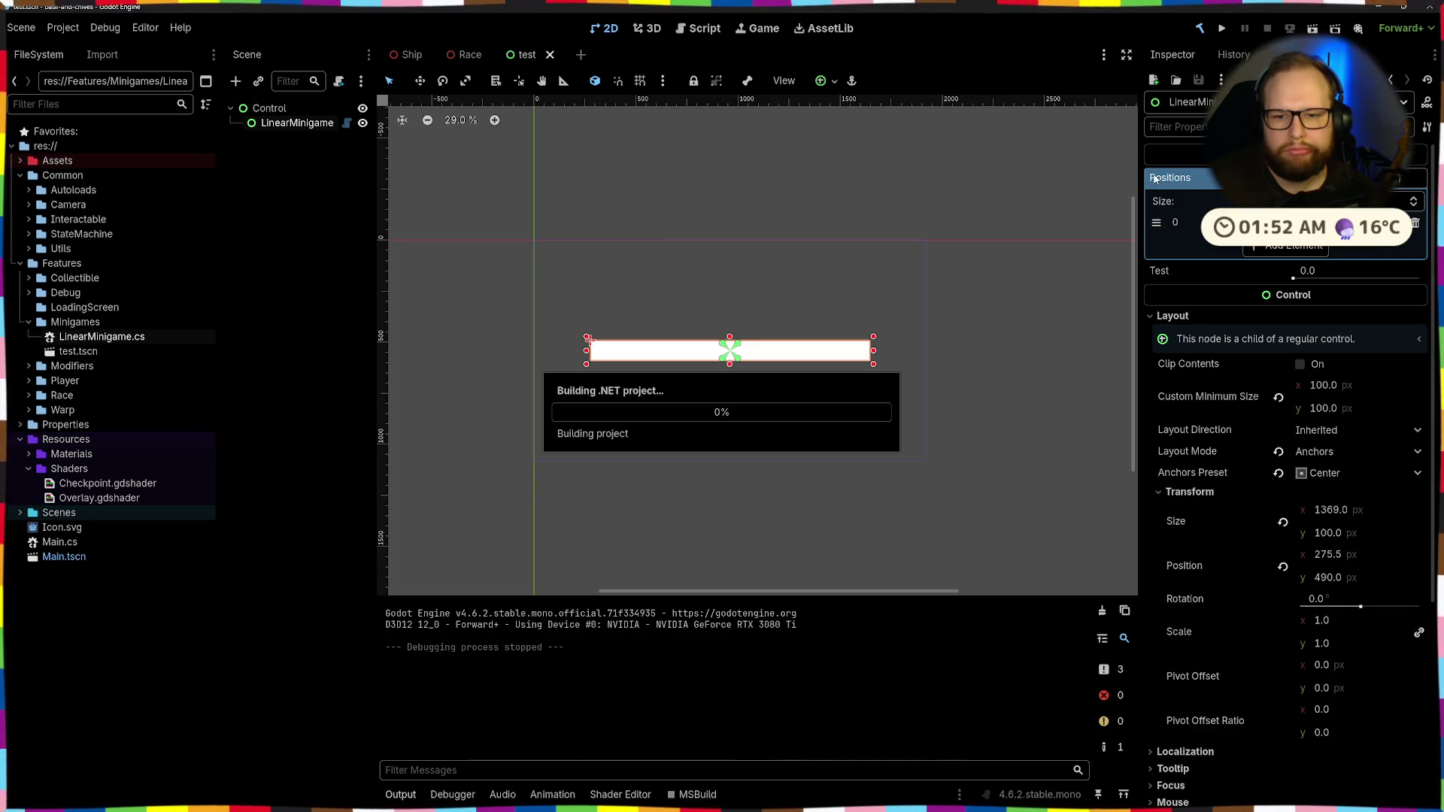
{"action": "left_click", "coordinate": [1293, 278]}
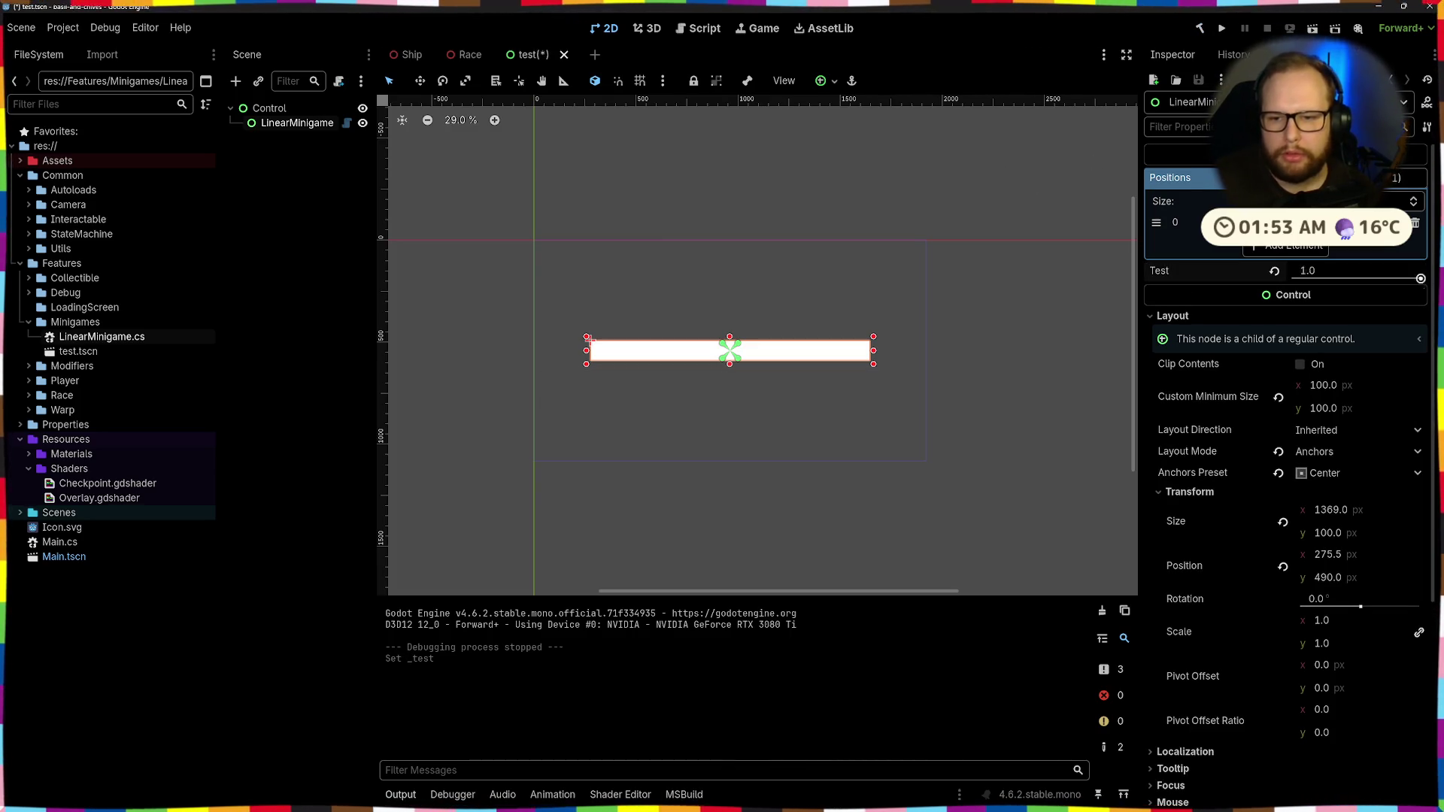
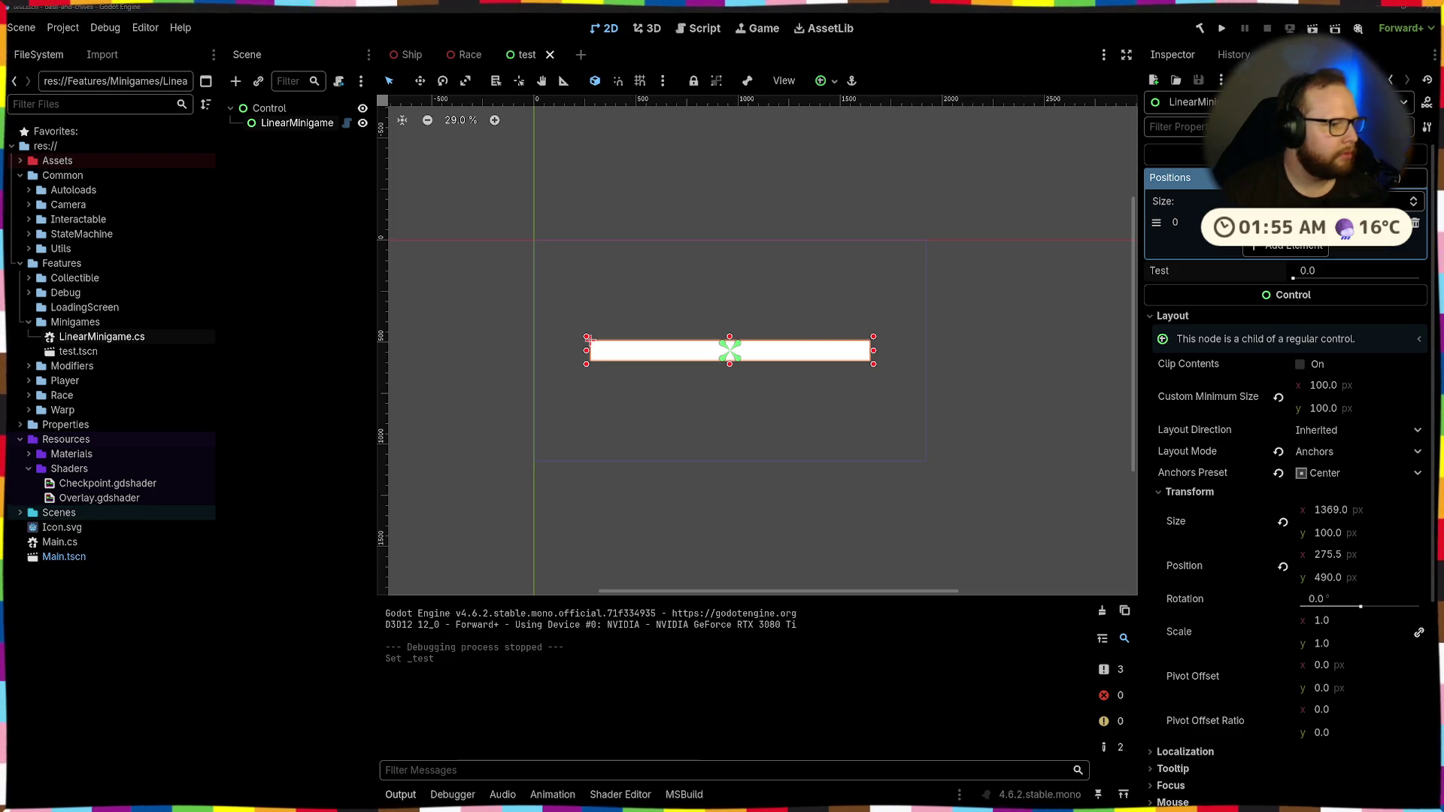
Edit the Array<float> type of the _positions field on line 7 and save the script
{"action": "key", "text": "ctrl+super+Right"}
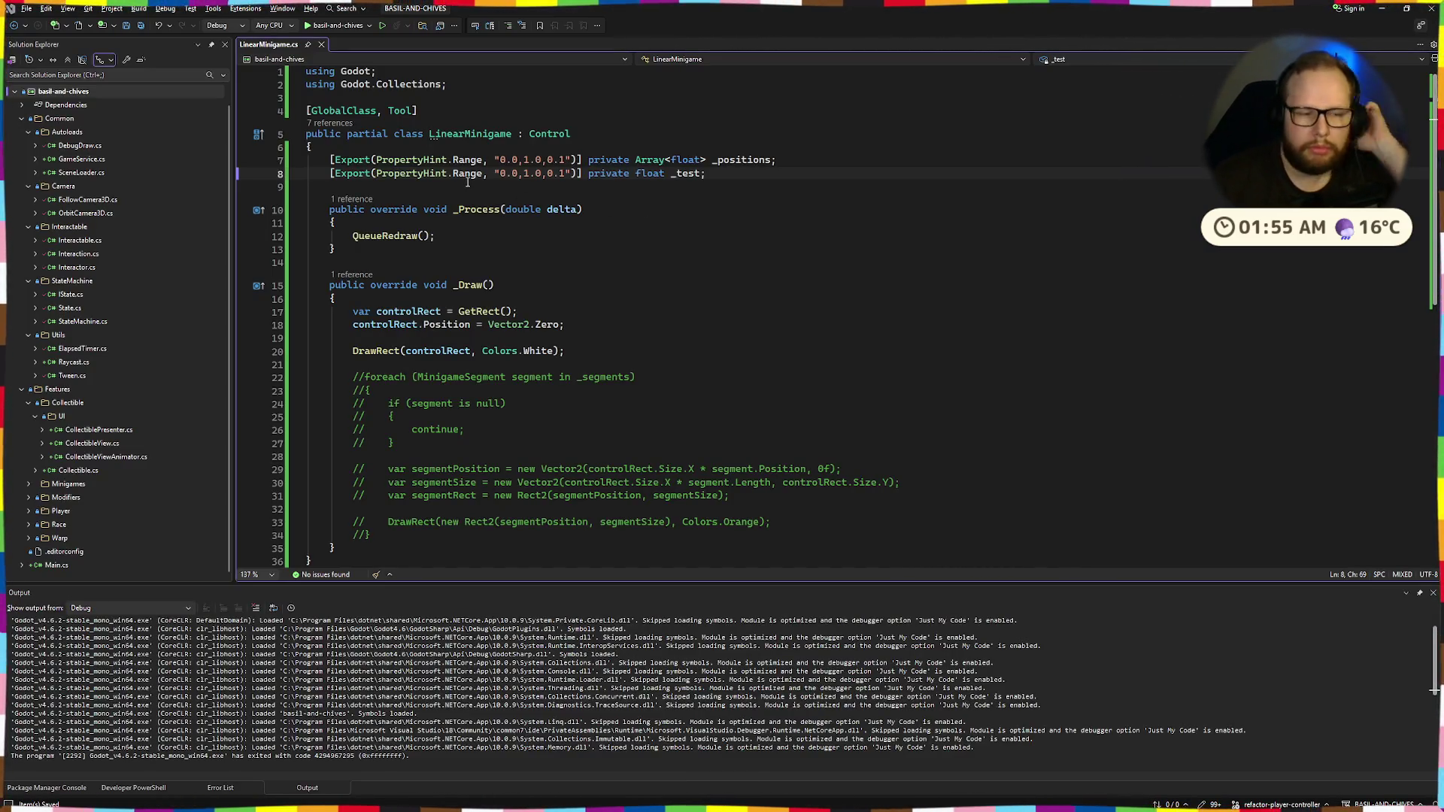
{"action": "key", "text": "Up"}
{"action": "key", "text": "Up"}
{"action": "left_click", "coordinate": [697, 156]}
{"action": "key", "text": "BackSpace"}
{"action": "key", "text": "BackSpace"}
{"action": "key", "text": "Left"}
{"action": "key", "text": "Left"}
{"action": "key", "text": "Left"}
{"action": "key", "text": "Delete"}
{"action": "type", "text": "F"}
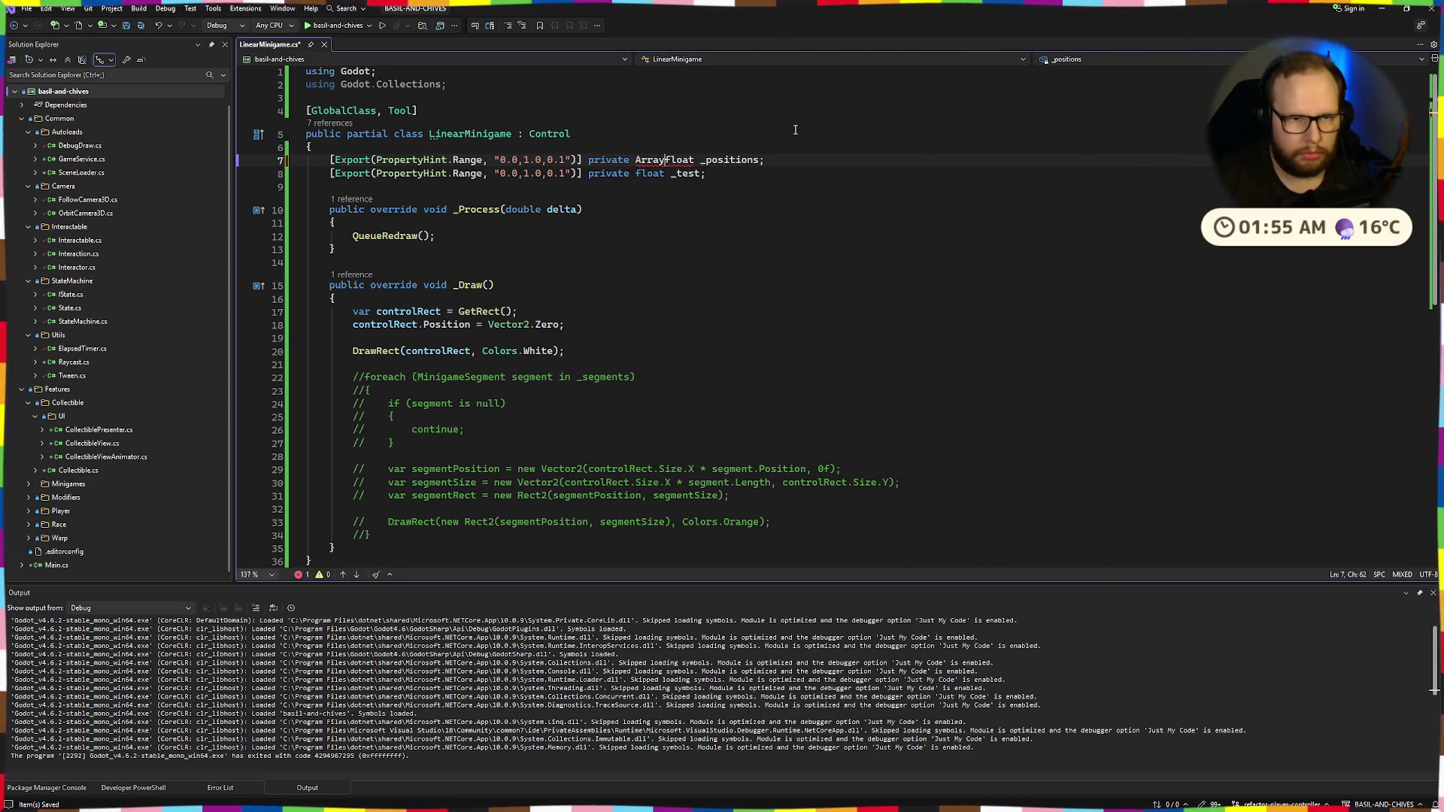
{"action": "key", "text": "BackSpace"}
{"action": "key", "text": "BackSpace"}
{"action": "key", "text": "BackSpace"}
{"action": "left_click", "coordinate": [752, 135]}
{"action": "key", "text": "ctrl+s"}
{"action": "mouse_move", "coordinate": [659, 162]}
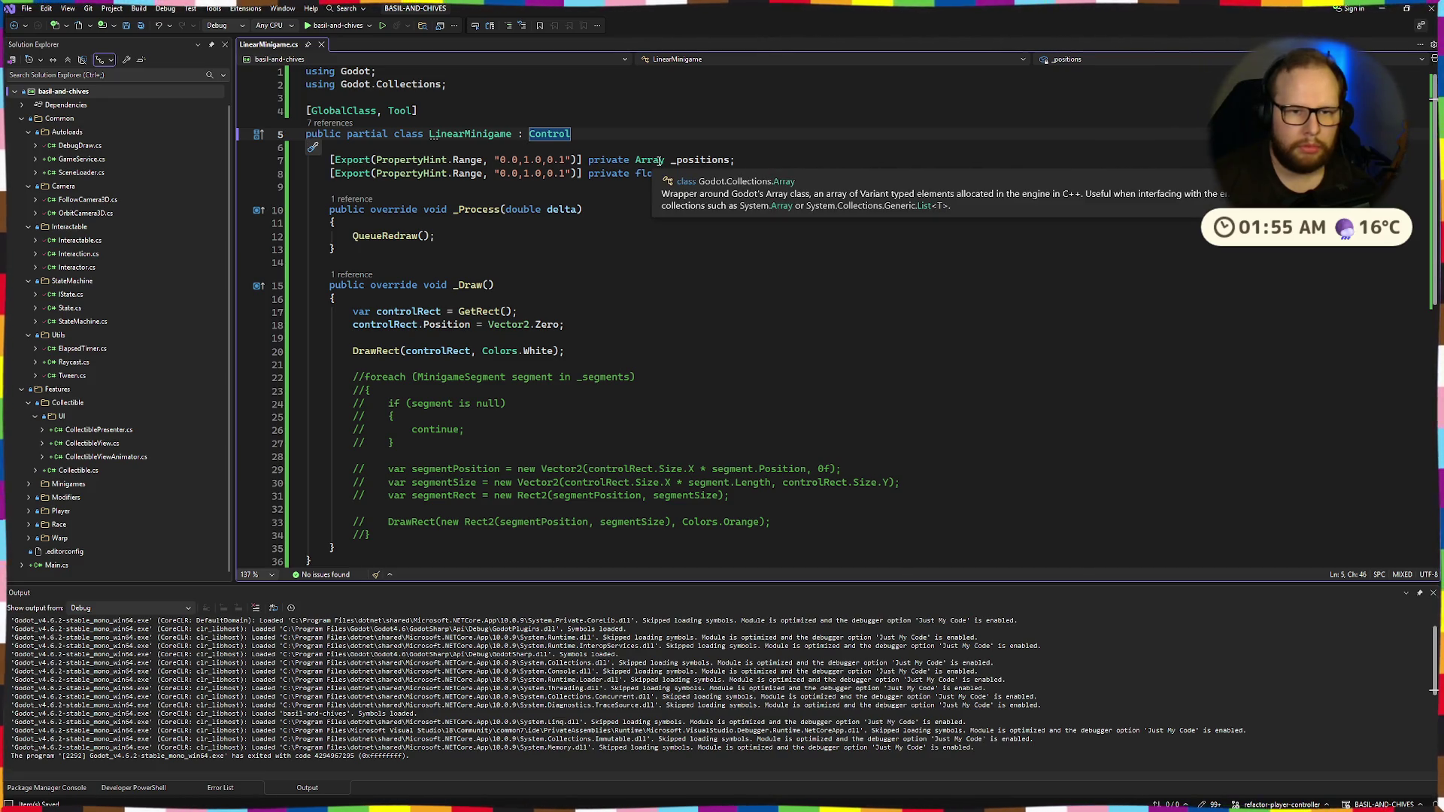
Check in Godot's inspector what a Positions element accepts, then return to the script
{"action": "key", "text": "ctrl+super+Right"}
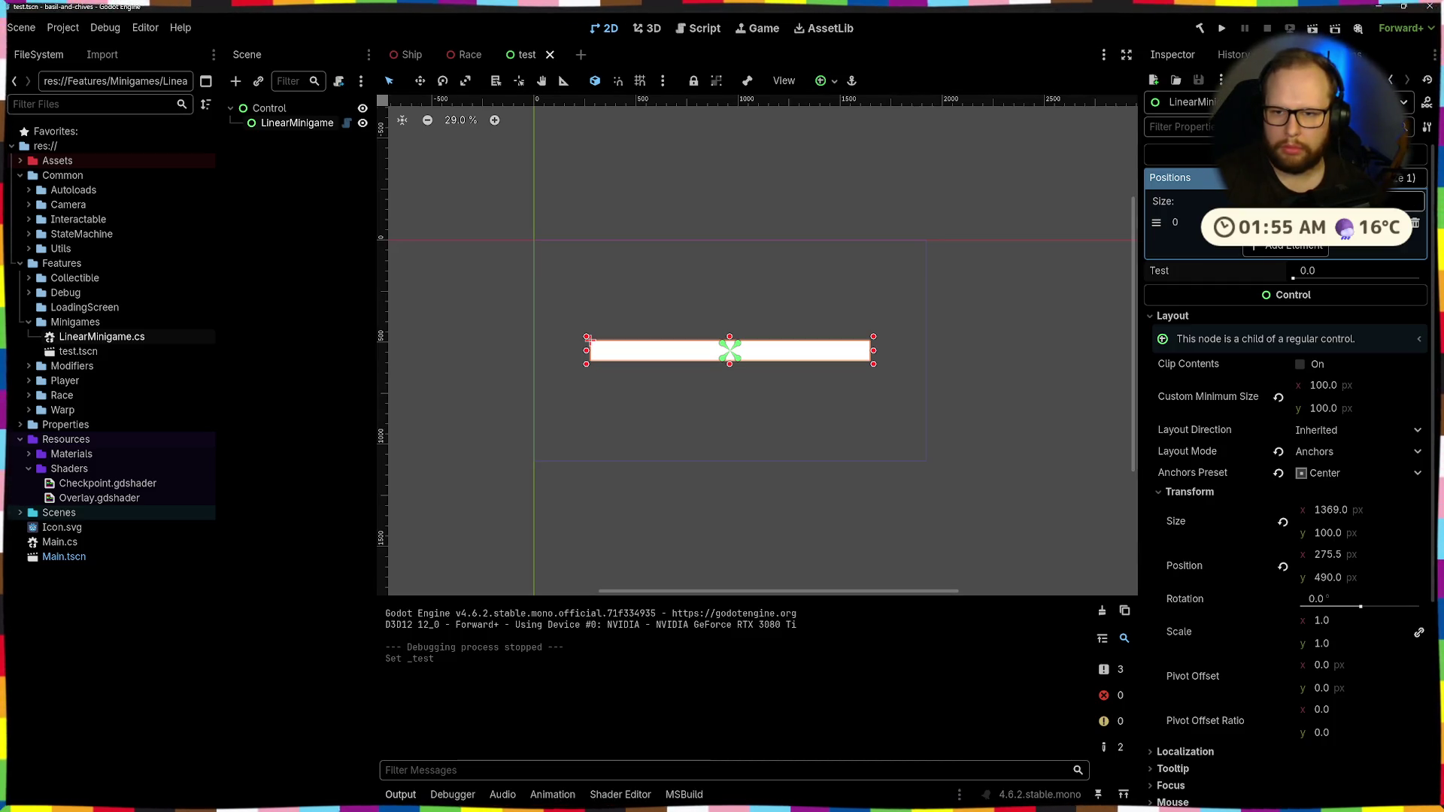
{"action": "left_click", "coordinate": [1326, 271]}
{"action": "key", "text": "Escape"}
{"action": "key", "text": "ctrl+super+Right"}
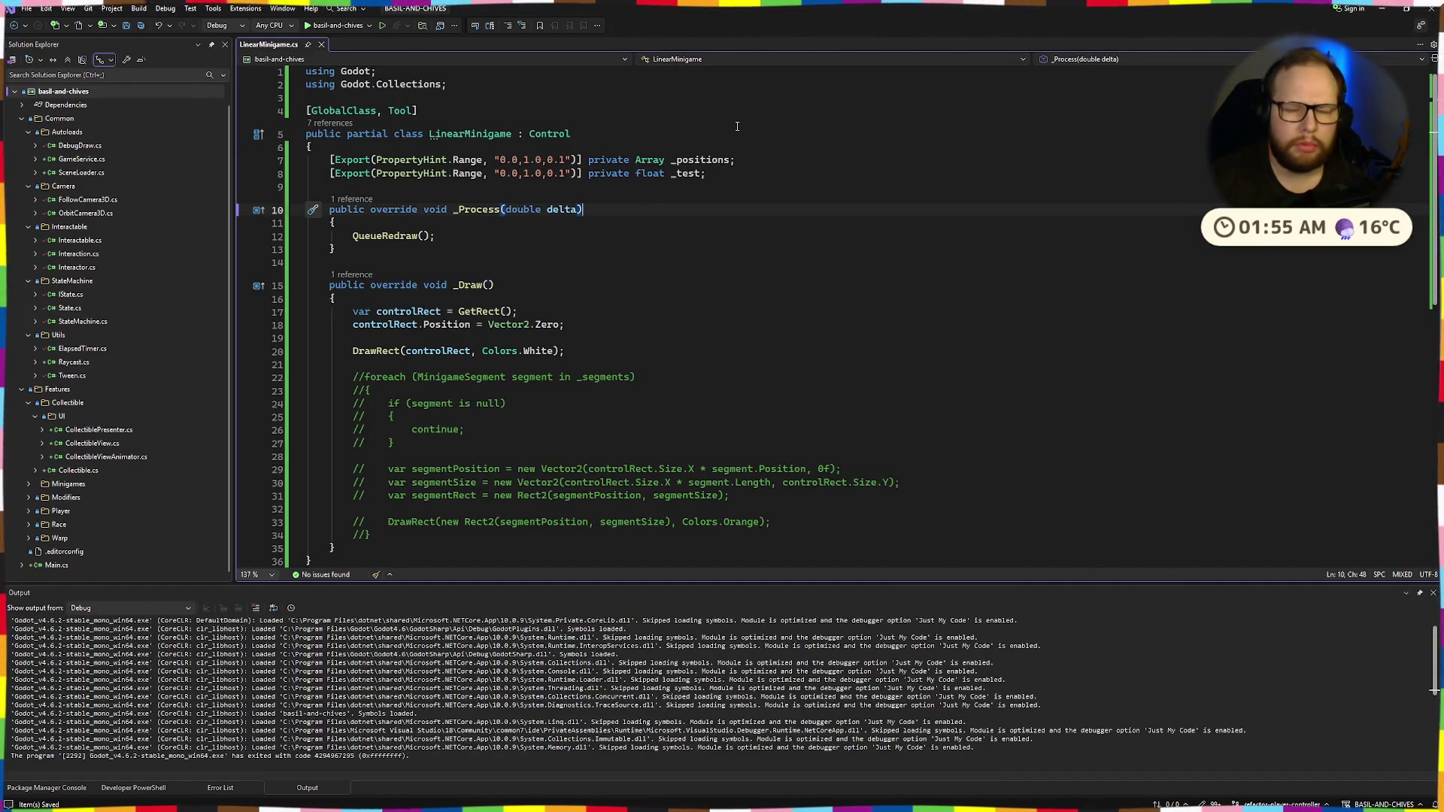
{"action": "key", "text": "ctrl+super+Left"}
{"action": "key", "text": "ctrl+super+Right"}
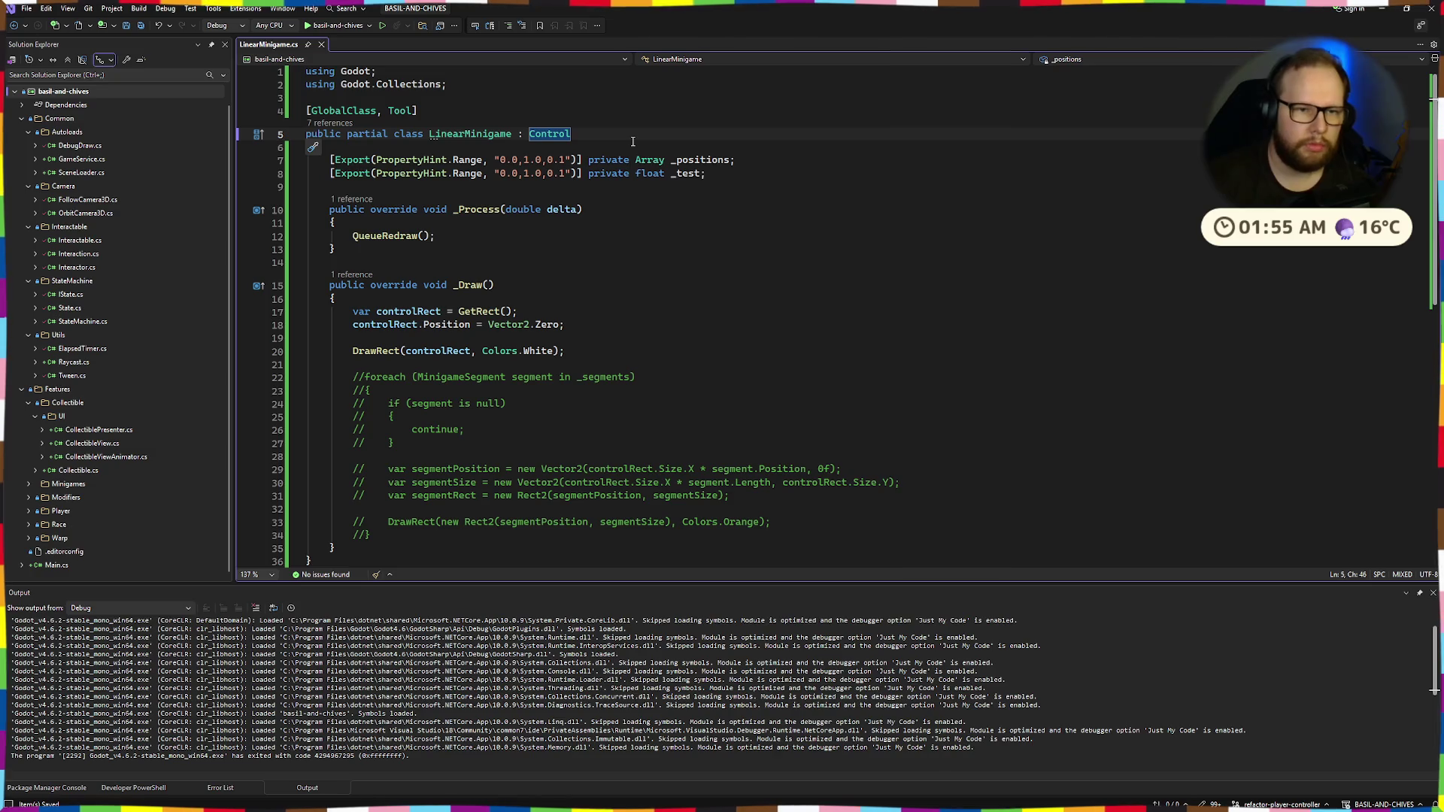
Replace the Array type on line 7 with float[] and go back to Godot
{"action": "double_click", "coordinate": [645, 161]}
{"action": "type", "text": "float[]"}
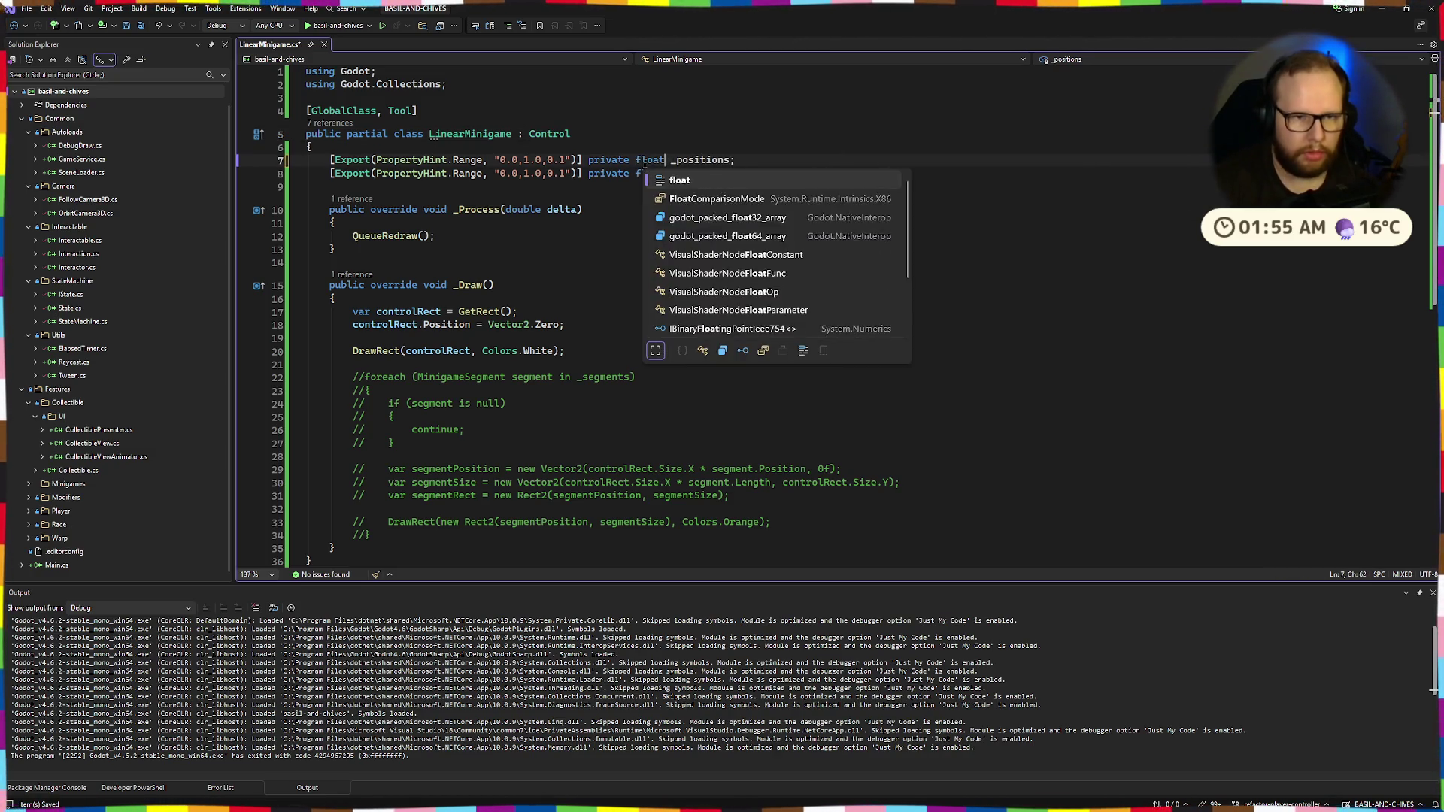
{"action": "key", "text": "alt+Tab"}
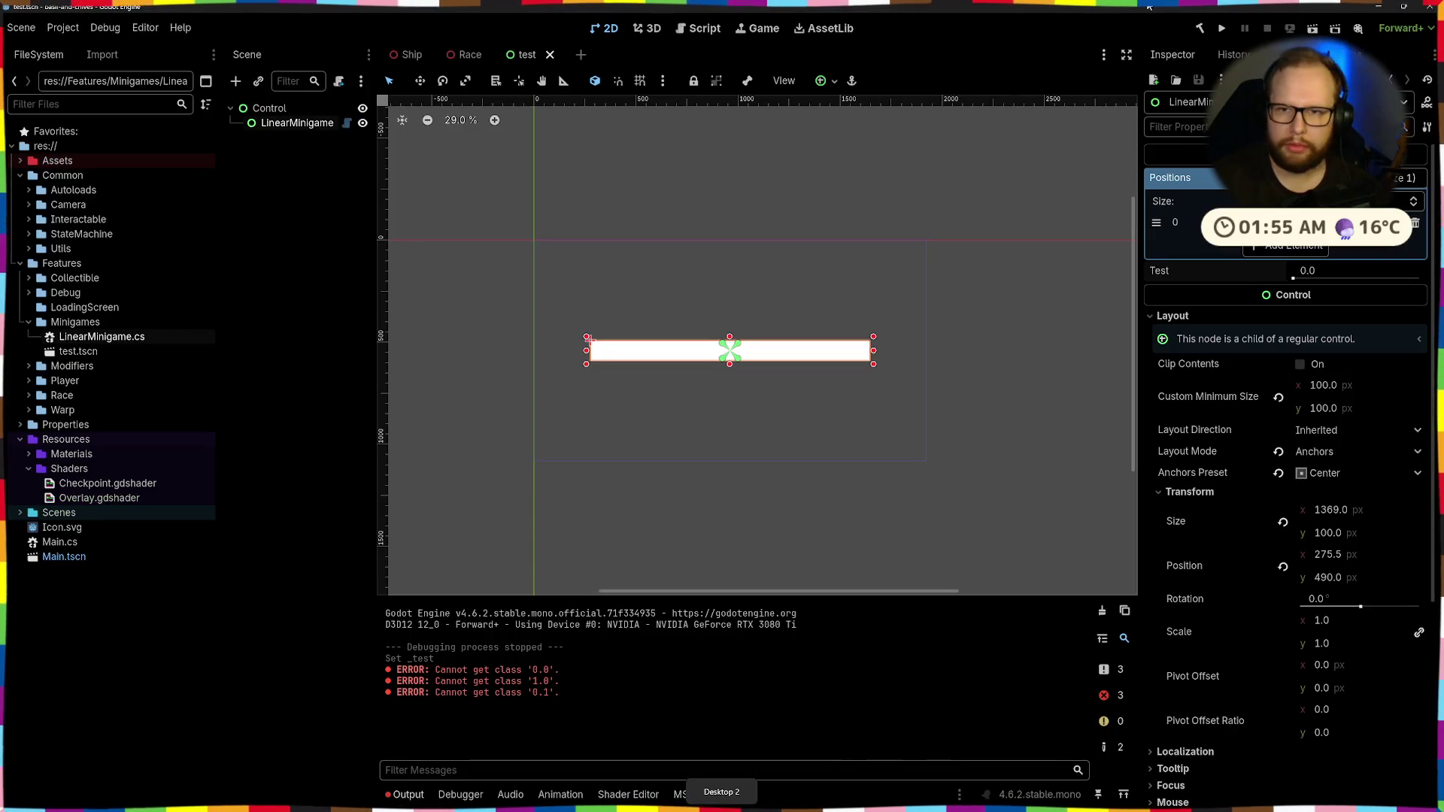
Rebuild the C# project and reset Positions to two fresh elements
{"action": "left_click", "coordinate": [1199, 28]}
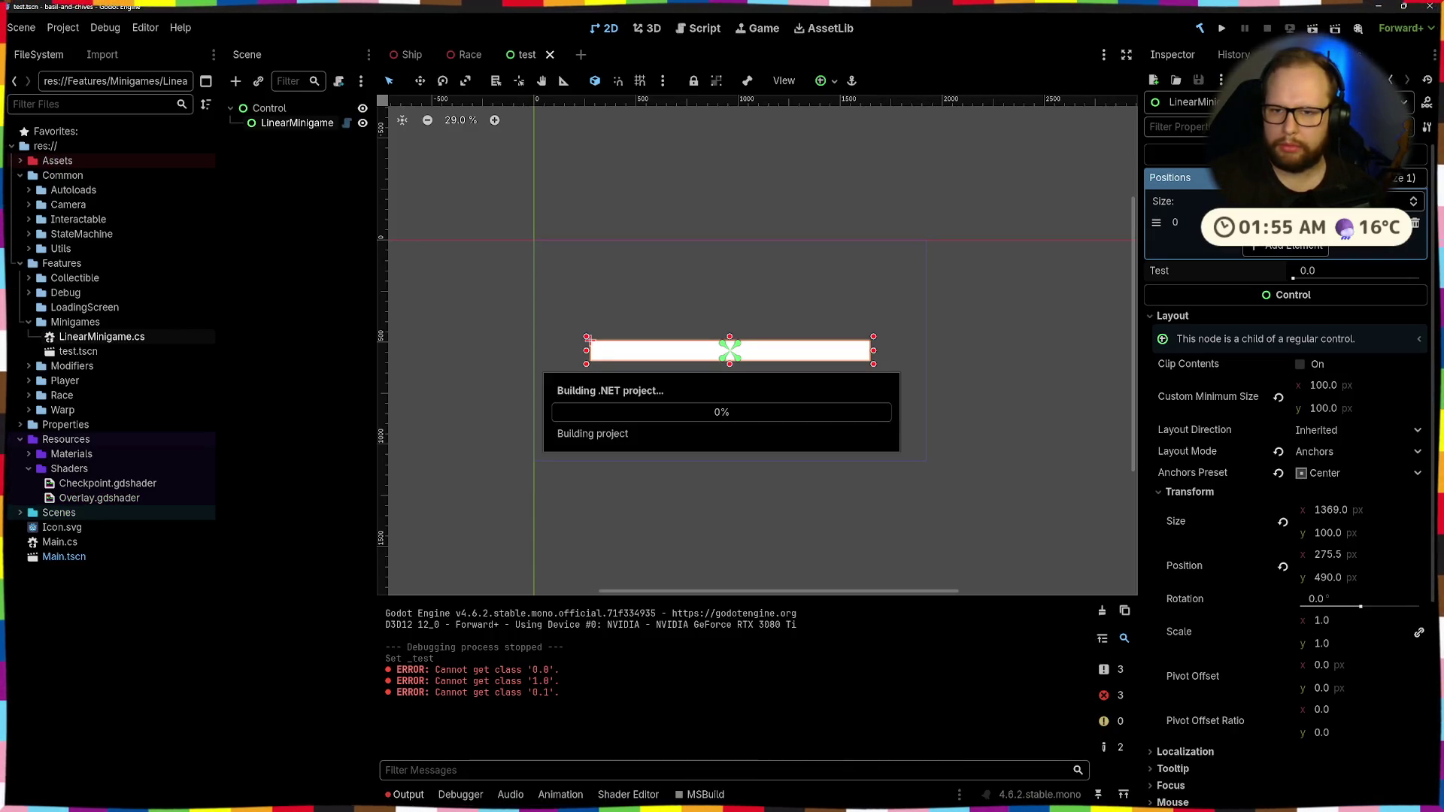
{"action": "left_click", "coordinate": [1415, 223]}
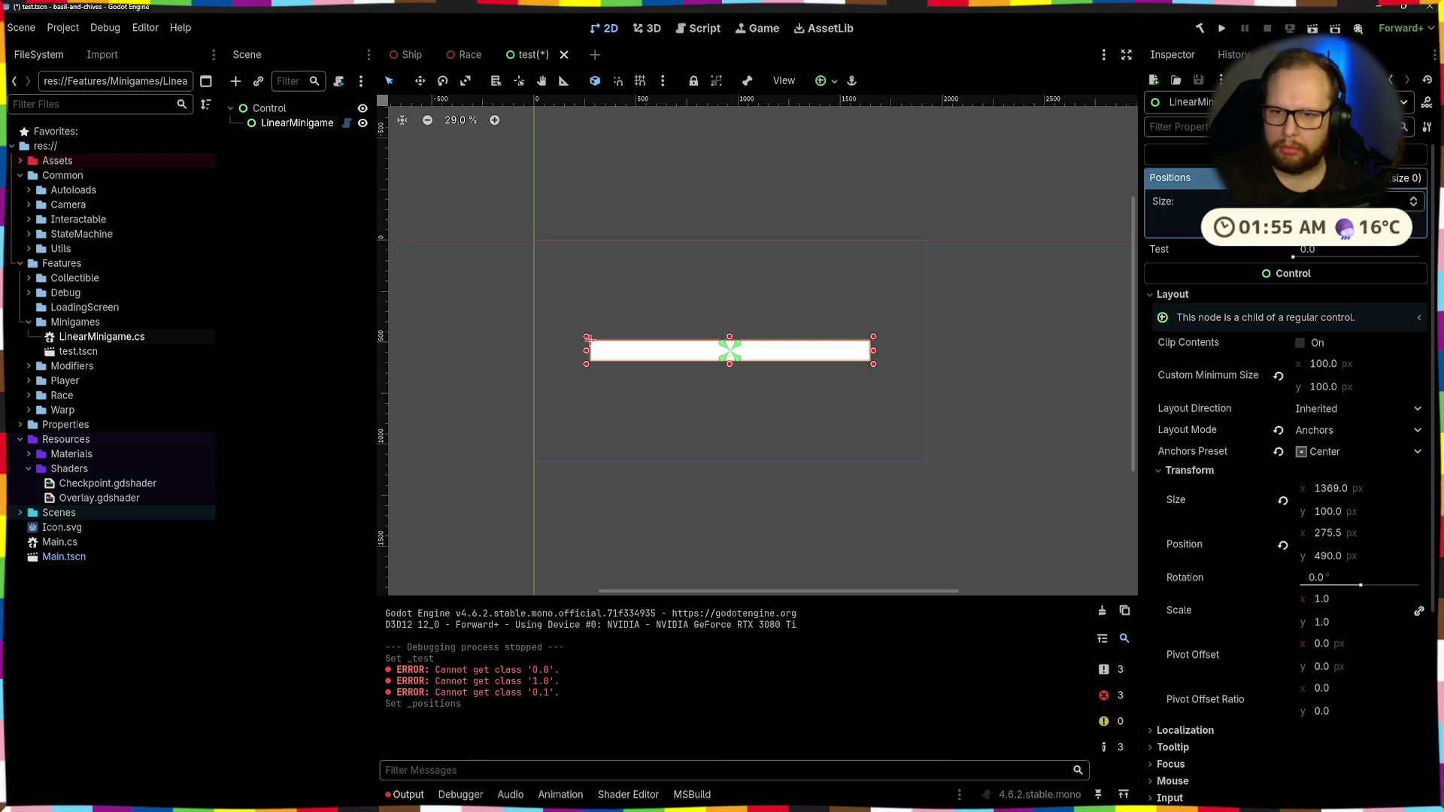
{"action": "left_click", "coordinate": [1293, 223]}
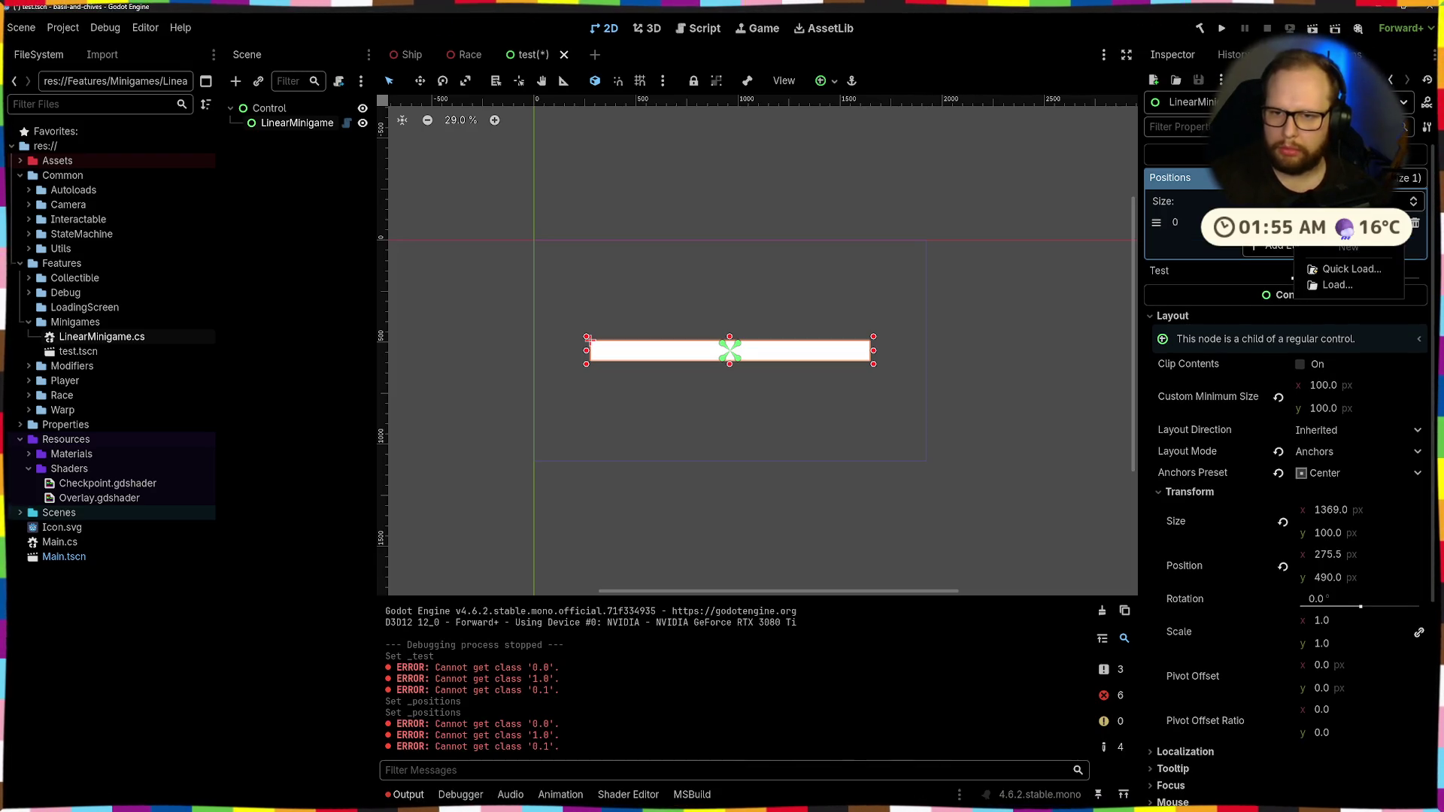
{"action": "left_click", "coordinate": [1287, 247]}
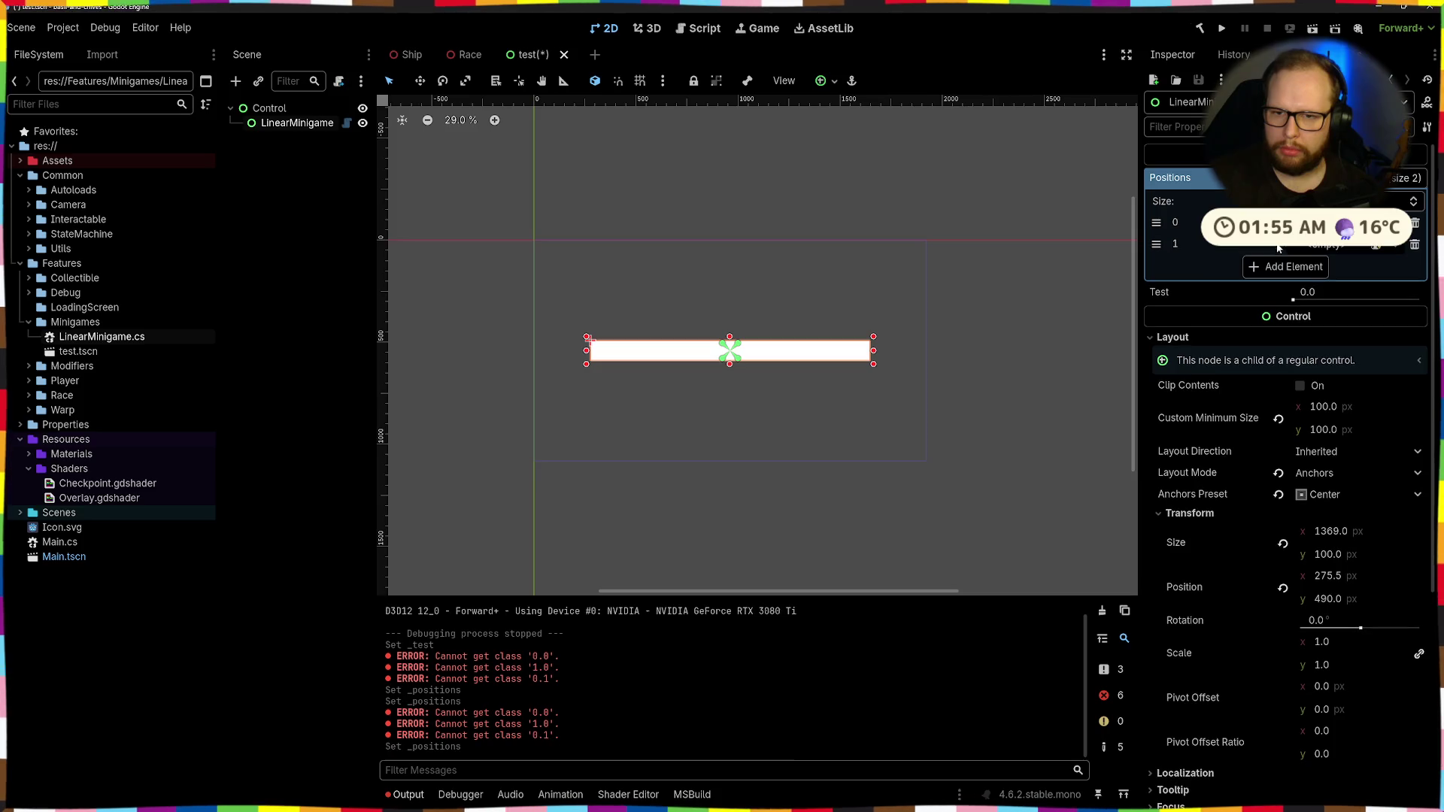
Set Test to 1.0 and clear the Output log before returning to the code
{"action": "left_click", "coordinate": [1312, 299]}
{"action": "left_click", "coordinate": [1331, 244]}
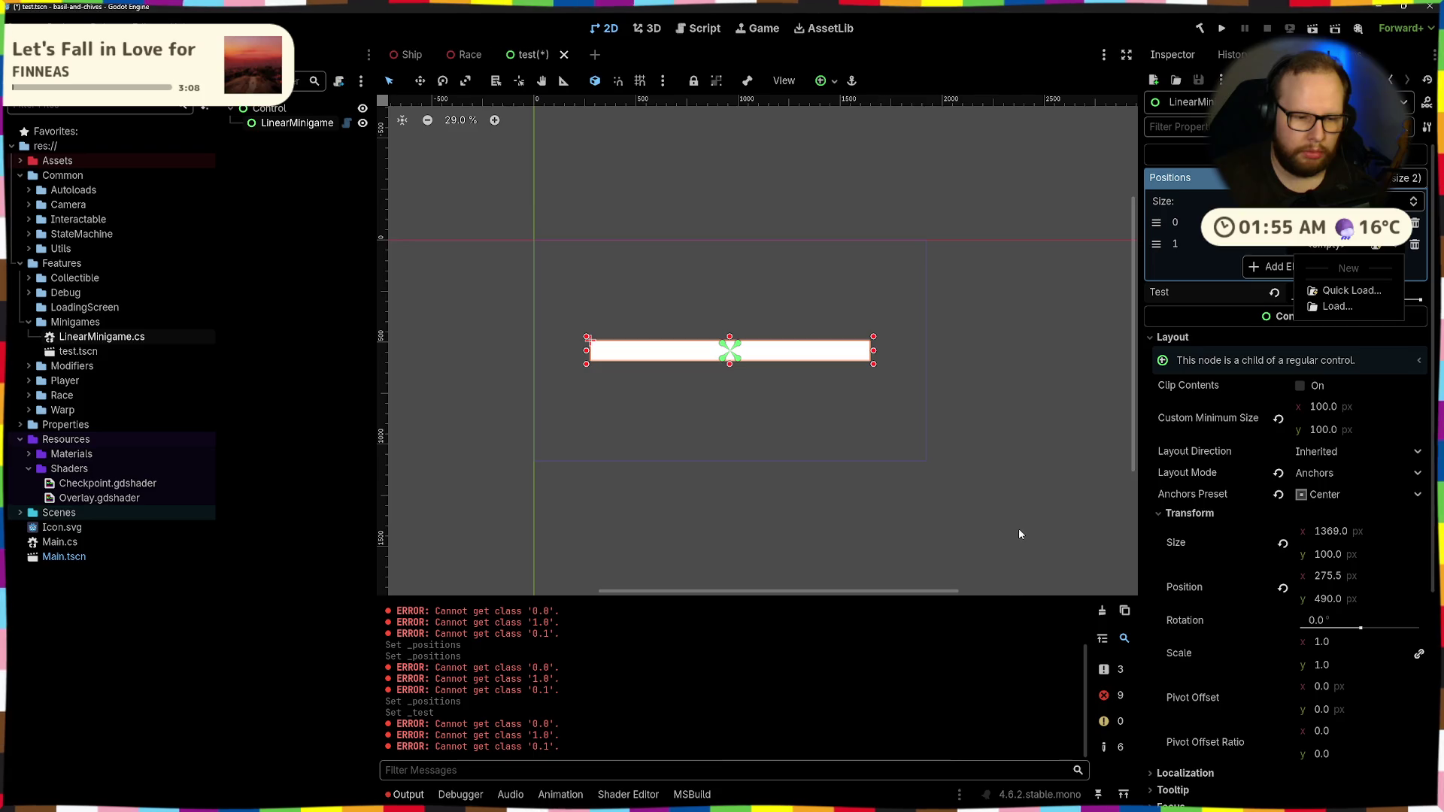
{"action": "left_click", "coordinate": [1101, 606]}
{"action": "left_click", "coordinate": [1102, 607]}
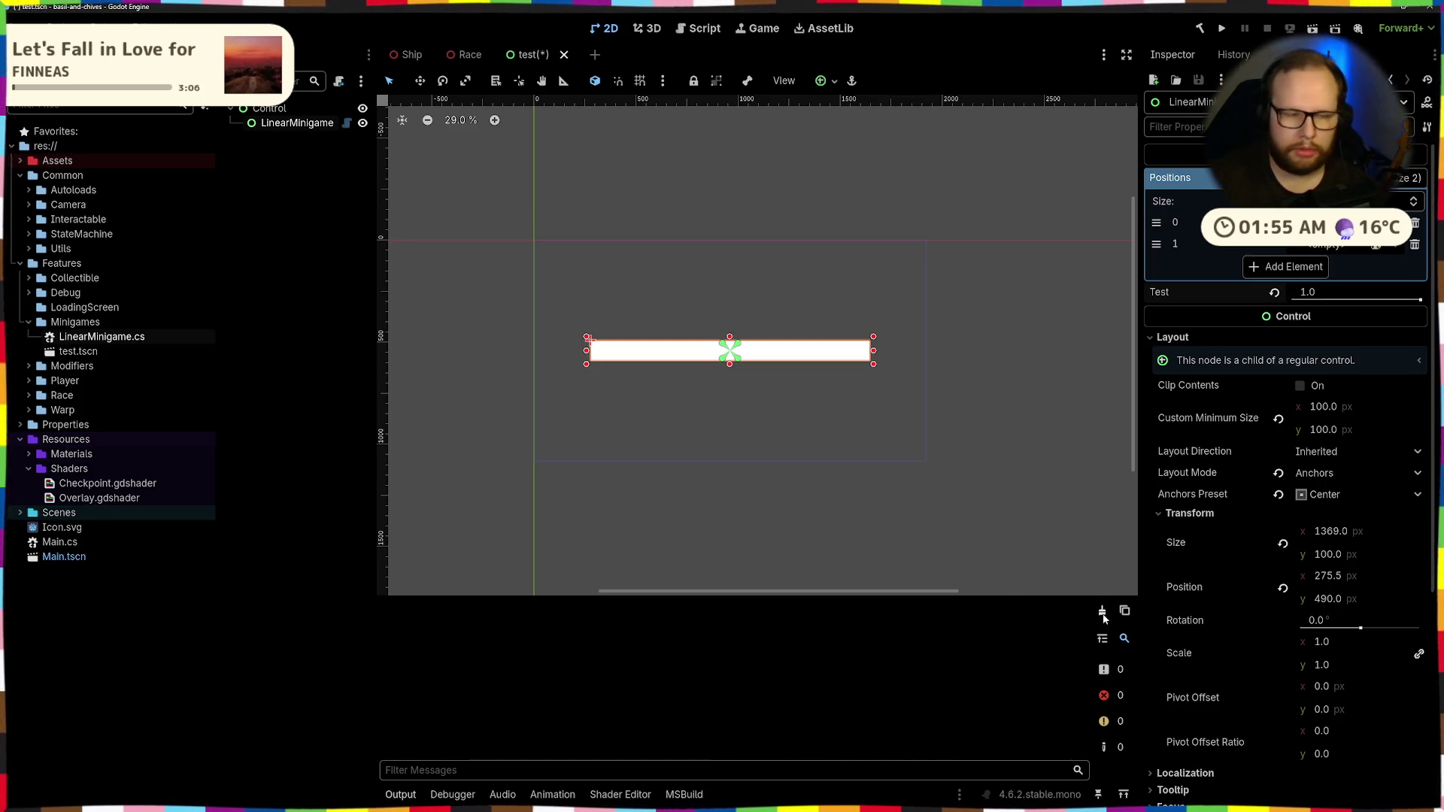
{"action": "key", "text": "alt+Tab"}
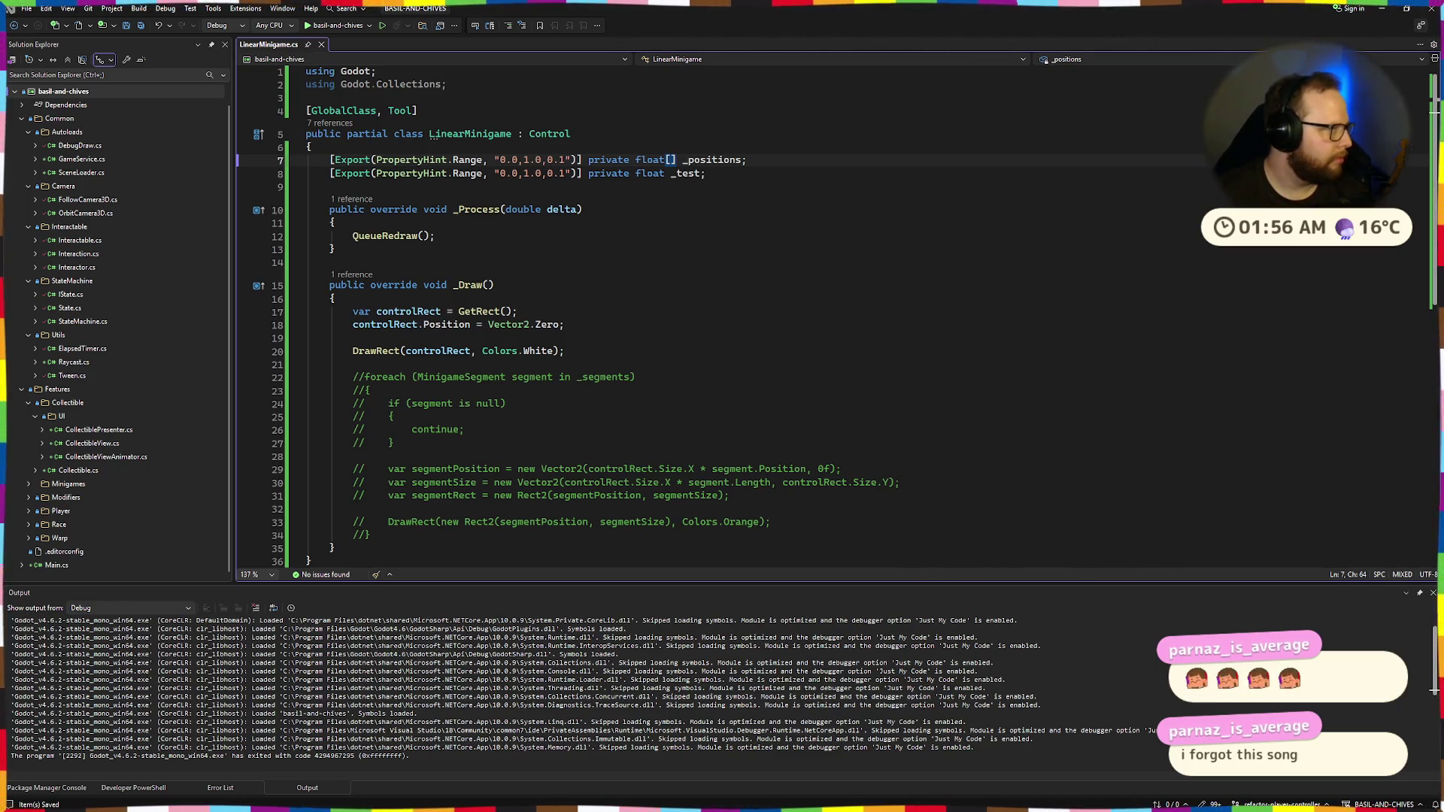
Change line 7's hint from "0.0,1.0,0.1" to "4/13:" and the _positions type to string[]
{"action": "key", "text": "Down"}
{"action": "key", "text": "Down"}
{"action": "key", "text": "Down"}
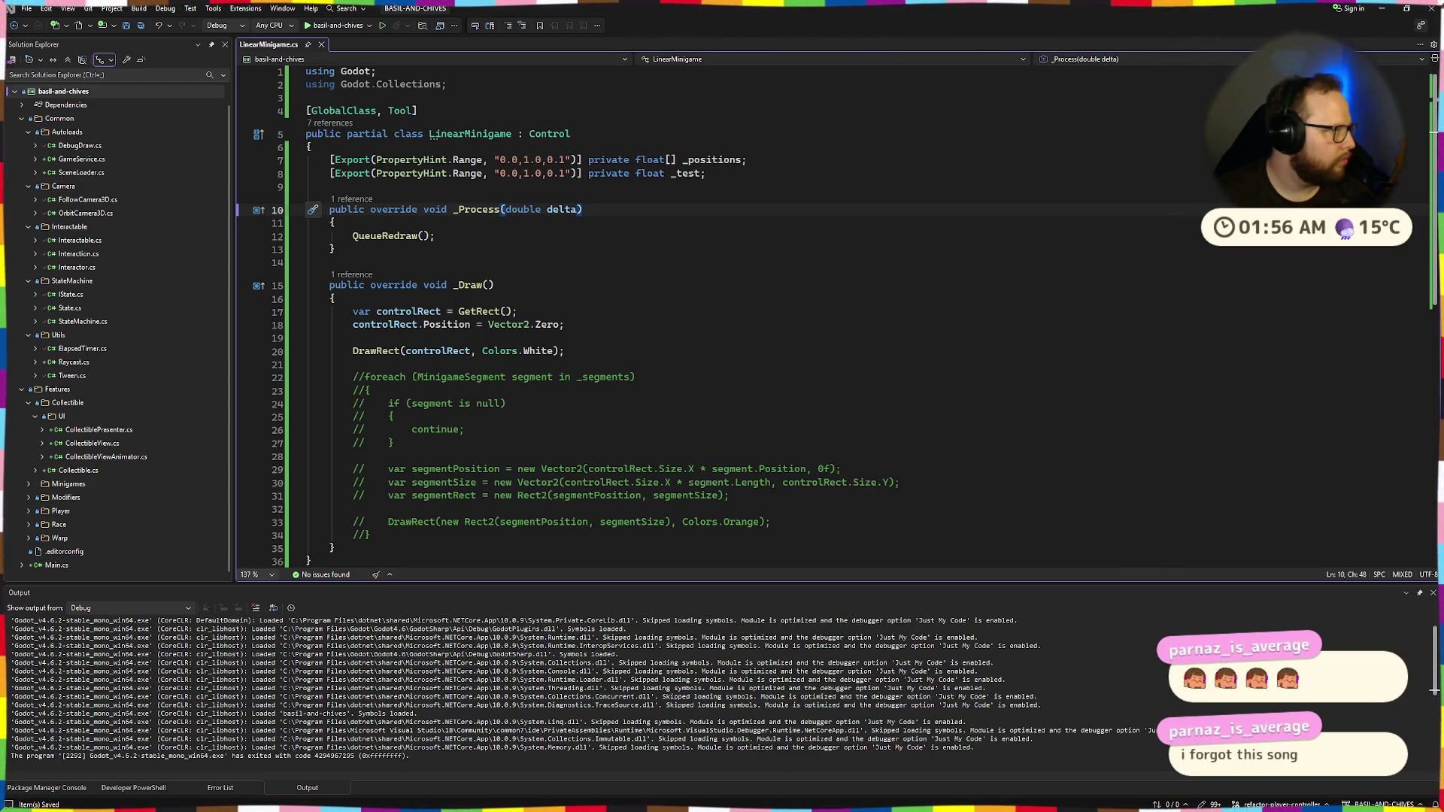
{"action": "left_click_drag", "start_coordinate": [497, 160], "coordinate": [565, 161]}
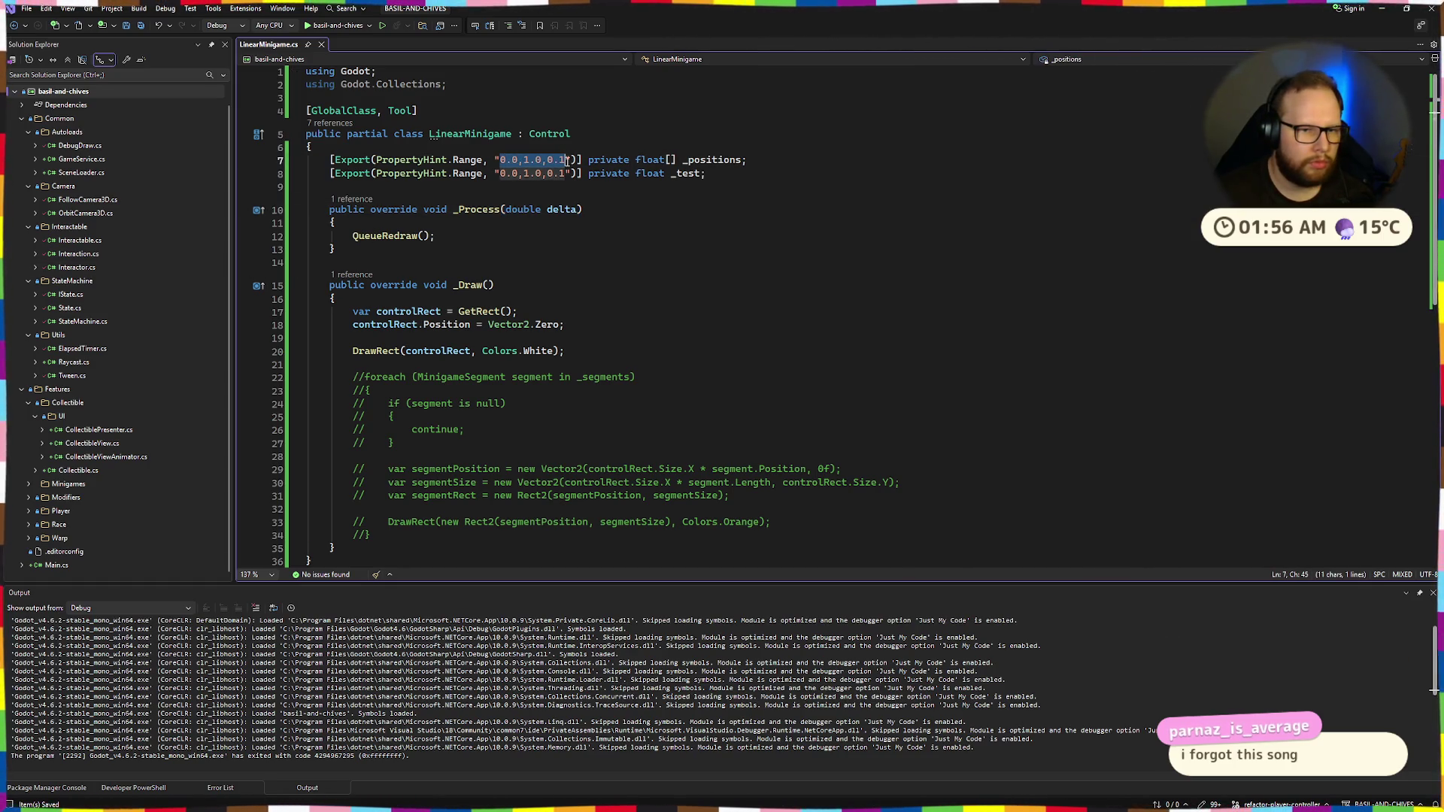
{"action": "type", "text": "4/13:"}
{"action": "double_click", "coordinate": [613, 160]}
{"action": "type", "text": "string"}
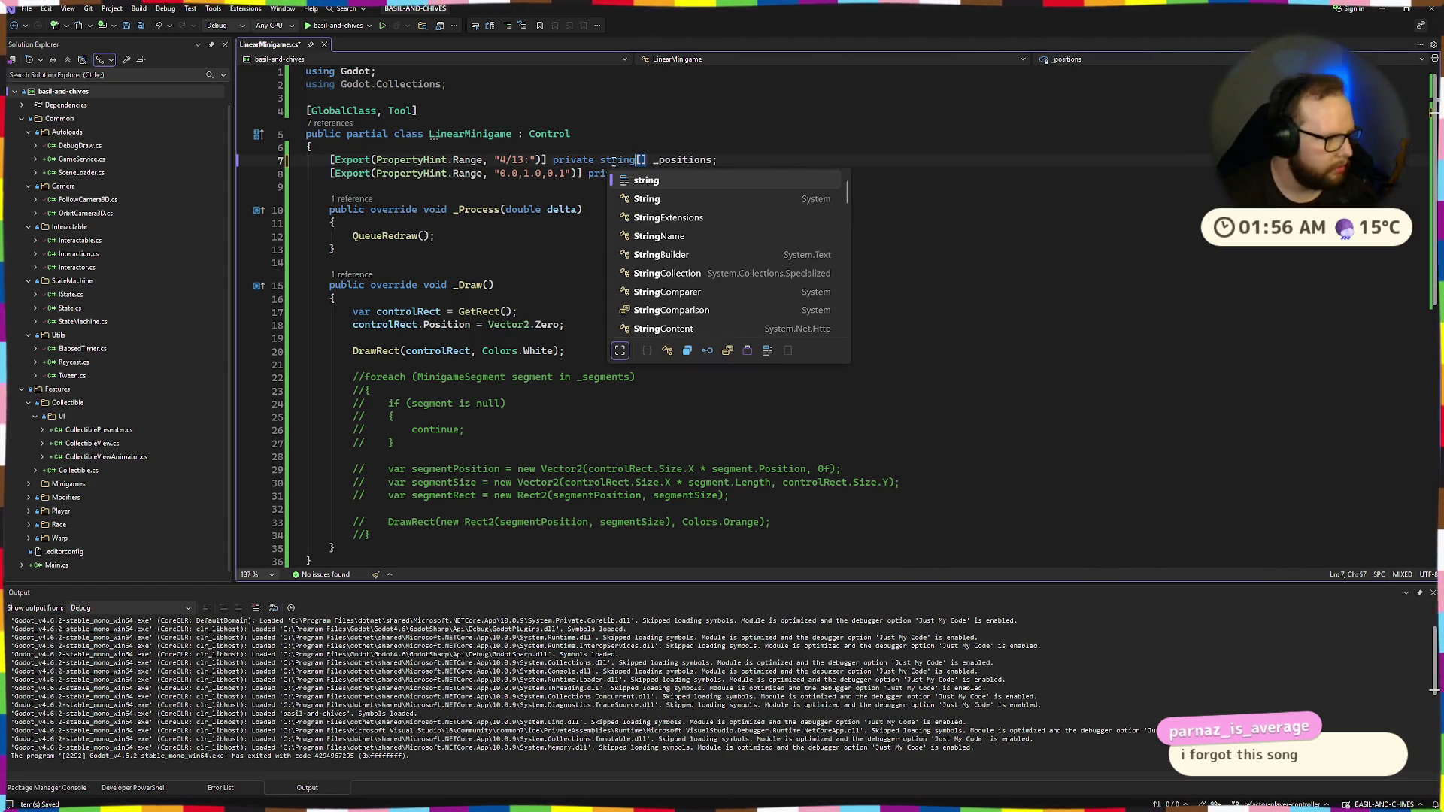
{"action": "left_click", "coordinate": [665, 130]}
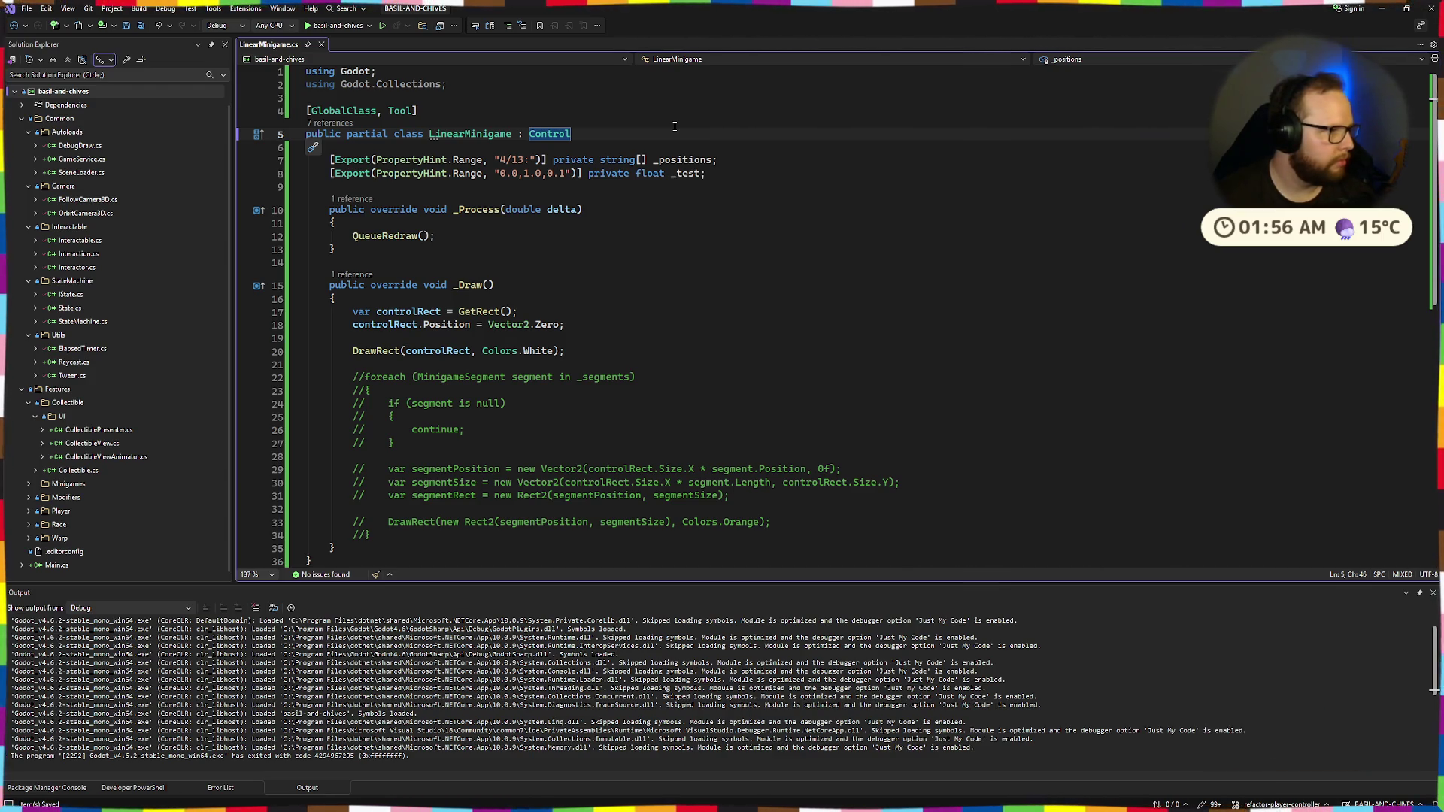
{"action": "key", "text": "alt+Tab"}
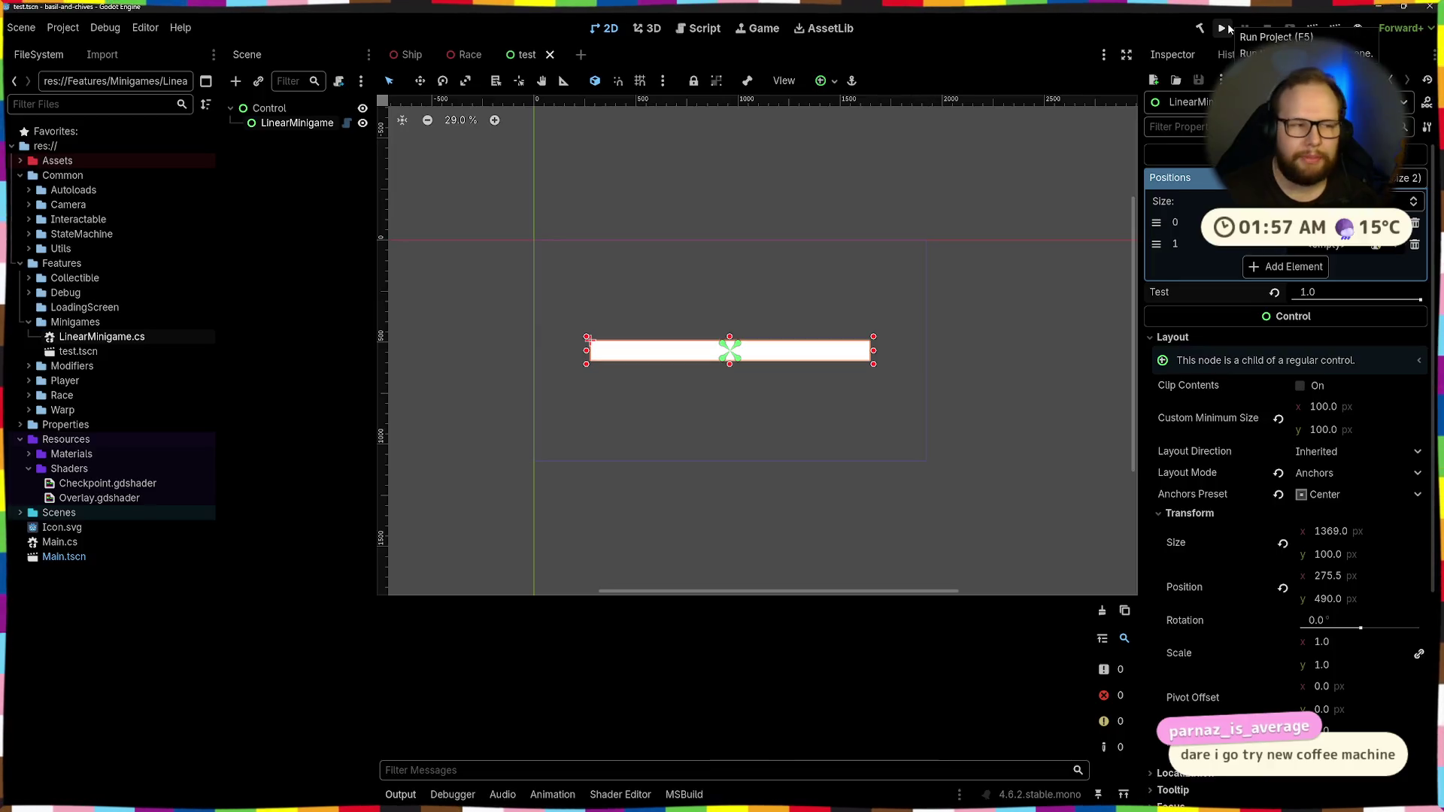
Rebuild with LinearMinigame selected, close the file picker a string element opens, and return to line 7
{"action": "left_click", "coordinate": [296, 125]}
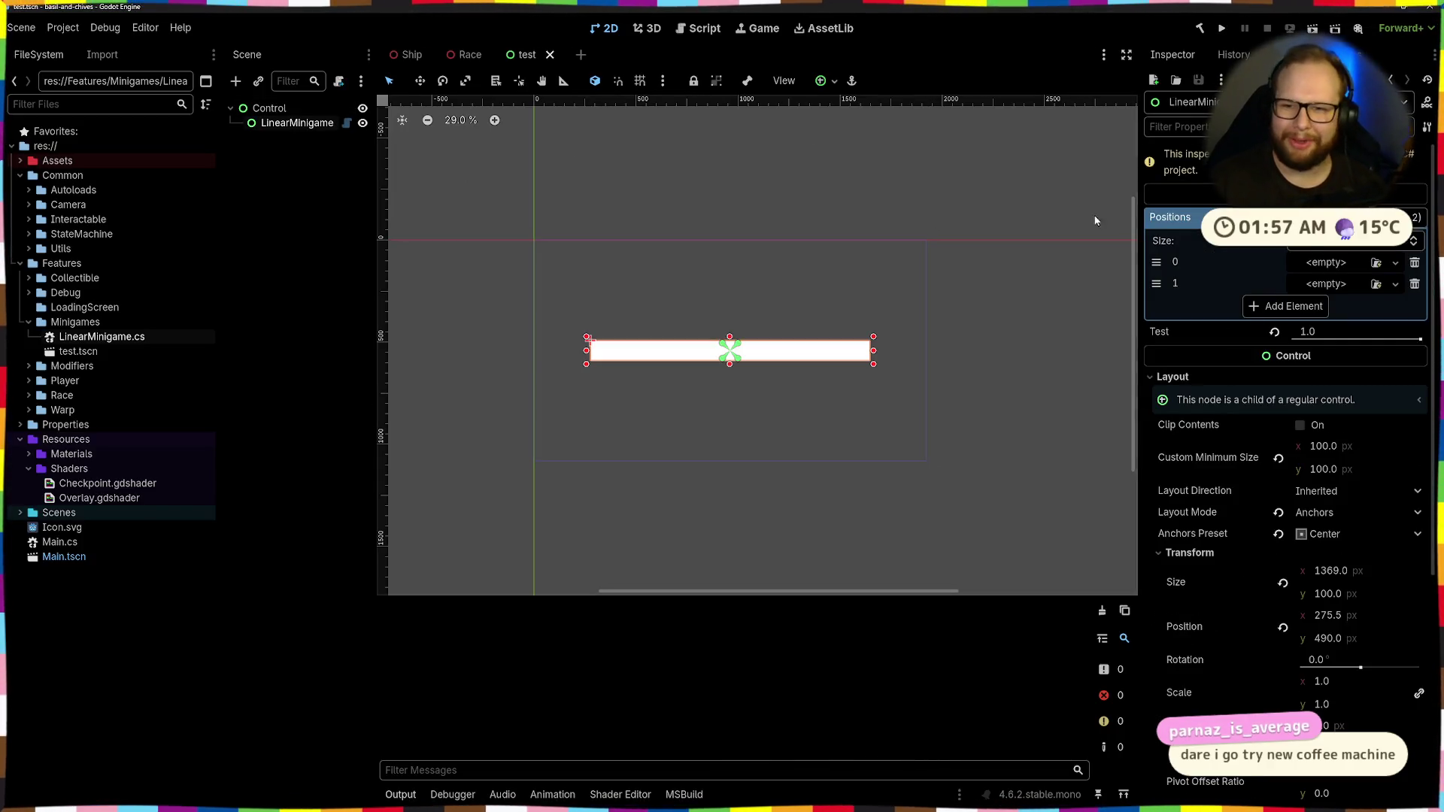
{"action": "left_click", "coordinate": [1200, 30]}
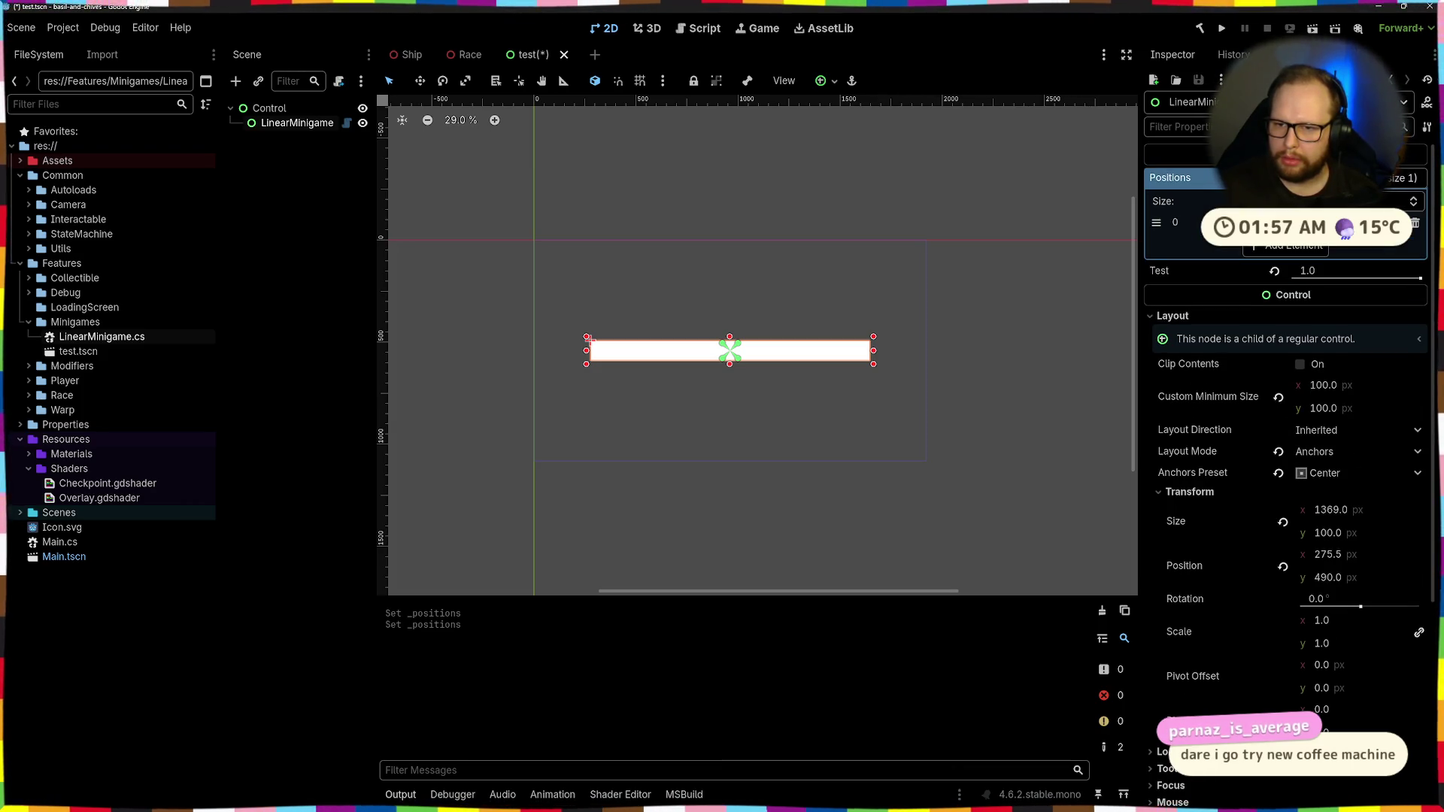
{"action": "left_click", "coordinate": [1082, 150]}
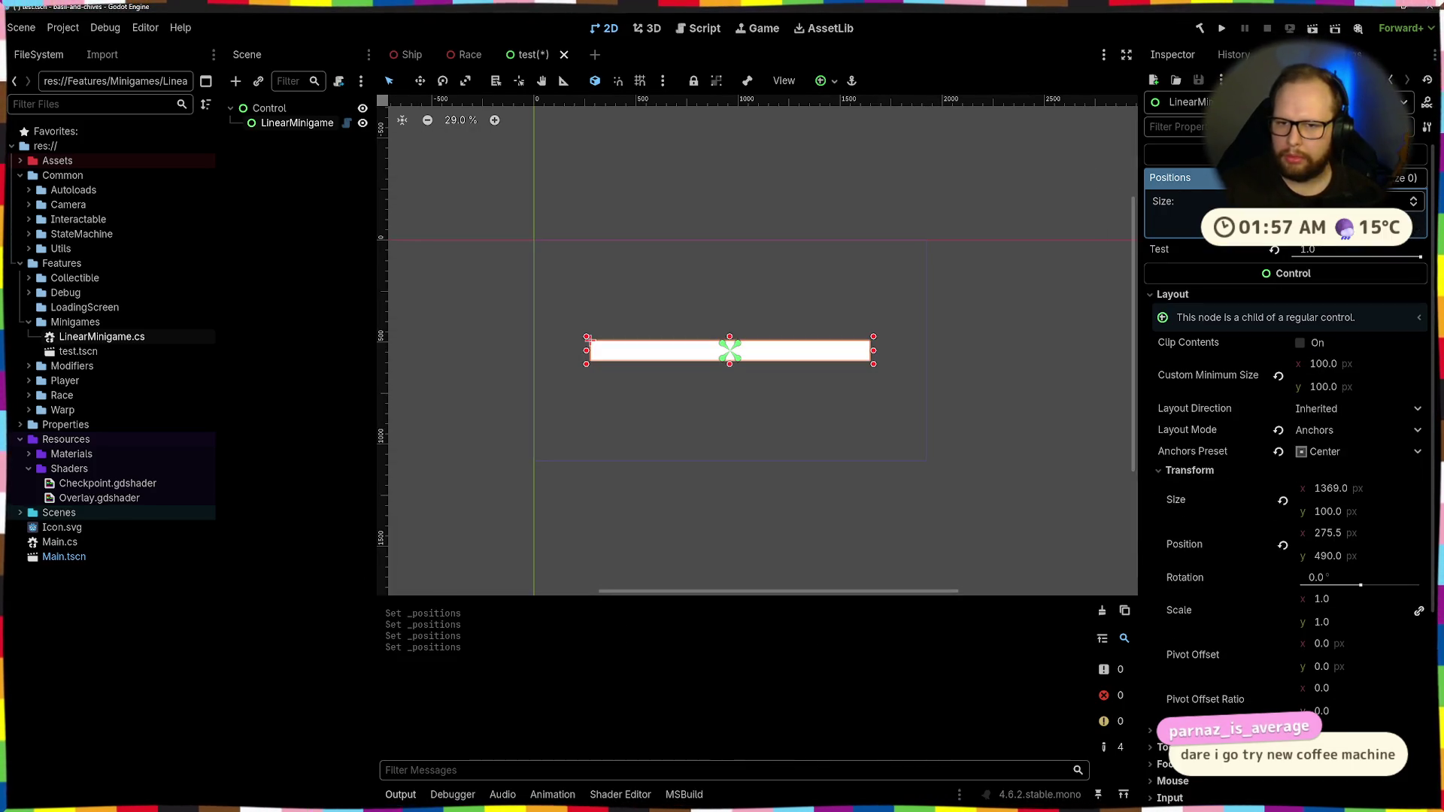
{"action": "key", "text": "alt+Tab"}
{"action": "left_click", "coordinate": [798, 159]}
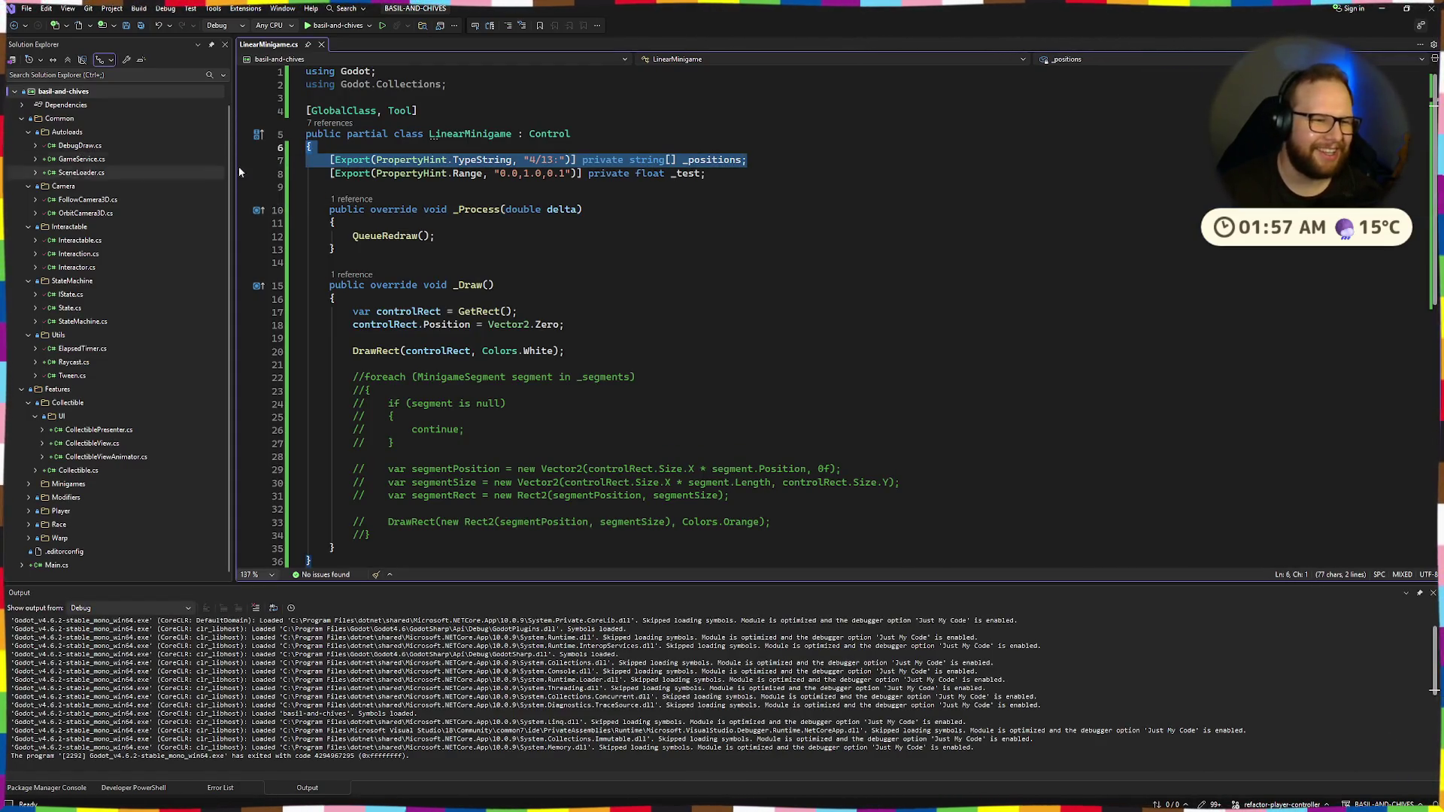
Change the _test field's type from float to Array<float> and save
{"action": "double_click", "coordinate": [604, 160]}
{"action": "left_click", "coordinate": [611, 170]}
{"action": "double_click", "coordinate": [650, 173]}
{"action": "key", "text": "ctrl+v"}
{"action": "key", "text": "BackSpace"}
{"action": "type", "text": "Array"}
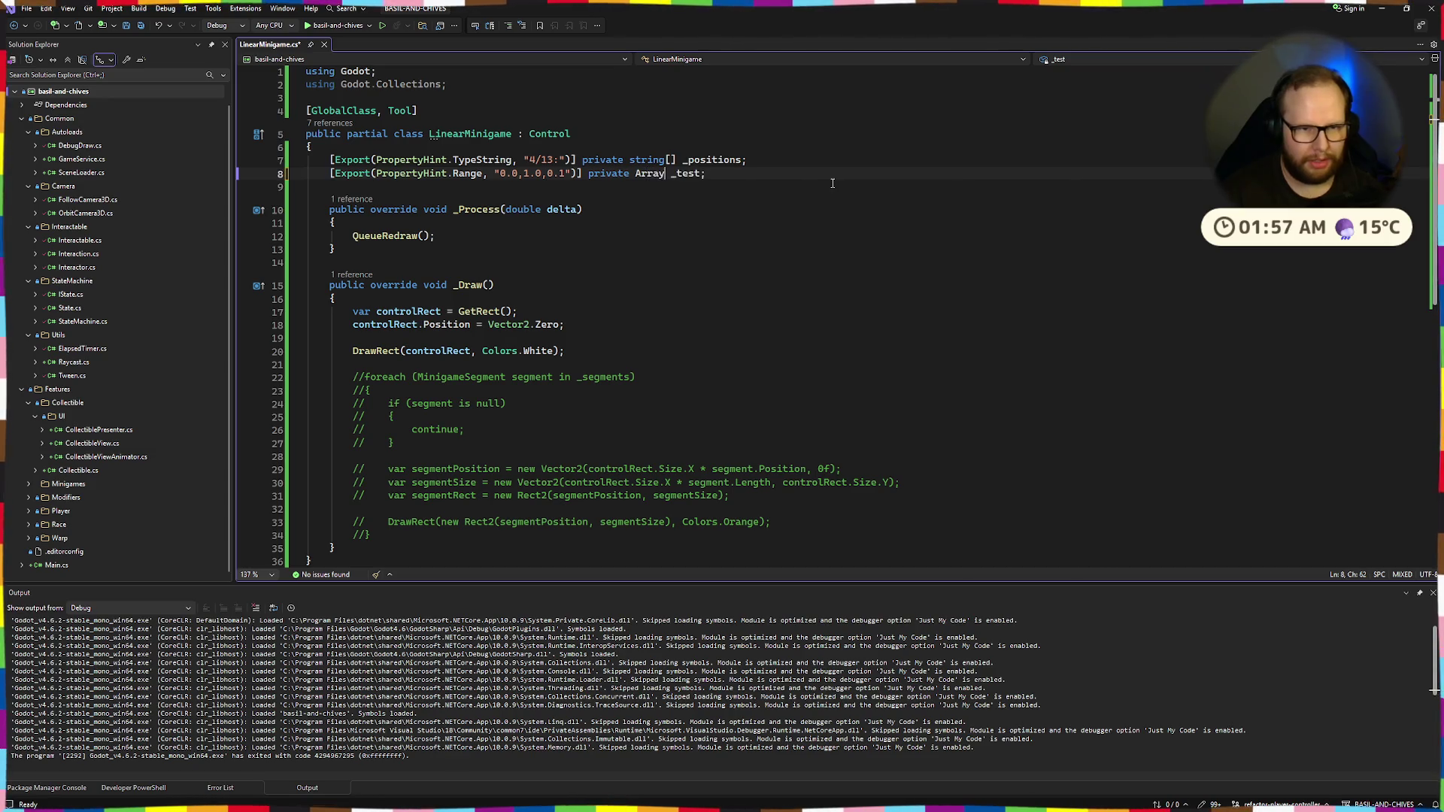
{"action": "type", "text": "<fl"}
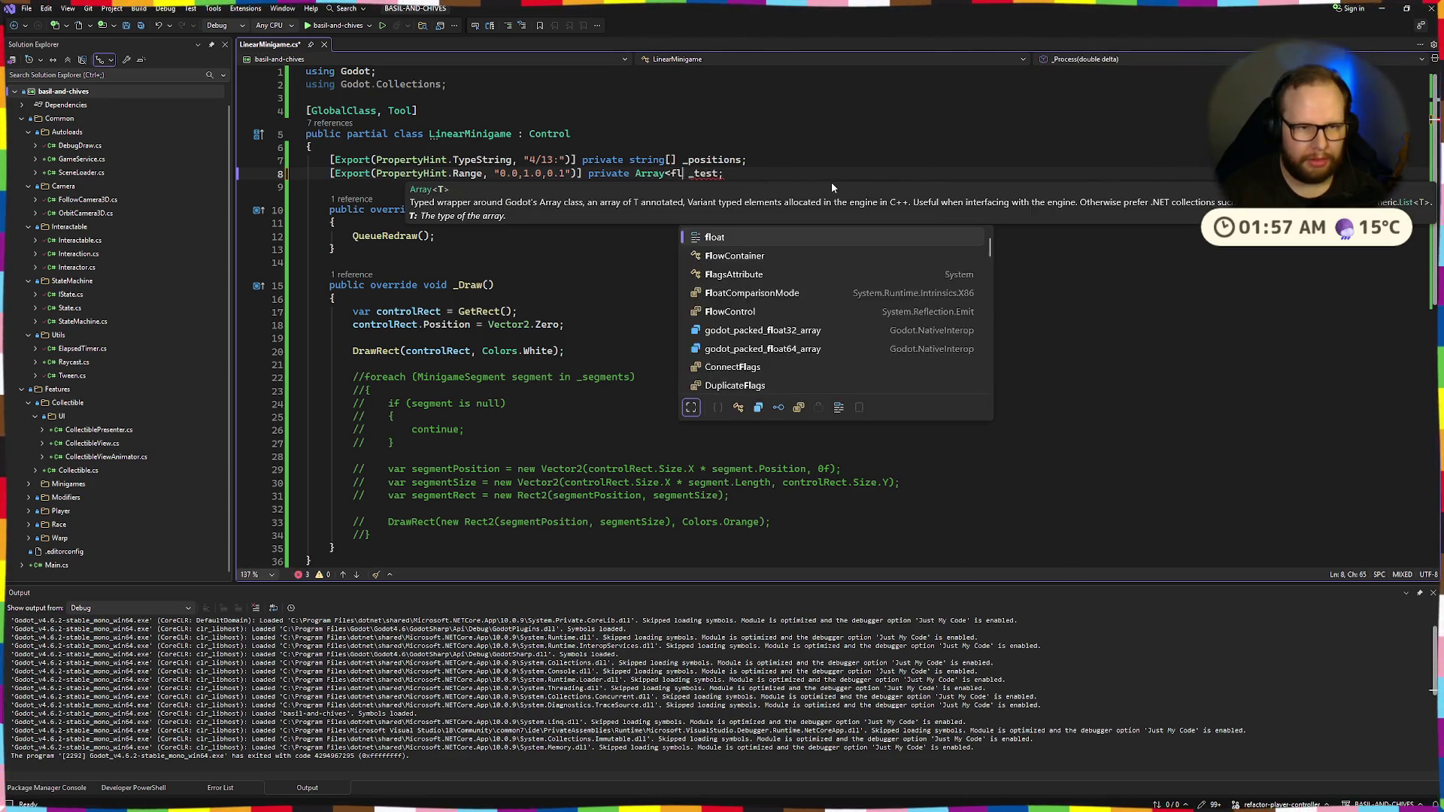
{"action": "key", "text": "Tab"}
{"action": "type", "text": ">"}
{"action": "key", "text": "ctrl+s"}
Delete the old _positions export line
{"action": "left_click_drag", "start_coordinate": [307, 159], "coordinate": [200, 191]}
{"action": "key", "text": "Up"}
{"action": "key", "text": "Up"}
{"action": "key", "text": "End"}
{"action": "key", "text": "shift+Up"}
{"action": "key", "text": "Delete"}
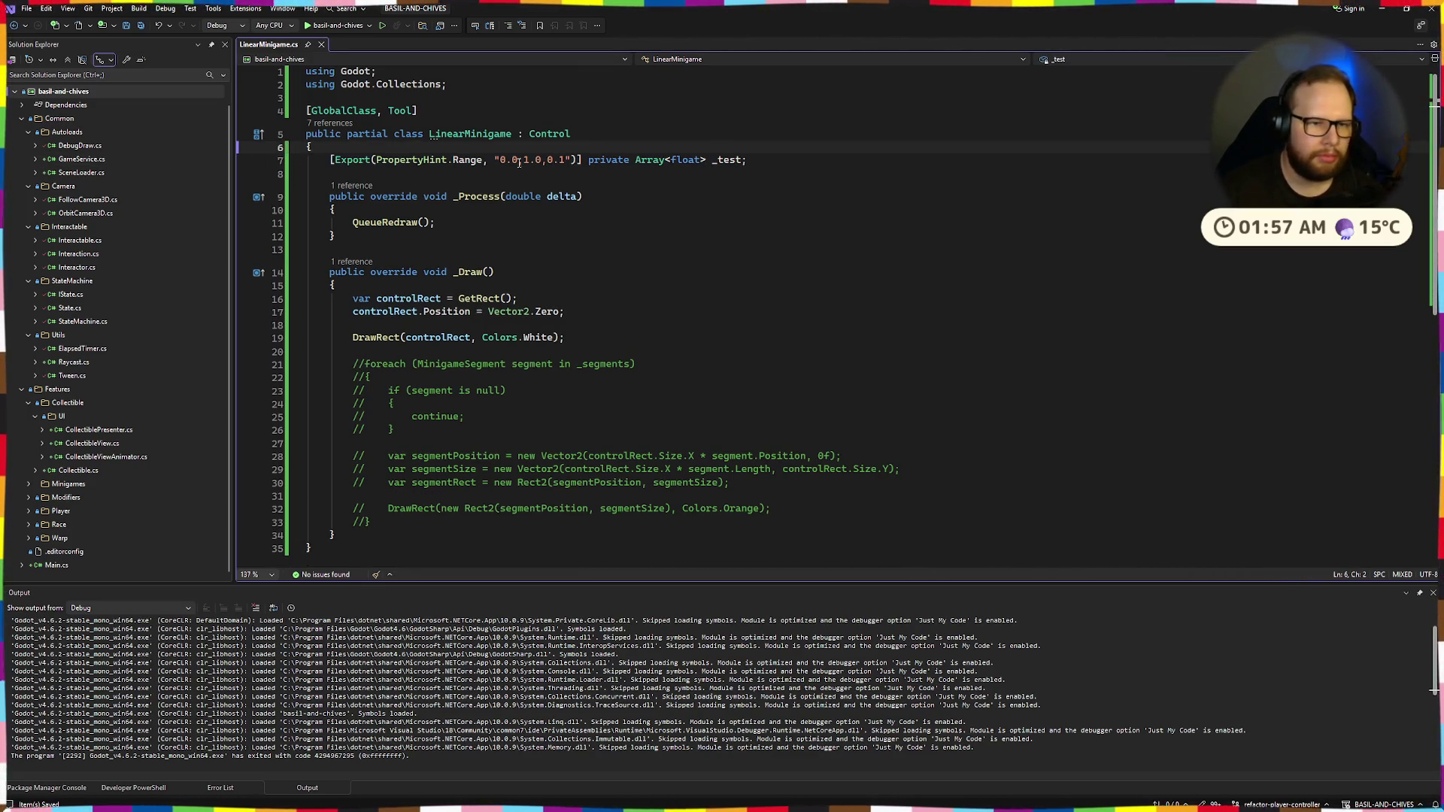
Strip the PropertyHint.Range hint from the _test export, leaving a plain [Export]
{"action": "left_click_drag", "start_coordinate": [495, 160], "coordinate": [571, 161]}
{"action": "key", "text": "BackSpace"}
{"action": "key", "text": "ctrl+BackSpace"}
{"action": "key", "text": "ctrl+BackSpace"}
{"action": "key", "text": "ctrl+BackSpace"}
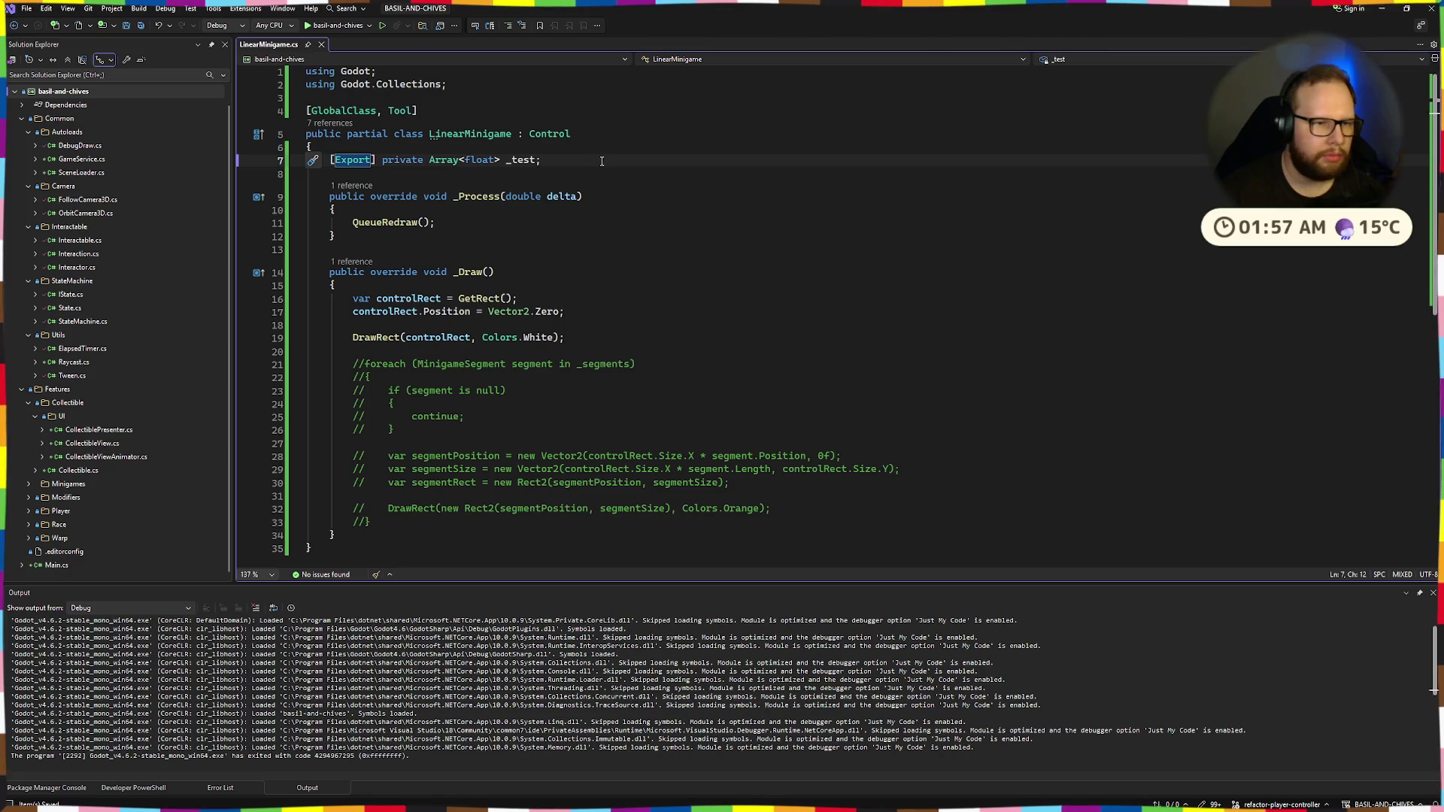
{"action": "type", "text": "(PropertyHint."}
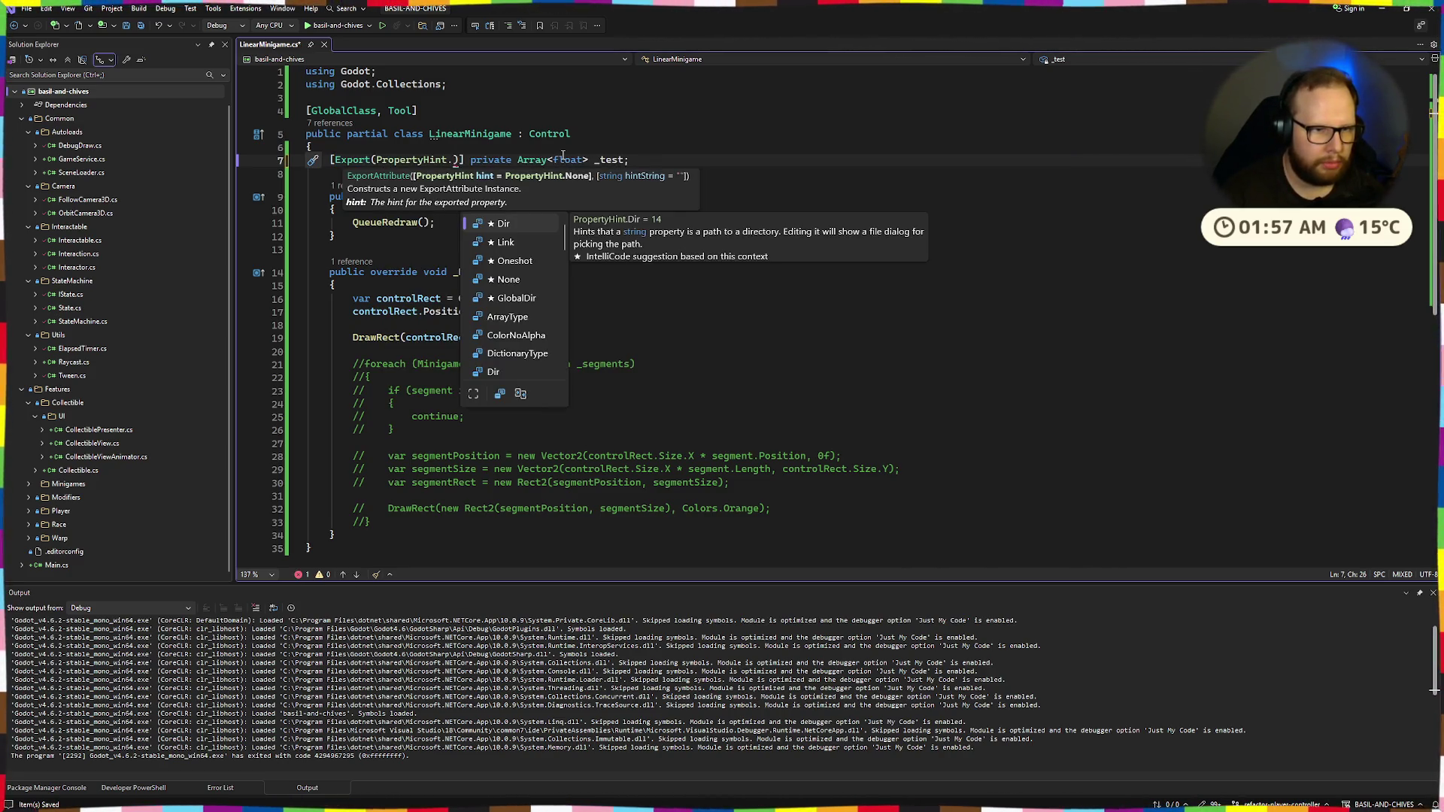
{"action": "type", "text": "Ran"}
{"action": "key", "text": "ctrl+BackSpace"}
{"action": "key", "text": "ctrl+BackSpace"}
{"action": "key", "text": "ctrl+BackSpace"}
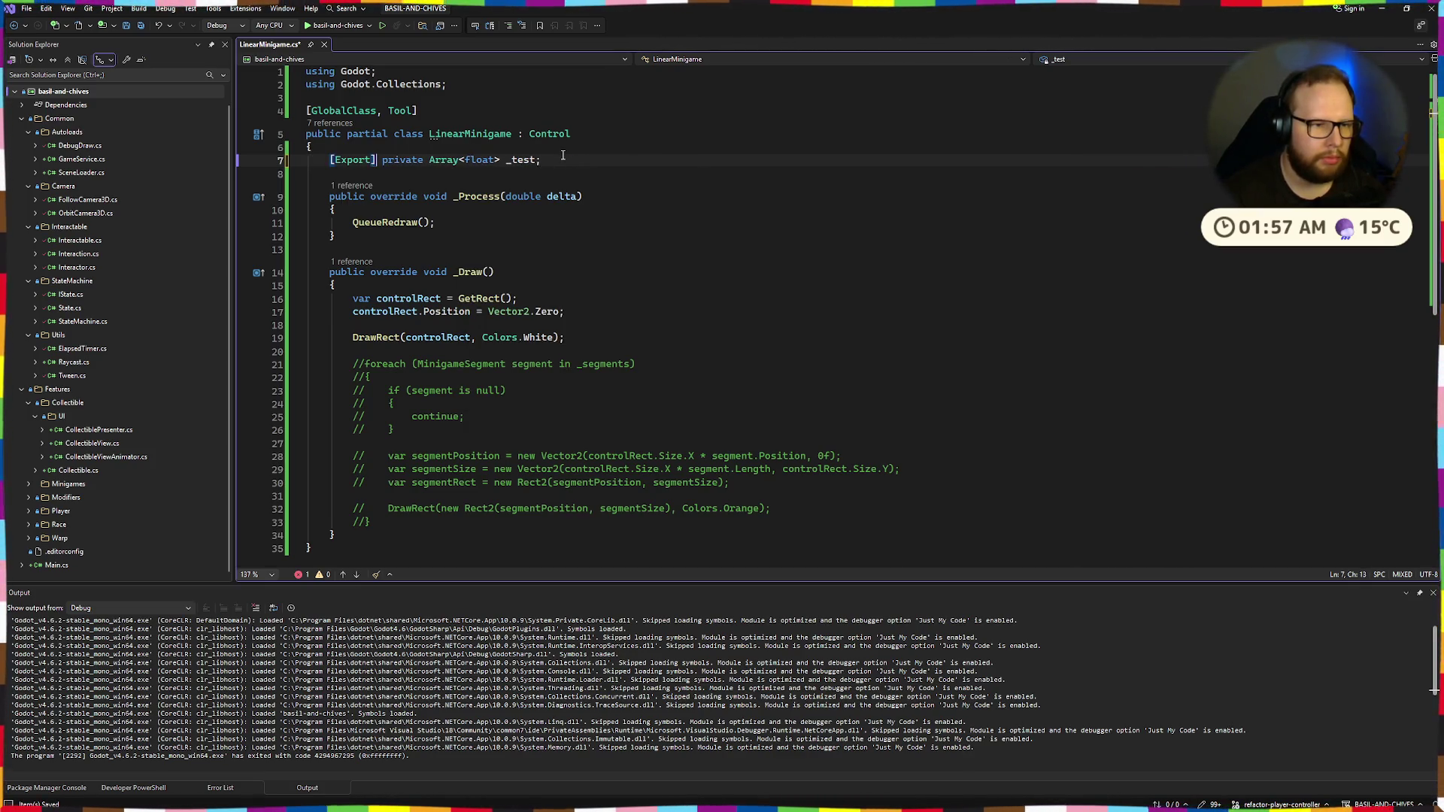
Rename _test to _positions, then rebuild the .NET project in Godot
{"action": "double_click", "coordinate": [530, 160]}
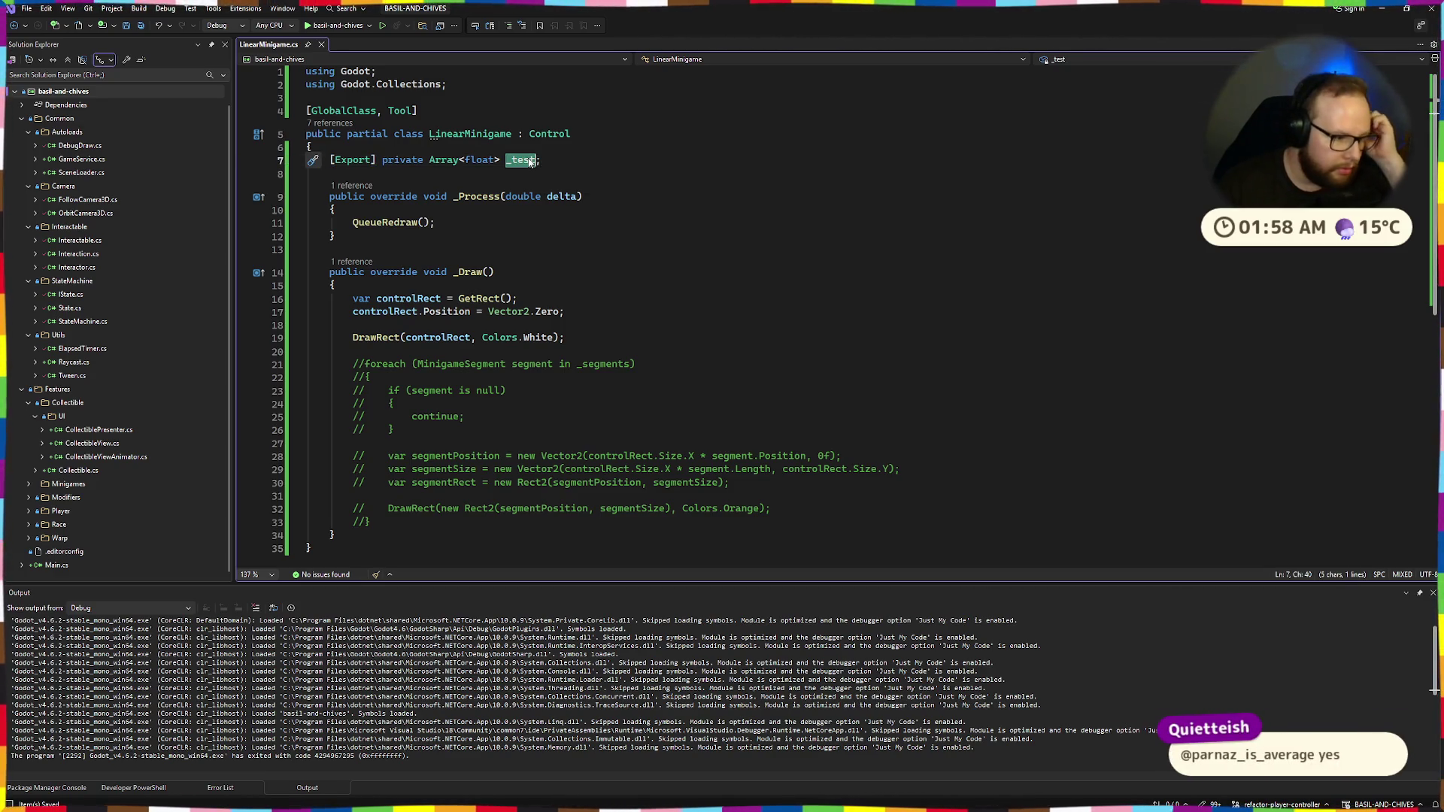
{"action": "type", "text": "_"}
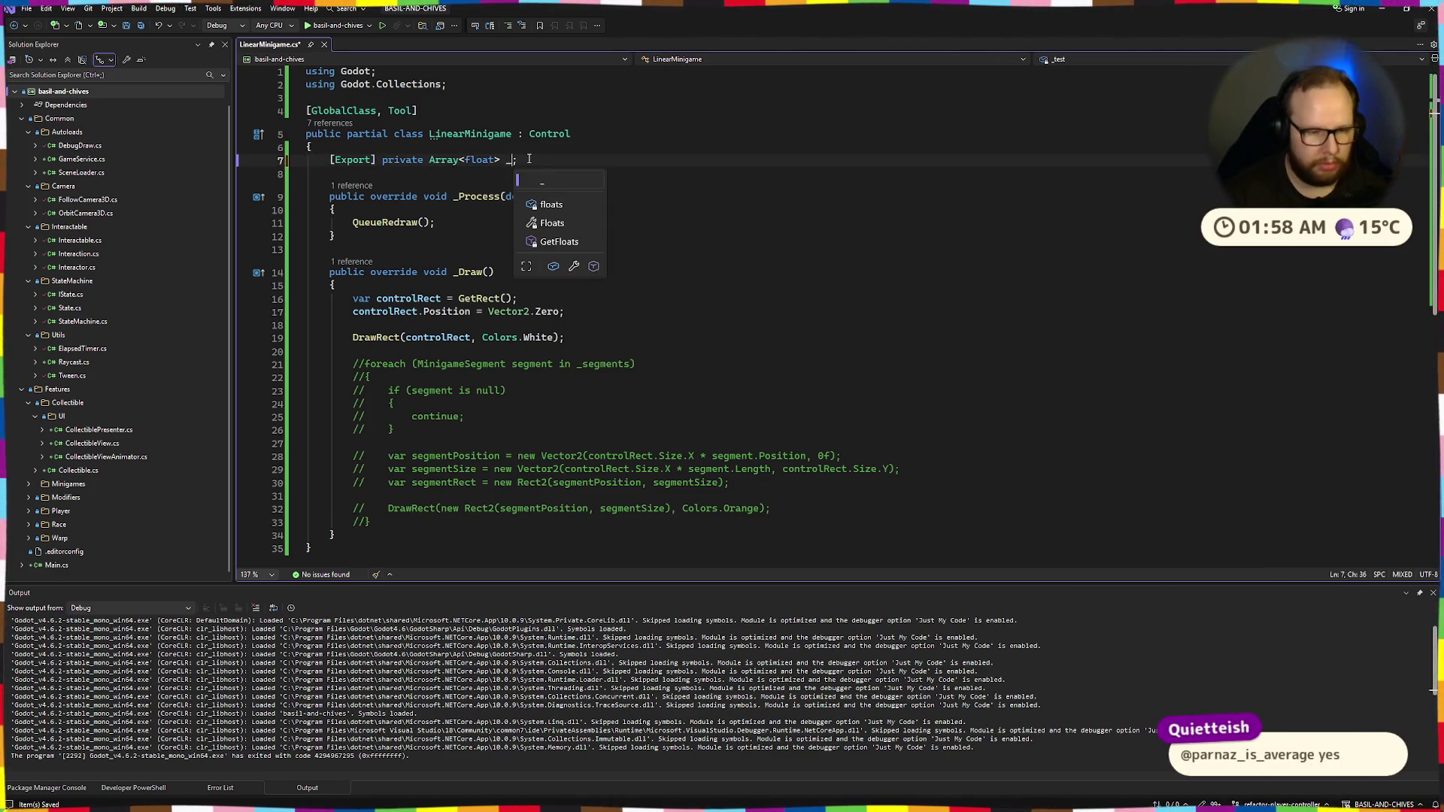
{"action": "type", "text": "s"}
{"action": "key", "text": "BackSpace"}
{"action": "key", "text": "BackSpace"}
{"action": "type", "text": "_positions"}
{"action": "left_click", "coordinate": [797, 223]}
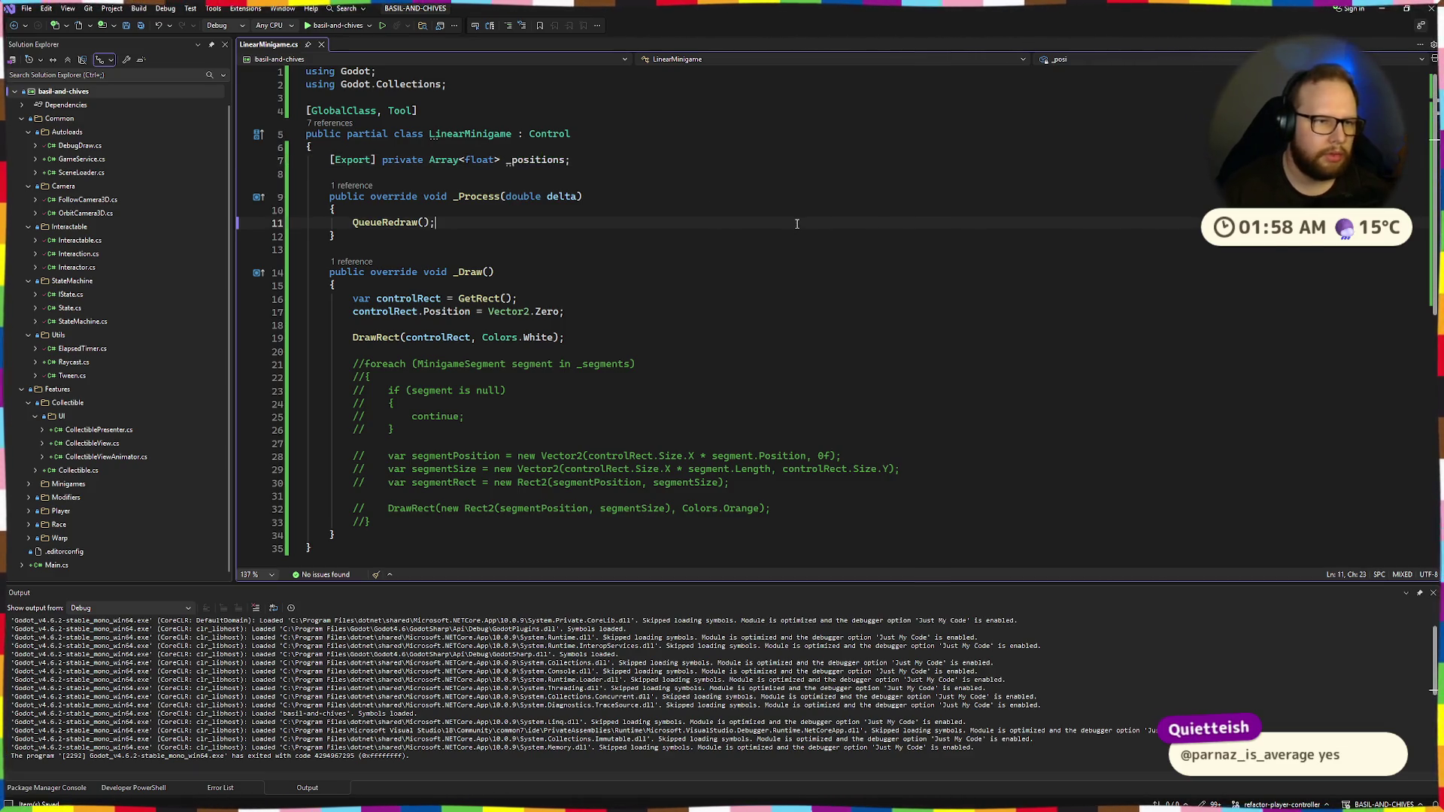
{"action": "key", "text": "ctrl+super+Right"}
{"action": "left_click", "coordinate": [1201, 30]}
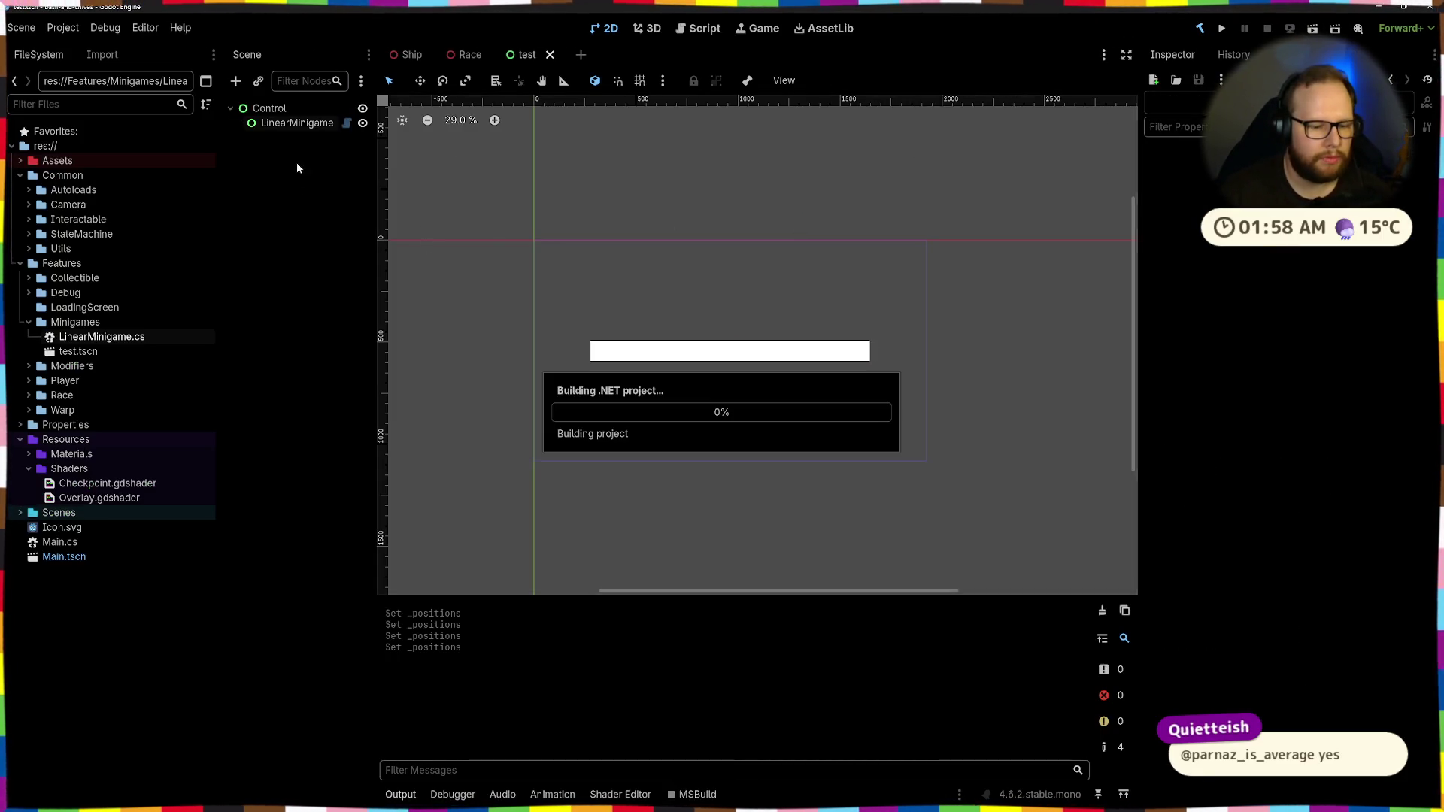
Enter LinearMinigame's Positions values, with element 2 set to 1.0, and save the test scene
{"action": "left_click", "coordinate": [297, 122]}
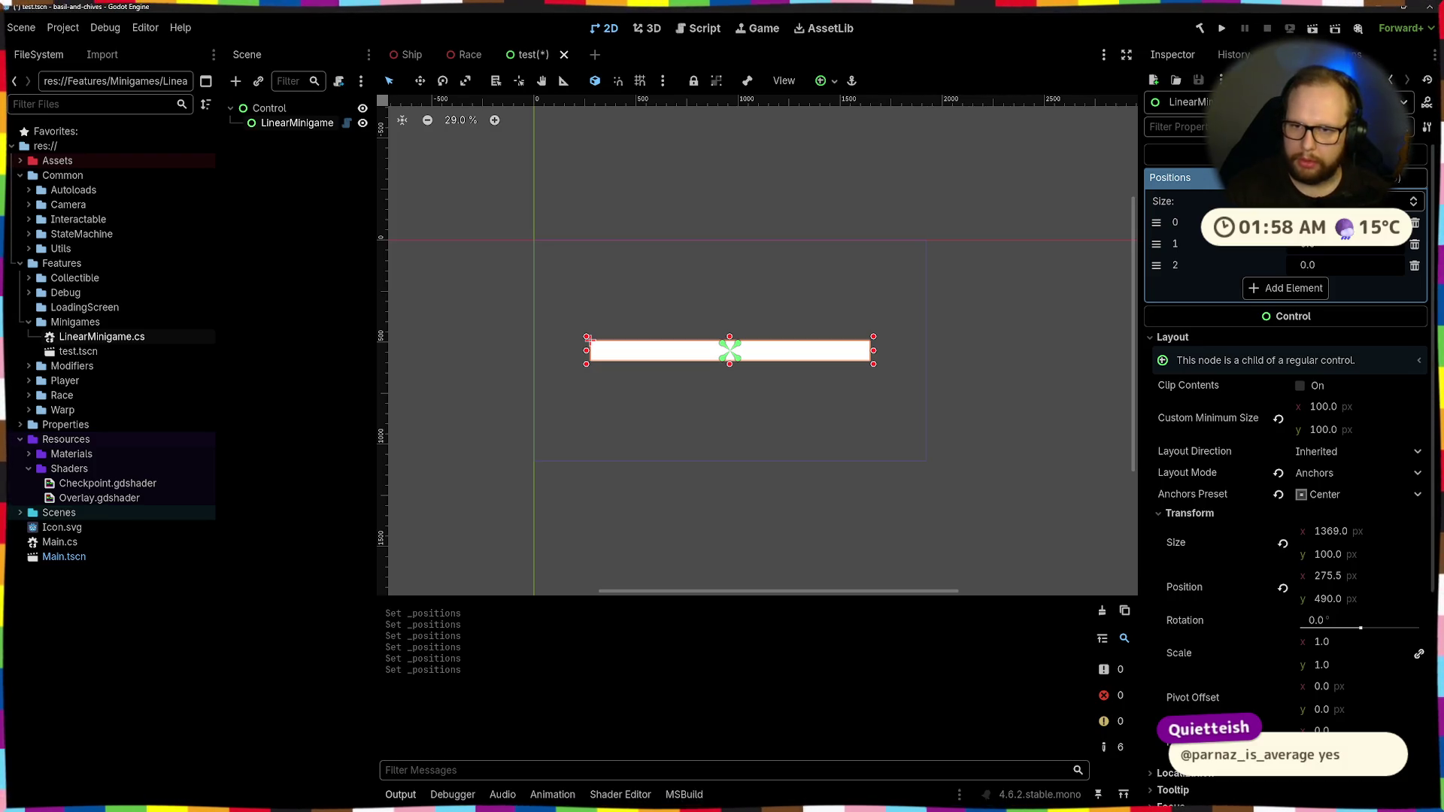
{"action": "left_click", "coordinate": [1331, 248]}
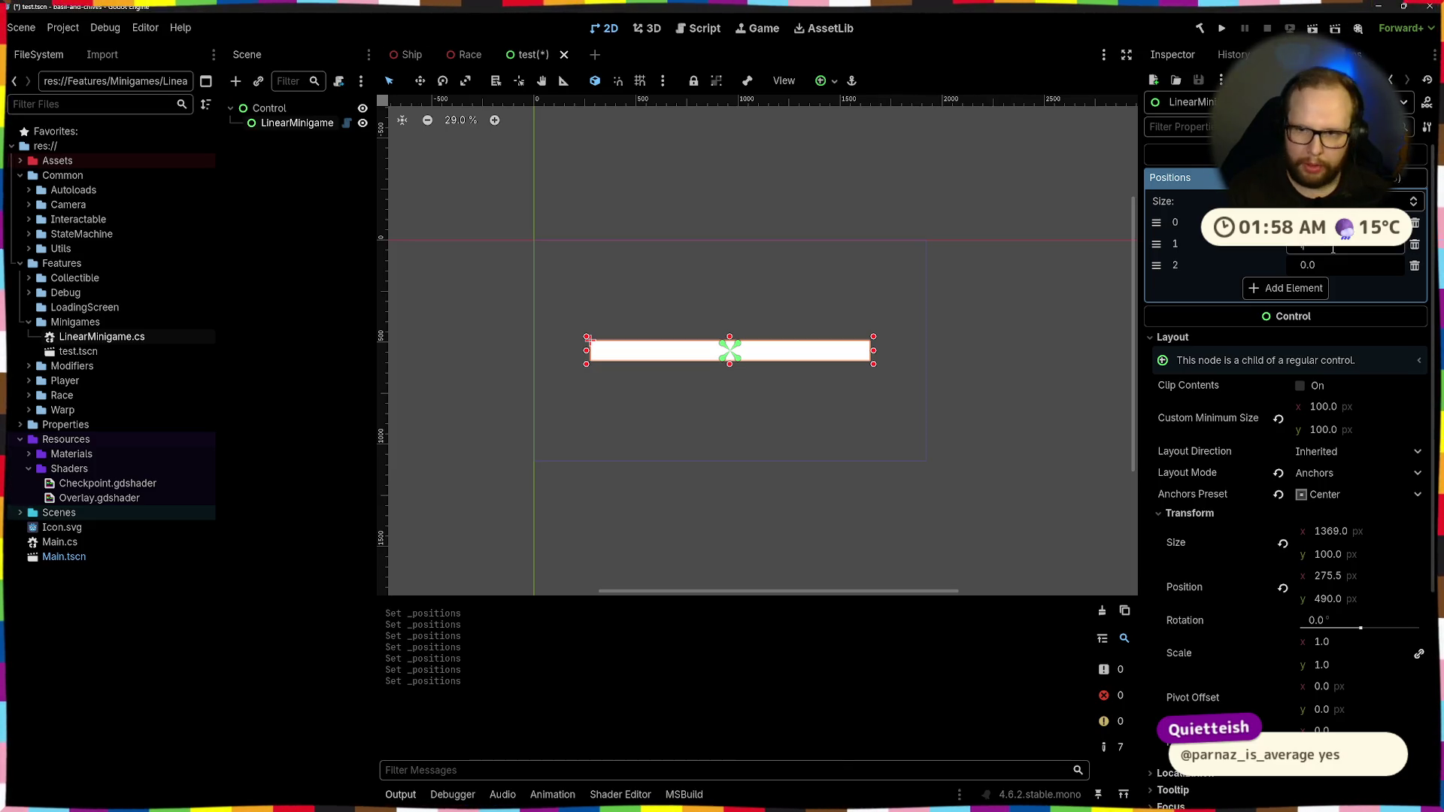
{"action": "key", "text": "Return"}
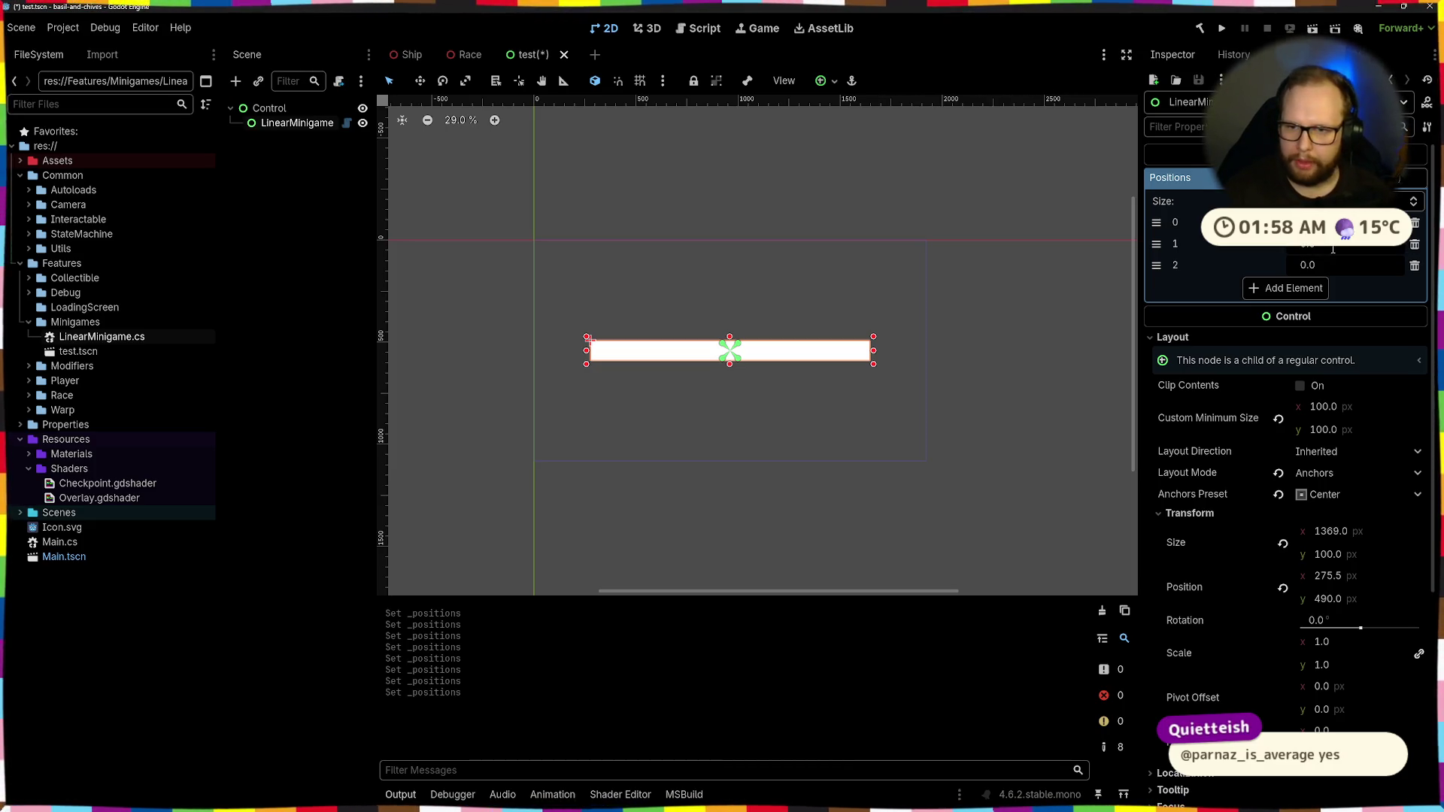
{"action": "left_click", "coordinate": [1332, 265]}
{"action": "type", "text": "1"}
{"action": "key", "text": "Return"}
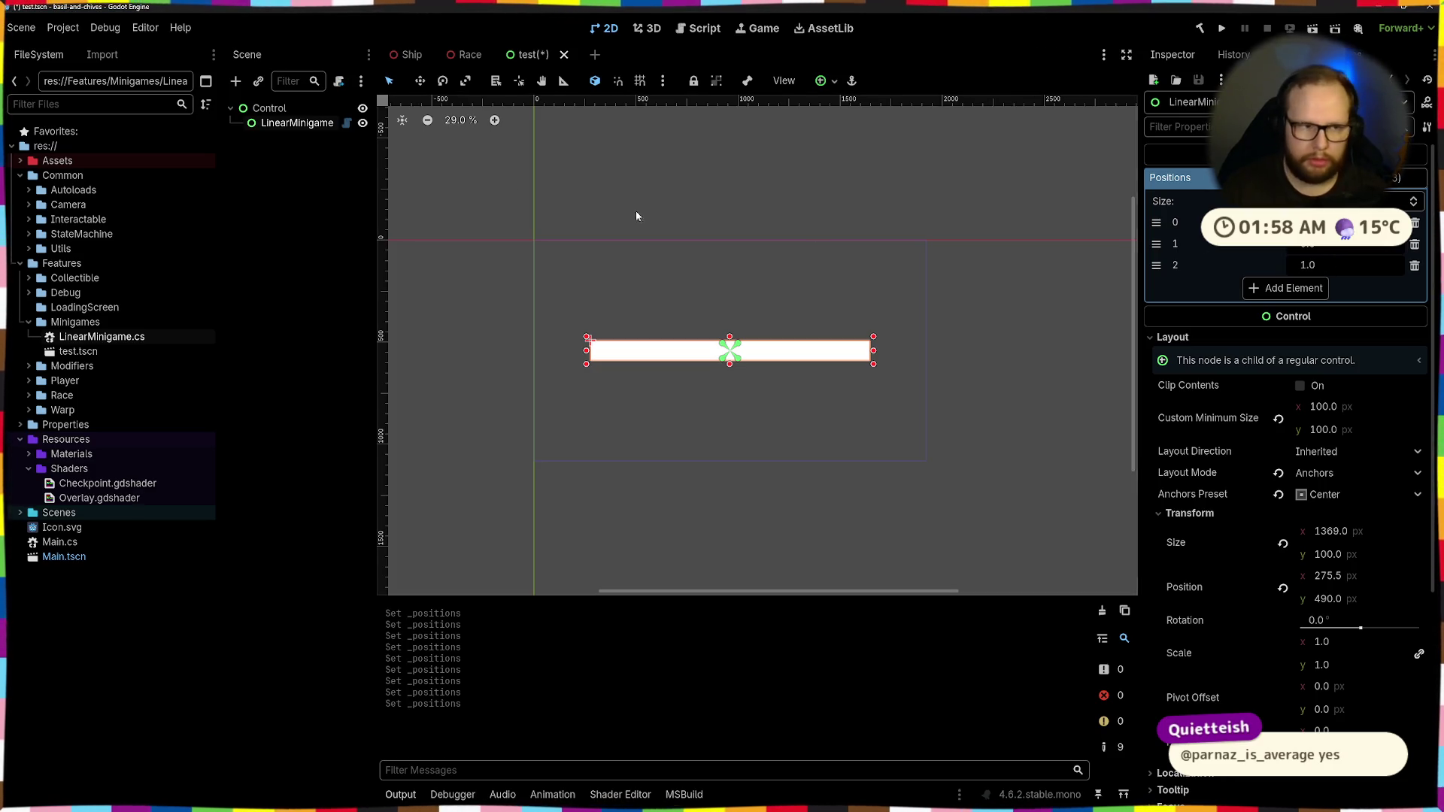
{"action": "key", "text": "ctrl+s"}
{"action": "left_click", "coordinate": [240, 214]}
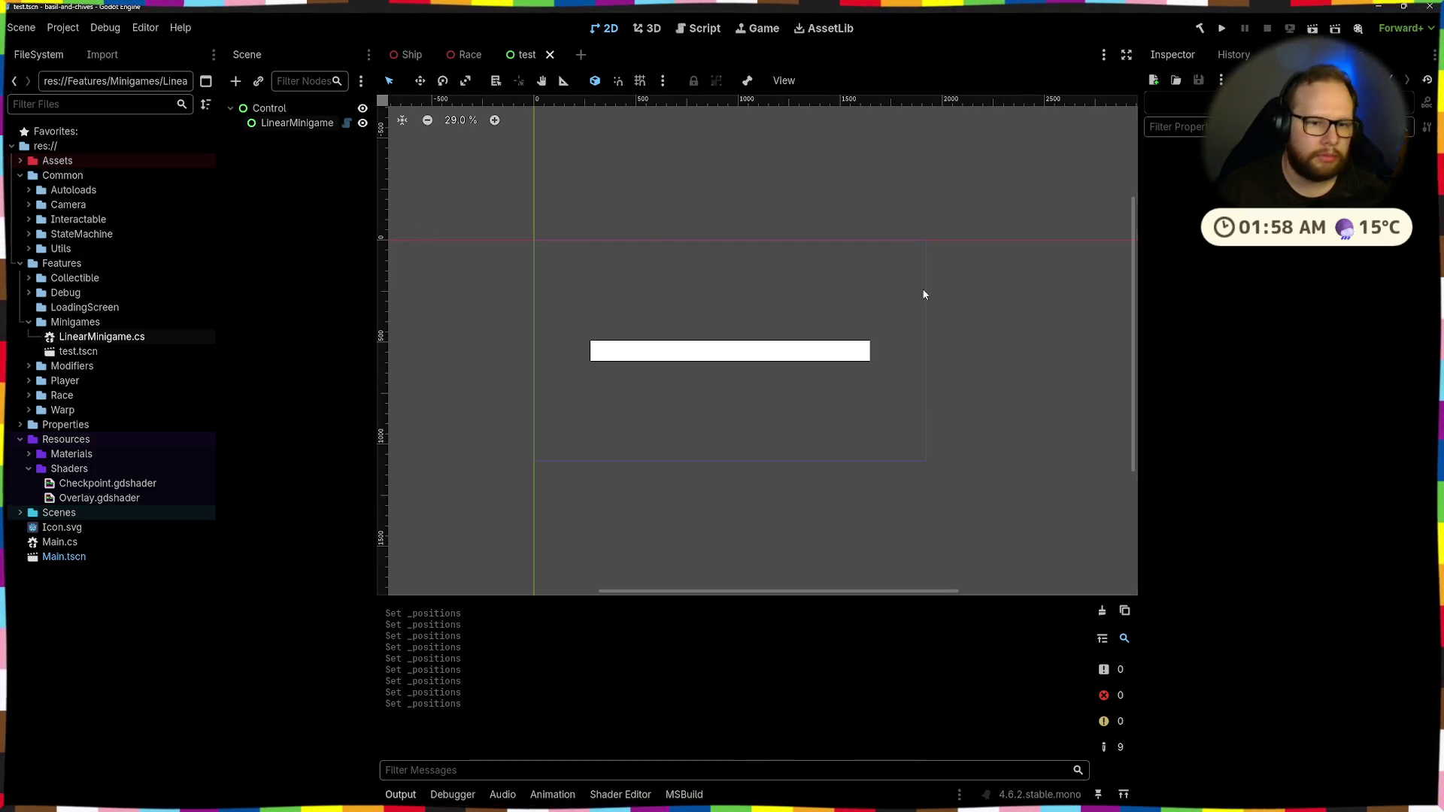
{"action": "key", "text": "ctrl+super+Right"}
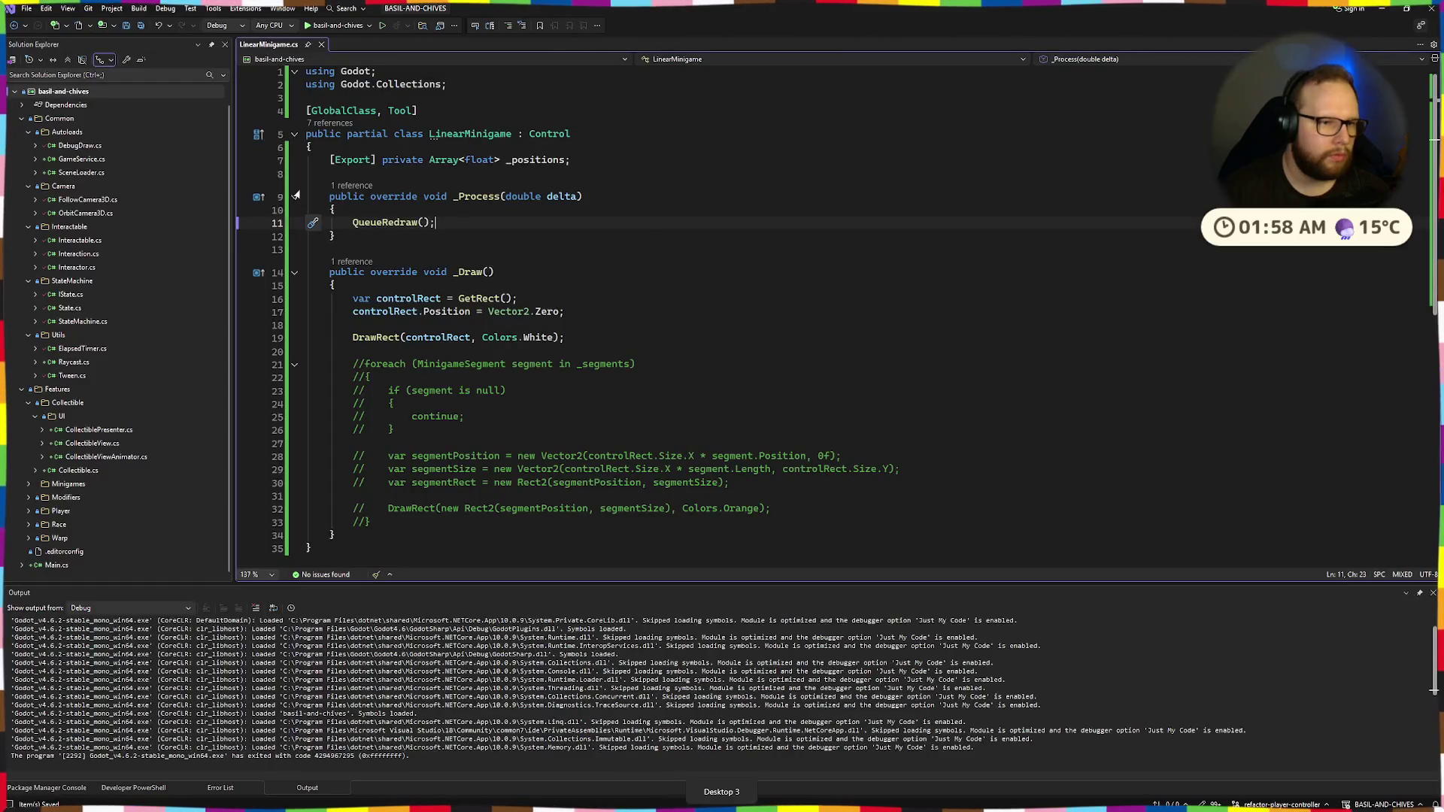
Uncomment the foreach block that draws the segments
{"action": "left_click_drag", "start_coordinate": [440, 364], "coordinate": [499, 523]}
{"action": "key", "text": "ctrl+k"}
{"action": "key", "text": "ctrl+u"}
{"action": "left_click", "coordinate": [353, 364]}
{"action": "key", "text": "Up"}
Rewrite the loop header as foreach (var position in _positions)
{"action": "left_click_drag", "start_coordinate": [406, 363], "coordinate": [494, 364]}
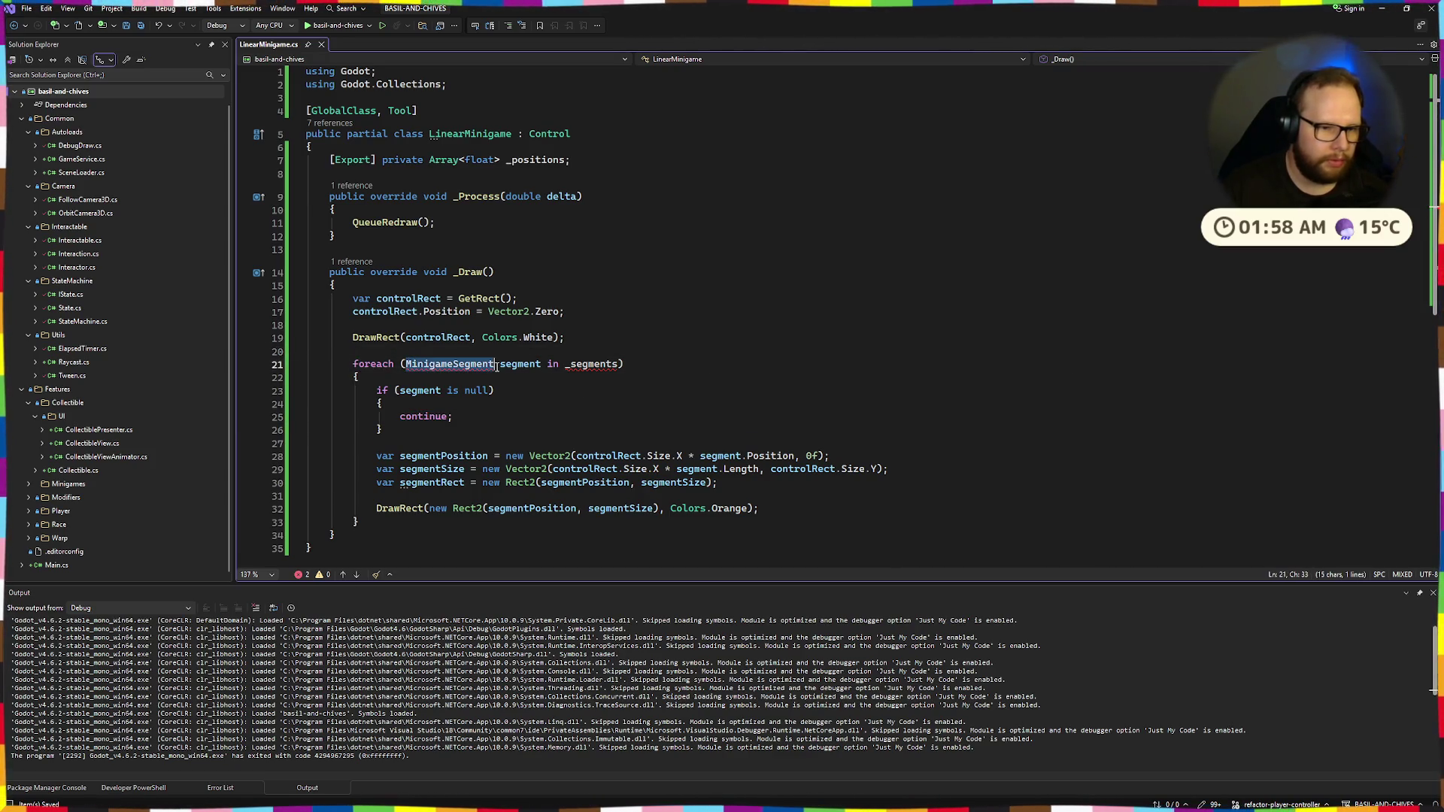
{"action": "type", "text": "var"}
{"action": "double_click", "coordinate": [529, 364]}
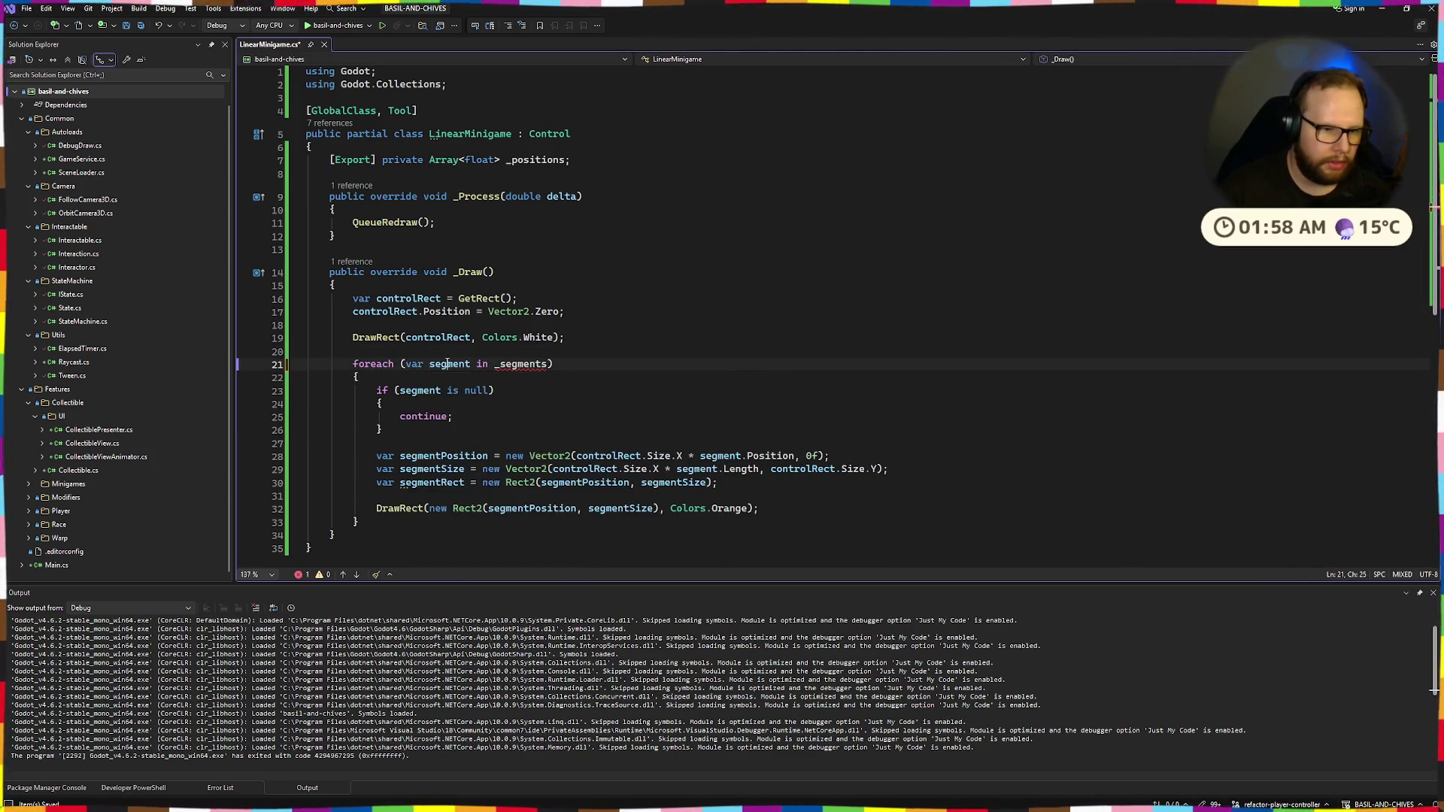
{"action": "key", "text": "ctrl+Left"}
{"action": "key", "text": "ctrl+Left"}
{"action": "key", "text": "ctrl+Left"}
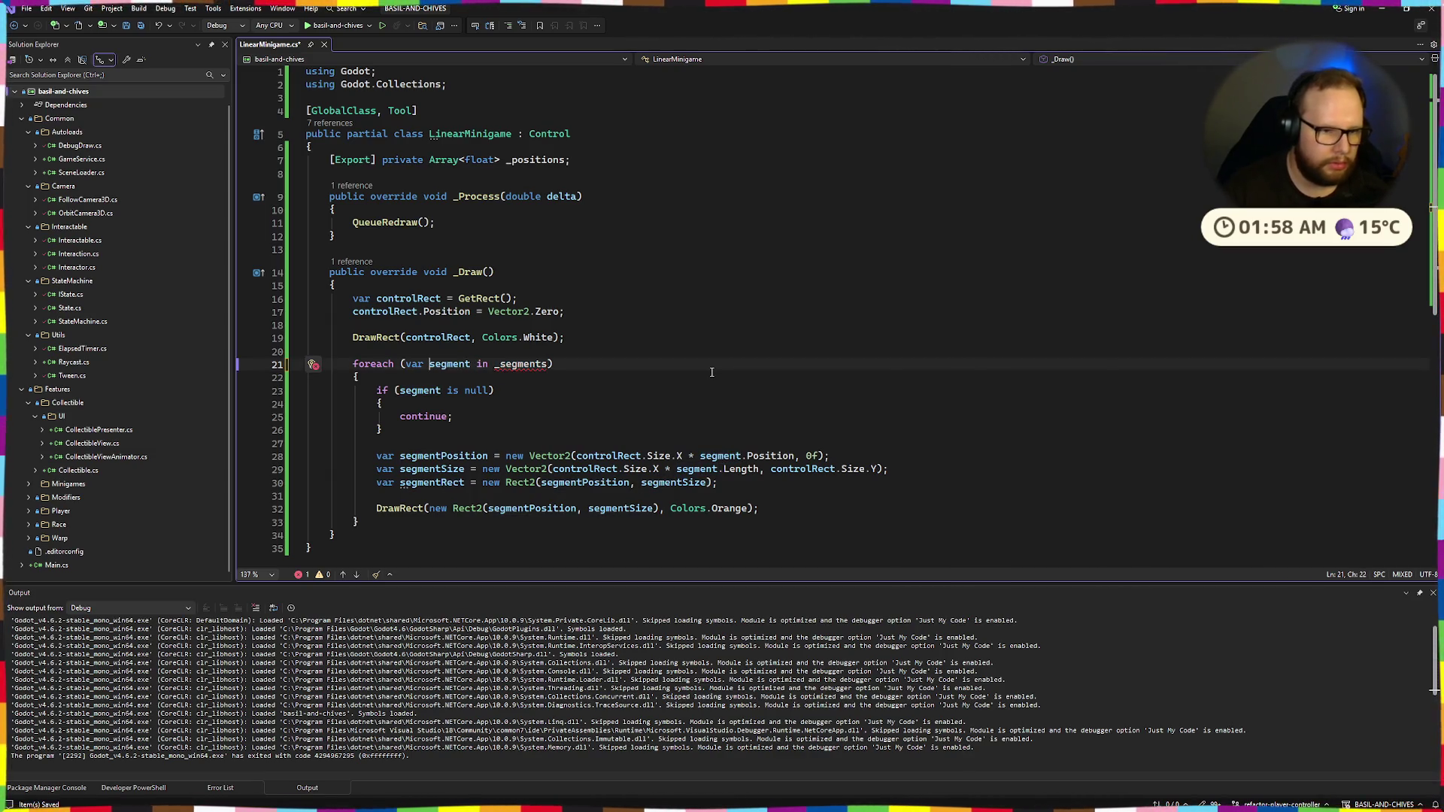
{"action": "key", "text": "ctrl+BackSpace"}
{"action": "type", "text": "p"}
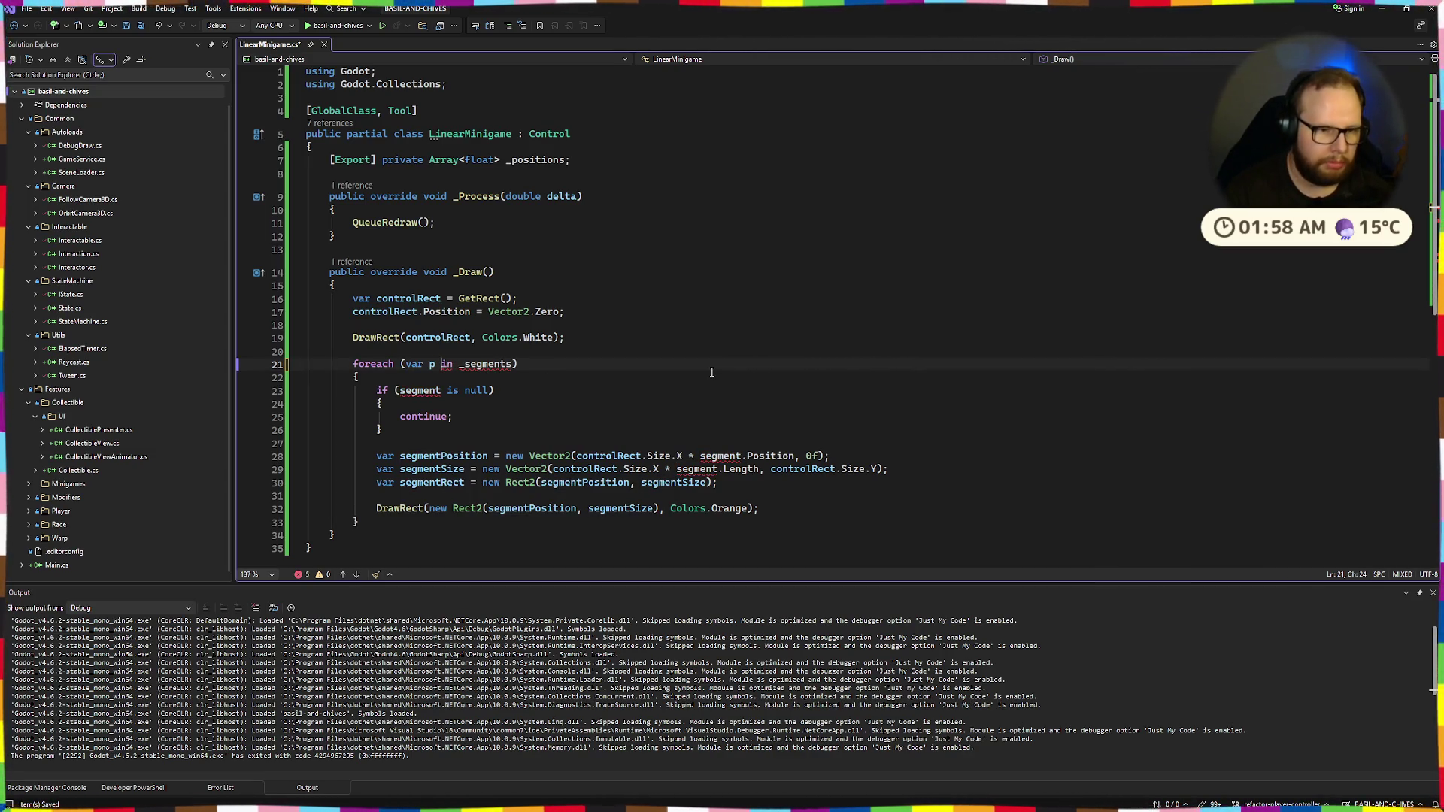
{"action": "key", "text": "ctrl+BackSpace"}
{"action": "type", "text": "_po"}
{"action": "key", "text": "Tab"}
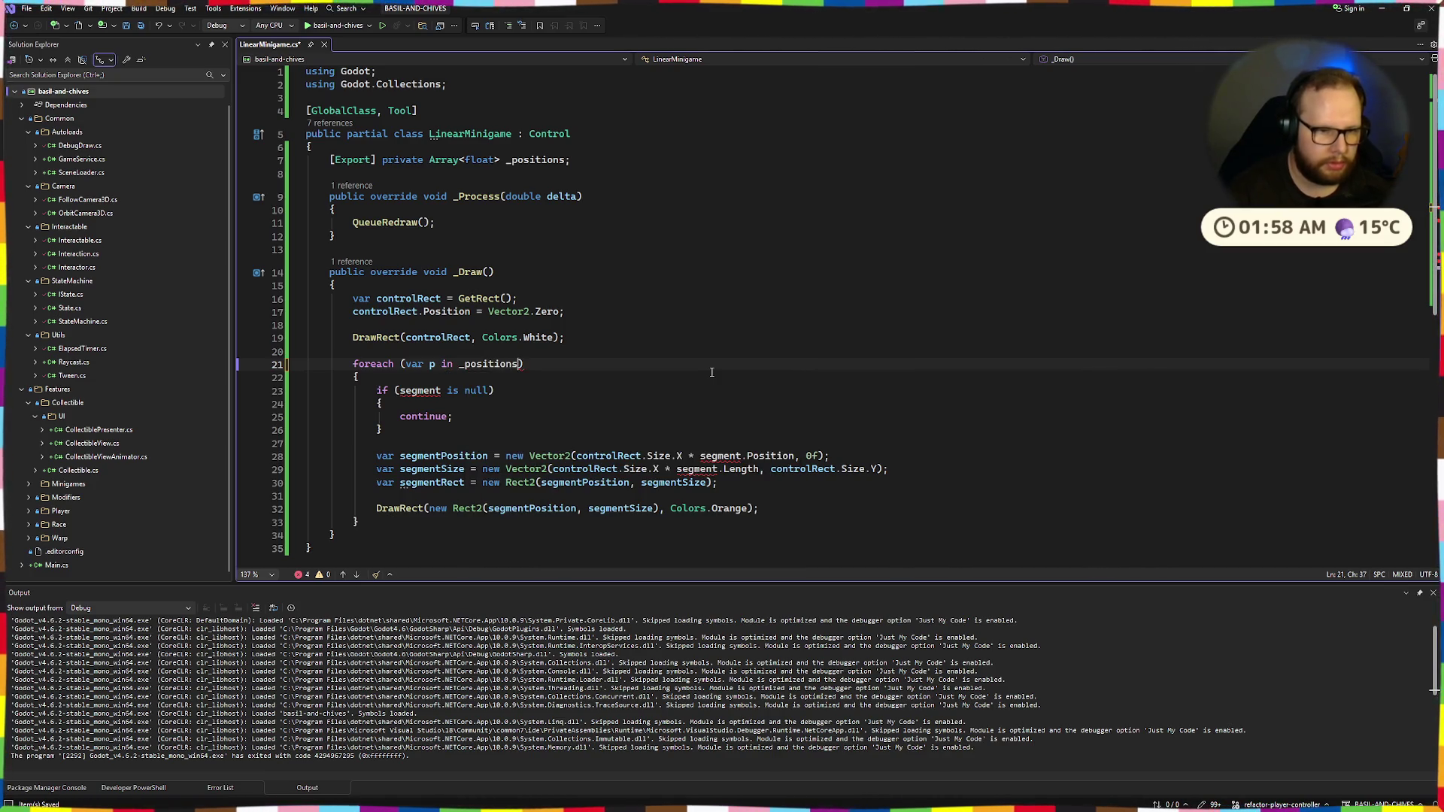
{"action": "left_click", "coordinate": [434, 365]}
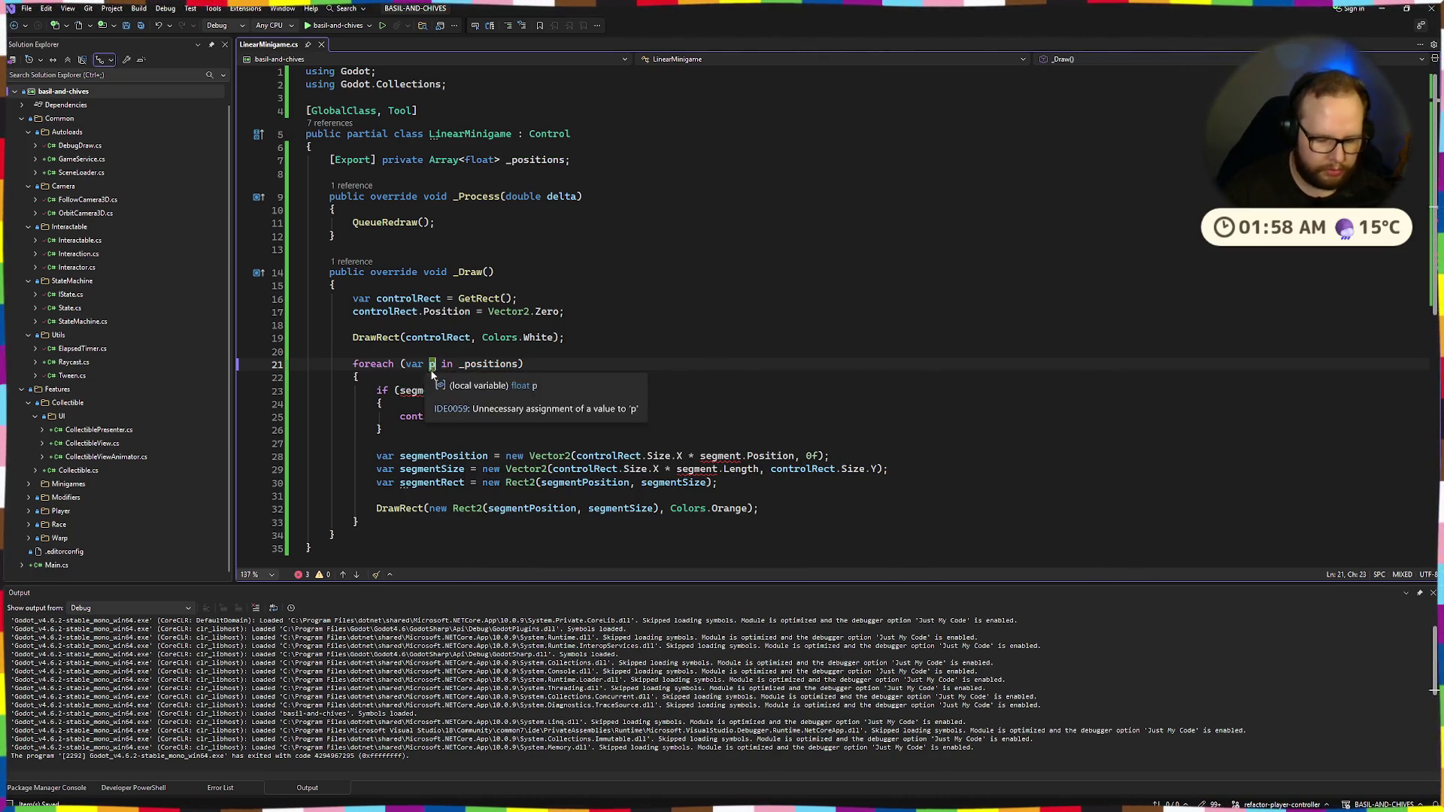
{"action": "type", "text": "osition"}
Delete the null-check block inside the loop
{"action": "mouse_move", "coordinate": [382, 429]}
{"action": "left_mouse_down"}
{"action": "mouse_move", "coordinate": [312, 416]}
{"action": "mouse_move", "coordinate": [305, 390]}
{"action": "left_mouse_up"}
{"action": "key", "text": "Delete"}
{"action": "key", "text": "Delete"}
{"action": "key", "text": "Delete"}
{"action": "key", "text": "Up"}
{"action": "key", "text": "Up"}
{"action": "key", "text": "End"}
{"action": "key", "text": "Down"}
Use position instead of segment.Position in the rectangle's X calculation
{"action": "left_click_drag", "start_coordinate": [700, 391], "coordinate": [795, 391]}
{"action": "type", "text": "pos"}
{"action": "key", "text": "Tab"}
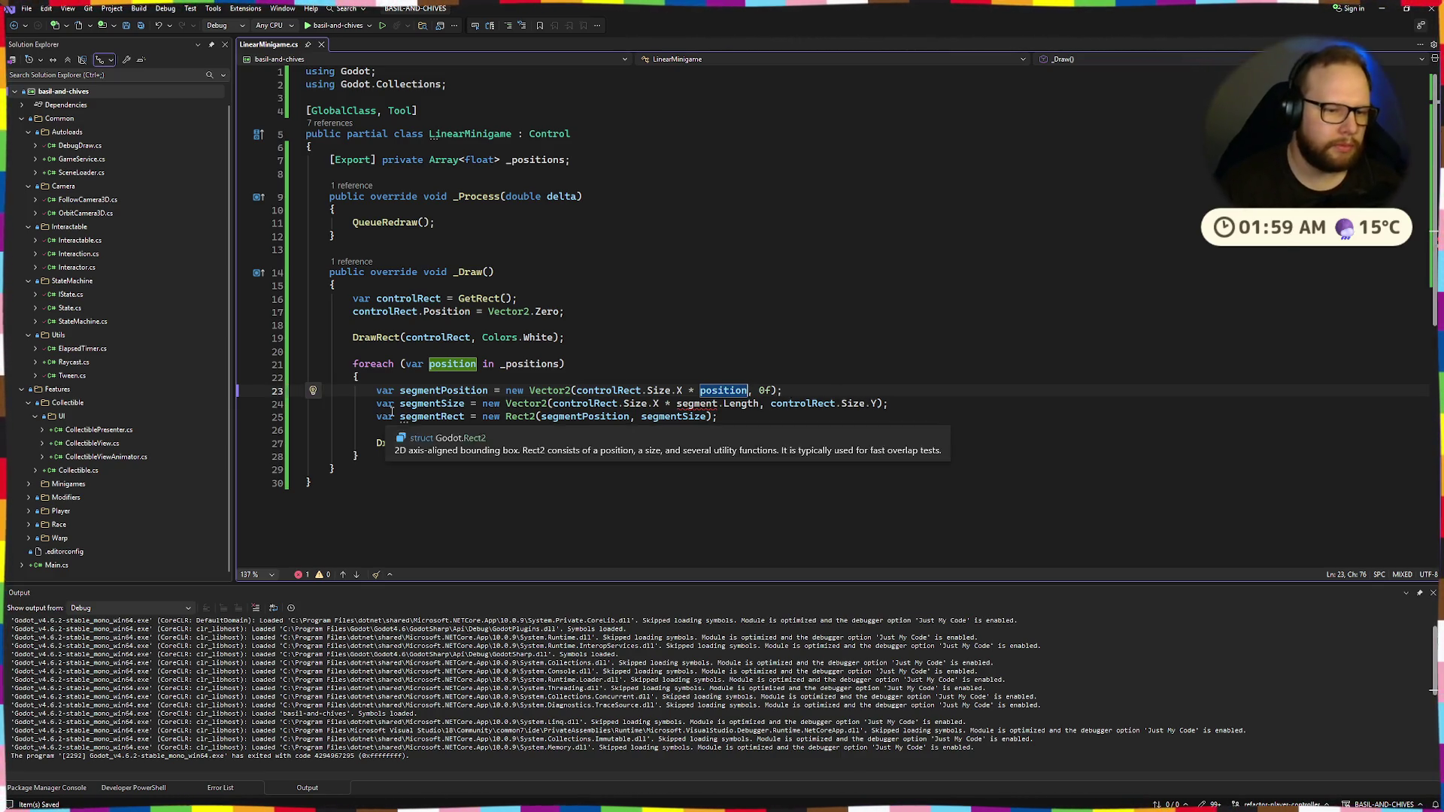
{"action": "left_click_drag", "start_coordinate": [371, 391], "coordinate": [928, 400]}
{"action": "left_click", "coordinate": [928, 400]}
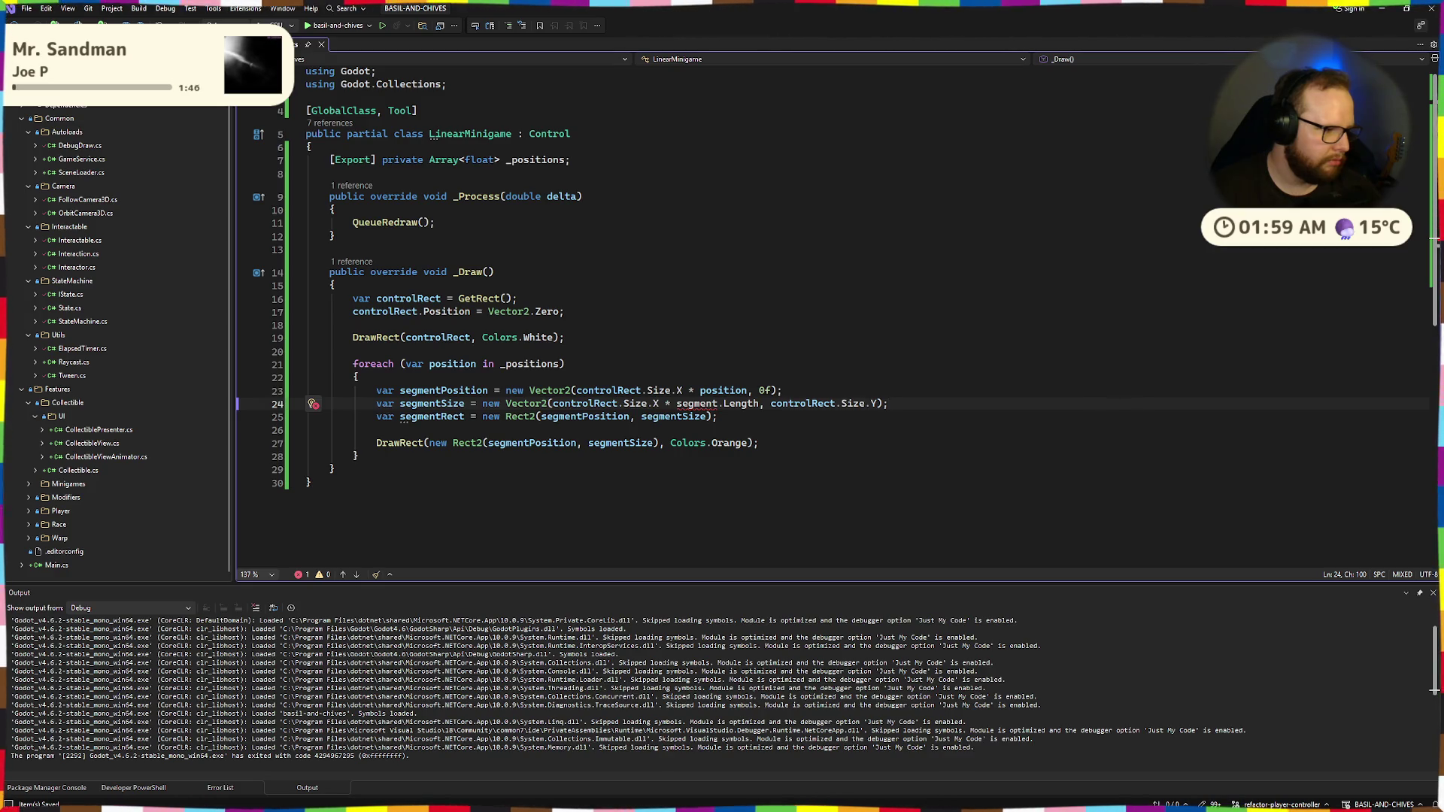
{"action": "left_click", "coordinate": [934, 382]}
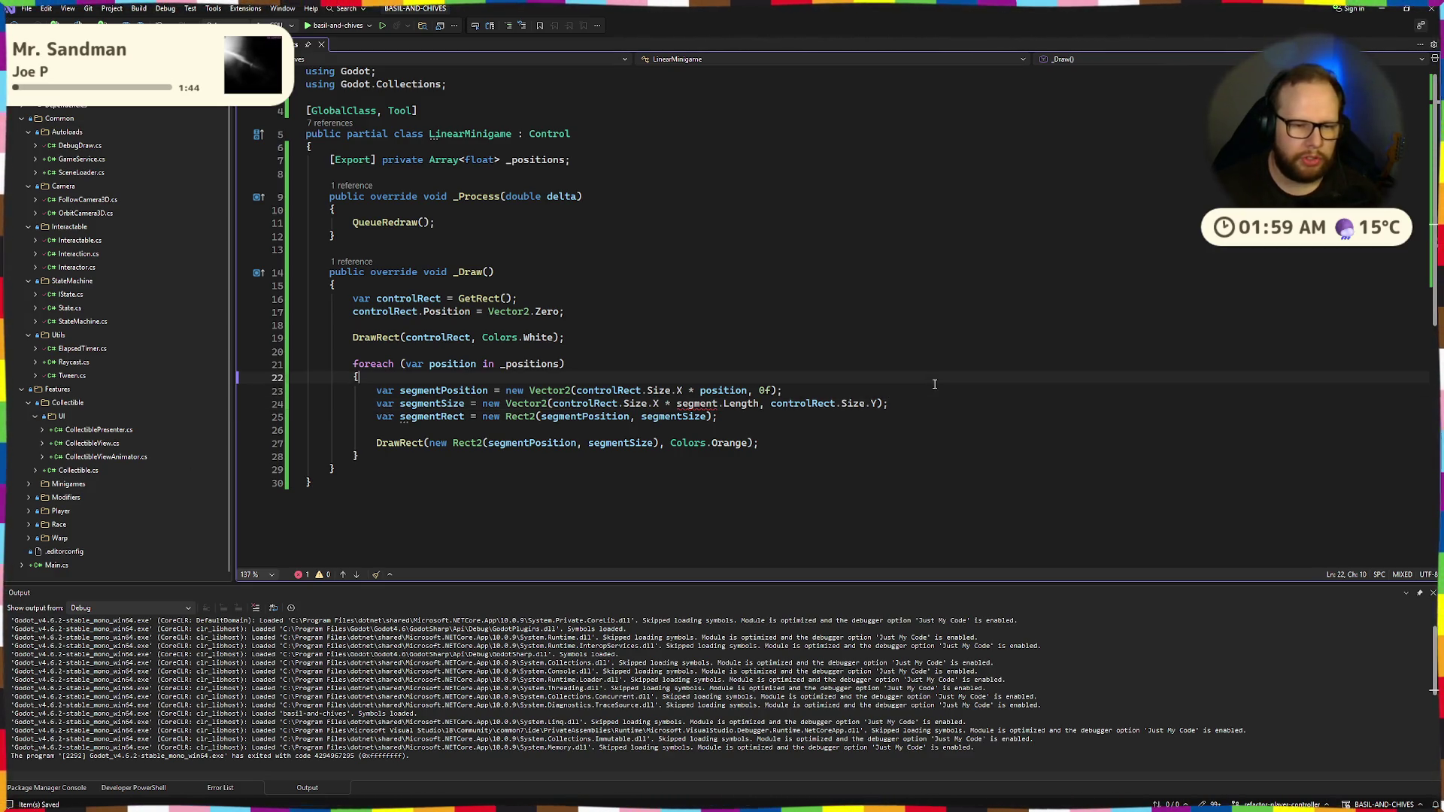
{"action": "left_click", "coordinate": [773, 421]}
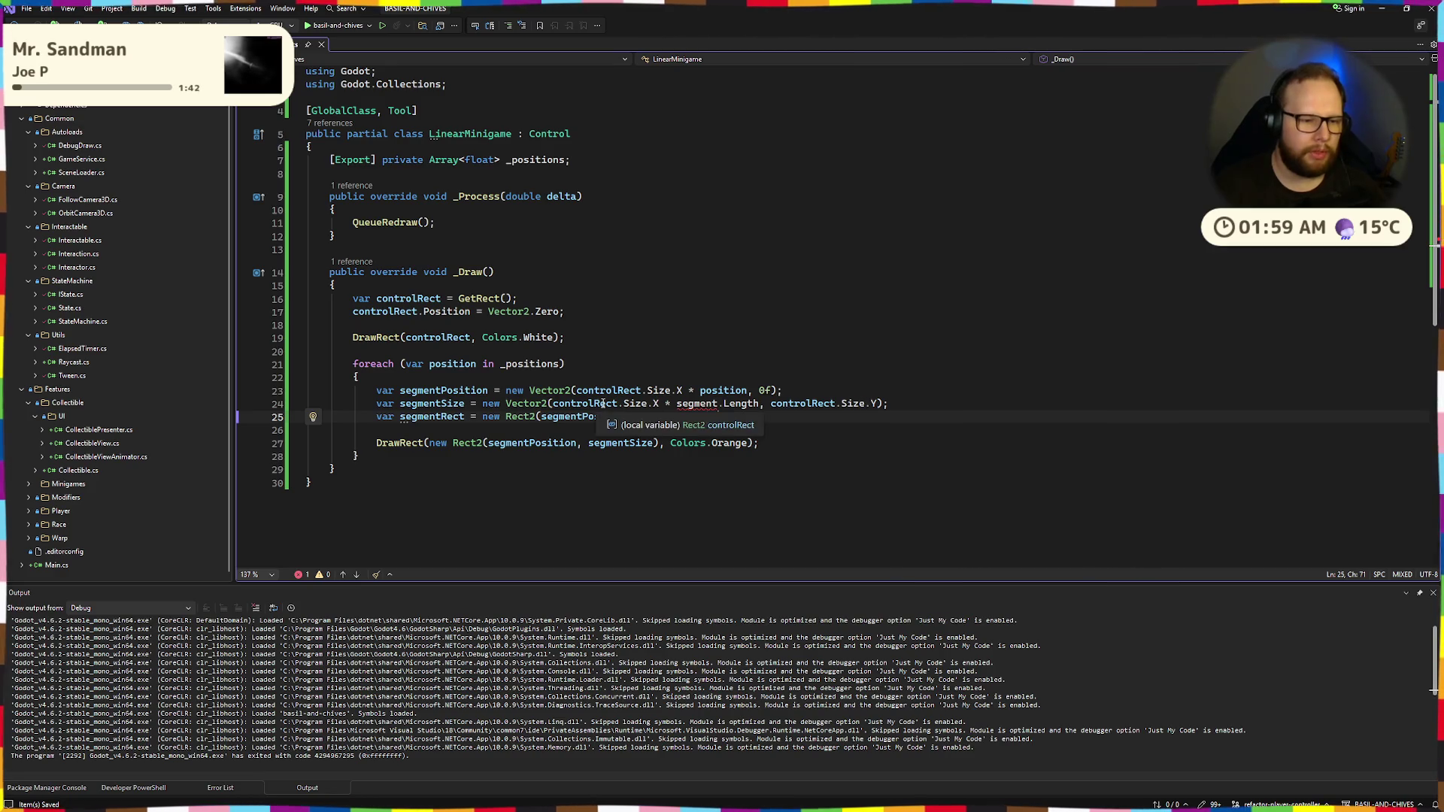
{"action": "key", "text": "Up"}
{"action": "key", "text": "Up"}
{"action": "key", "text": "End"}
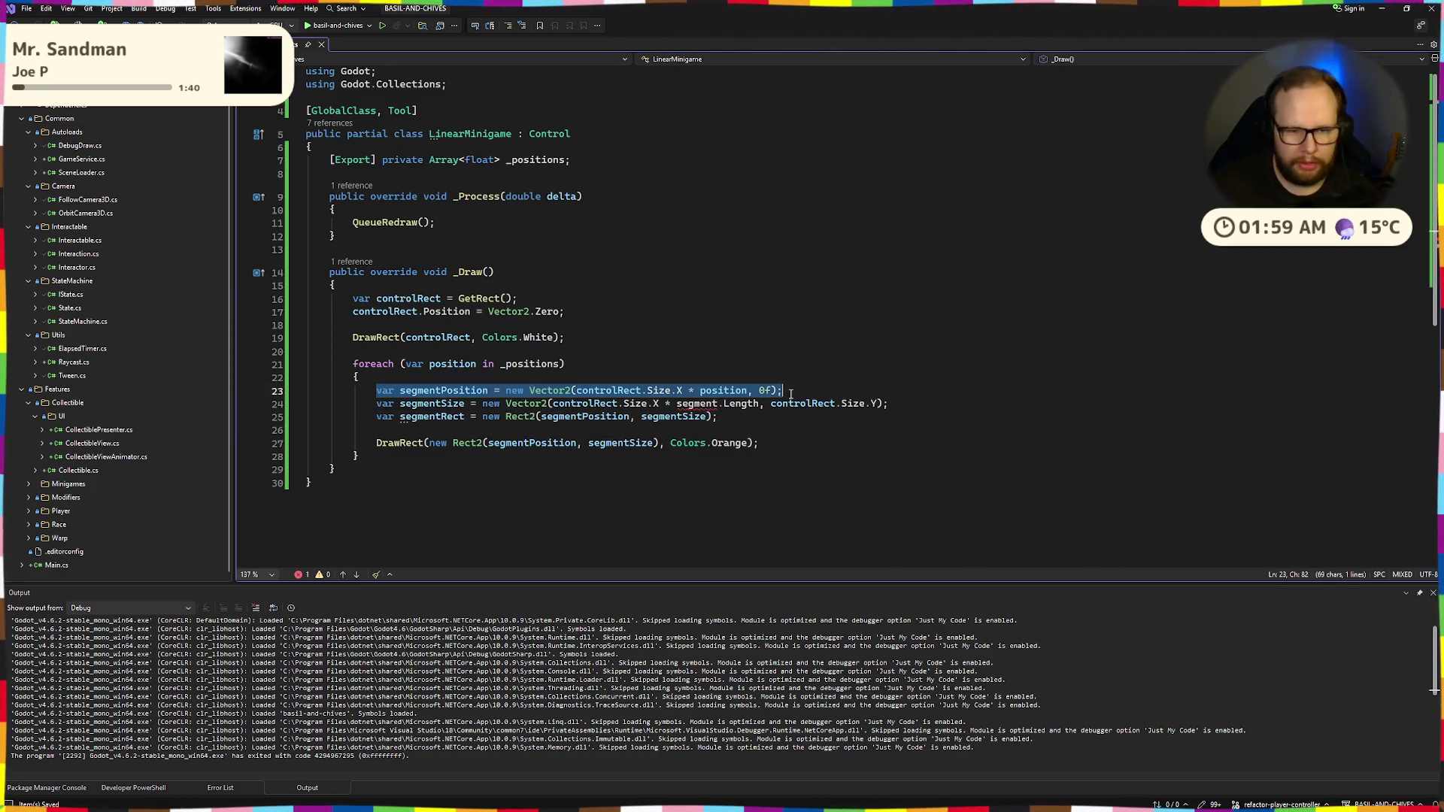
Replace segment.Length with a fixed 0.1f width and rebuild in Godot
{"action": "left_click_drag", "start_coordinate": [676, 403], "coordinate": [761, 403]}
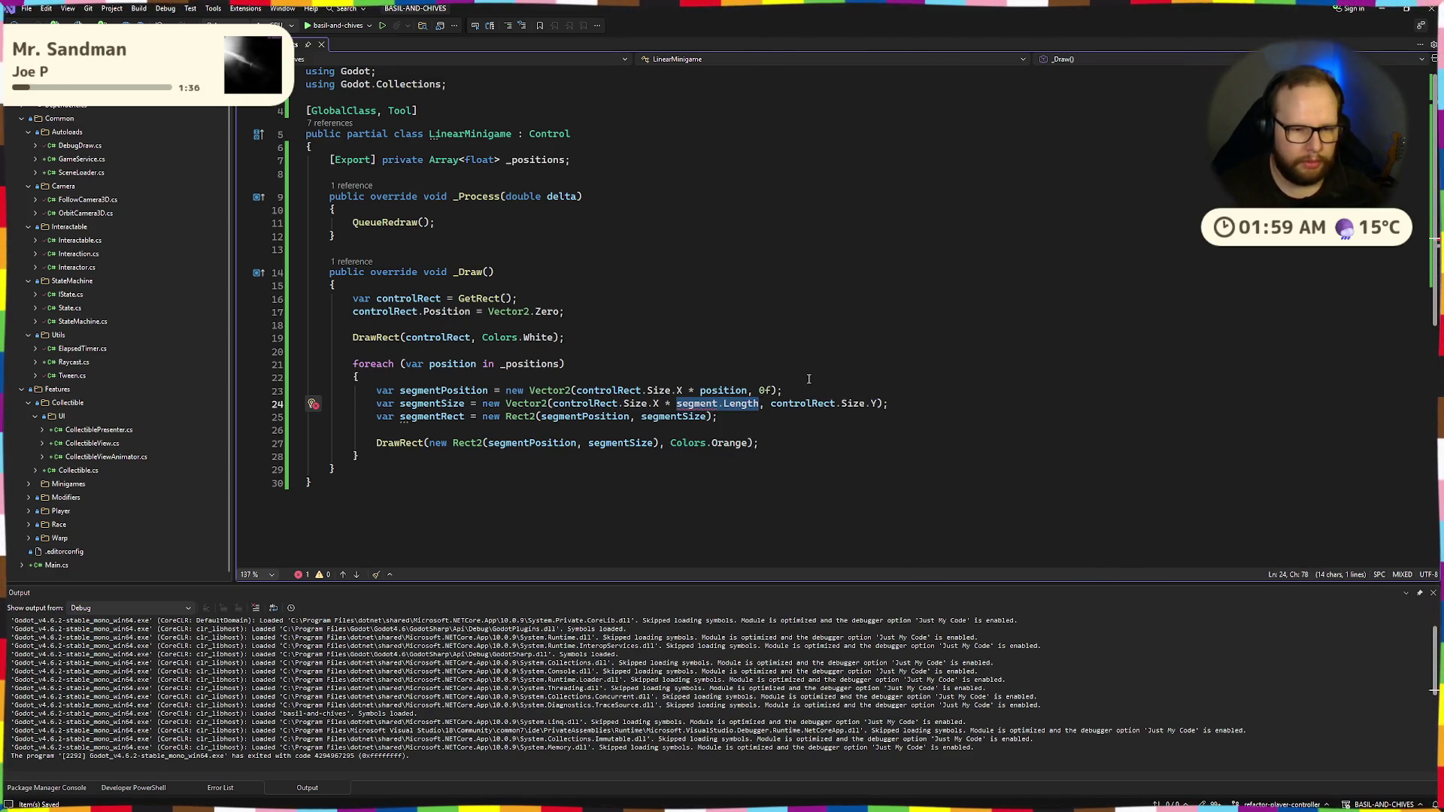
{"action": "key", "text": "BackSpace"}
{"action": "type", "text": "0.1f"}
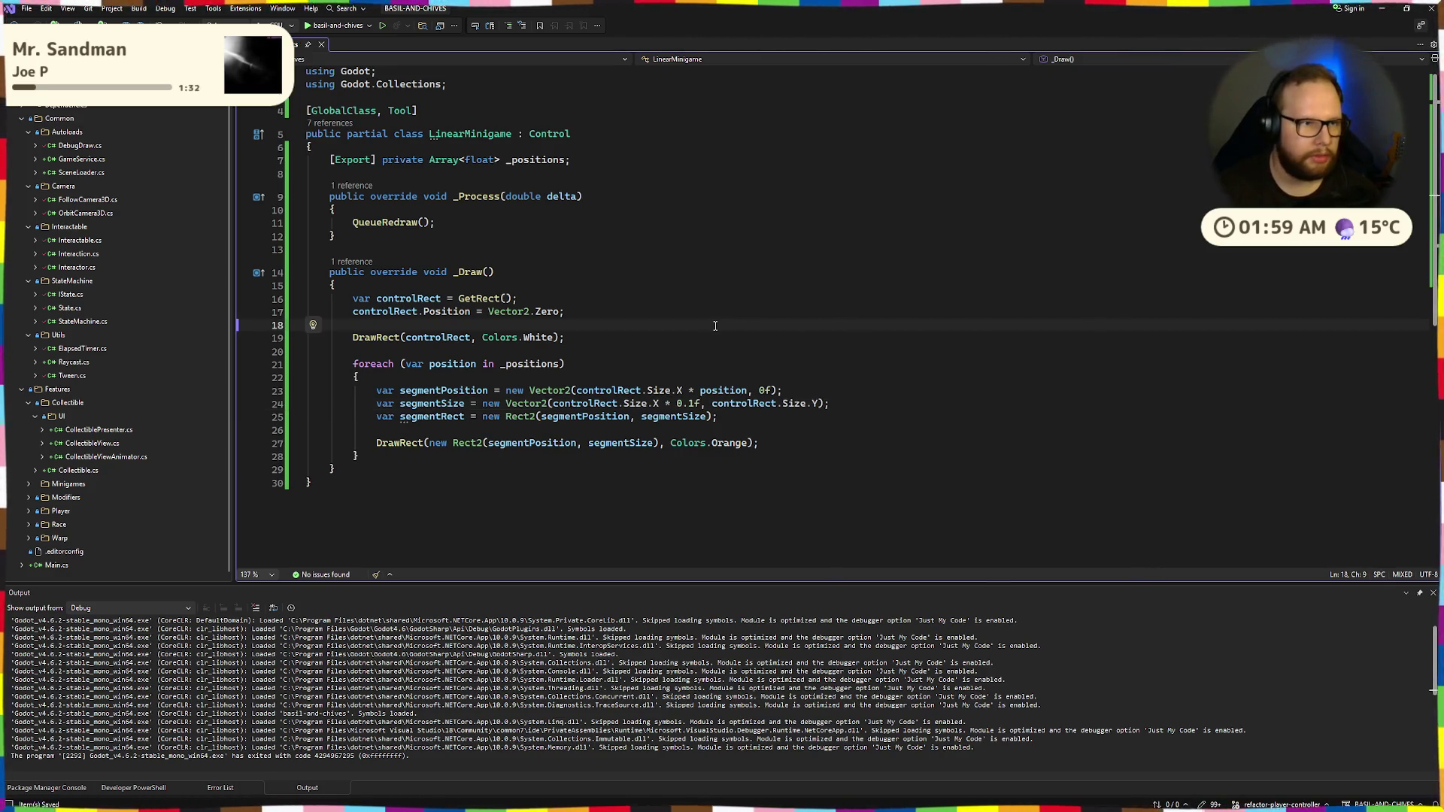
{"action": "key", "text": "ctrl+super+Right"}
{"action": "left_click", "coordinate": [1199, 28]}
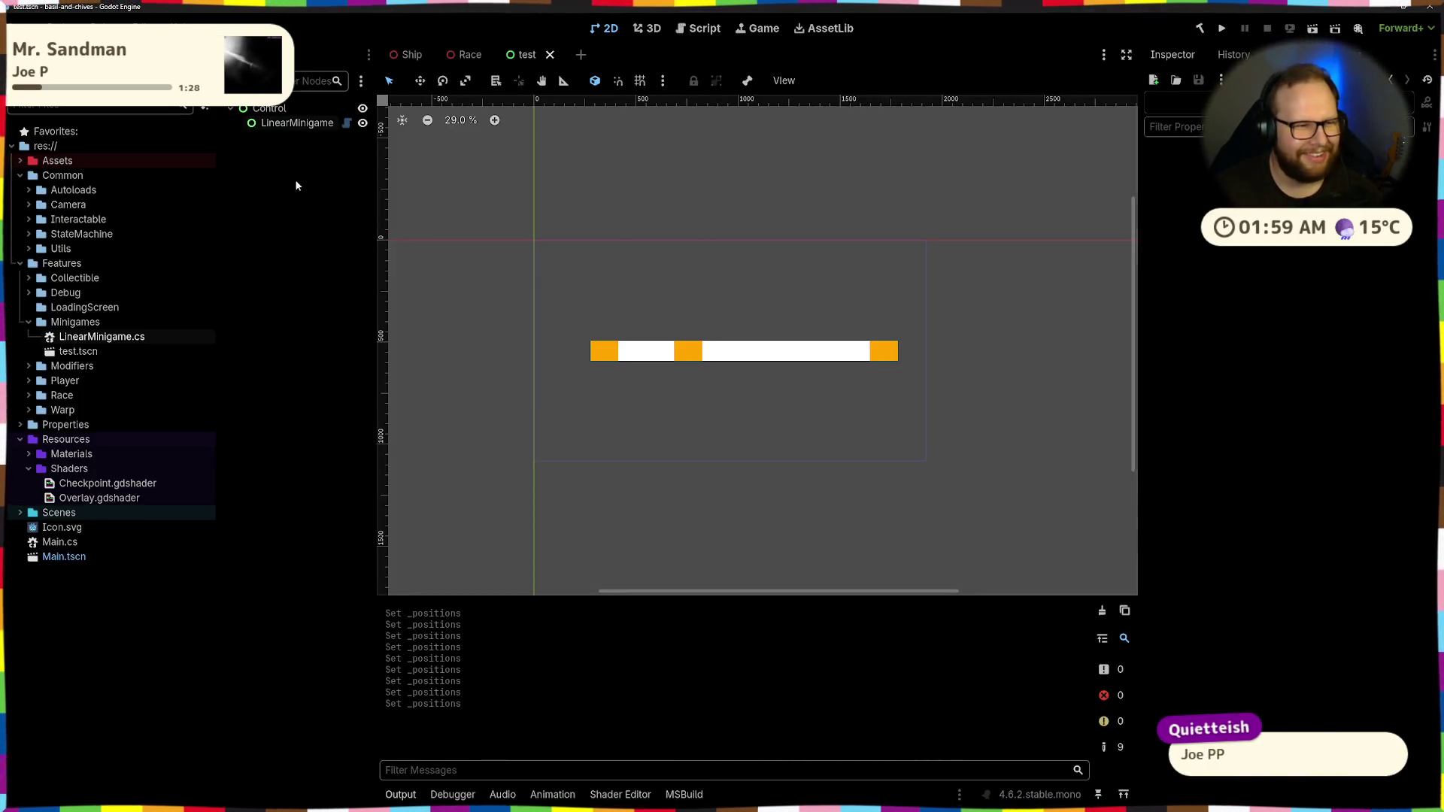
Try lowering Positions element 2 to 0.67, then undo the change
{"action": "left_click", "coordinate": [303, 123]}
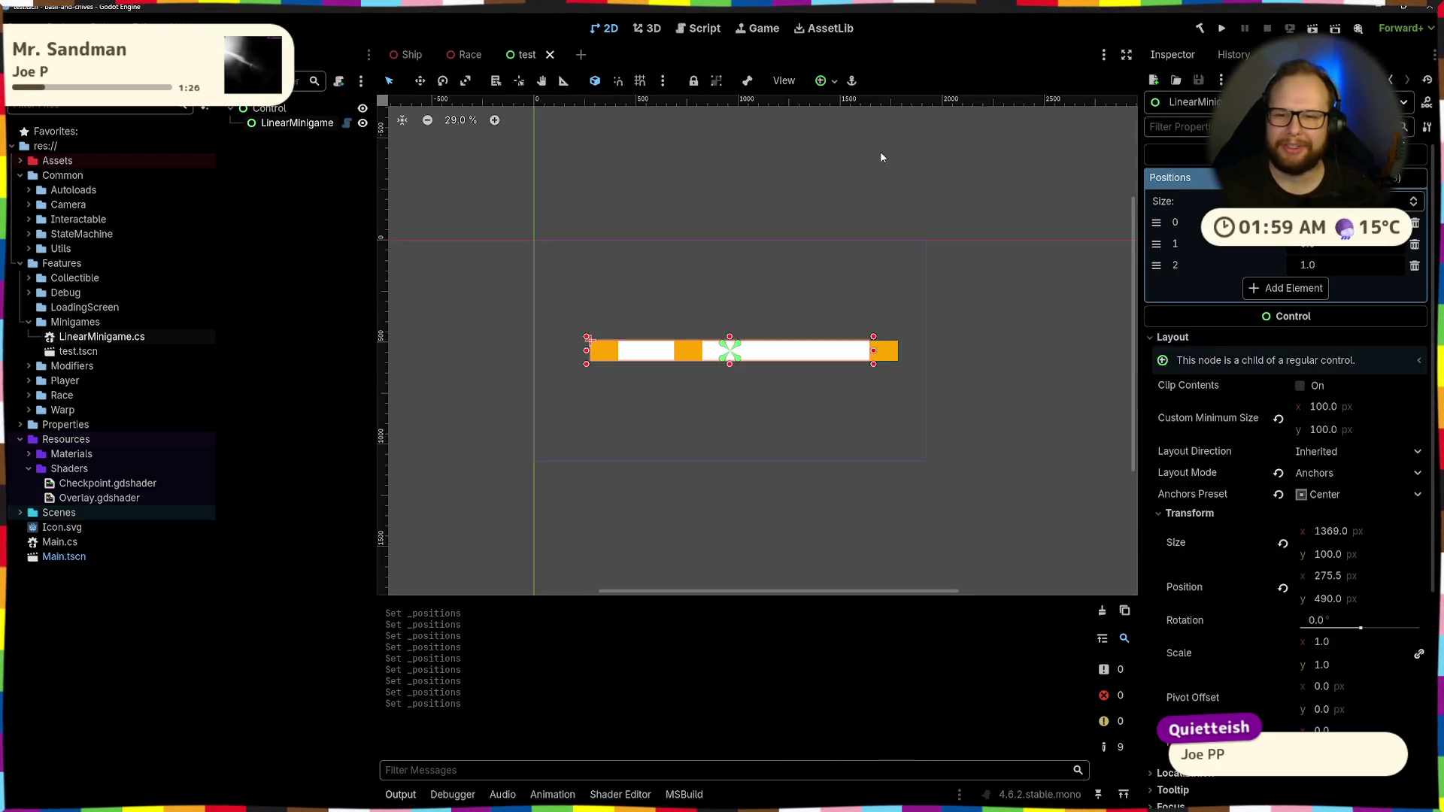
{"action": "left_click_drag", "start_coordinate": [1344, 265], "coordinate": [1344, 276]}
{"action": "key", "text": "ctrl+z"}
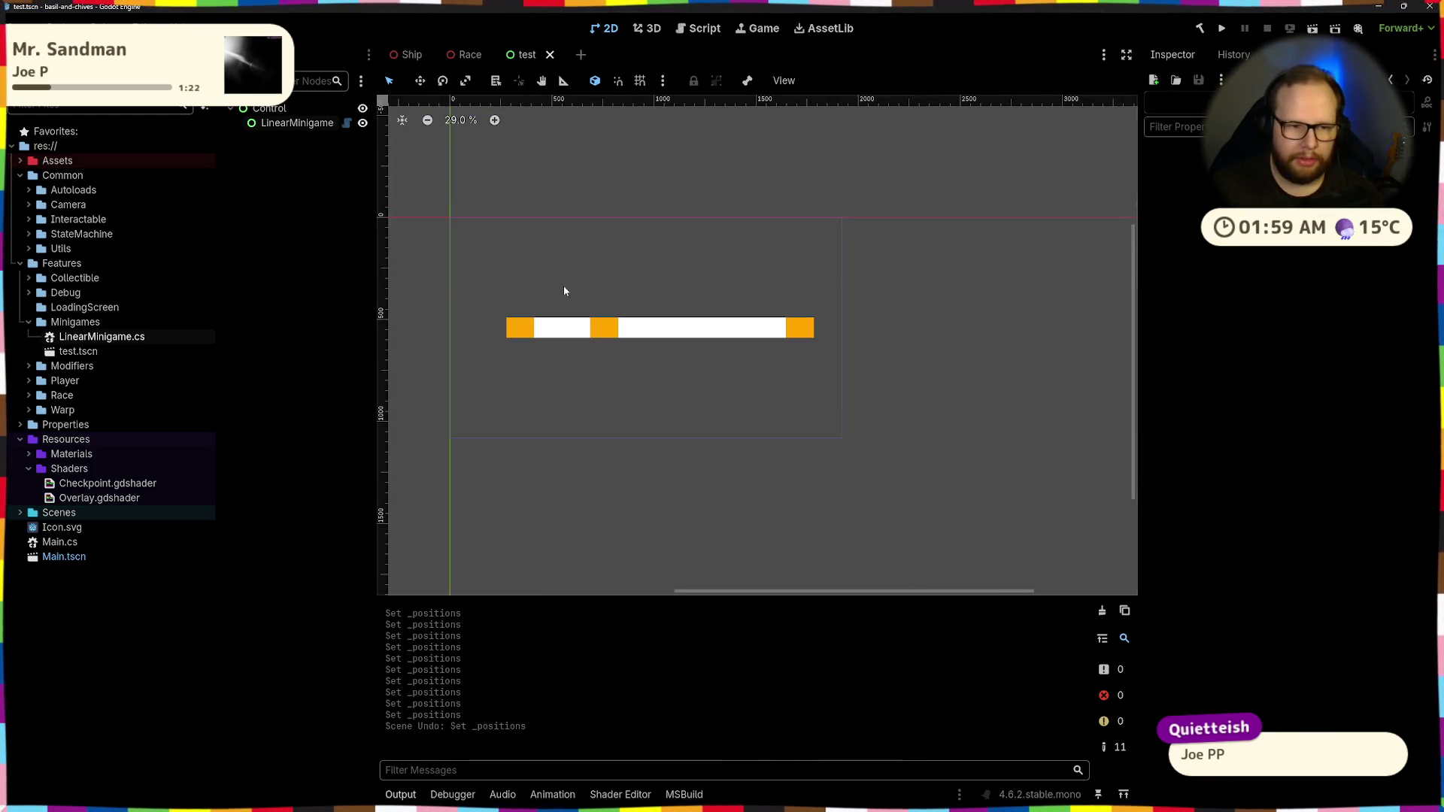
{"action": "scroll", "coordinate": [925, 303], "scroll_direction": "up", "scroll_amount": 4}
{"action": "scroll", "coordinate": [978, 308], "scroll_direction": "down", "scroll_amount": 3}
Test-resize the LinearMinigame bar to 153 px wide, then undo the resize
{"action": "left_click", "coordinate": [1033, 308]}
{"action": "left_click_drag", "start_coordinate": [1047, 298], "coordinate": [773, 297]}
{"action": "left_click", "coordinate": [780, 266]}
{"action": "scroll", "coordinate": [780, 266], "scroll_direction": "up", "scroll_amount": 2}
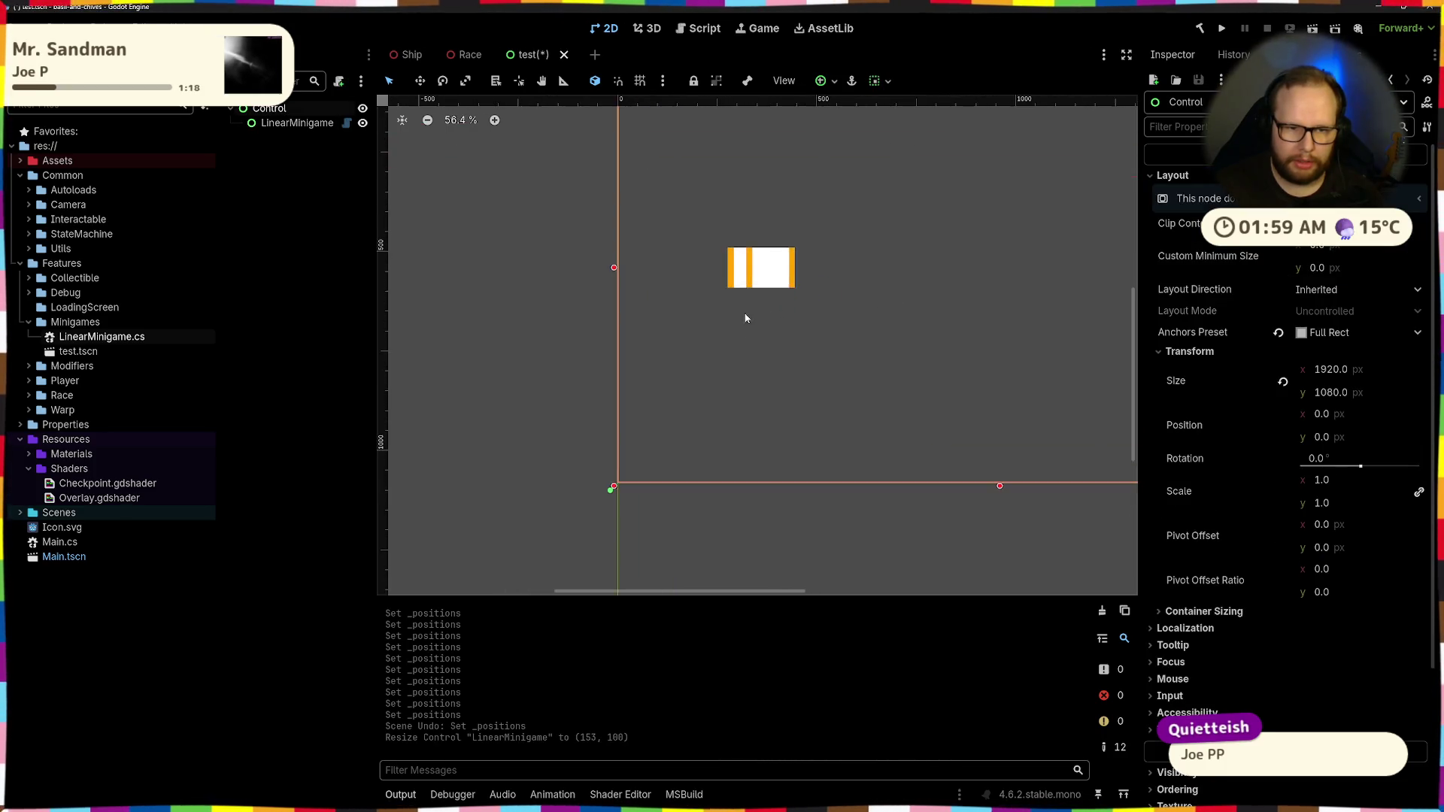
{"action": "scroll", "coordinate": [878, 251], "scroll_direction": "down", "scroll_amount": 2}
{"action": "key", "text": "ctrl+z"}
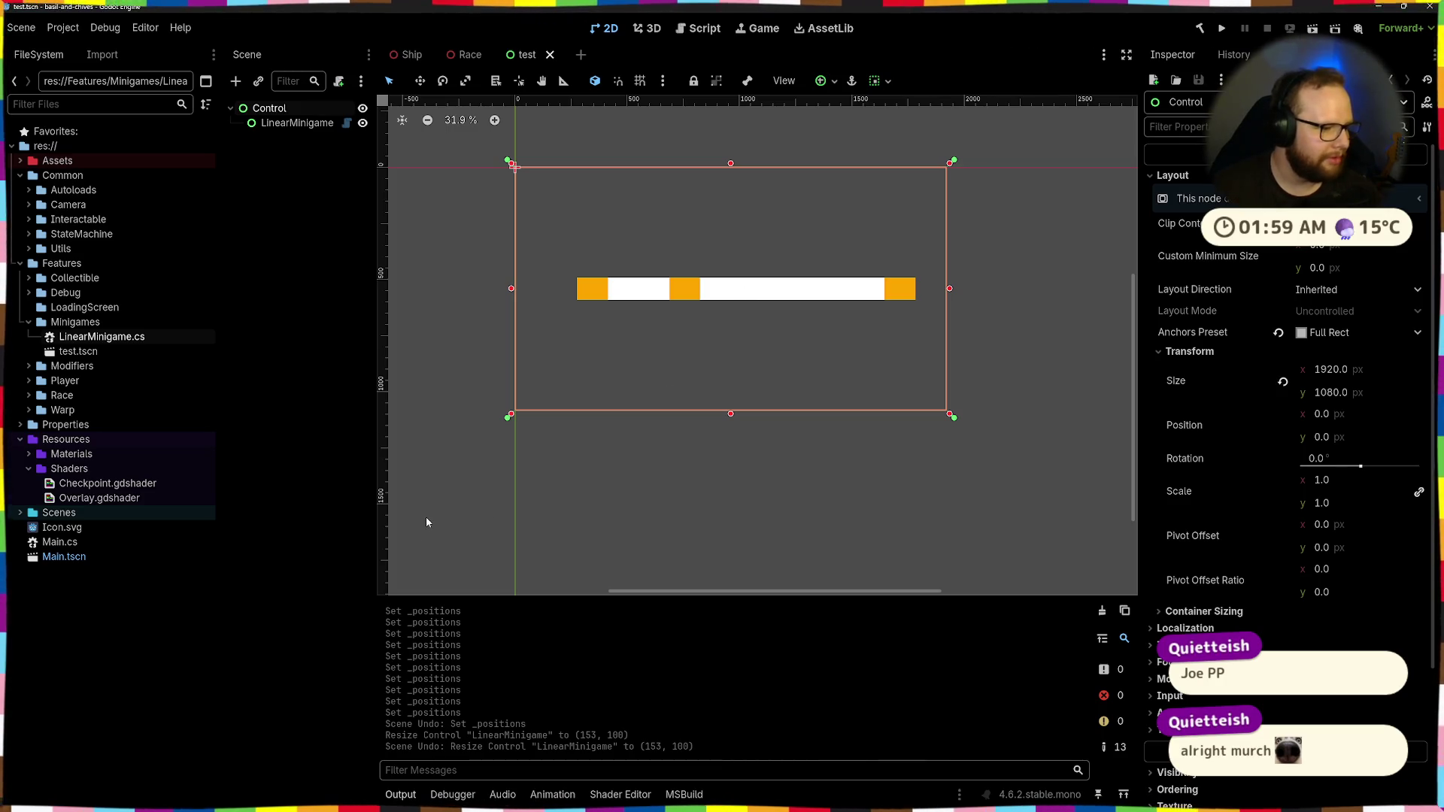
Compare the LinearMinigame bar with its parent Control node
{"action": "left_click", "coordinate": [824, 295]}
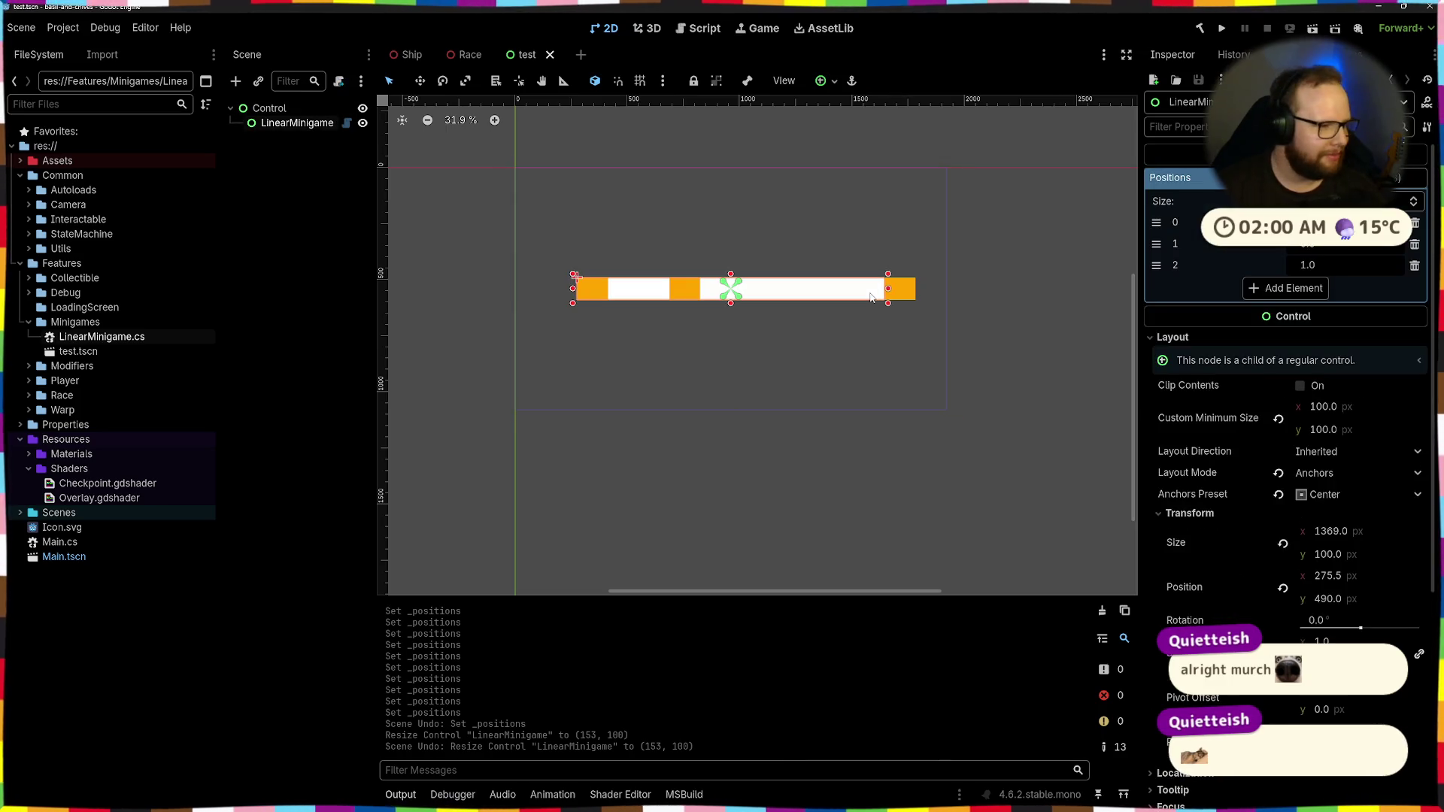
{"action": "left_click", "coordinate": [910, 248]}
{"action": "left_click", "coordinate": [881, 286]}
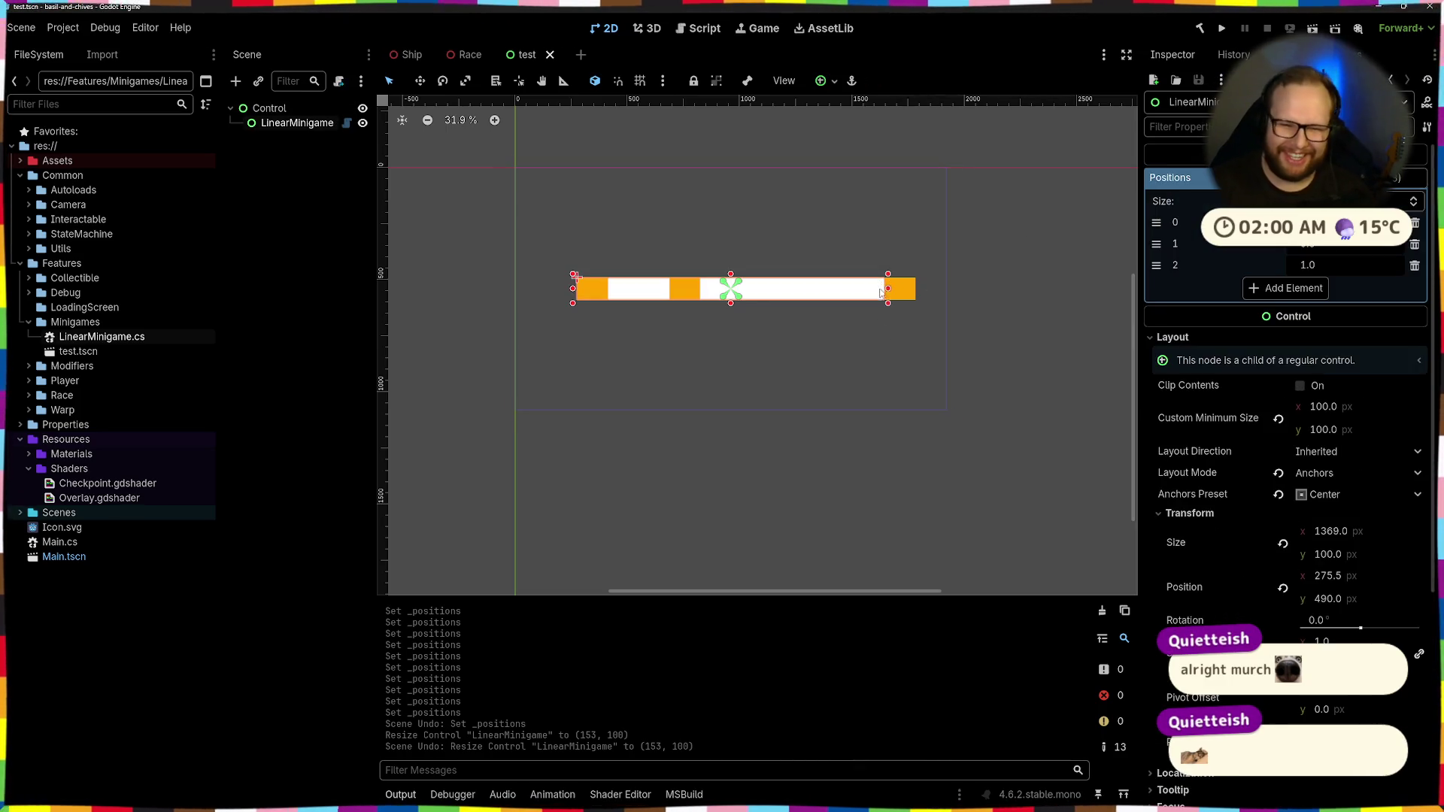
{"action": "scroll", "coordinate": [922, 291], "scroll_direction": "up", "scroll_amount": 2}
Glance at the script, then reselect Control and LinearMinigame to view the three orange segments
{"action": "key", "text": "alt+Tab"}
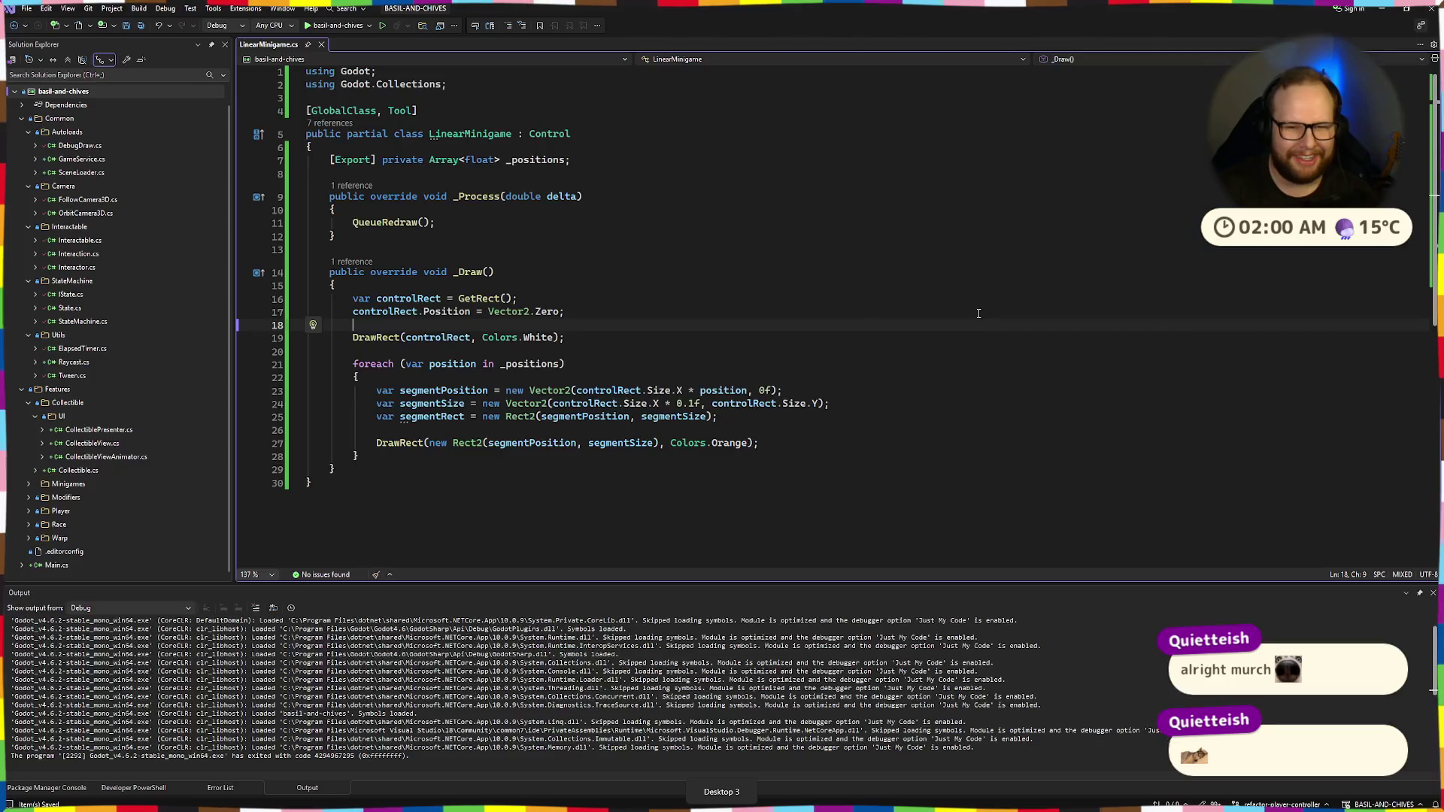
{"action": "left_click", "coordinate": [711, 351]}
{"action": "key", "text": "alt+Tab"}
{"action": "scroll", "coordinate": [811, 319], "scroll_direction": "down", "scroll_amount": 1}
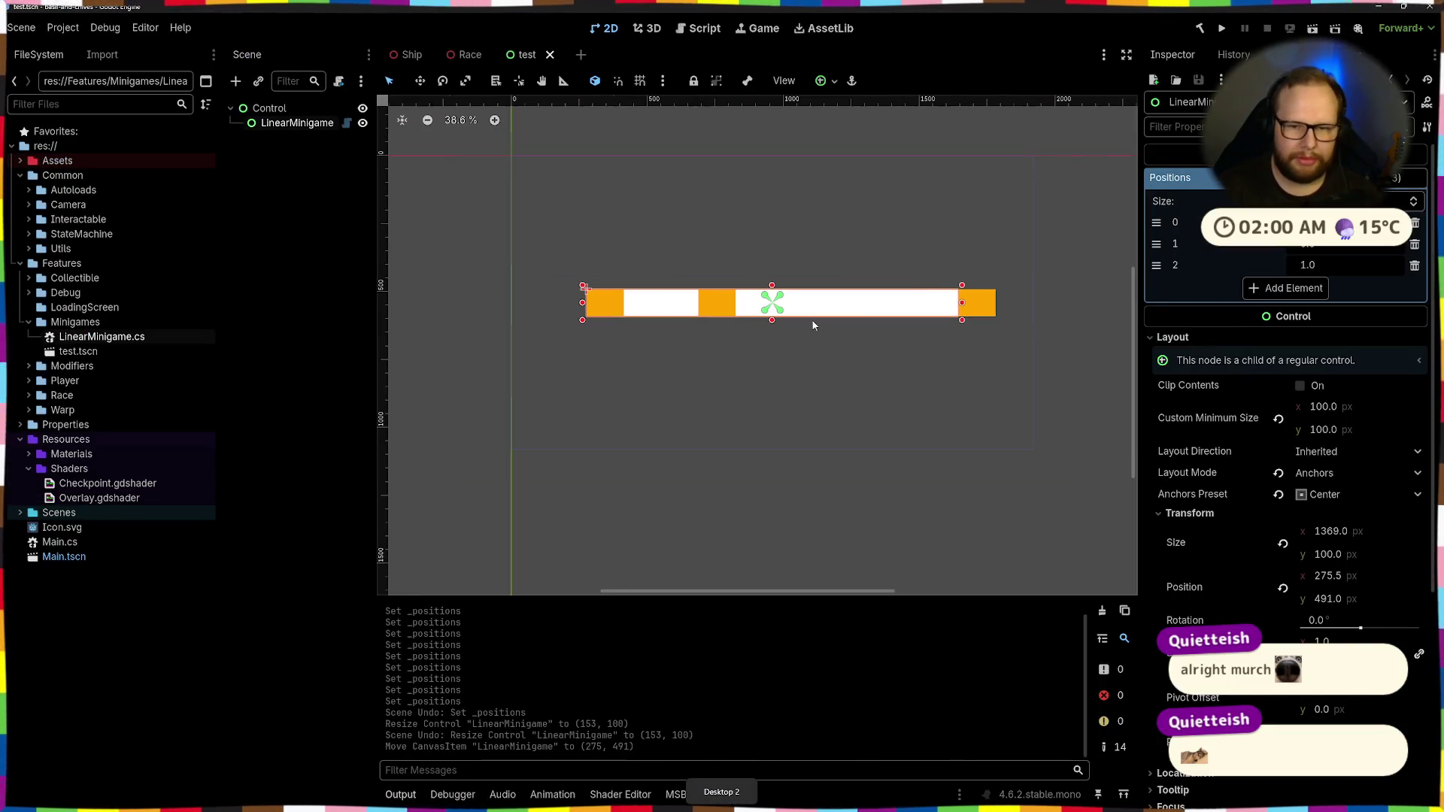
{"action": "left_click", "coordinate": [968, 349]}
{"action": "left_click", "coordinate": [908, 306]}
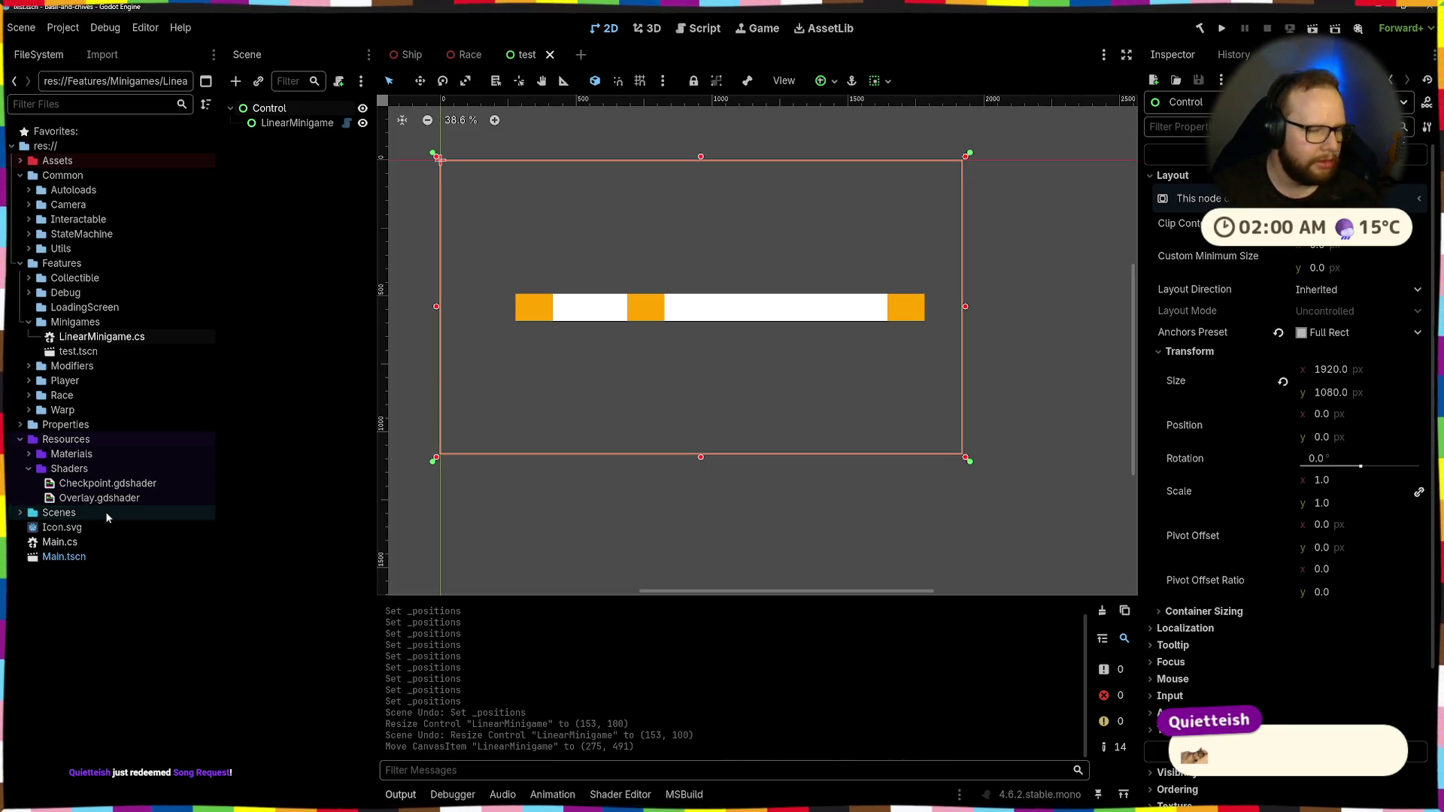
{"action": "left_click", "coordinate": [752, 307]}
{"action": "scroll", "coordinate": [763, 294], "scroll_direction": "up", "scroll_amount": 4}
Check line 19 of the LinearMinigame script, then come back to the Godot editor
{"action": "scroll", "coordinate": [1008, 260], "scroll_direction": "down", "scroll_amount": 5}
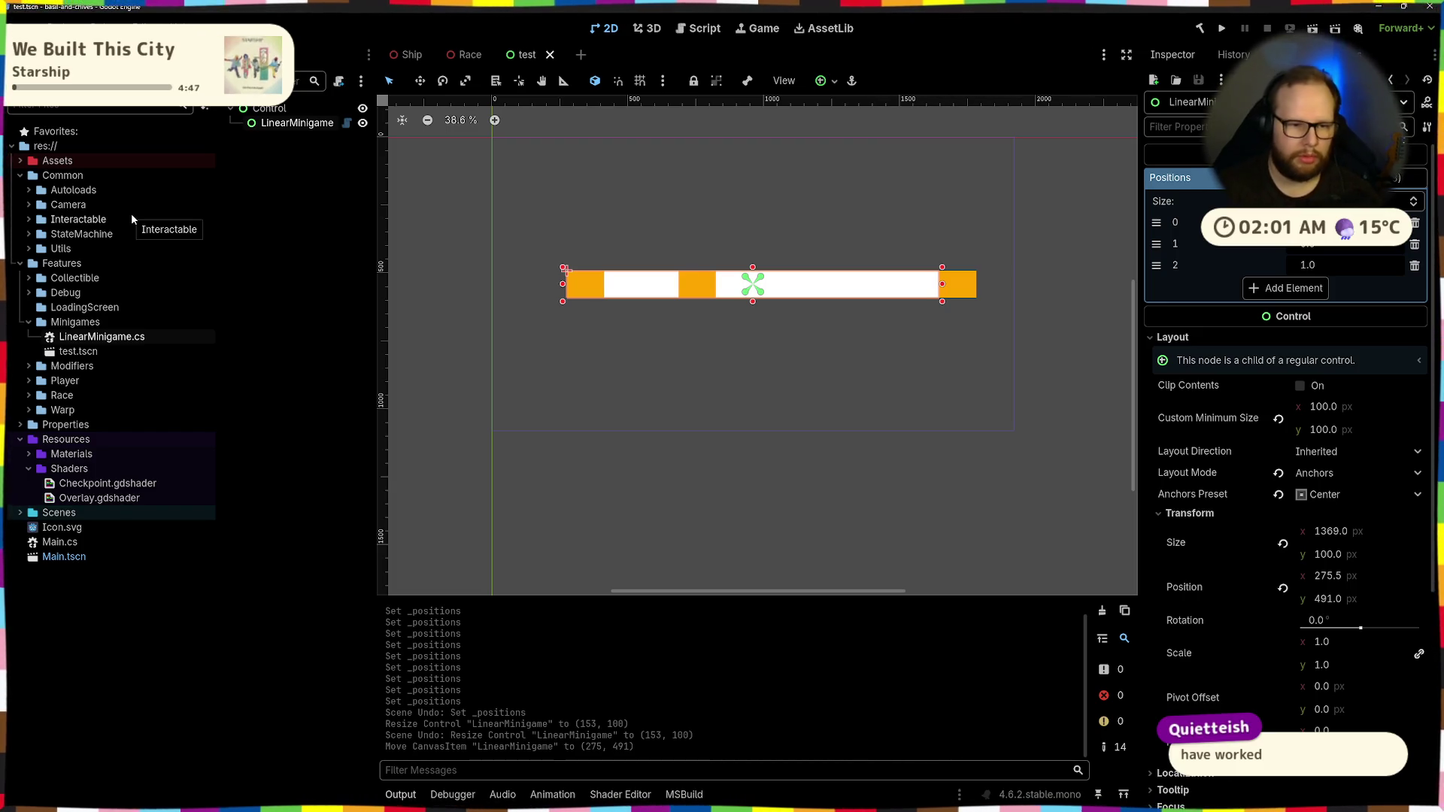
{"action": "key", "text": "alt+Tab"}
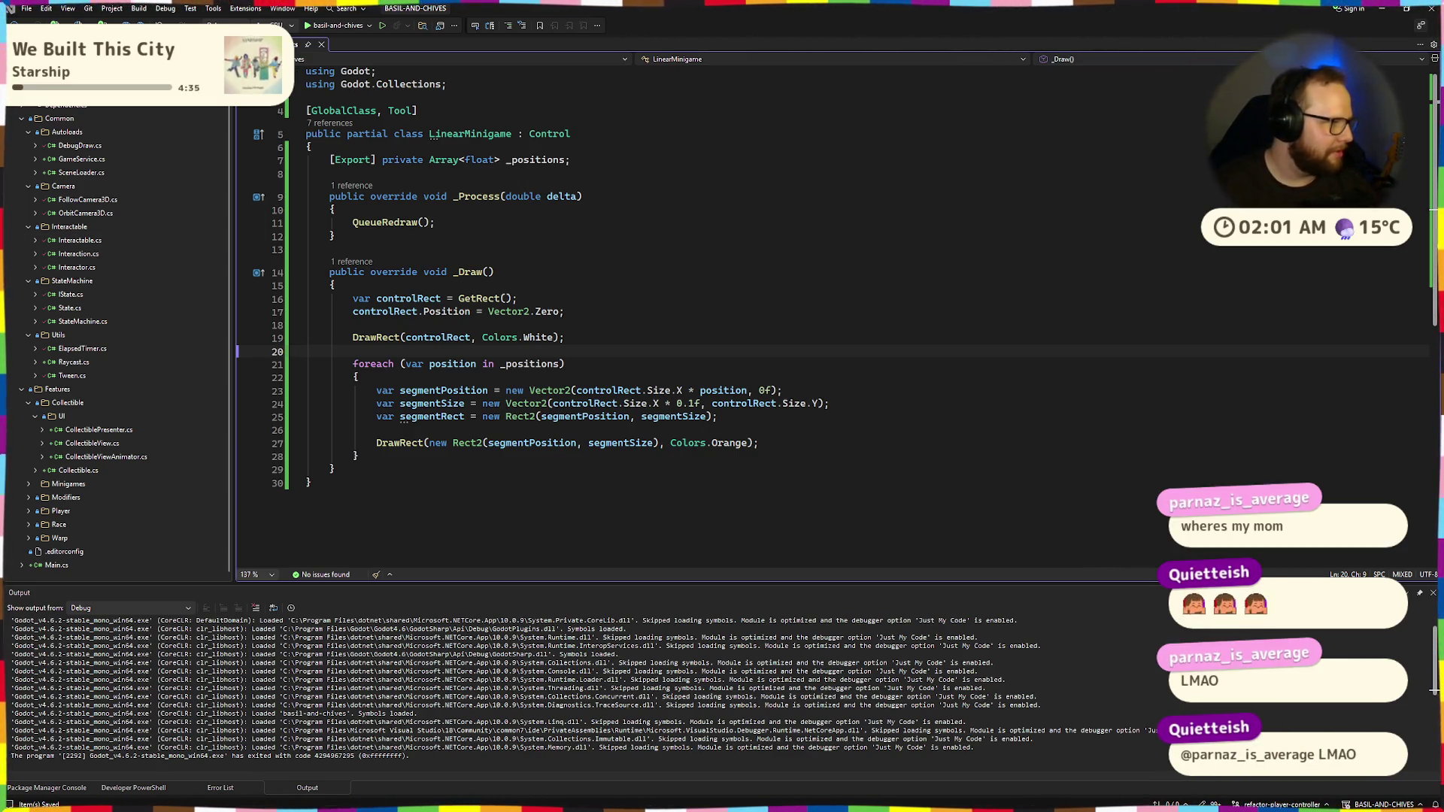
{"action": "left_click", "coordinate": [772, 343]}
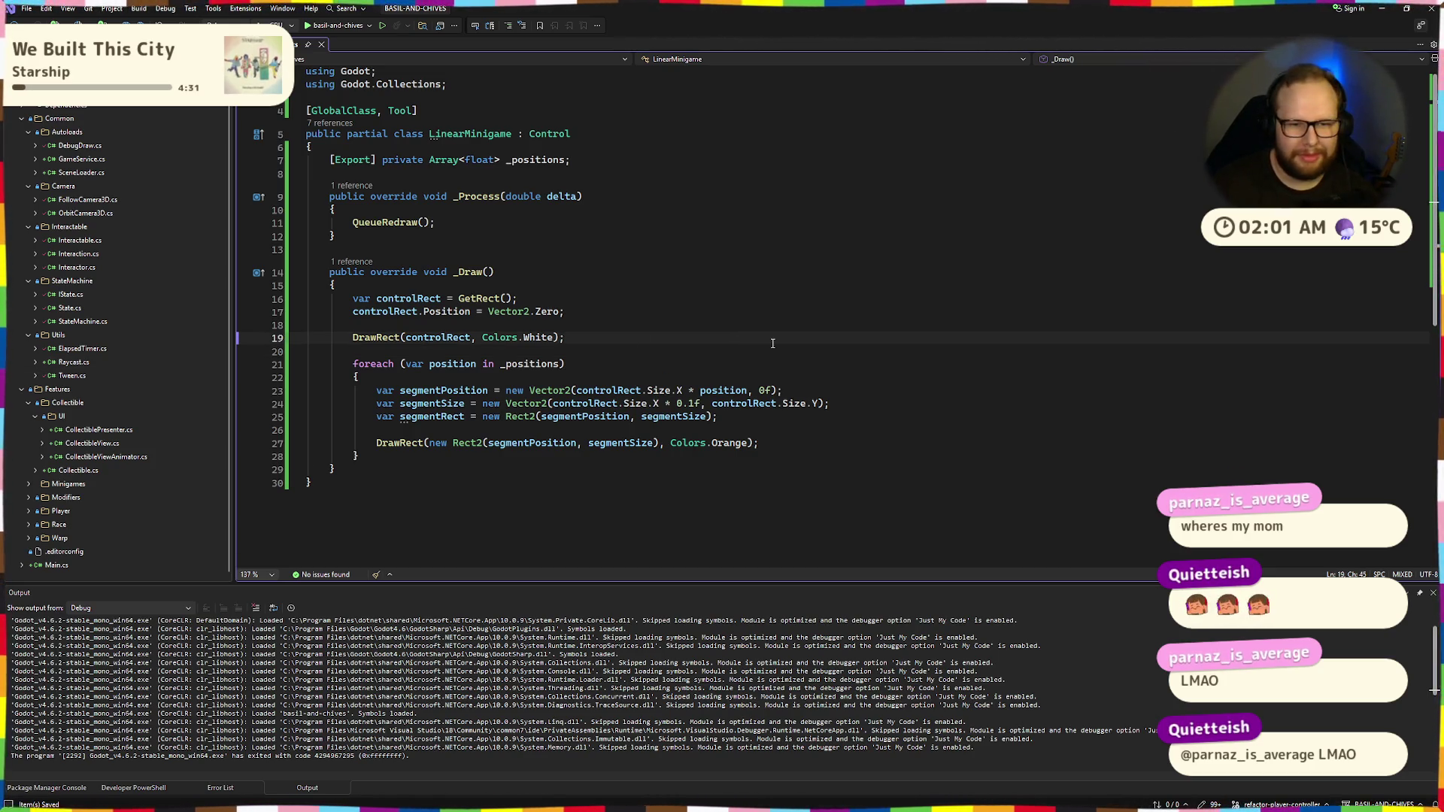
{"action": "key", "text": "ctrl+super+Right"}
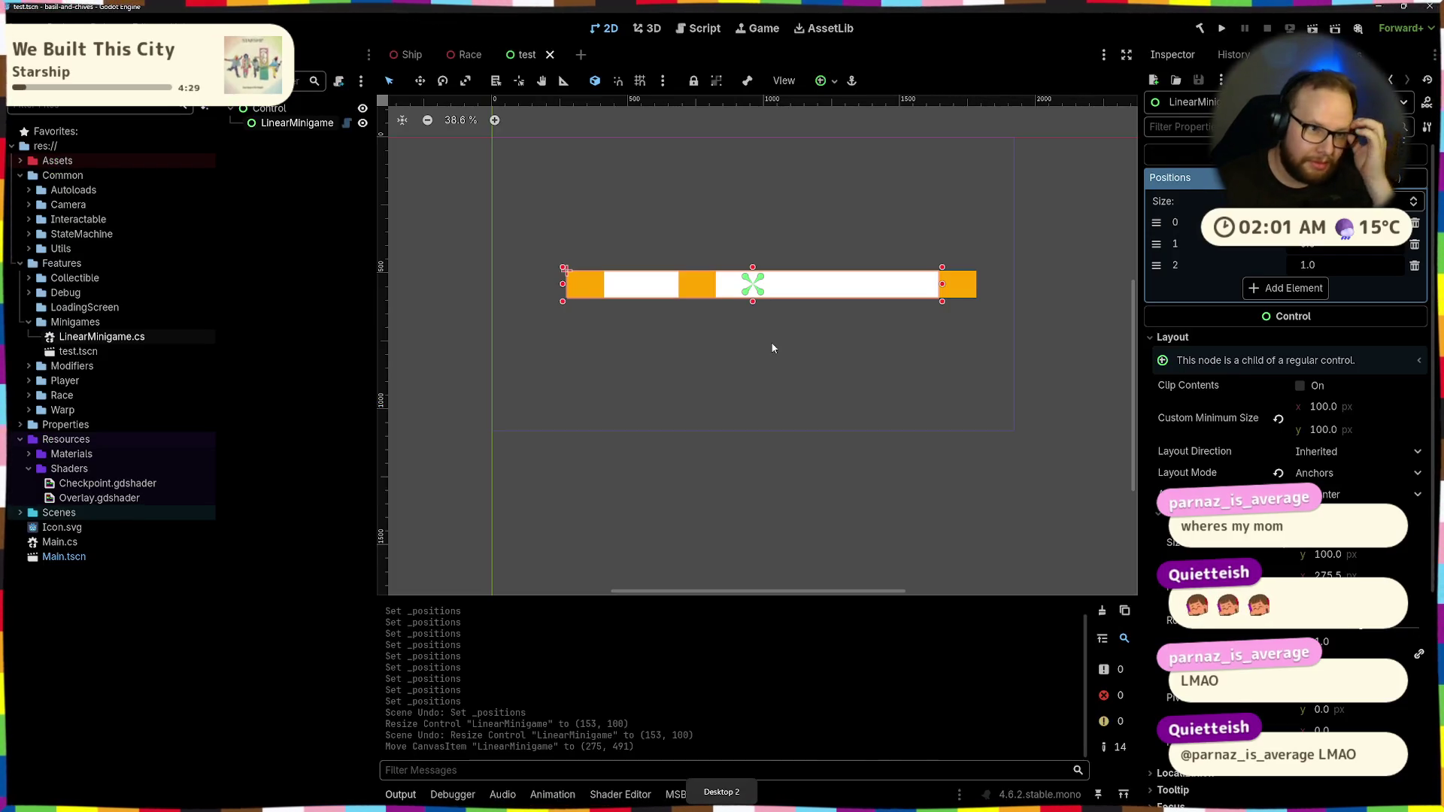
Drag LinearMinigame's Positions element 2 from 1.0 down to about 0.905
{"action": "left_click", "coordinate": [818, 334]}
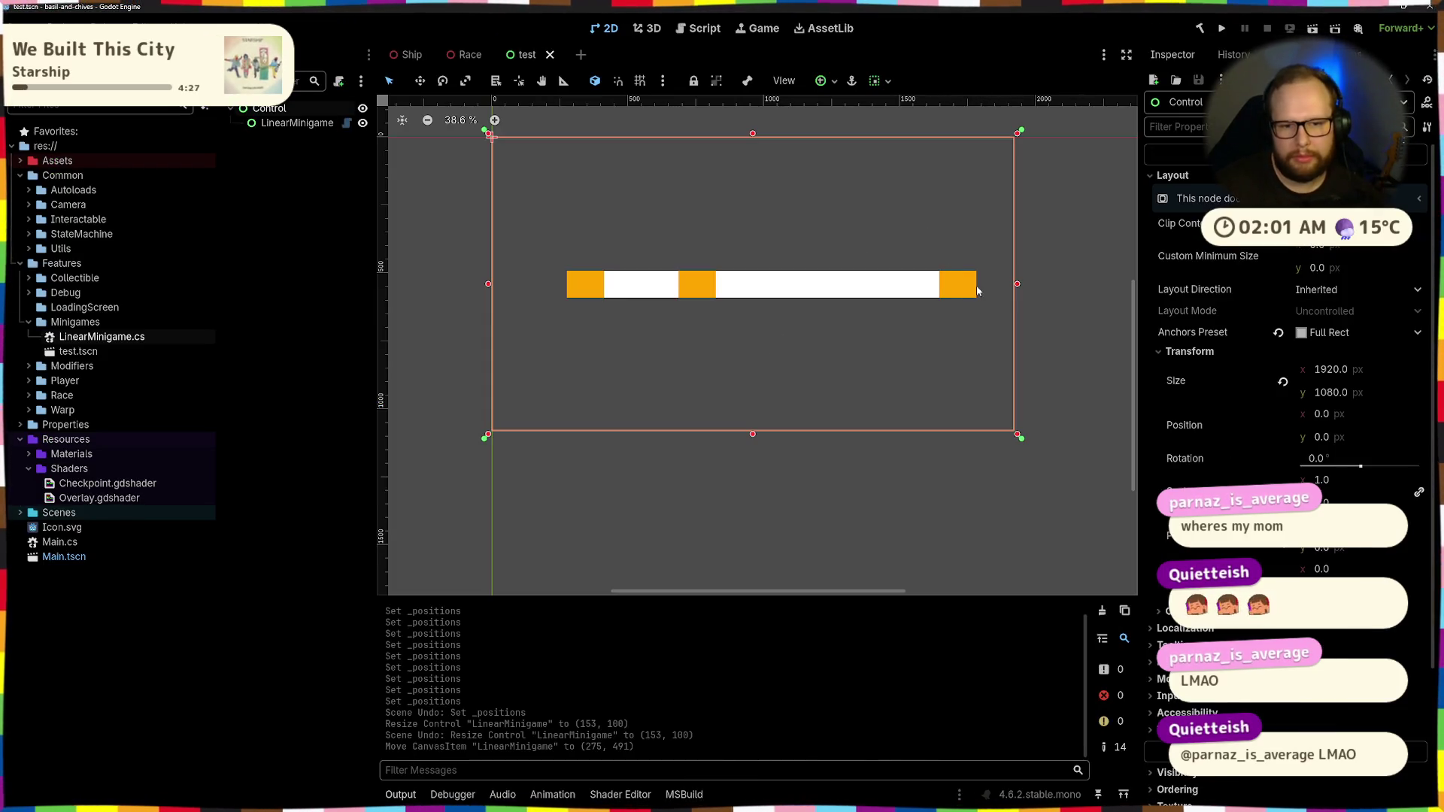
{"action": "left_click", "coordinate": [827, 284]}
{"action": "mouse_move", "coordinate": [1335, 274]}
{"action": "left_mouse_down"}
{"action": "mouse_move", "coordinate": [1317, 275]}
{"action": "mouse_move", "coordinate": [1421, 275]}
{"action": "mouse_move", "coordinate": [1308, 275]}
{"action": "left_mouse_up"}
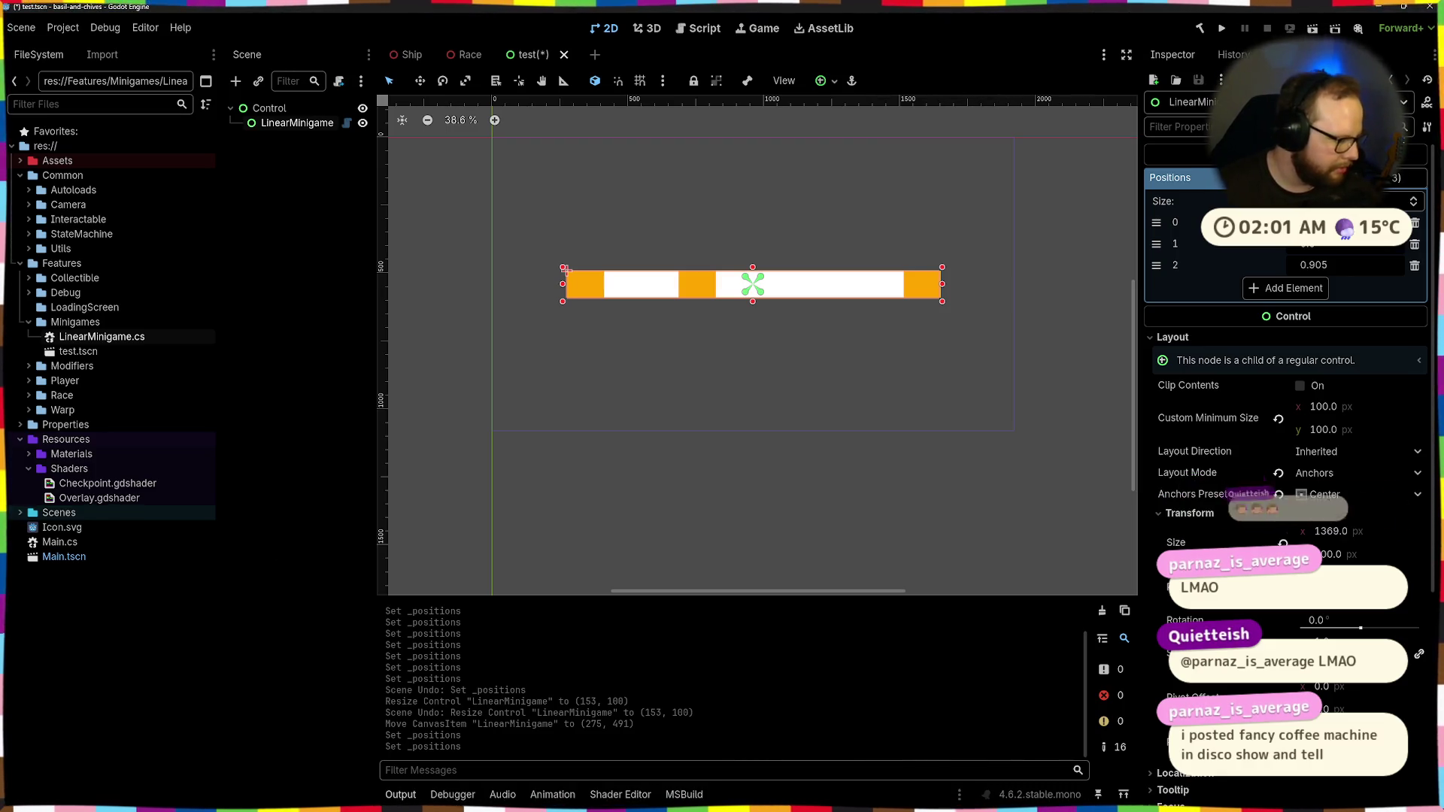
Save the test scene with Ctrl+S, then switch desktops to LinearMinigame.cs in Visual Studio
{"action": "key", "text": "ctrl+s"}
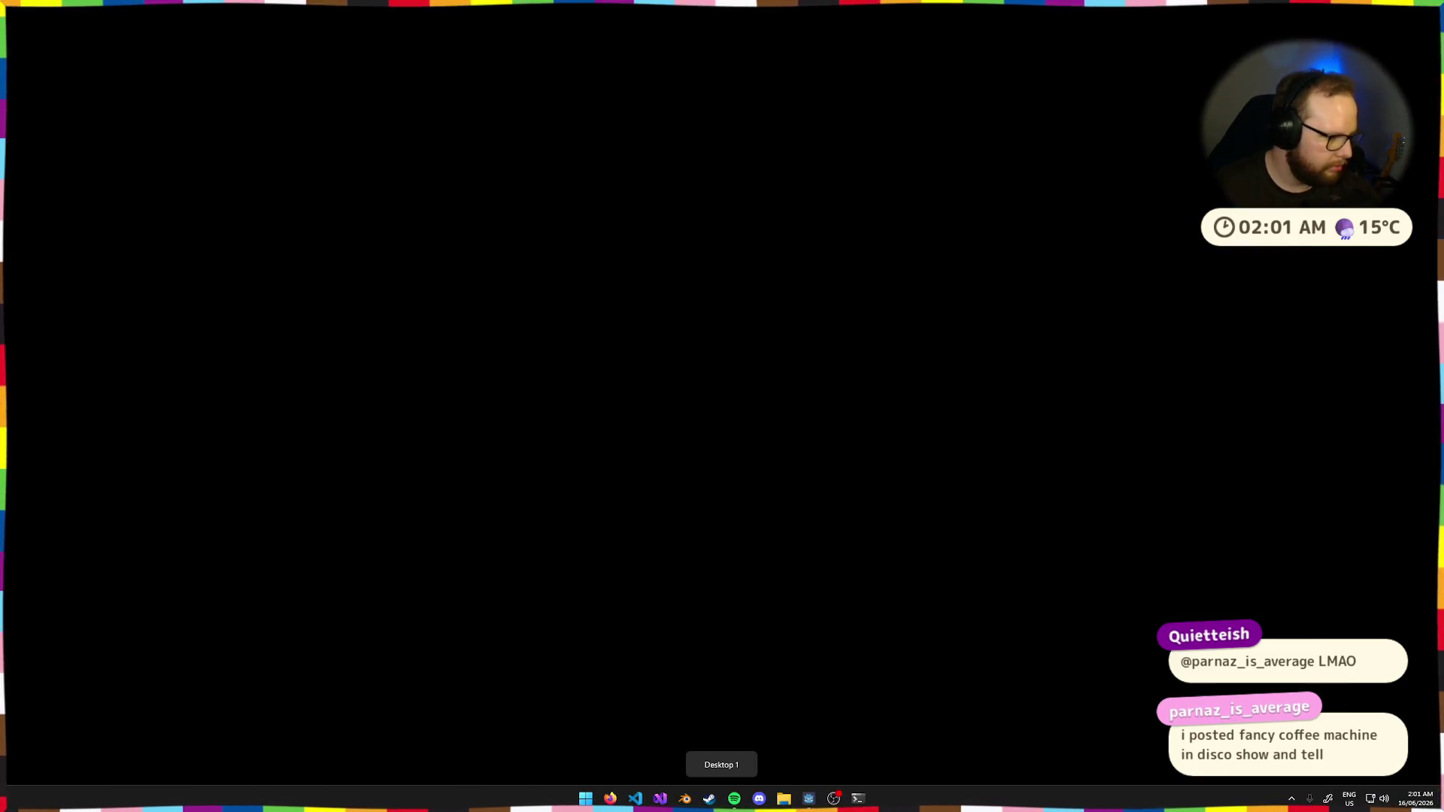
{"action": "key", "text": "super"}
{"action": "key", "text": "Escape"}
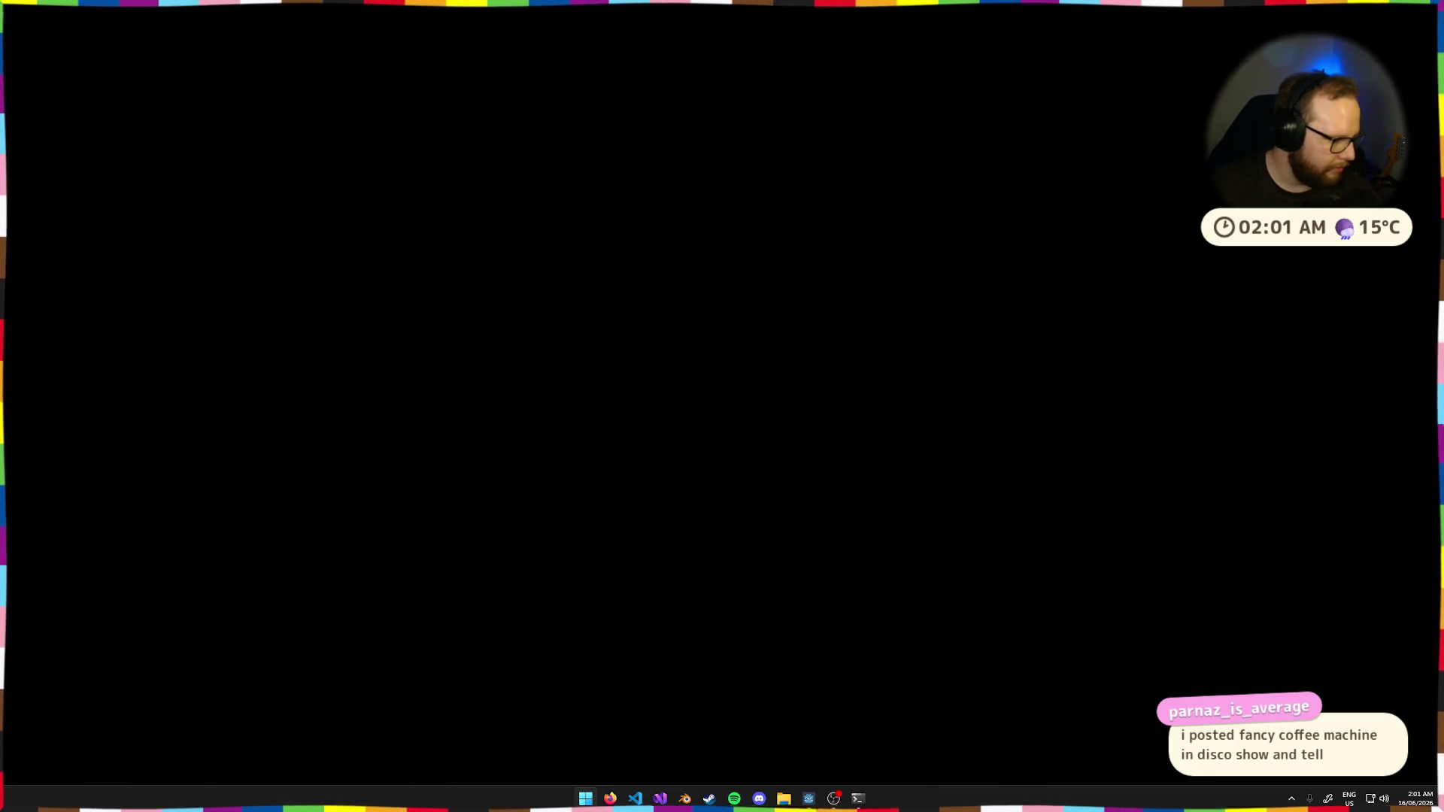
{"action": "key", "text": "ctrl+super+Right"}
{"action": "key", "text": "ctrl+super+Right"}
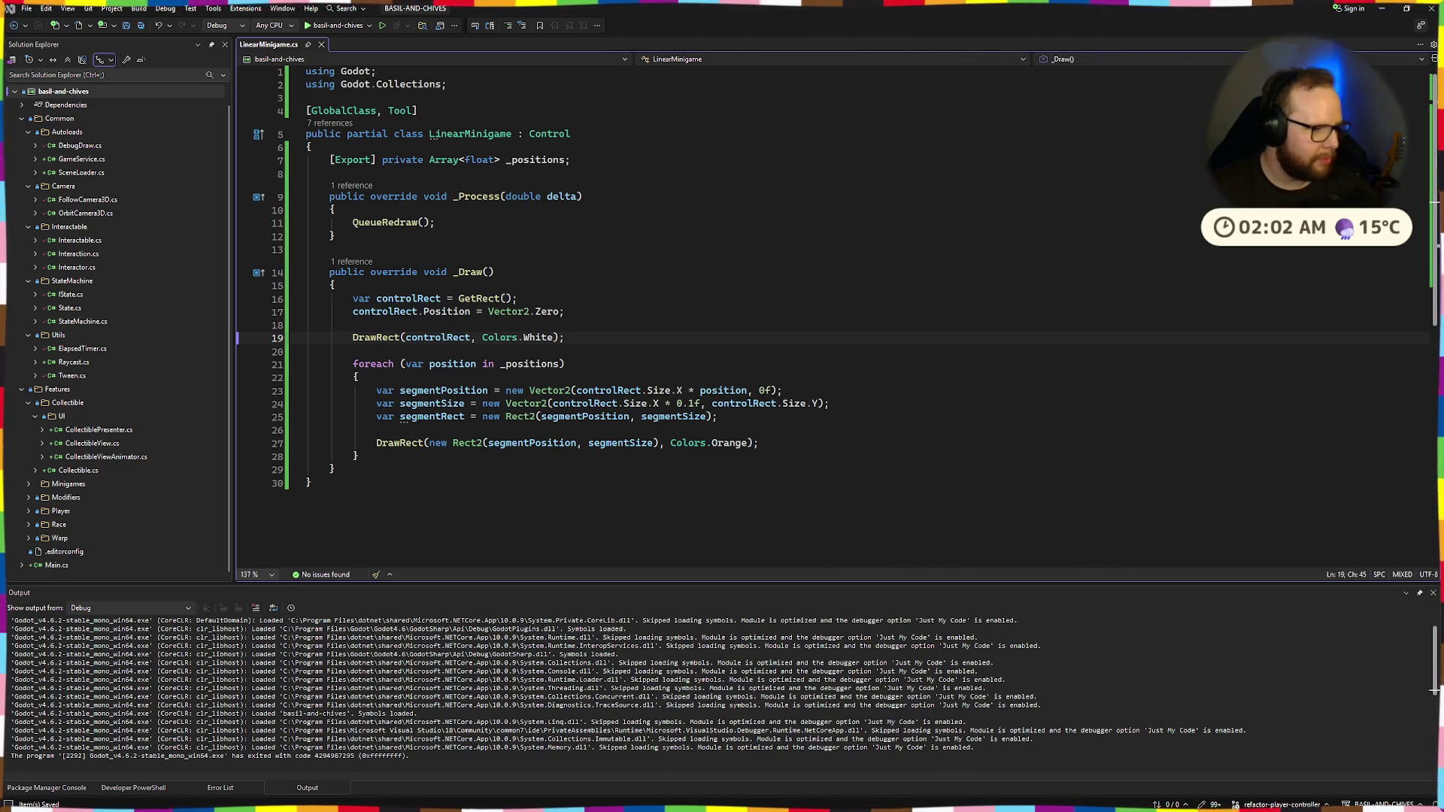
Enter 0.9 for LinearMinigame's Positions element 2, then return to Visual Studio
{"action": "left_click", "coordinate": [684, 257]}
{"action": "key", "text": "ctrl+super+Right"}
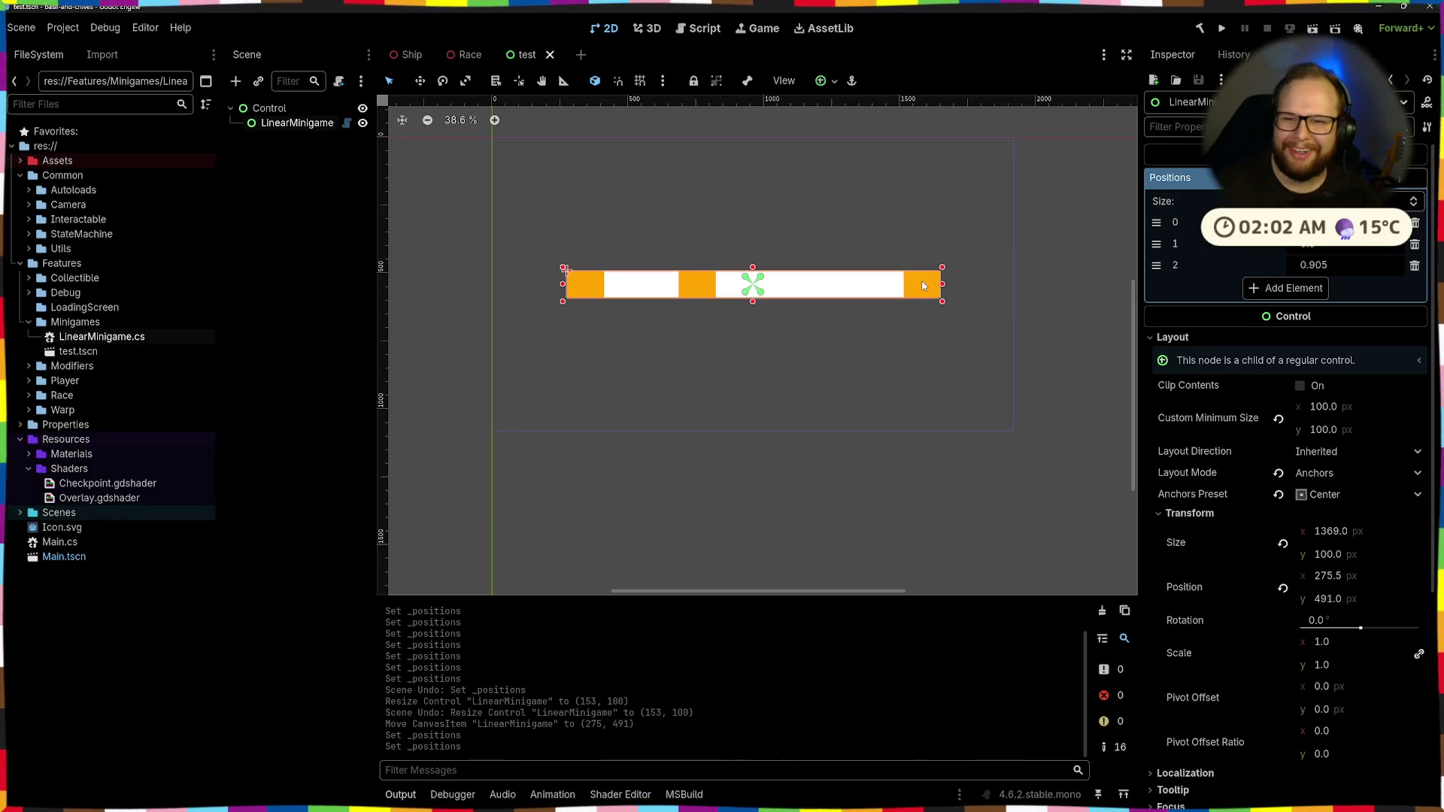
{"action": "left_click", "coordinate": [966, 262]}
{"action": "left_click", "coordinate": [924, 284]}
{"action": "left_click_drag", "start_coordinate": [1345, 264], "coordinate": [1309, 264]}
{"action": "left_click", "coordinate": [1338, 265]}
{"action": "type", "text": "0.9"}
{"action": "key", "text": "Return"}
{"action": "scroll", "coordinate": [949, 247], "scroll_direction": "up", "scroll_amount": 6}
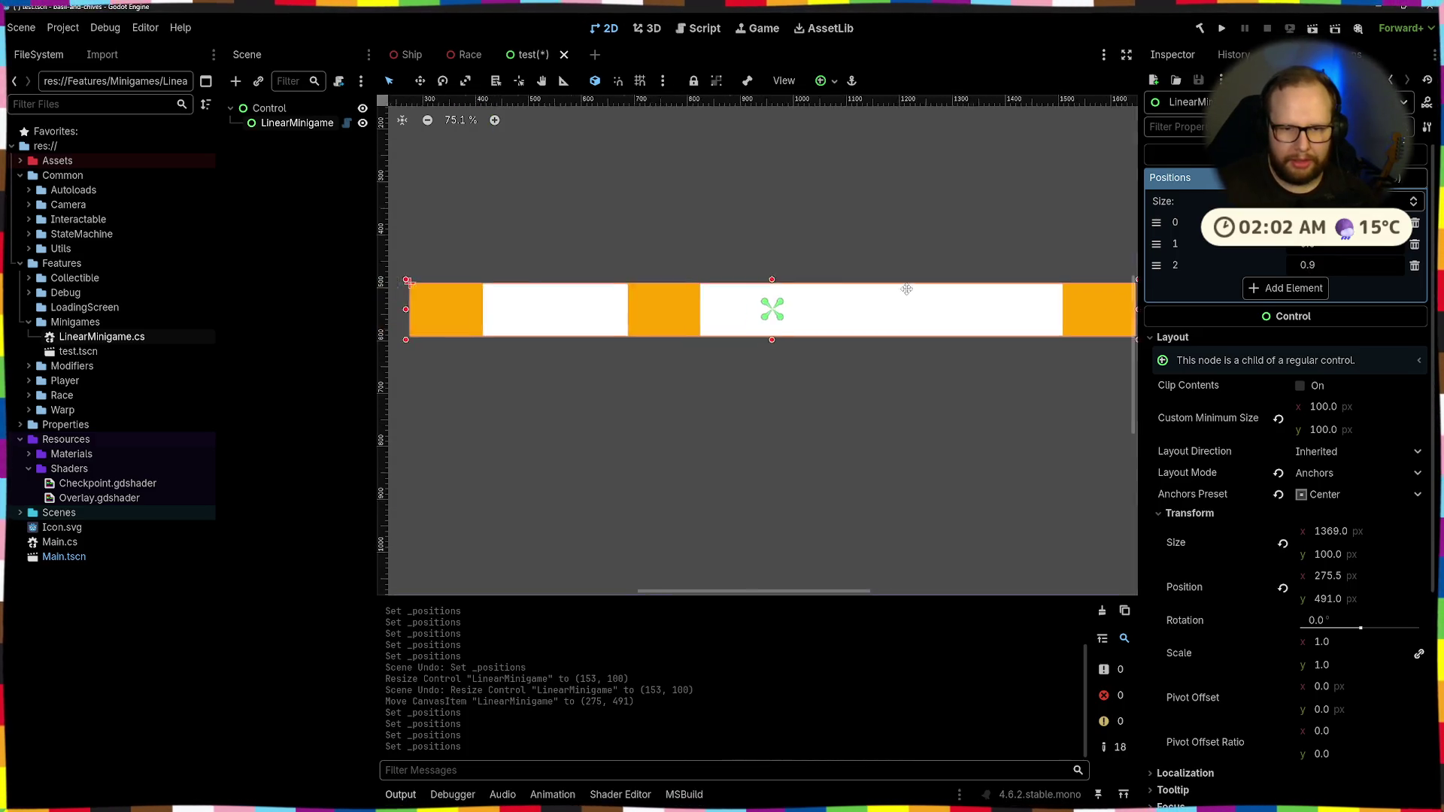
{"action": "scroll", "coordinate": [906, 289], "scroll_direction": "down", "scroll_amount": 5}
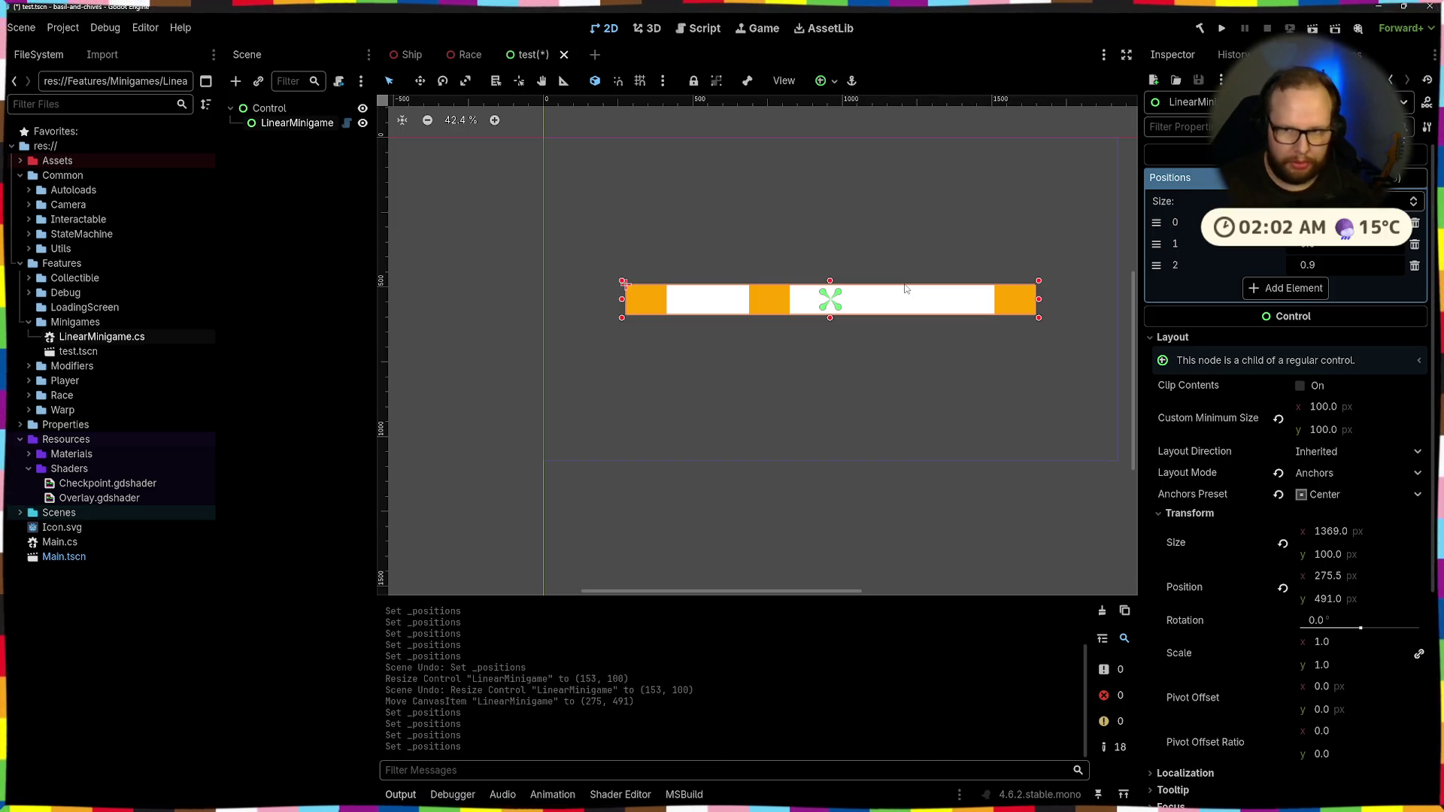
{"action": "key", "text": "ctrl+super+Right"}
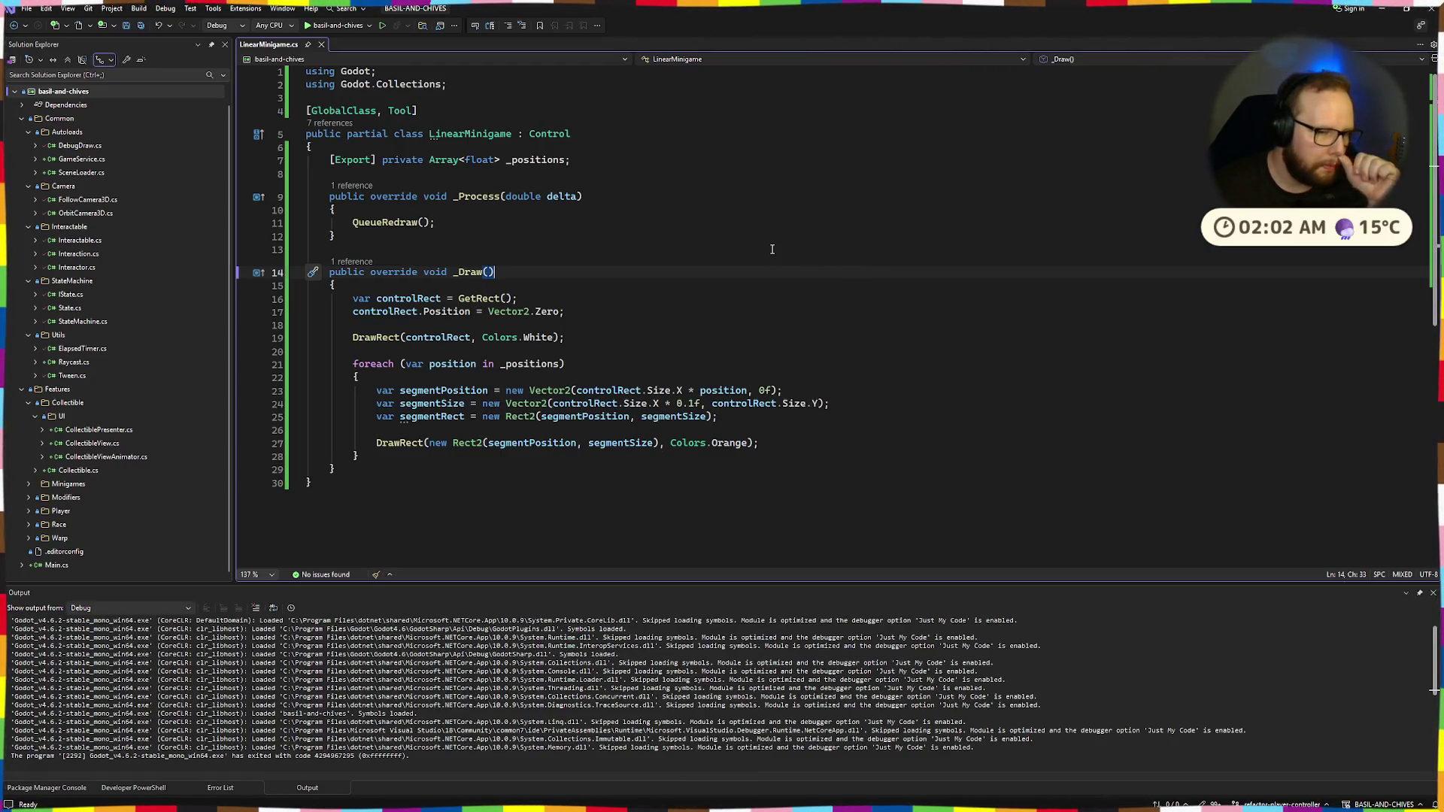
Insert an indented blank line 21 just above the foreach loop in _Draw
{"action": "left_click", "coordinate": [534, 378]}
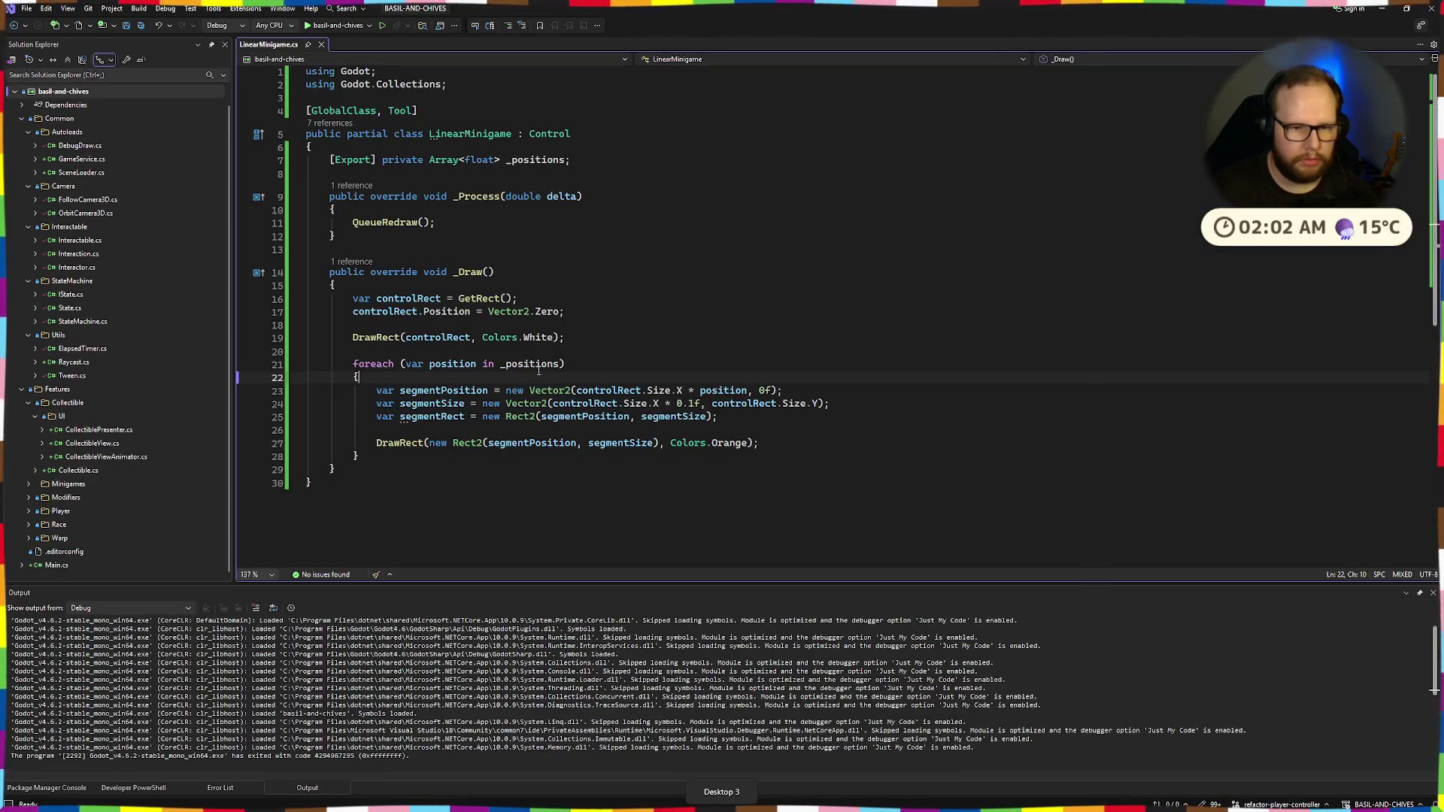
{"action": "left_click", "coordinate": [893, 350]}
{"action": "left_click", "coordinate": [683, 378]}
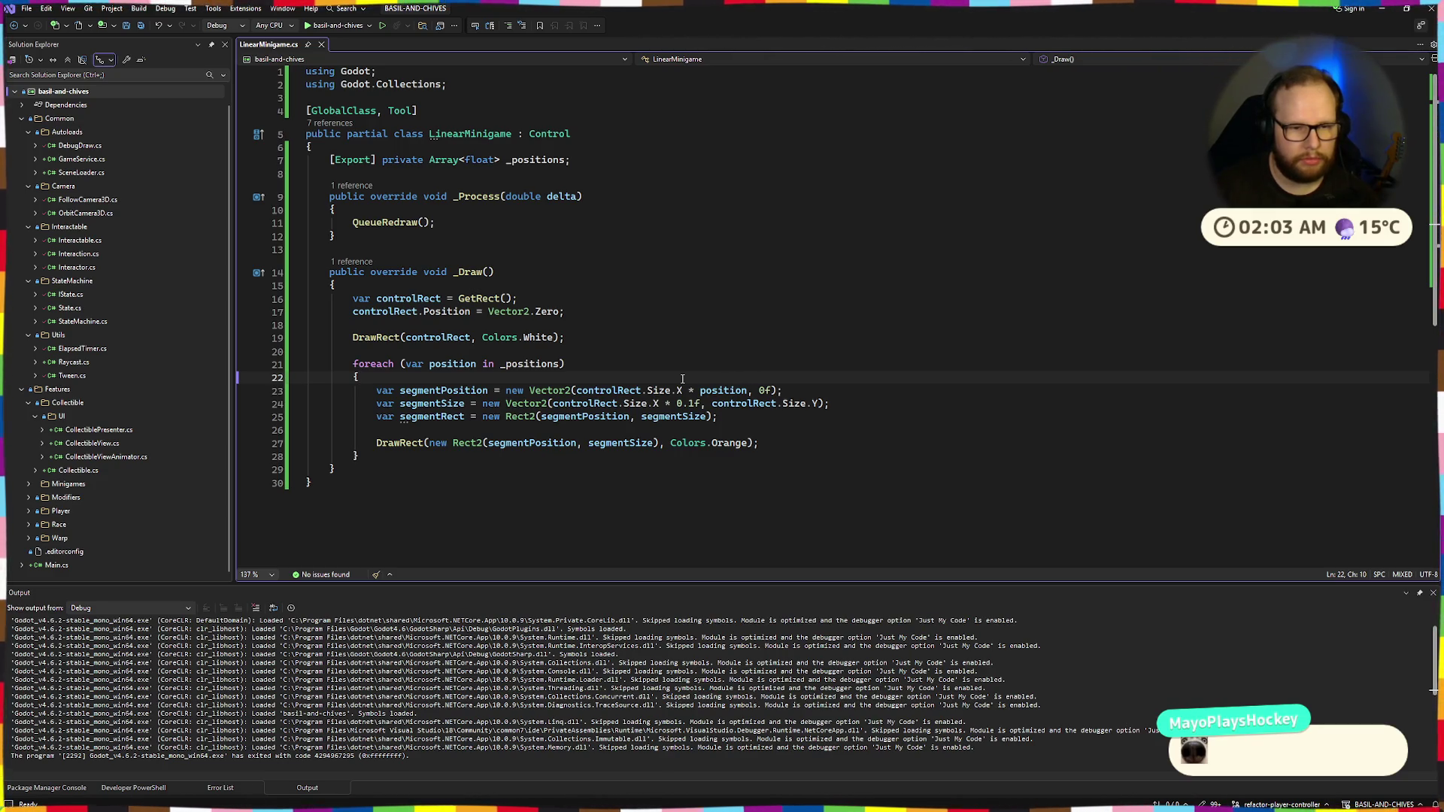
{"action": "left_click", "coordinate": [749, 389]}
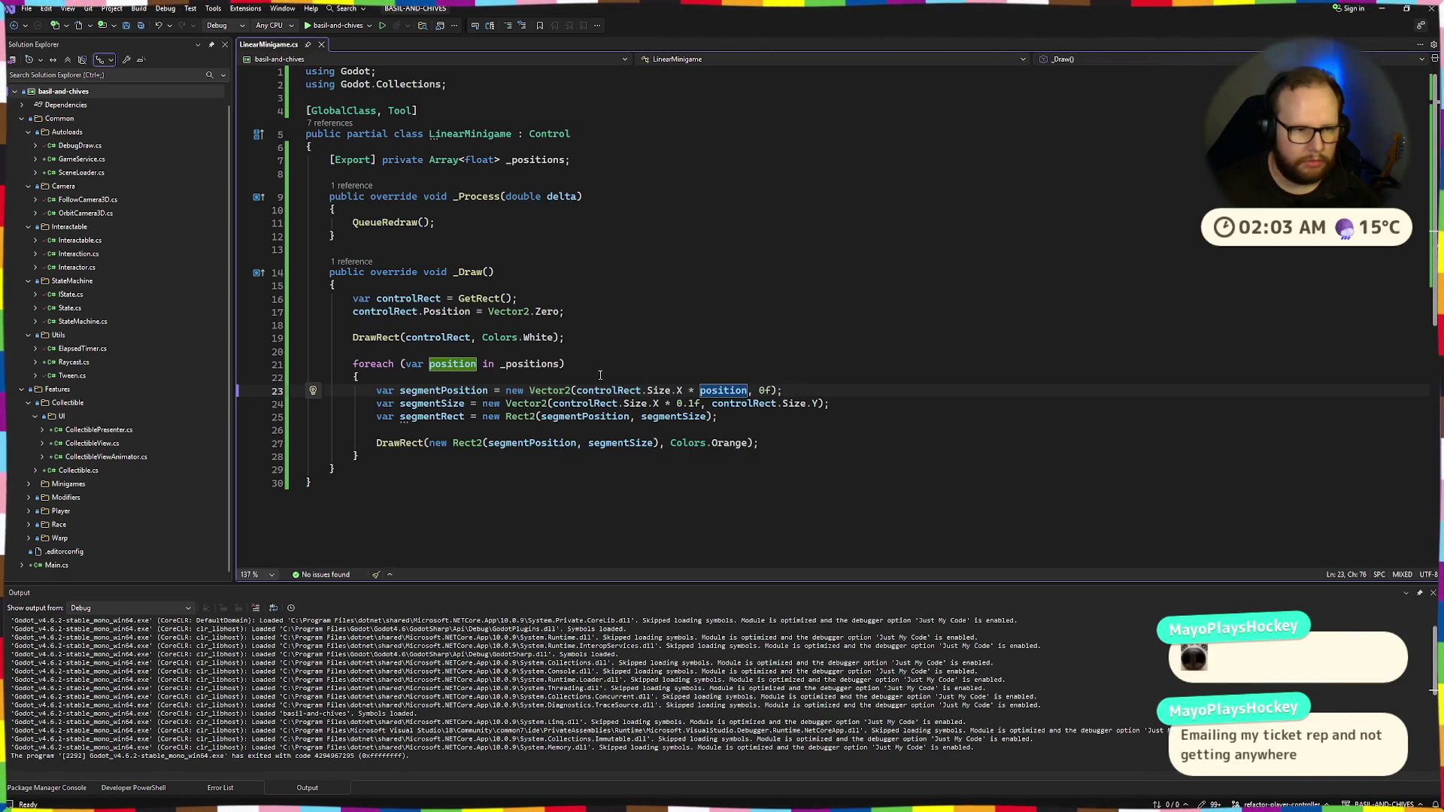
{"action": "key", "text": "Up"}
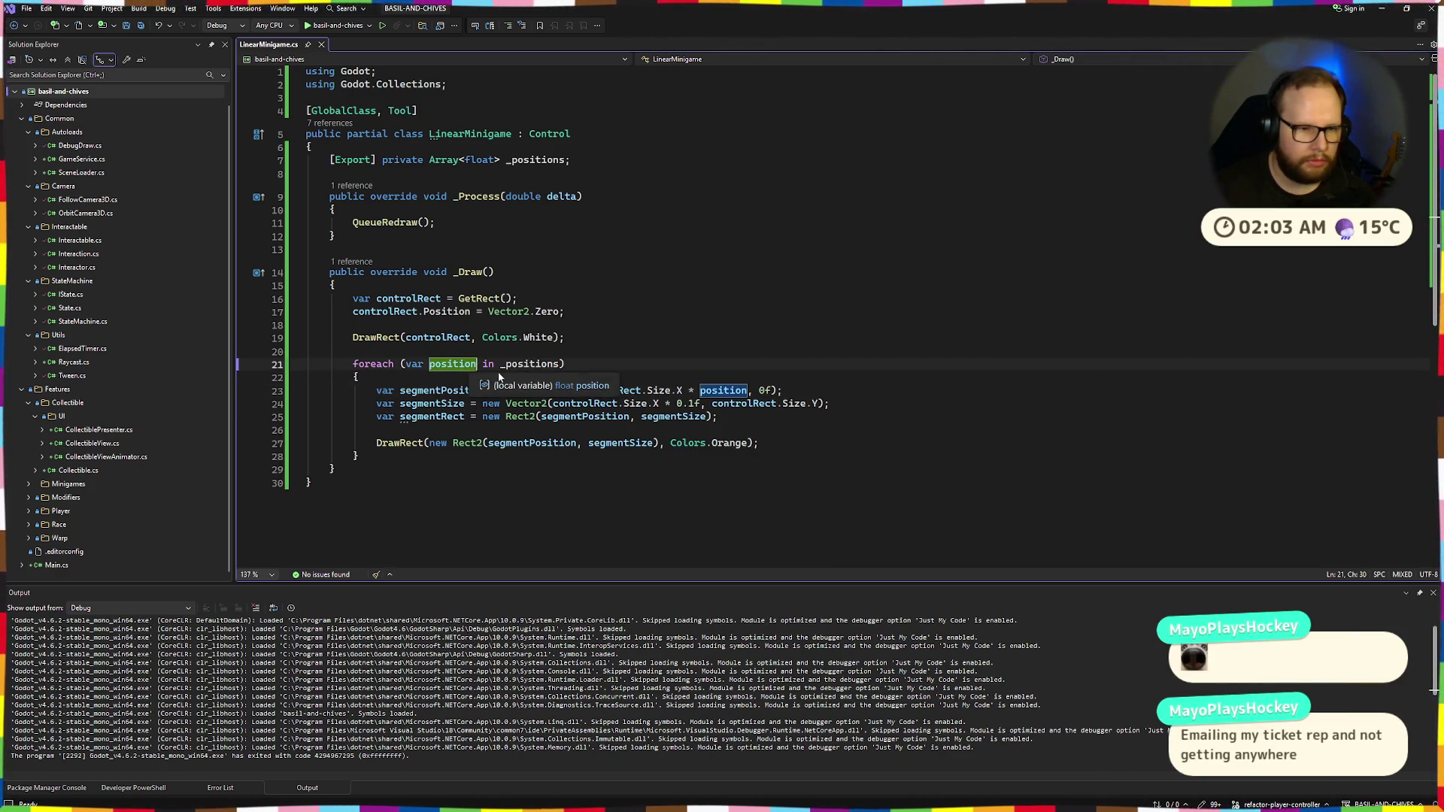
{"action": "left_click", "coordinate": [539, 313]}
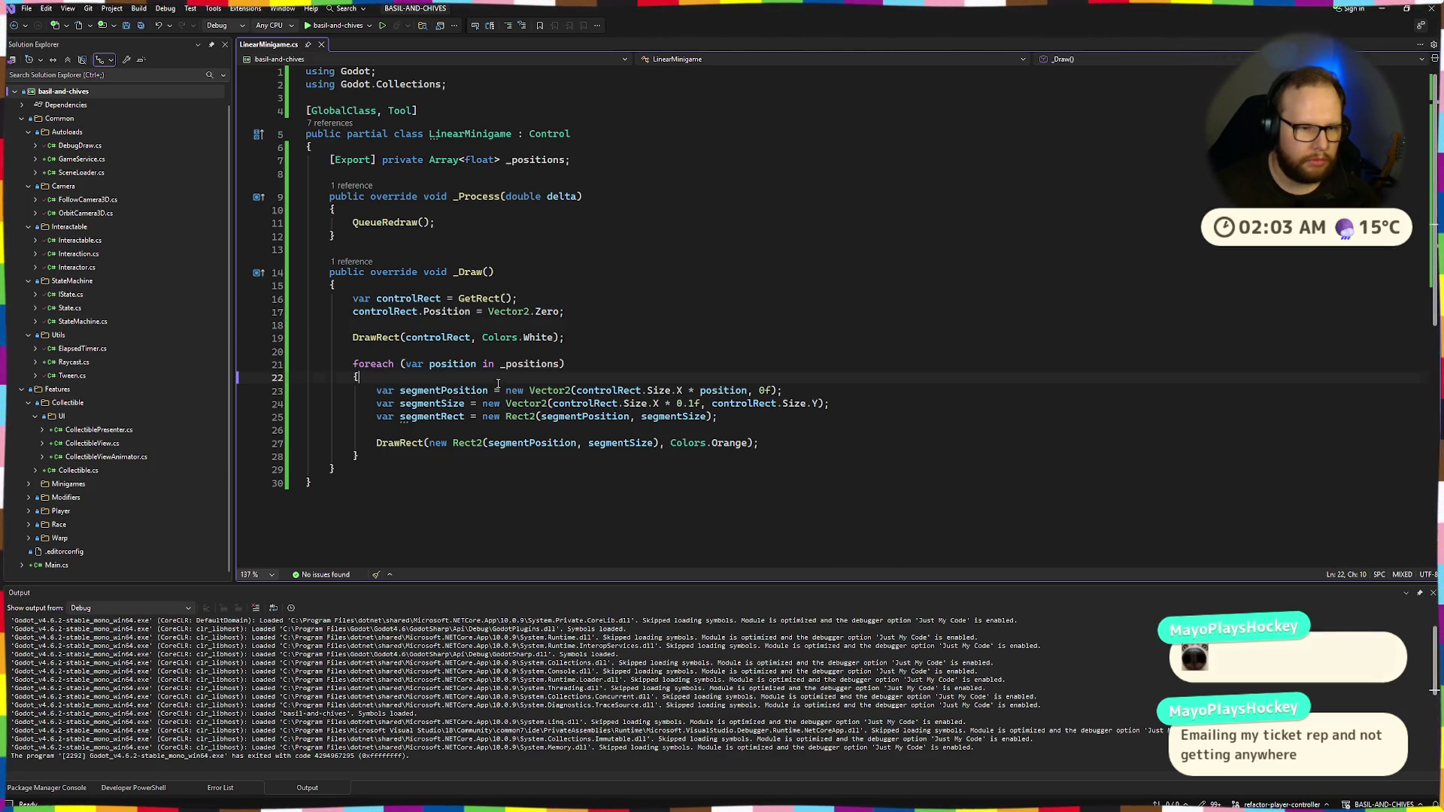
{"action": "left_click", "coordinate": [358, 363]}
{"action": "key", "text": "ctrl+Return"}
{"action": "key", "text": "ctrl+Return"}
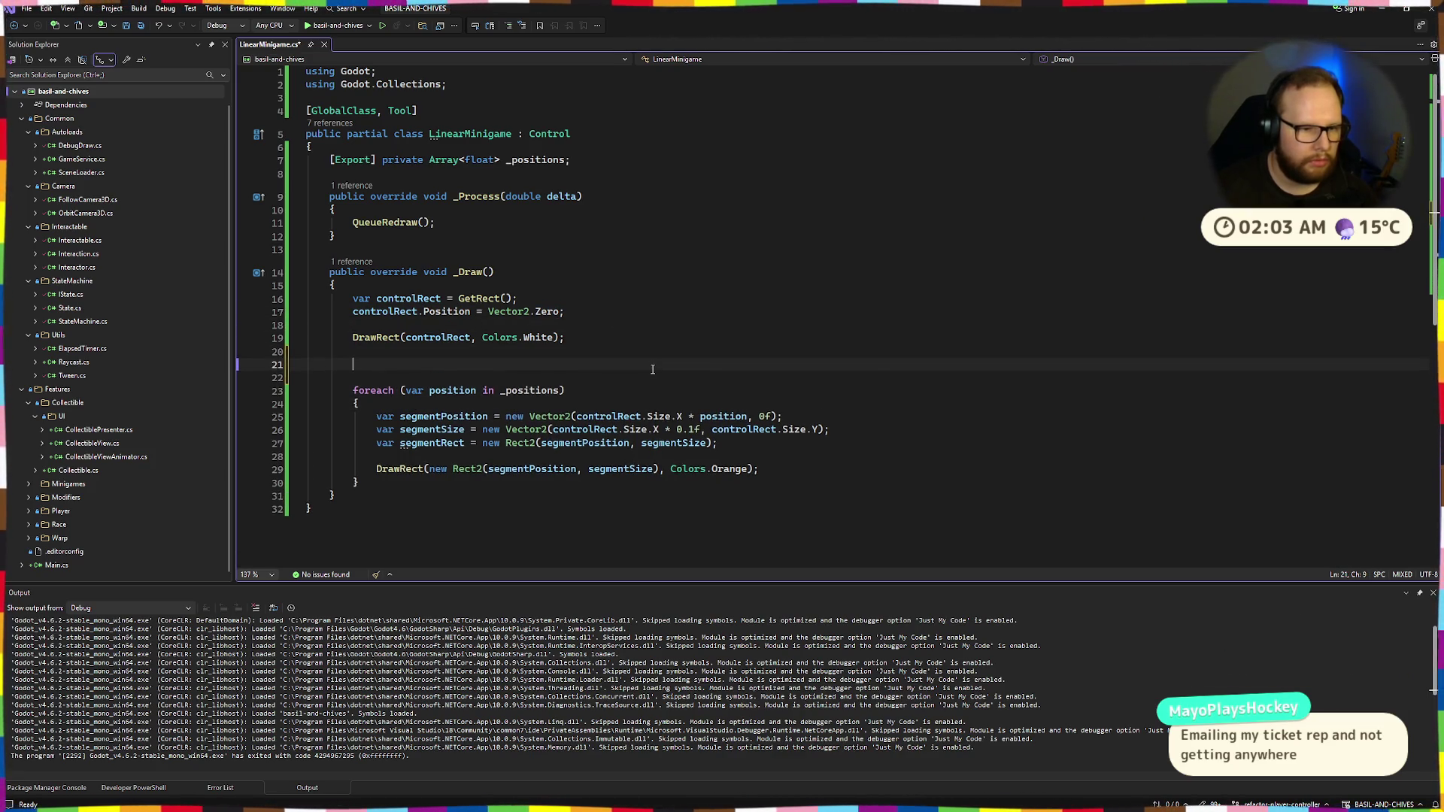
{"action": "key", "text": "Down"}
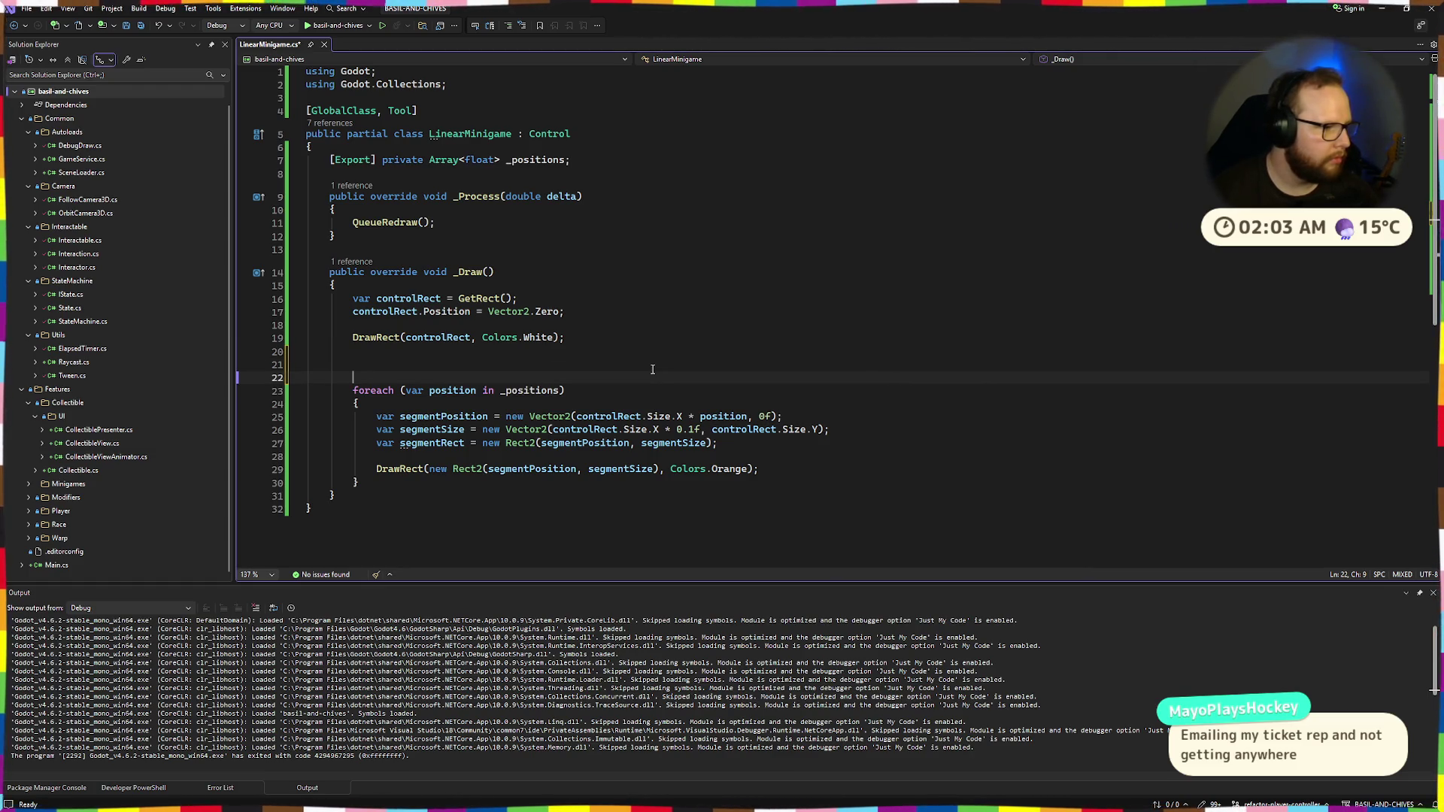
{"action": "key", "text": "BackSpace"}
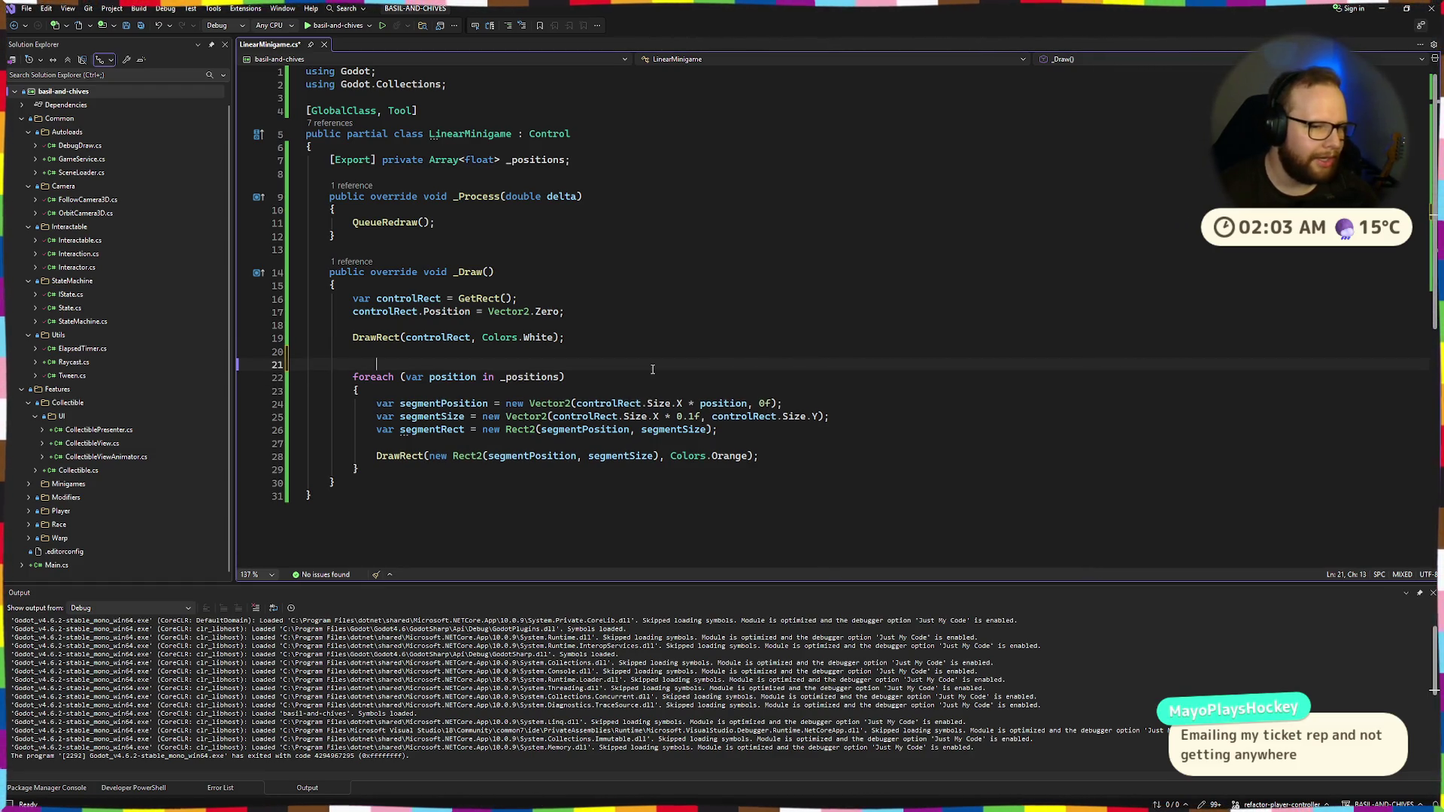
{"action": "key", "text": "BackSpace"}
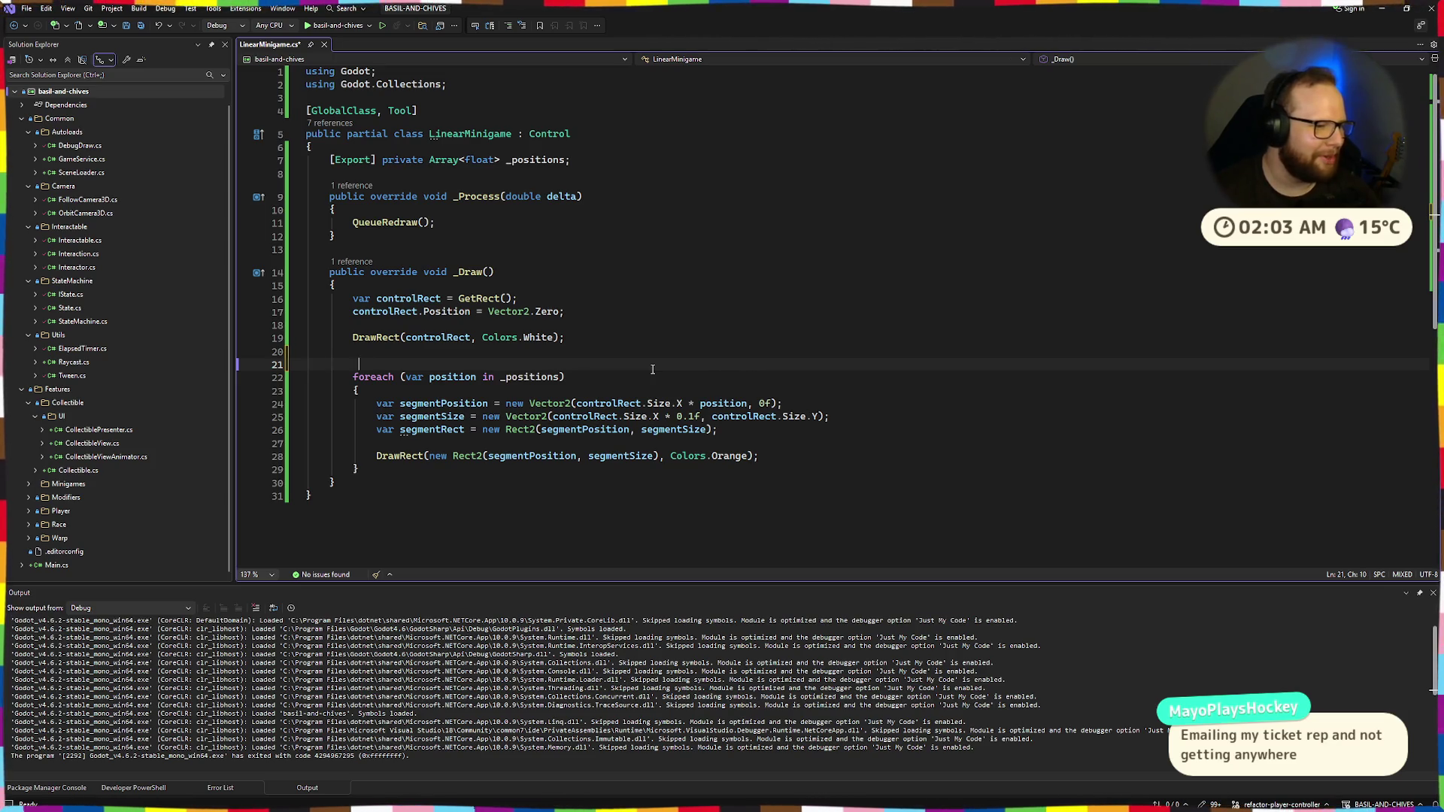
{"action": "key", "text": "BackSpace"}
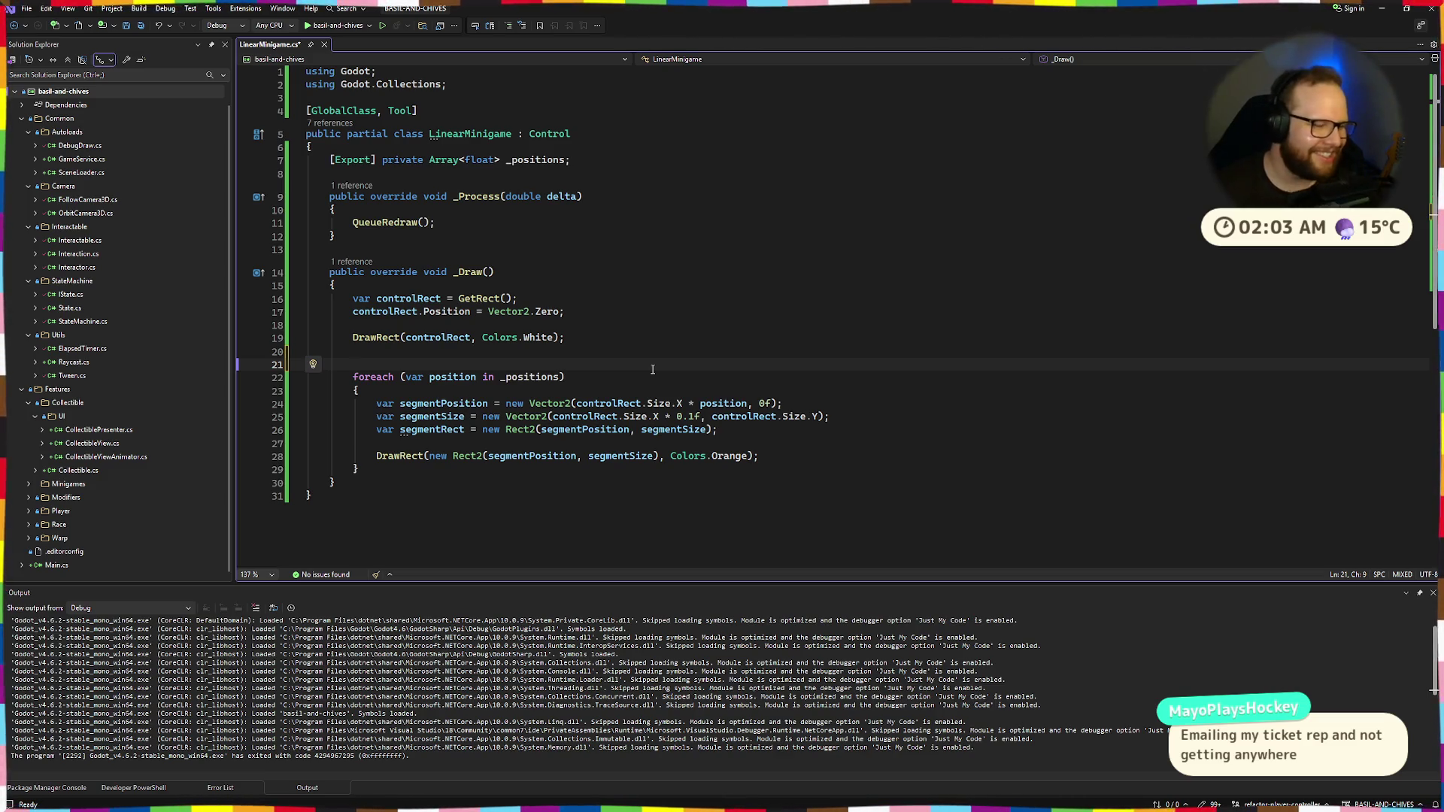
Write 'var segmentOffset = controlRect.Size.X * 0.9;' on line 21 and save the script
{"action": "type", "text": "var "}
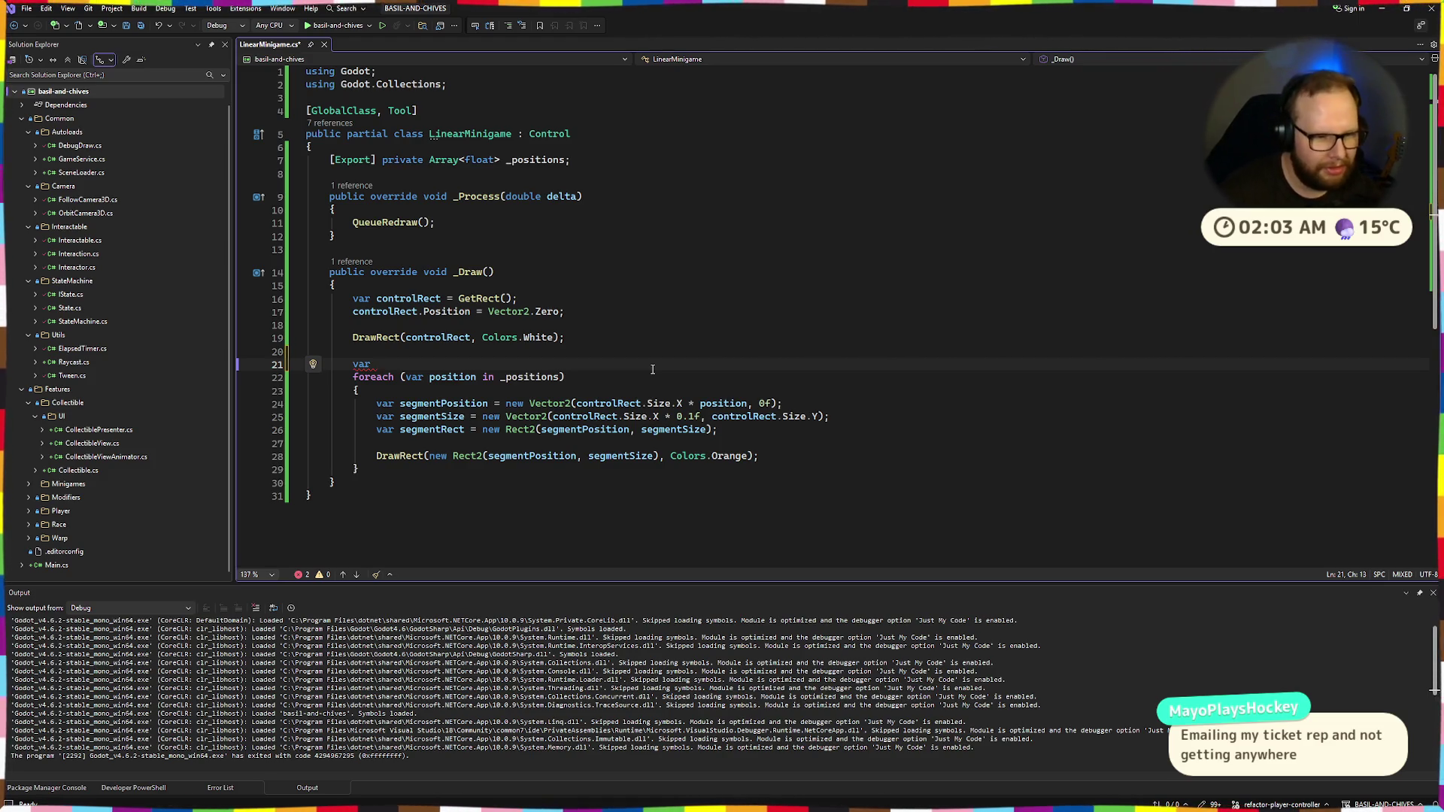
{"action": "type", "text": "segments"}
{"action": "key", "text": "ctrl+BackSpace"}
{"action": "type", "text": "segem"}
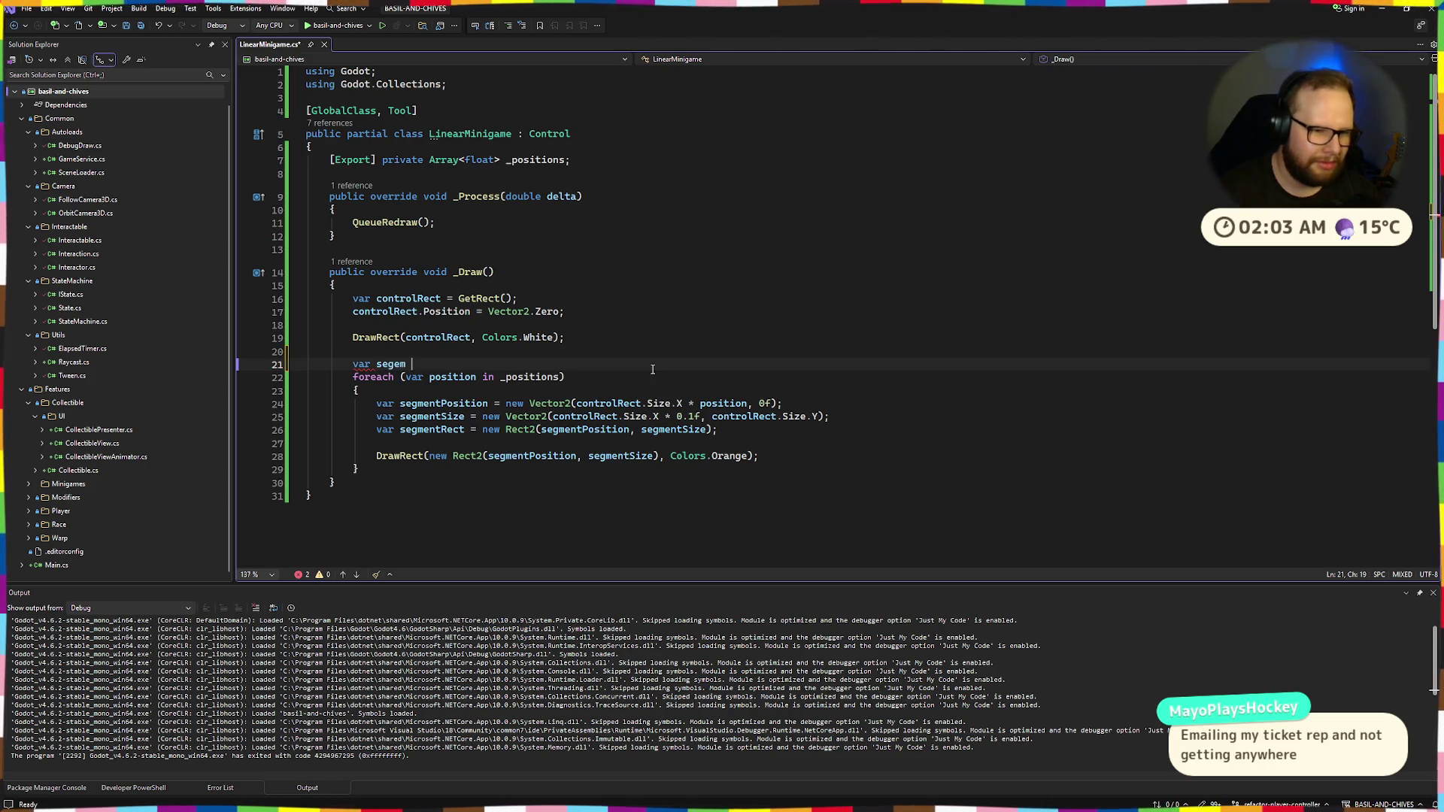
{"action": "key", "text": "ctrl+BackSpace"}
{"action": "type", "text": "segment"}
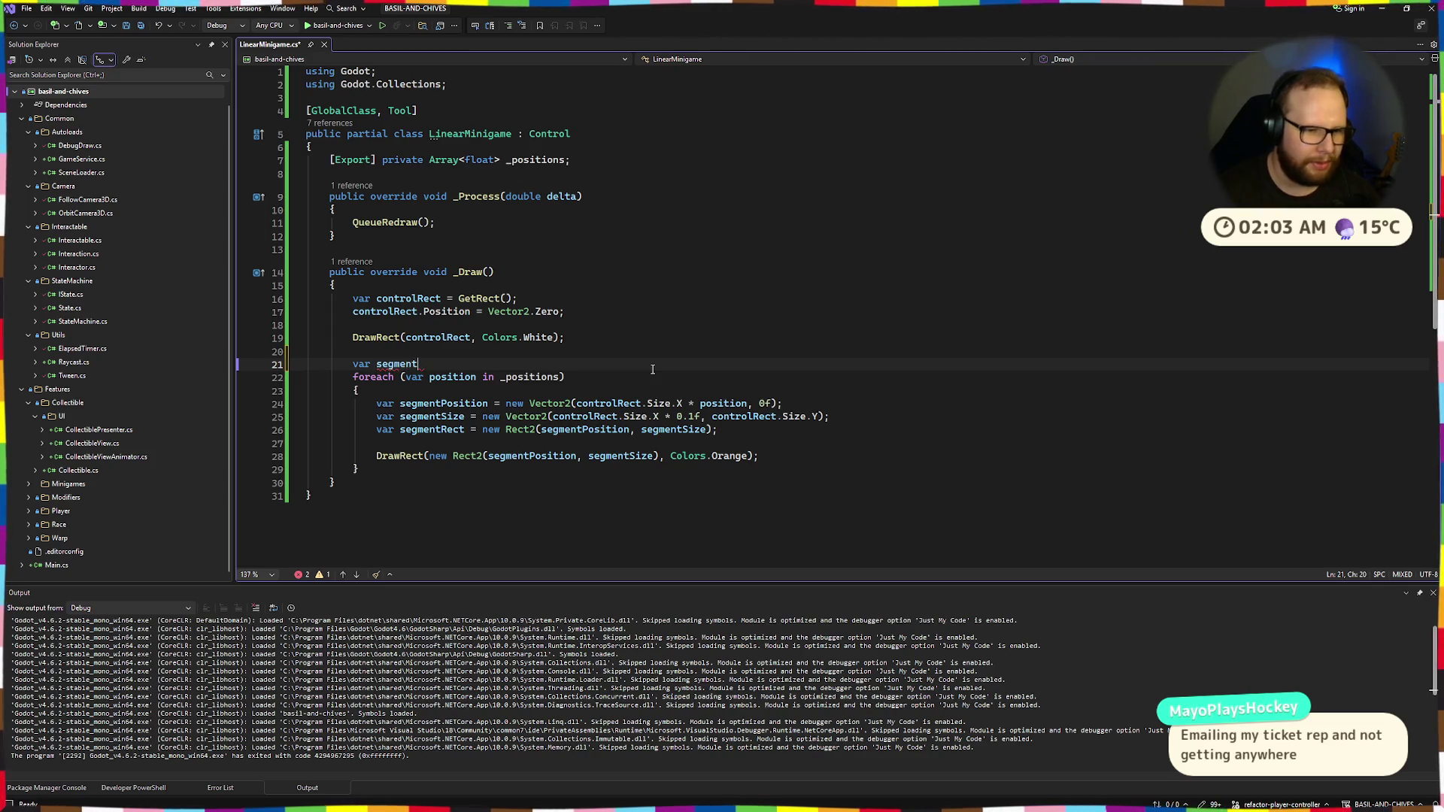
{"action": "key", "text": "ctrl+BackSpace"}
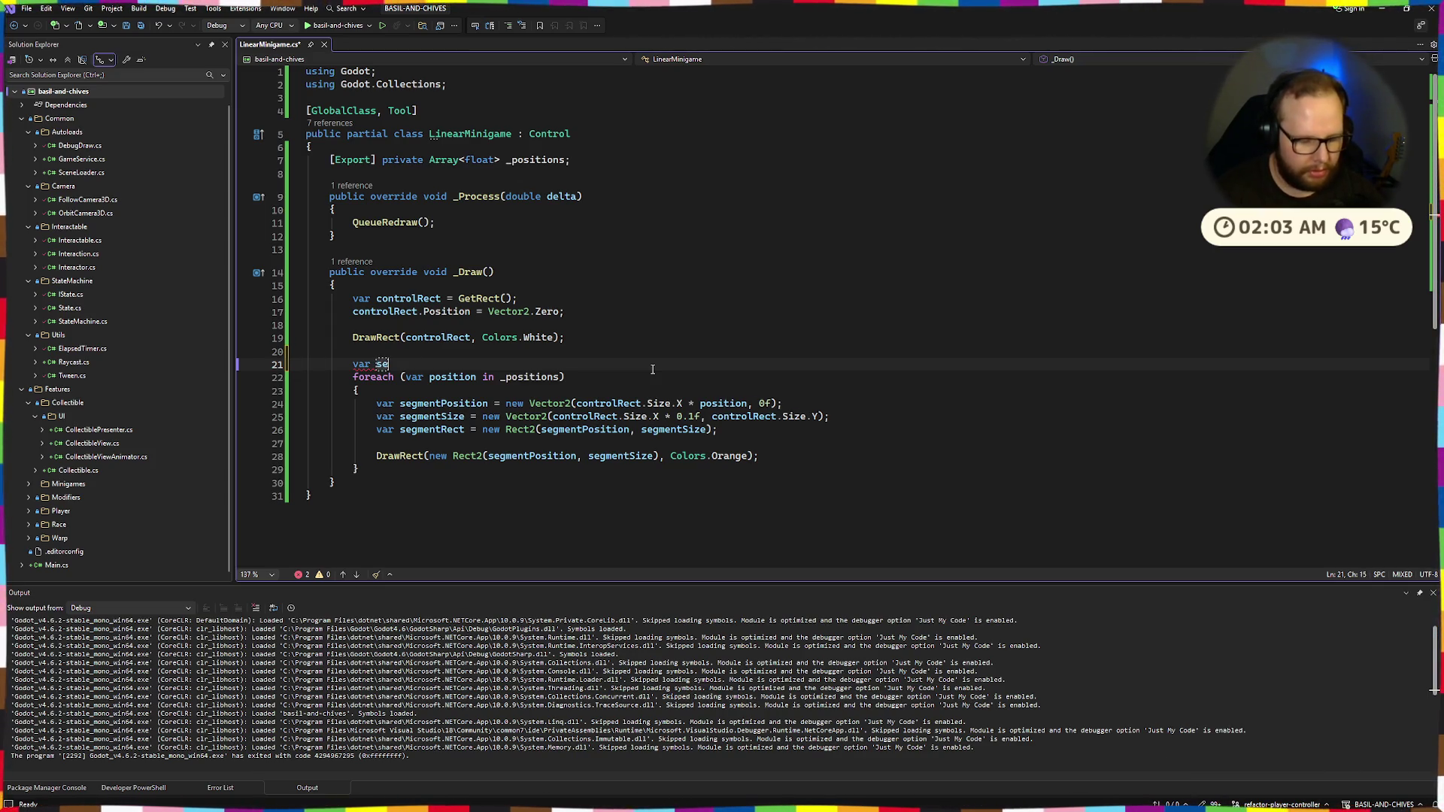
{"action": "type", "text": "segment"}
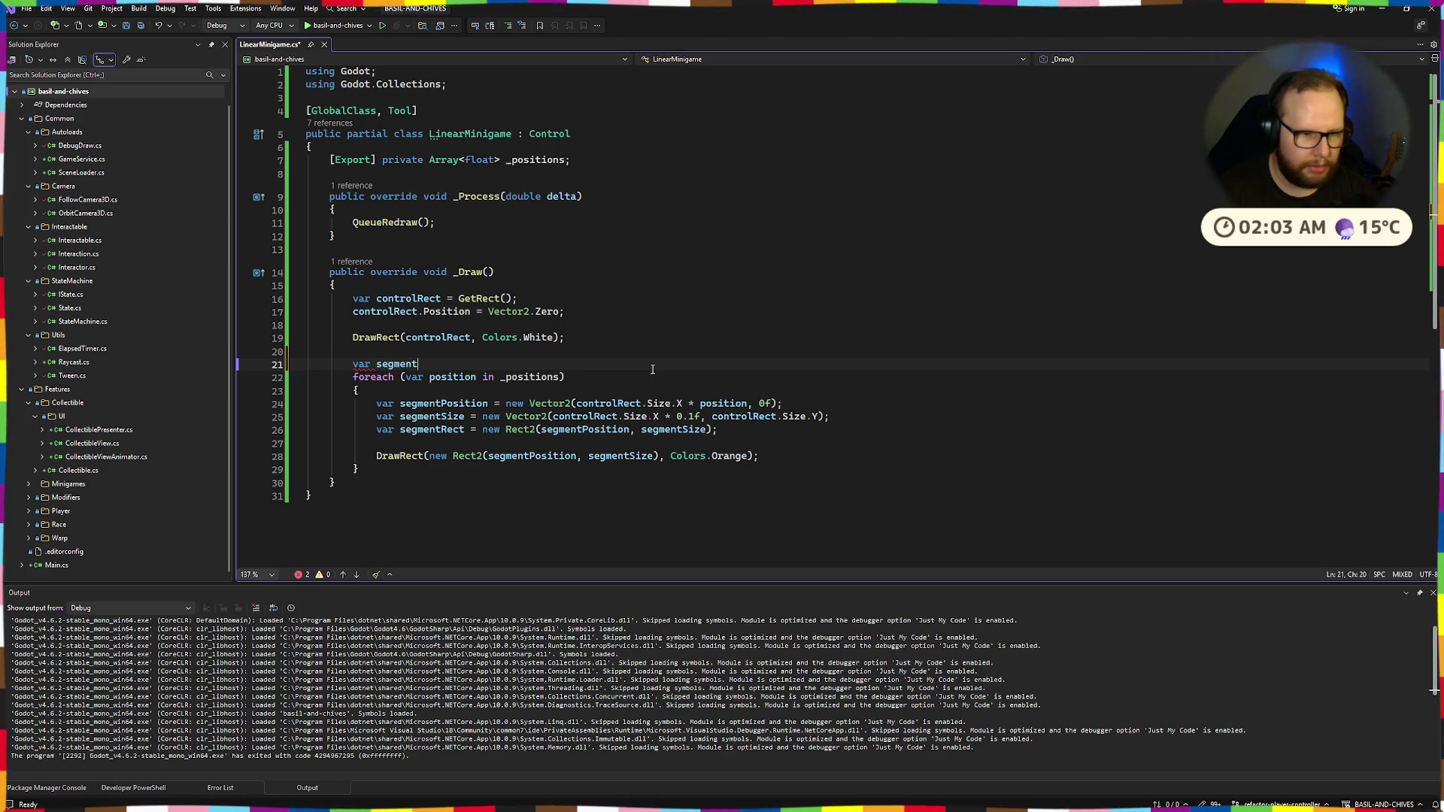
{"action": "type", "text": "Offset ="}
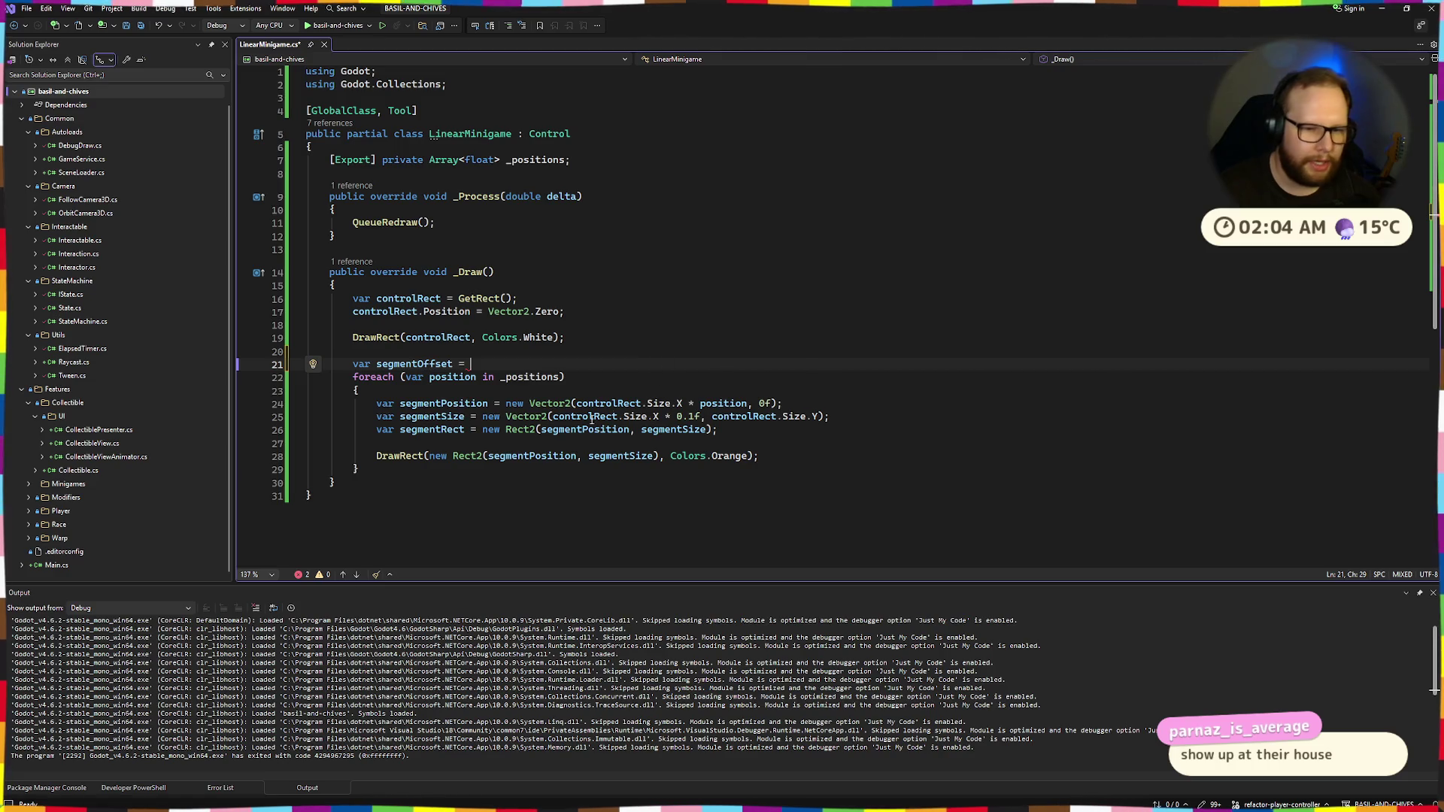
{"action": "left_click_drag", "start_coordinate": [576, 403], "coordinate": [683, 403]}
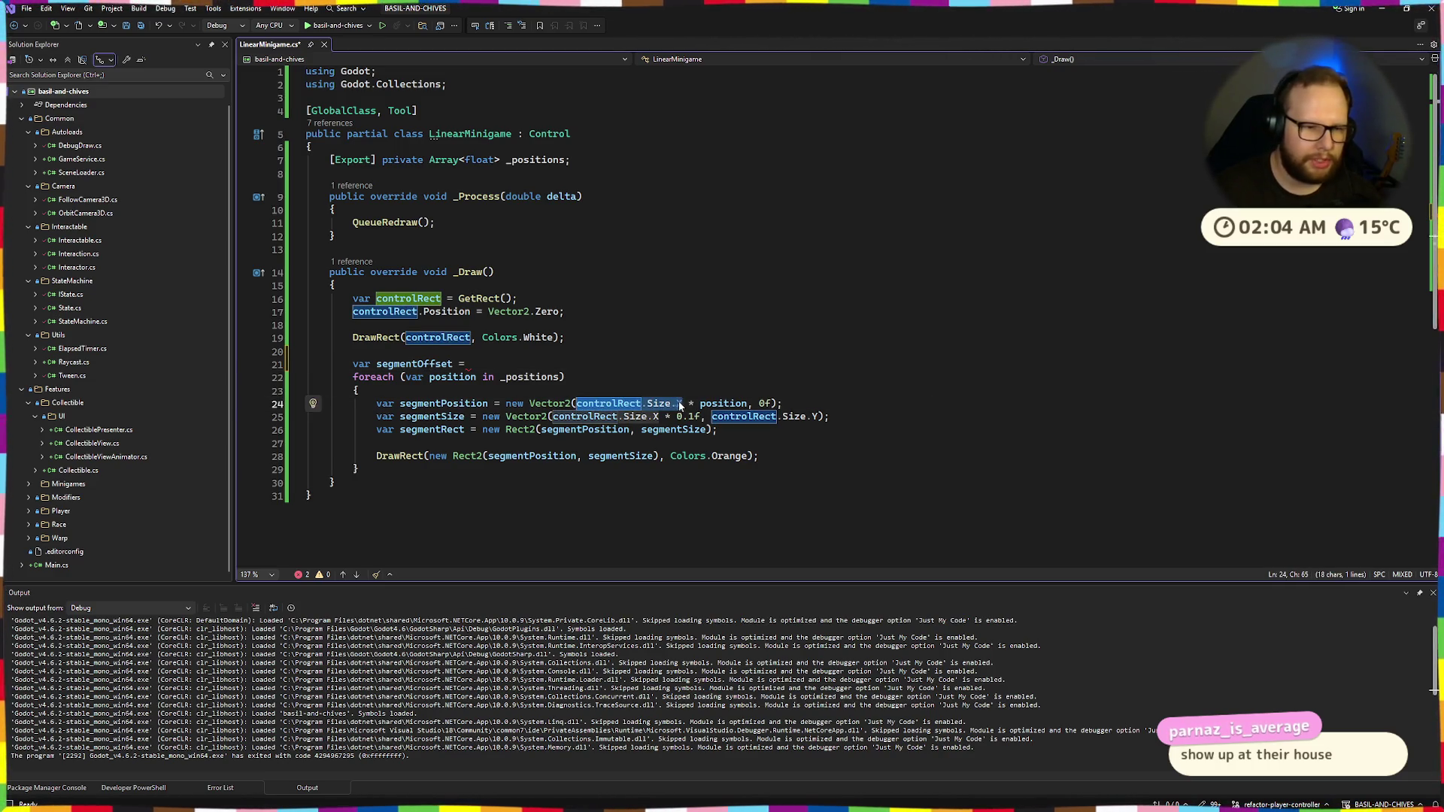
{"action": "key", "text": "ctrl+c"}
{"action": "left_click", "coordinate": [494, 364]}
{"action": "key", "text": "ctrl+v"}
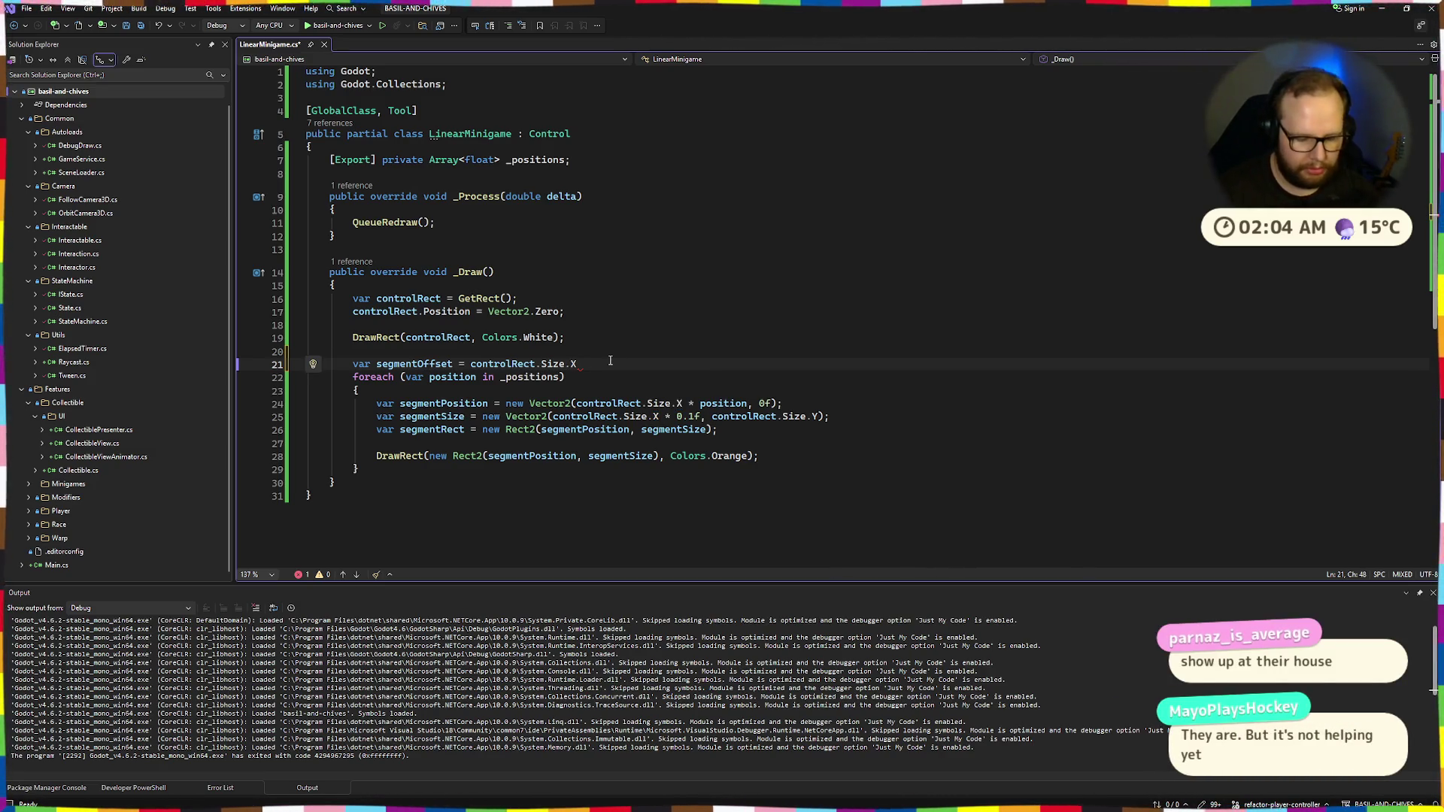
{"action": "type", "text": "* 0.9"}
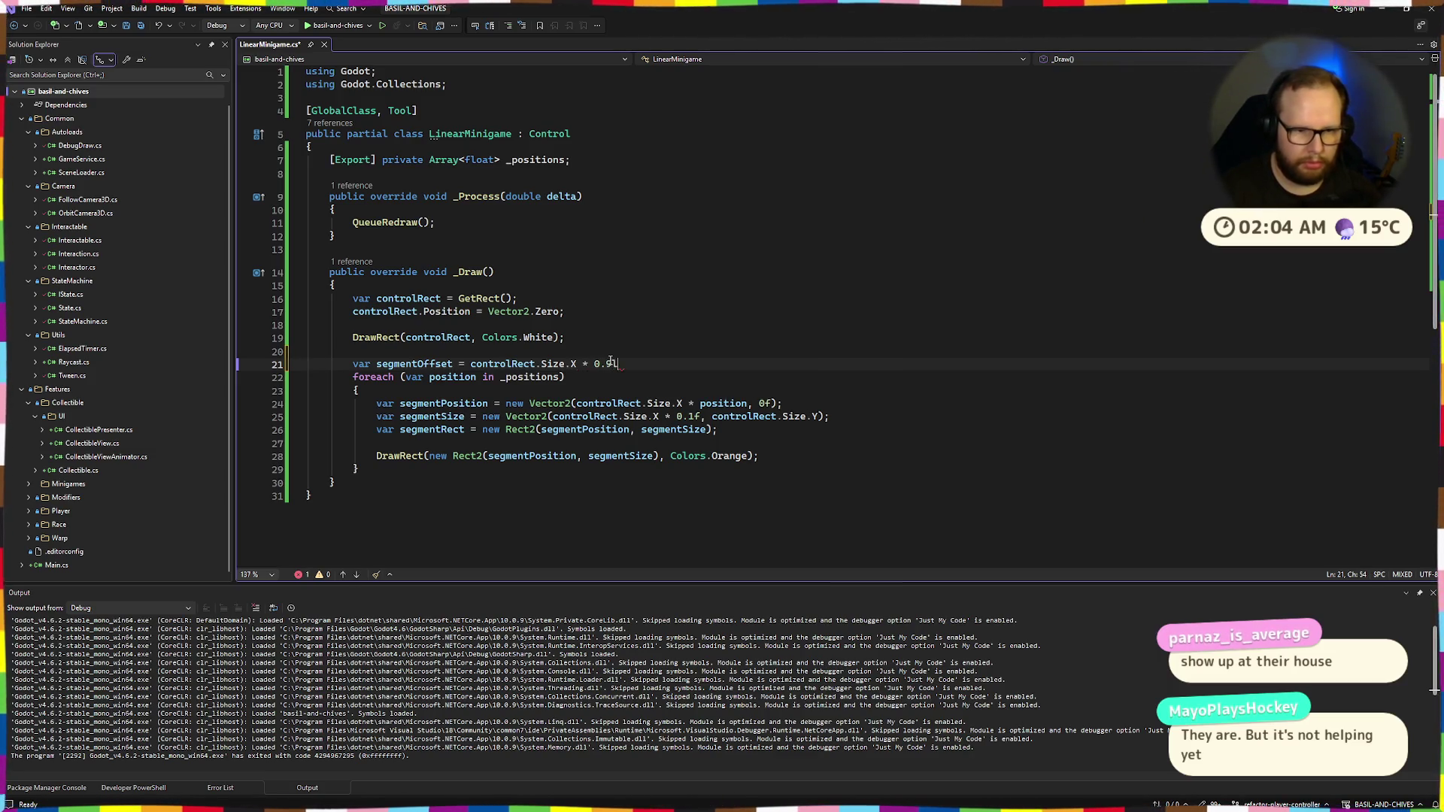
{"action": "type", "text": ";"}
{"action": "key", "text": "ctrl+s"}
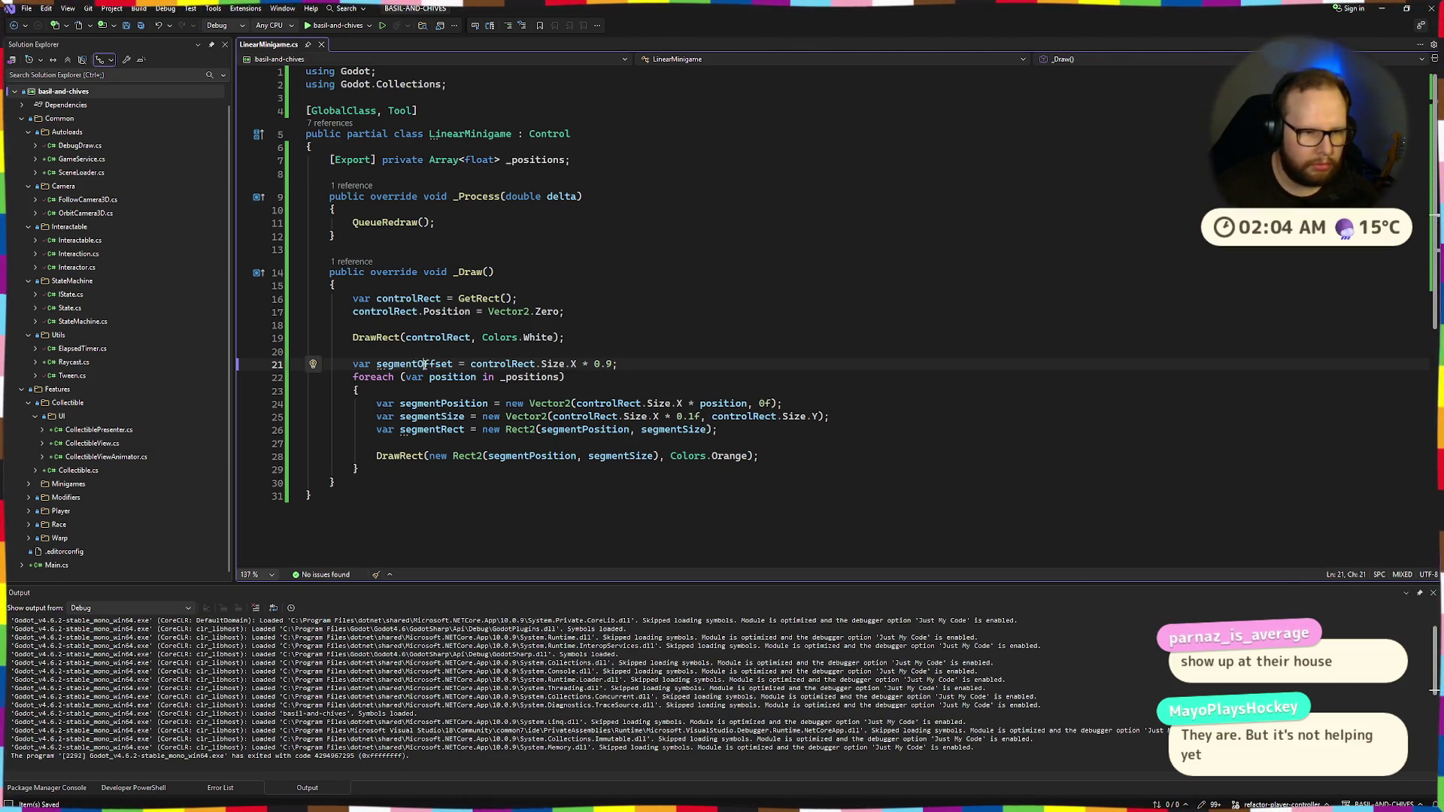
Try adding segmentOffset to the position expression on line 24, then delete that term again
{"action": "left_click", "coordinate": [747, 404]}
{"action": "type", "text": "+ segmentOffset"}
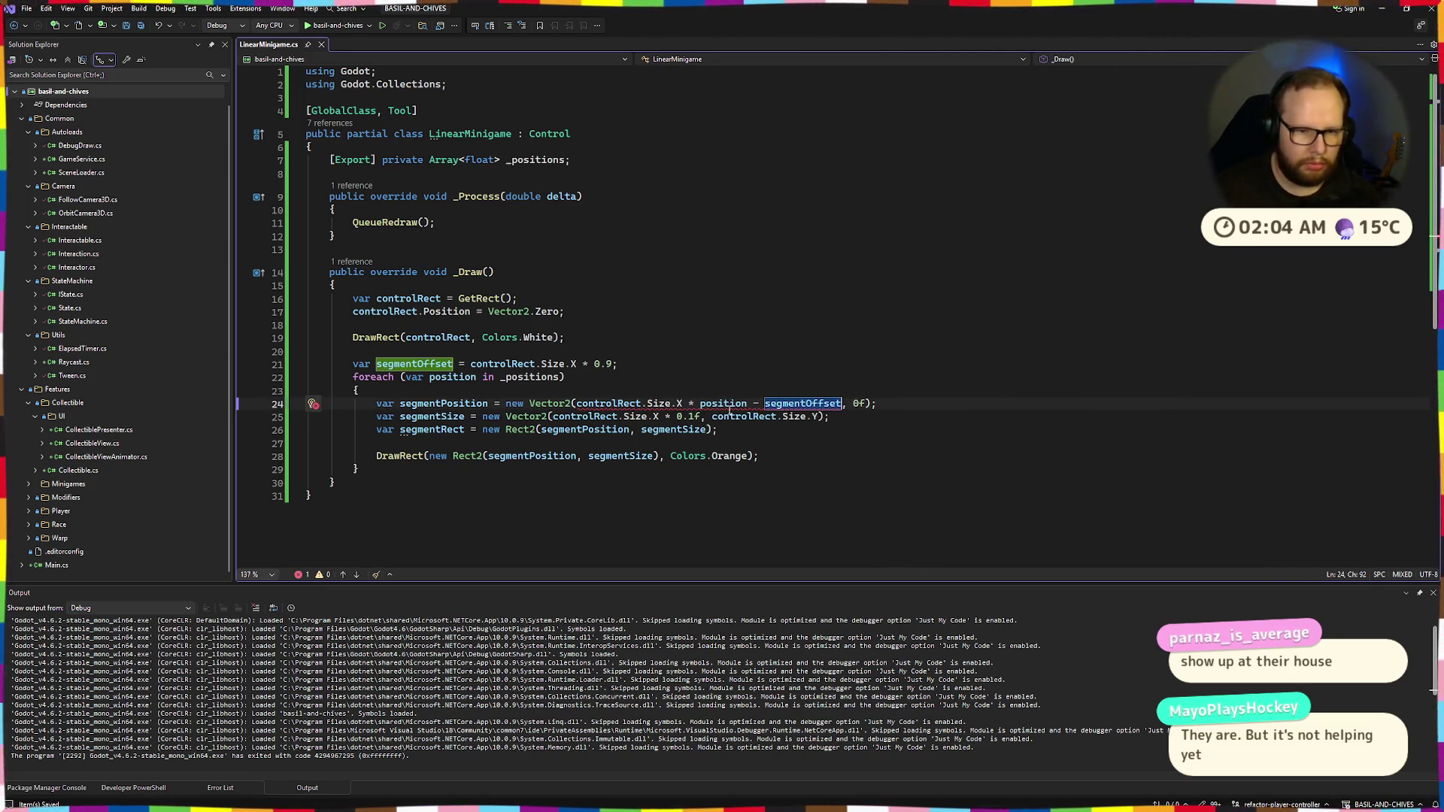
{"action": "left_click", "coordinate": [574, 404]}
{"action": "type", "text": "("}
{"action": "left_click", "coordinate": [683, 404]}
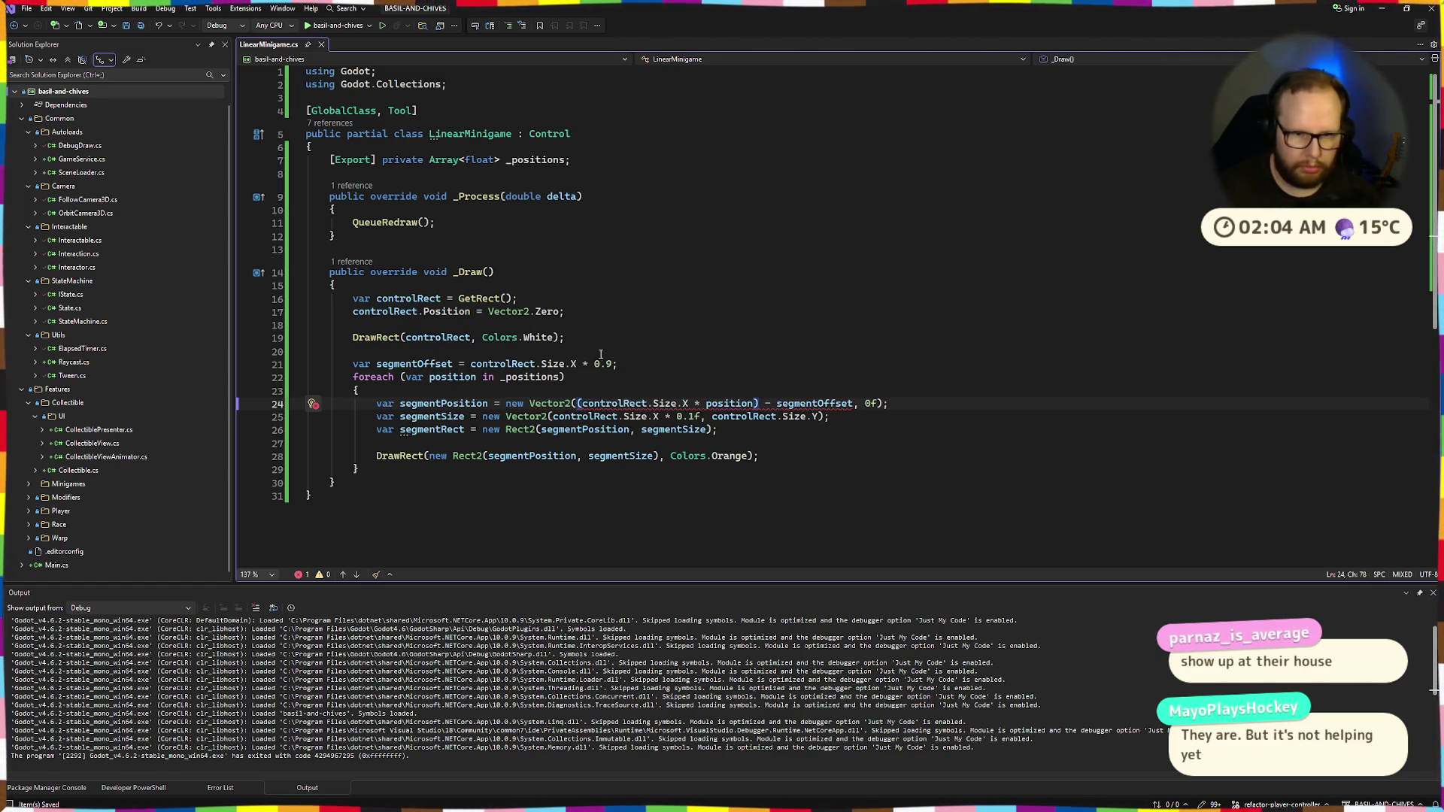
{"action": "key", "text": "ctrl+z"}
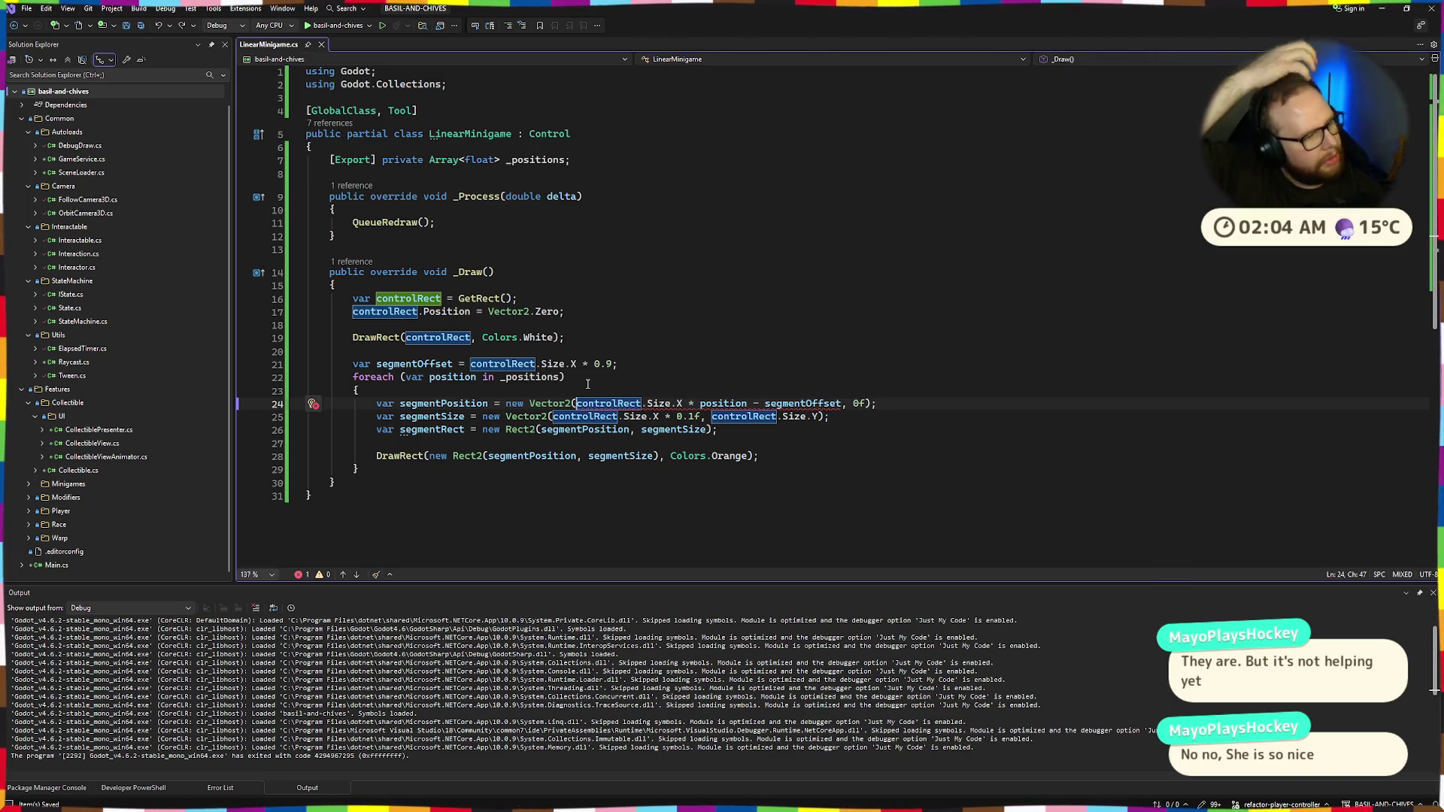
{"action": "left_click_drag", "start_coordinate": [753, 404], "coordinate": [848, 404]}
{"action": "key", "text": "Delete"}
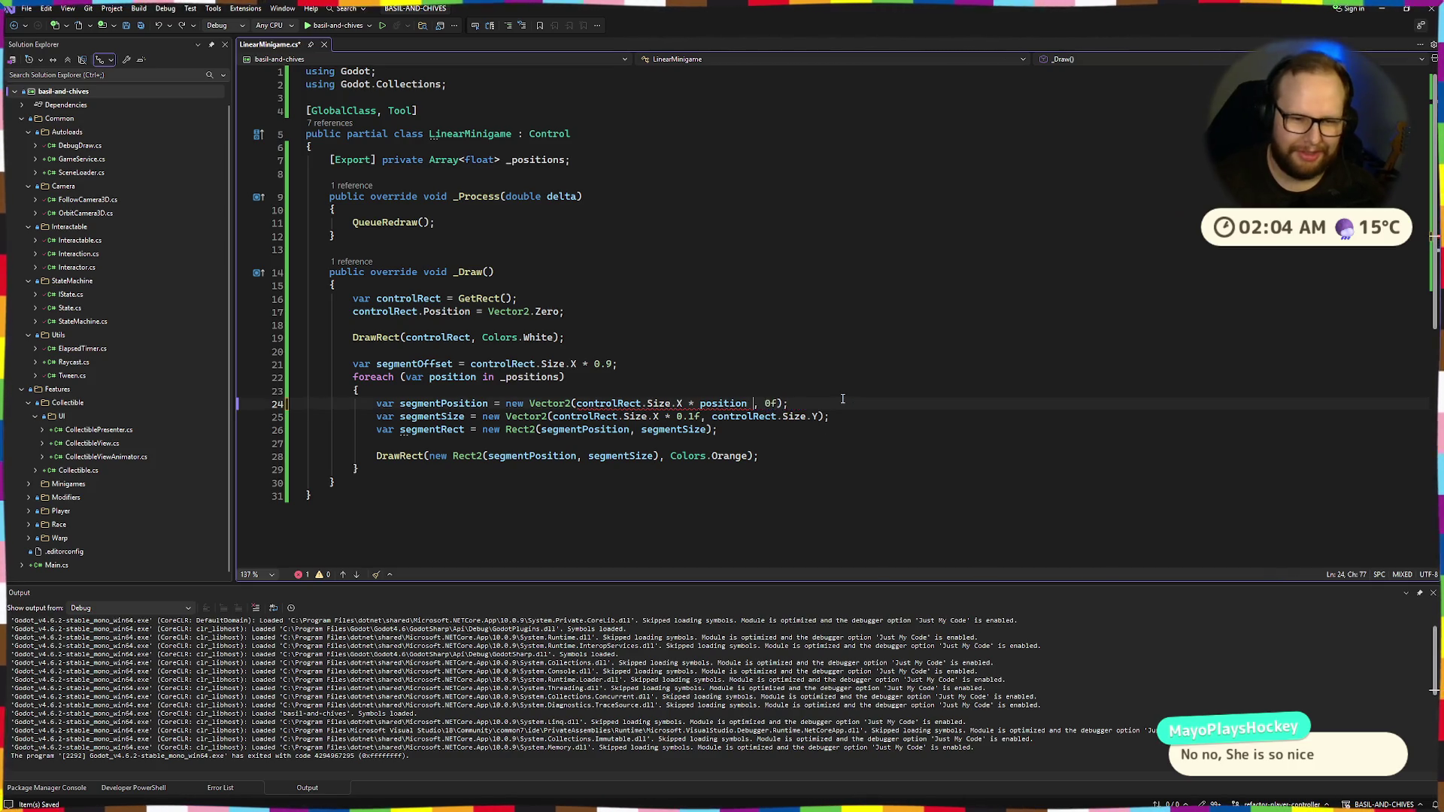
{"action": "key", "text": "ctrl+super+Left"}
{"action": "key", "text": "ctrl+super+Right"}
{"action": "key", "text": "ctrl+super+Right"}
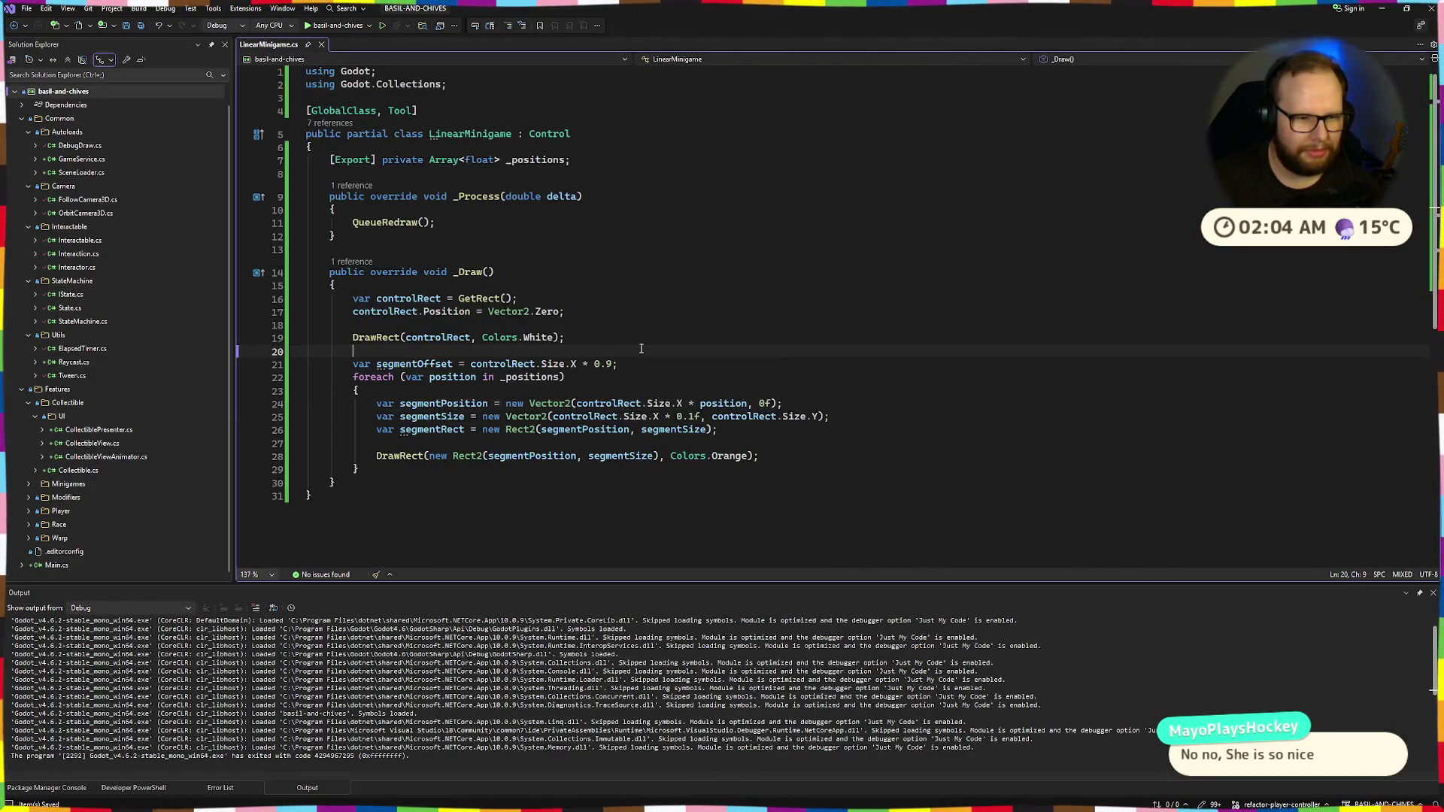
{"action": "left_click", "coordinate": [415, 364]}
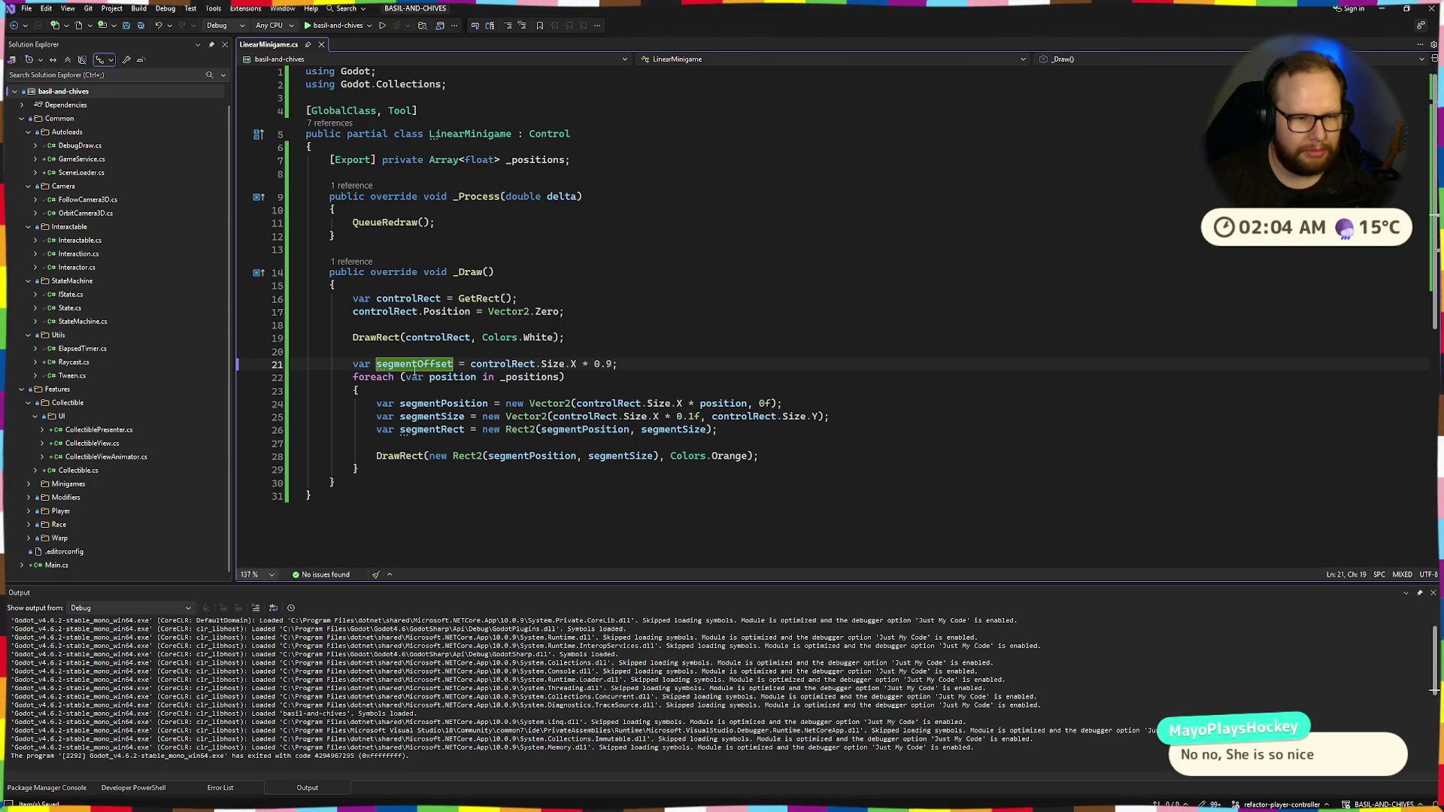
Review the segmentOffset declaration on line 21, then switch desktops to the Godot editor
{"action": "left_click", "coordinate": [584, 365]}
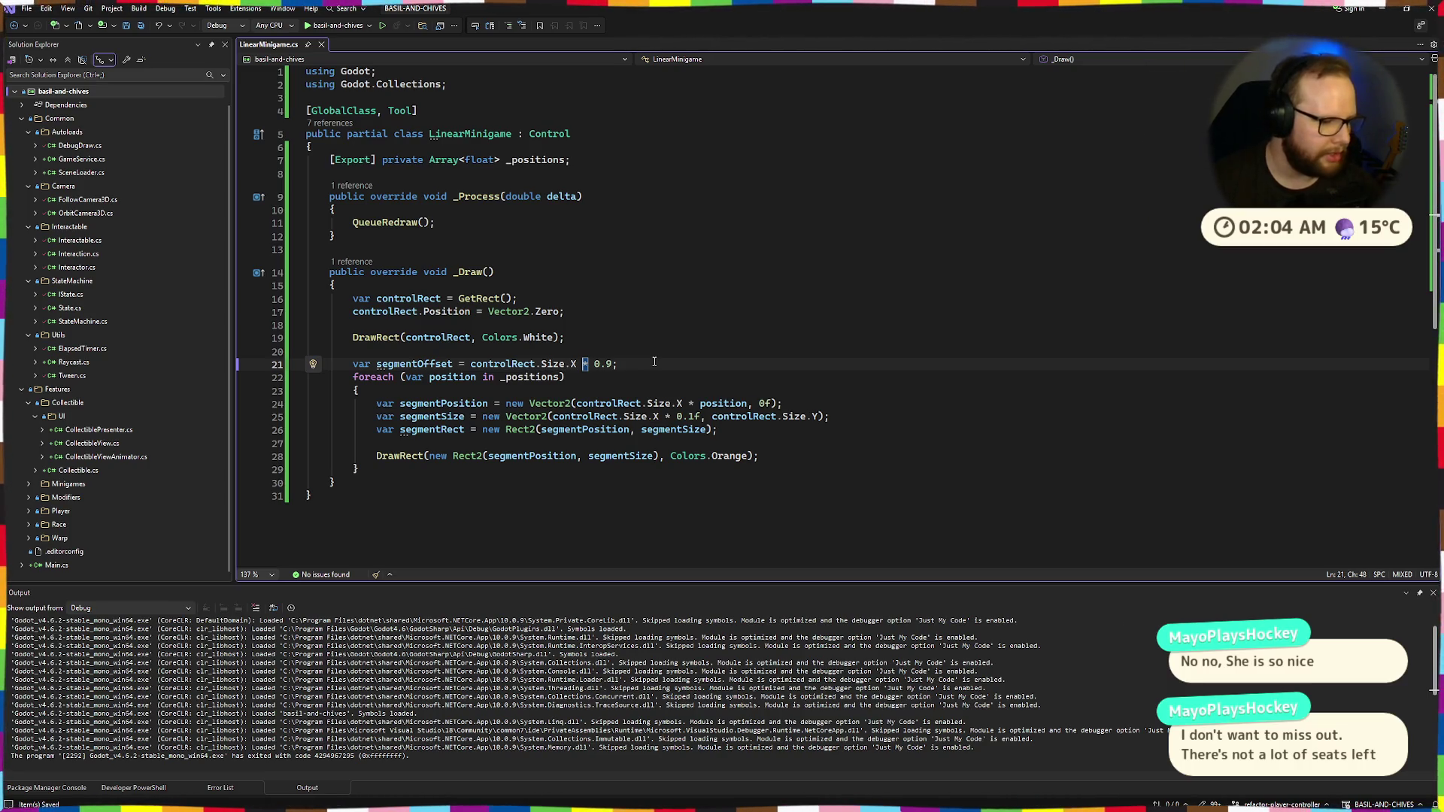
{"action": "left_click_drag", "start_coordinate": [618, 364], "coordinate": [352, 364]}
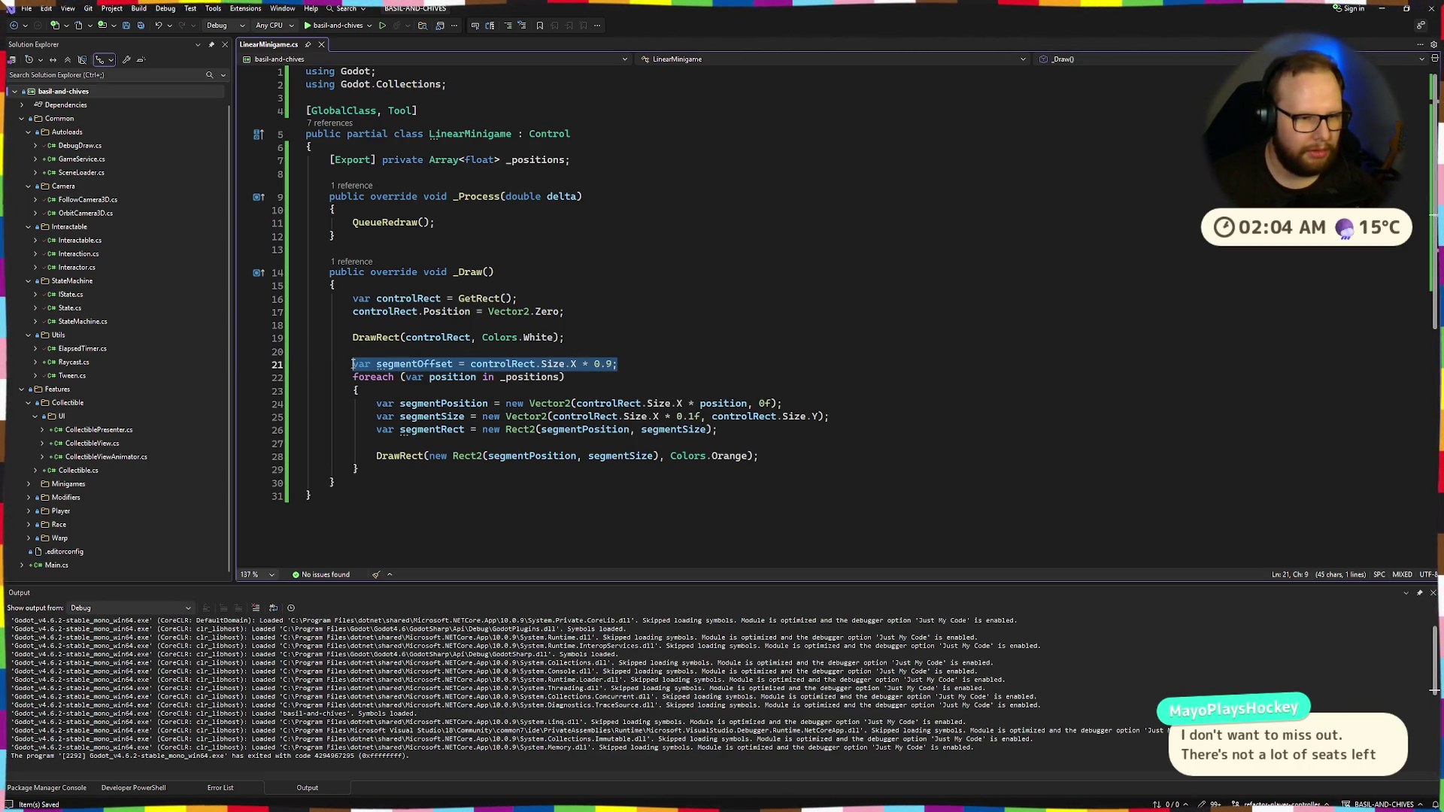
{"action": "left_click_drag", "start_coordinate": [618, 364], "coordinate": [353, 366]}
{"action": "left_click", "coordinate": [555, 352]}
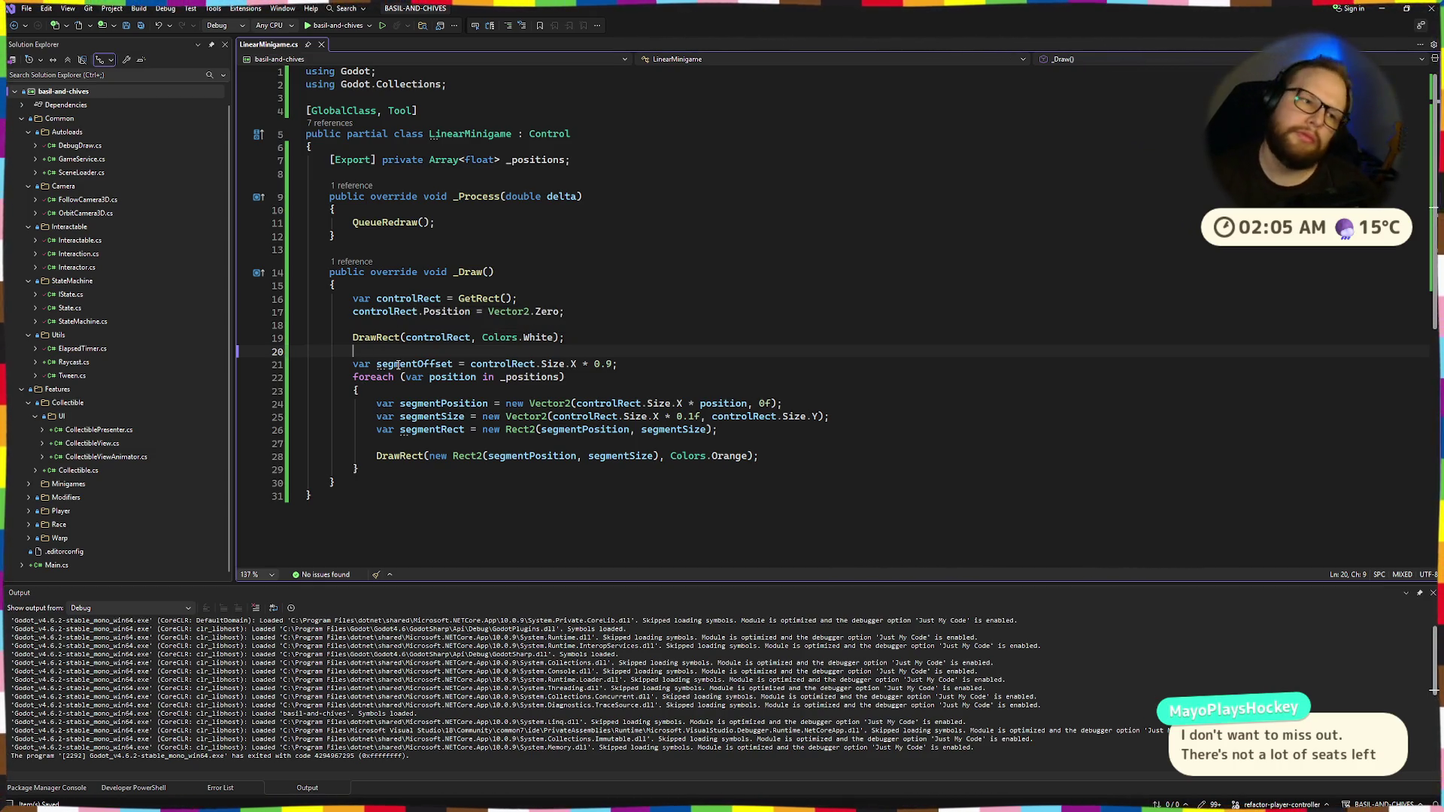
{"action": "left_click", "coordinate": [526, 285]}
{"action": "scroll", "coordinate": [586, 256], "scroll_direction": "down", "scroll_amount": 4}
{"action": "scroll", "coordinate": [594, 271], "scroll_direction": "up", "scroll_amount": 4}
{"action": "left_click", "coordinate": [606, 294]}
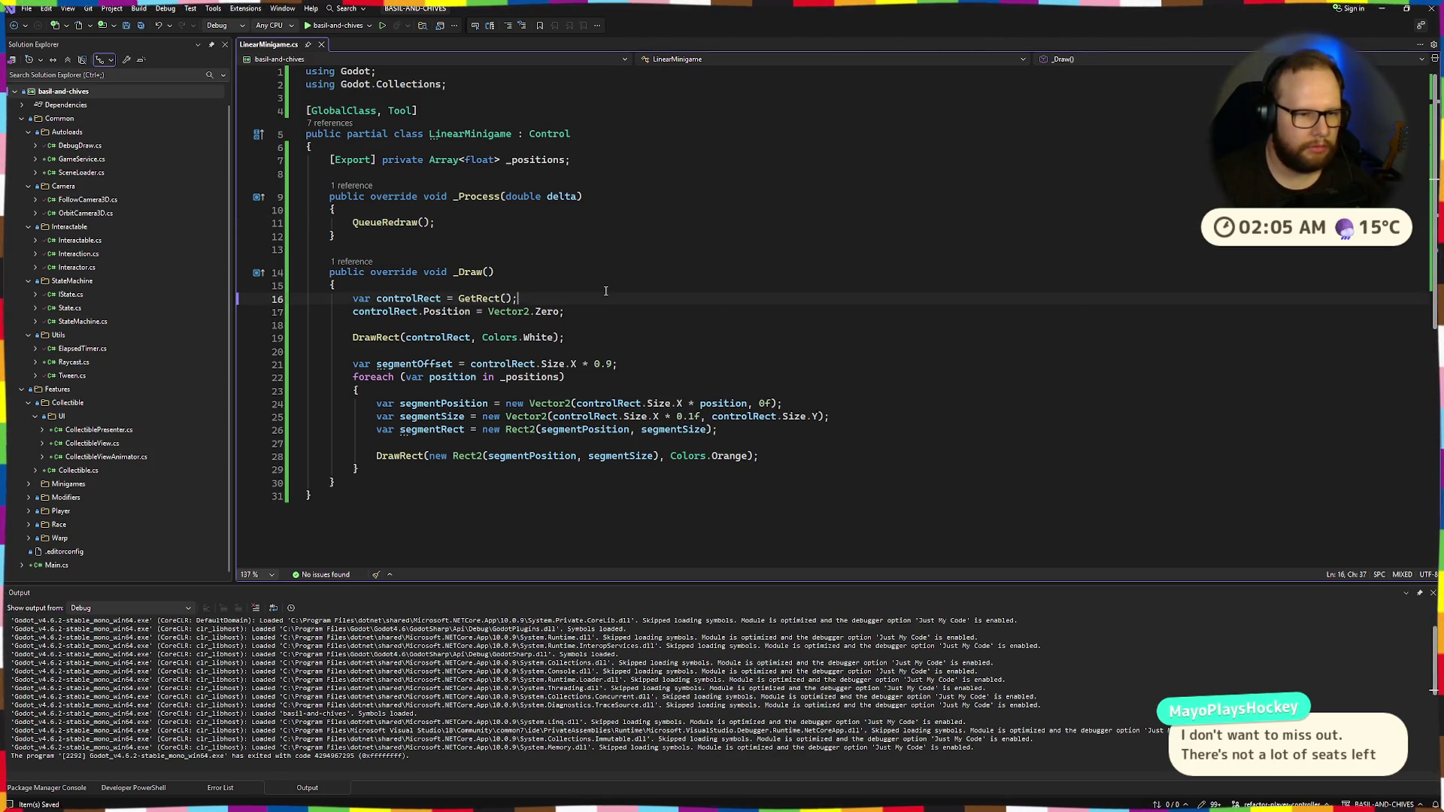
{"action": "mouse_move", "coordinate": [347, 365]}
{"action": "left_mouse_down"}
{"action": "mouse_move", "coordinate": [618, 365]}
{"action": "mouse_move", "coordinate": [413, 367]}
{"action": "left_mouse_up"}
{"action": "key", "text": "shift+Left"}
{"action": "key", "text": "Left"}
{"action": "key", "text": "ctrl+super+Right"}
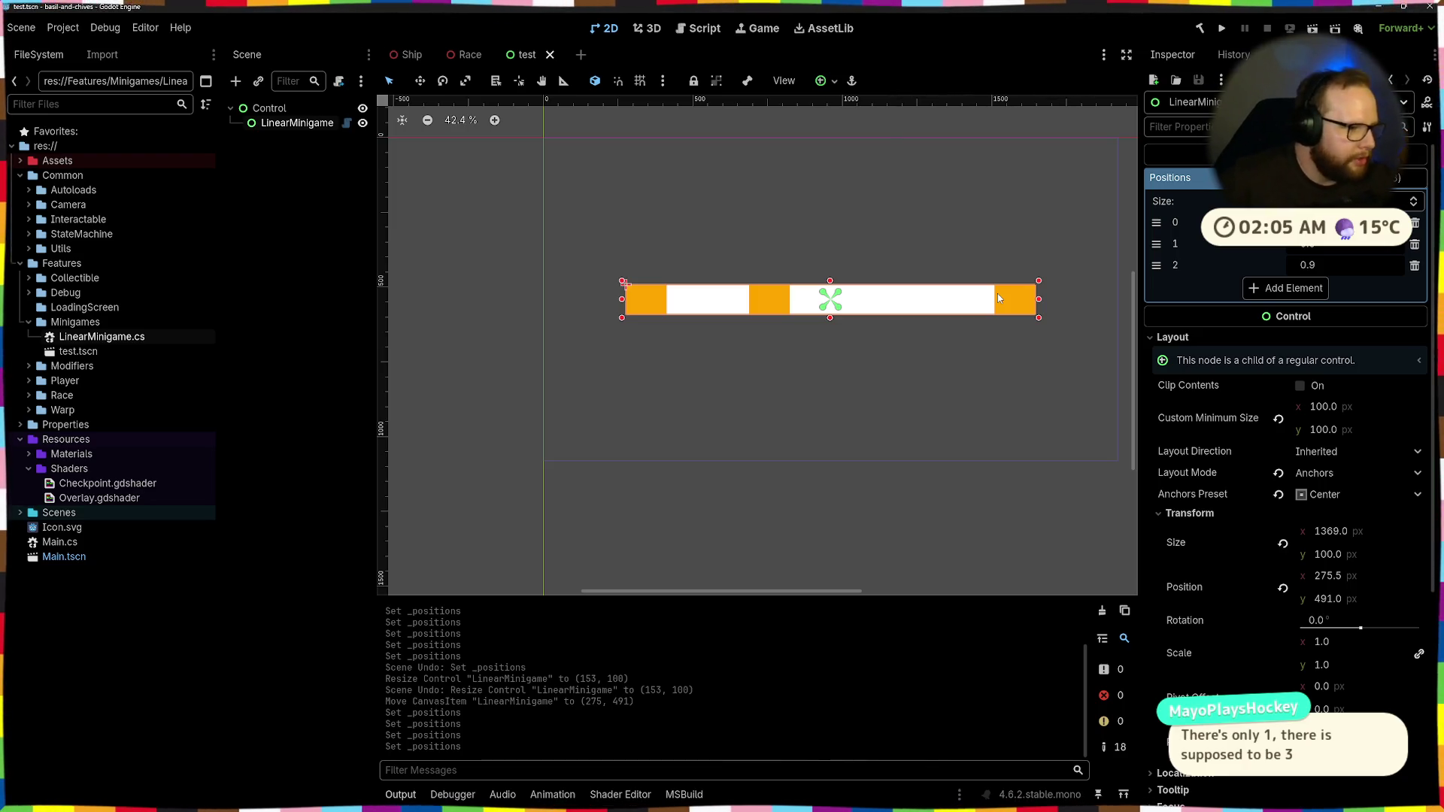
Set Positions element 2 to 1.0 in the Inspector, then go back to Visual Studio
{"action": "left_click", "coordinate": [1322, 252]}
{"action": "left_click", "coordinate": [1335, 268]}
{"action": "type", "text": "1"}
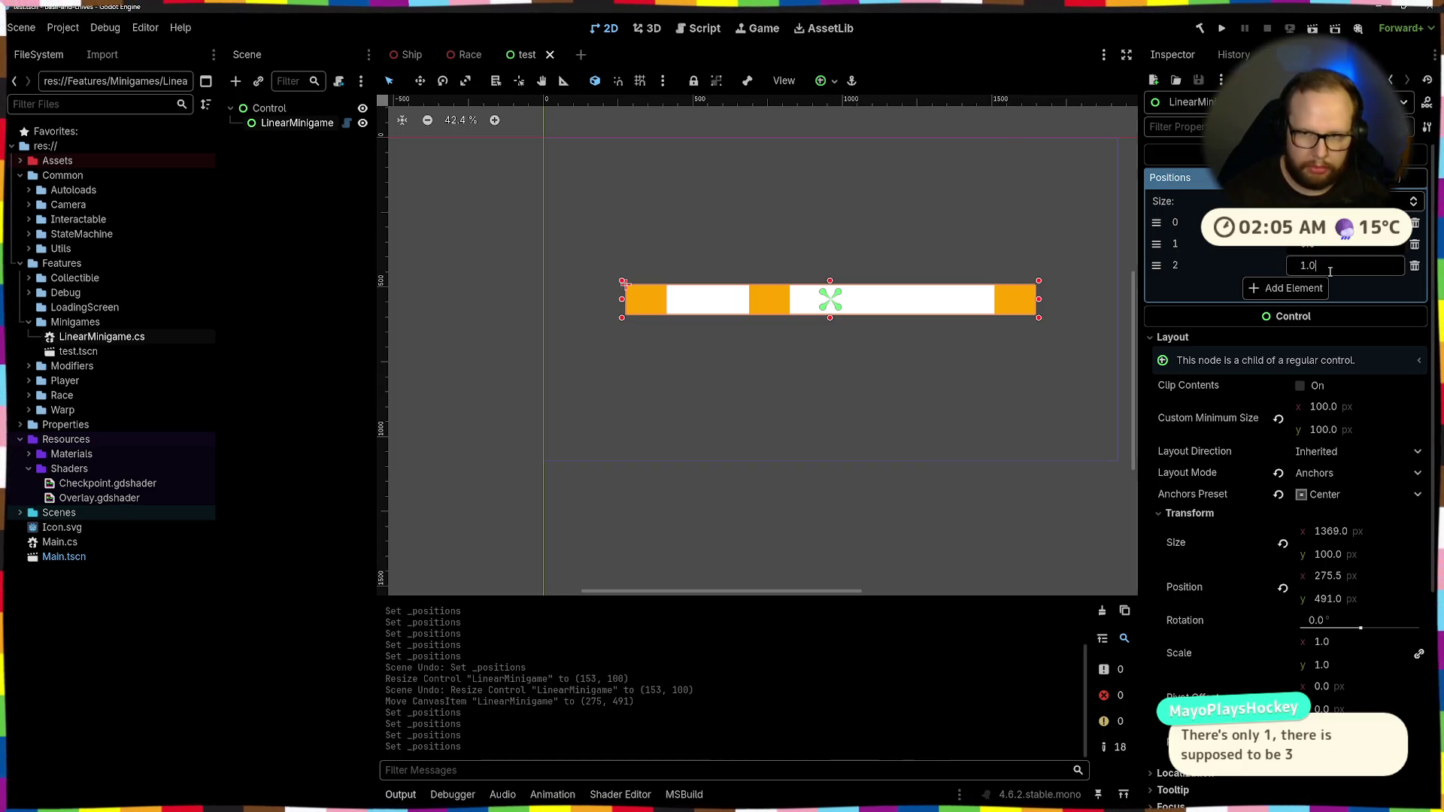
{"action": "key", "text": "Return"}
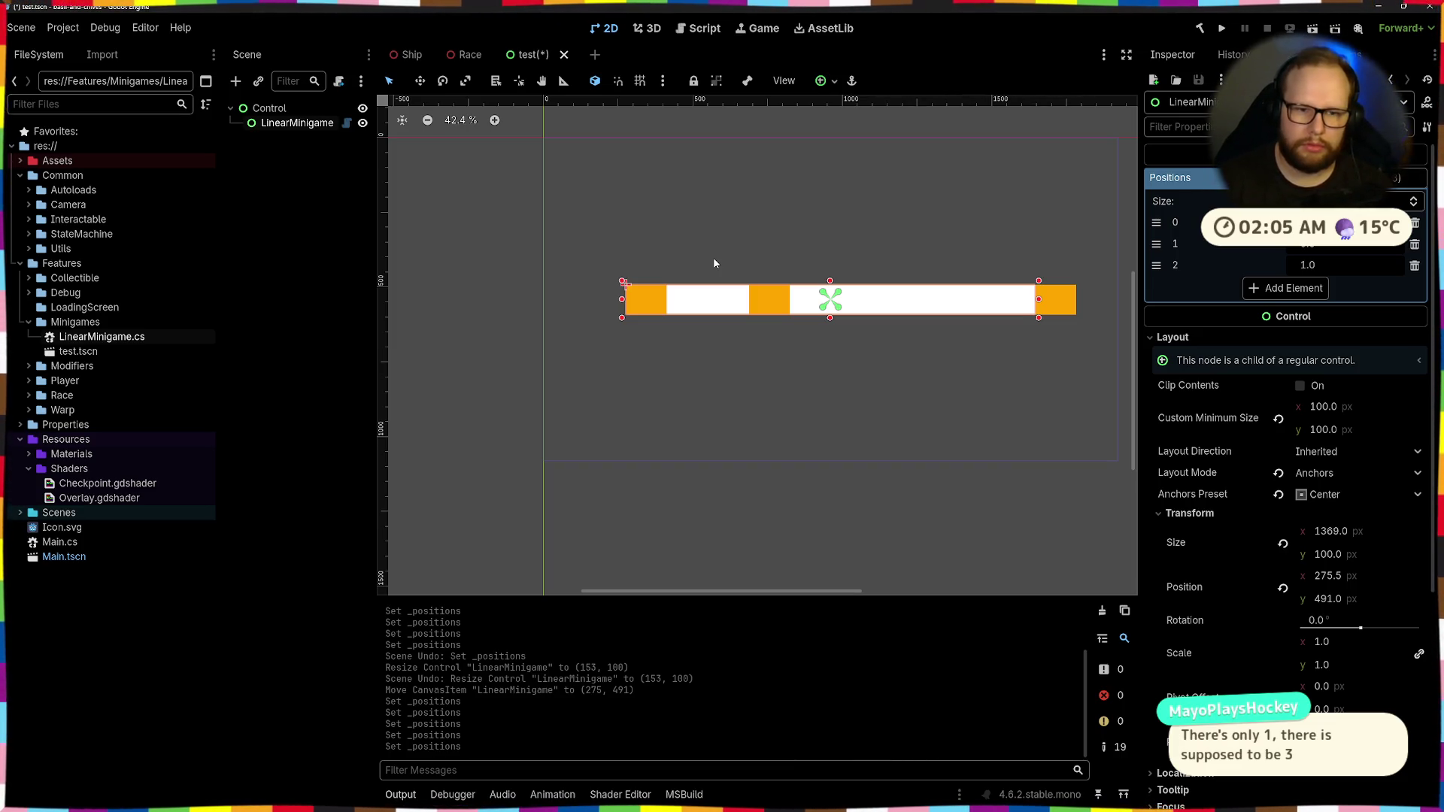
{"action": "key", "text": "ctrl+super+Right"}
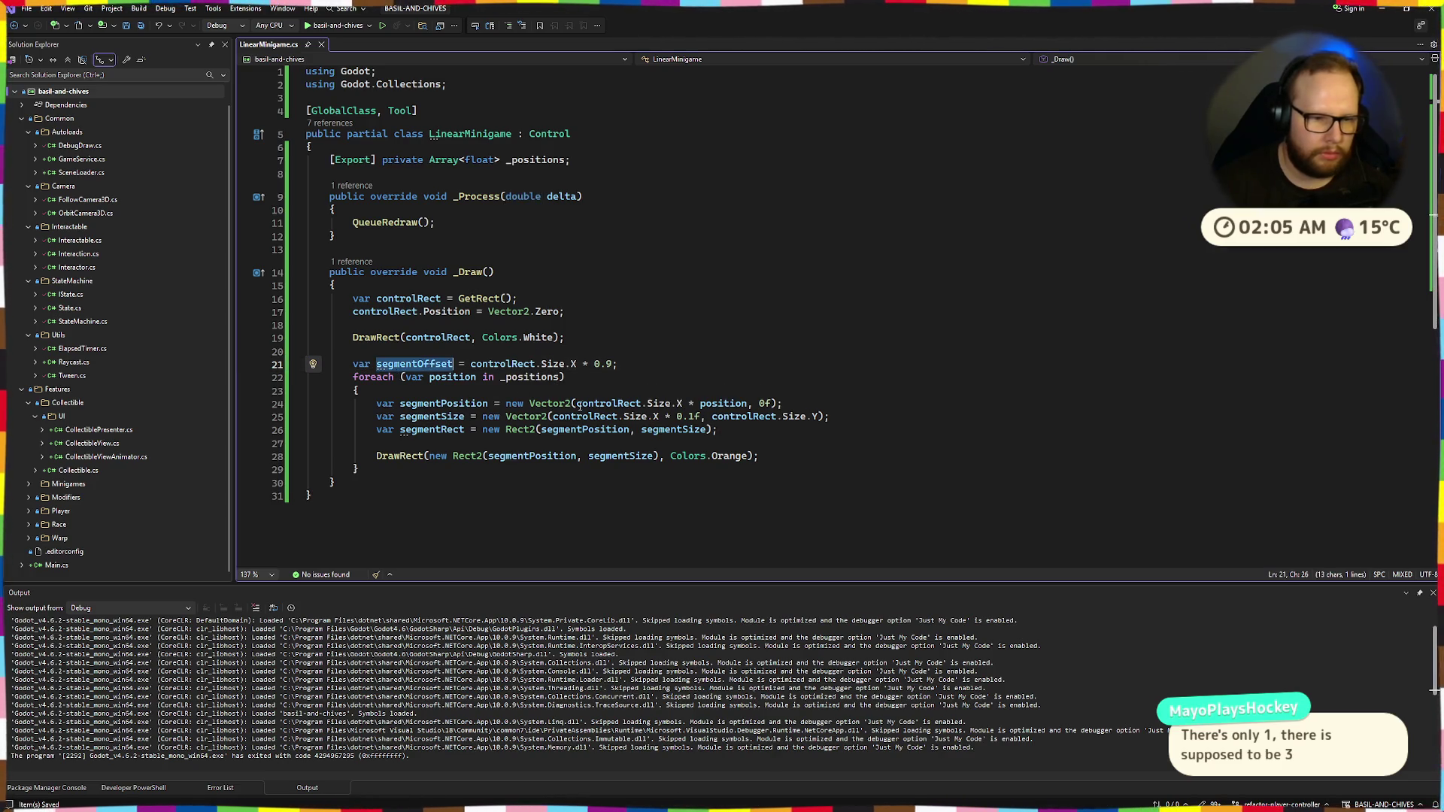
Try replacing the width expression on line 24 with segmentOffset, then restore the original expression
{"action": "left_click_drag", "start_coordinate": [576, 403], "coordinate": [683, 404]}
{"action": "key", "text": "ctrl+c"}
{"action": "type", "text": "segmentOffset"}
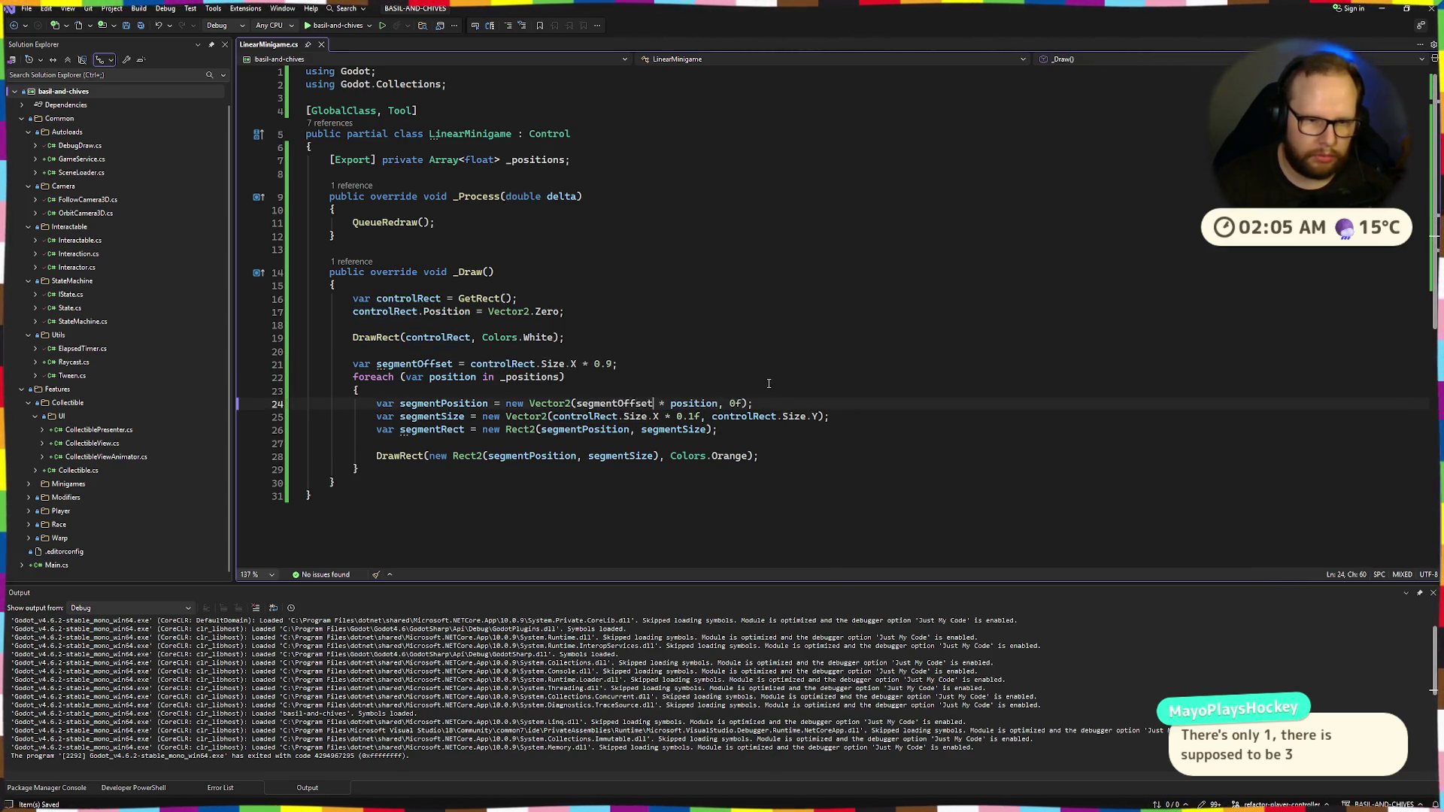
{"action": "left_click", "coordinate": [715, 368]}
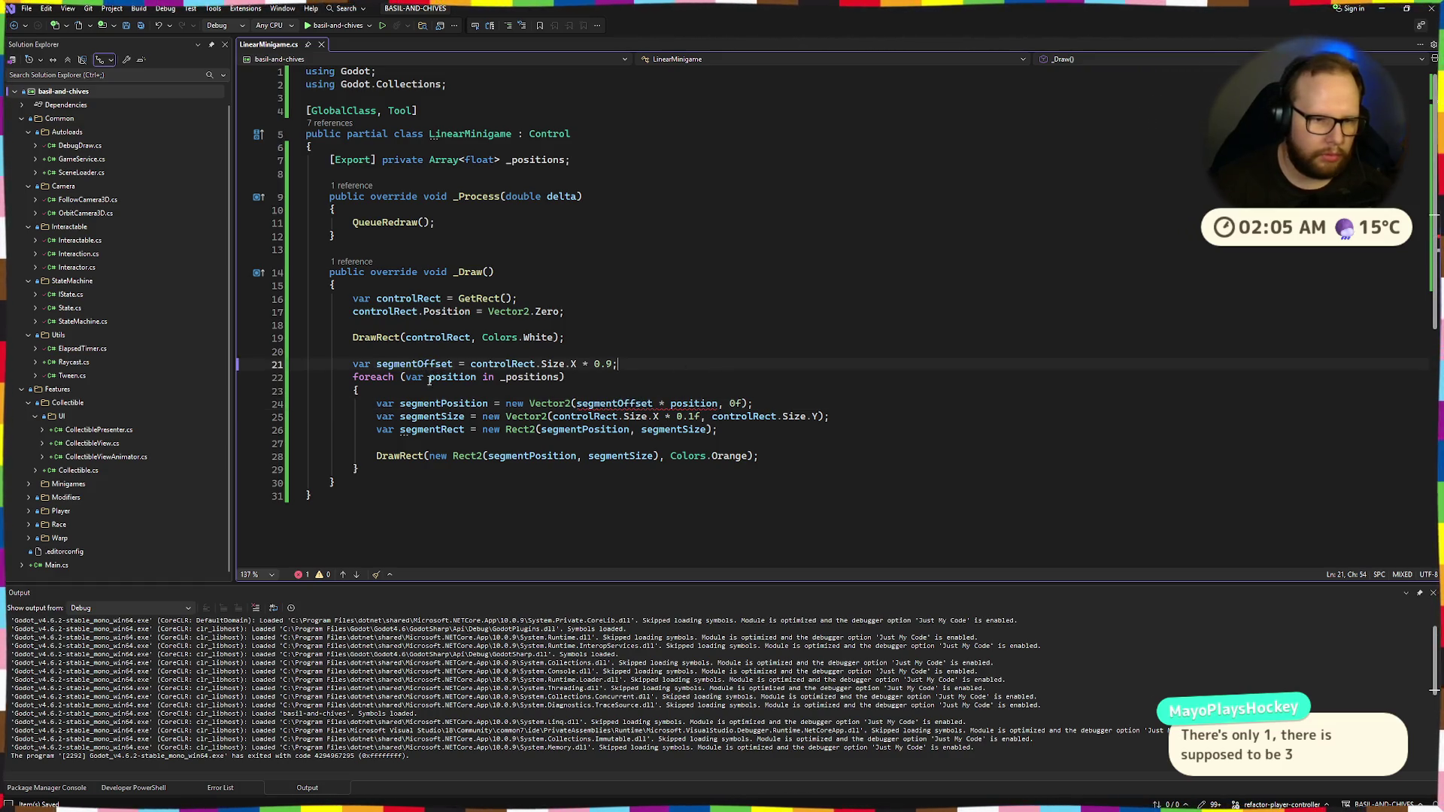
{"action": "left_click", "coordinate": [670, 342]}
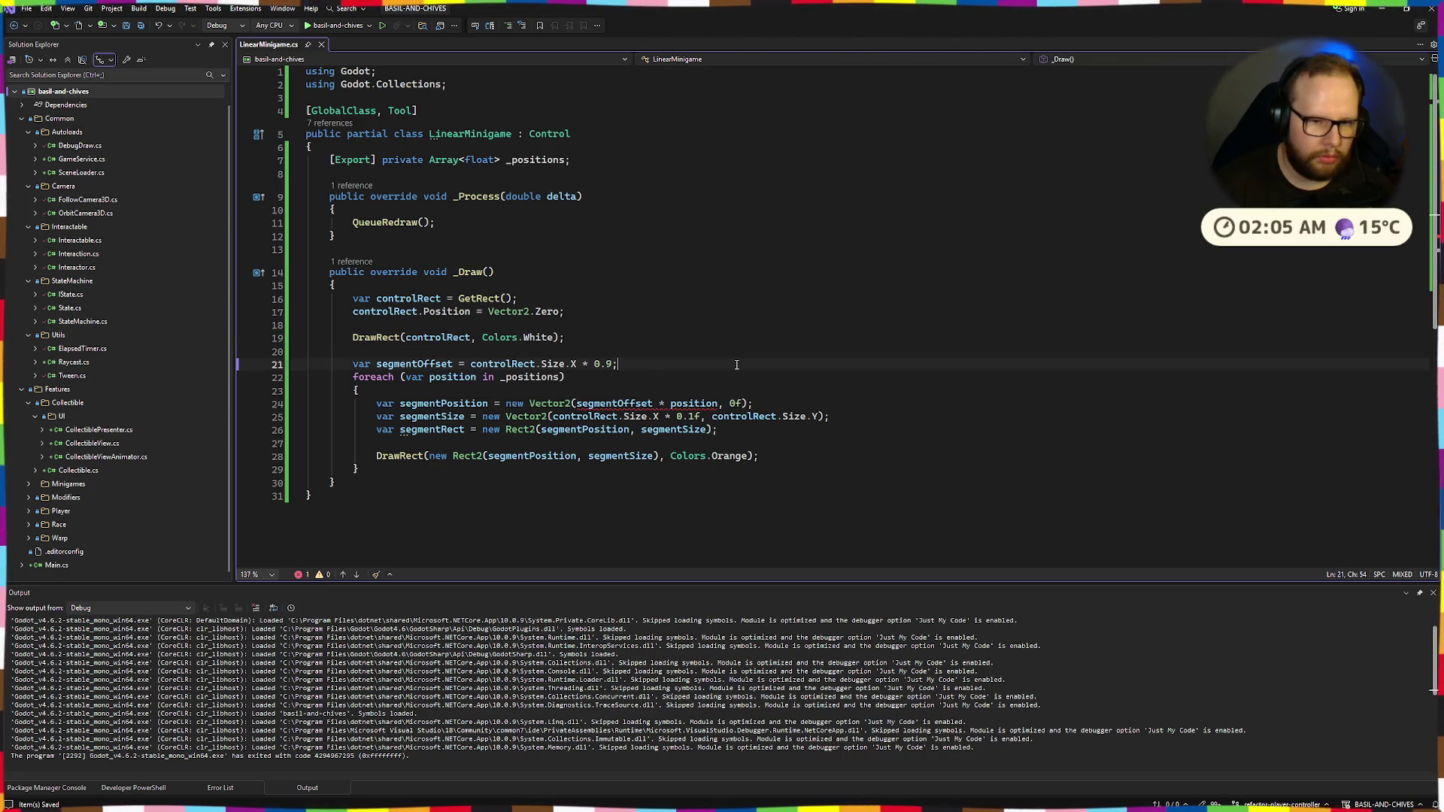
{"action": "double_click", "coordinate": [614, 403]}
{"action": "key", "text": "ctrl+v"}
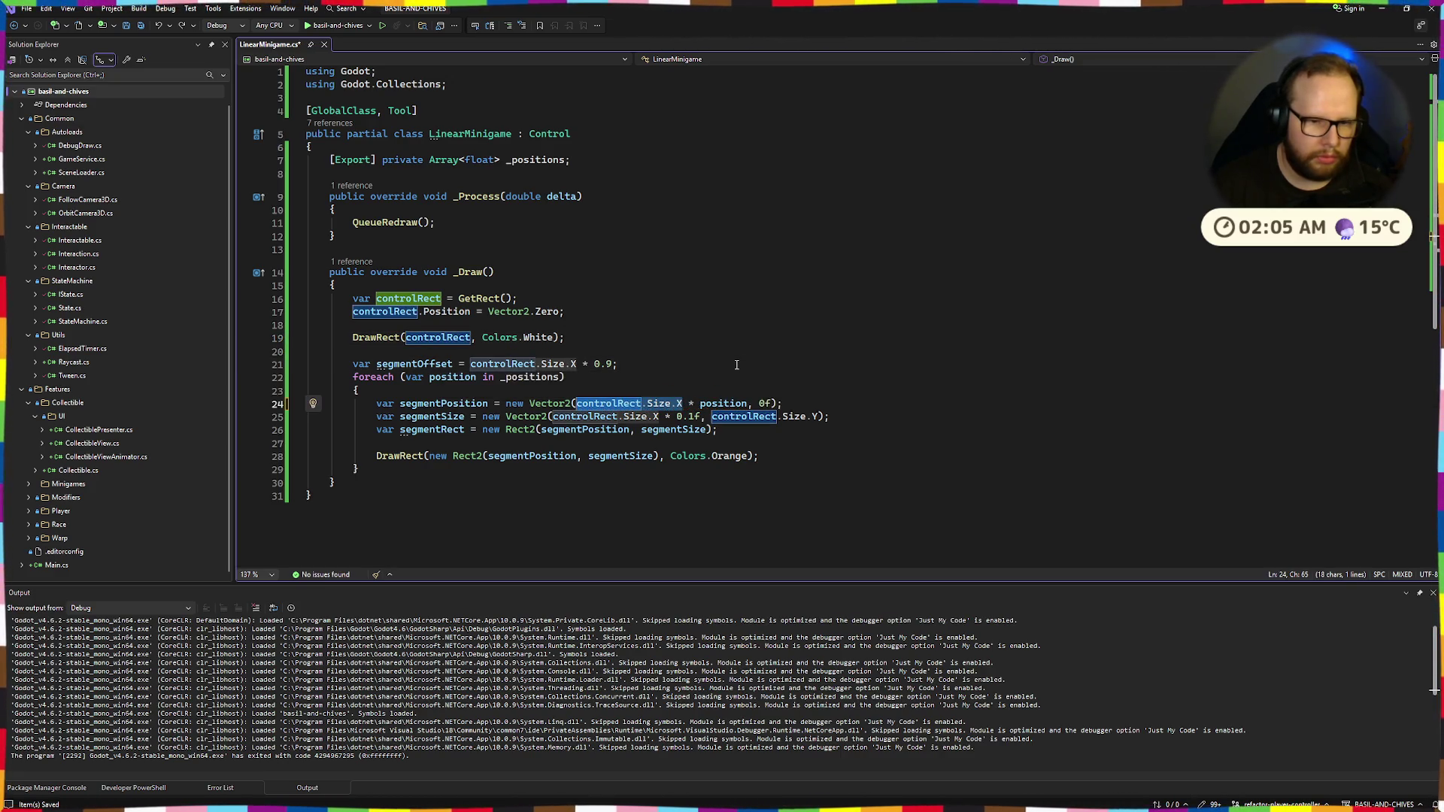
Declare segmentOffset as float and use it in place of the width on line 24
{"action": "mouse_move", "coordinate": [406, 367]}
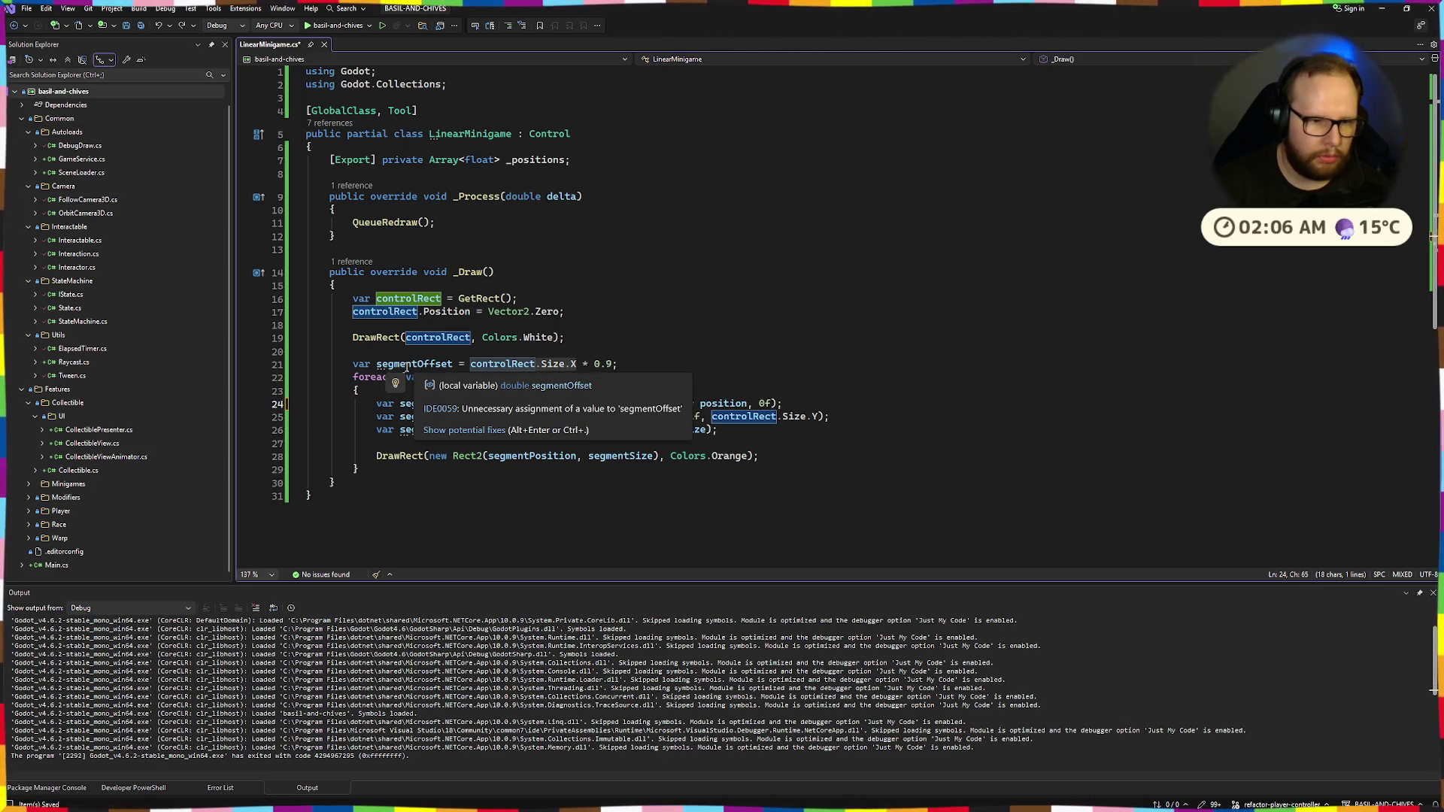
{"action": "double_click", "coordinate": [361, 365]}
{"action": "type", "text": "float"}
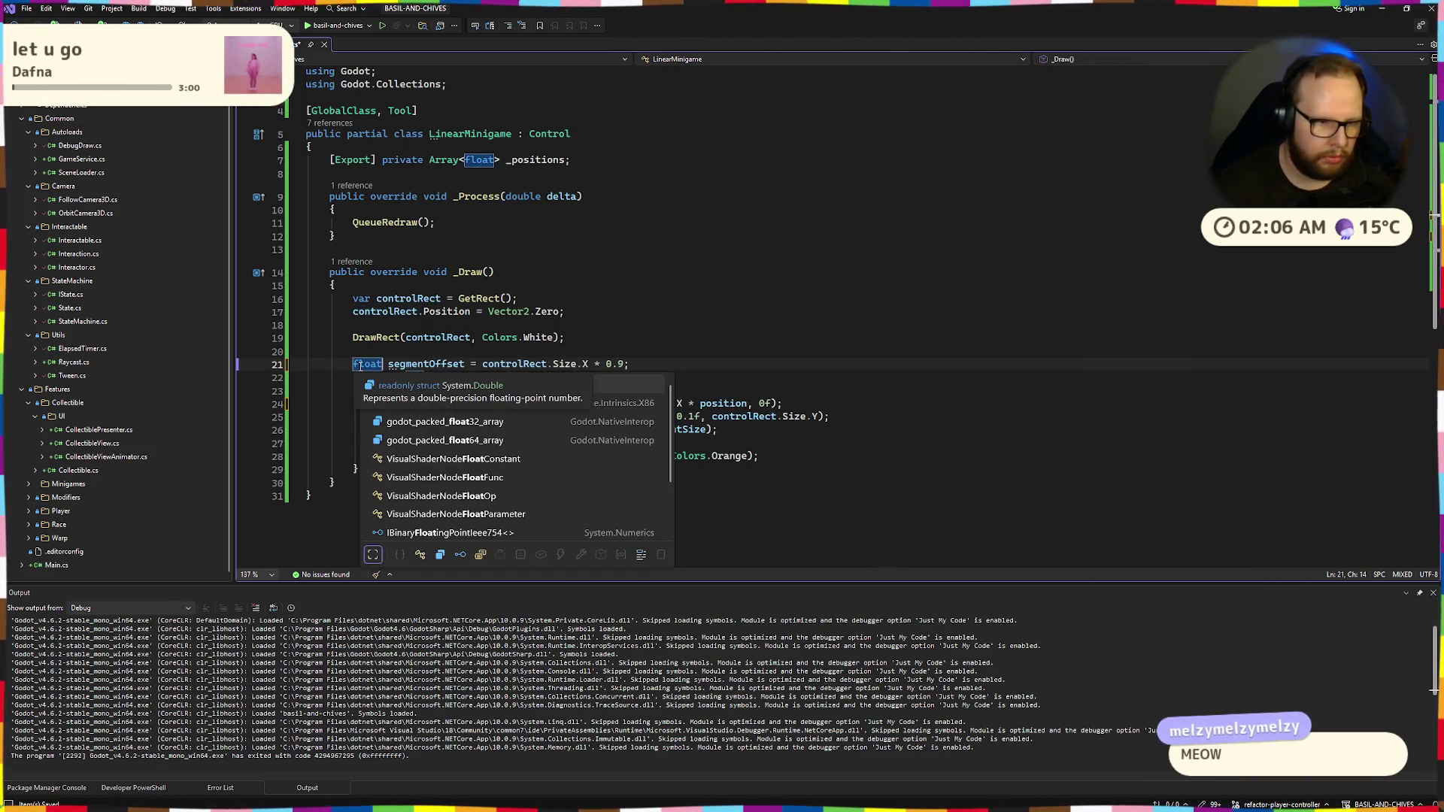
{"action": "key", "text": "Escape"}
{"action": "left_click_drag", "start_coordinate": [576, 404], "coordinate": [689, 405]}
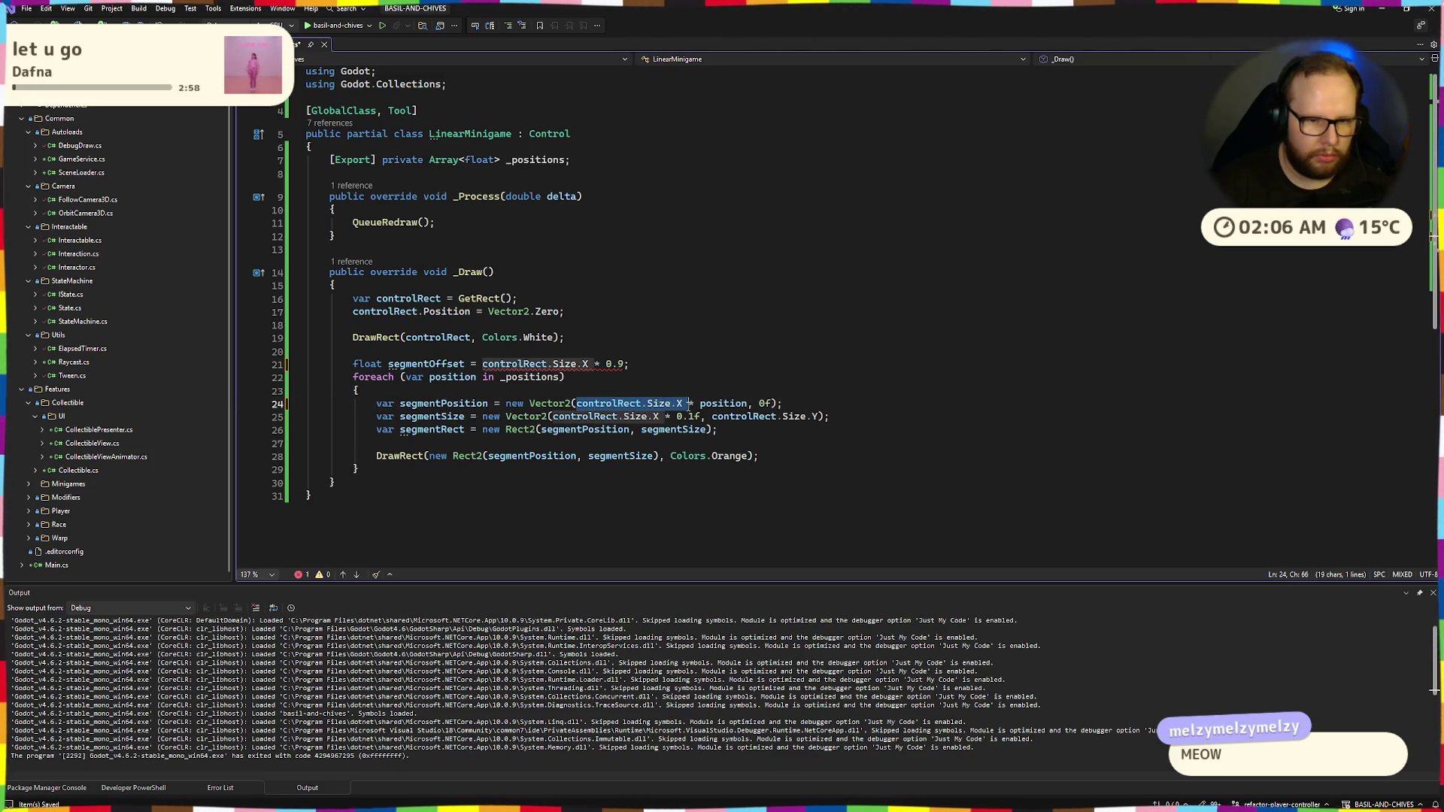
{"action": "type", "text": "segmentOffset"}
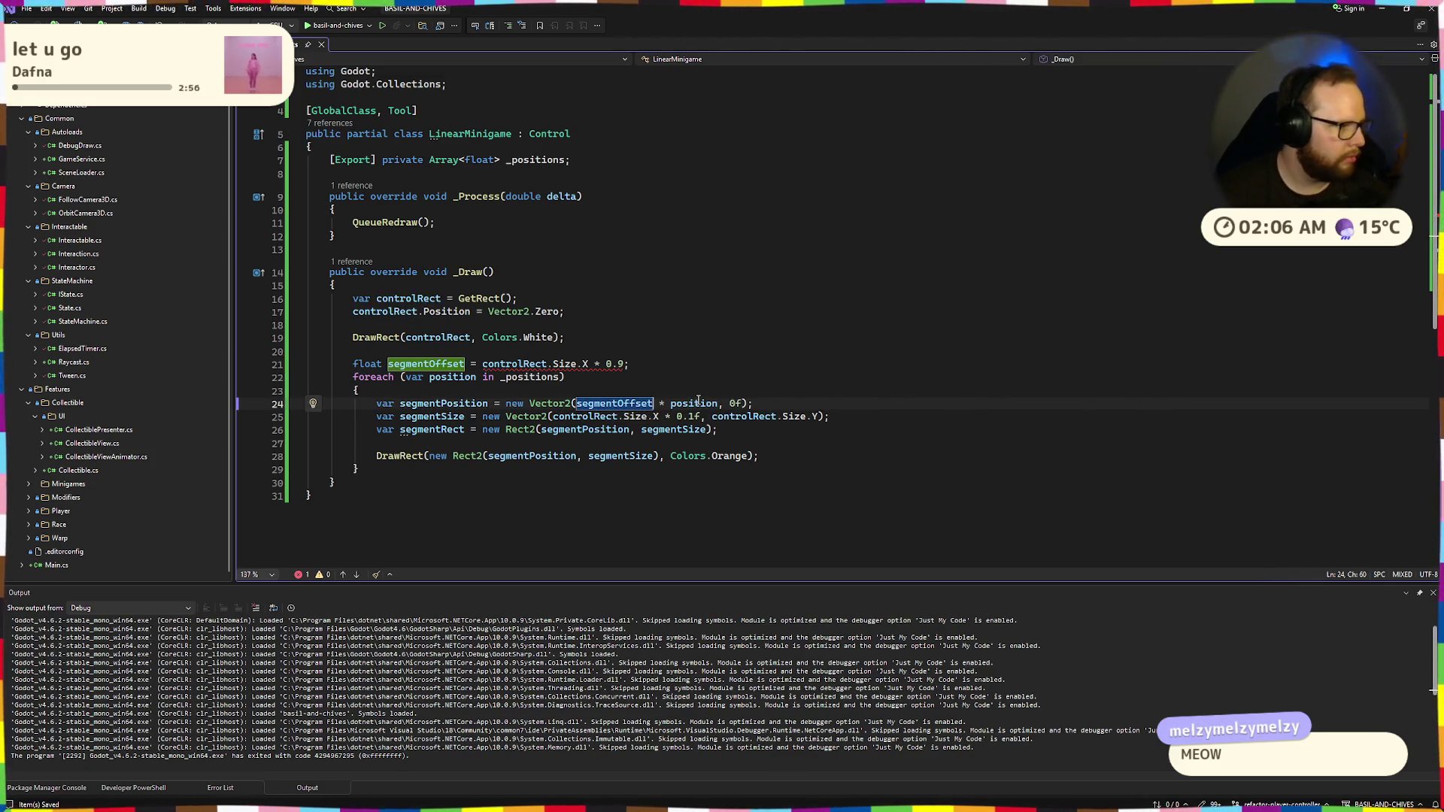
{"action": "left_click", "coordinate": [693, 295]}
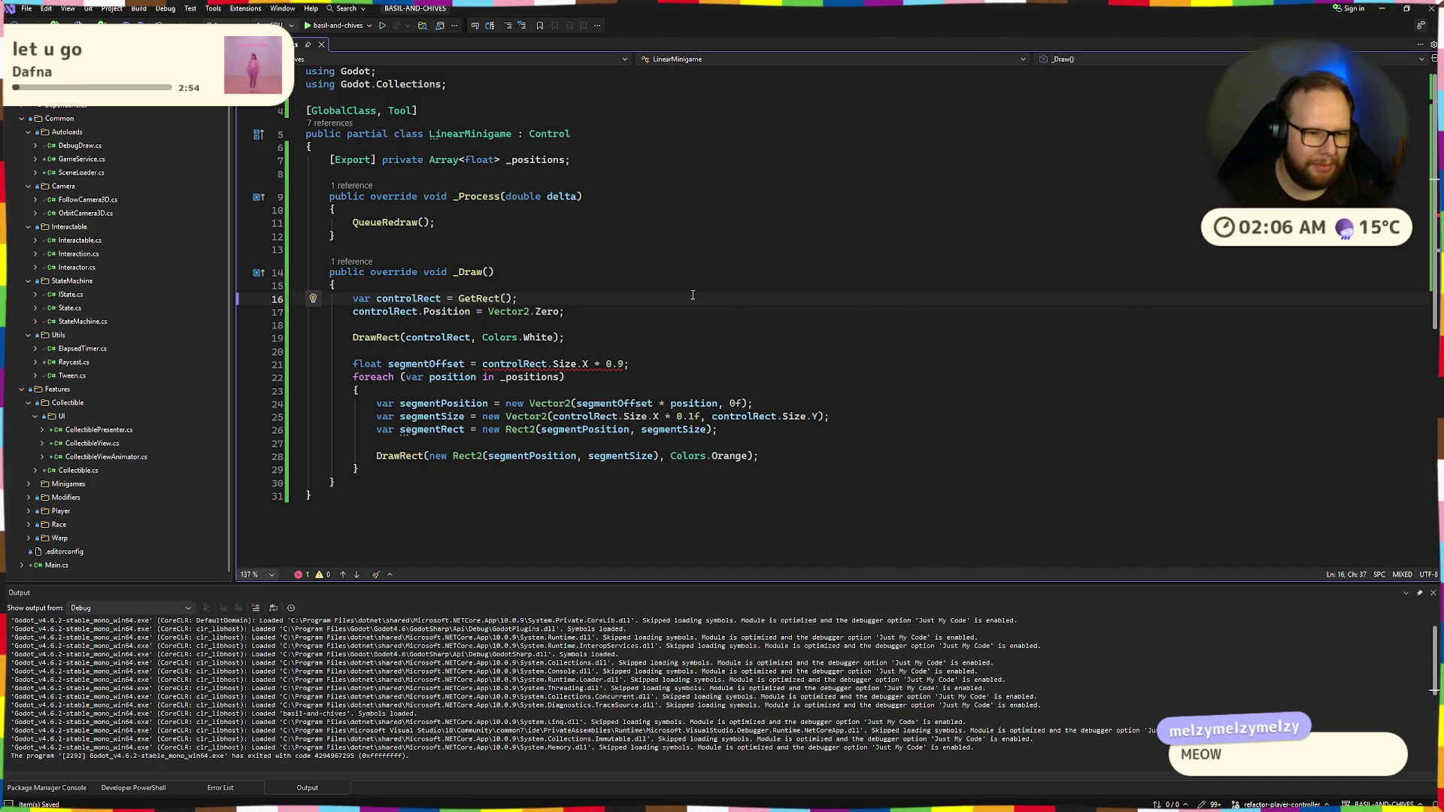
{"action": "mouse_move", "coordinate": [581, 366]}
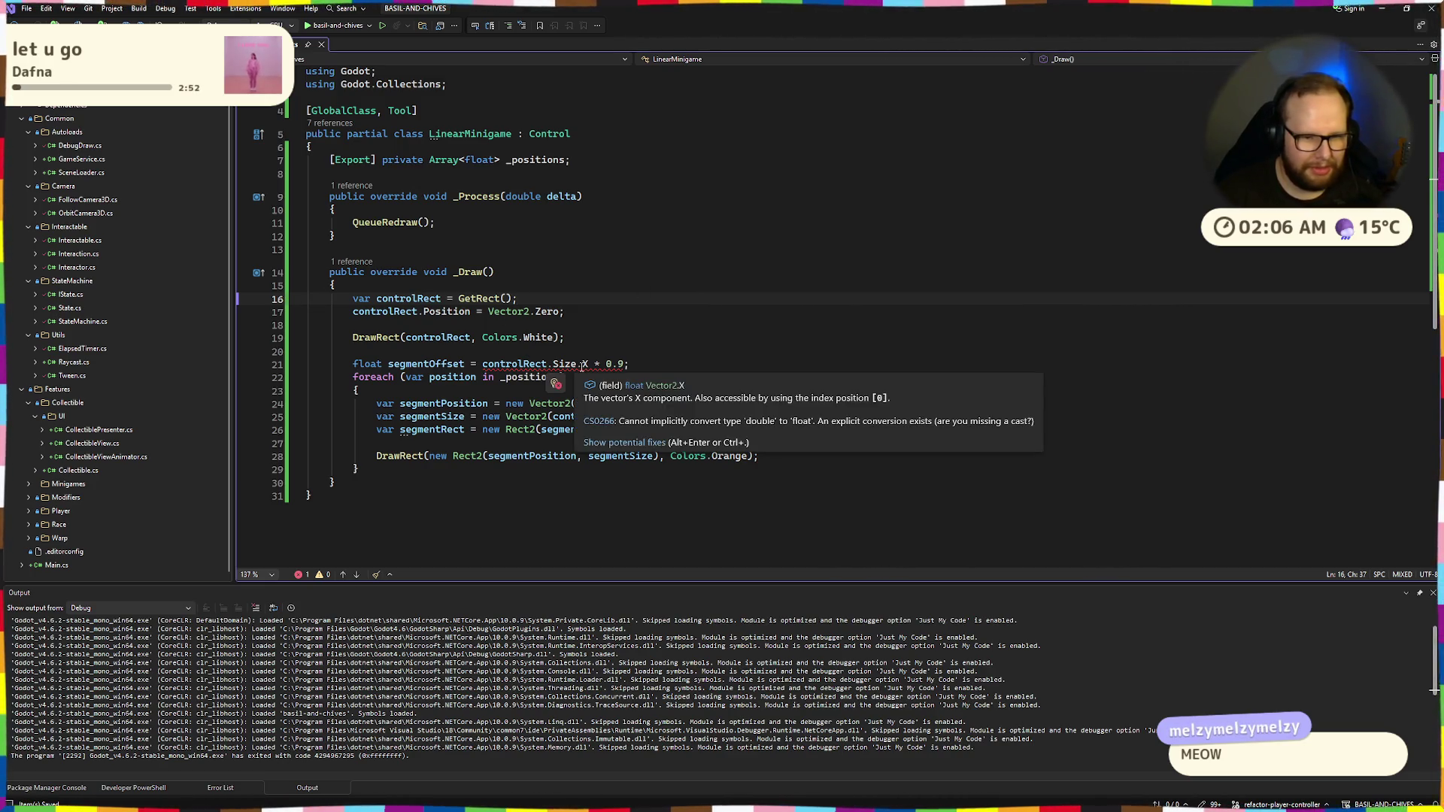
{"action": "left_click", "coordinate": [704, 339]}
{"action": "type", "text": "f"}
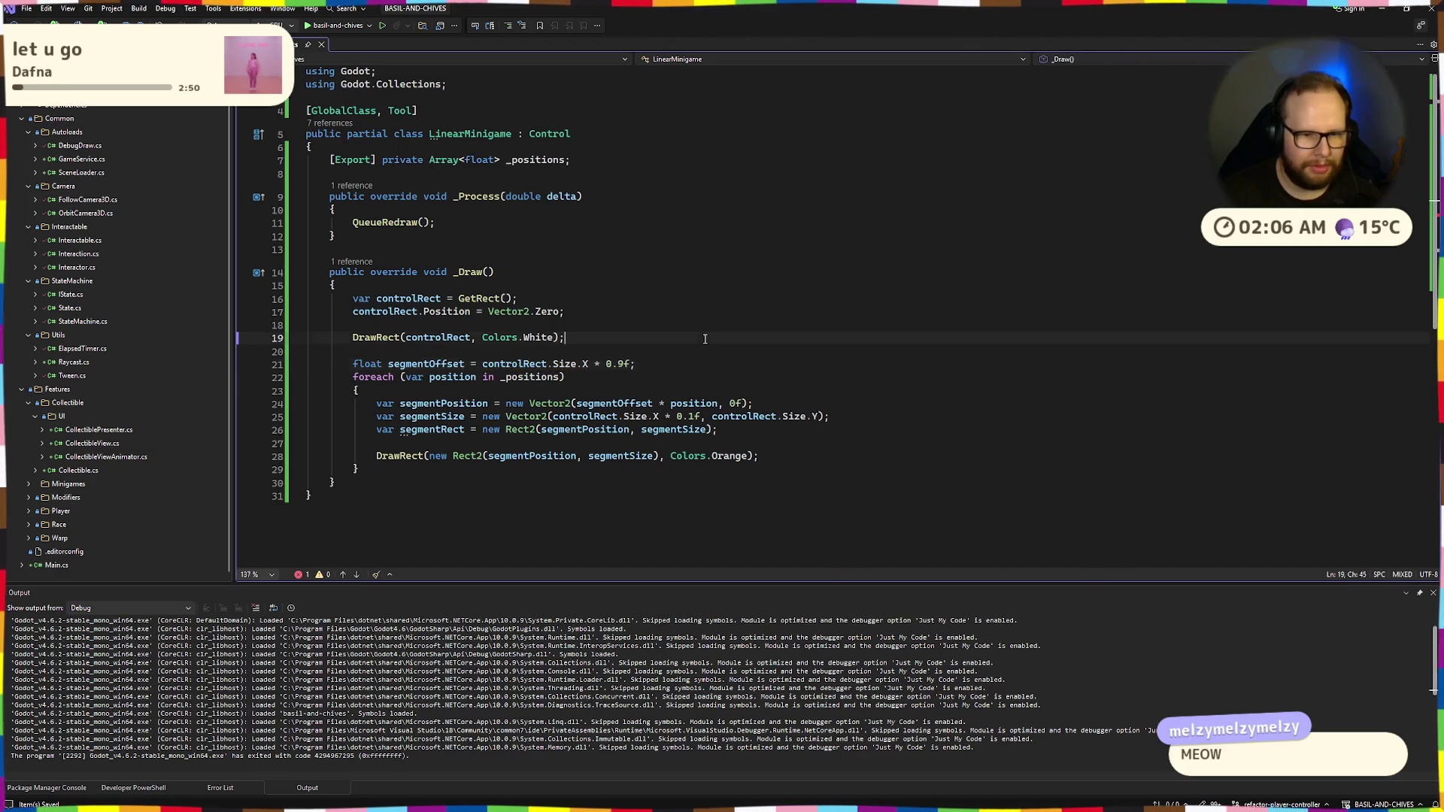
{"action": "key", "text": "ctrl+super+Right"}
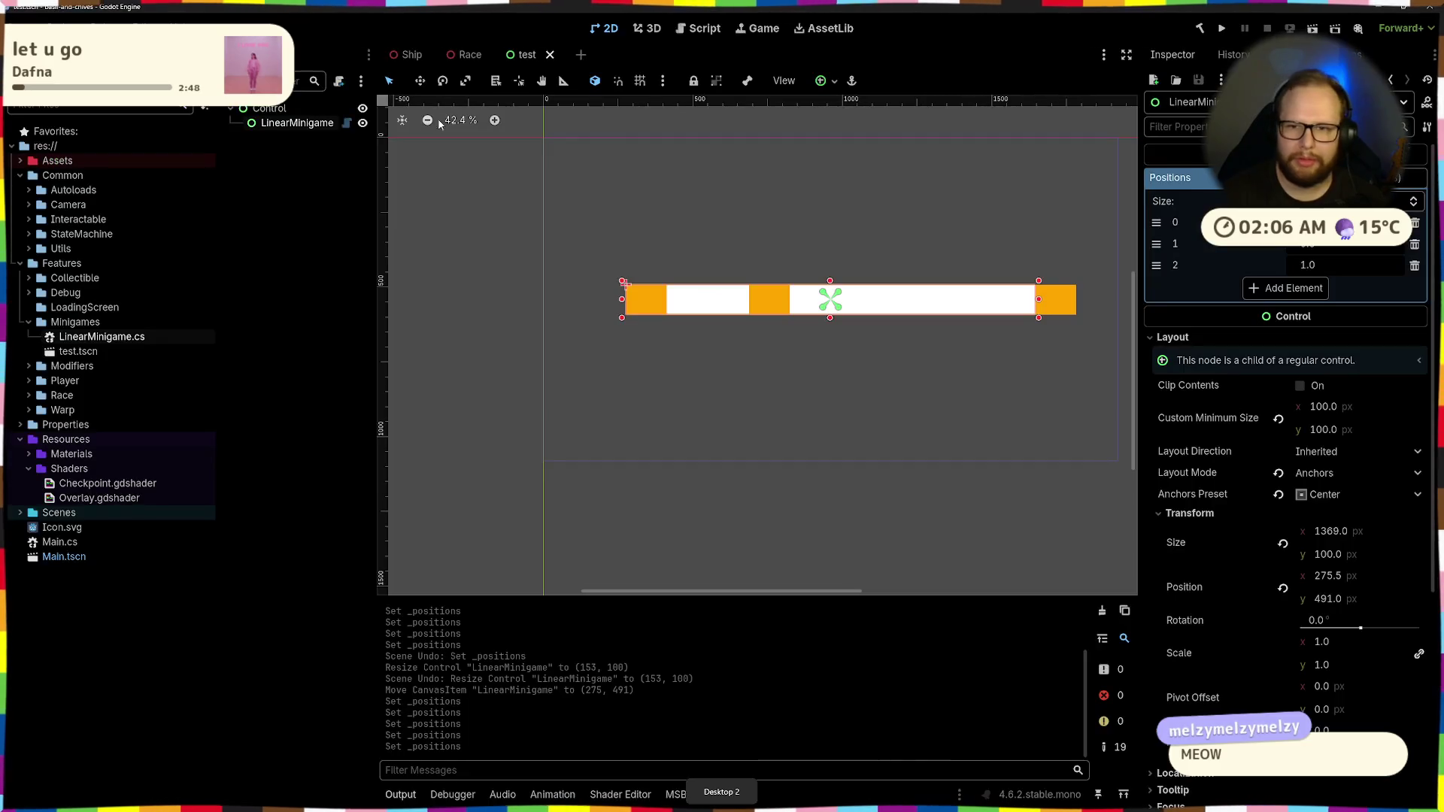
Rebuild the C# project and set Positions element 2 to exactly 1.0
{"action": "left_click", "coordinate": [1199, 28]}
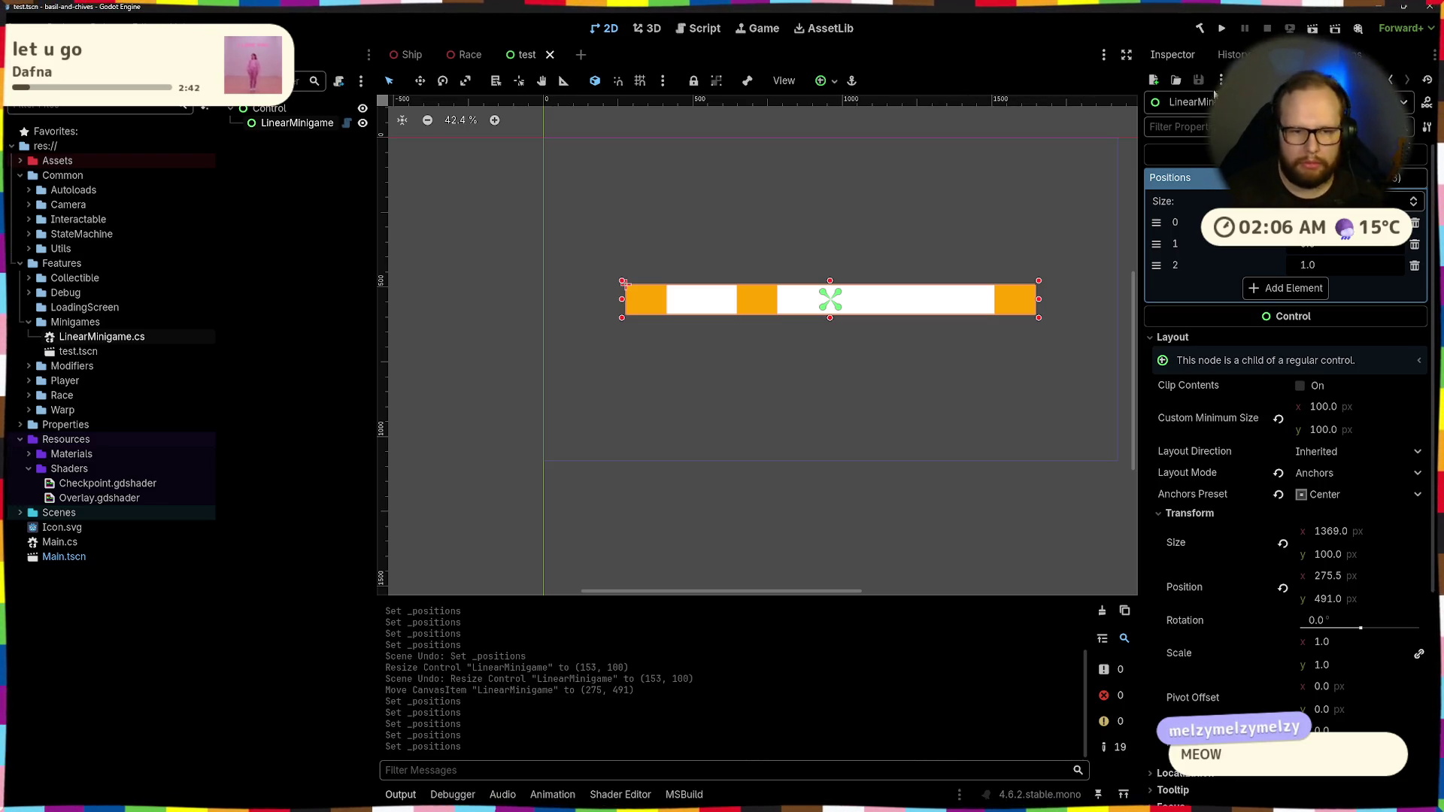
{"action": "left_click", "coordinate": [1364, 263]}
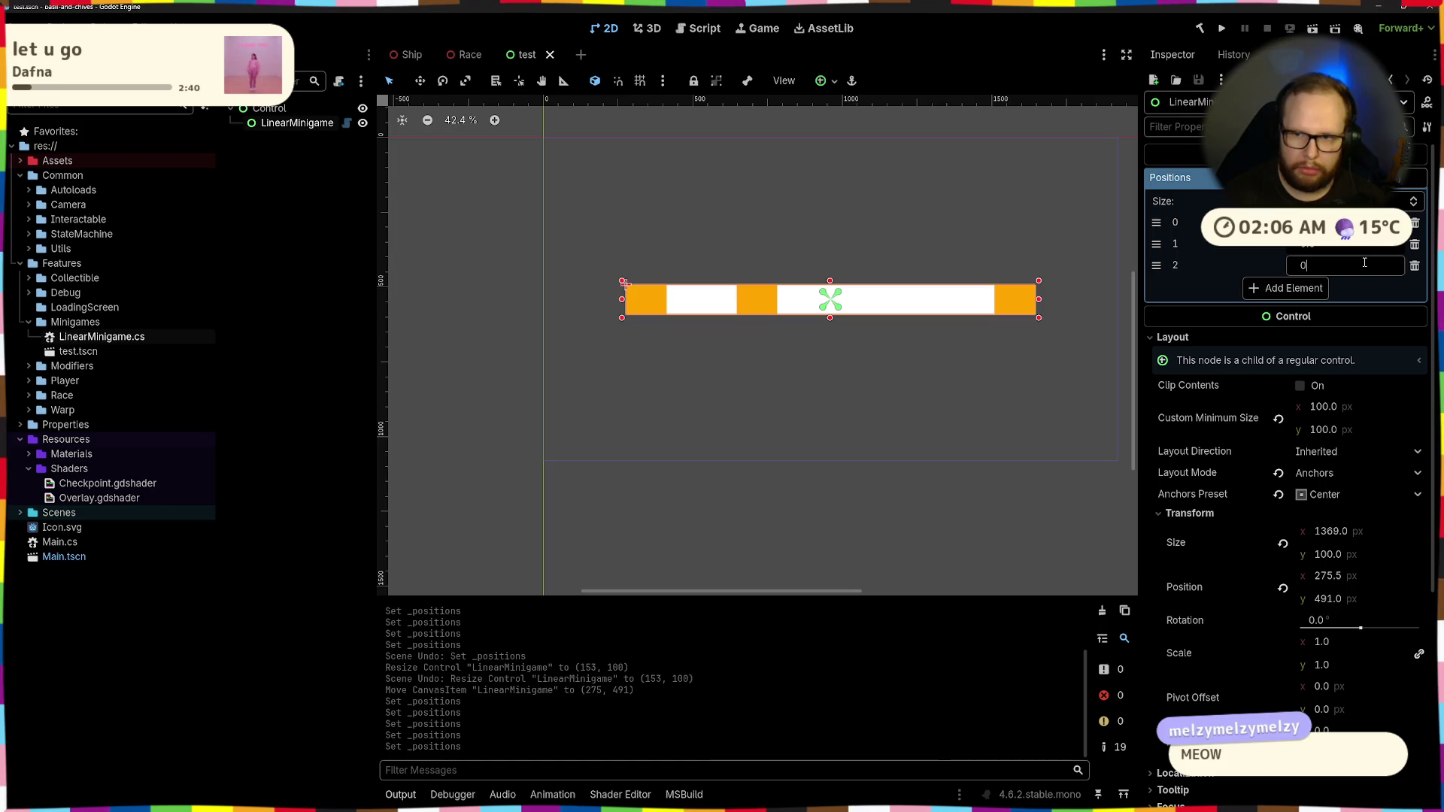
{"action": "key", "text": "Return"}
{"action": "left_click", "coordinate": [1364, 264]}
{"action": "type", "text": "1."}
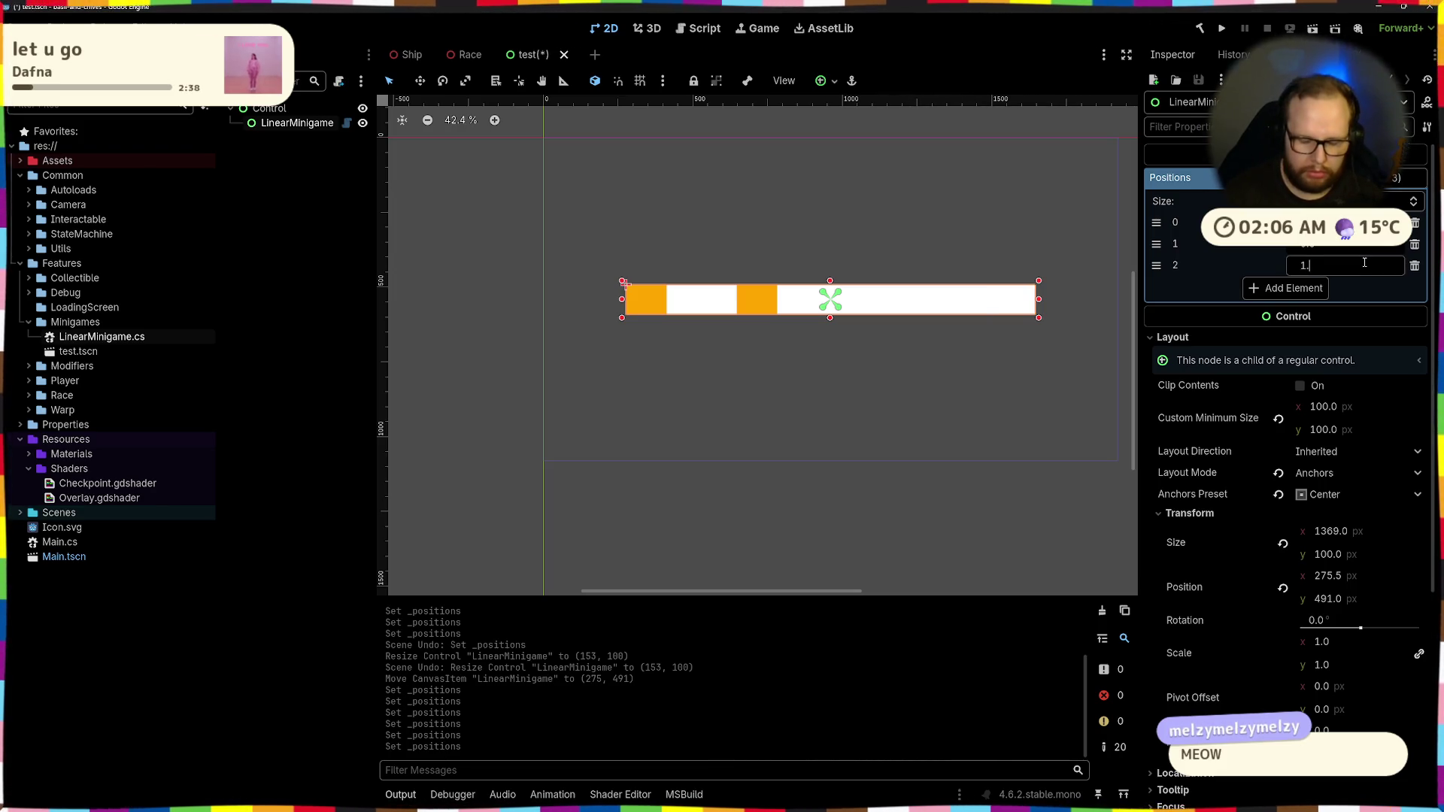
{"action": "key", "text": "Return"}
{"action": "mouse_move", "coordinate": [1329, 272]}
{"action": "left_mouse_down"}
{"action": "mouse_move", "coordinate": [1357, 272]}
{"action": "mouse_move", "coordinate": [1330, 272]}
{"action": "left_mouse_up"}
{"action": "left_click", "coordinate": [1329, 272]}
{"action": "type", "text": "1"}
{"action": "key", "text": "Return"}
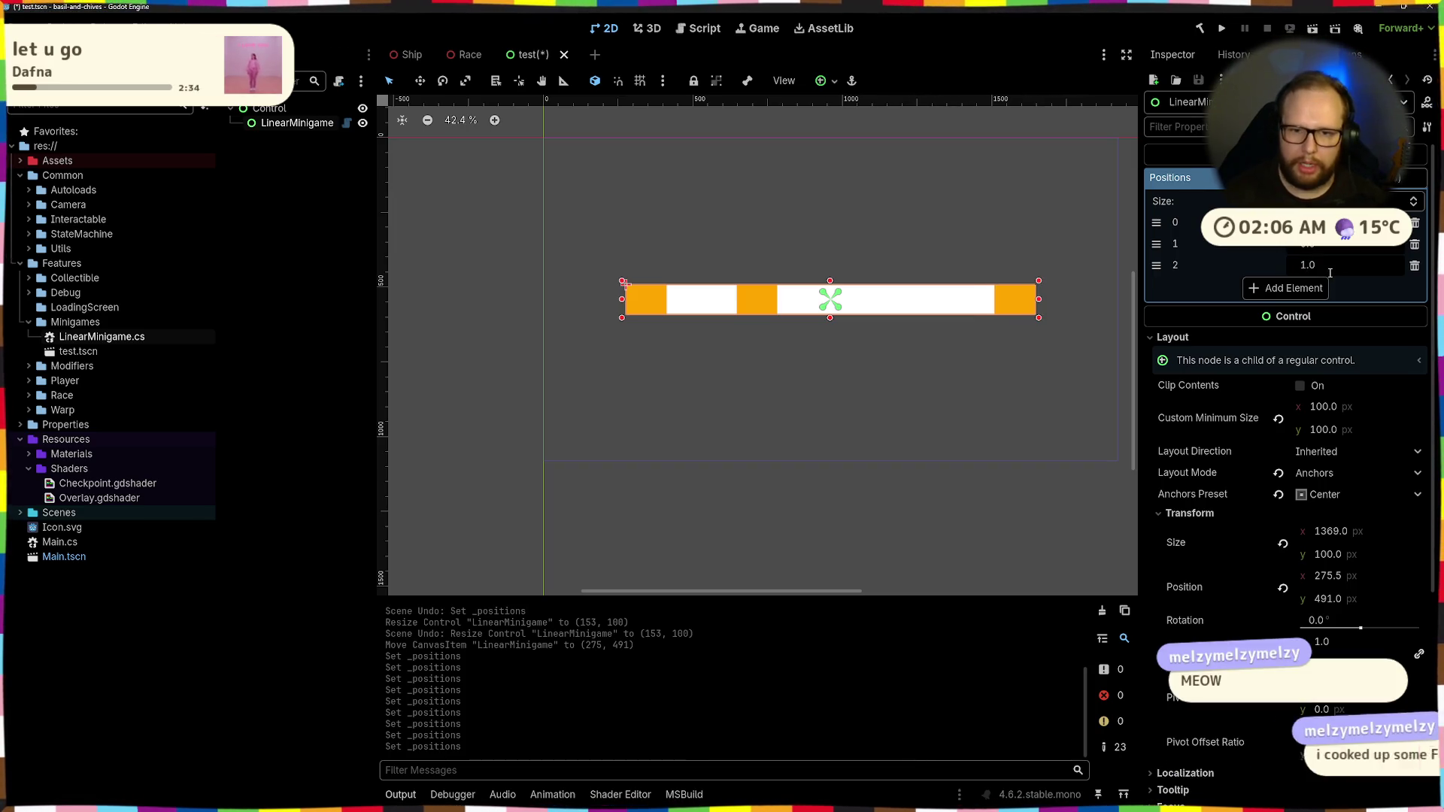
Reselect LinearMinigame and set Positions element 1 to 0.5
{"action": "left_click", "coordinate": [791, 245]}
{"action": "left_click", "coordinate": [897, 294]}
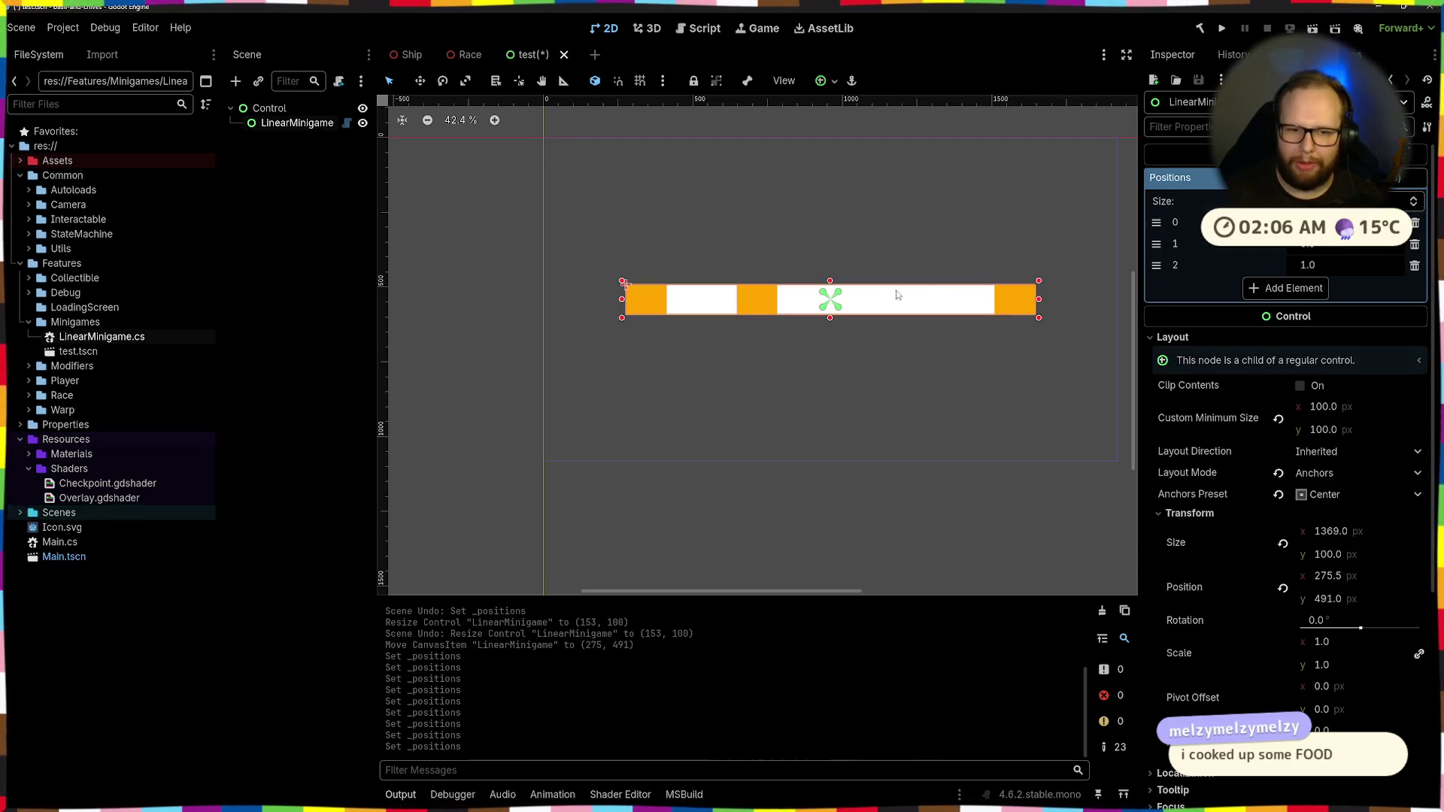
{"action": "left_click", "coordinate": [1325, 246]}
{"action": "type", "text": "0.5"}
{"action": "key", "text": "Return"}
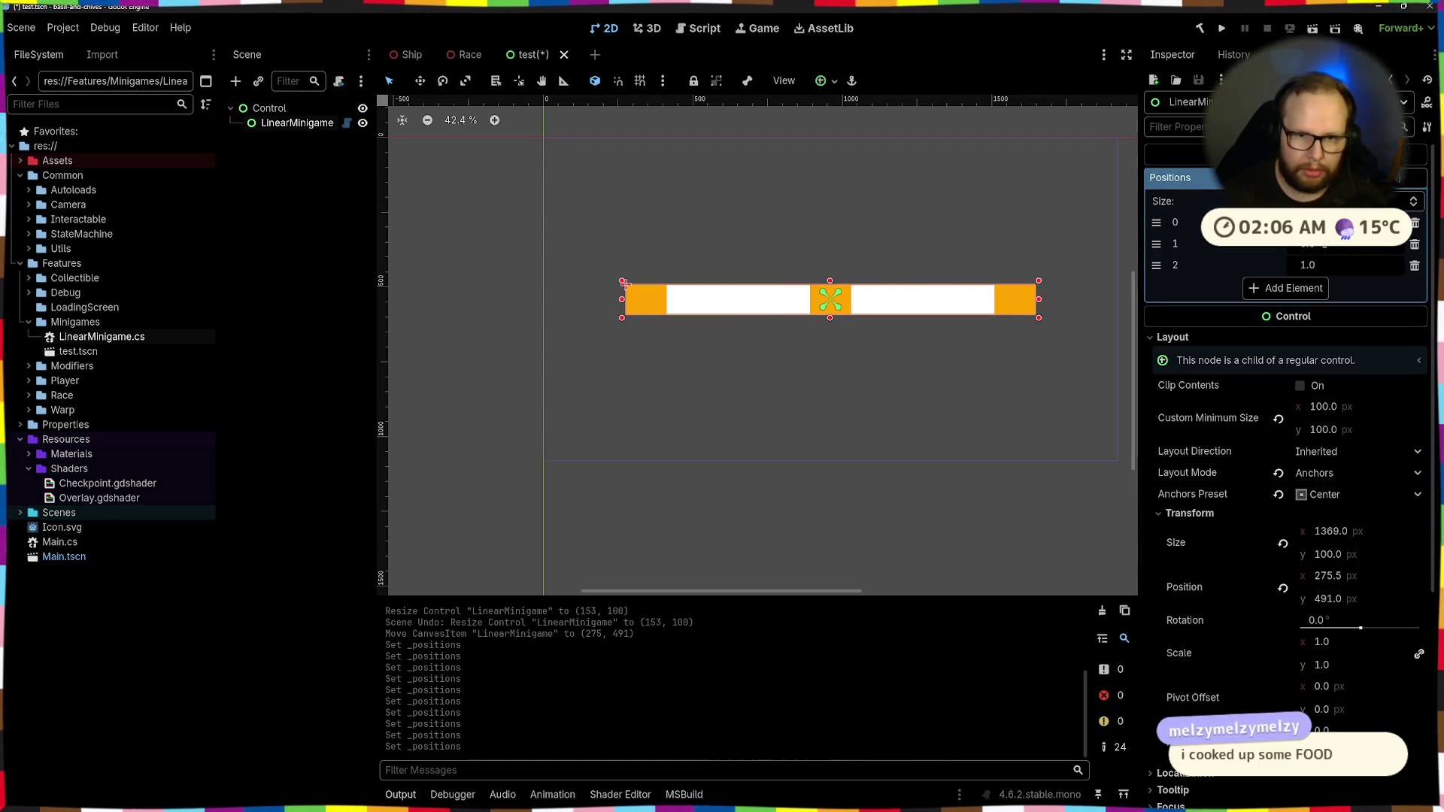
Add a fourth Positions element and set its value to 0.75
{"action": "left_click", "coordinate": [895, 257]}
{"action": "scroll", "coordinate": [895, 257], "scroll_direction": "down", "scroll_amount": 3}
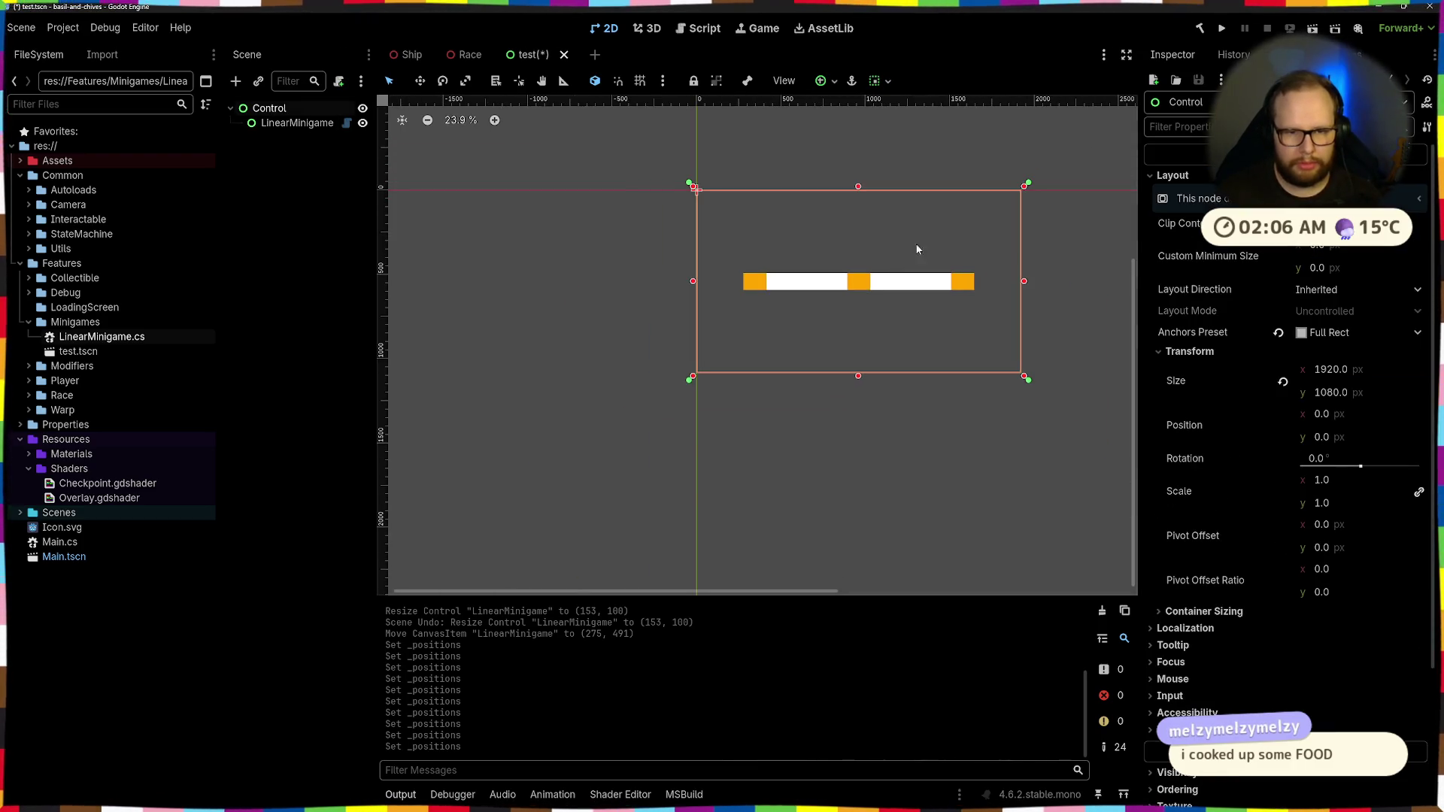
{"action": "scroll", "coordinate": [839, 235], "scroll_direction": "up", "scroll_amount": 3}
{"action": "left_click", "coordinate": [714, 304]}
{"action": "left_click", "coordinate": [828, 226]}
{"action": "left_click", "coordinate": [755, 304]}
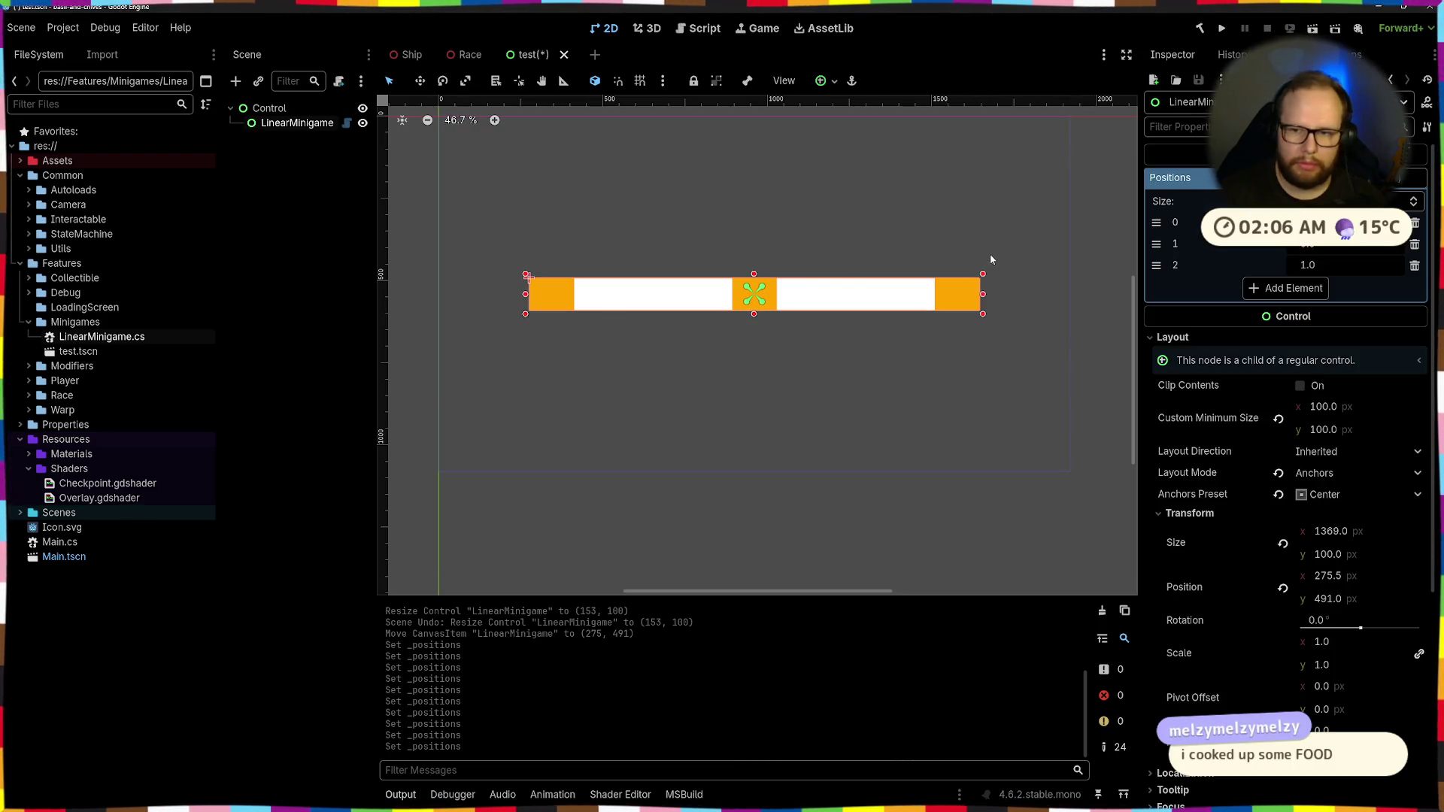
{"action": "left_click", "coordinate": [1292, 288]}
{"action": "left_click", "coordinate": [1346, 287]}
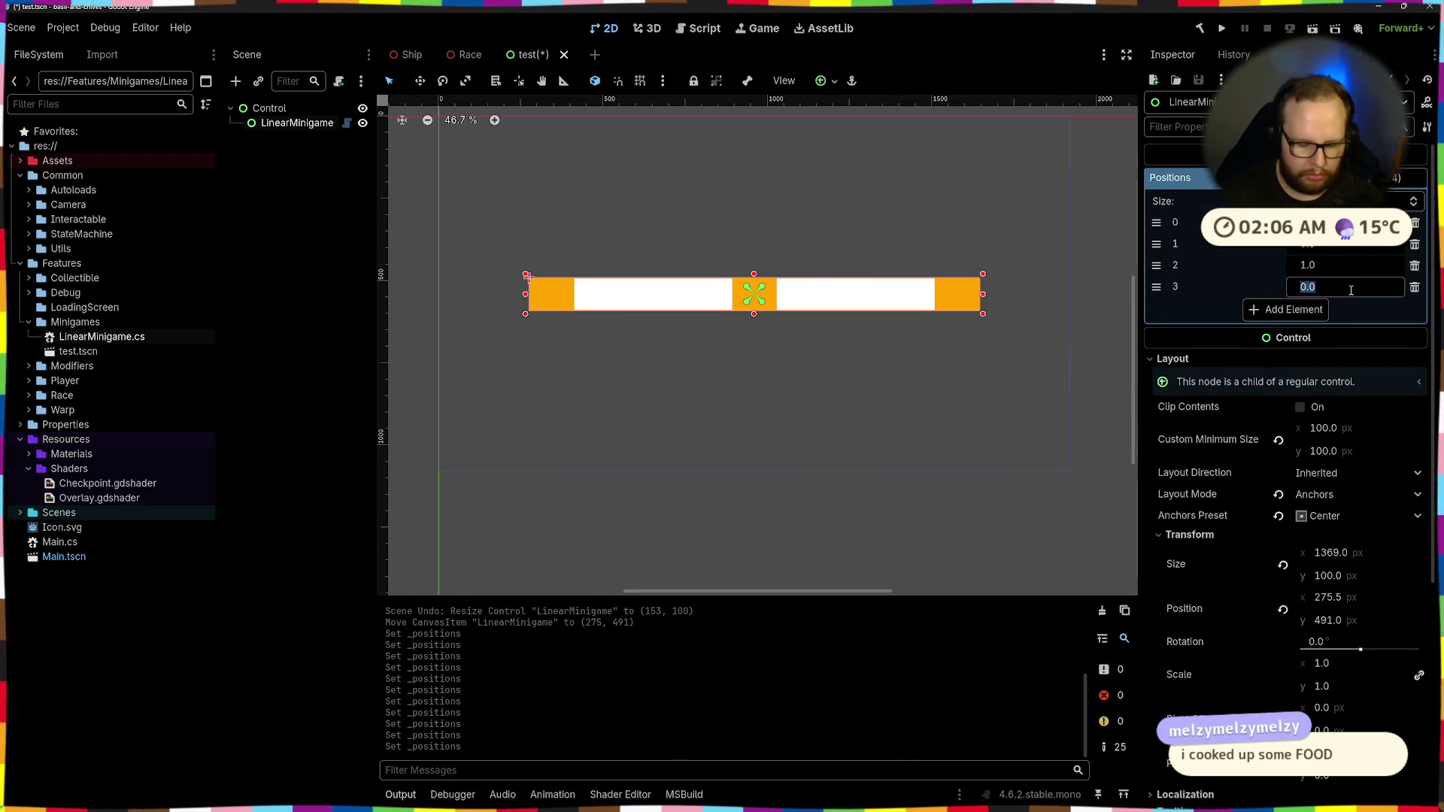
{"action": "type", "text": ".6"}
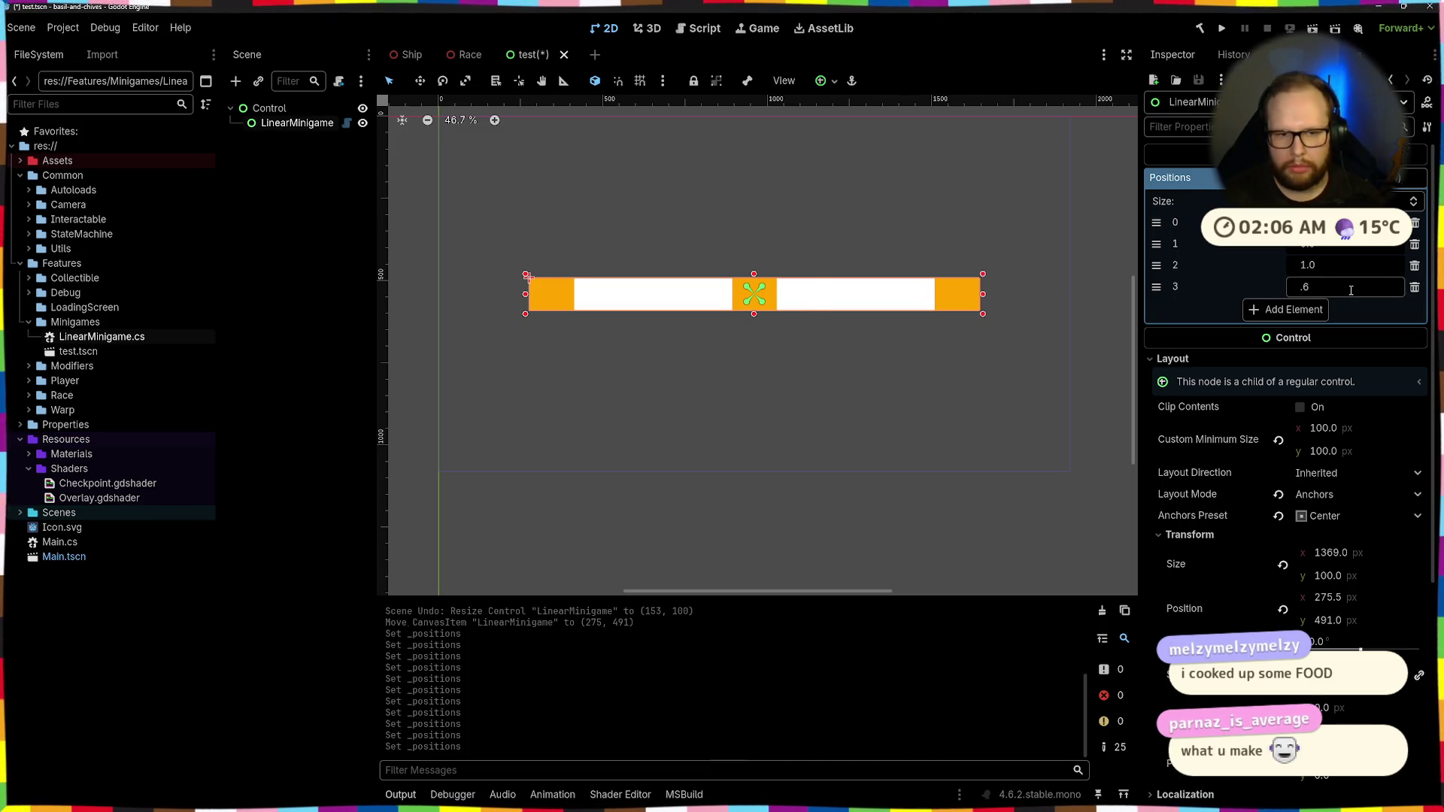
{"action": "key", "text": "Return"}
{"action": "left_click", "coordinate": [1333, 290]}
{"action": "type", "text": "0."}
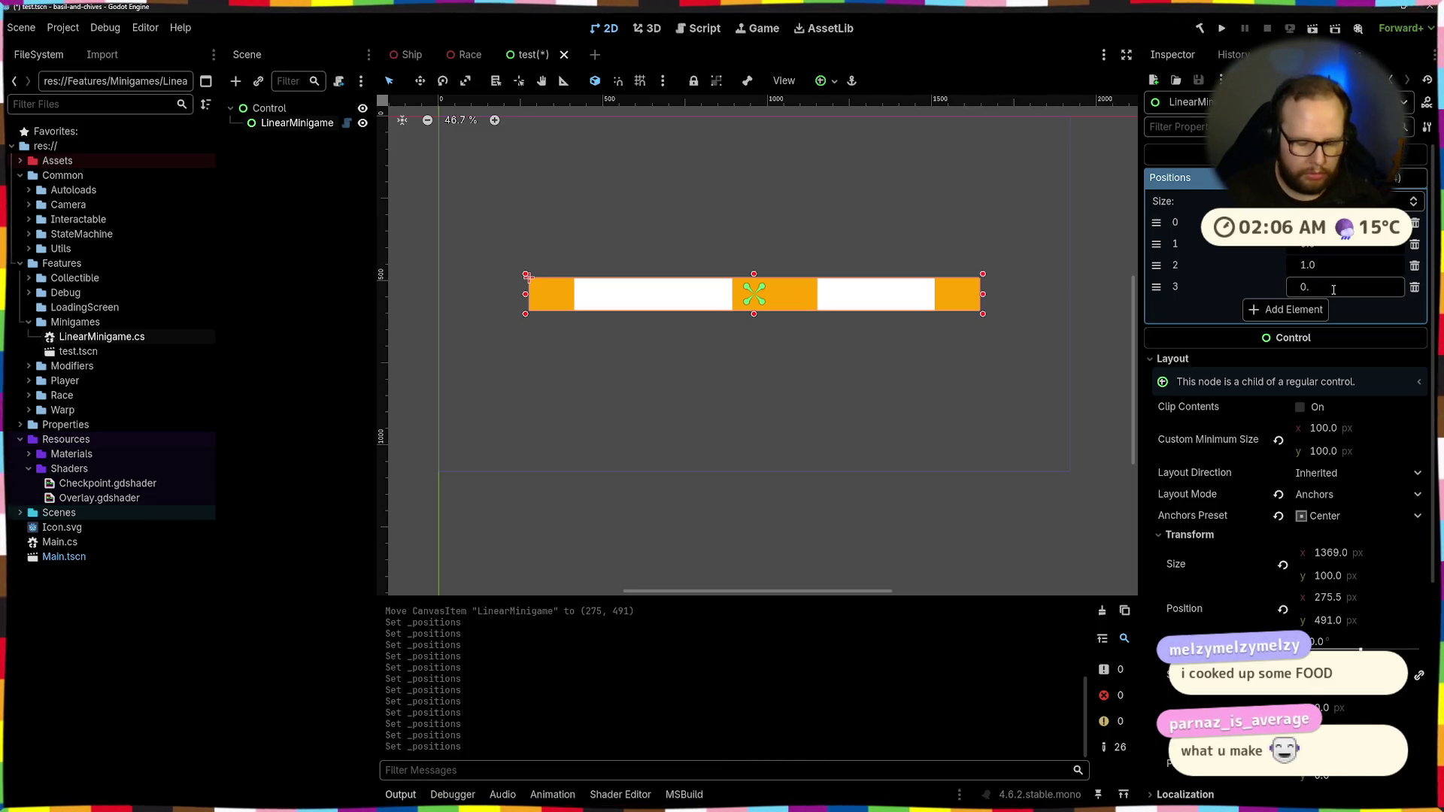
{"action": "type", "text": "75"}
{"action": "key", "text": "Return"}
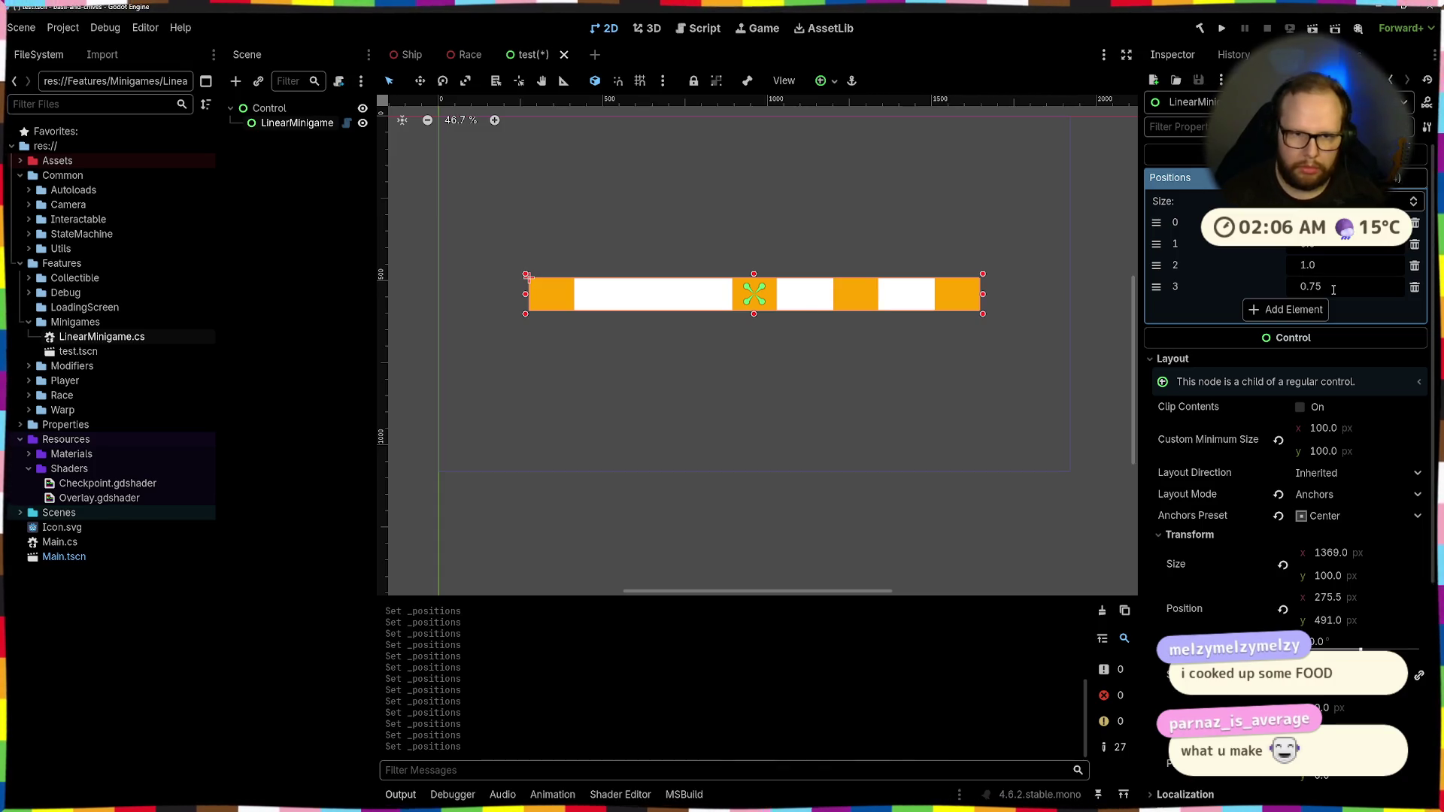
{"action": "left_click", "coordinate": [763, 264]}
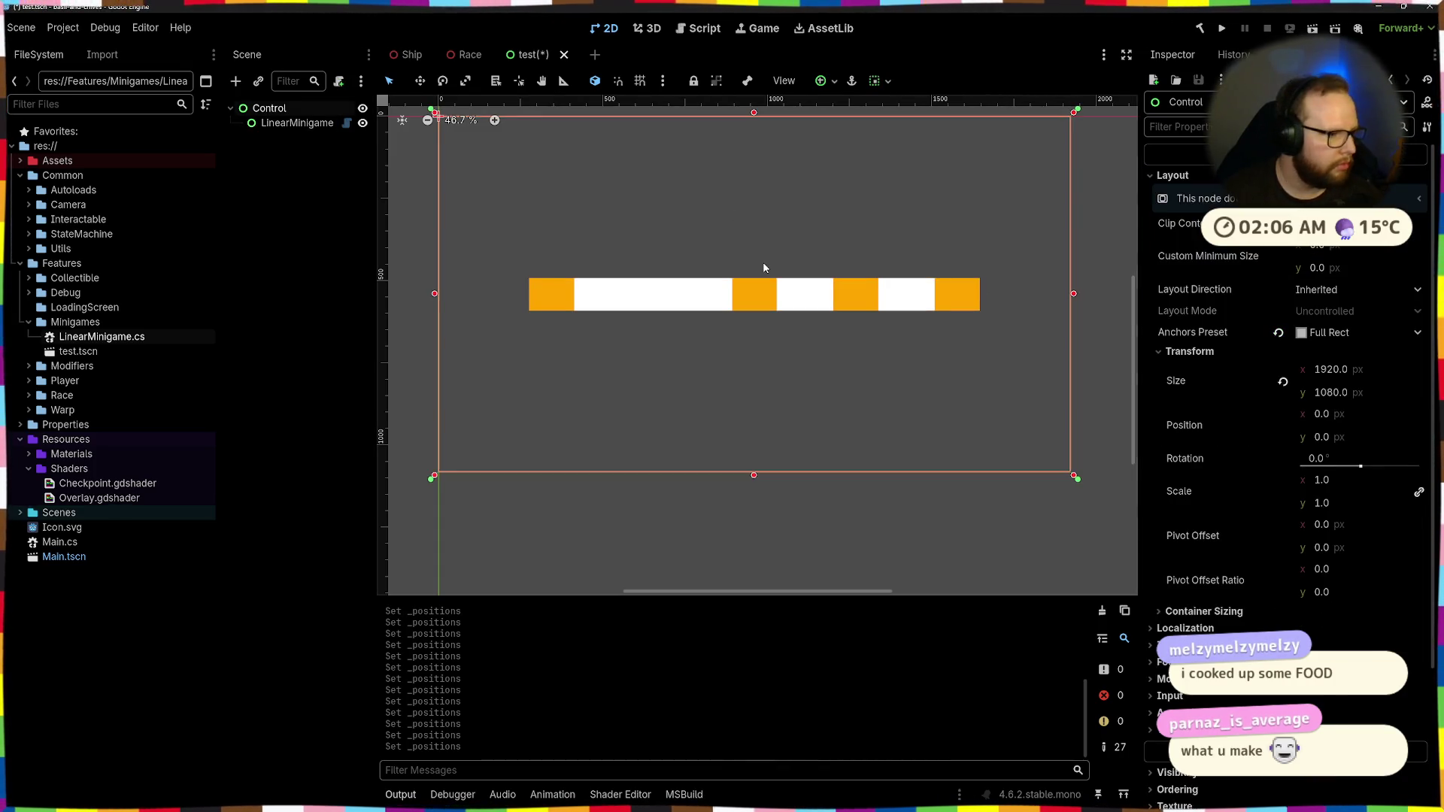
Narrow the LinearMinigame bar to about 334 wide and save the test scene
{"action": "scroll", "coordinate": [763, 265], "scroll_direction": "down", "scroll_amount": 10}
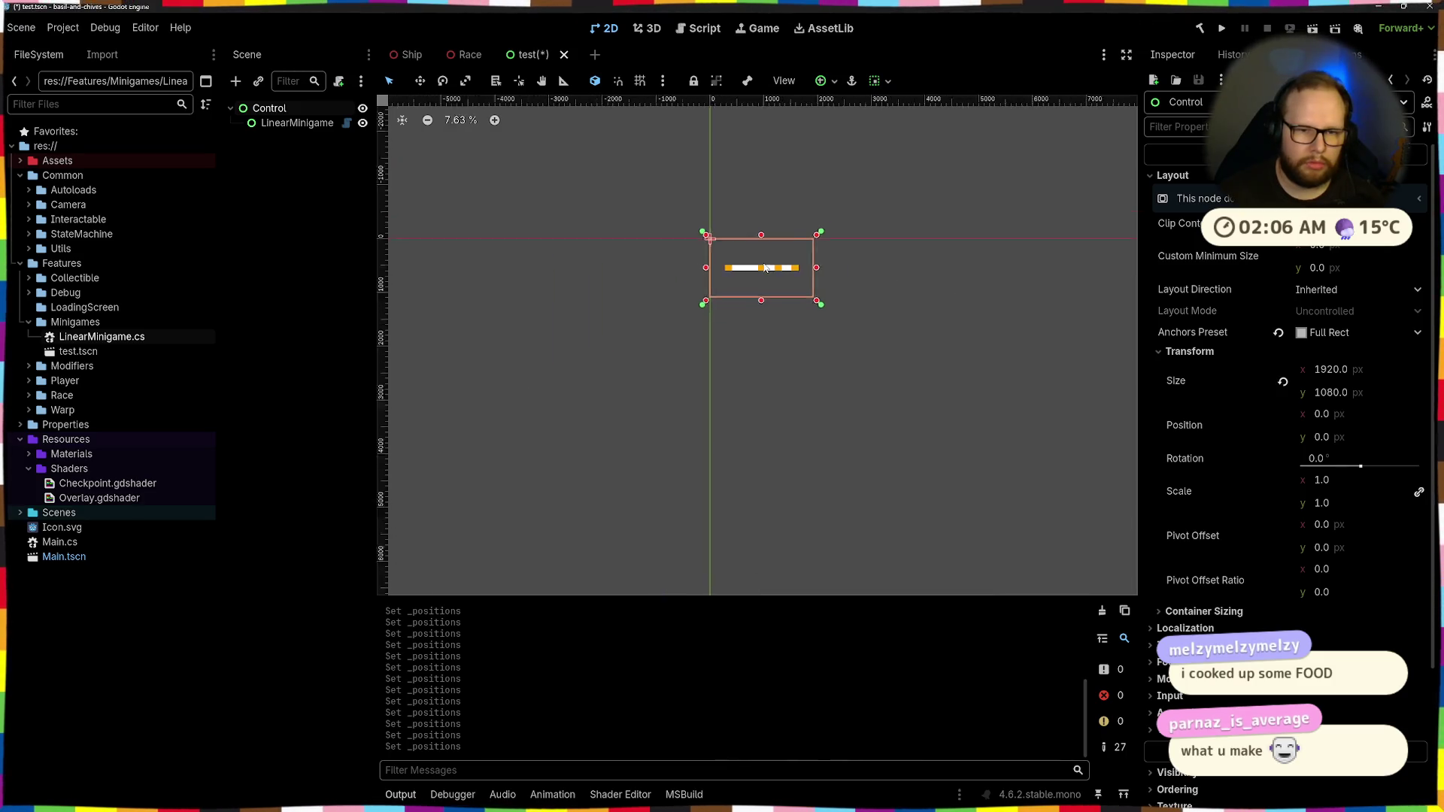
{"action": "scroll", "coordinate": [767, 271], "scroll_direction": "up", "scroll_amount": 6}
{"action": "left_click", "coordinate": [791, 295]}
{"action": "scroll", "coordinate": [837, 285], "scroll_direction": "up", "scroll_amount": 4}
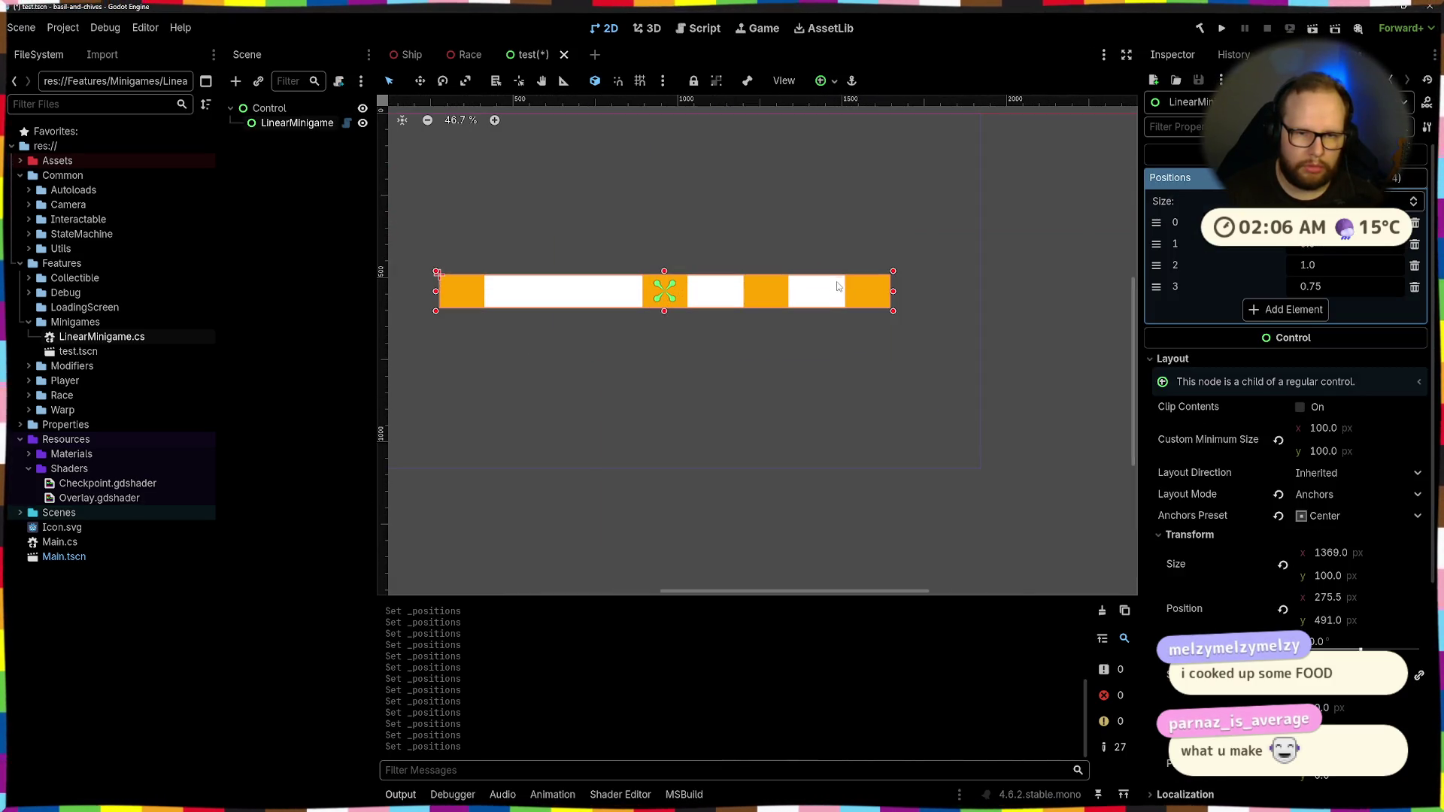
{"action": "mouse_move", "coordinate": [894, 291]}
{"action": "left_mouse_down"}
{"action": "mouse_move", "coordinate": [549, 291]}
{"action": "mouse_move", "coordinate": [563, 291]}
{"action": "left_mouse_up"}
{"action": "left_click", "coordinate": [570, 257]}
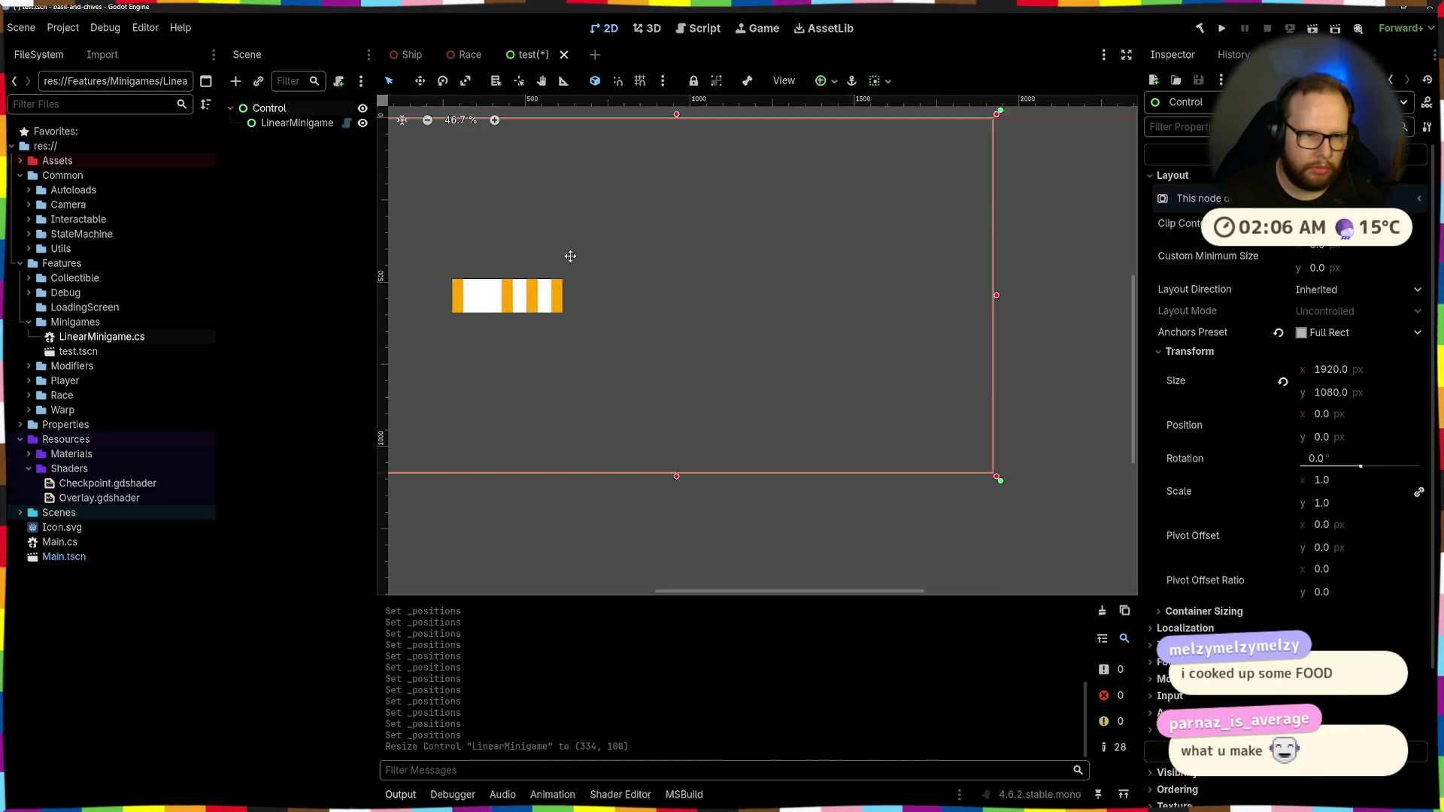
{"action": "scroll", "coordinate": [570, 257], "scroll_direction": "left", "scroll_amount": 5}
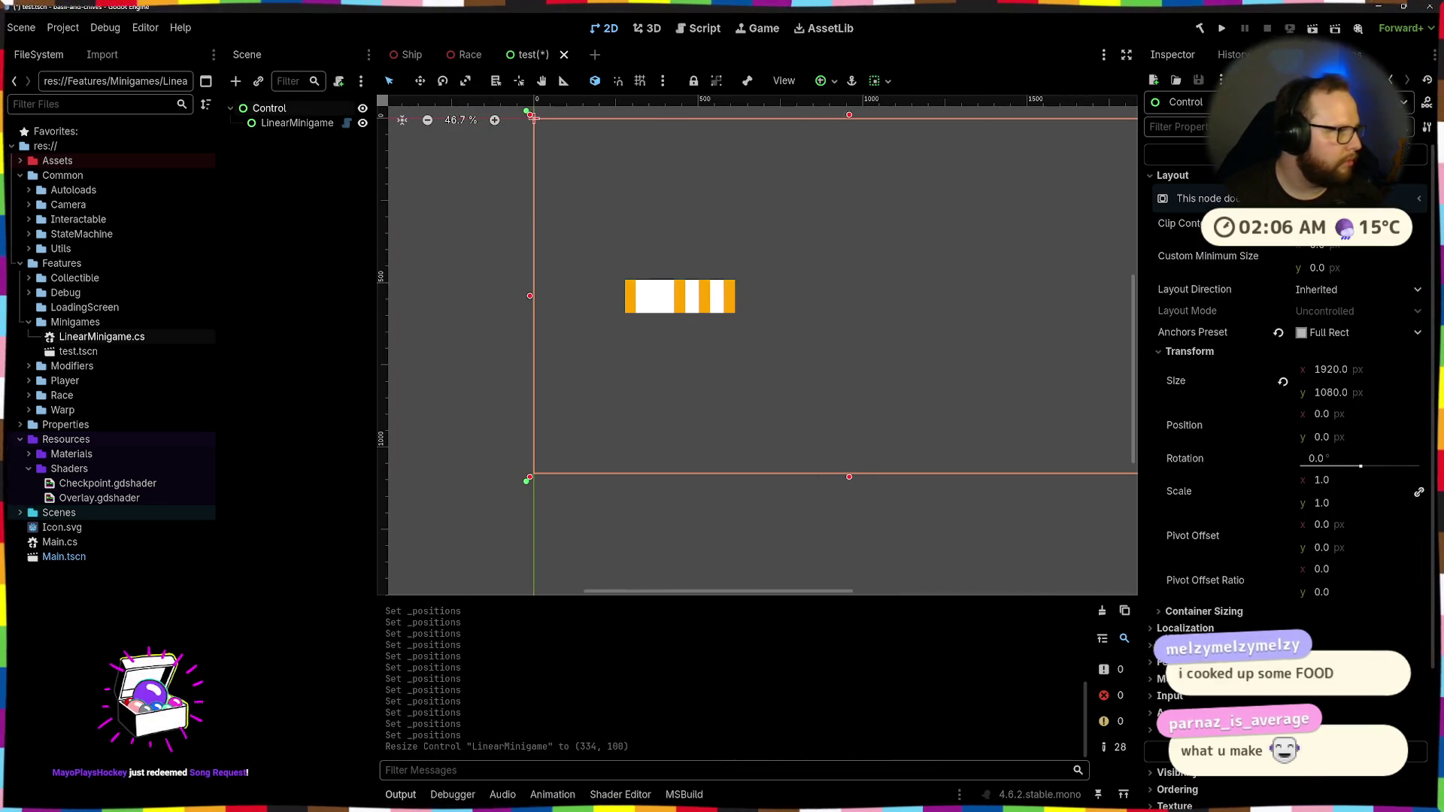
{"action": "key", "text": "ctrl+s"}
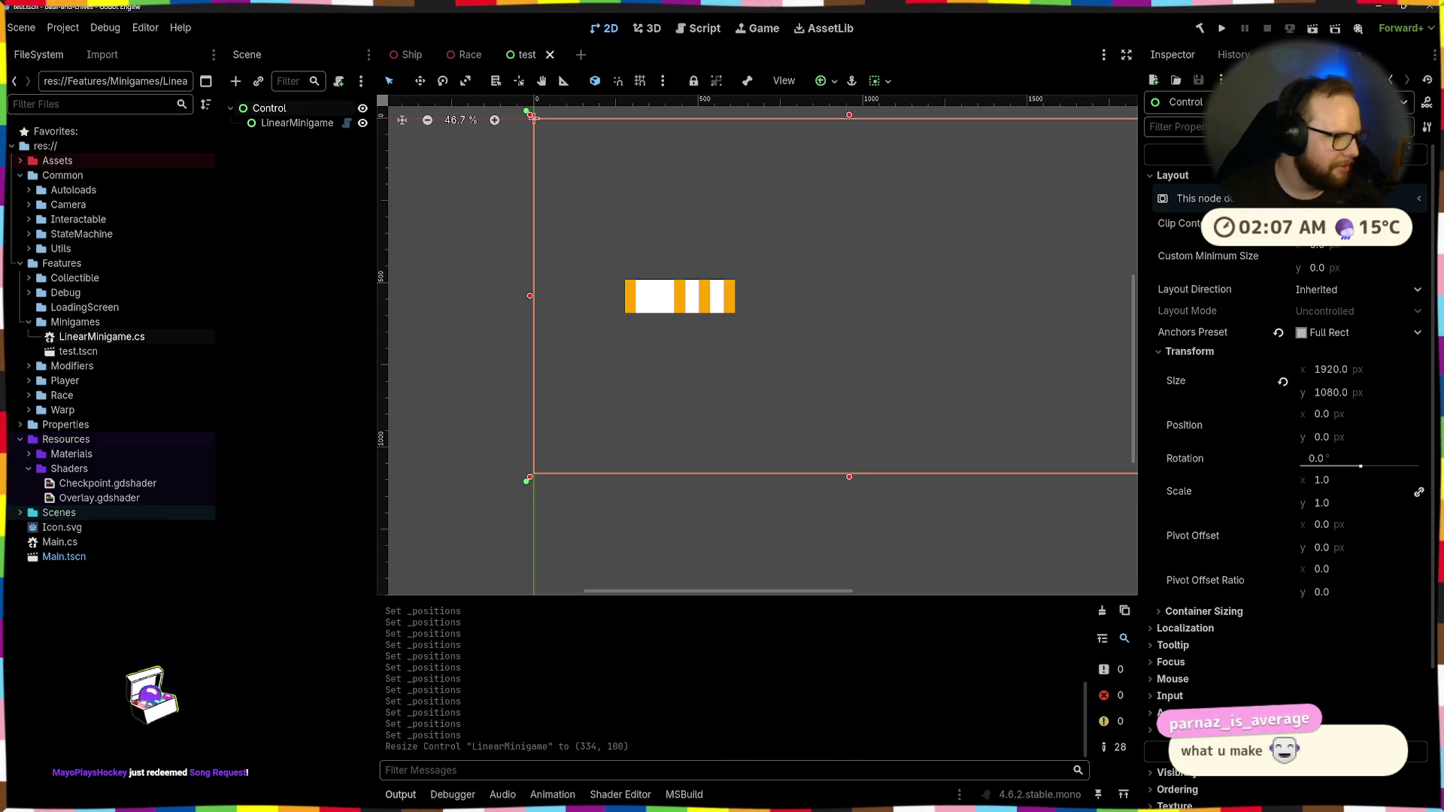
Reset the bar's Size and Position, then apply Center and HCenter Wide anchor presets
{"action": "left_click", "coordinate": [680, 297]}
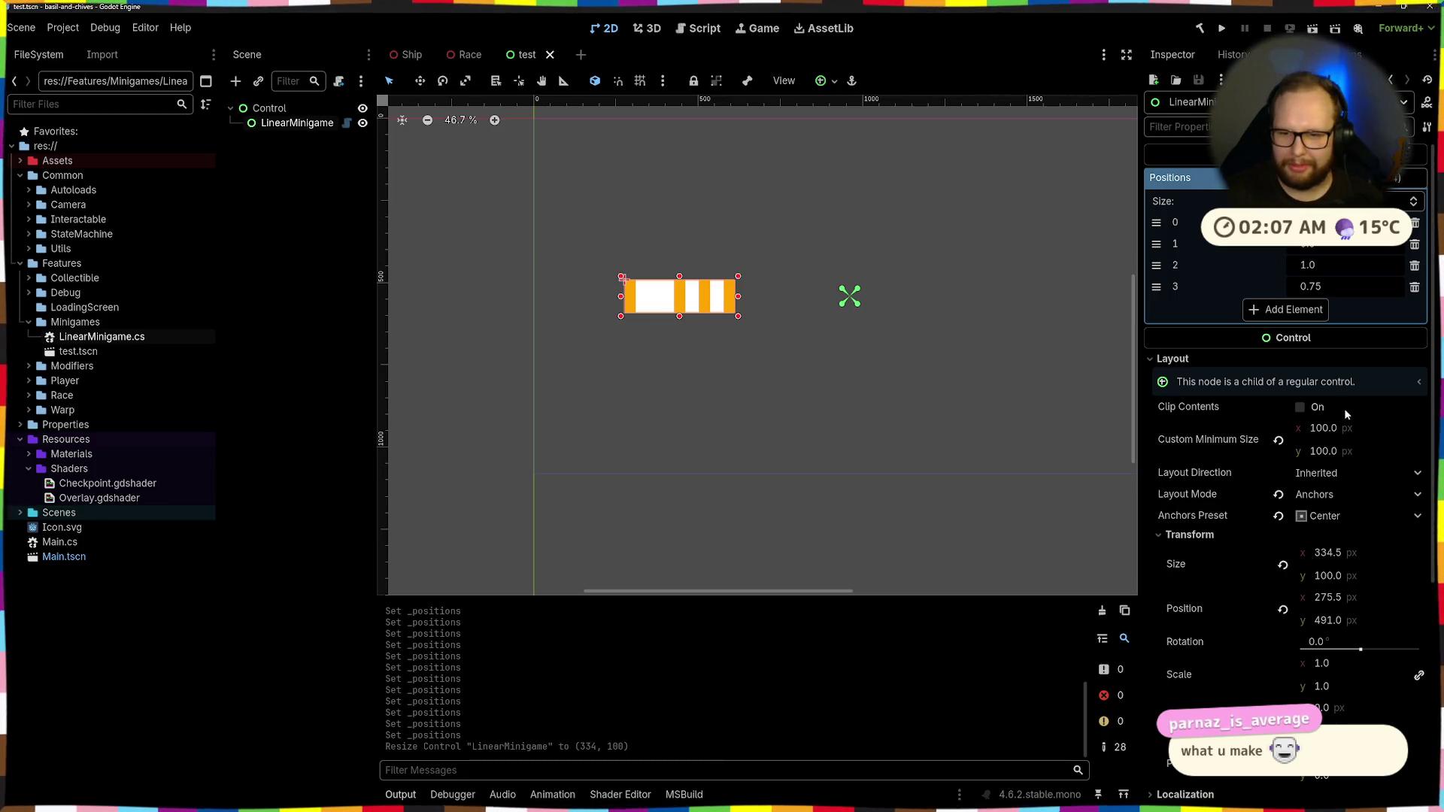
{"action": "left_click", "coordinate": [1283, 566]}
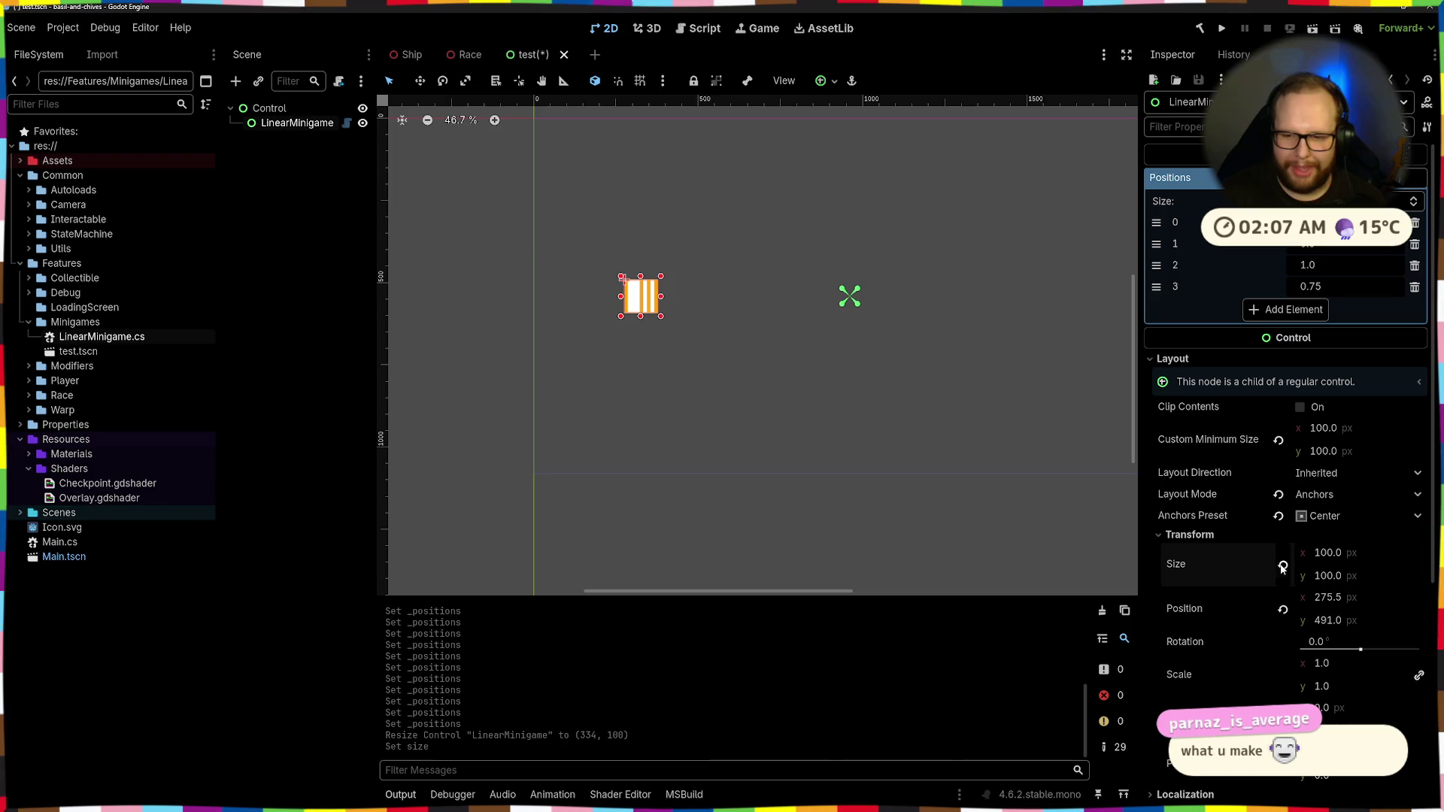
{"action": "left_click", "coordinate": [1283, 610]}
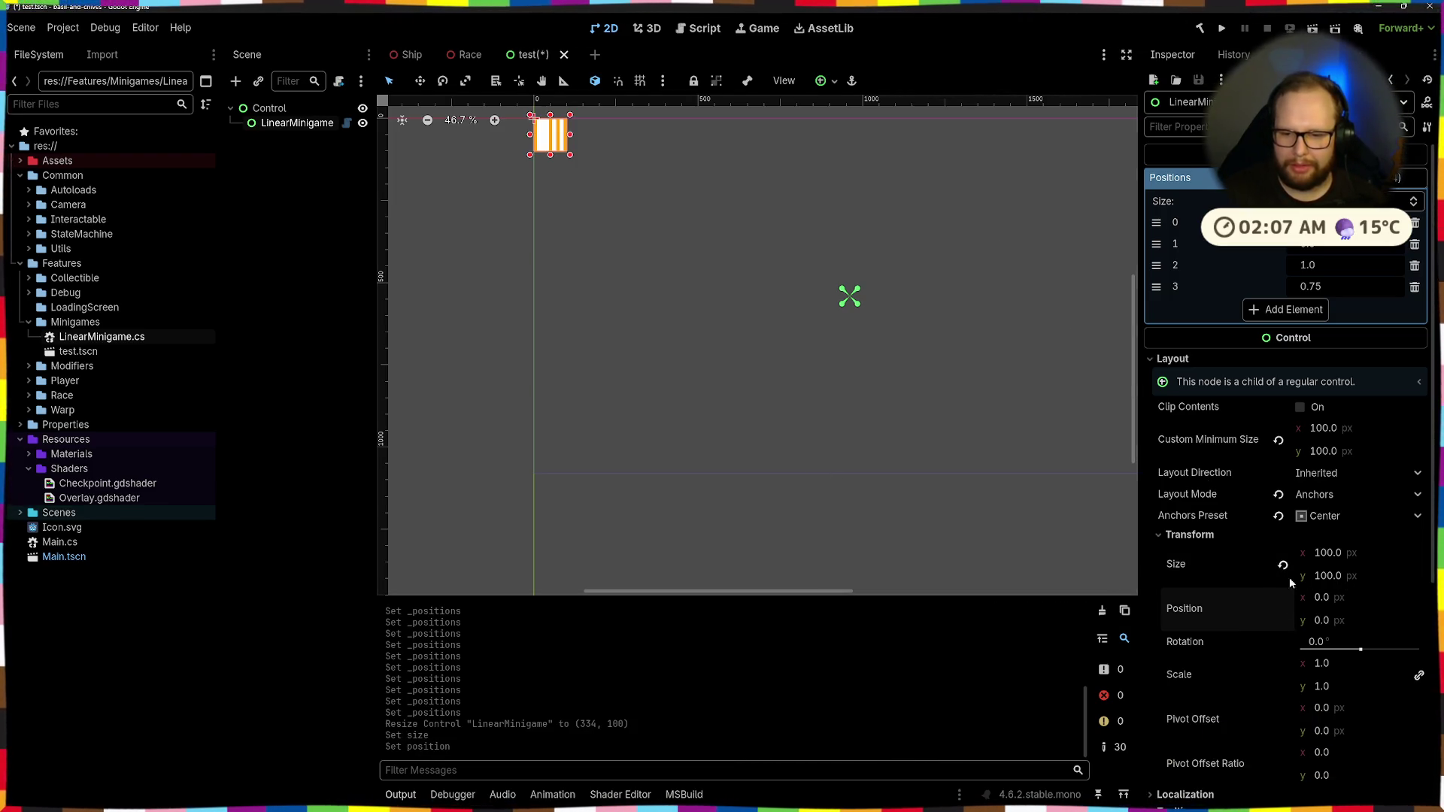
{"action": "left_click", "coordinate": [1090, 361]}
{"action": "left_click", "coordinate": [837, 81]}
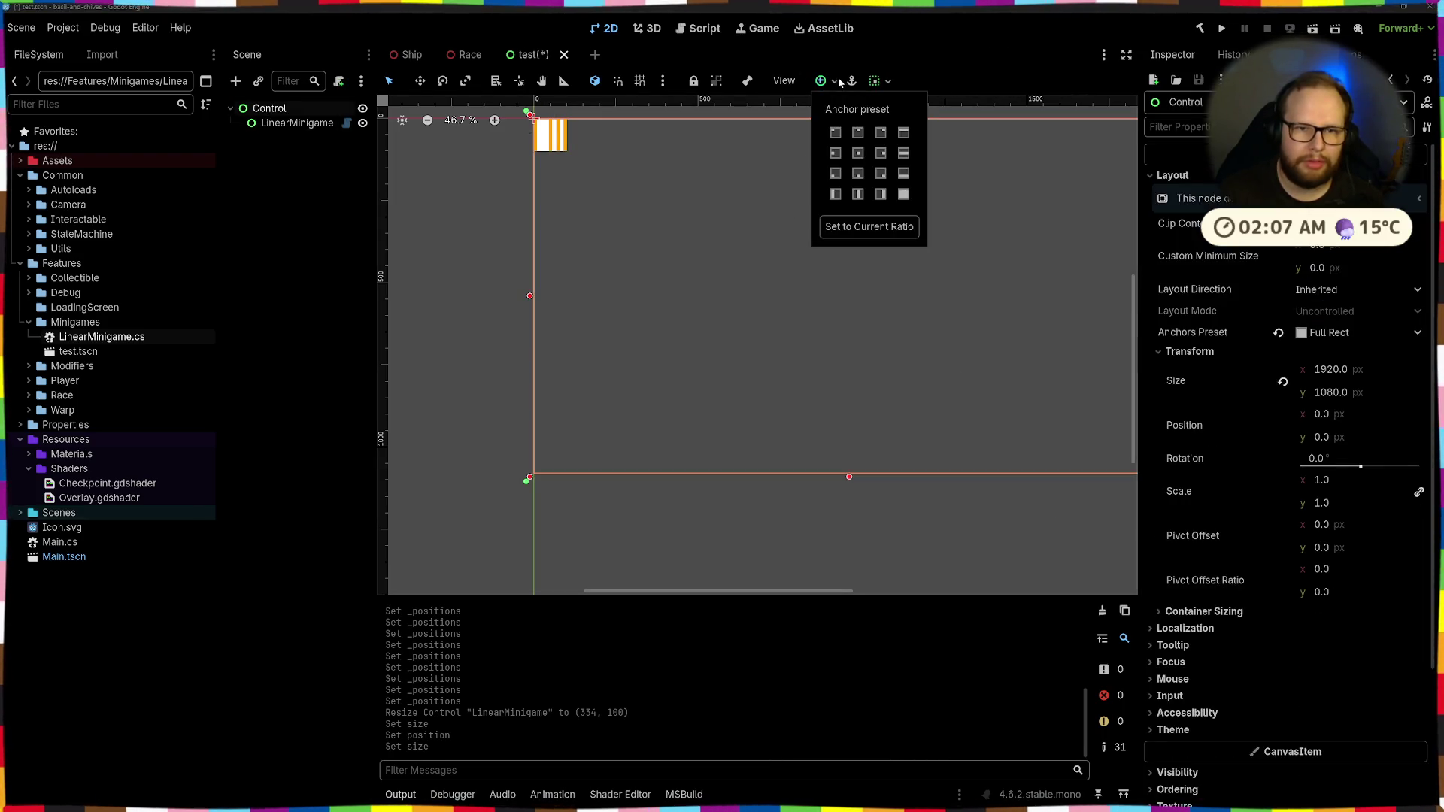
{"action": "left_click", "coordinate": [551, 134]}
{"action": "left_click", "coordinate": [833, 82]}
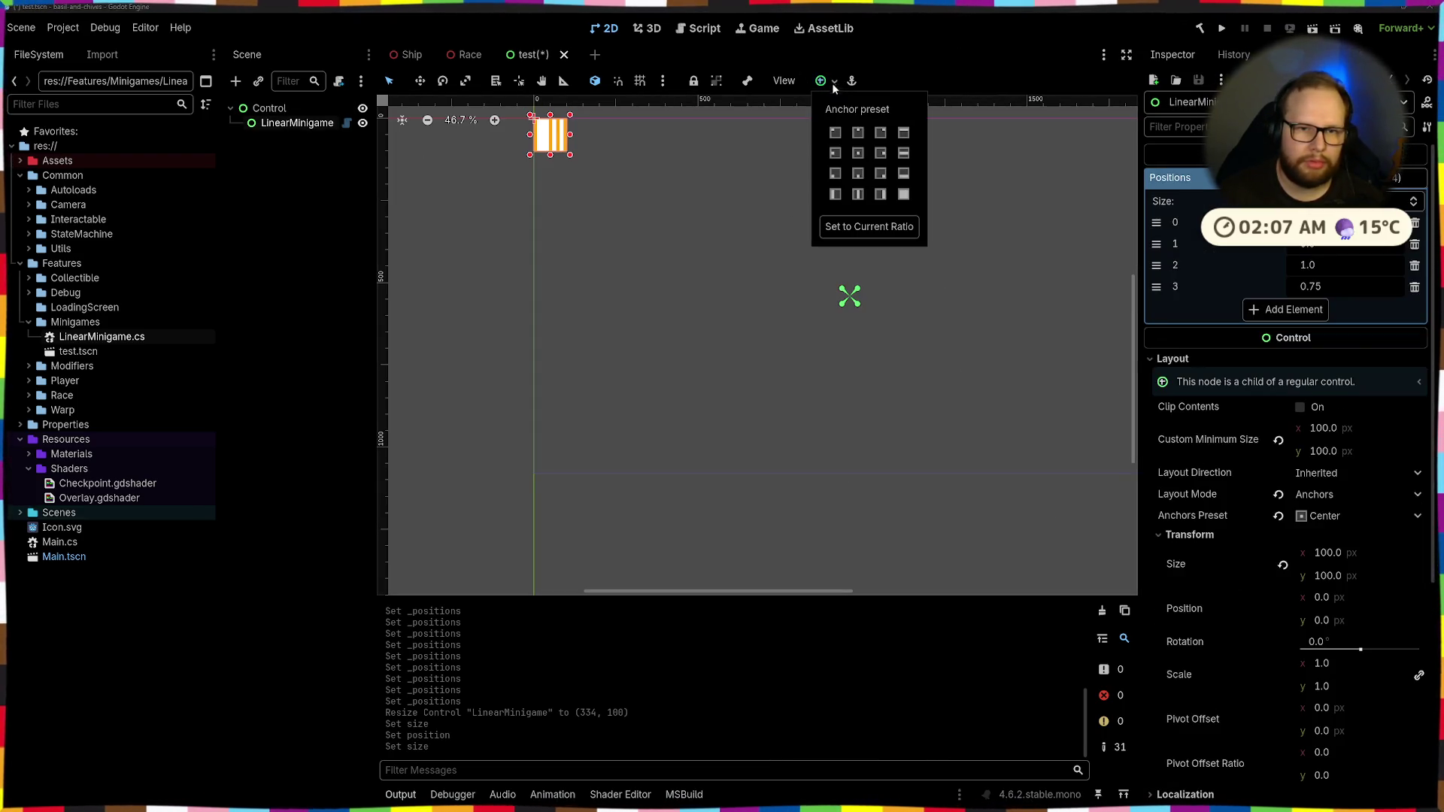
{"action": "left_click", "coordinate": [858, 153]}
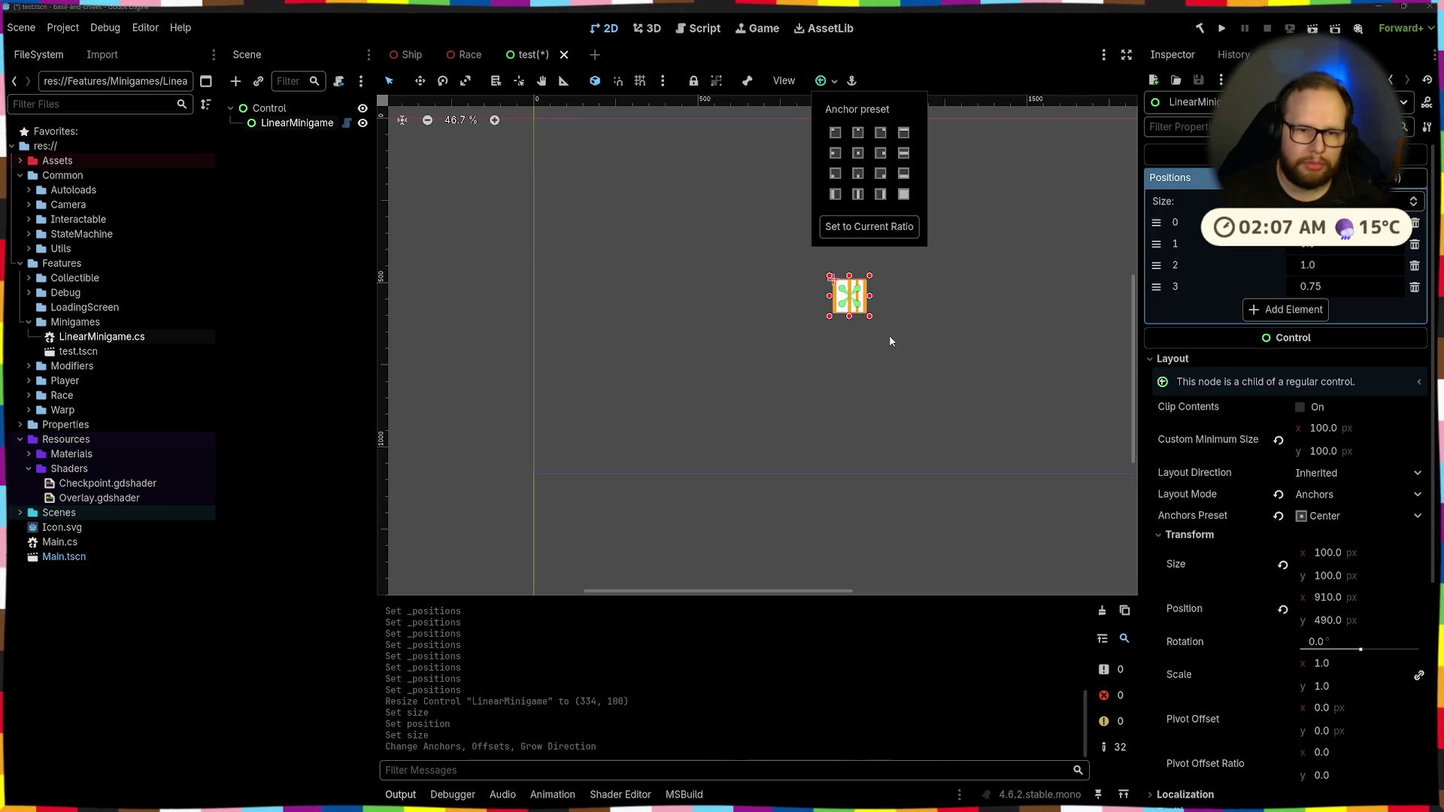
{"action": "left_click", "coordinate": [903, 159]}
{"action": "scroll", "coordinate": [633, 214], "scroll_direction": "down", "scroll_amount": 6}
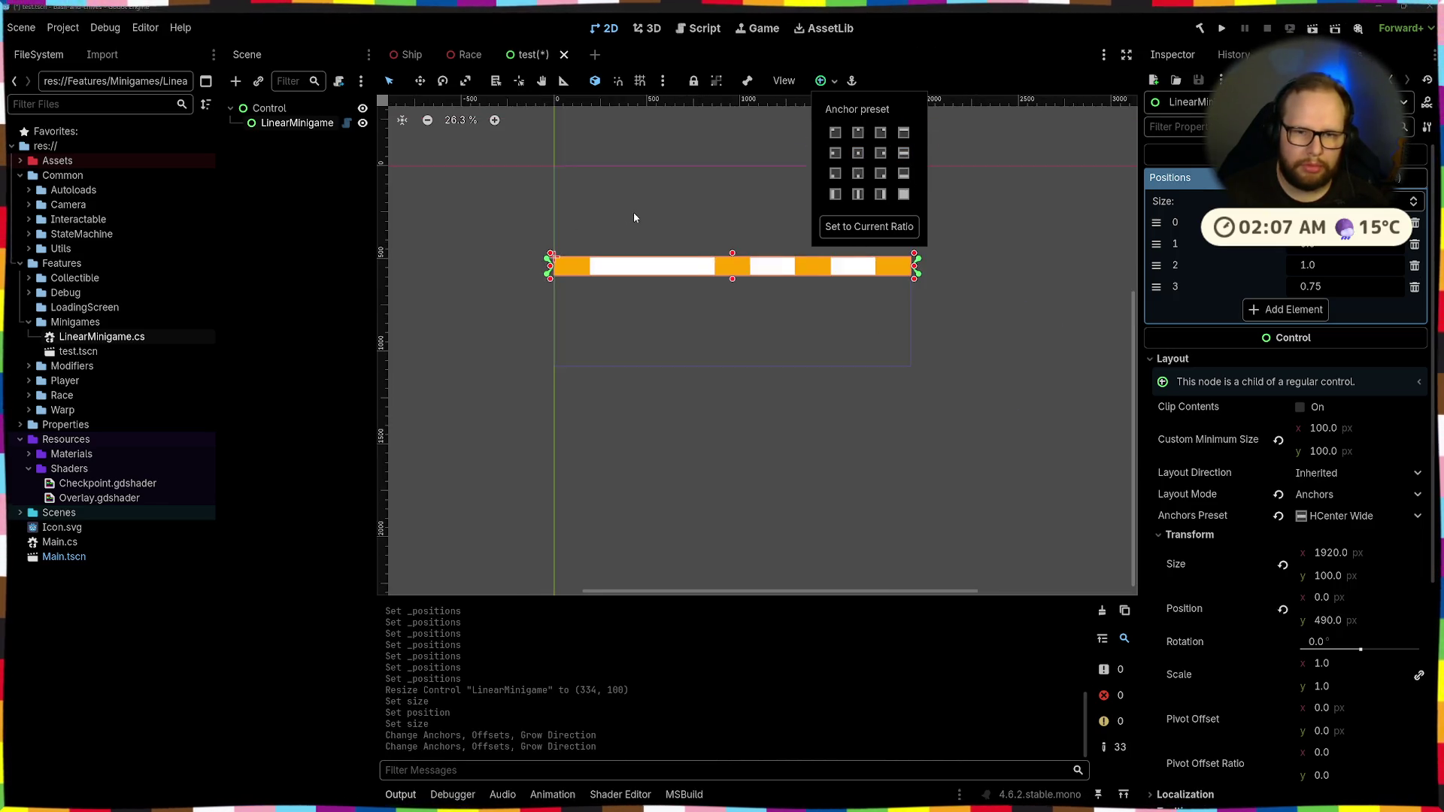
{"action": "left_click", "coordinate": [894, 303]}
Save the test scene with the 1920-wide bar and go to Visual Studio
{"action": "left_click", "coordinate": [954, 282]}
{"action": "scroll", "coordinate": [810, 290], "scroll_direction": "up", "scroll_amount": 3}
{"action": "scroll", "coordinate": [744, 287], "scroll_direction": "up", "scroll_amount": 1}
{"action": "key", "text": "ctrl+s"}
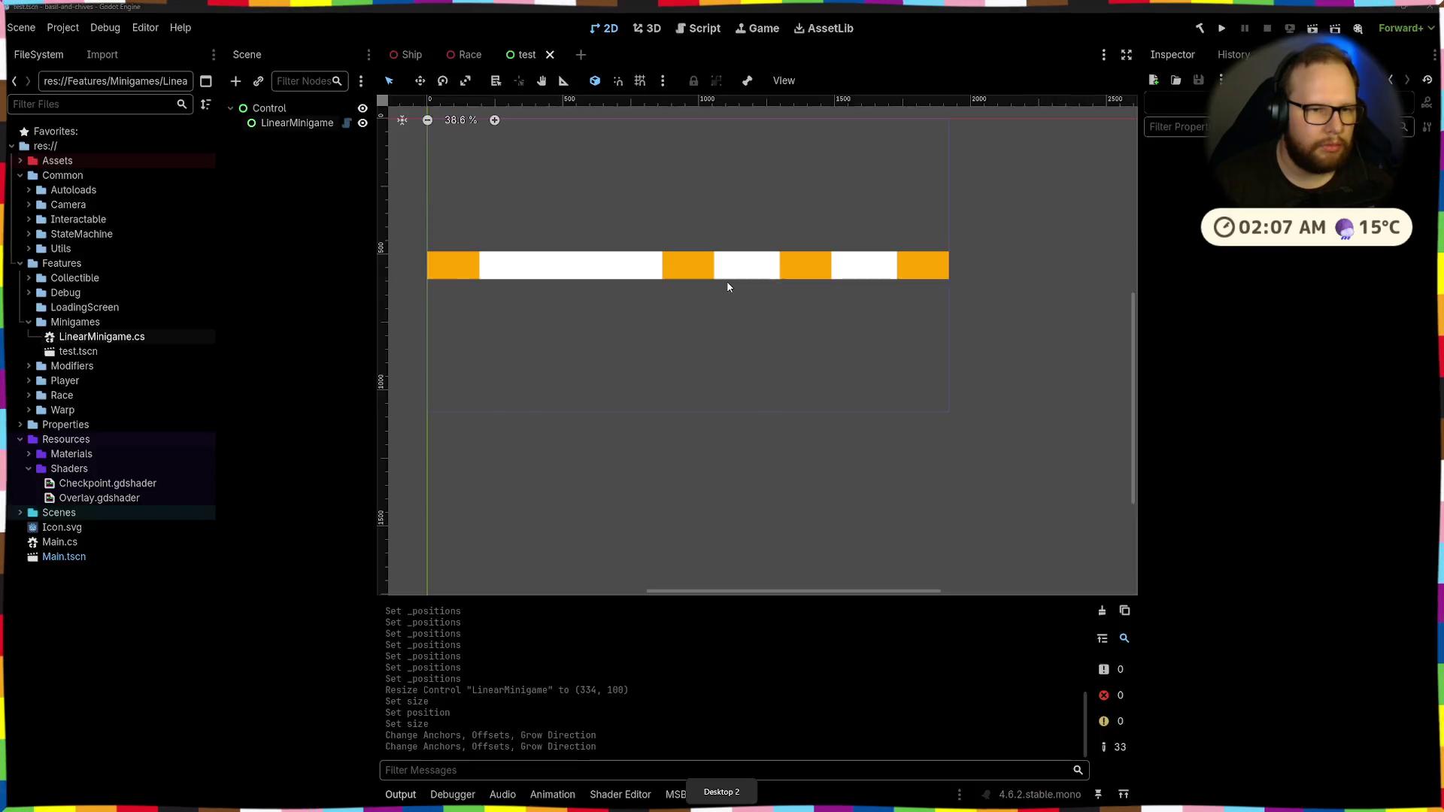
{"action": "key", "text": "ctrl+super+Right"}
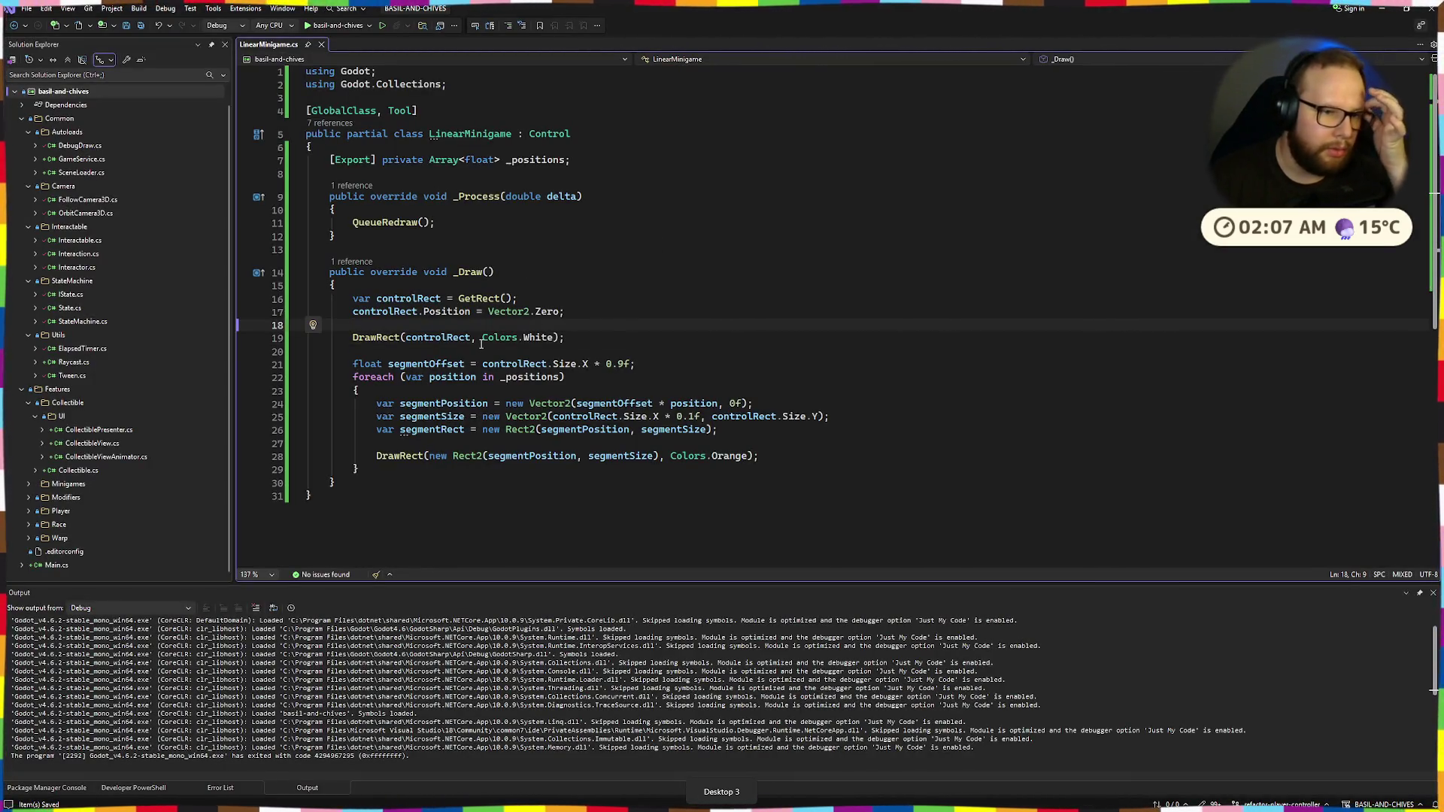
Complete _Draw with a white DrawRect plus an orange Rect2 per _positions entry, then reselect the bar in Godot
{"action": "mouse_move", "coordinate": [485, 340]}
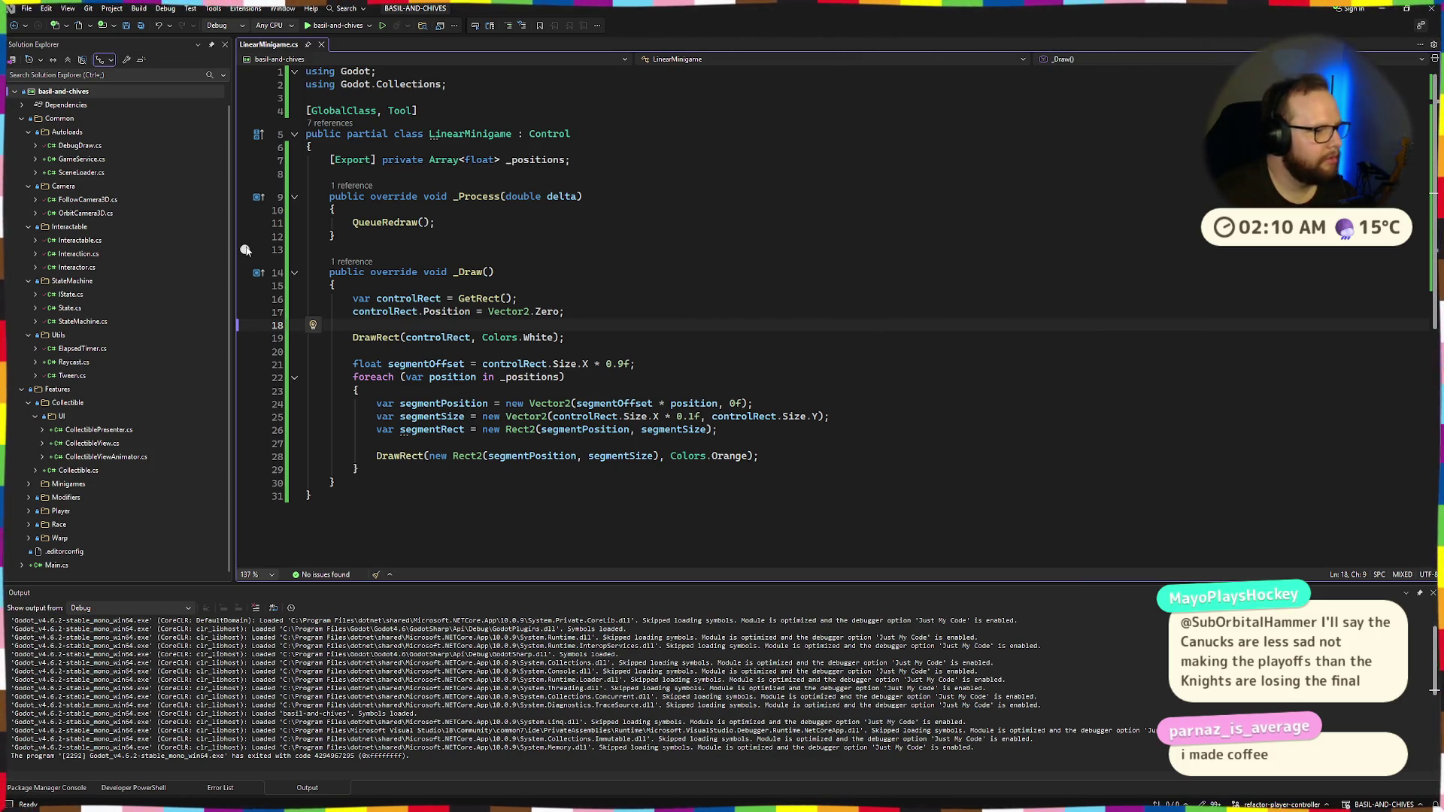
{"action": "left_click", "coordinate": [709, 271]}
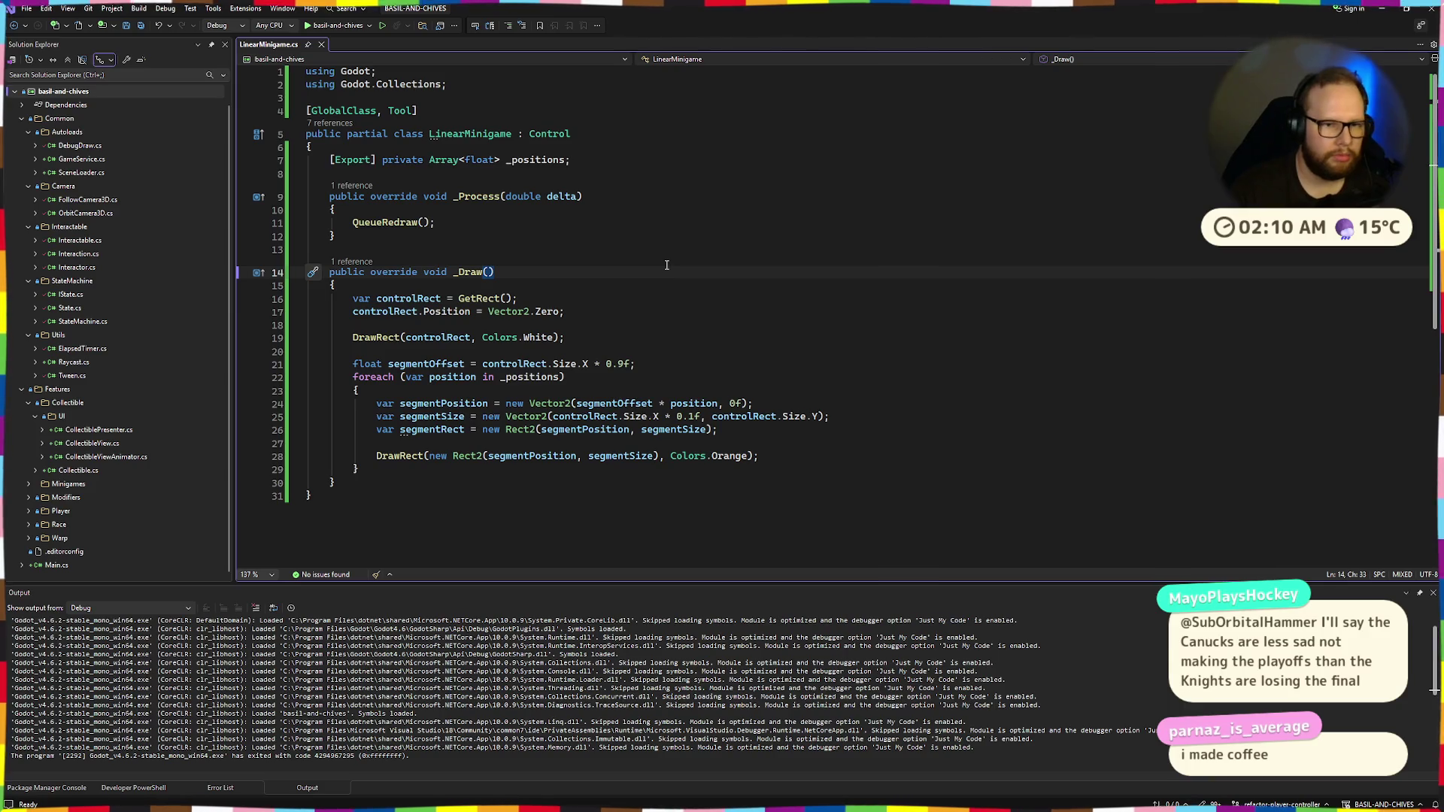
{"action": "key", "text": "ctrl+super+Right"}
{"action": "left_click", "coordinate": [527, 264]}
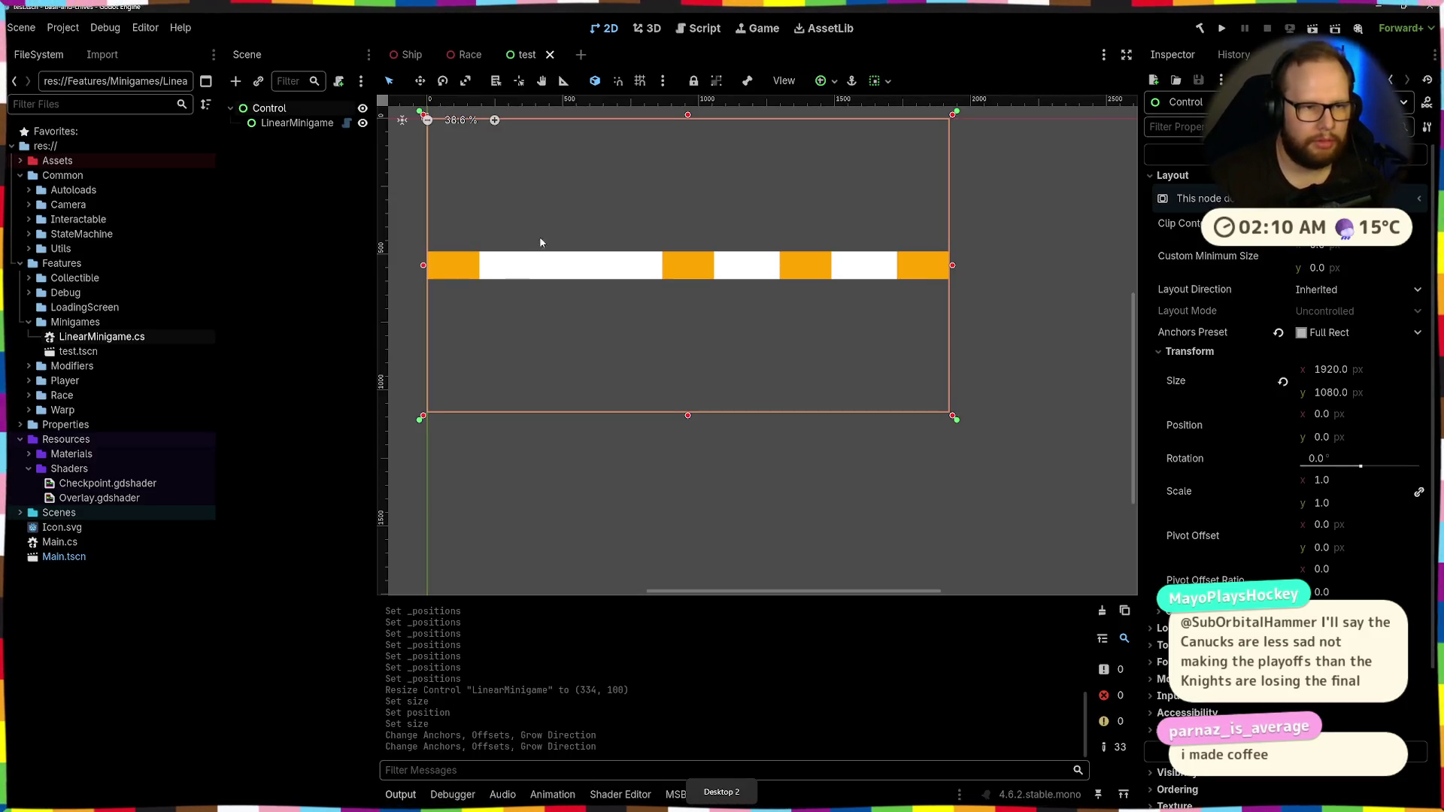
Inspect the orange-segmented bar, the Control layout and the LinearMinigame Positions array
{"action": "scroll", "coordinate": [644, 254], "scroll_direction": "left", "scroll_amount": 3}
{"action": "scroll", "coordinate": [725, 223], "scroll_direction": "up", "scroll_amount": 2}
{"action": "scroll", "coordinate": [726, 228], "scroll_direction": "down", "scroll_amount": 2}
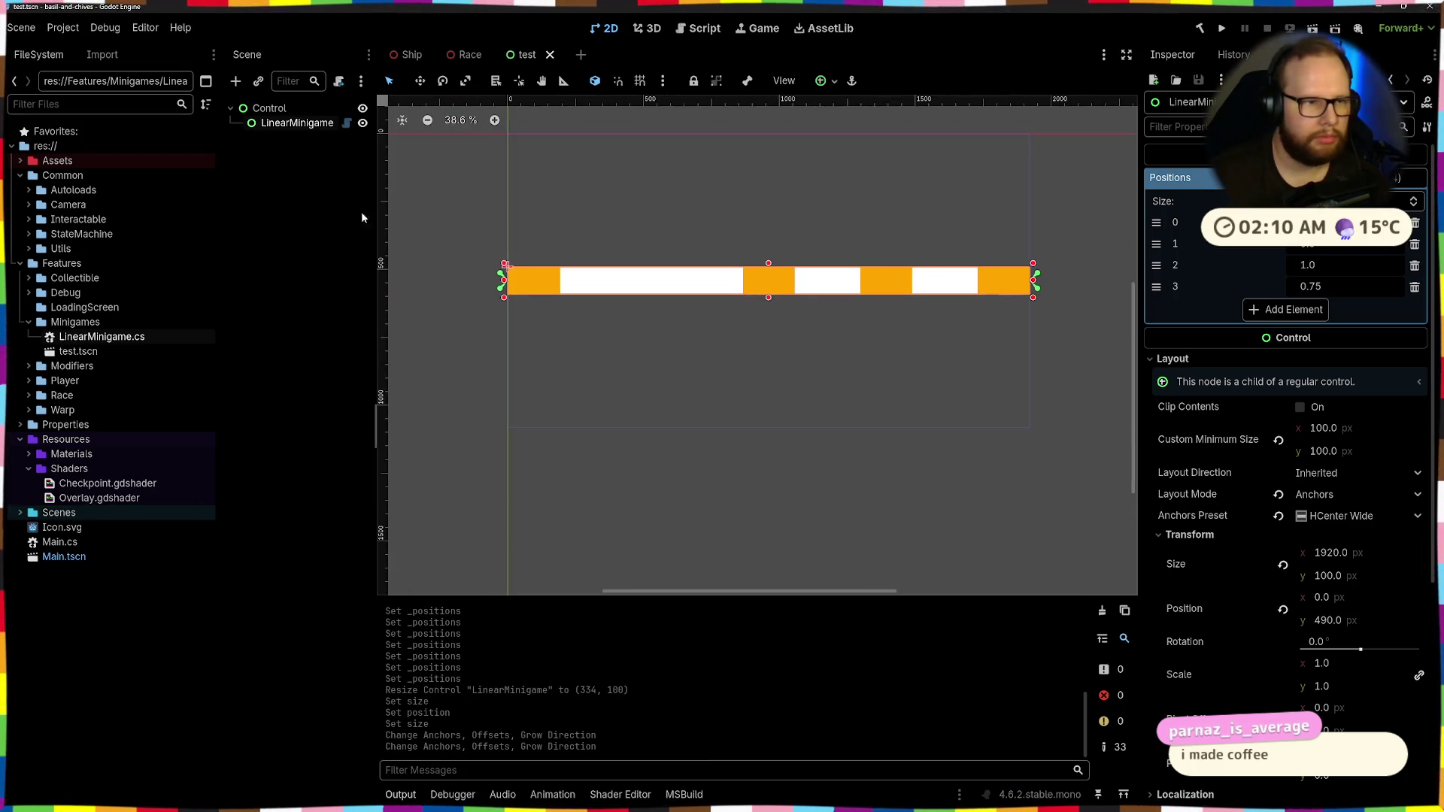
{"action": "left_click", "coordinate": [310, 198]}
{"action": "scroll", "coordinate": [750, 215], "scroll_direction": "up", "scroll_amount": 1}
{"action": "scroll", "coordinate": [735, 236], "scroll_direction": "down", "scroll_amount": 1}
{"action": "scroll", "coordinate": [687, 251], "scroll_direction": "right", "scroll_amount": 2}
{"action": "scroll", "coordinate": [687, 251], "scroll_direction": "up", "scroll_amount": 1}
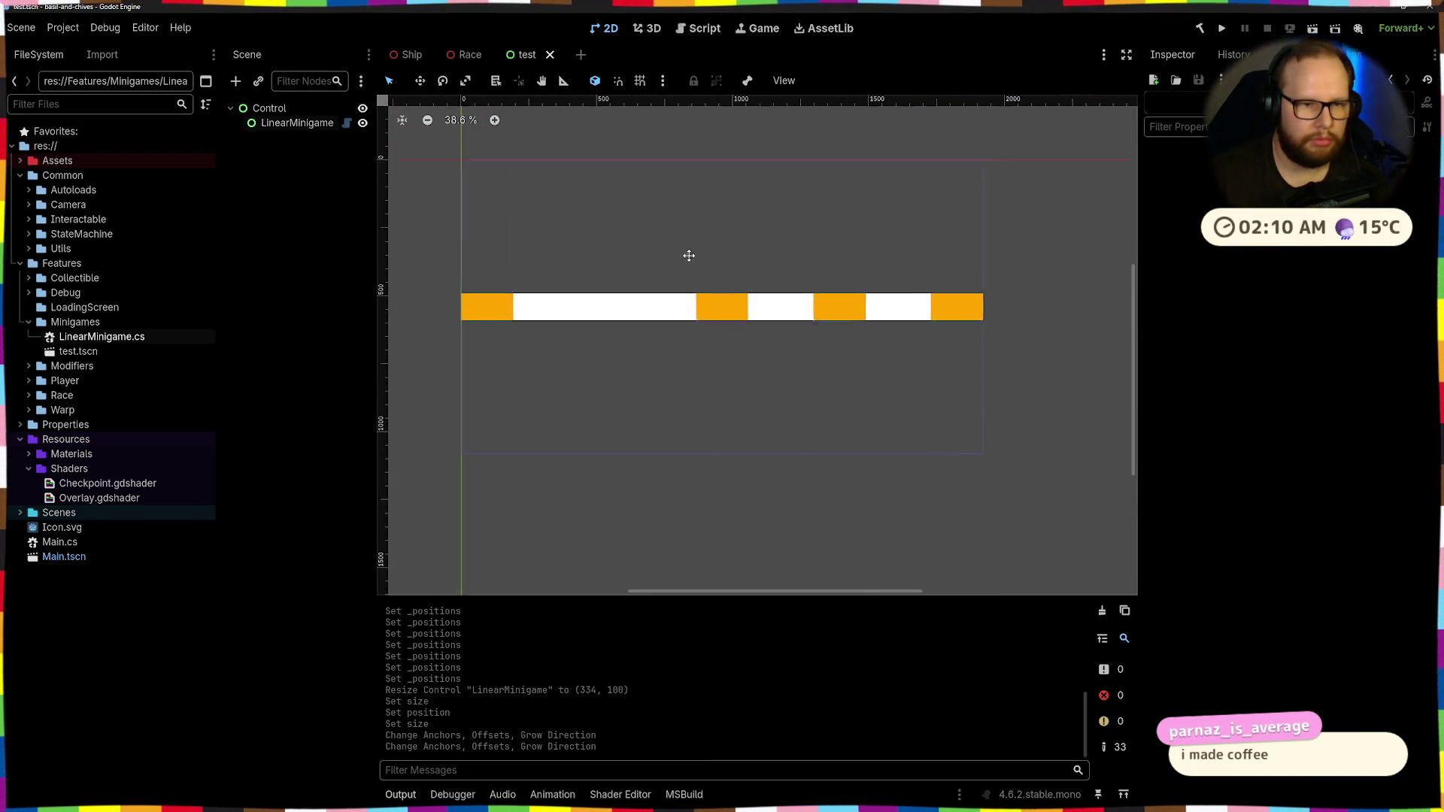
{"action": "left_click", "coordinate": [627, 328]}
{"action": "scroll", "coordinate": [644, 303], "scroll_direction": "up", "scroll_amount": 2}
{"action": "scroll", "coordinate": [645, 303], "scroll_direction": "left", "scroll_amount": 2}
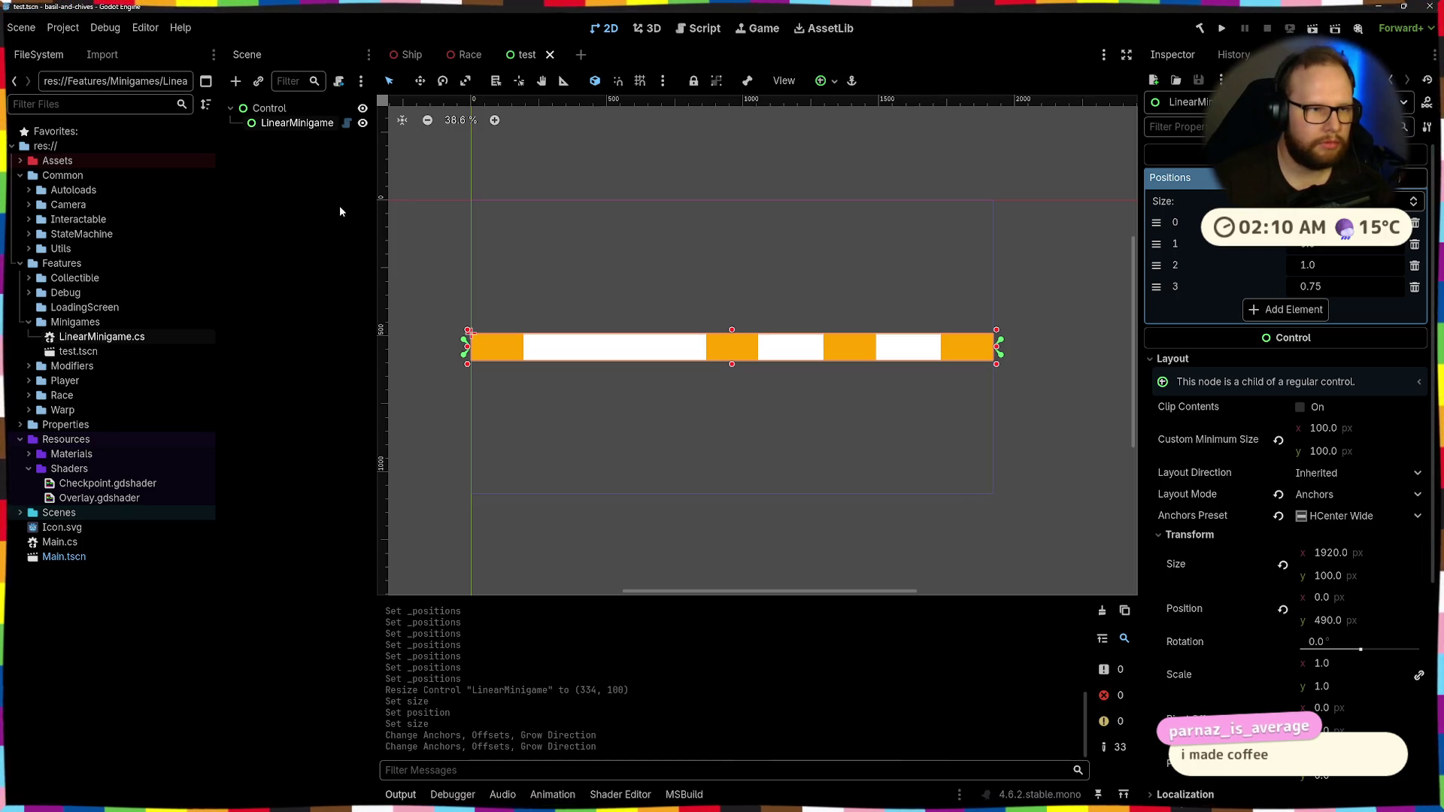
{"action": "left_click", "coordinate": [282, 112]}
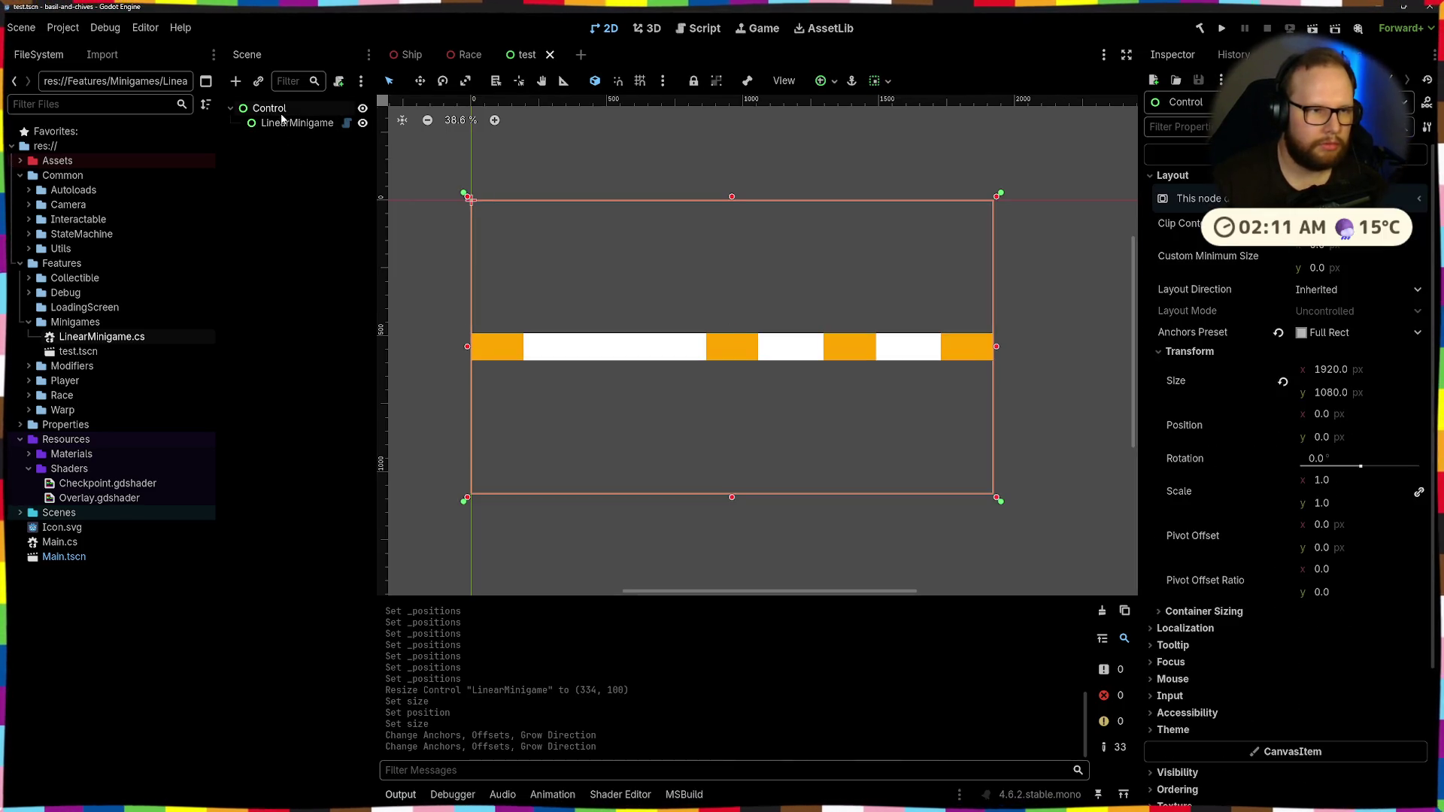
{"action": "left_click", "coordinate": [284, 122]}
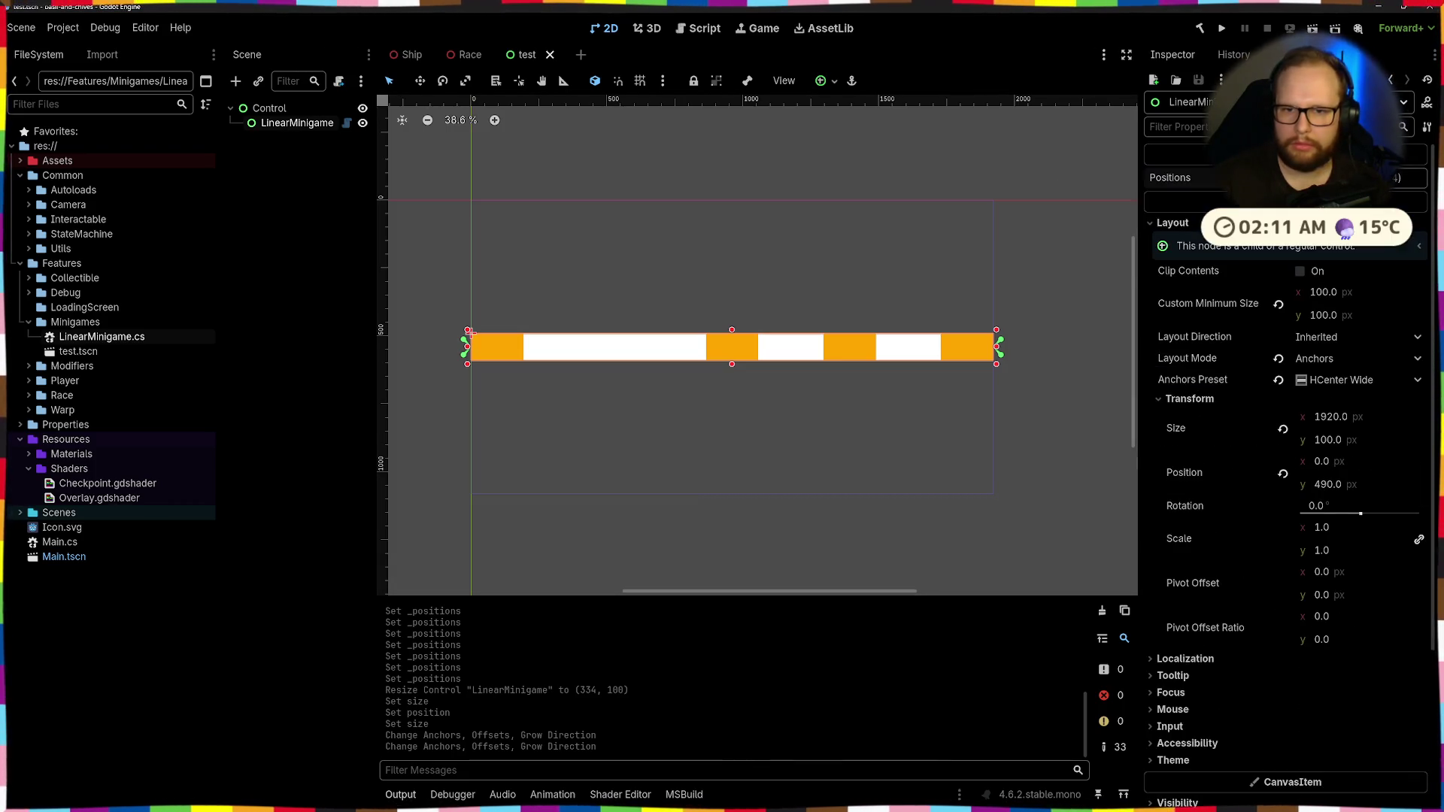
Back in LinearMinigame.cs, open a new line below the _positions field
{"action": "key", "text": "alt+Tab"}
{"action": "key", "text": "super"}
{"action": "key", "text": "Escape"}
{"action": "left_click", "coordinate": [631, 165]}
{"action": "key", "text": "Return"}
Declare [Export] private float _cursor; on line 8, fixing the mistyped attribute
{"action": "type", "text": "[]"}
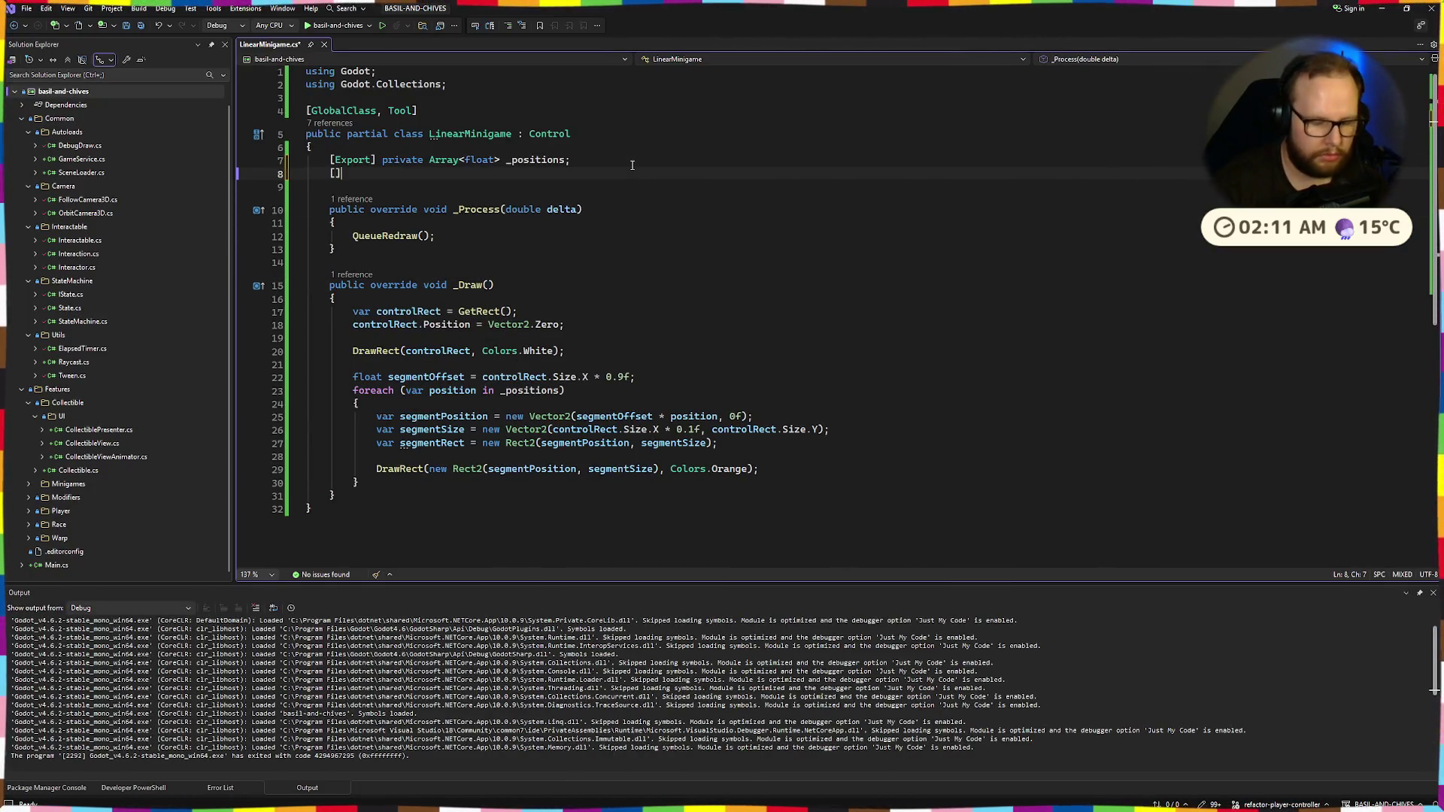
{"action": "type", "text": "Exception"}
{"action": "key", "text": "Tab"}
{"action": "key", "text": "BackSpace"}
{"action": "key", "text": "BackSpace"}
{"action": "key", "text": "BackSpace"}
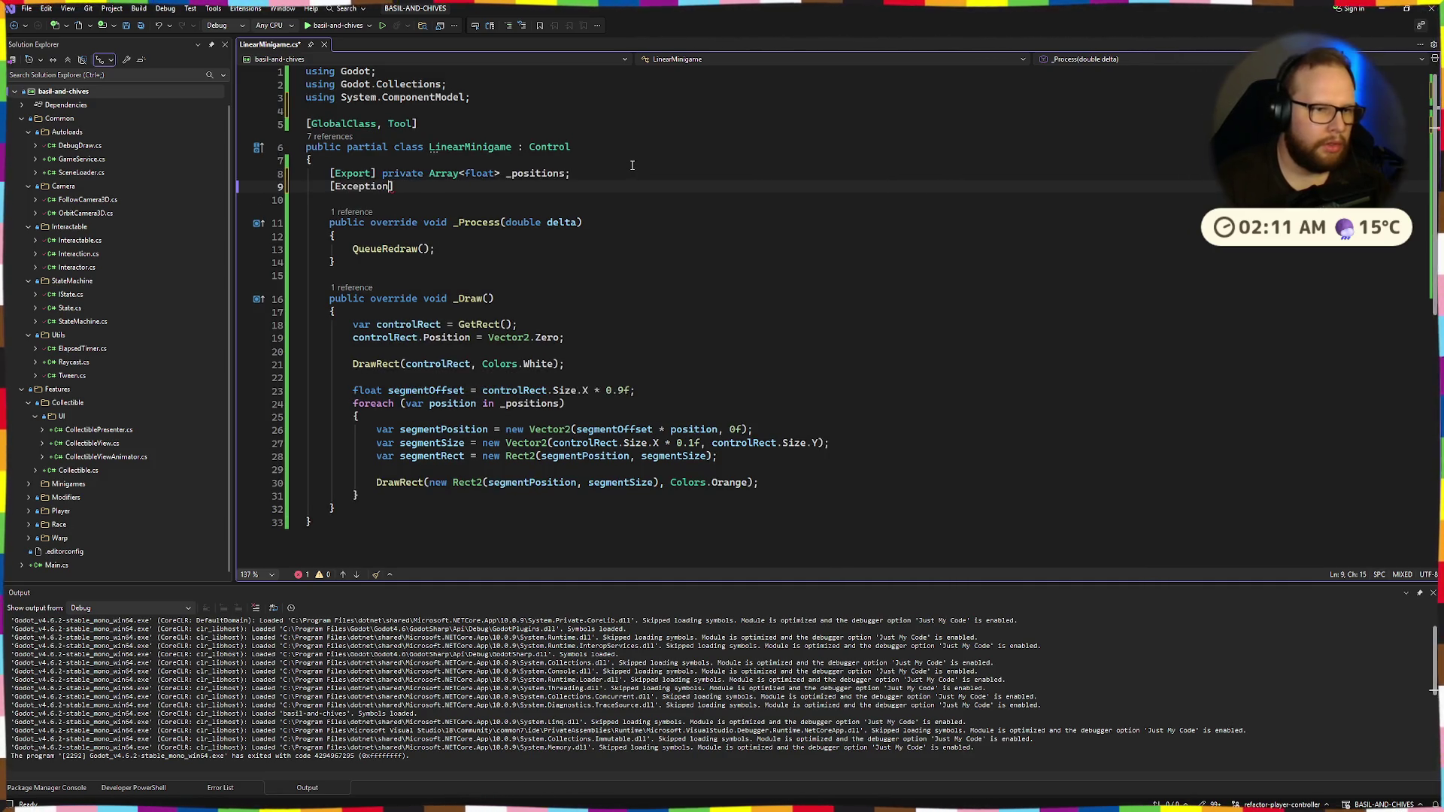
{"action": "key", "text": "BackSpace"}
{"action": "key", "text": "BackSpace"}
{"action": "key", "text": "BackSpace"}
{"action": "type", "text": "Export"}
{"action": "key", "text": "Tab"}
{"action": "key", "text": "BackSpace"}
{"action": "key", "text": "BackSpace"}
{"action": "key", "text": "BackSpace"}
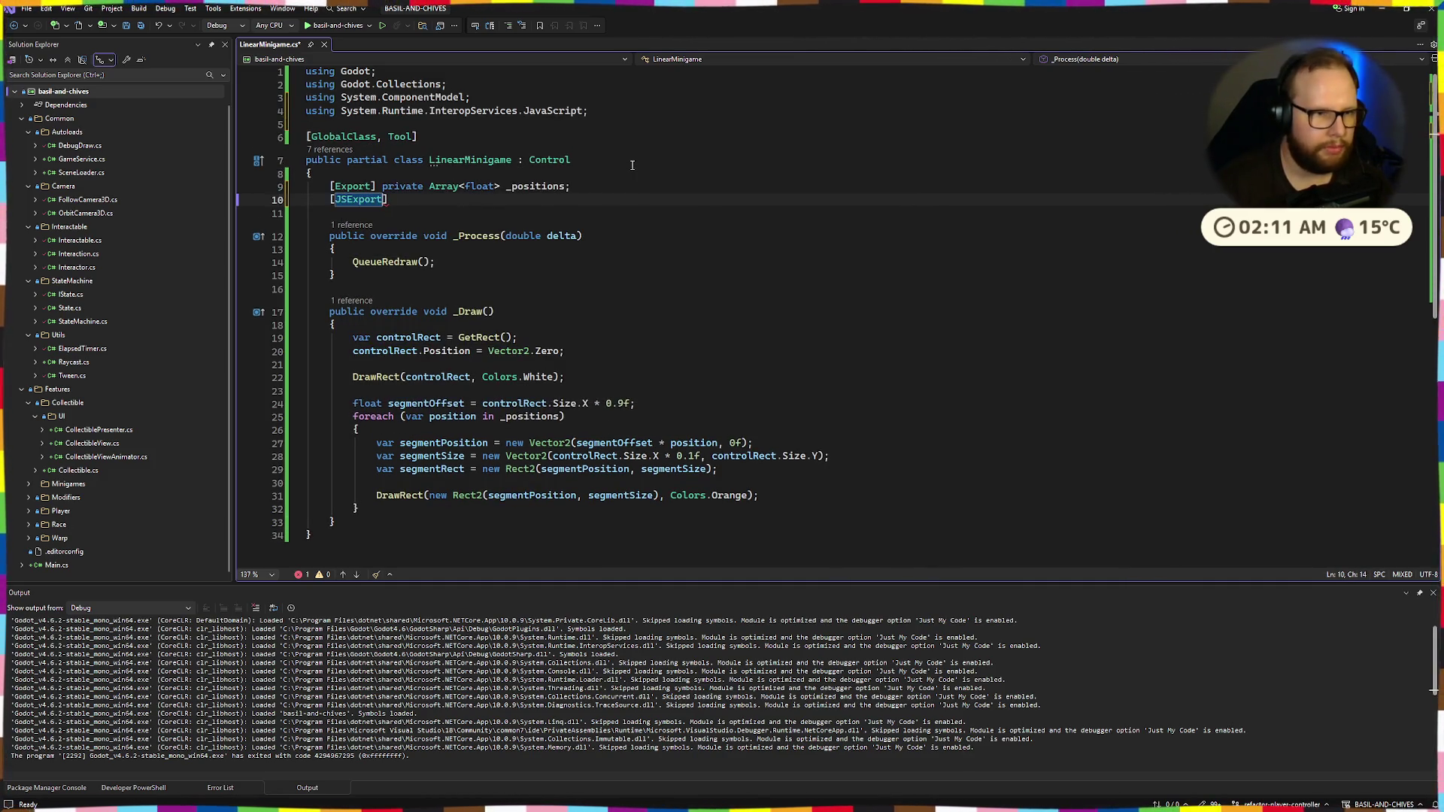
{"action": "key", "text": "ctrl+r"}
{"action": "key", "text": "ctrl+g"}
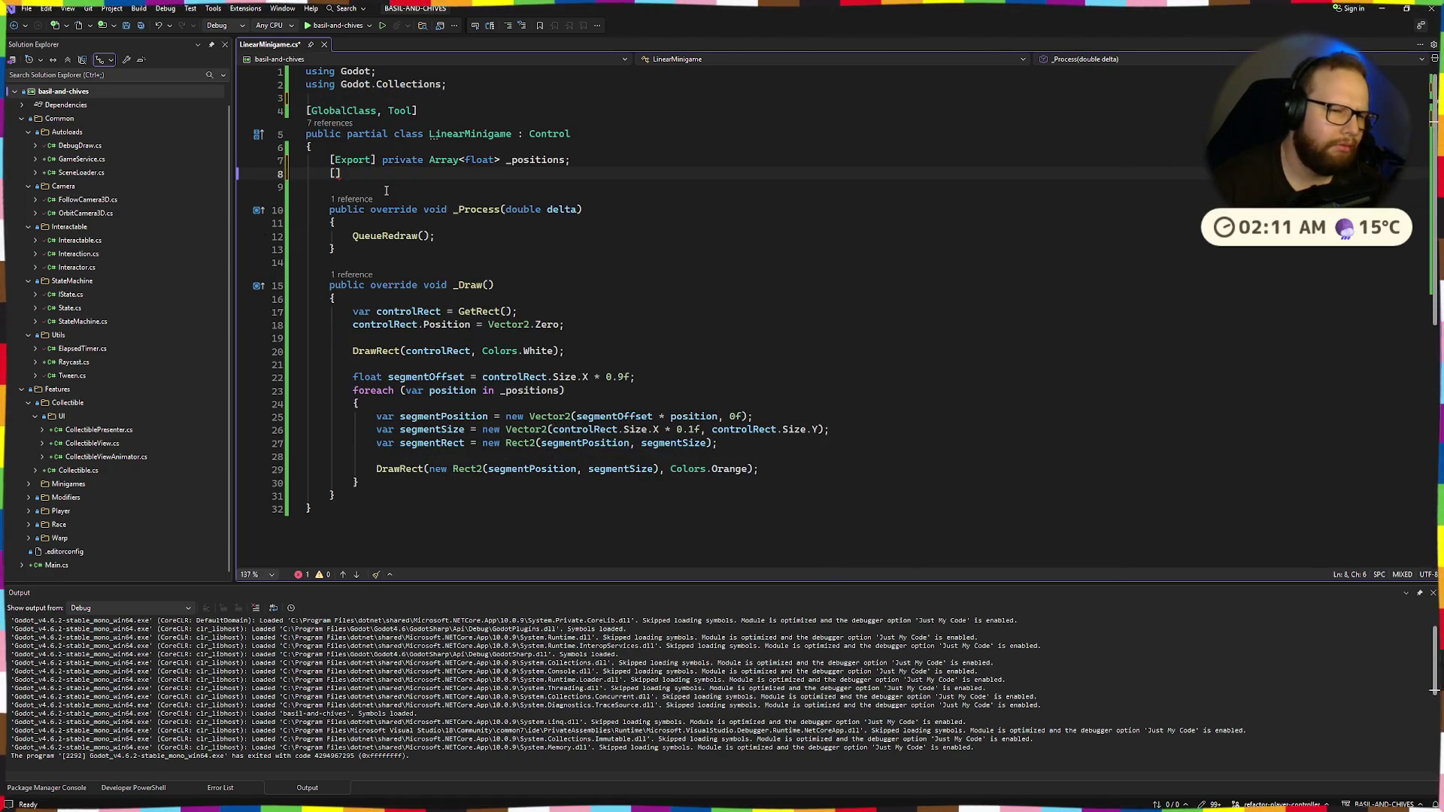
{"action": "type", "text": "Exporty"}
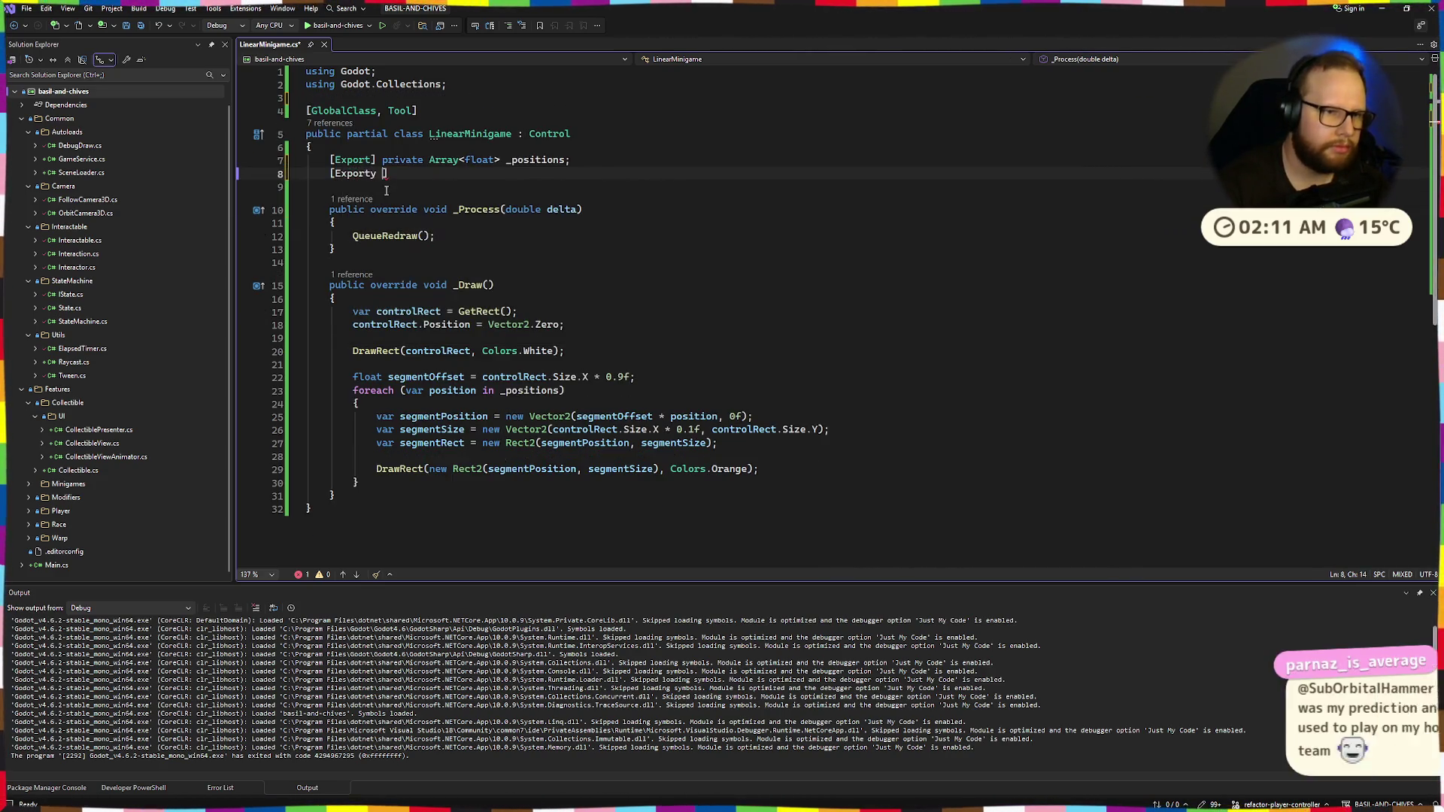
{"action": "key", "text": "BackSpace"}
{"action": "key", "text": "BackSpace"}
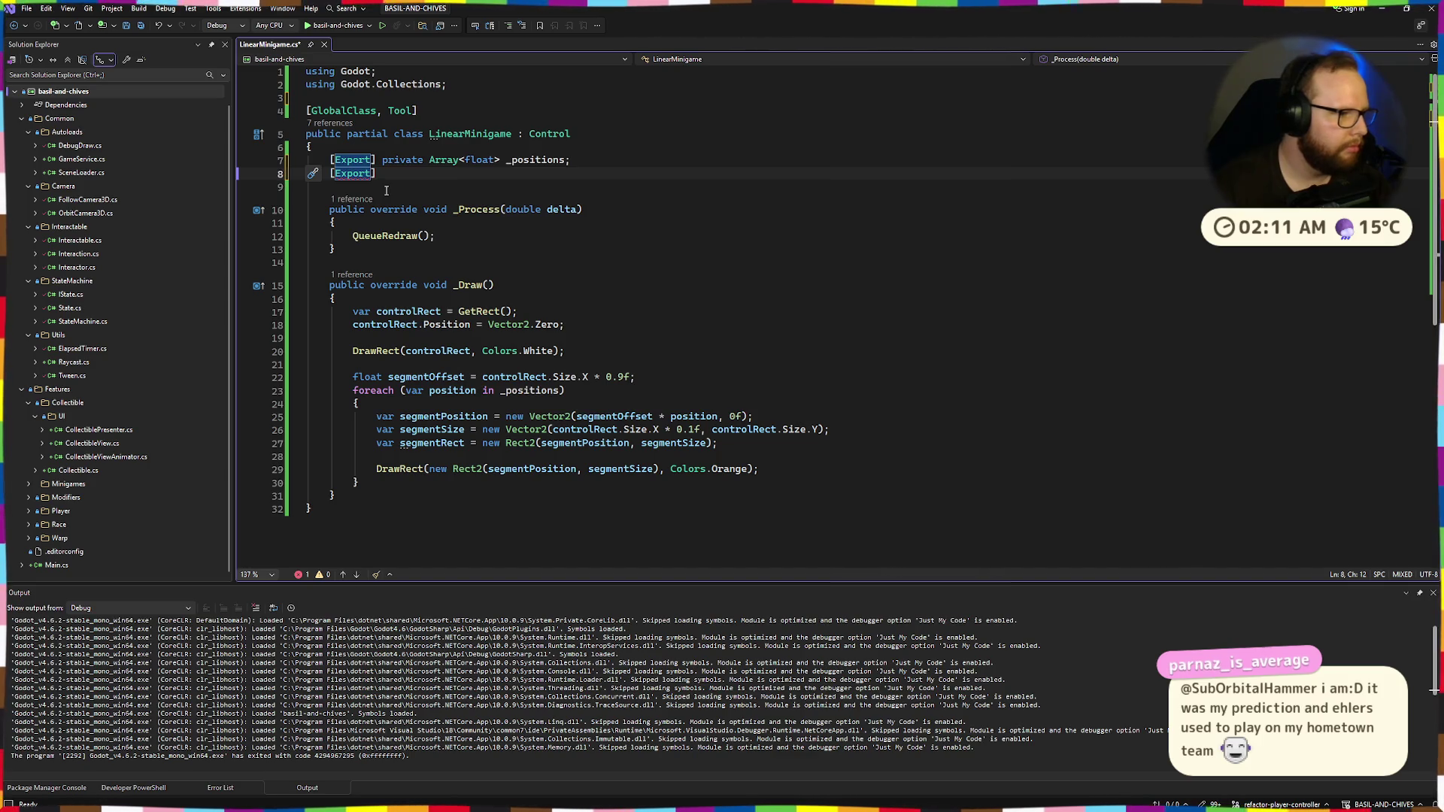
{"action": "key", "text": "Right"}
{"action": "type", "text": "p"}
{"action": "type", "text": "rivate "}
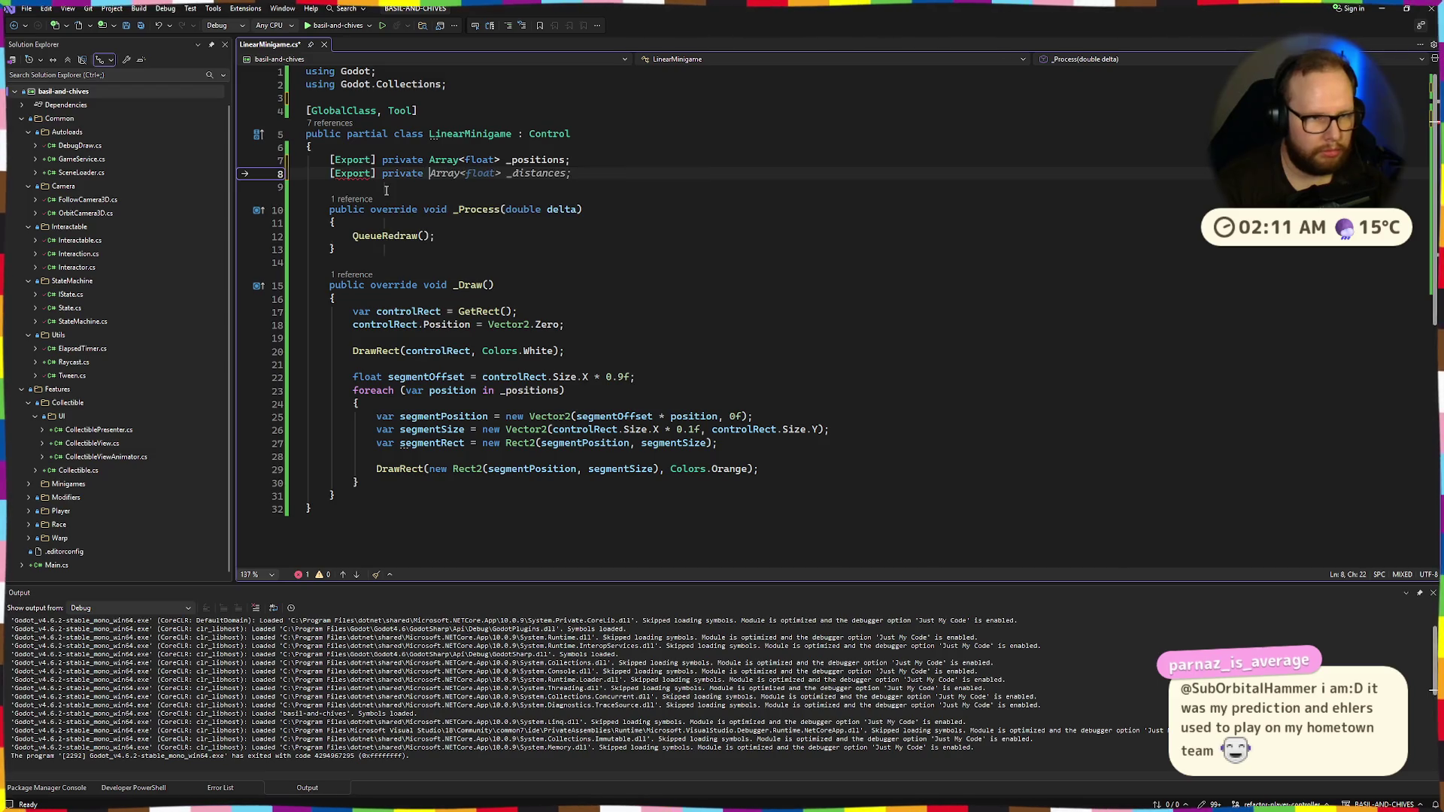
{"action": "type", "text": "float _"}
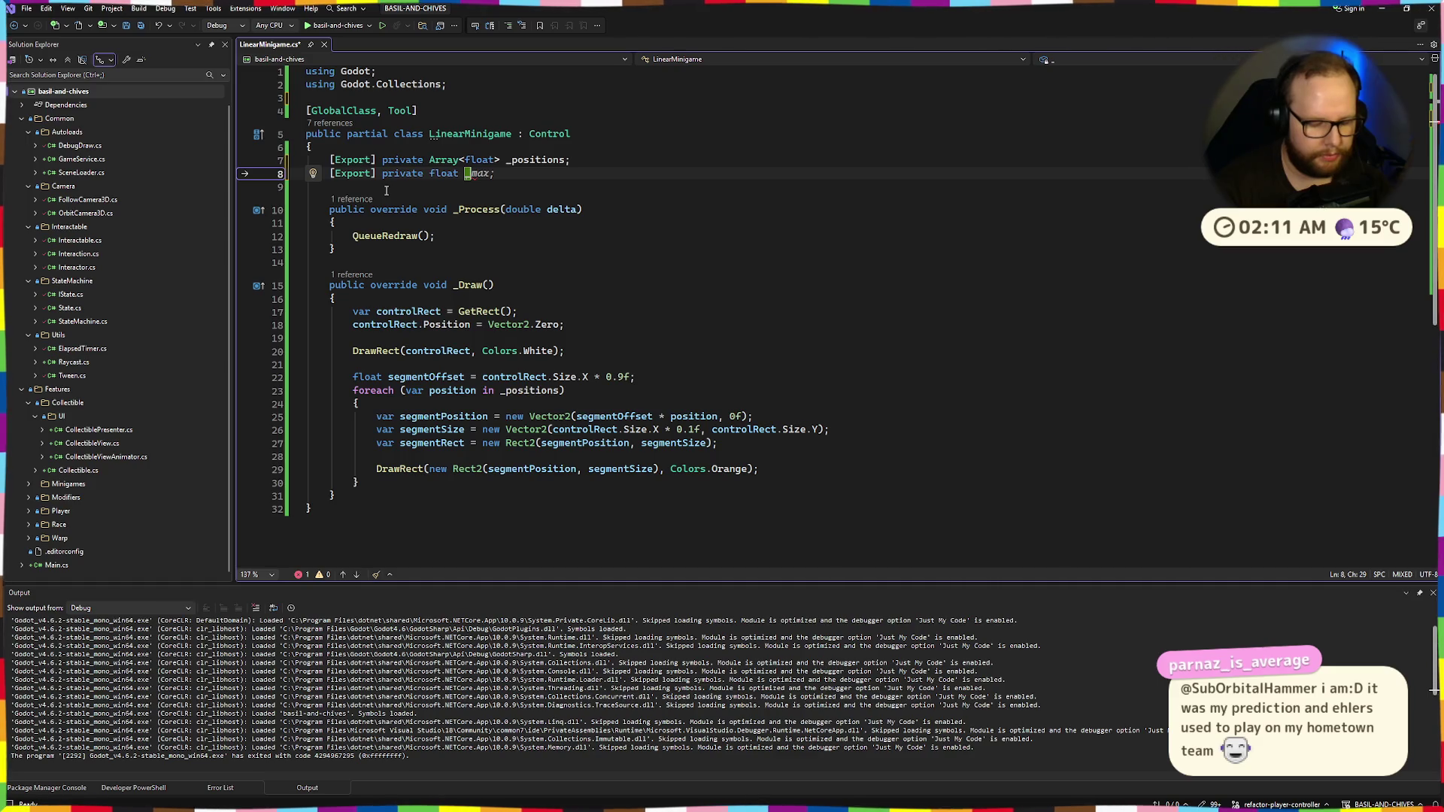
{"action": "type", "text": "cursor;"}
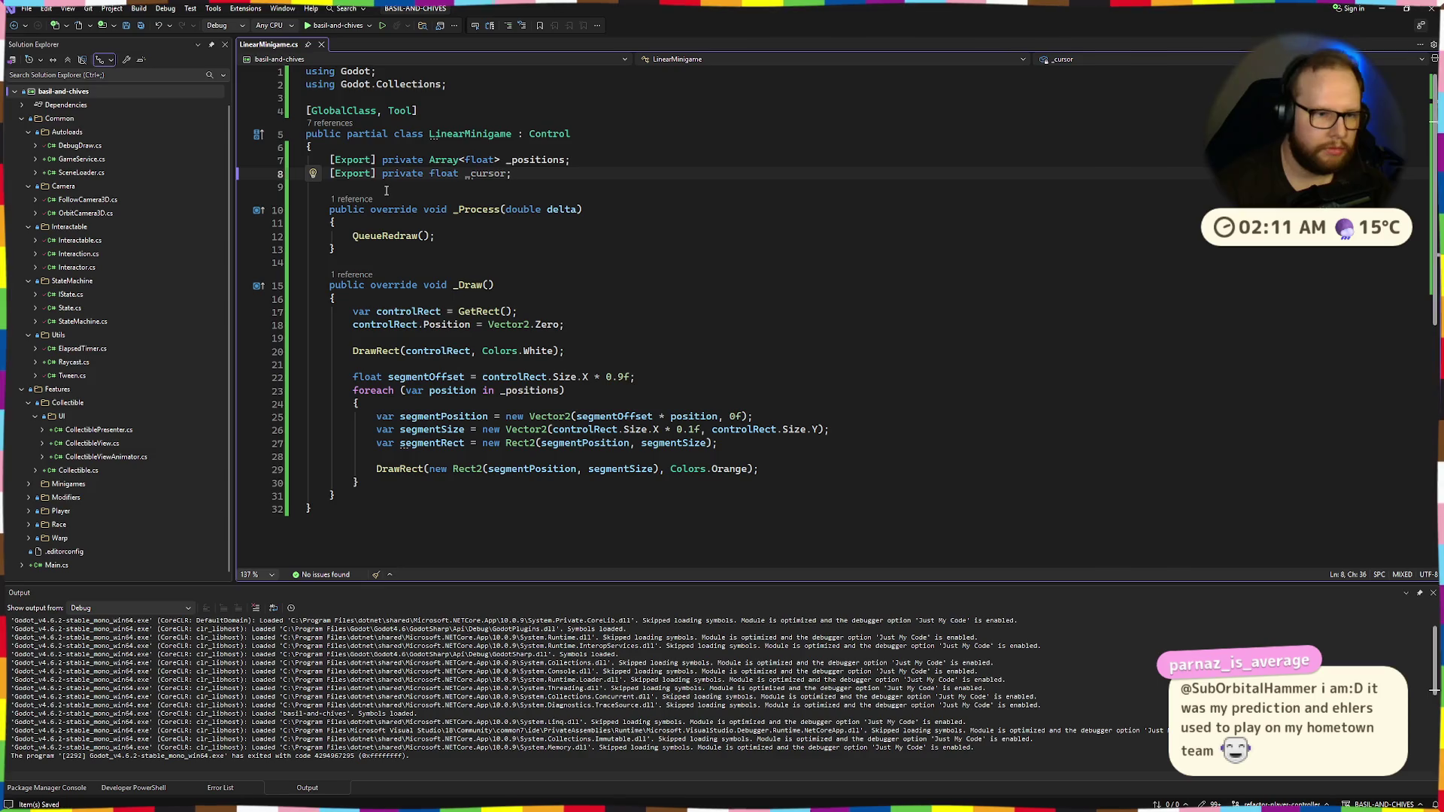
Add blank lines in _Draw after the segment loop's closing brace
{"action": "left_click", "coordinate": [391, 490]}
{"action": "key", "text": "Up"}
{"action": "key", "text": "Return"}
{"action": "key", "text": "Return"}
Start a DrawCircle( call after the loop, leaving segmentOffset unchanged
{"action": "type", "text": "DrawCi"}
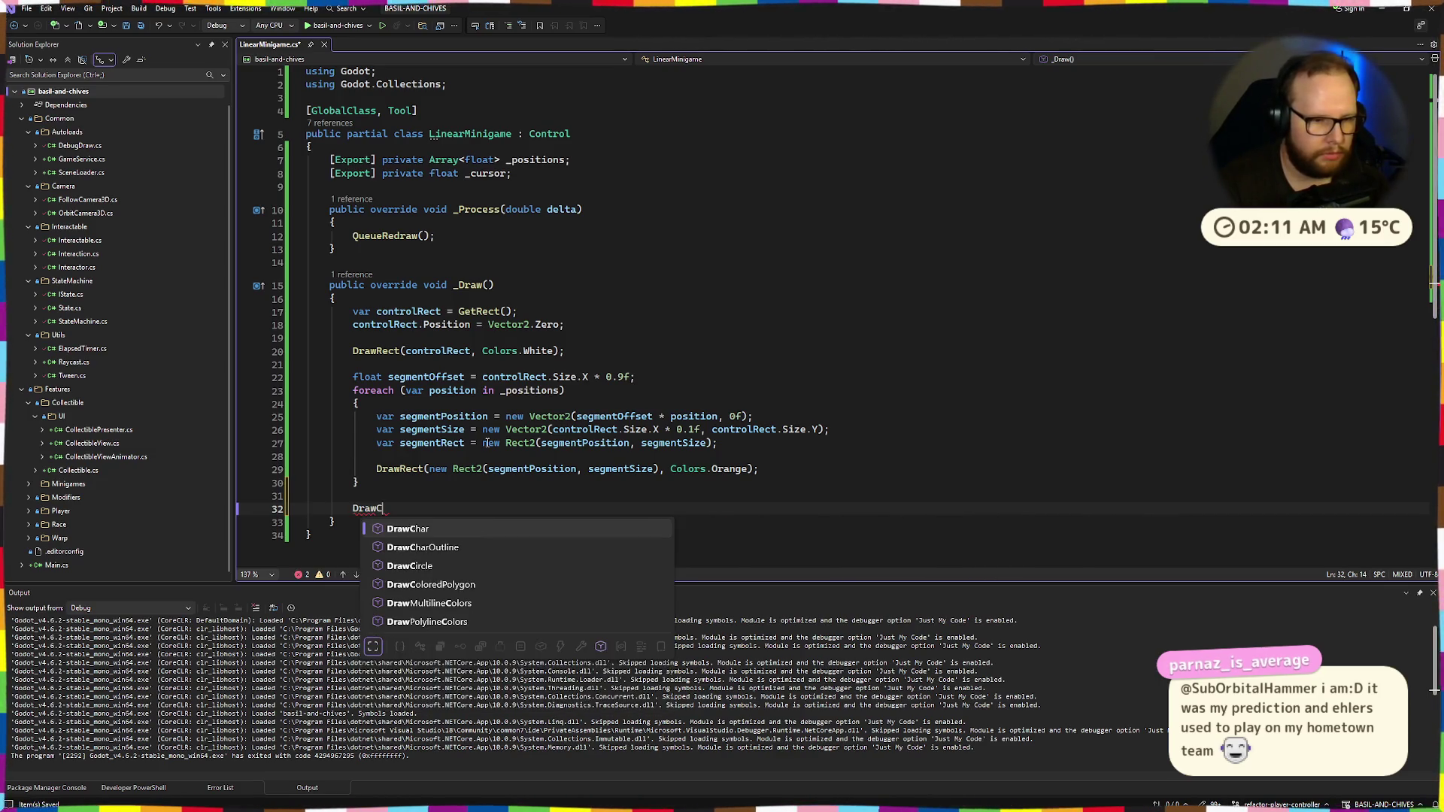
{"action": "key", "text": "Tab"}
{"action": "type", "text": "("}
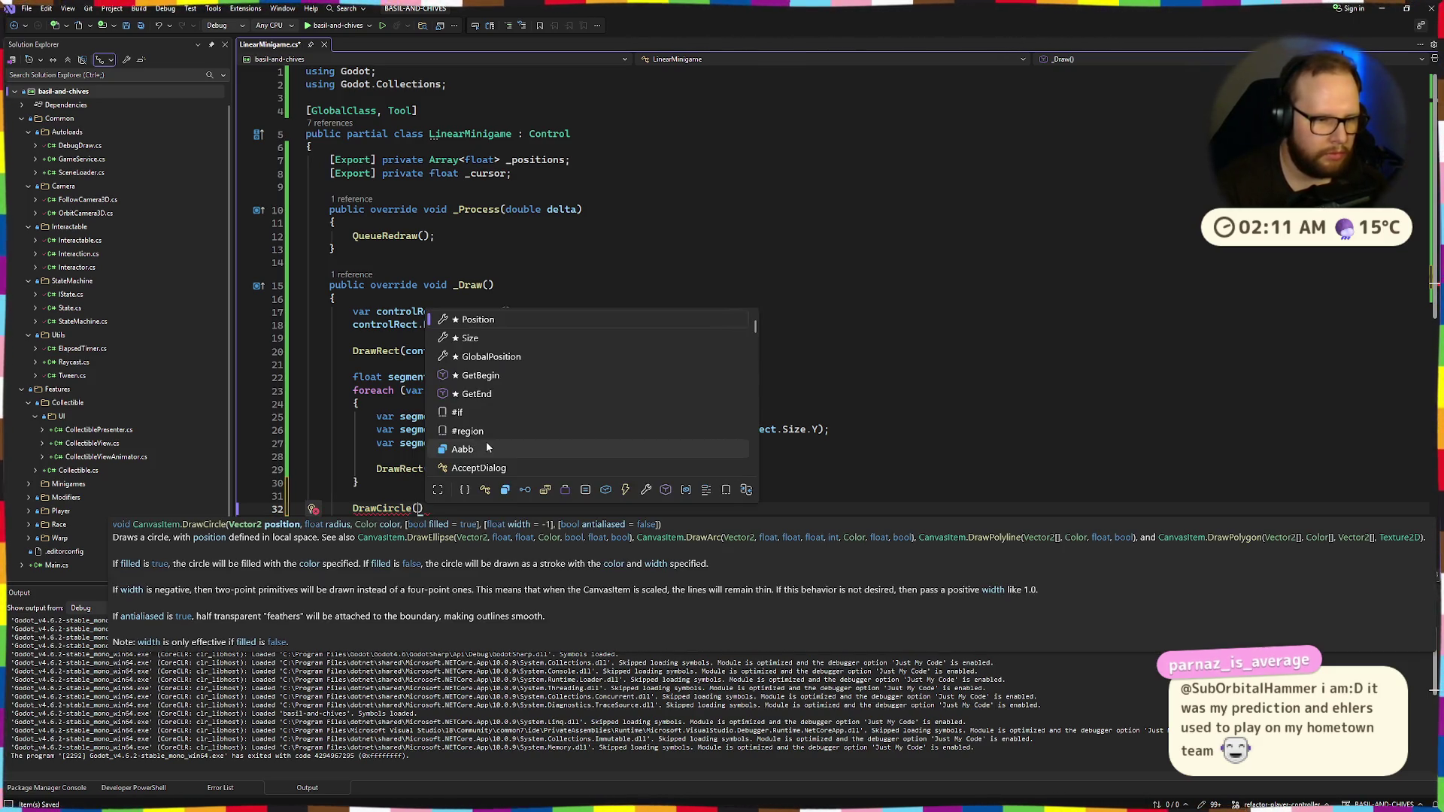
{"action": "key", "text": "Escape"}
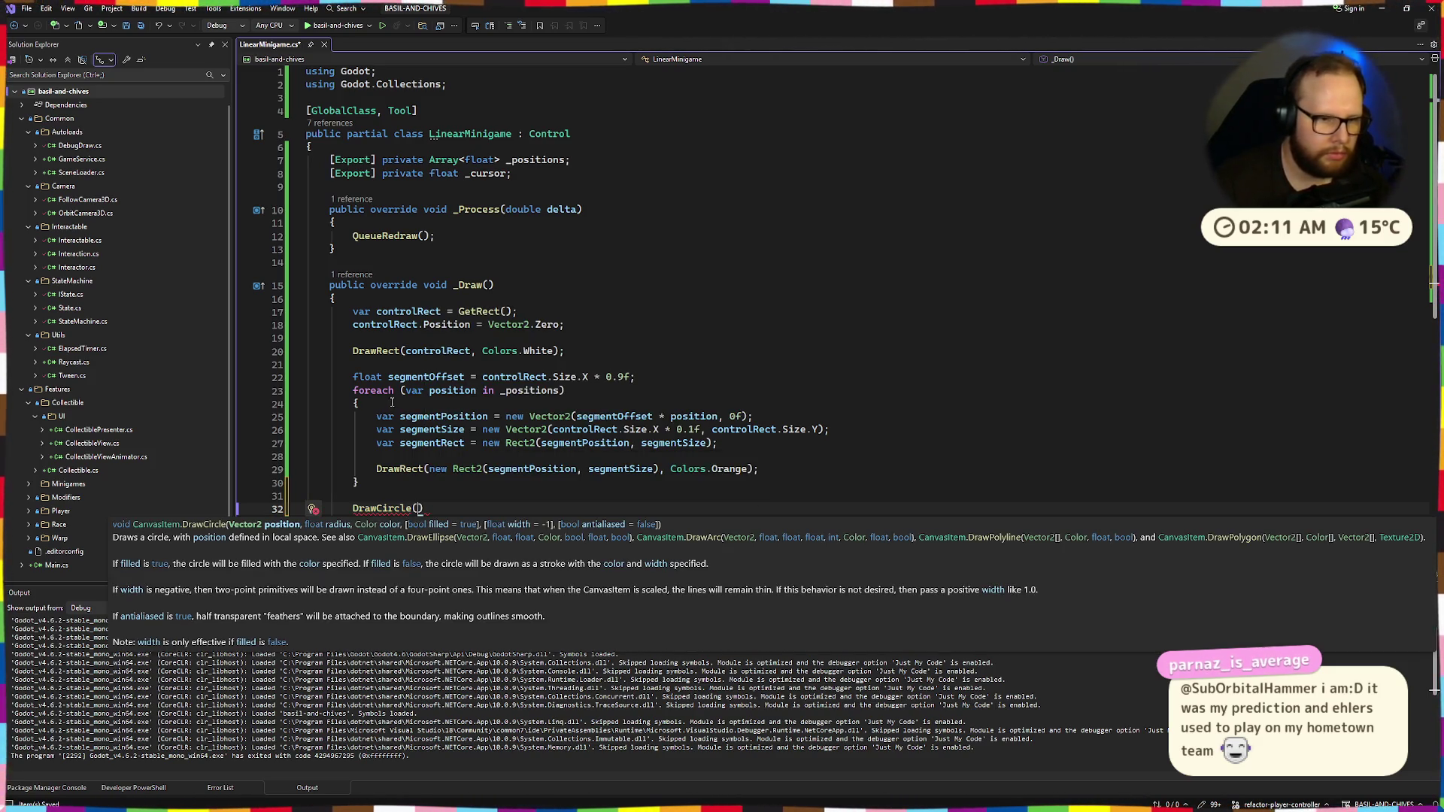
{"action": "left_click", "coordinate": [430, 379]}
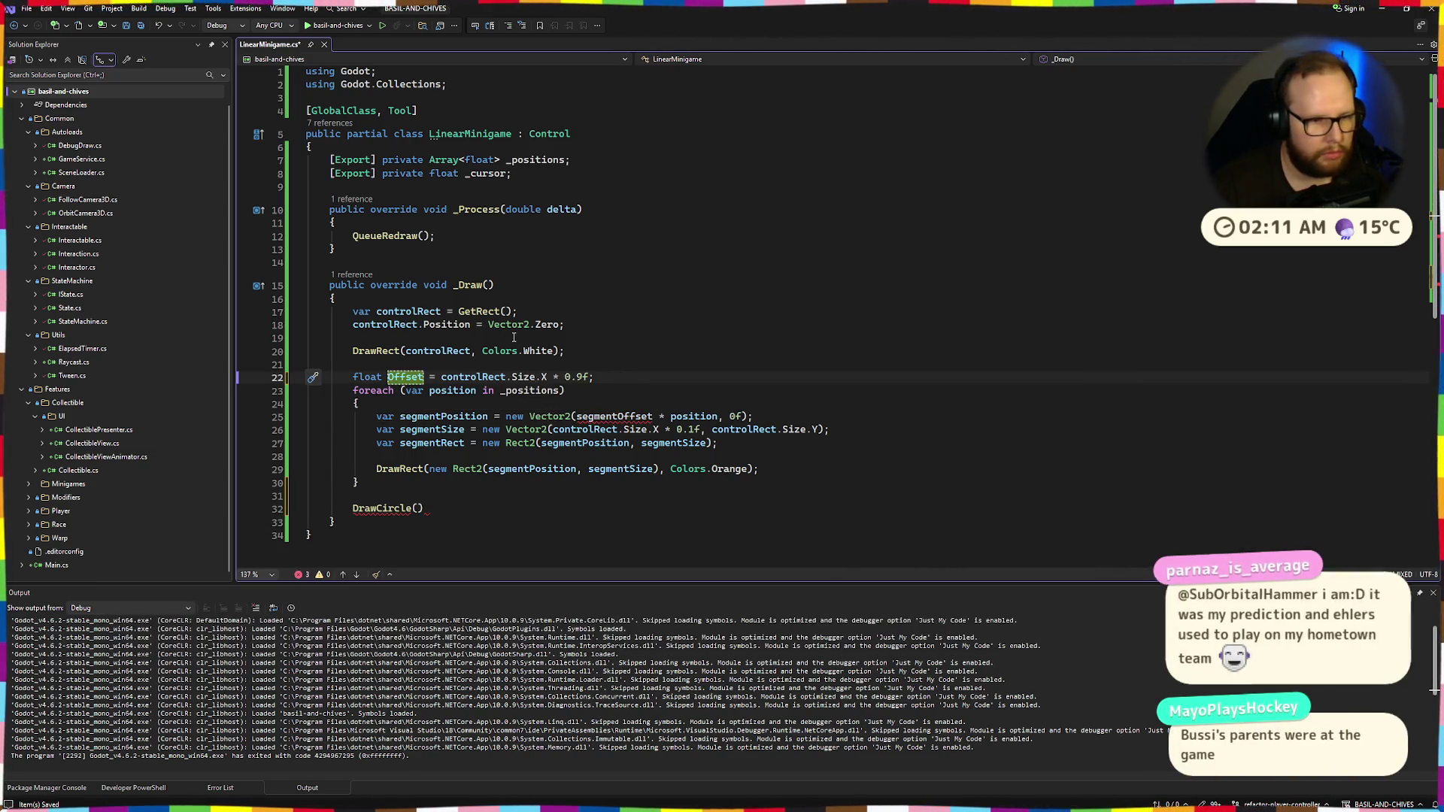
{"action": "key", "text": "ctrl+BackSpace"}
{"action": "type", "text": "o"}
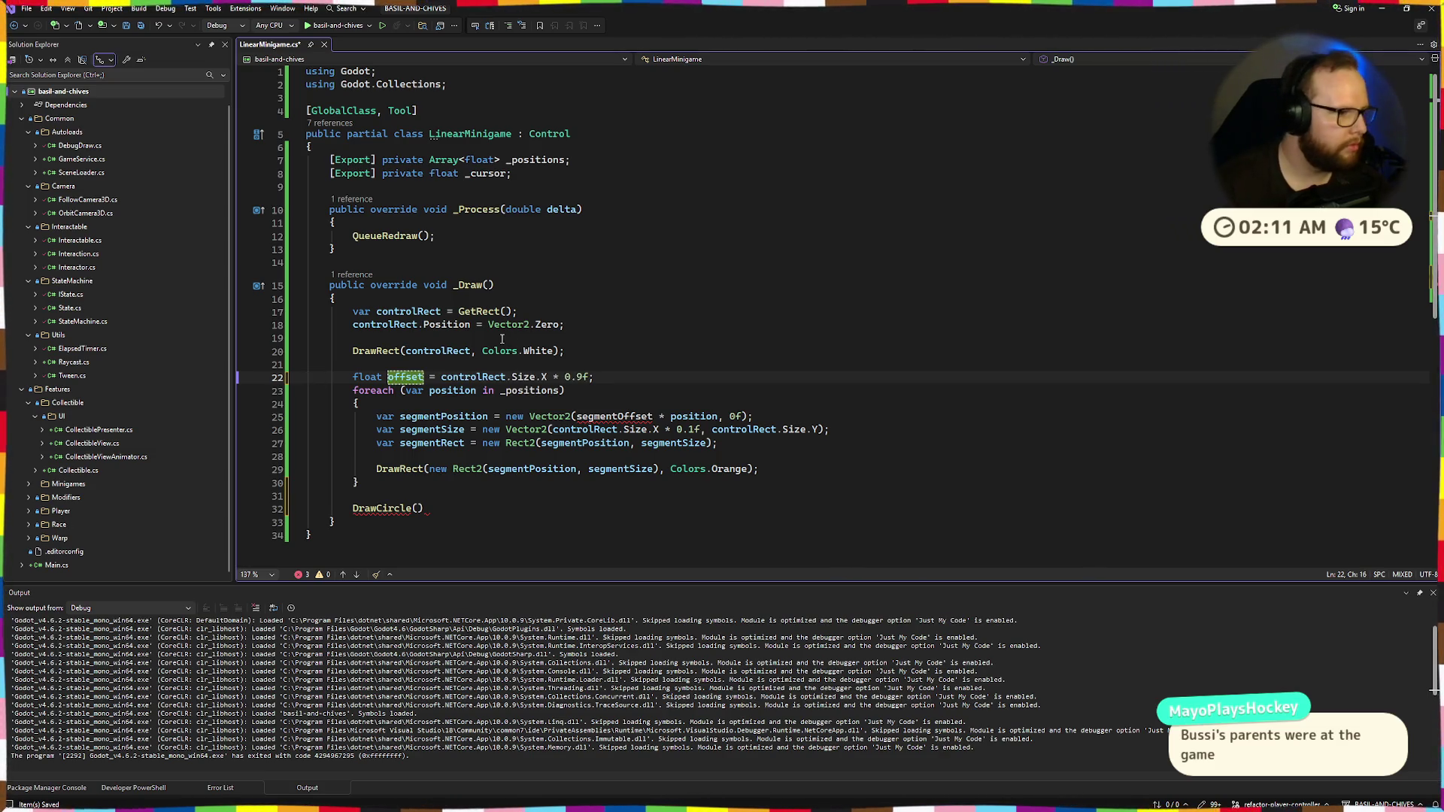
{"action": "key", "text": "ctrl+z"}
{"action": "key", "text": "ctrl+z"}
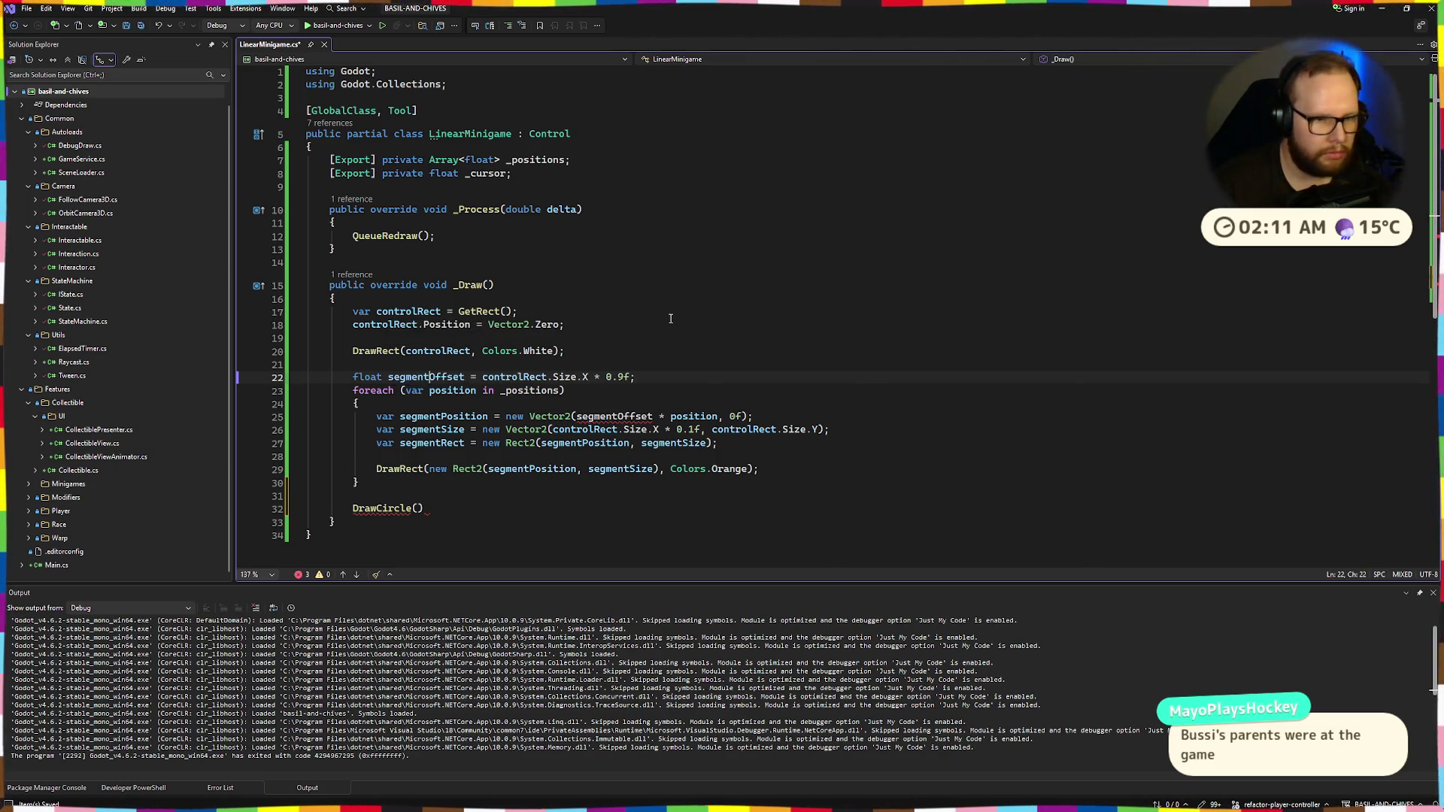
Pass controlRect.Size.X and radius controlRect.Size.Y * 1.1f to DrawCircle
{"action": "left_click", "coordinate": [615, 351]}
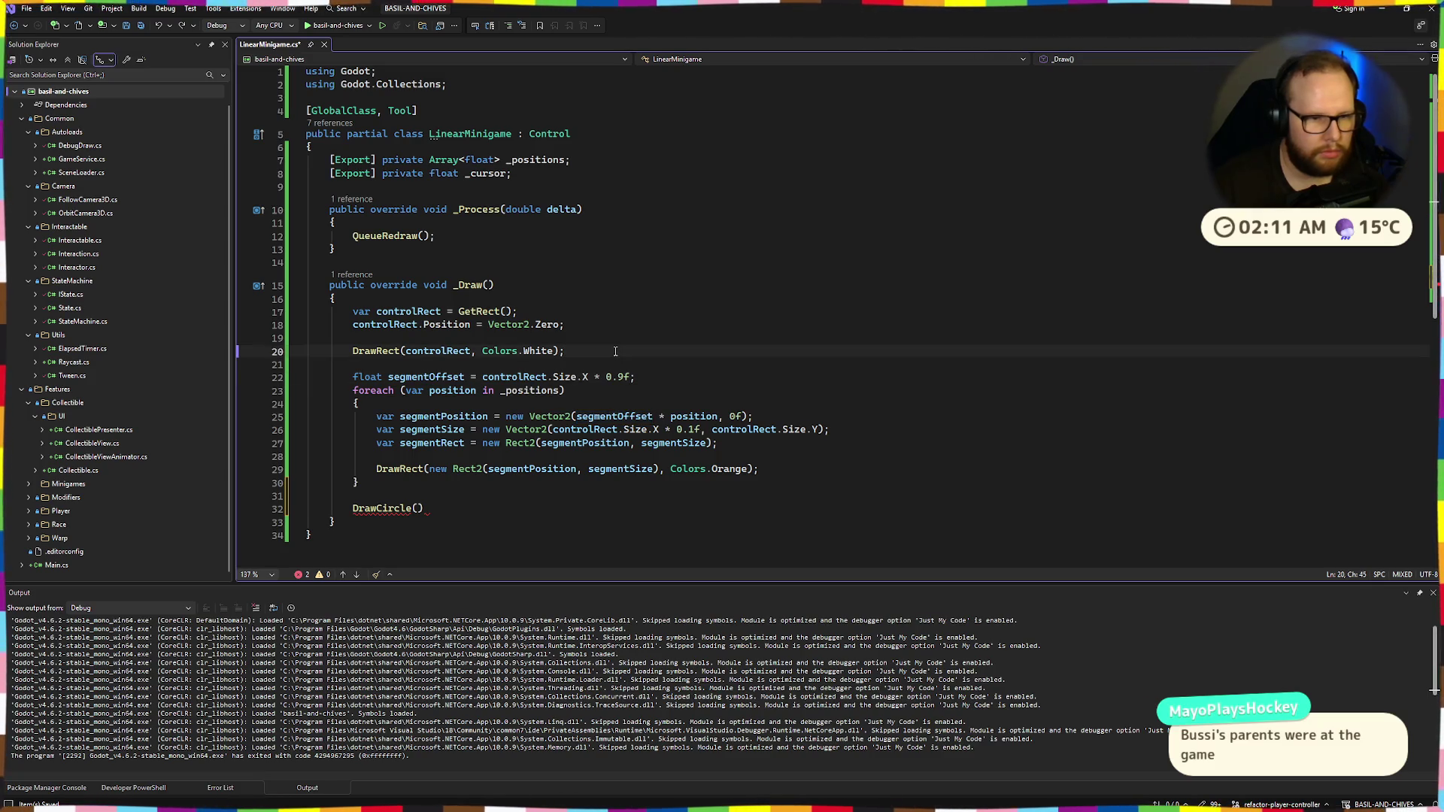
{"action": "left_click", "coordinate": [421, 509]}
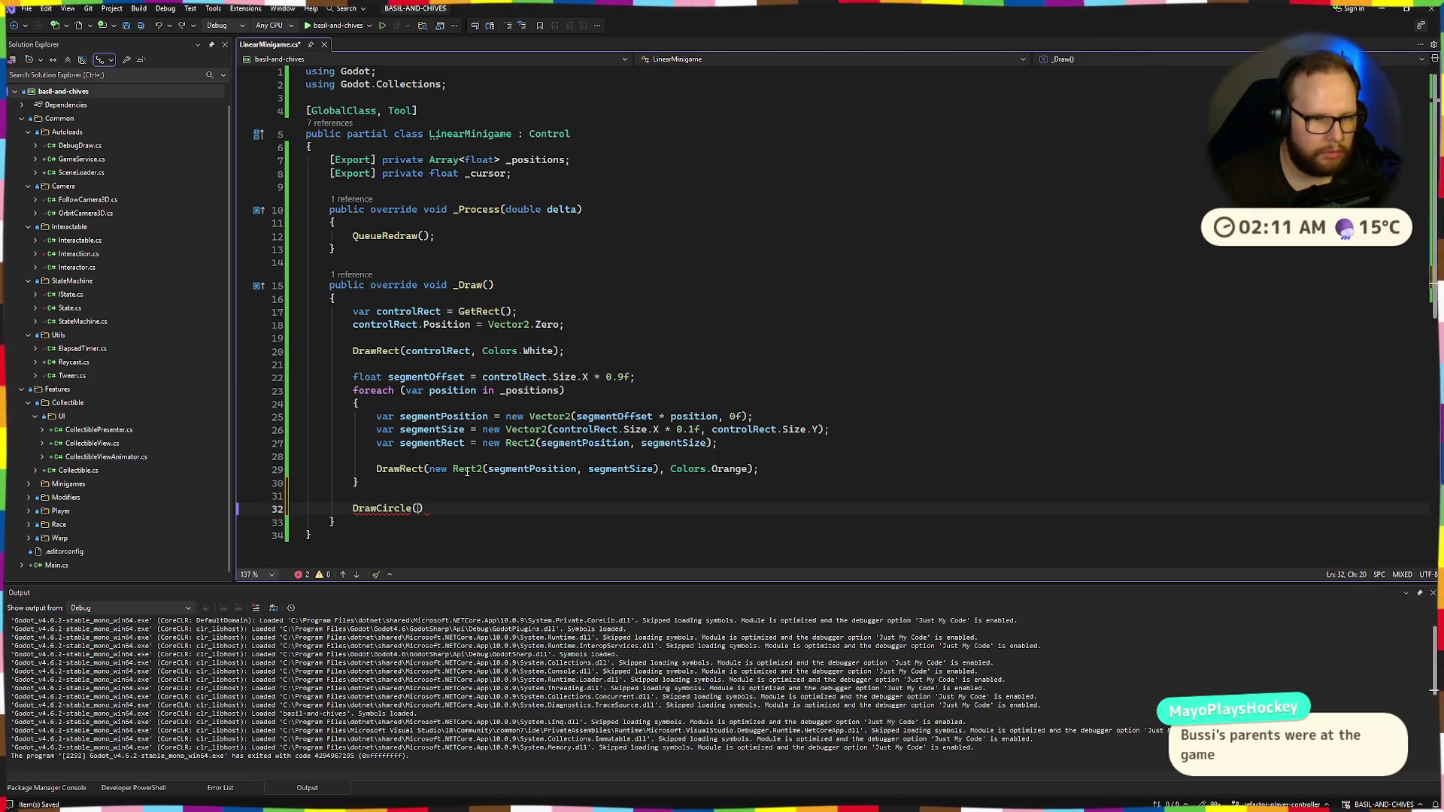
{"action": "left_click_drag", "start_coordinate": [482, 377], "coordinate": [588, 379]}
{"action": "key", "text": "ctrl+c"}
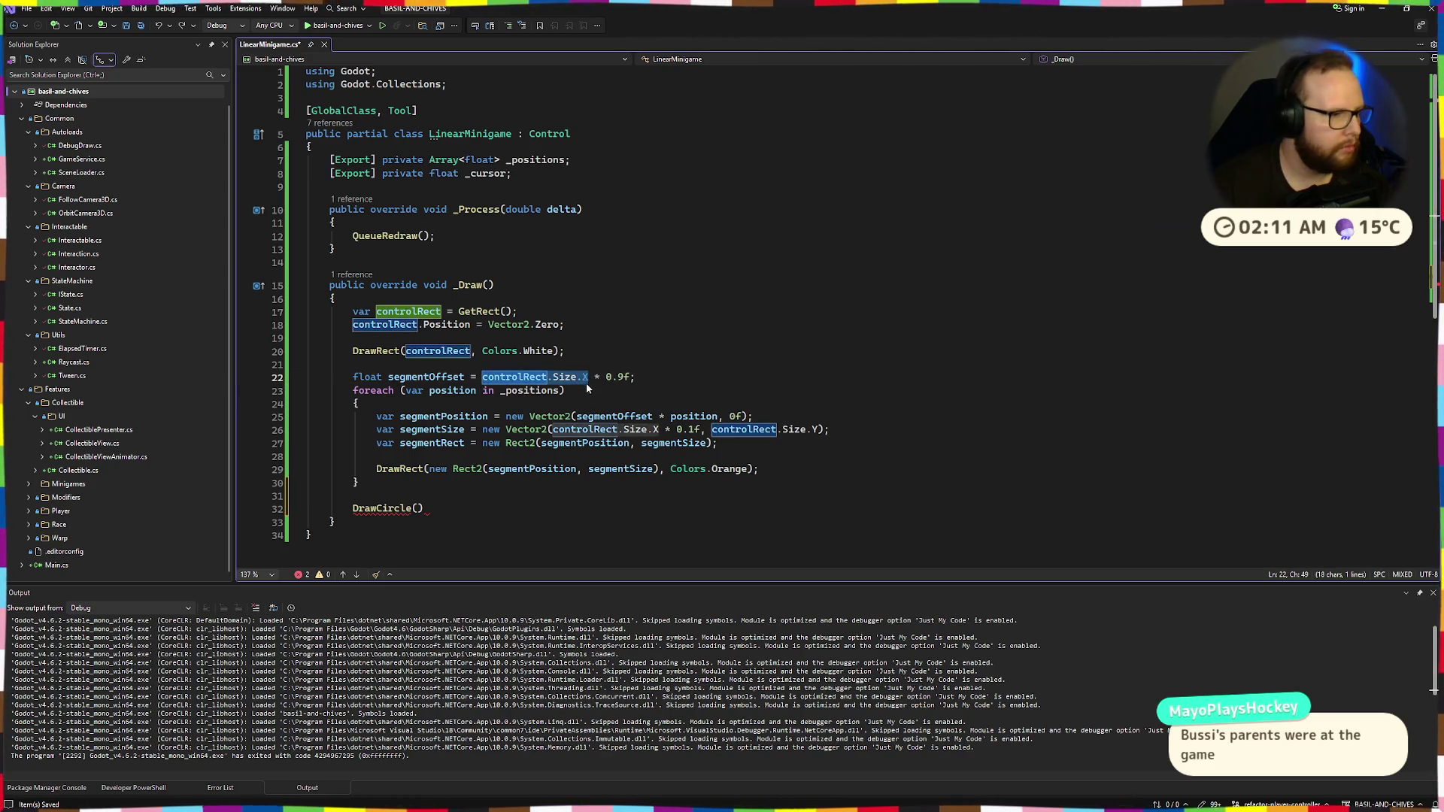
{"action": "left_click", "coordinate": [418, 509]}
{"action": "key", "text": "ctrl+v"}
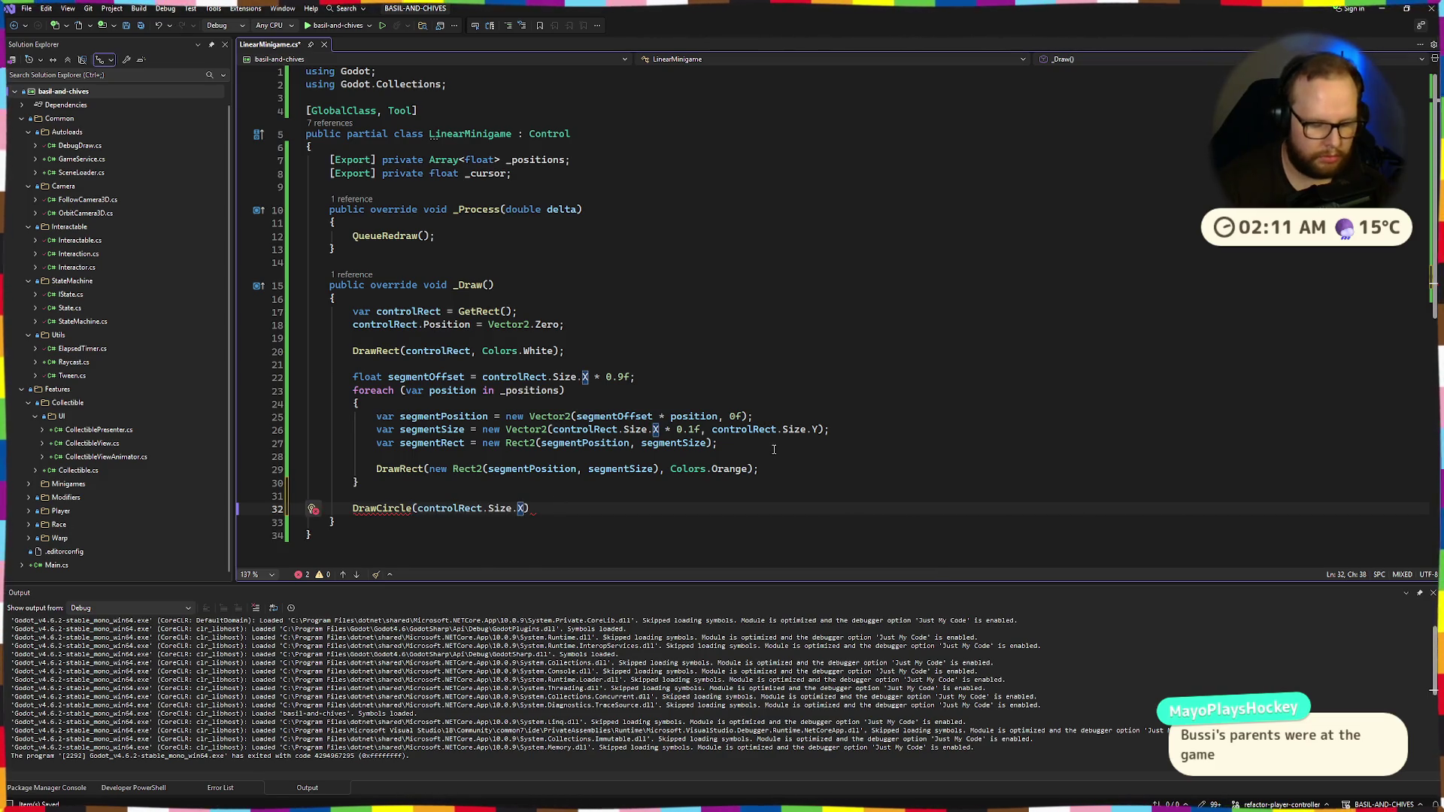
{"action": "type", "text": ","}
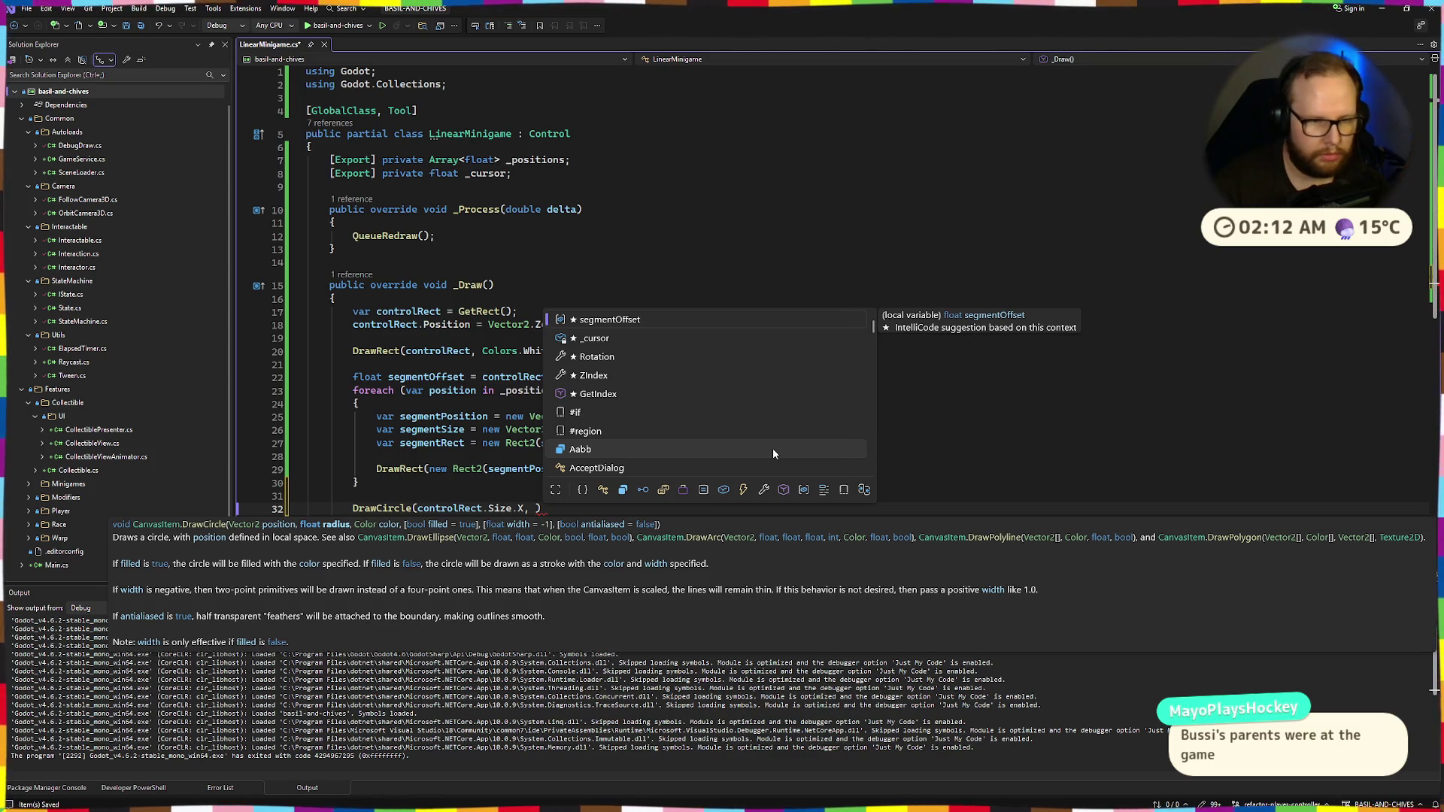
{"action": "left_click", "coordinate": [601, 262]}
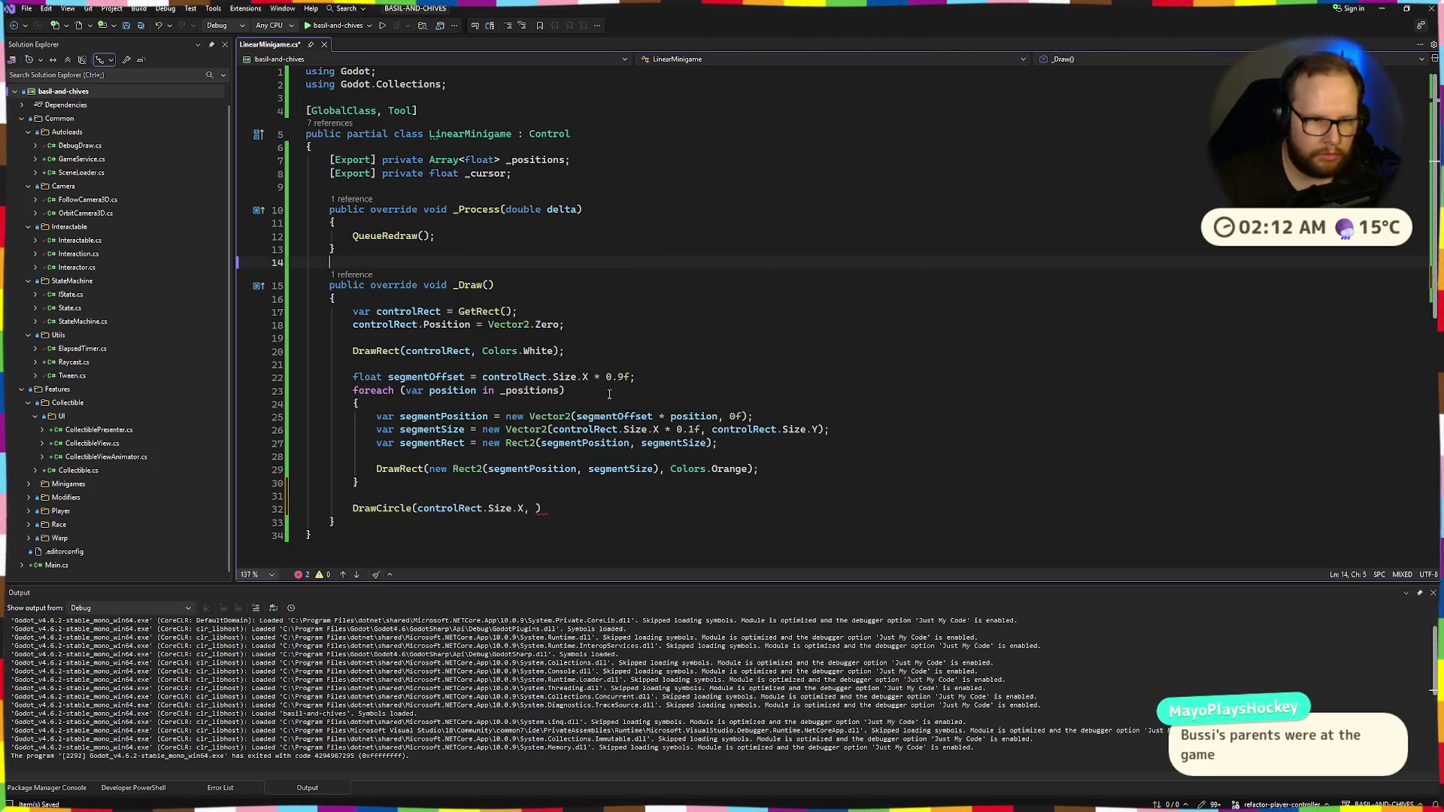
{"action": "left_click_drag", "start_coordinate": [711, 430], "coordinate": [818, 430]}
{"action": "key", "text": "ctrl+c"}
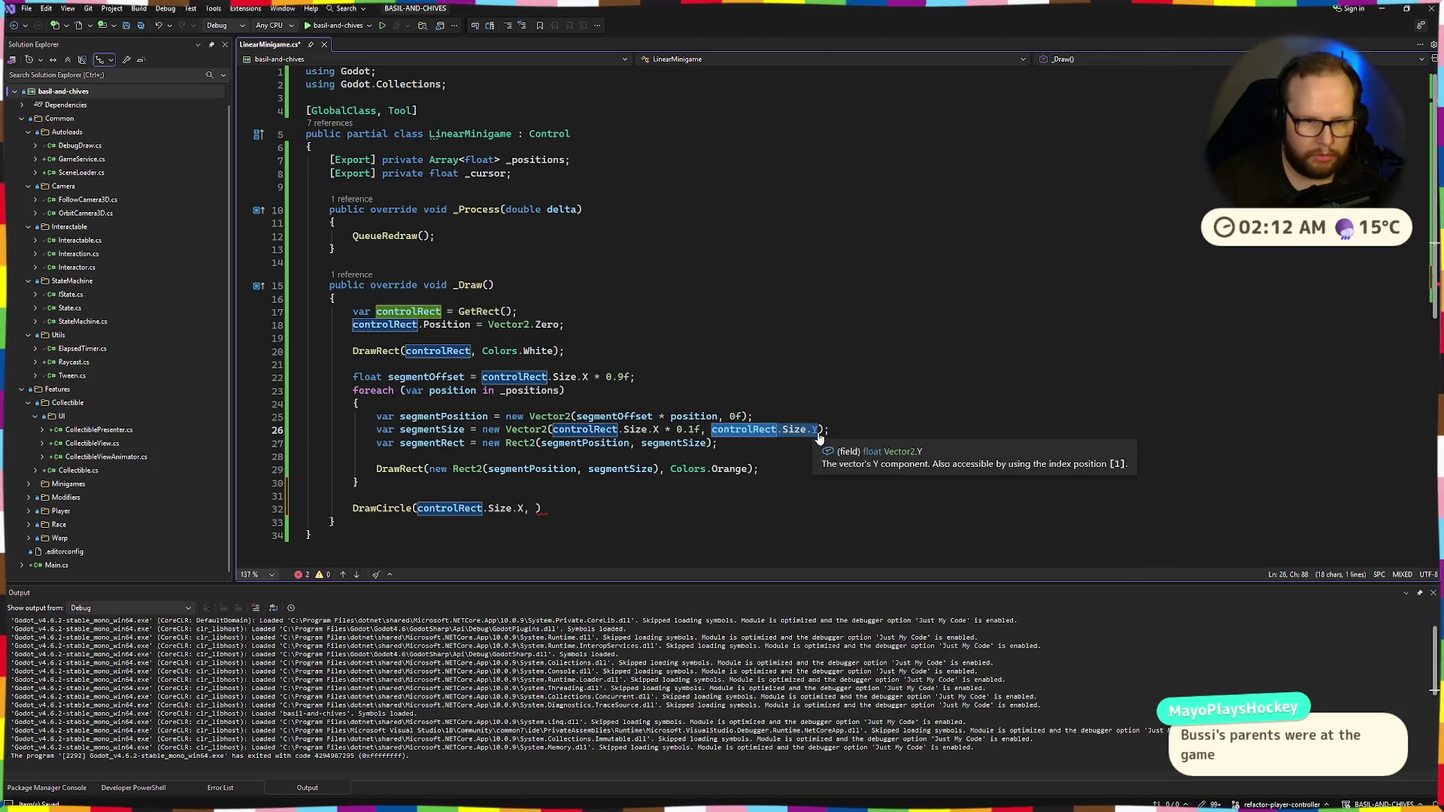
{"action": "left_click", "coordinate": [533, 508]}
{"action": "key", "text": "ctrl+v"}
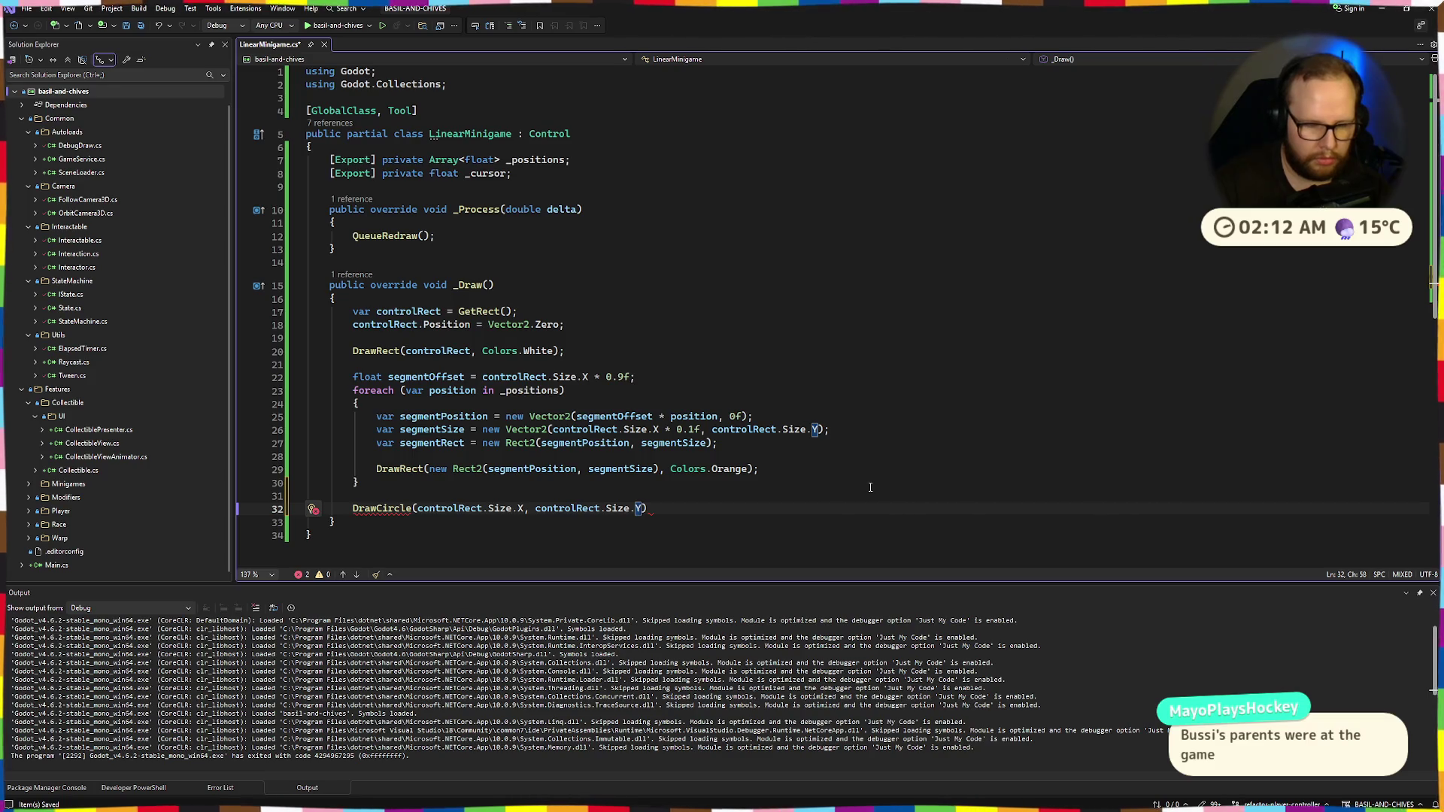
{"action": "type", "text": "*"}
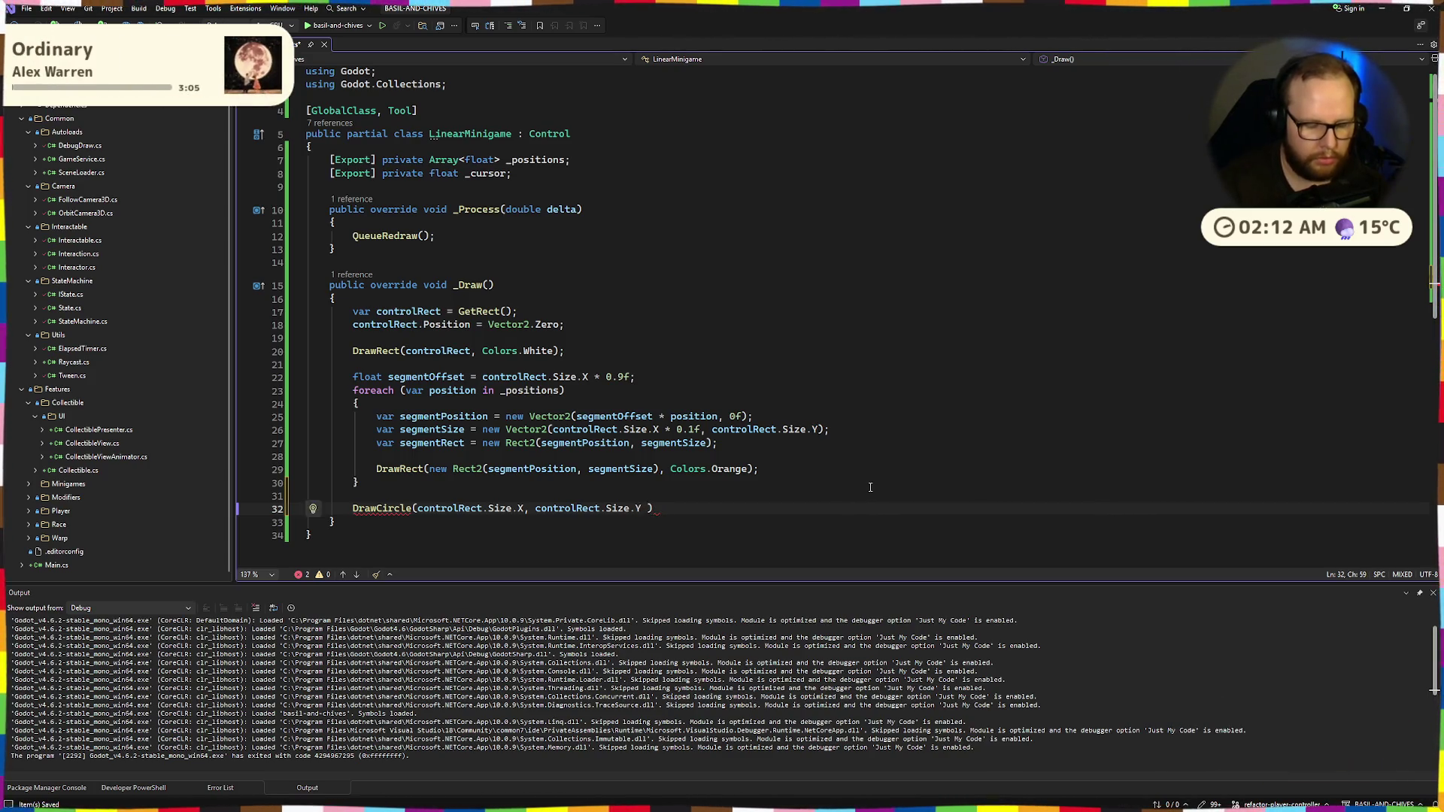
{"action": "type", "text": ".1 f"}
{"action": "key", "text": "Left"}
{"action": "key", "text": "Left"}
{"action": "key", "text": "Left"}
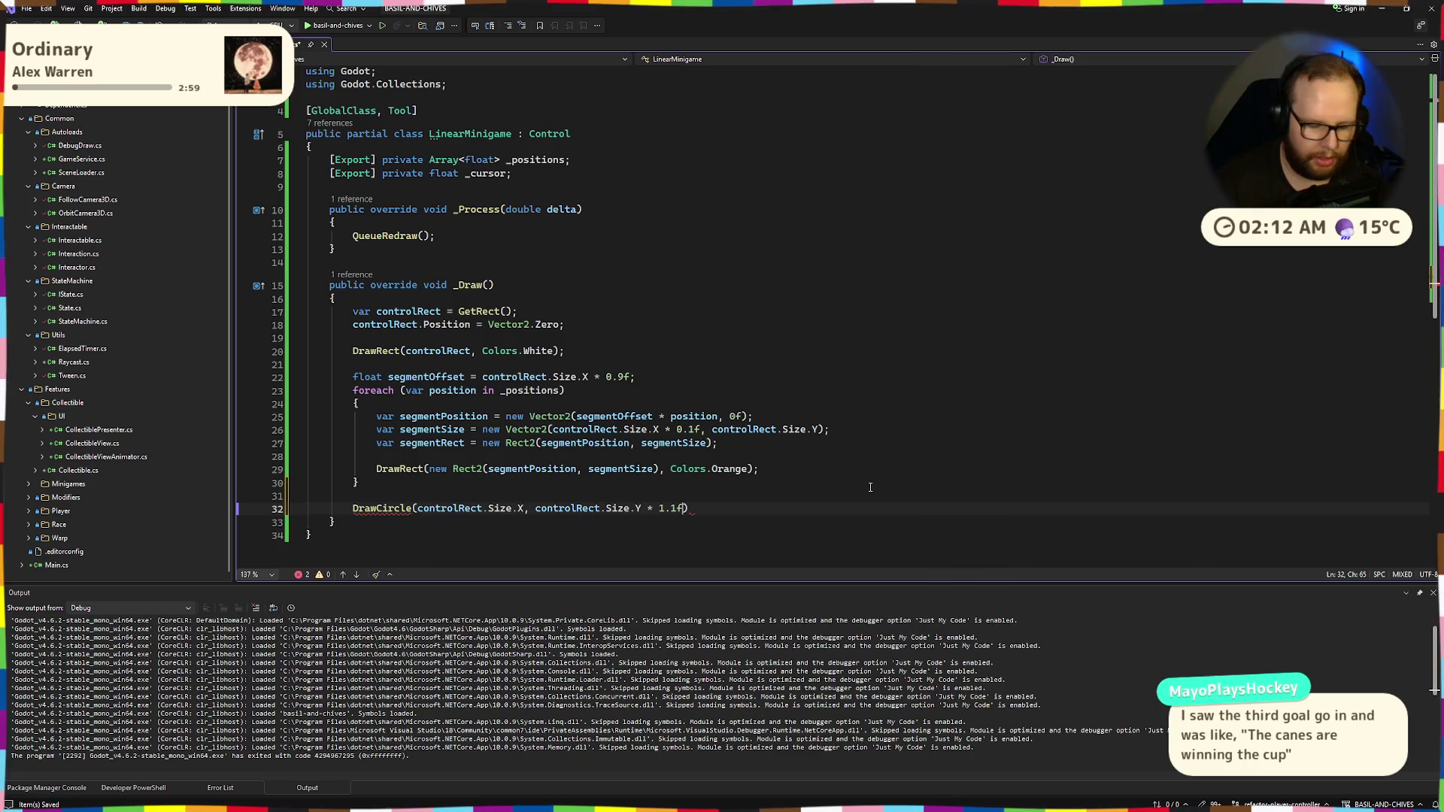
{"action": "type", "text": ","}
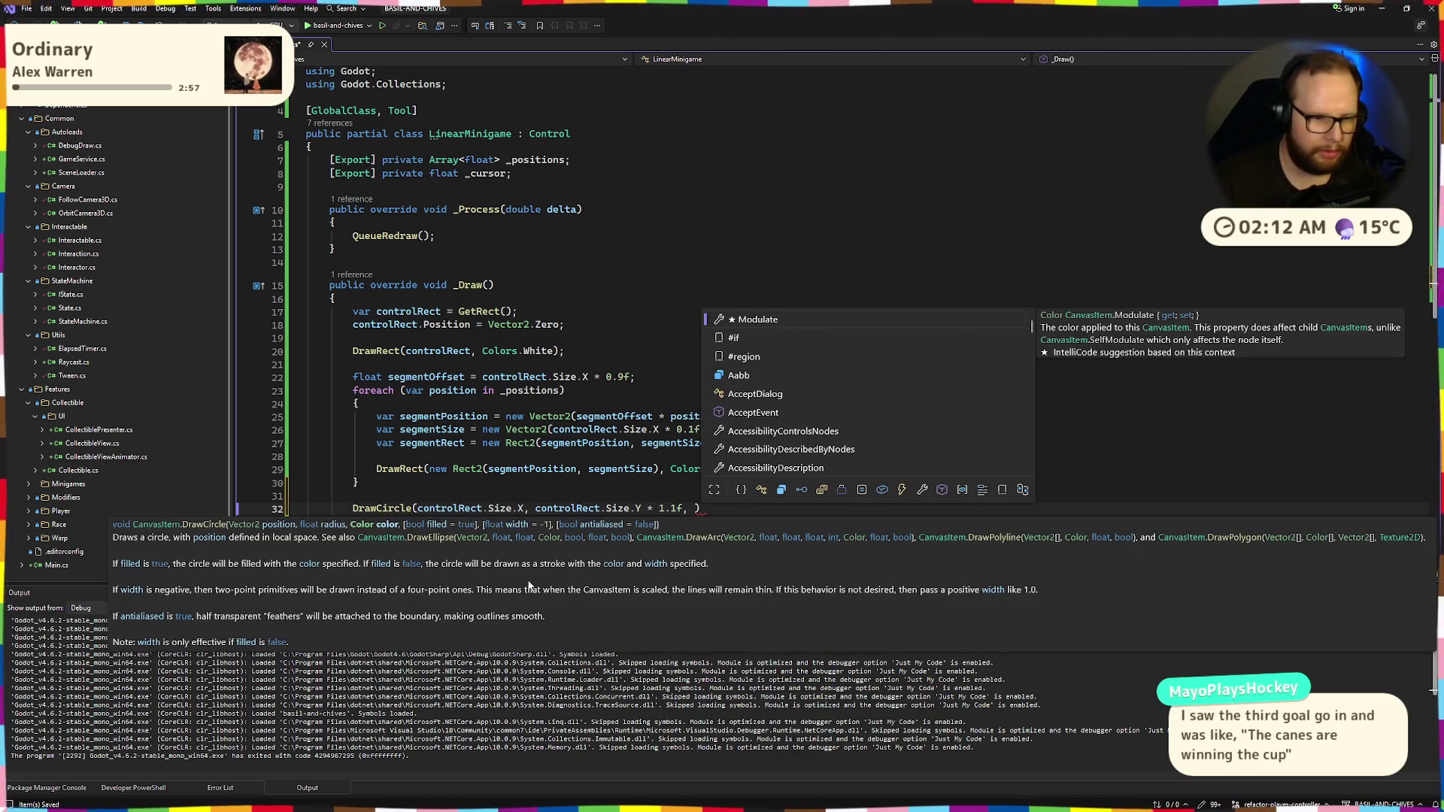
{"action": "key", "text": "BackSpace"}
{"action": "key", "text": "BackSpace"}
{"action": "type", "text": ";"}
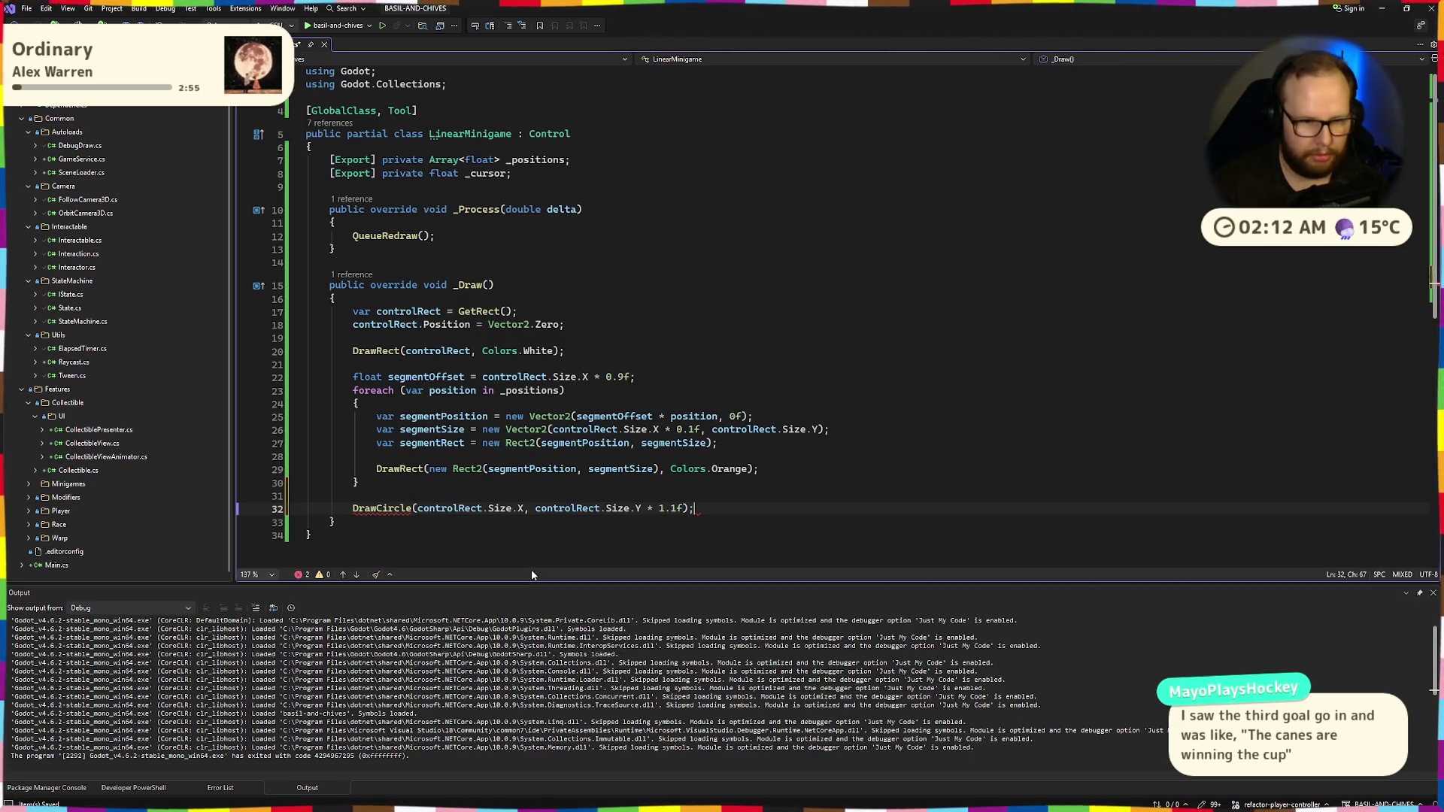
Add Colors.Yellow as the circle's colour argument
{"action": "left_click", "coordinate": [586, 351]}
{"action": "mouse_move", "coordinate": [399, 509]}
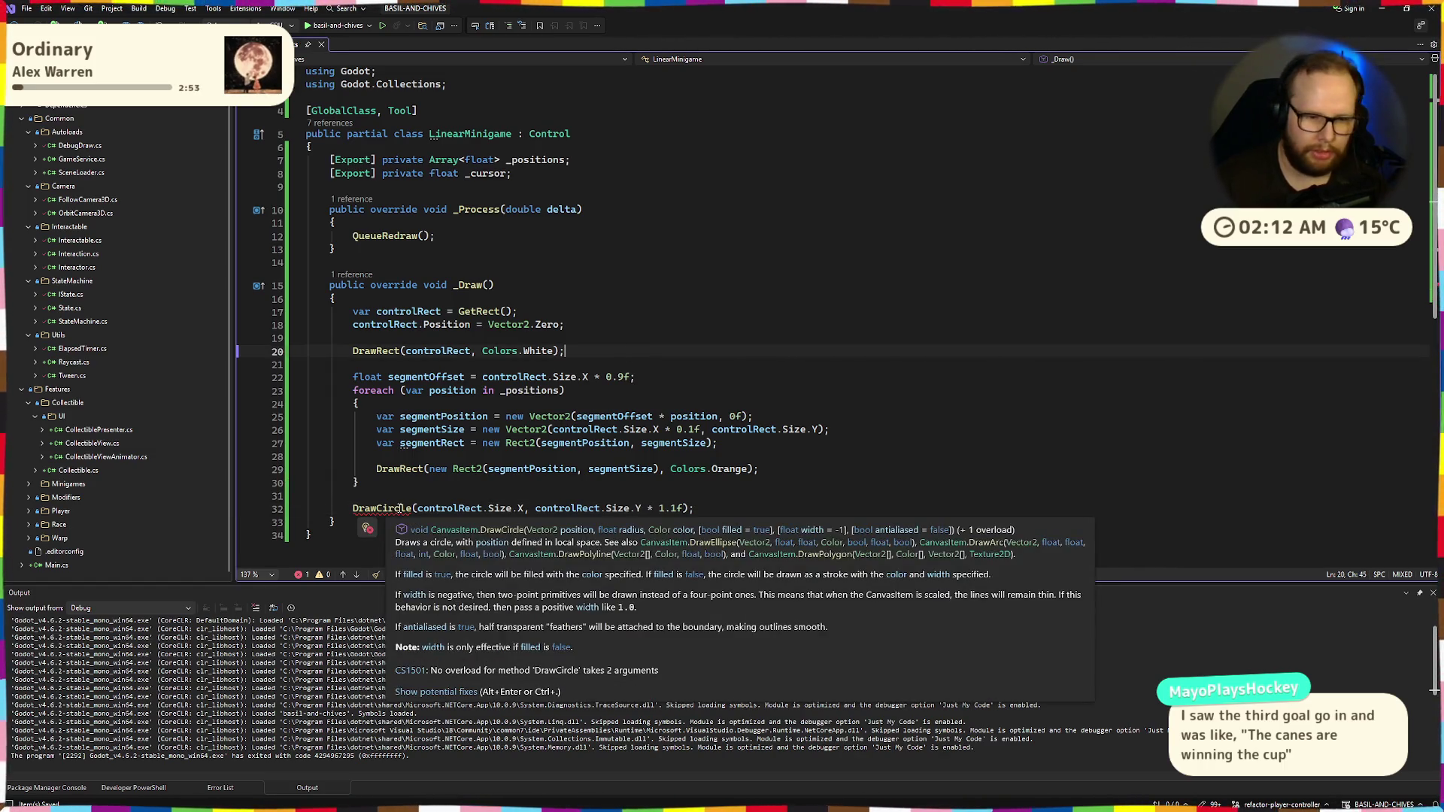
{"action": "mouse_move", "coordinate": [585, 383]}
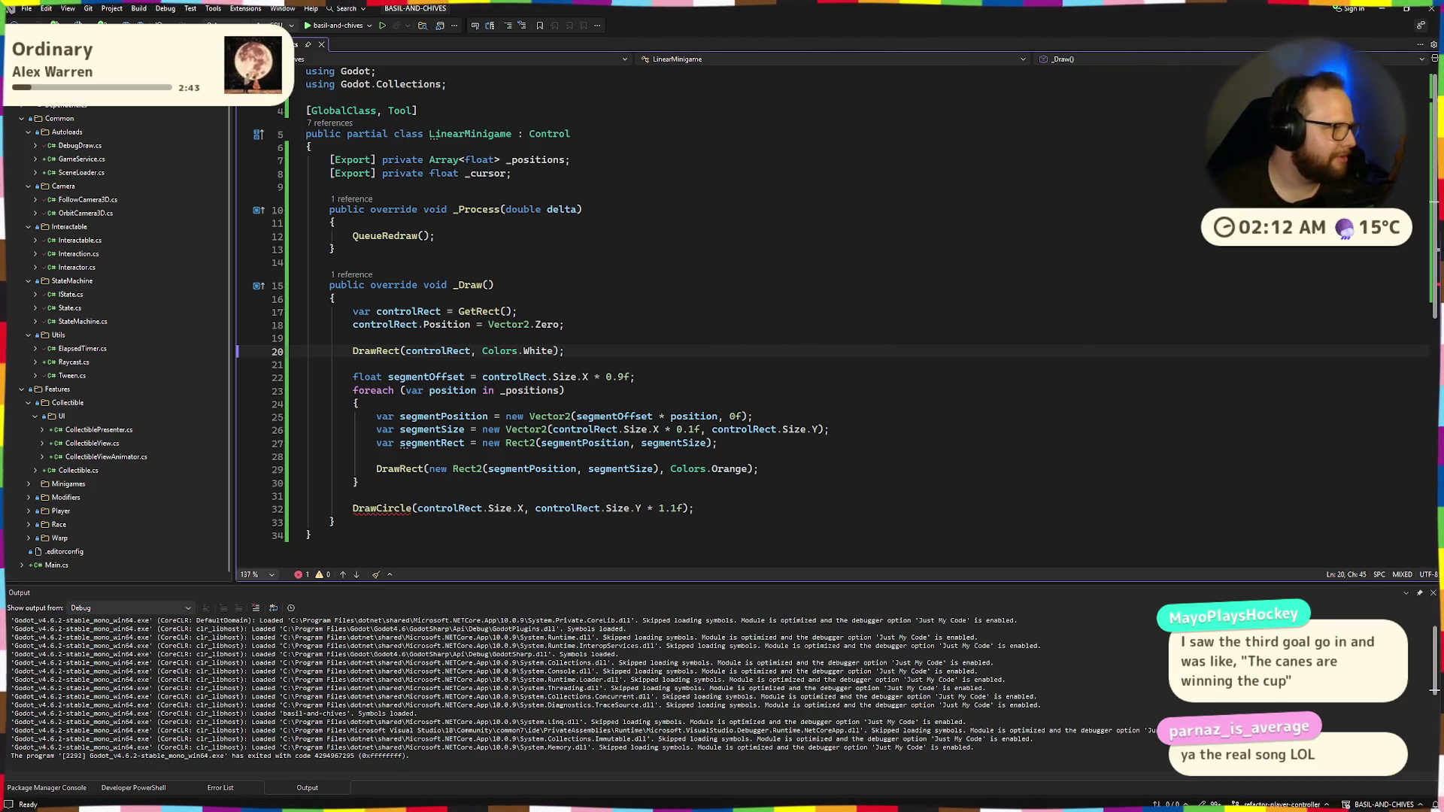
{"action": "left_click", "coordinate": [656, 519]}
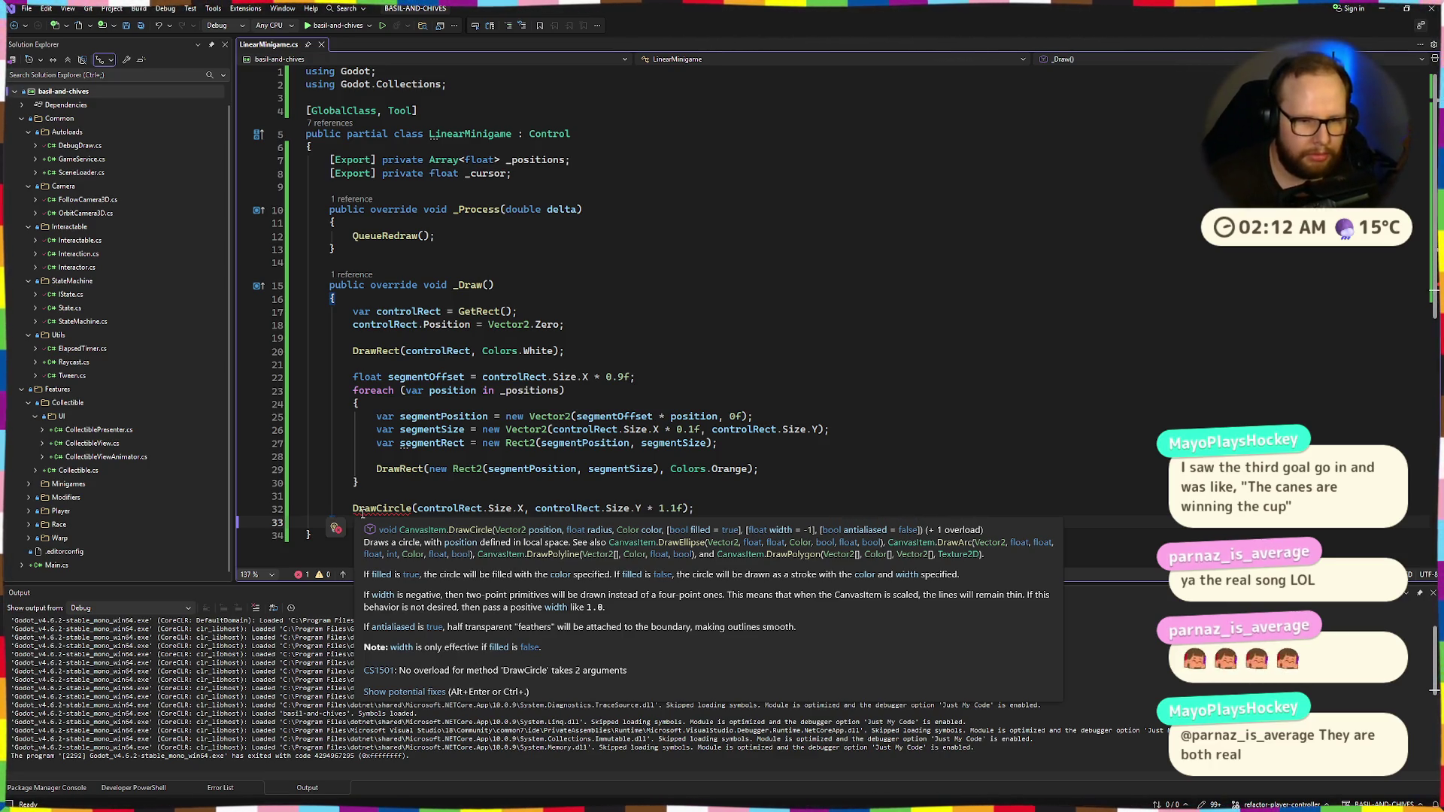
{"action": "left_click", "coordinate": [684, 509]}
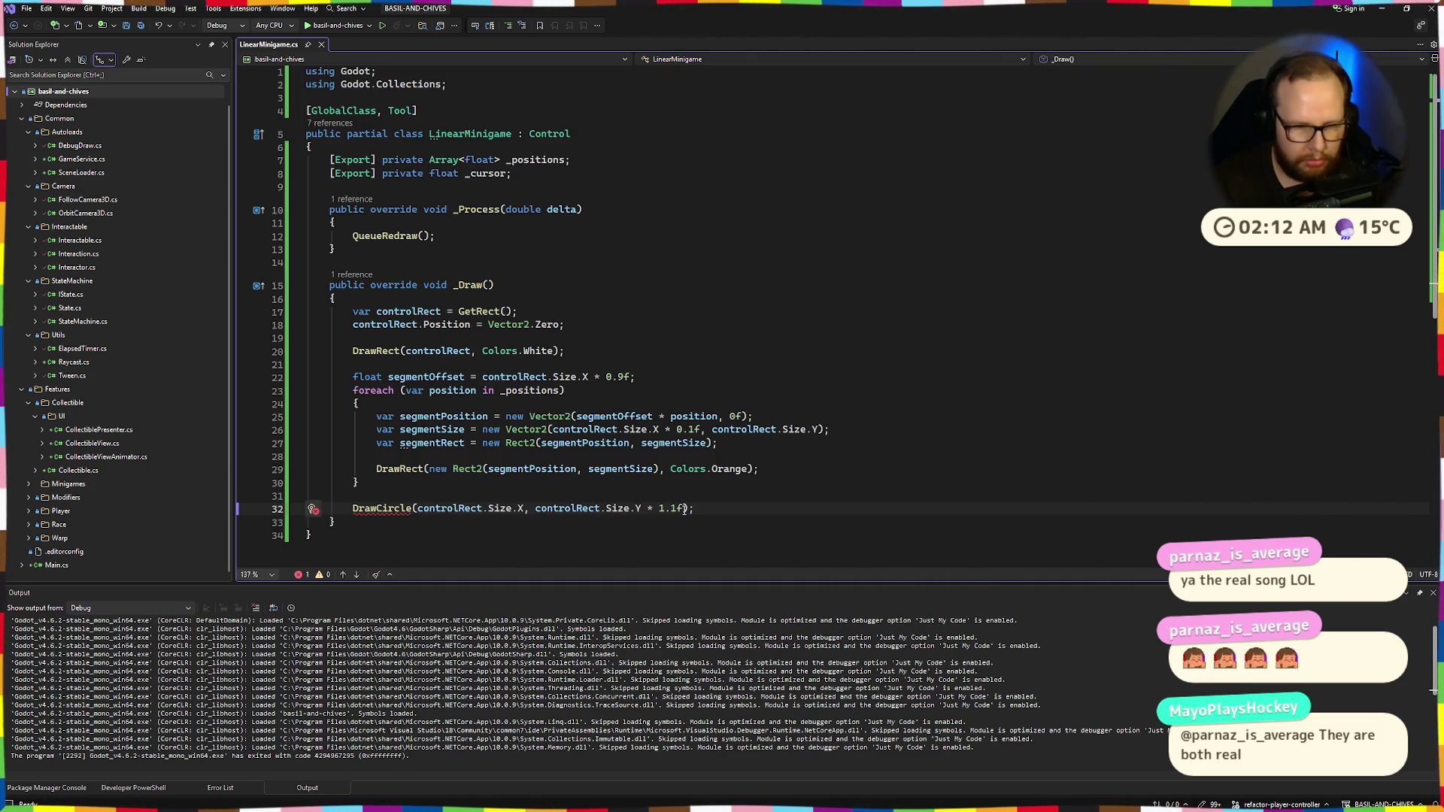
{"action": "type", "text": ", Colo"}
{"action": "type", "text": "rs."}
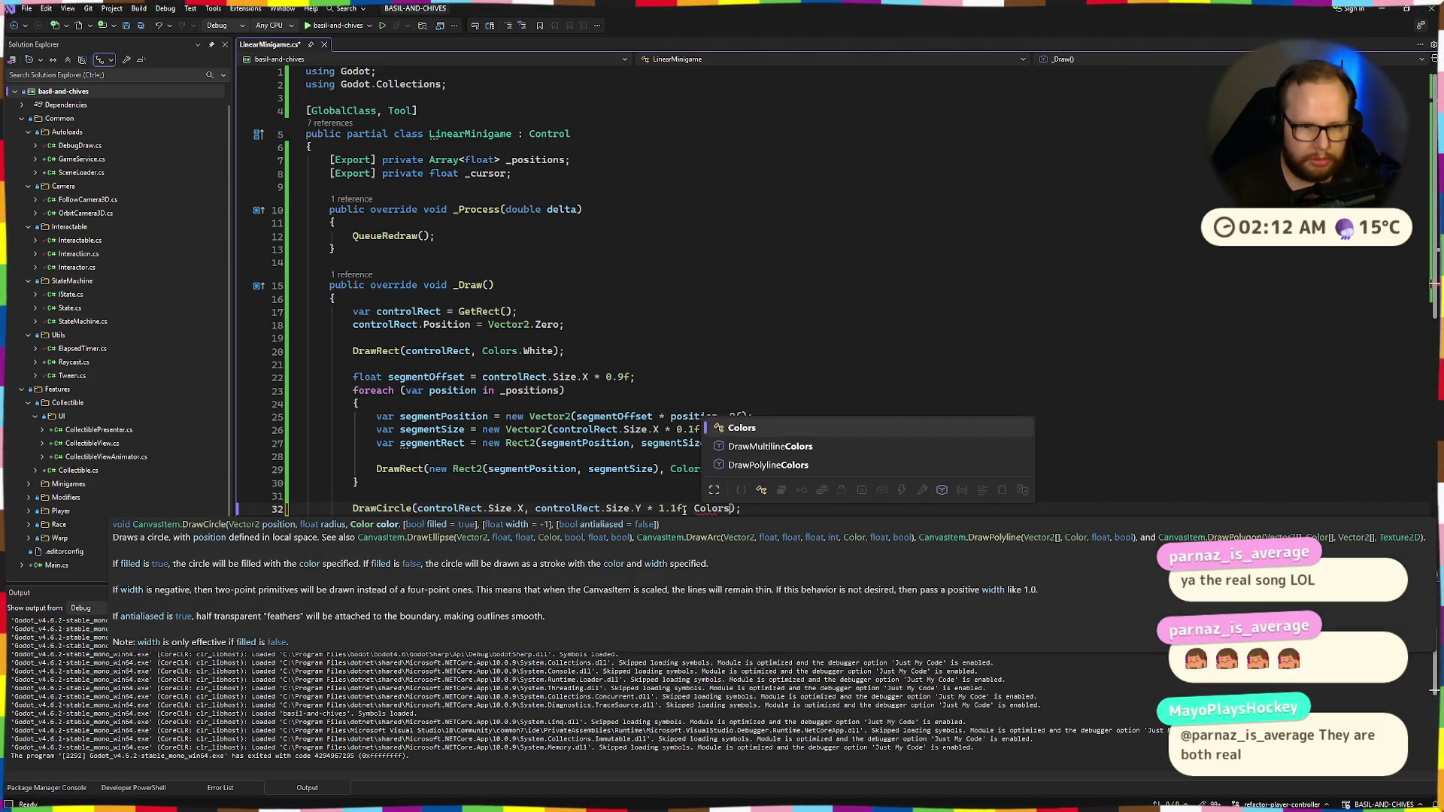
{"action": "key", "text": "Down"}
{"action": "key", "text": "Down"}
{"action": "key", "text": "Down"}
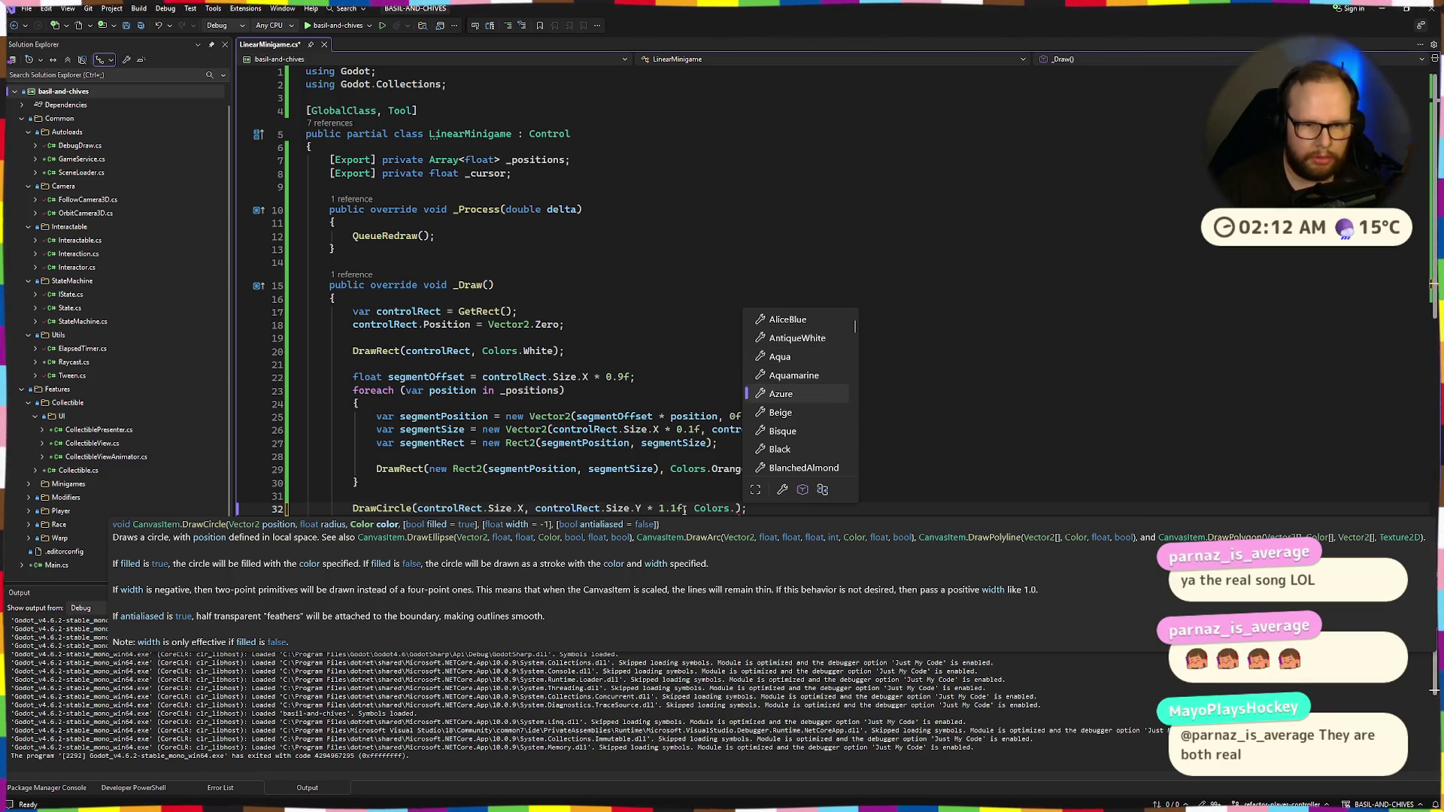
{"action": "type", "text": "pin"}
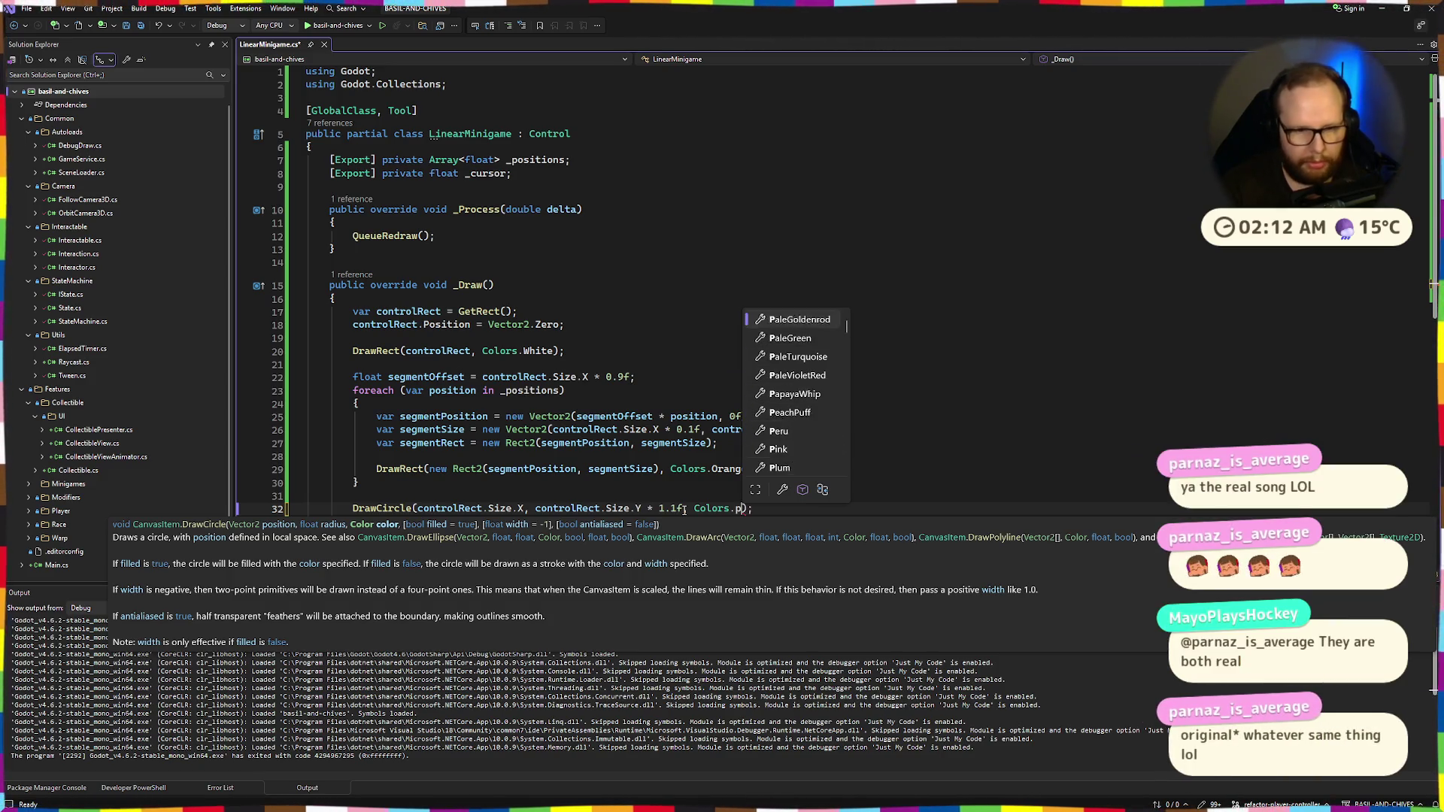
{"action": "key", "text": "BackSpace"}
{"action": "key", "text": "BackSpace"}
{"action": "key", "text": "BackSpace"}
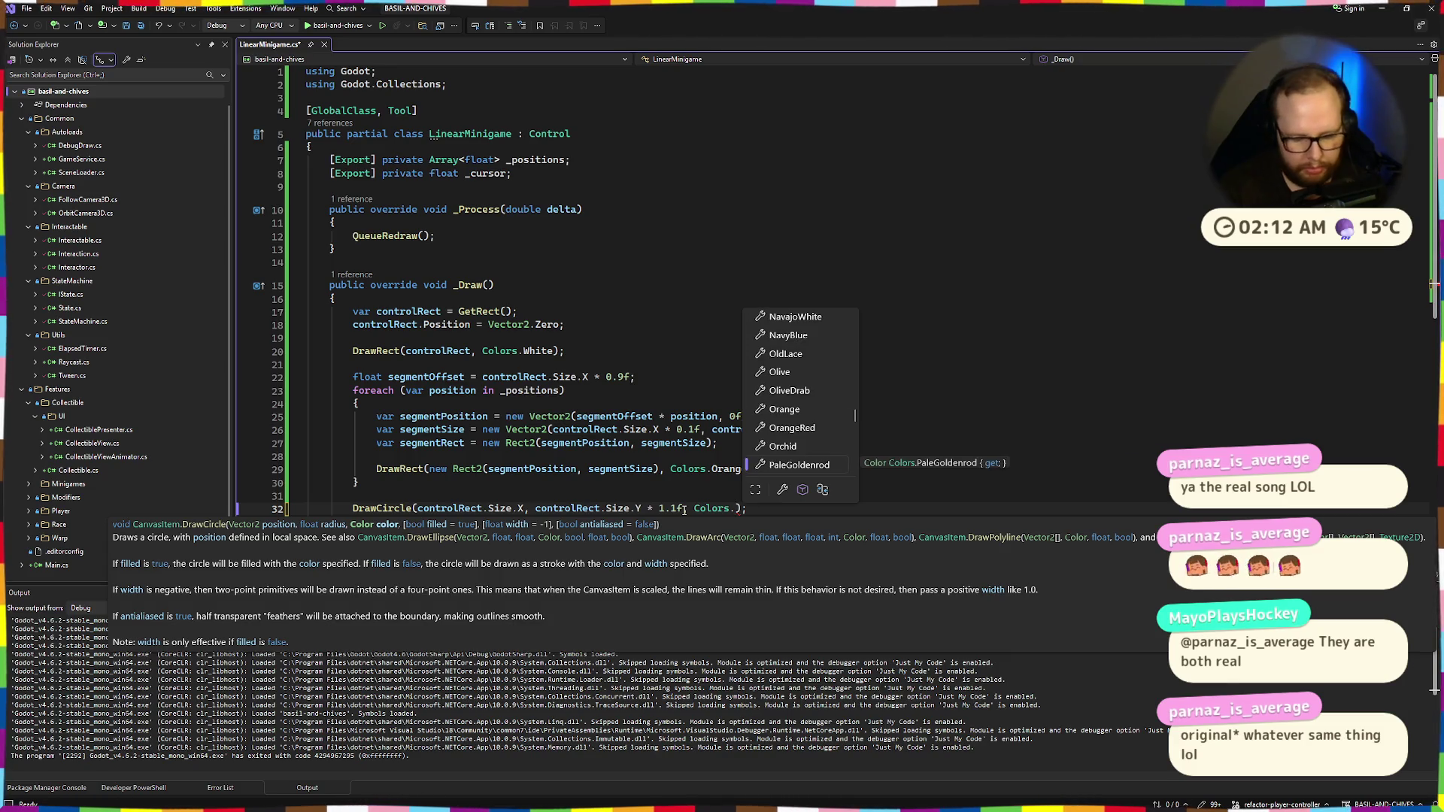
{"action": "type", "text": "yel"}
{"action": "key", "text": "Tab"}
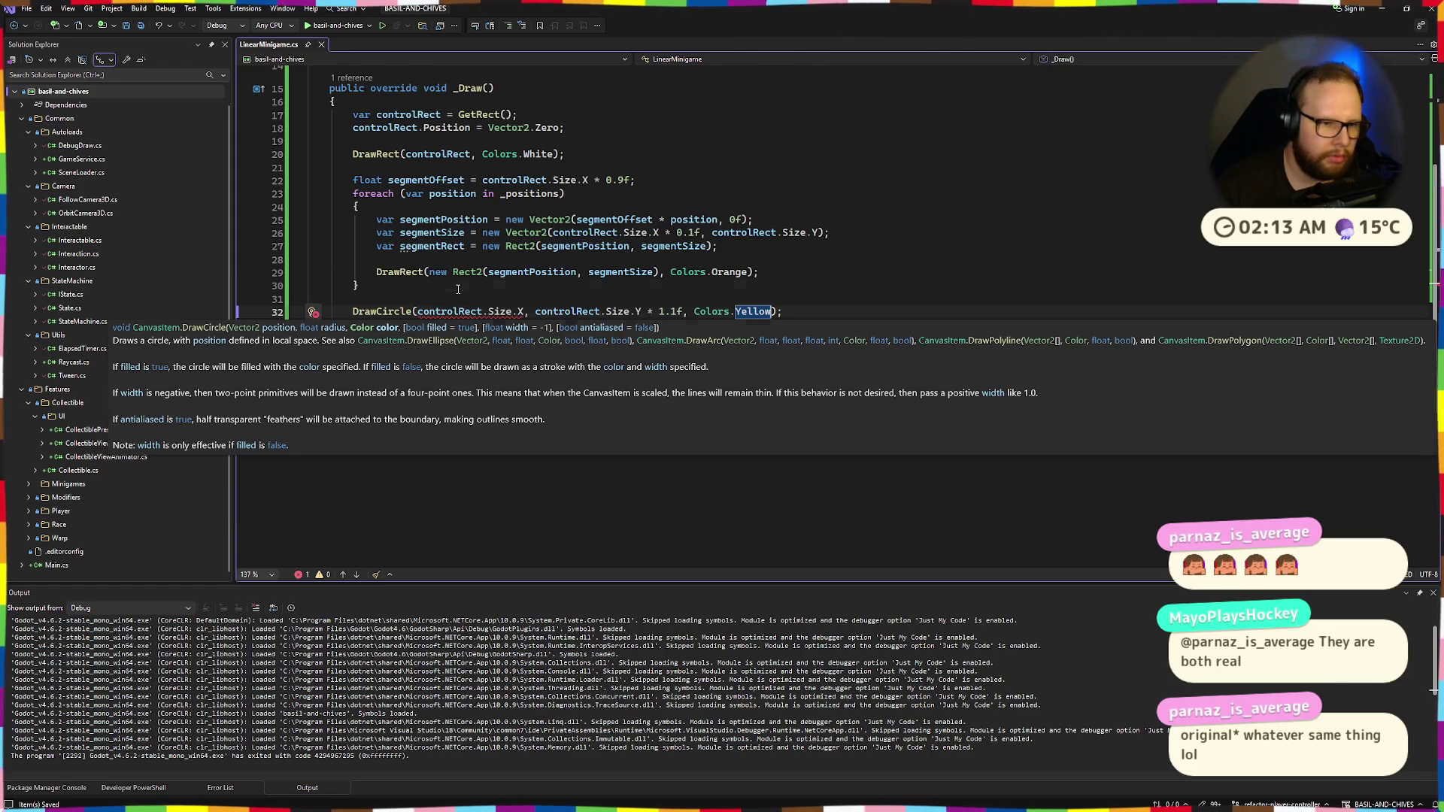
{"action": "left_click", "coordinate": [453, 300]}
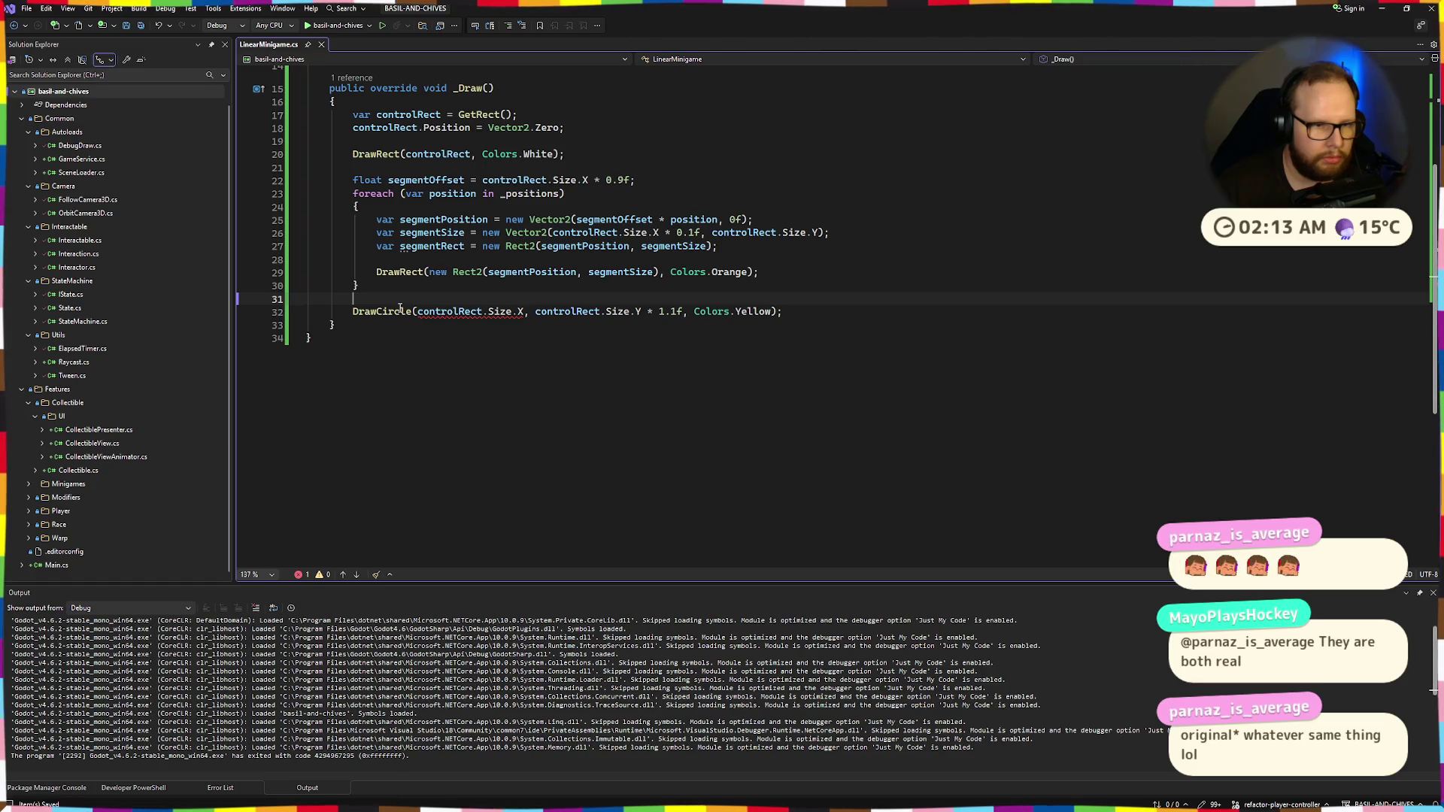
{"action": "scroll", "coordinate": [400, 309], "scroll_direction": "up", "scroll_amount": 5}
{"action": "left_click", "coordinate": [520, 509]}
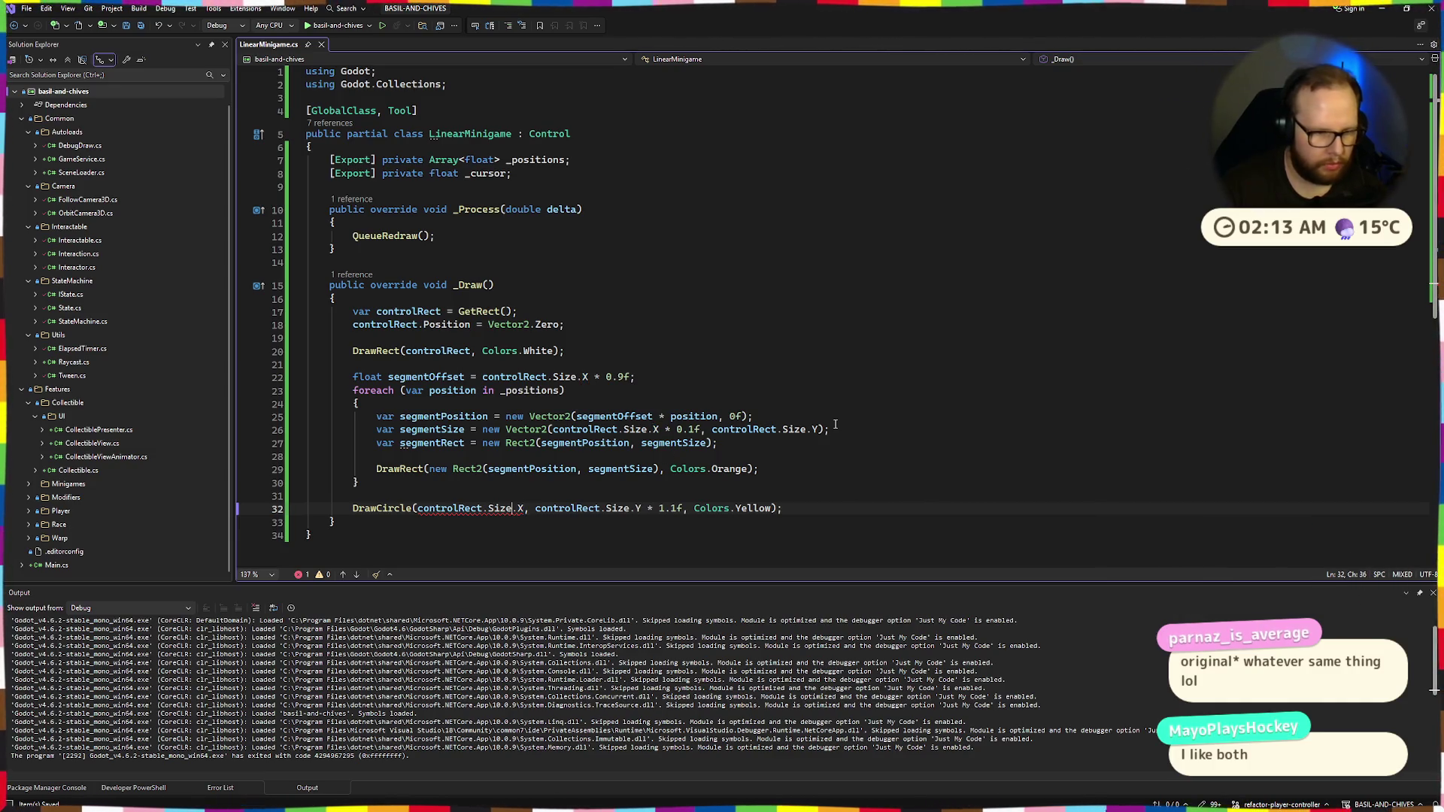
{"action": "key", "text": "ctrl+Left"}
Wrap the circle centre in new Vector2(controlRect.Size.X, controlRect.Size.Y / 2.0f), correcting Vector3
{"action": "type", "text": "new Vector"}
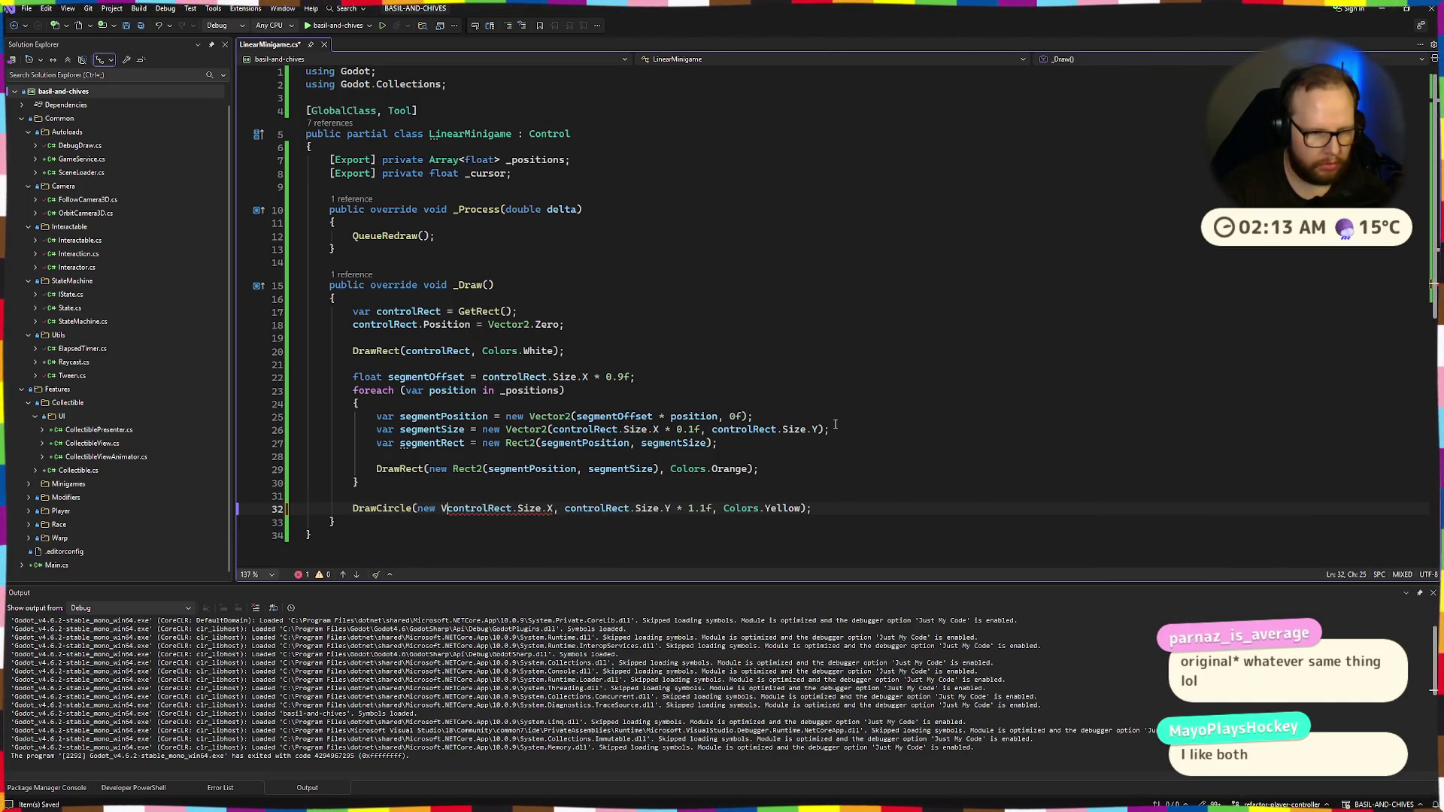
{"action": "type", "text": "3"}
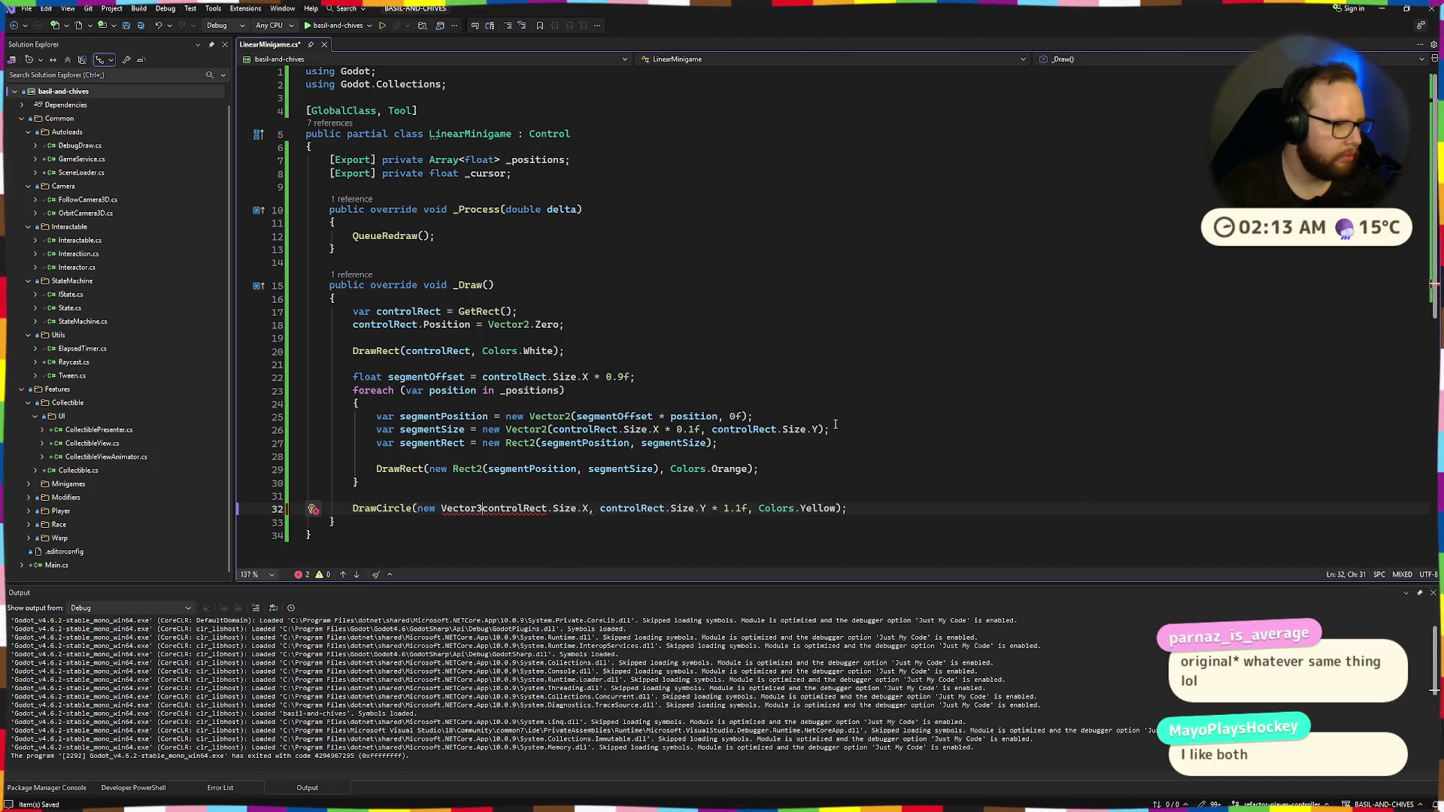
{"action": "type", "text": "("}
{"action": "key", "text": "ctrl+Right"}
{"action": "key", "text": "ctrl+Right"}
{"action": "key", "text": "ctrl+Right"}
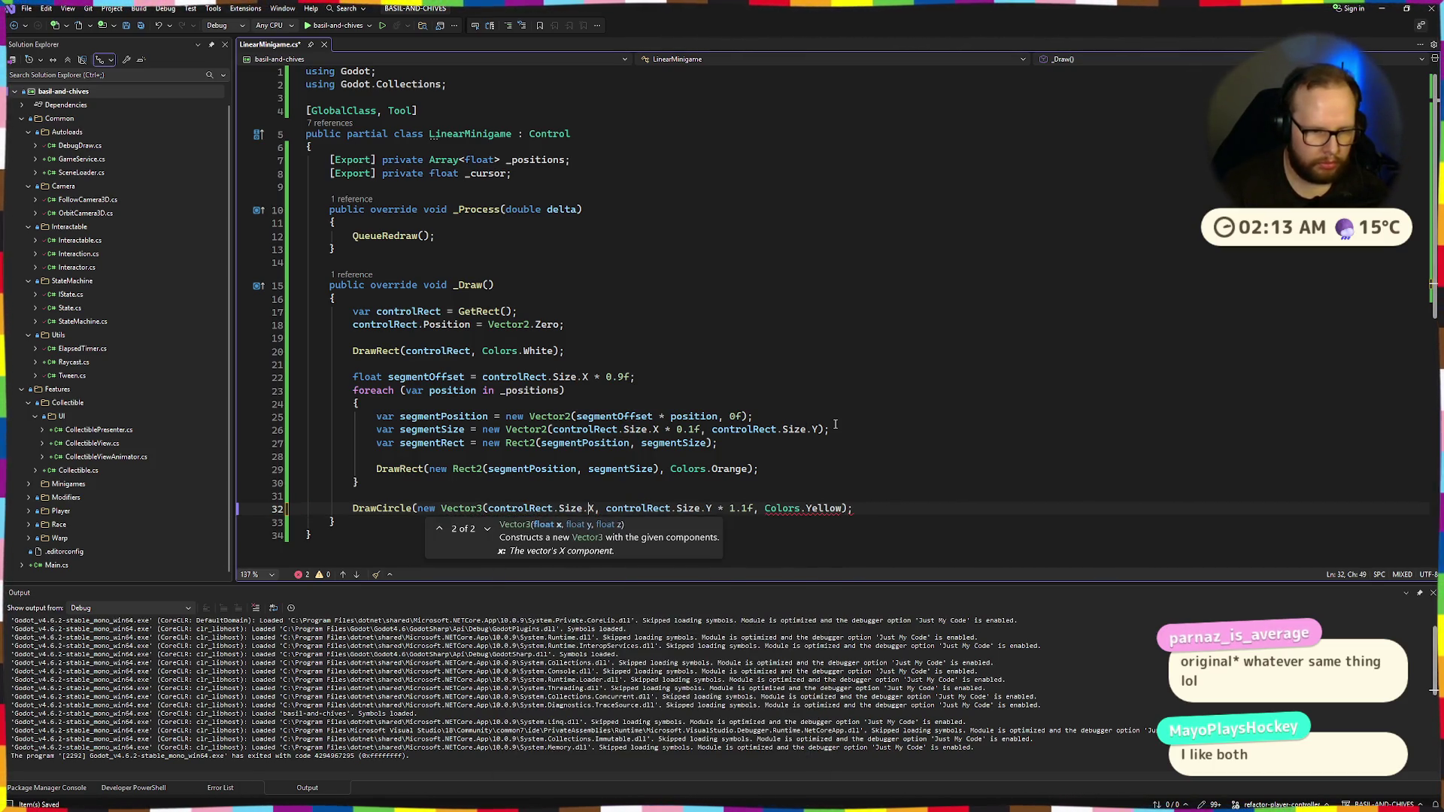
{"action": "type", "text": ", contro"}
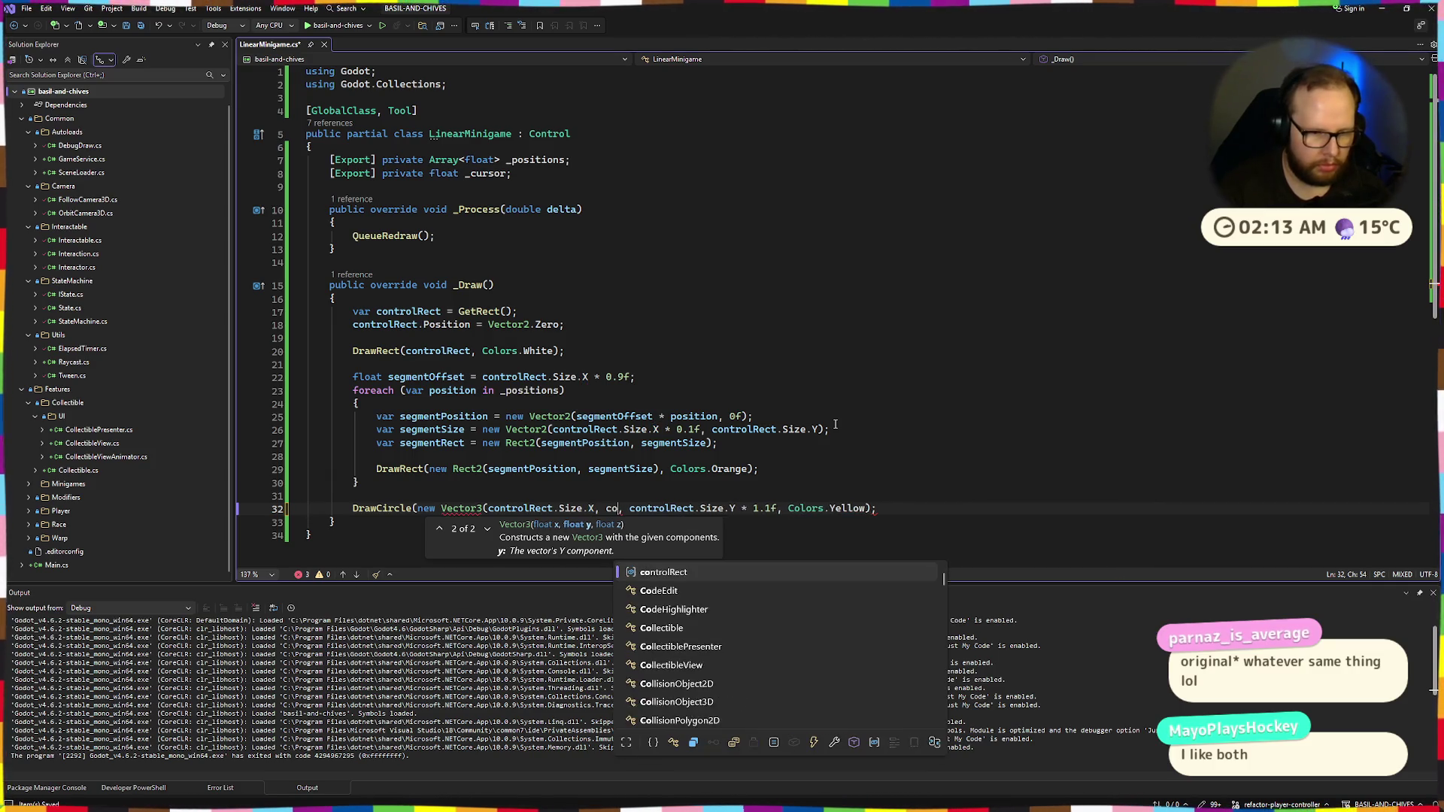
{"action": "type", "text": "lRect.Size/"}
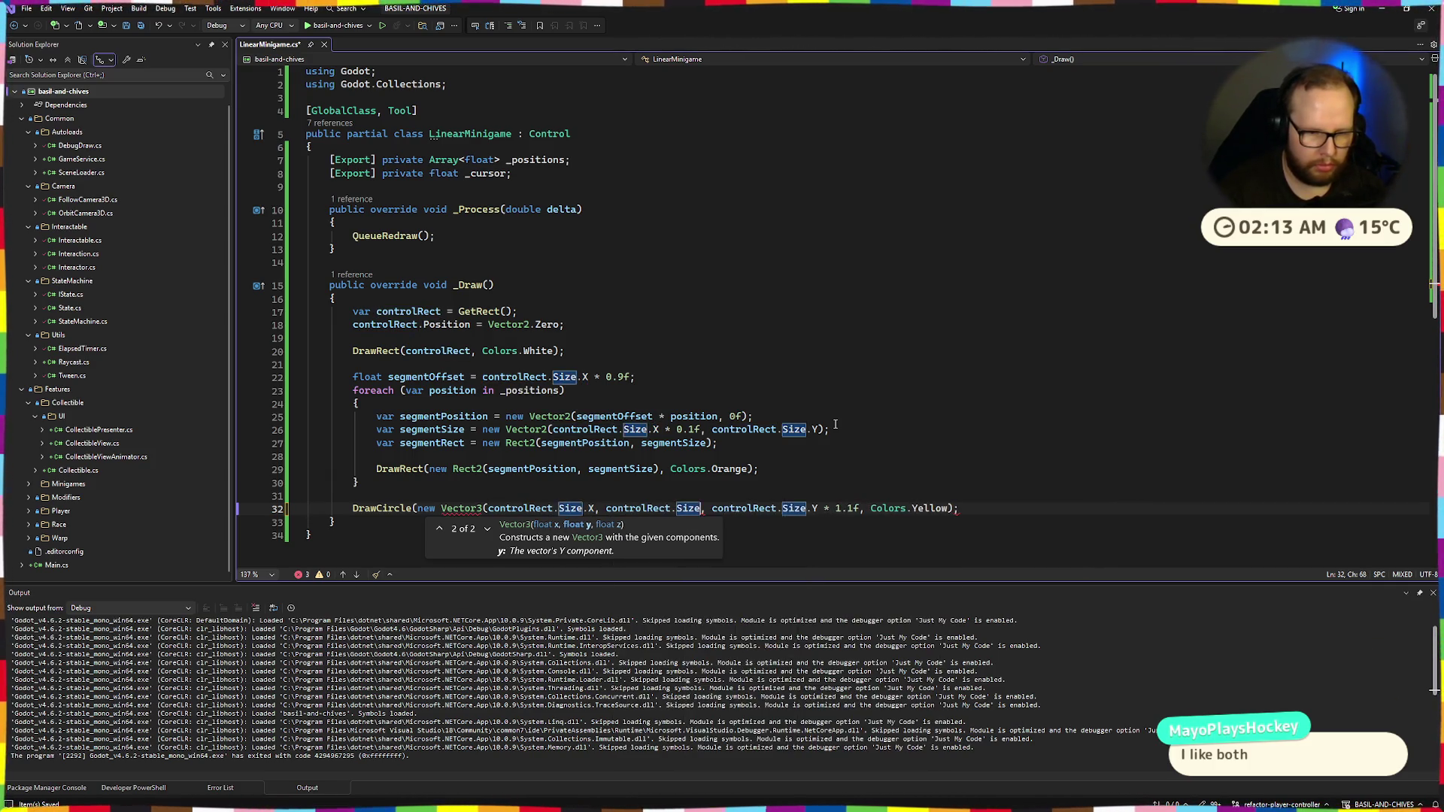
{"action": "key", "text": "BackSpace"}
{"action": "type", "text": ".Y / 2"}
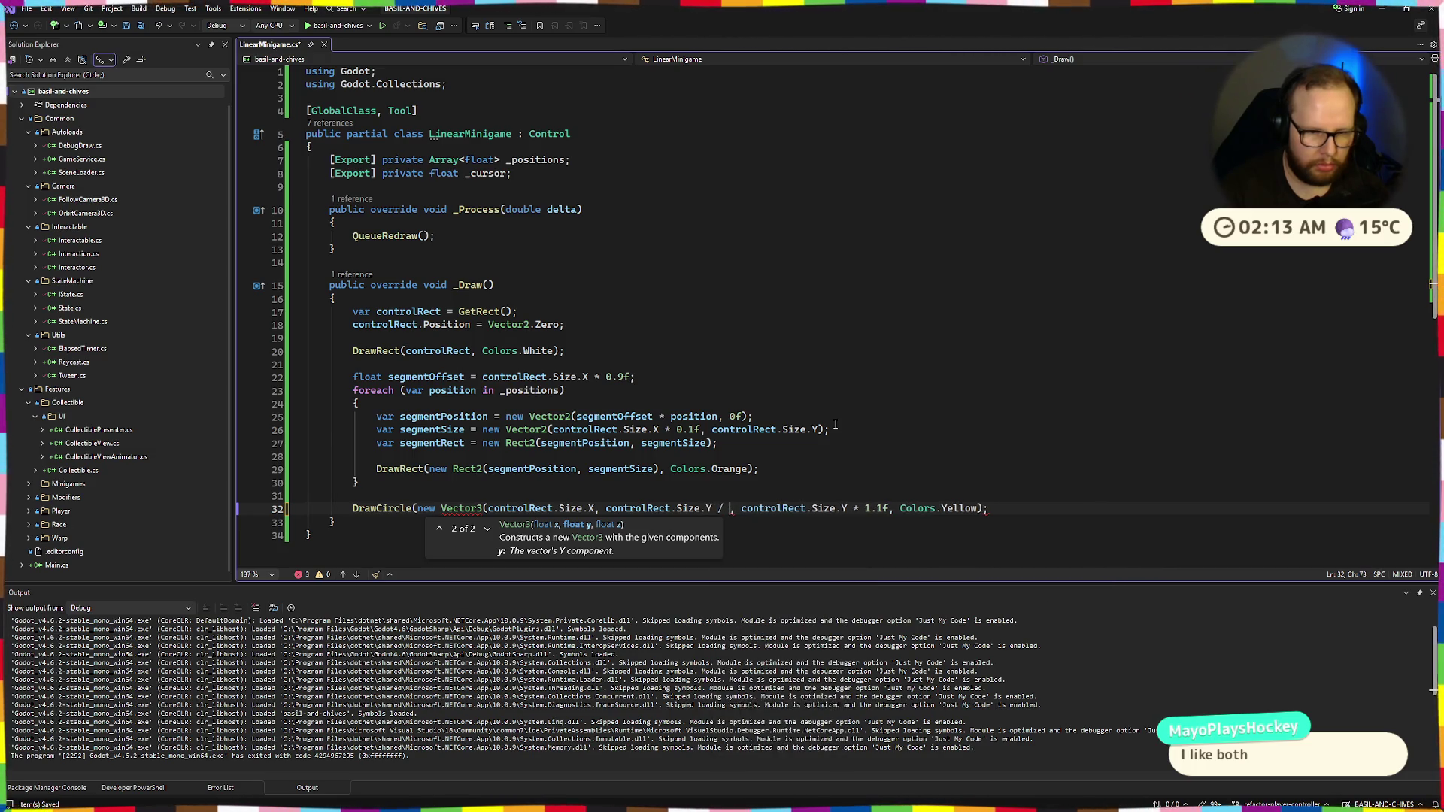
{"action": "type", "text": ".0f)"}
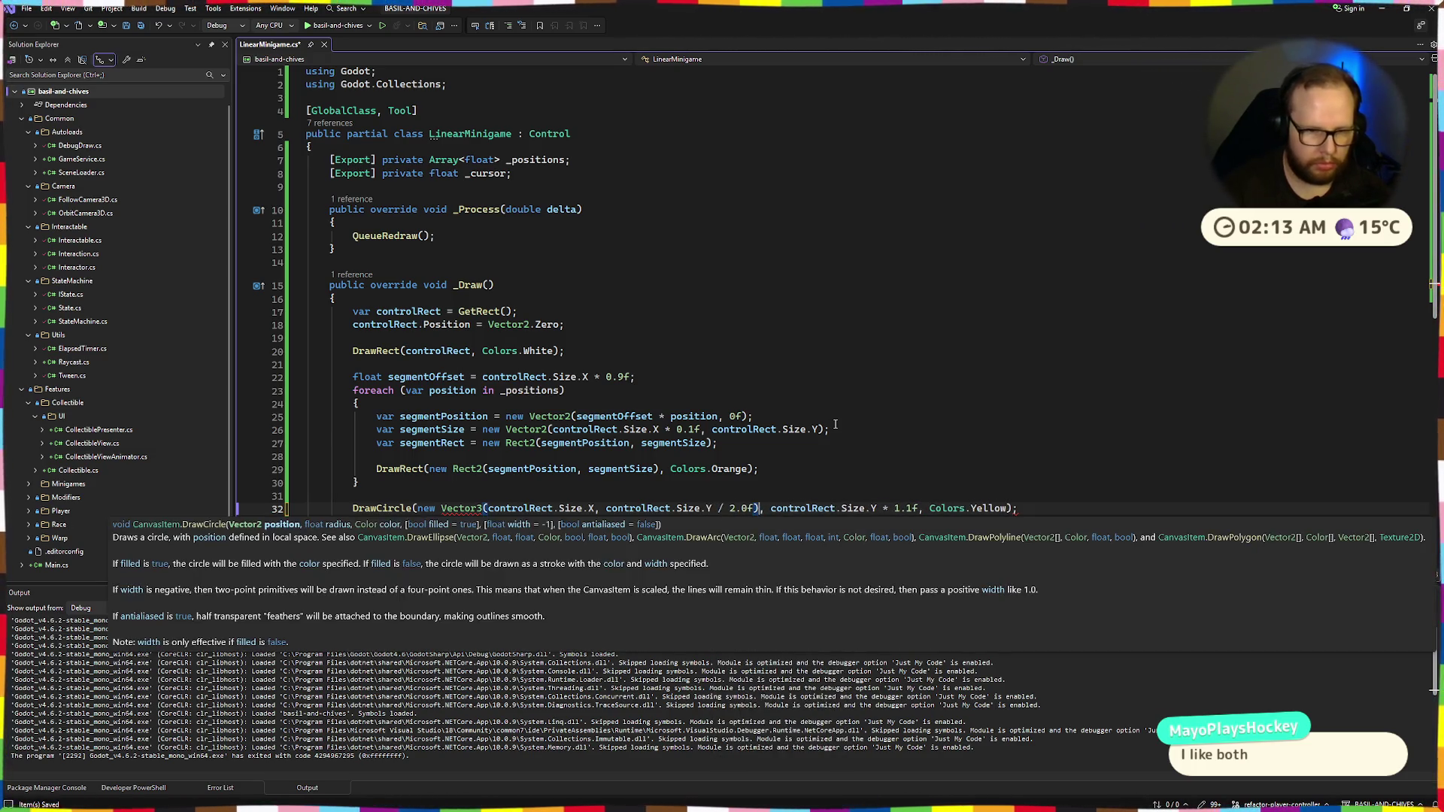
{"action": "key", "text": "Escape"}
{"action": "double_click", "coordinate": [461, 509]}
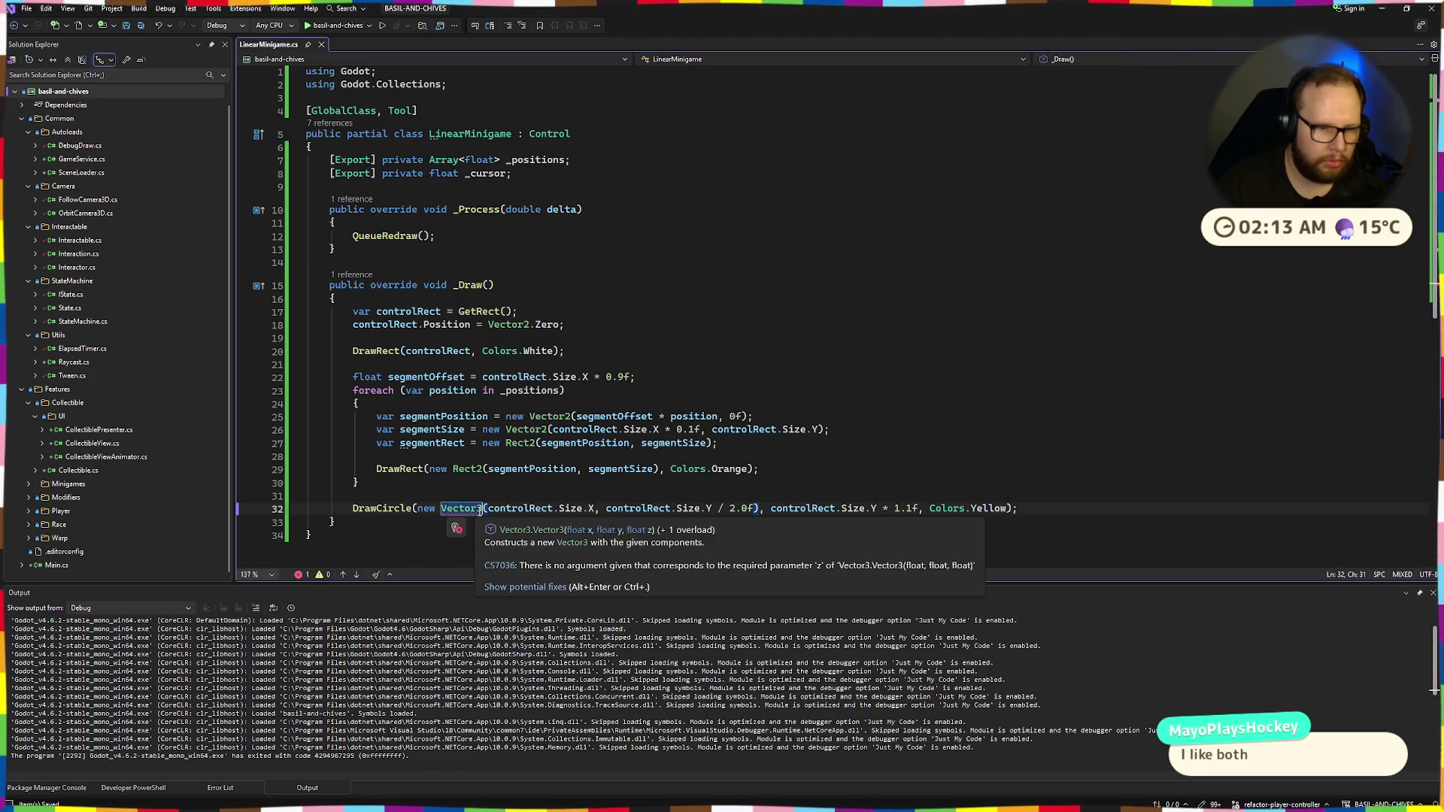
{"action": "type", "text": "Vector2"}
{"action": "key", "text": "ctrl+super+Right"}
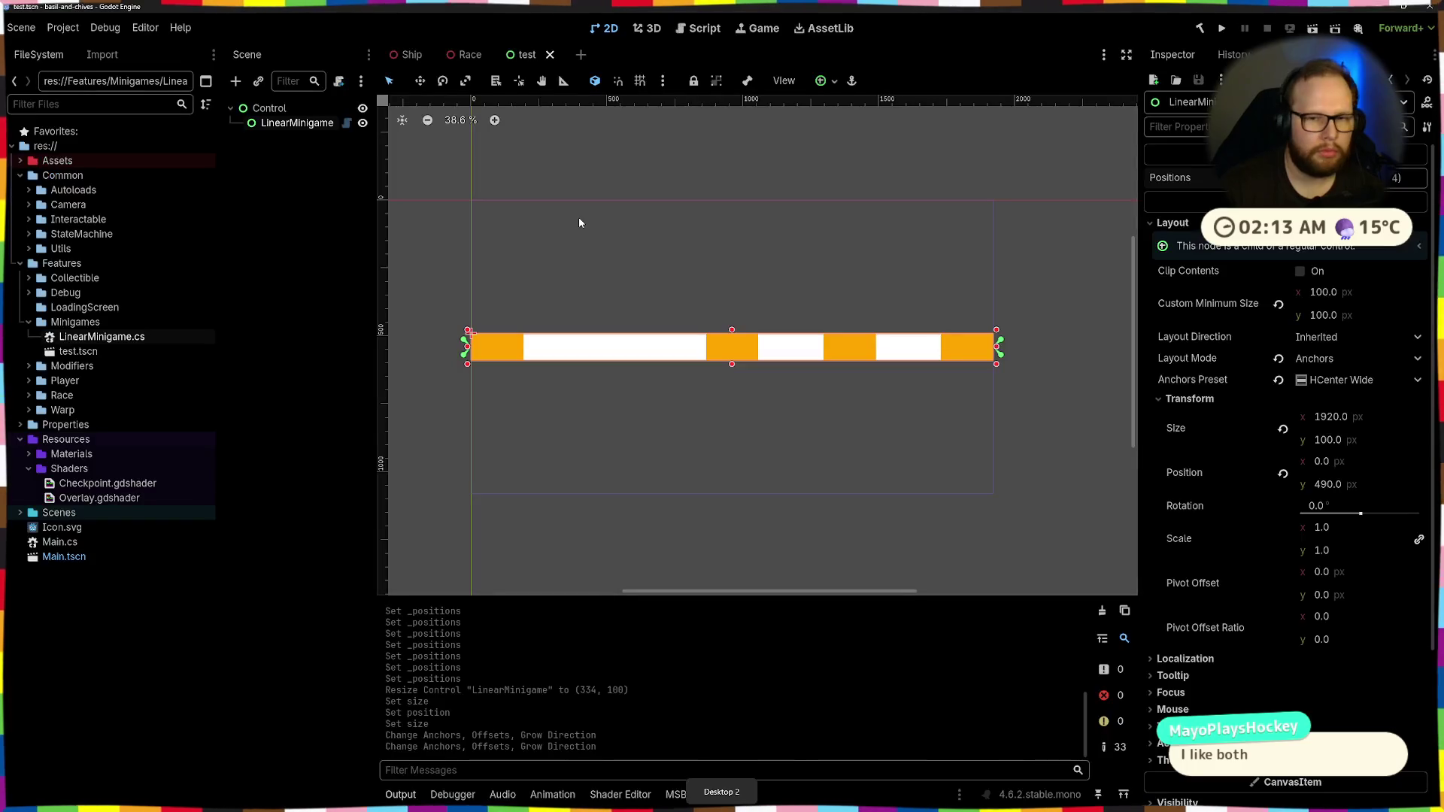
Rebuild to show the yellow circle at the bar's right end and edit the Cursor value
{"action": "key", "text": "alt+b"}
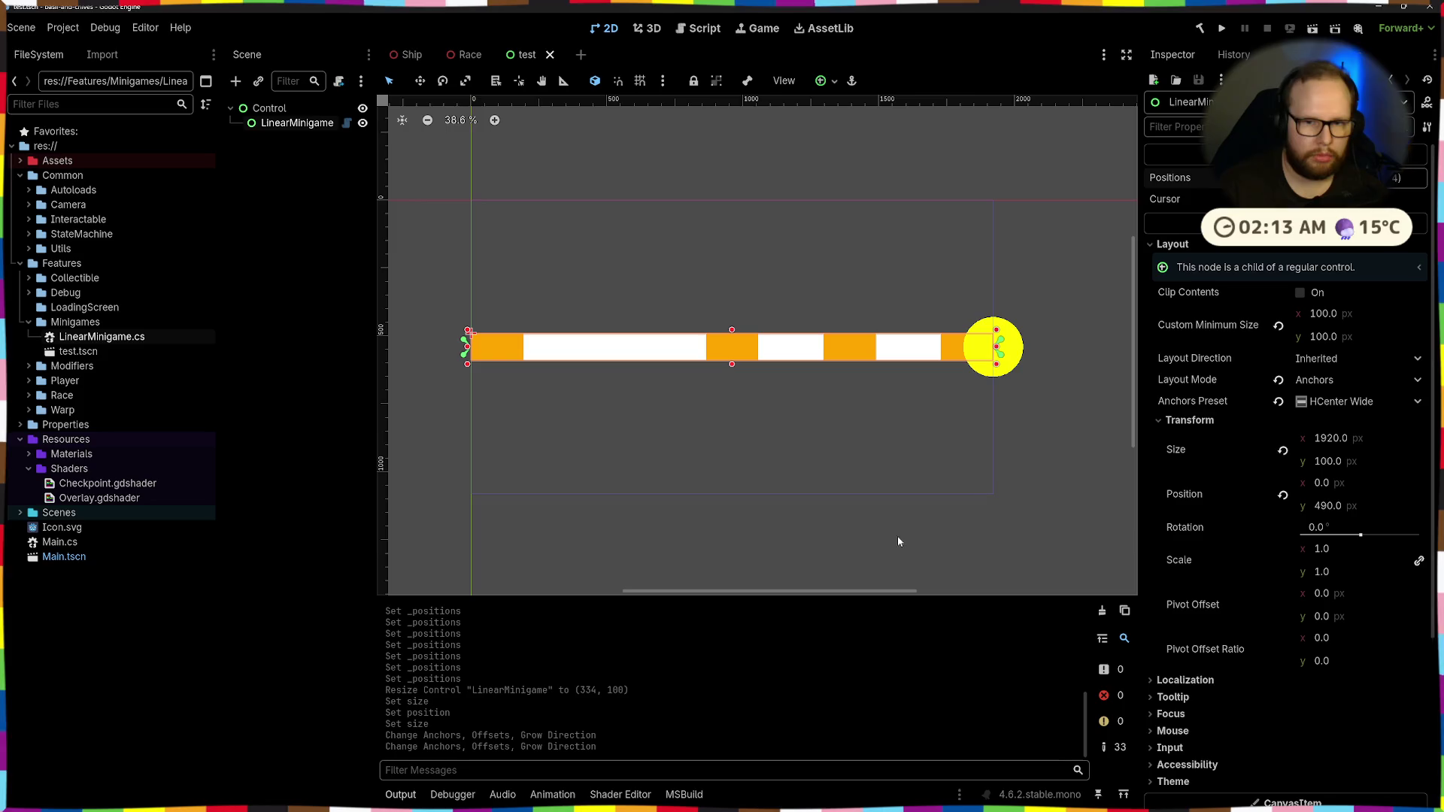
{"action": "left_click", "coordinate": [1414, 199]}
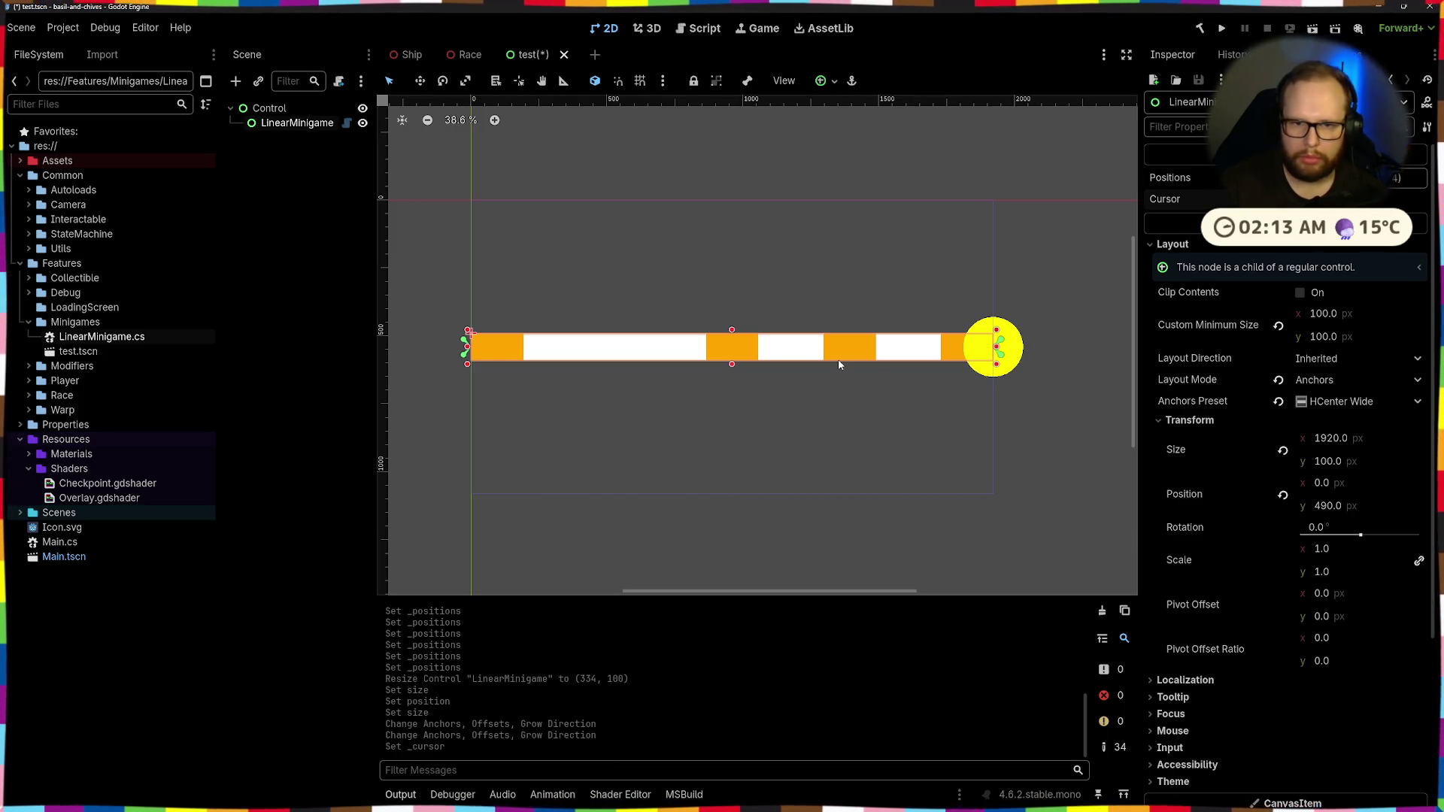
{"action": "key", "text": "alt+Tab"}
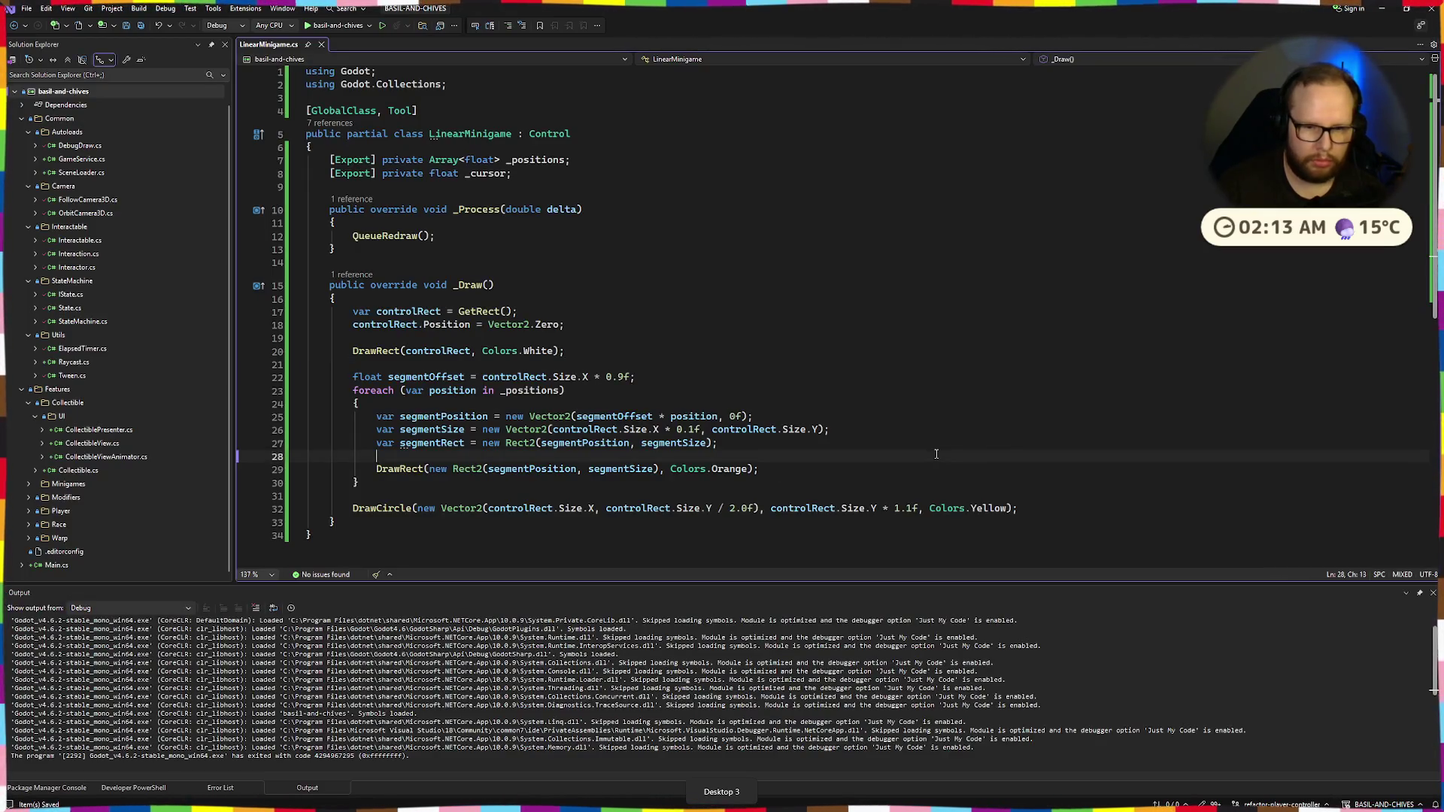
Change the circle radius multiplier to 0.5 and rebuild in Godot
{"action": "left_click_drag", "start_coordinate": [894, 510], "coordinate": [908, 509]}
{"action": "type", "text": "0.5"}
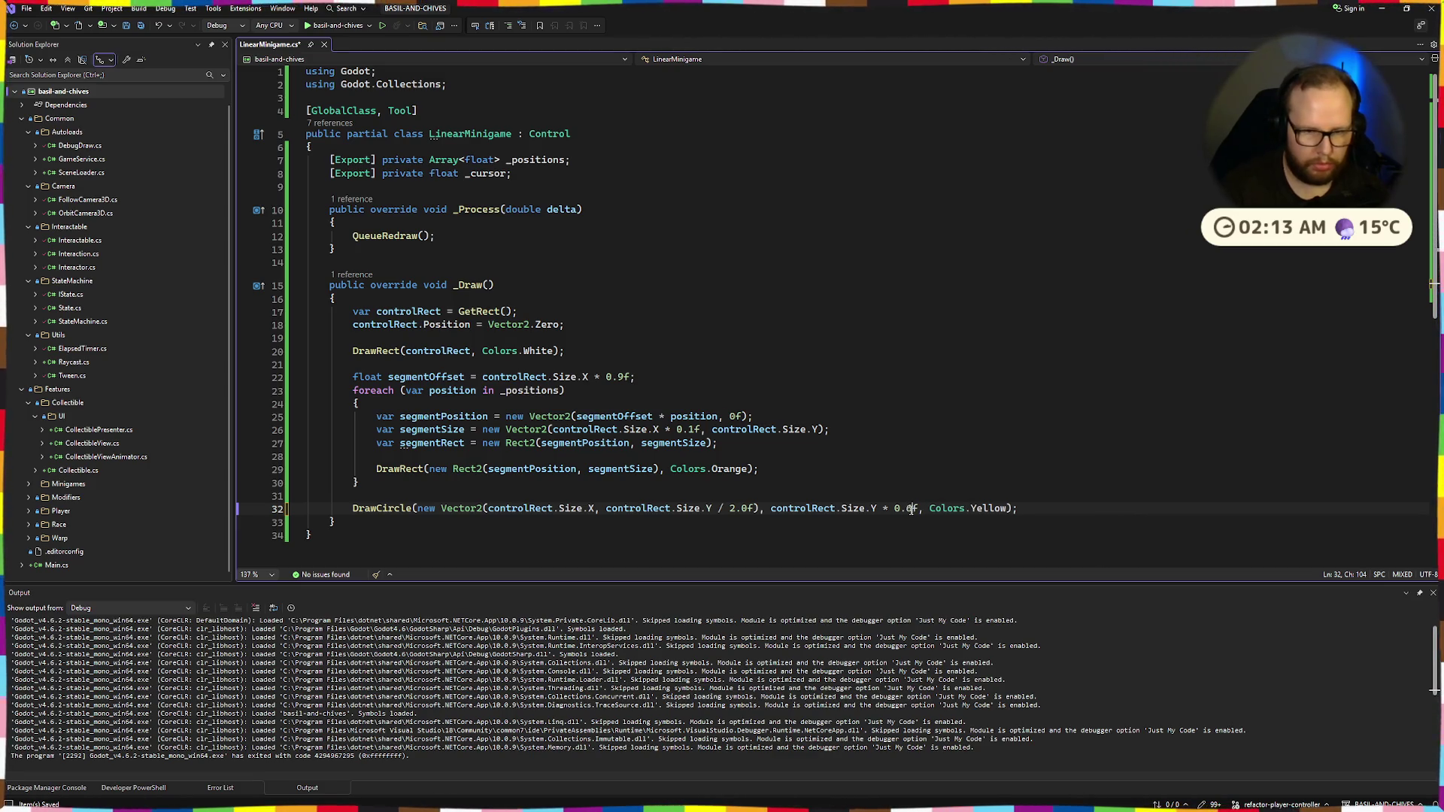
{"action": "key", "text": "alt+Tab"}
{"action": "left_click", "coordinate": [1198, 27]}
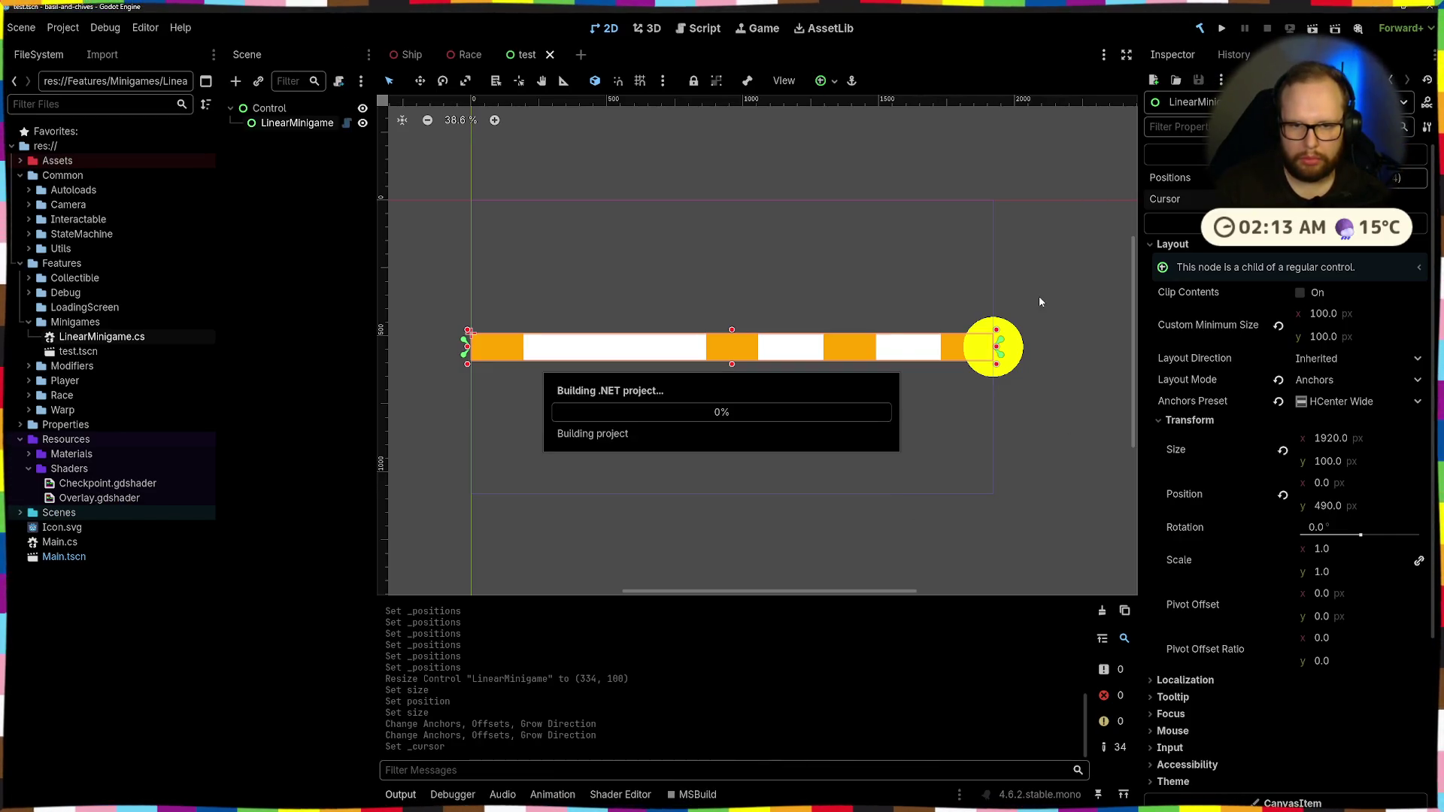
{"action": "key", "text": "alt+Tab"}
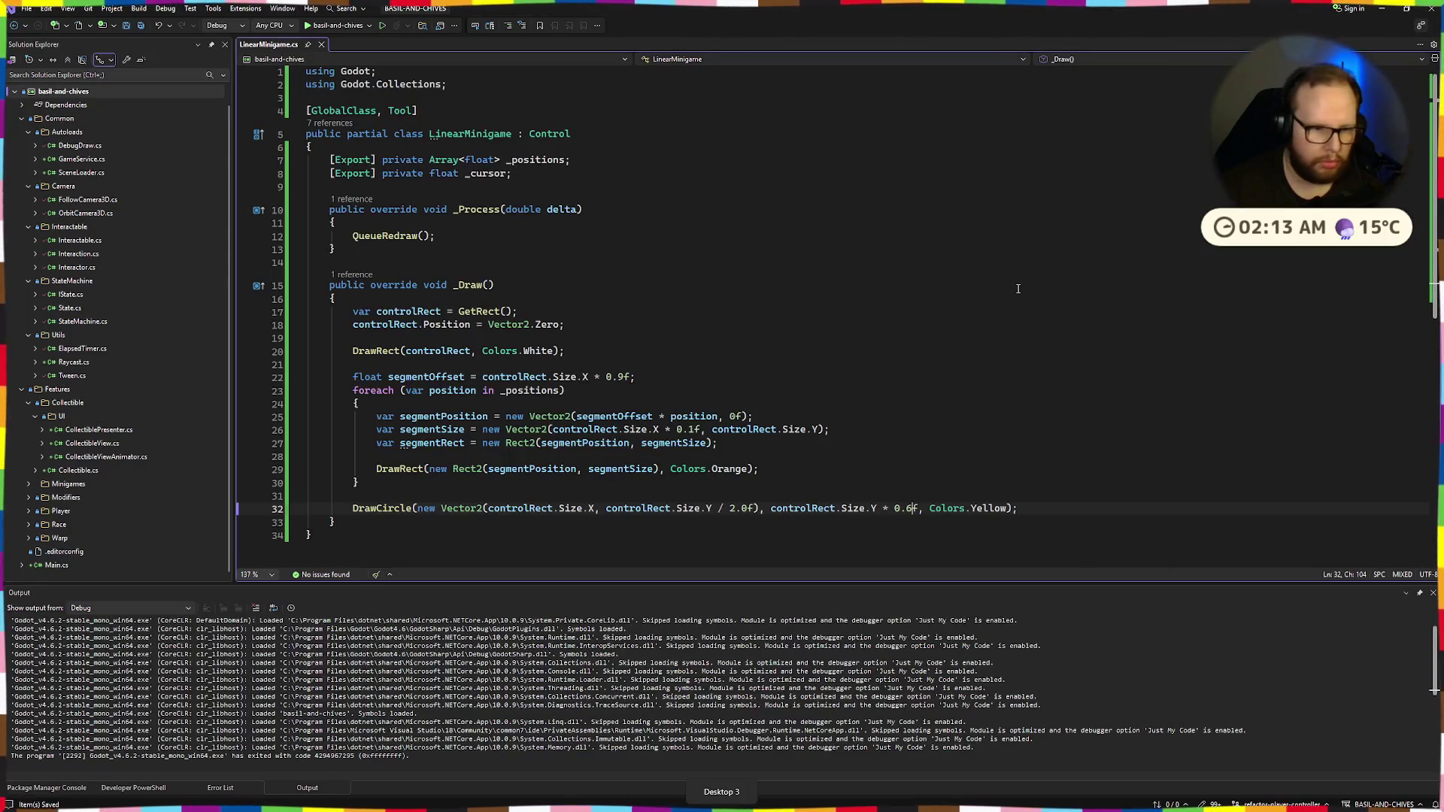
Multiply the circle's x by the cursor field, rename it _cursorPosition, and rebuild
{"action": "left_click", "coordinate": [592, 509]}
{"action": "type", "text": "* "}
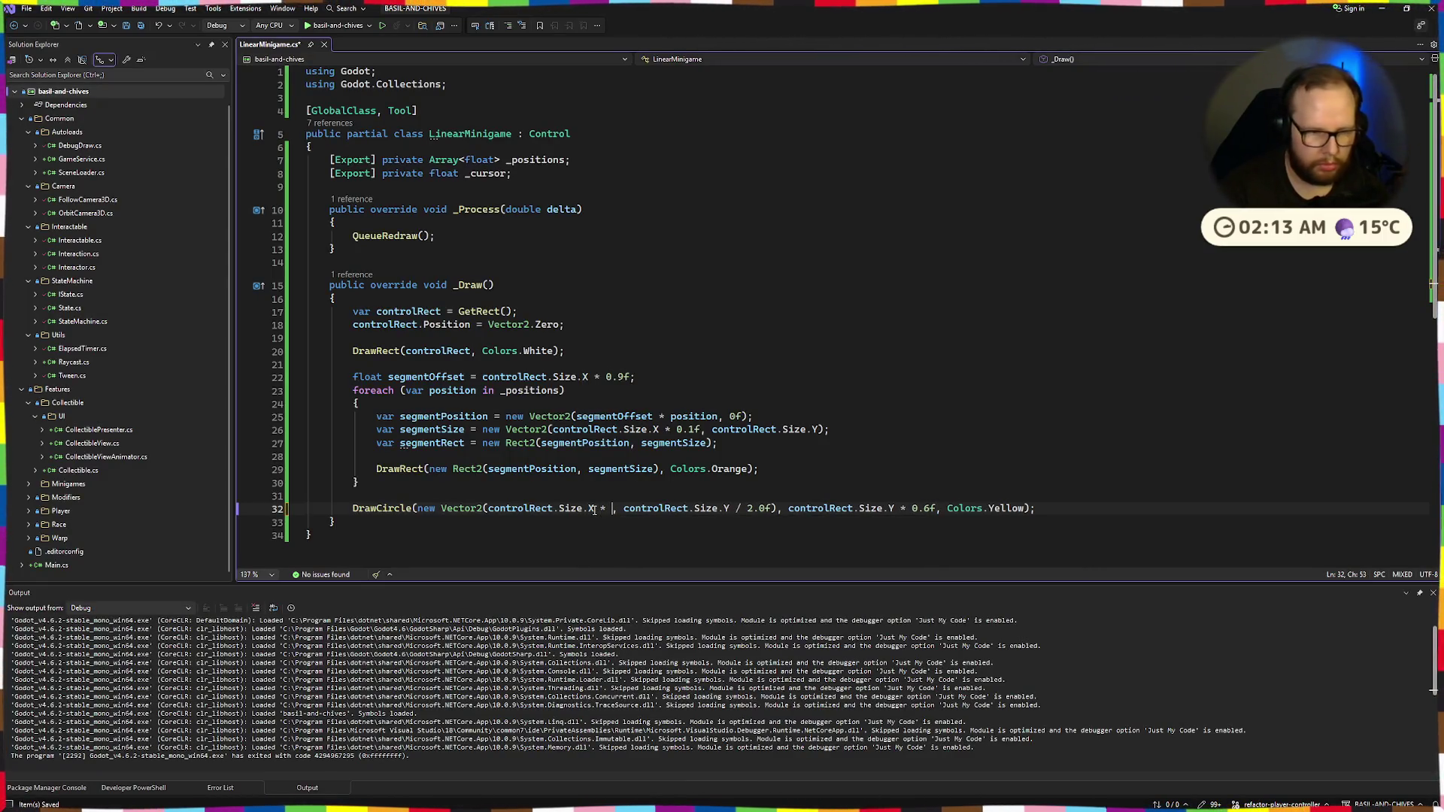
{"action": "type", "text": "_cursor"}
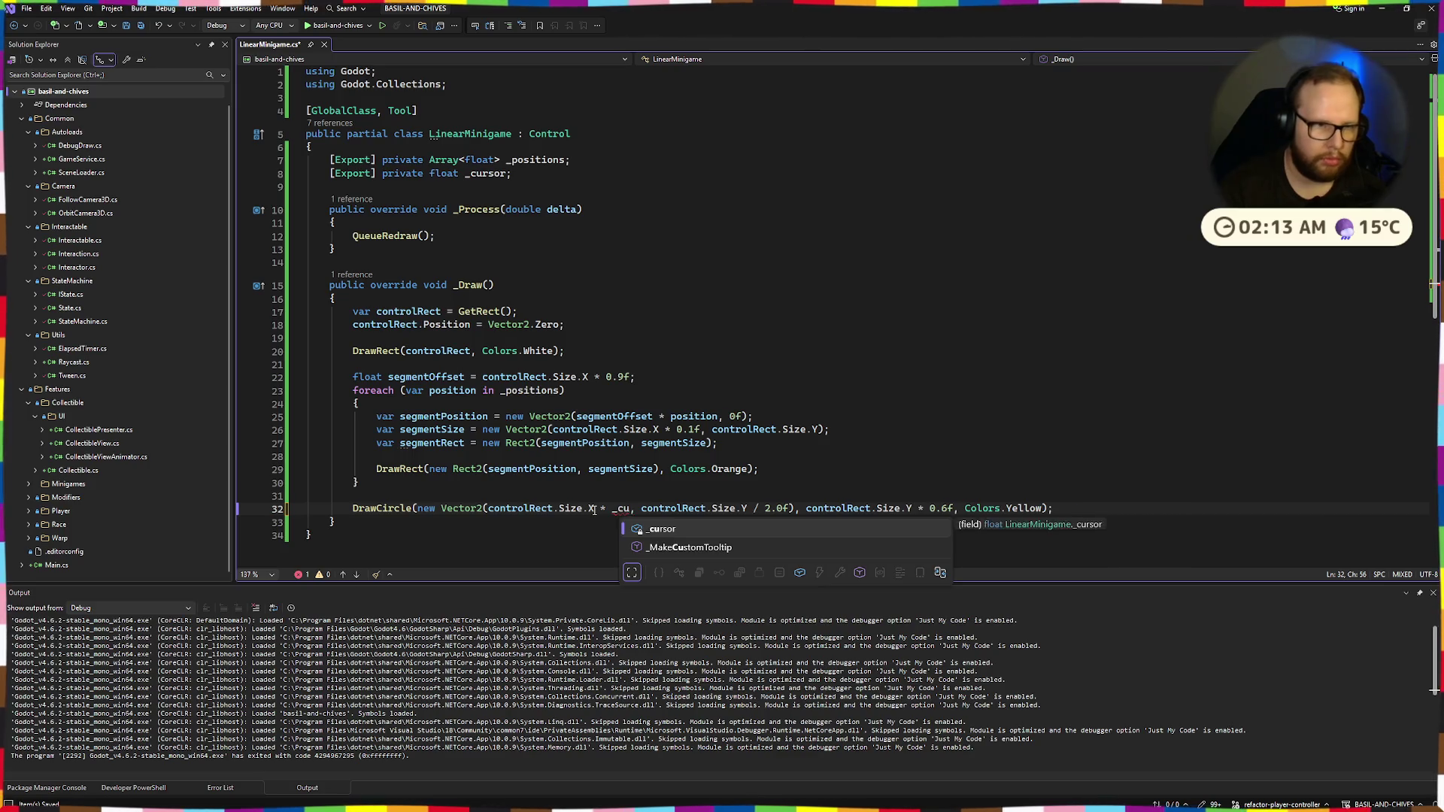
{"action": "left_click", "coordinate": [509, 174]}
{"action": "type", "text": "Po"}
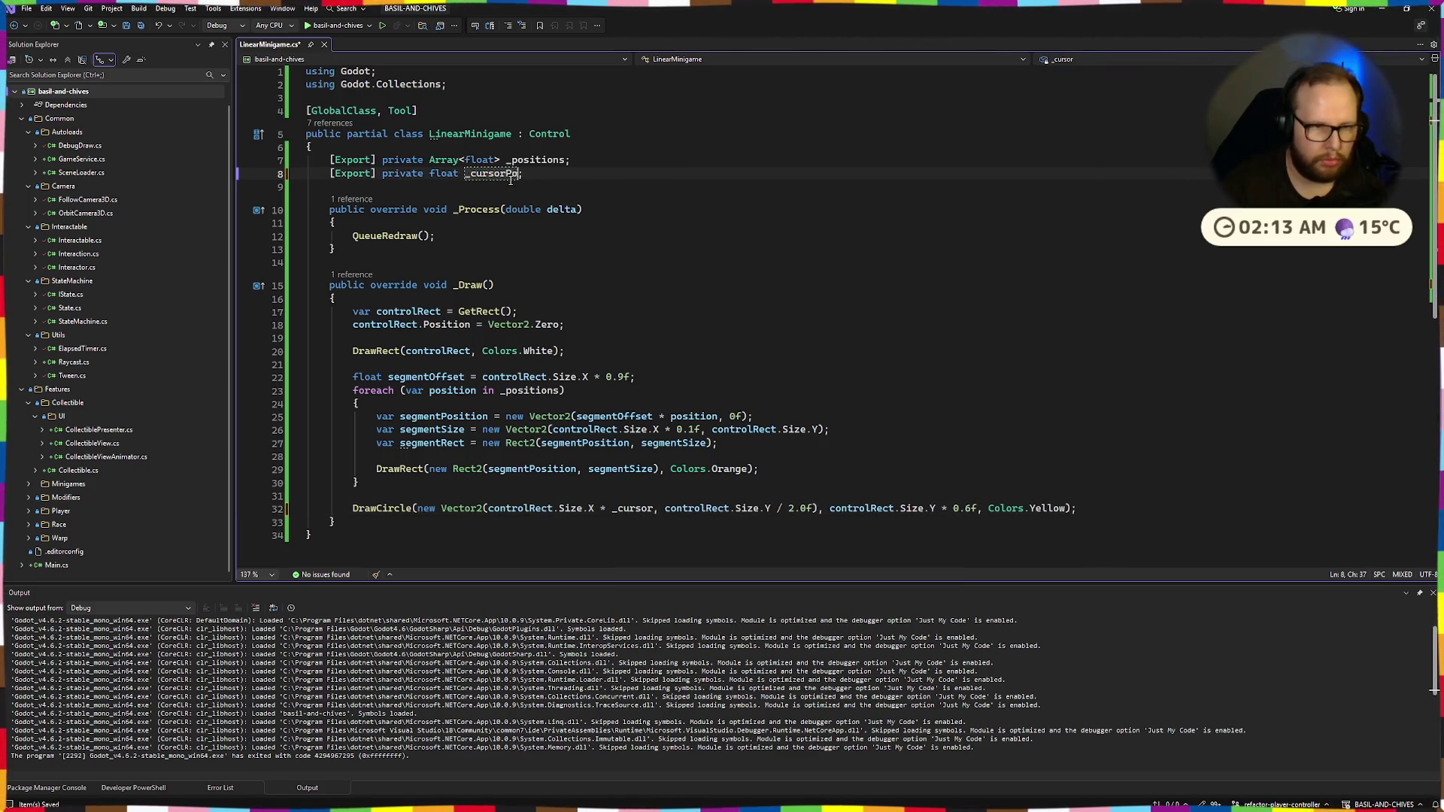
{"action": "type", "text": "n"}
{"action": "key", "text": "Down"}
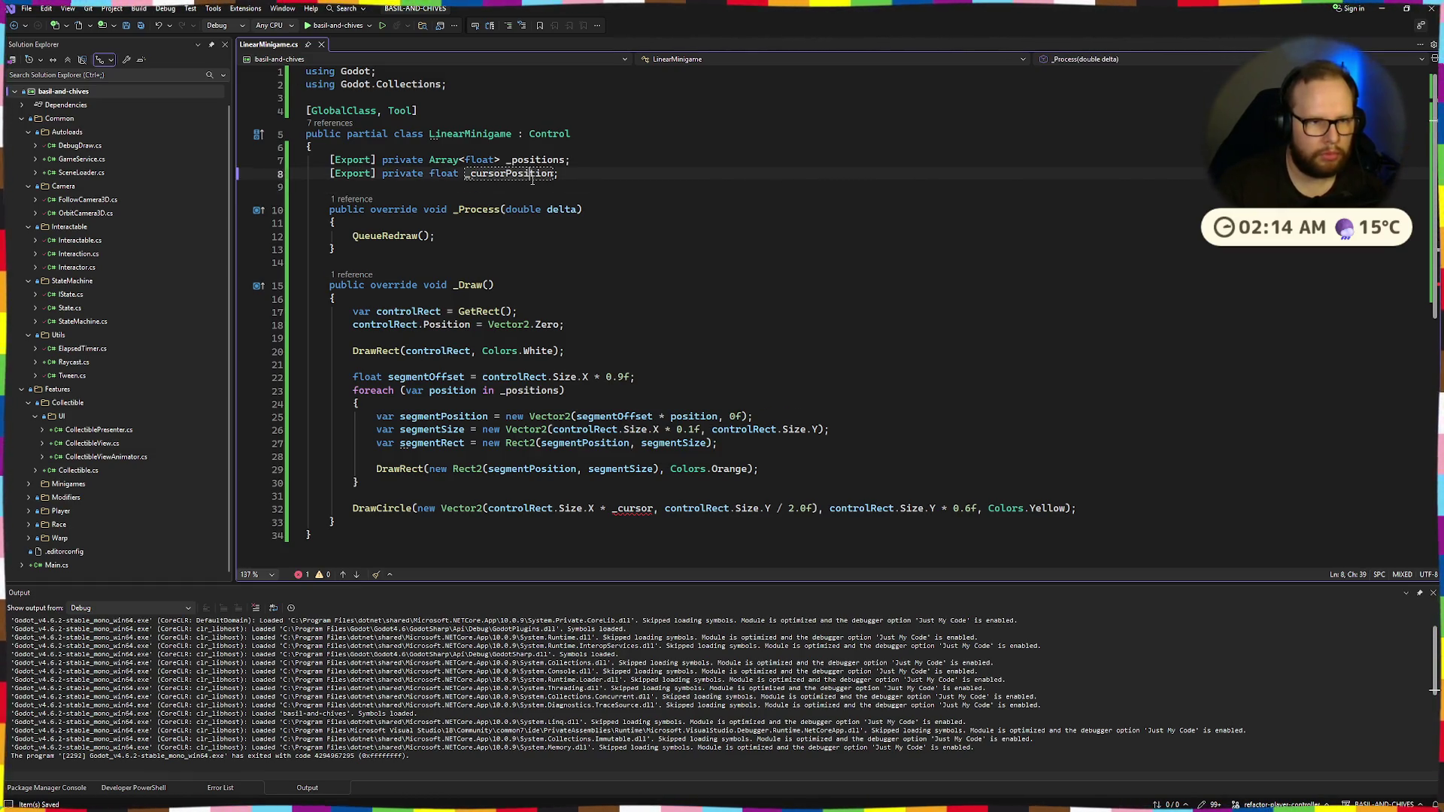
{"action": "double_click", "coordinate": [631, 511]}
{"action": "type", "text": "_cursorPosition"}
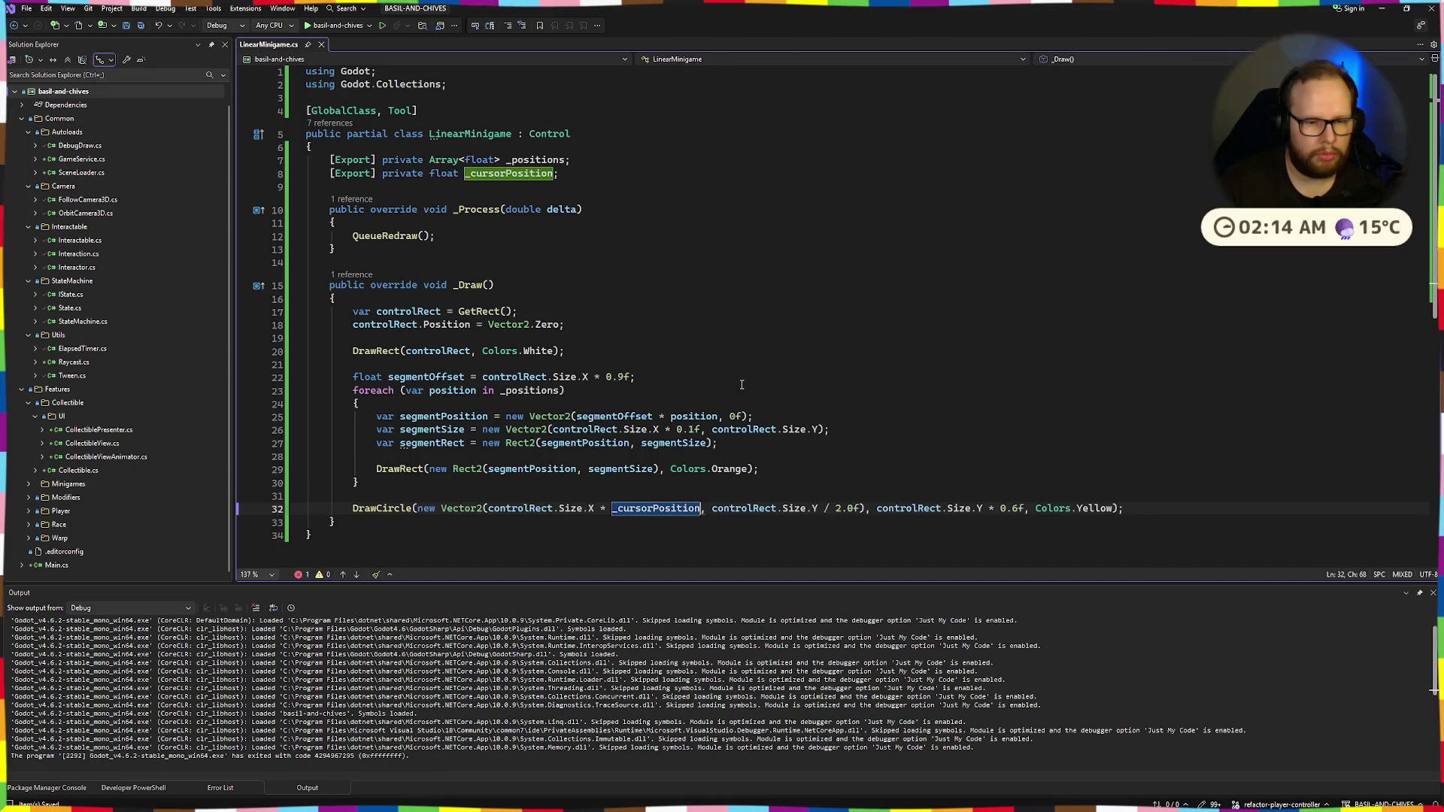
{"action": "key", "text": "alt+Tab"}
{"action": "left_click", "coordinate": [1203, 27]}
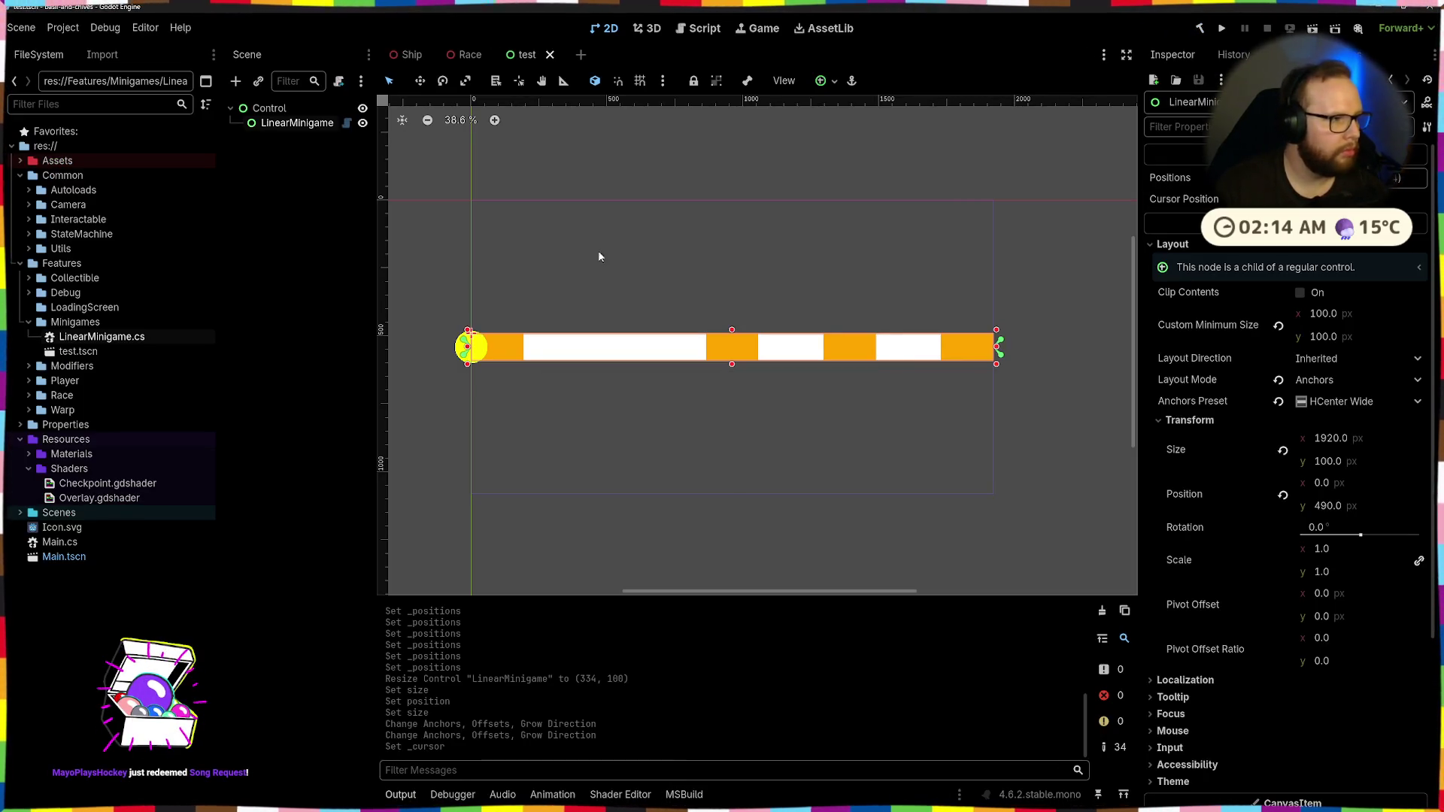
Test the Cursor Position slider, then give the bar a Custom Minimum Size height of 50
{"action": "mouse_move", "coordinate": [1323, 223]}
{"action": "left_mouse_down"}
{"action": "mouse_move", "coordinate": [1384, 223]}
{"action": "mouse_move", "coordinate": [1309, 223]}
{"action": "left_mouse_up"}
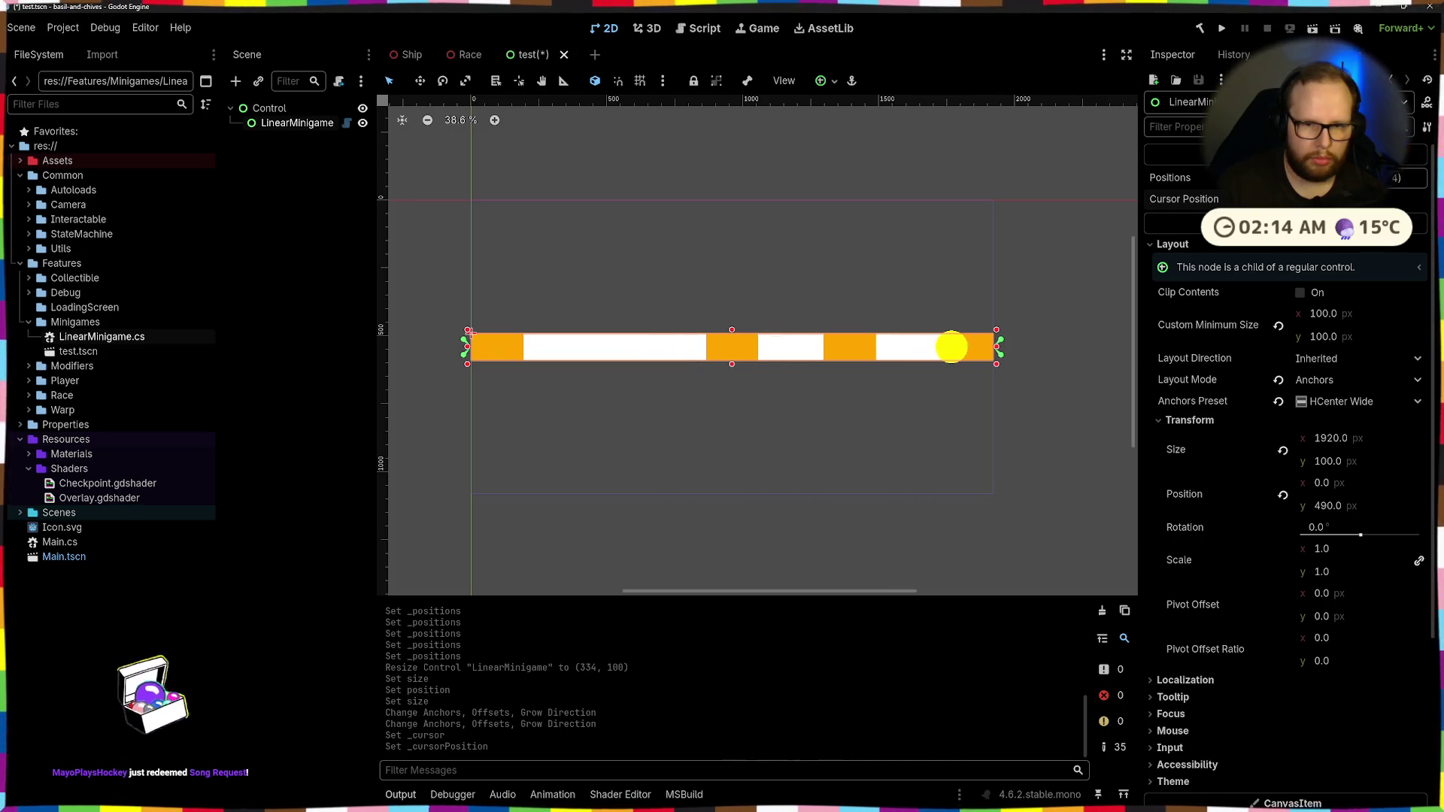
{"action": "mouse_move", "coordinate": [996, 349]}
{"action": "left_mouse_down"}
{"action": "mouse_move", "coordinate": [506, 349]}
{"action": "mouse_move", "coordinate": [542, 372]}
{"action": "mouse_move", "coordinate": [606, 370]}
{"action": "left_mouse_up"}
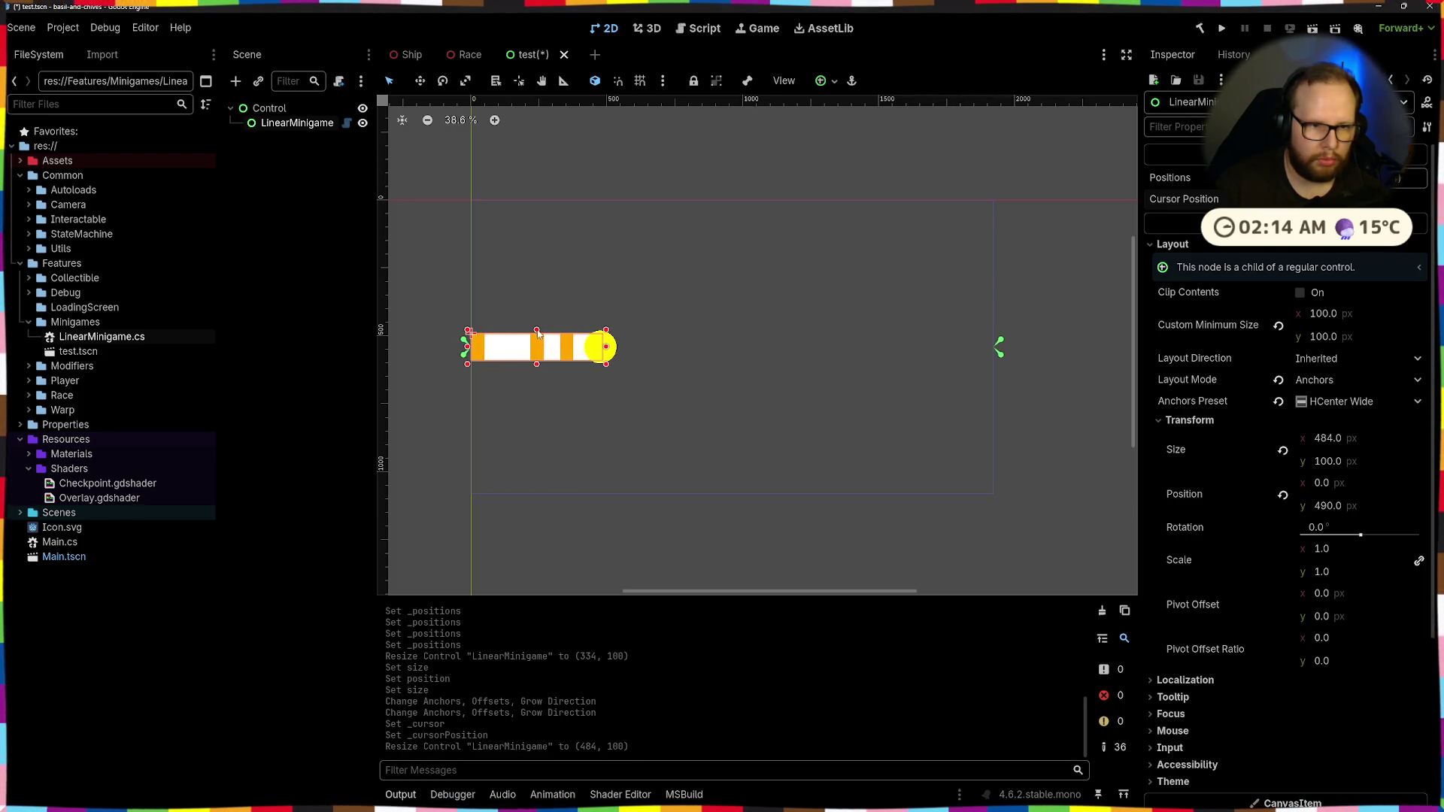
{"action": "left_click_drag", "start_coordinate": [467, 364], "coordinate": [510, 364]}
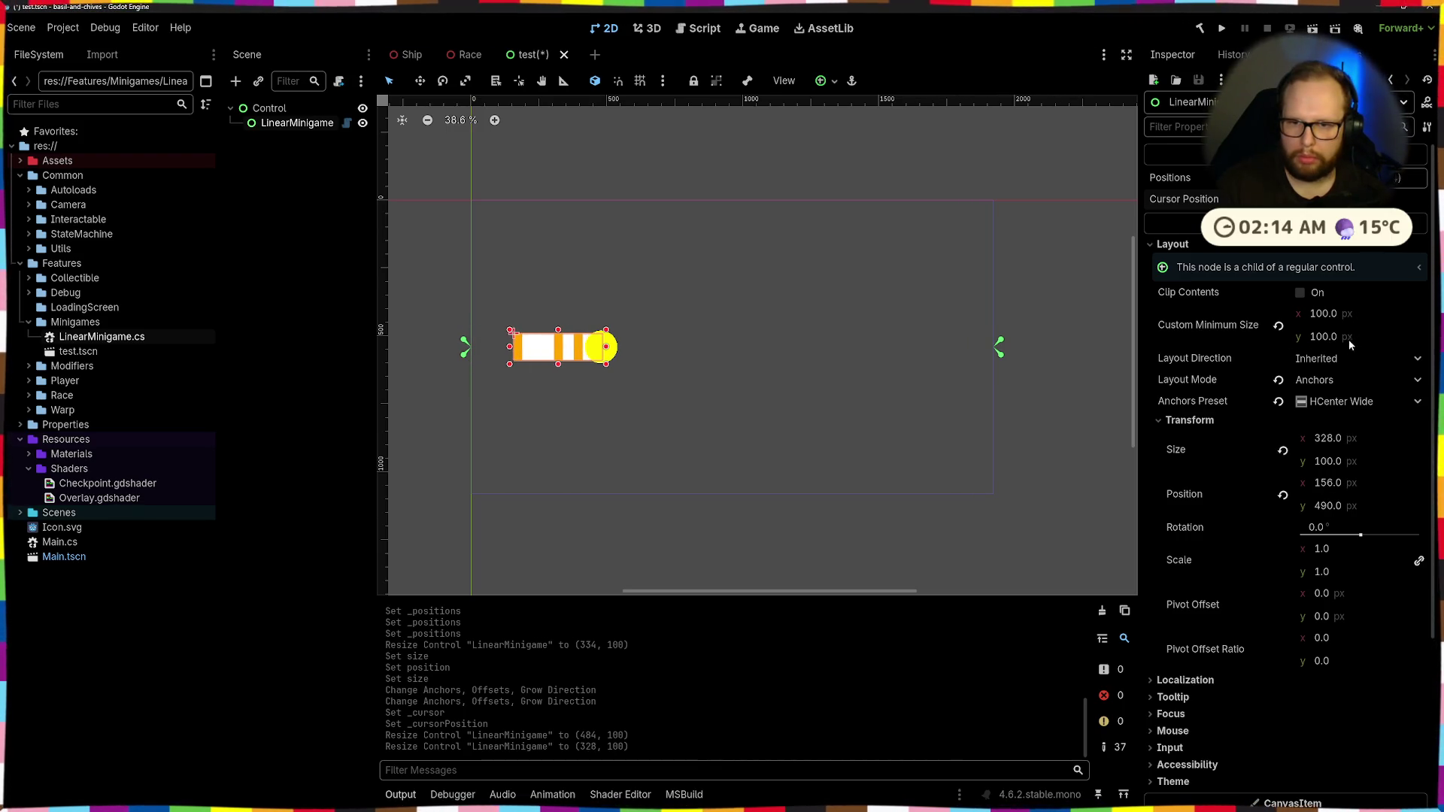
{"action": "left_click", "coordinate": [1332, 337]}
{"action": "type", "text": "50"}
{"action": "key", "text": "Return"}
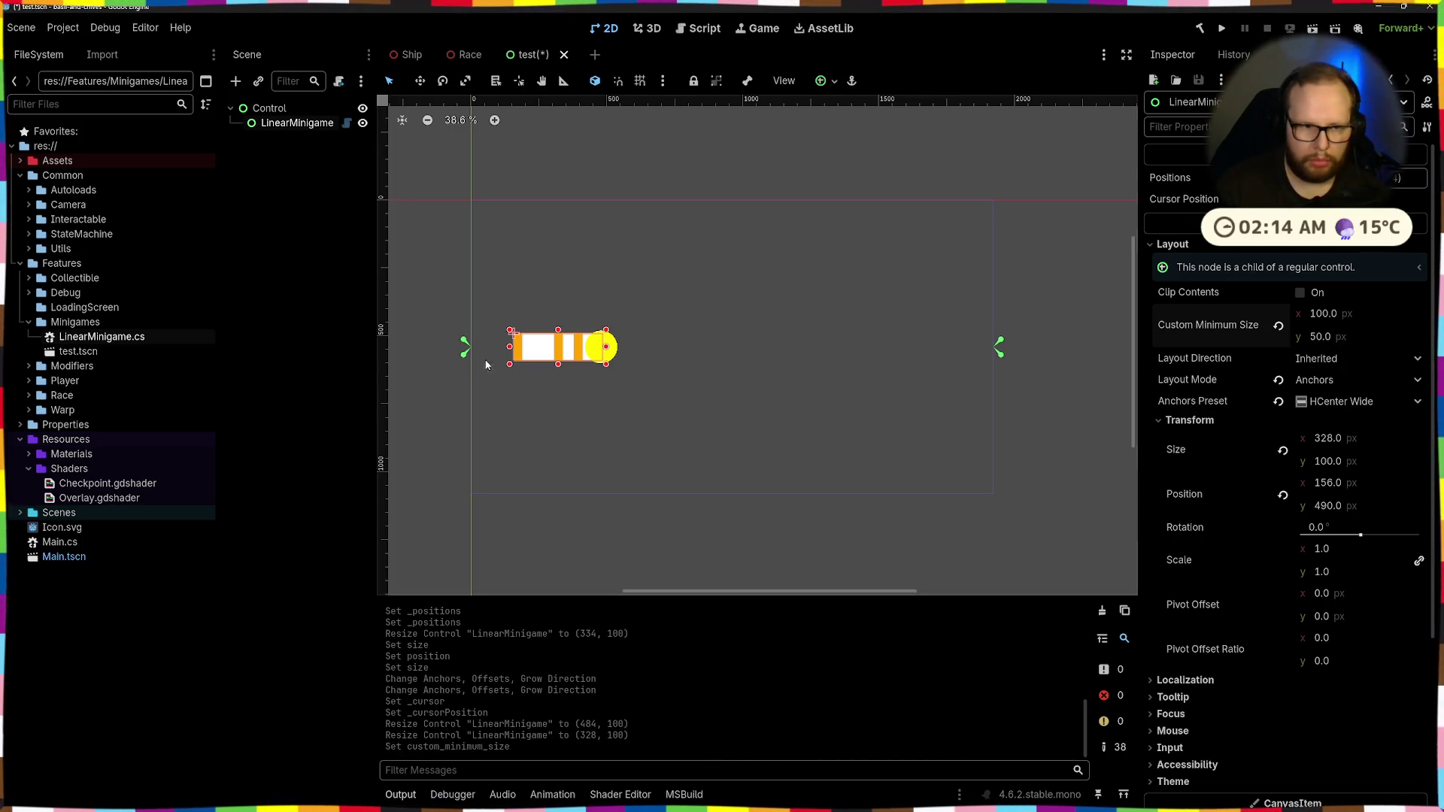
{"action": "left_click_drag", "start_coordinate": [558, 364], "coordinate": [554, 355]}
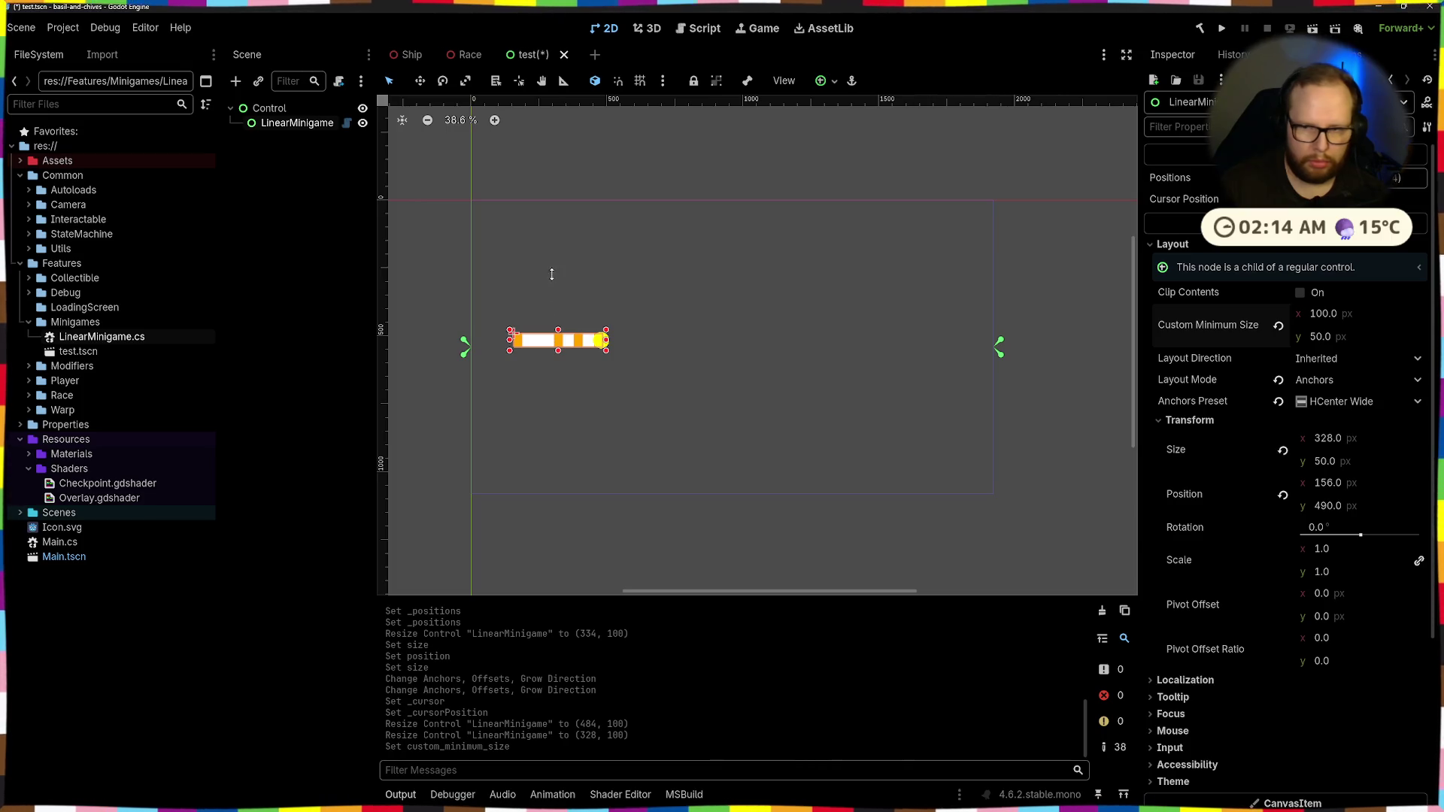
Reset Size and Position and reapply Center then HCenter Wide so the bar spans 1920×50
{"action": "left_click", "coordinate": [1283, 450]}
{"action": "left_click", "coordinate": [1283, 449]}
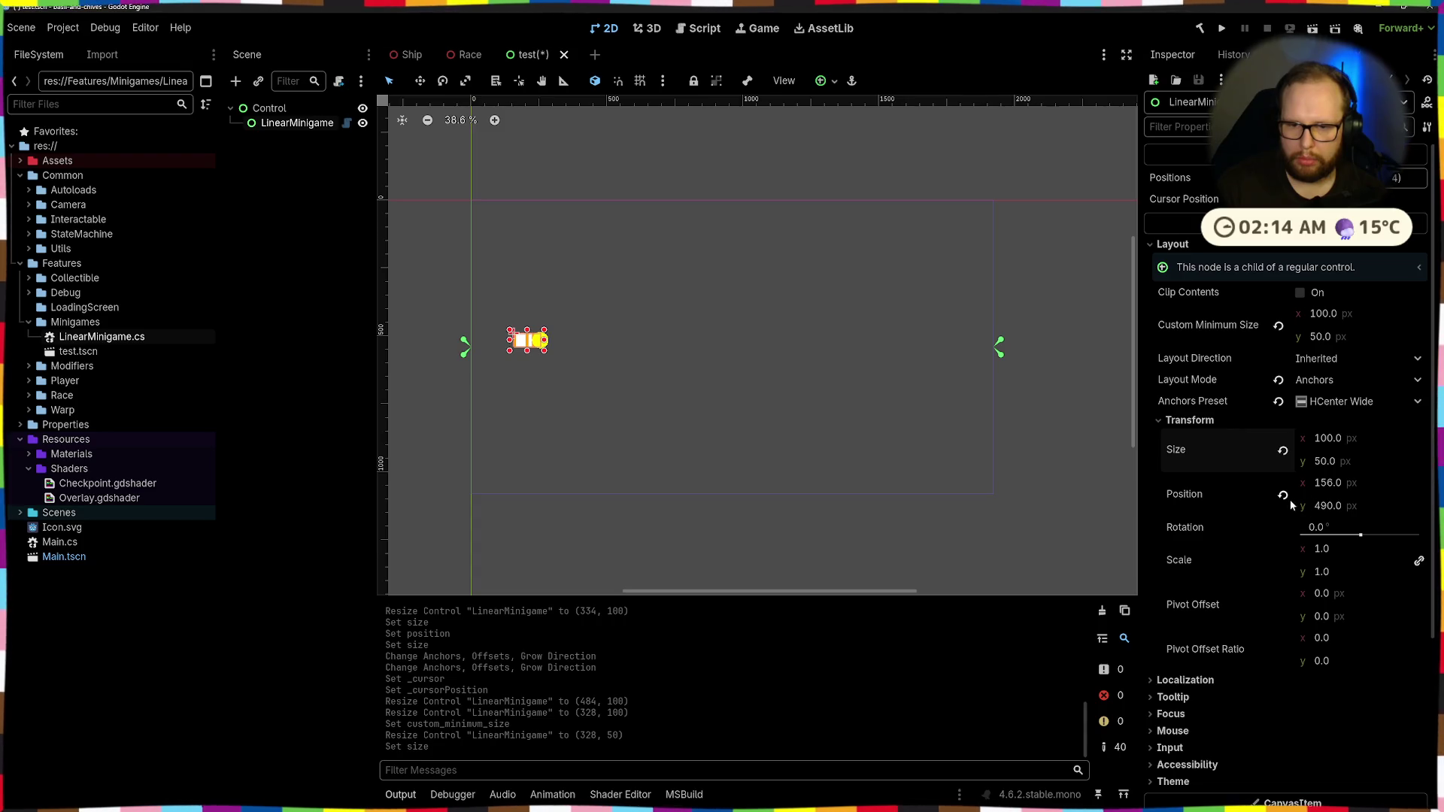
{"action": "left_click", "coordinate": [1283, 495]}
{"action": "left_click", "coordinate": [833, 82]}
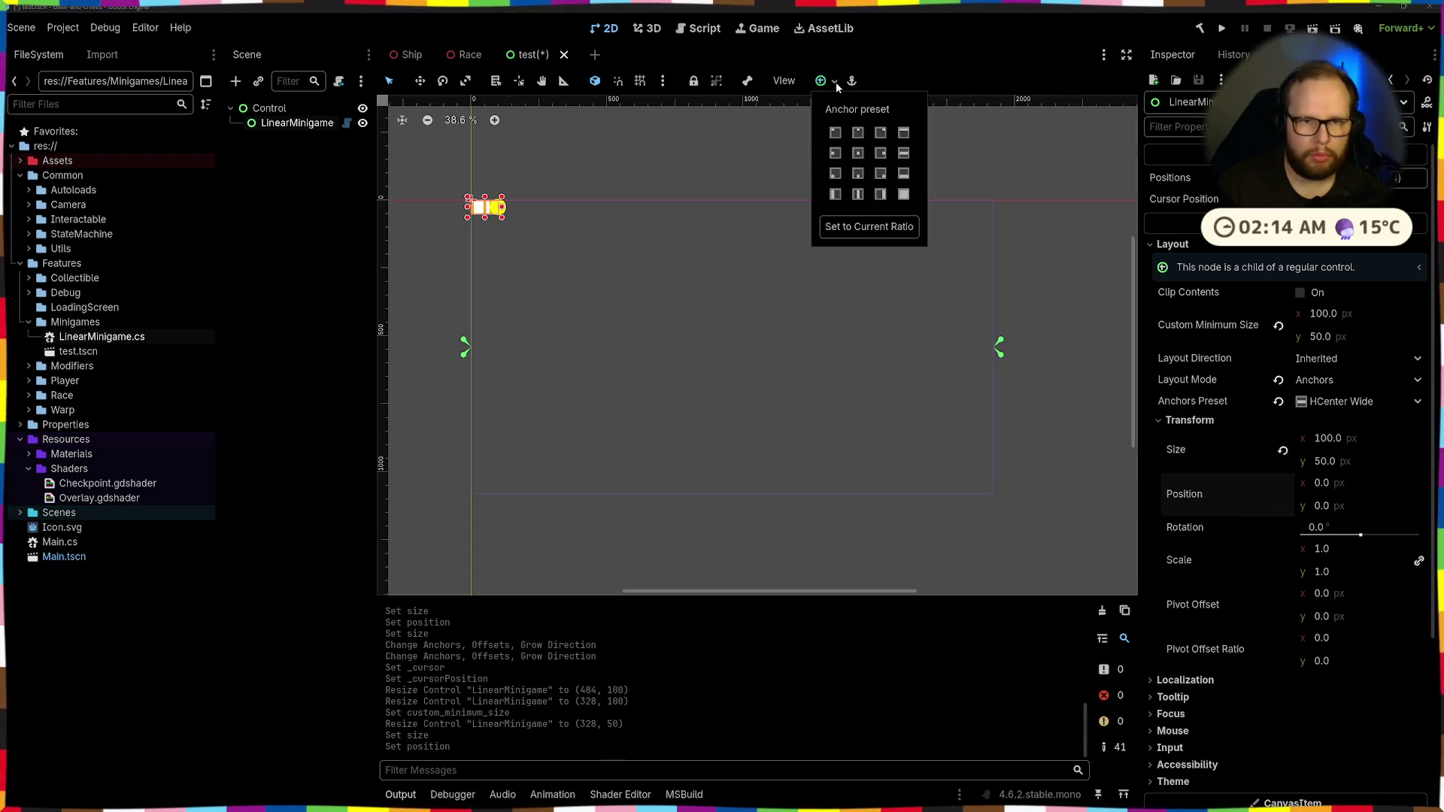
{"action": "left_click", "coordinate": [859, 153]}
{"action": "left_click", "coordinate": [903, 153]}
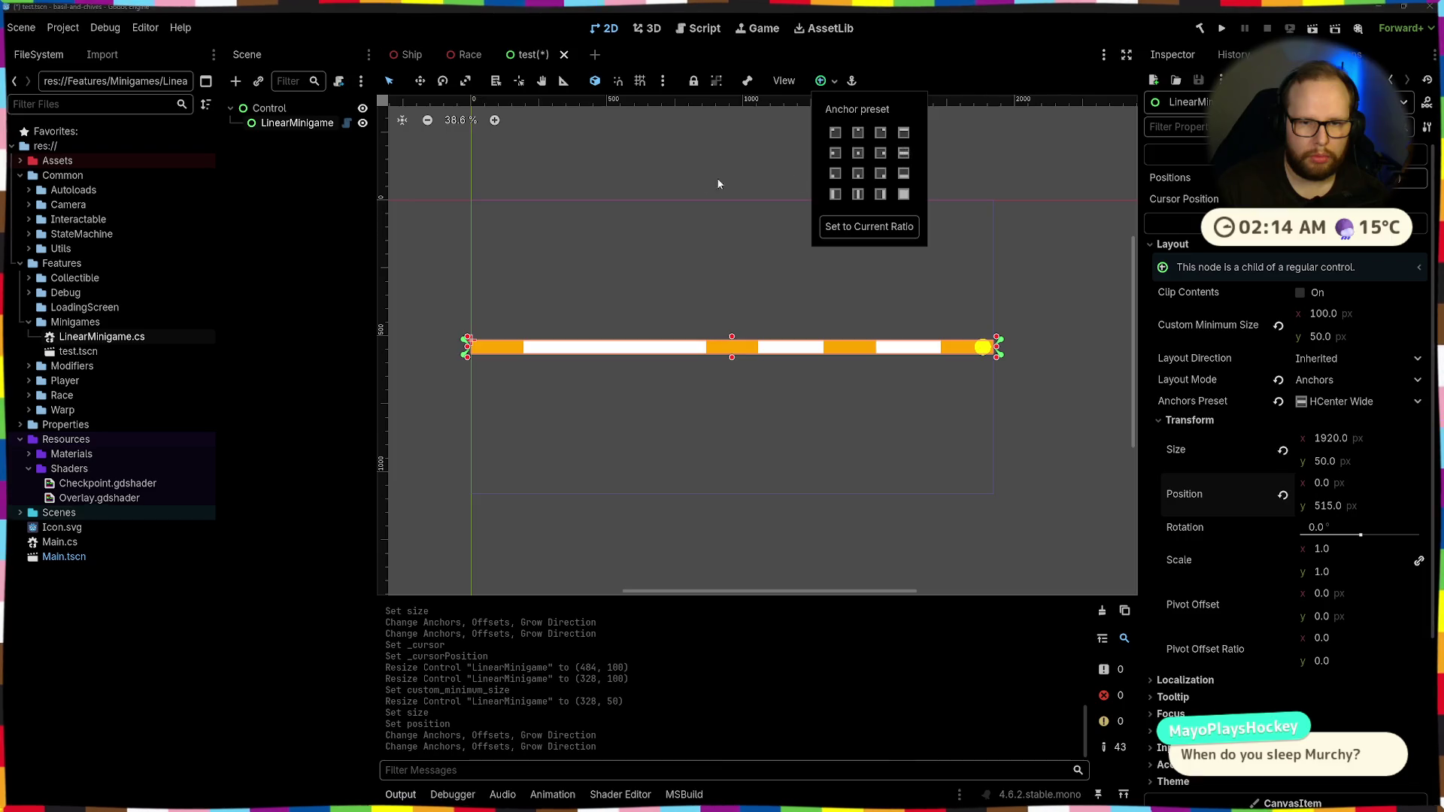
{"action": "left_click_drag", "start_coordinate": [1376, 224], "coordinate": [1316, 223]}
Give the _cursorPosition export a PropertyHint.Range hint of "0.0,1.0,0.1" and return to Godot
{"action": "key", "text": "alt+Tab"}
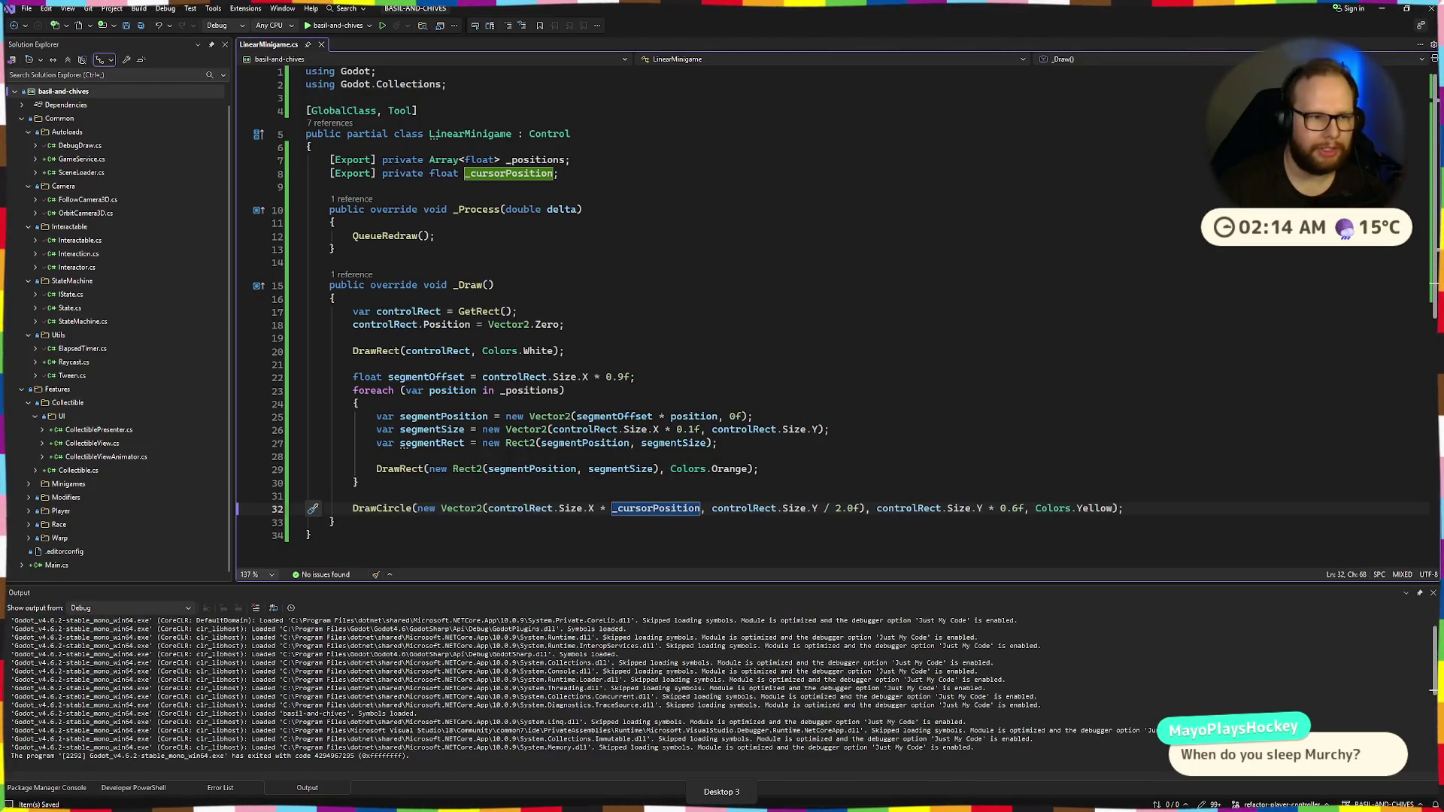
{"action": "left_click", "coordinate": [372, 175]}
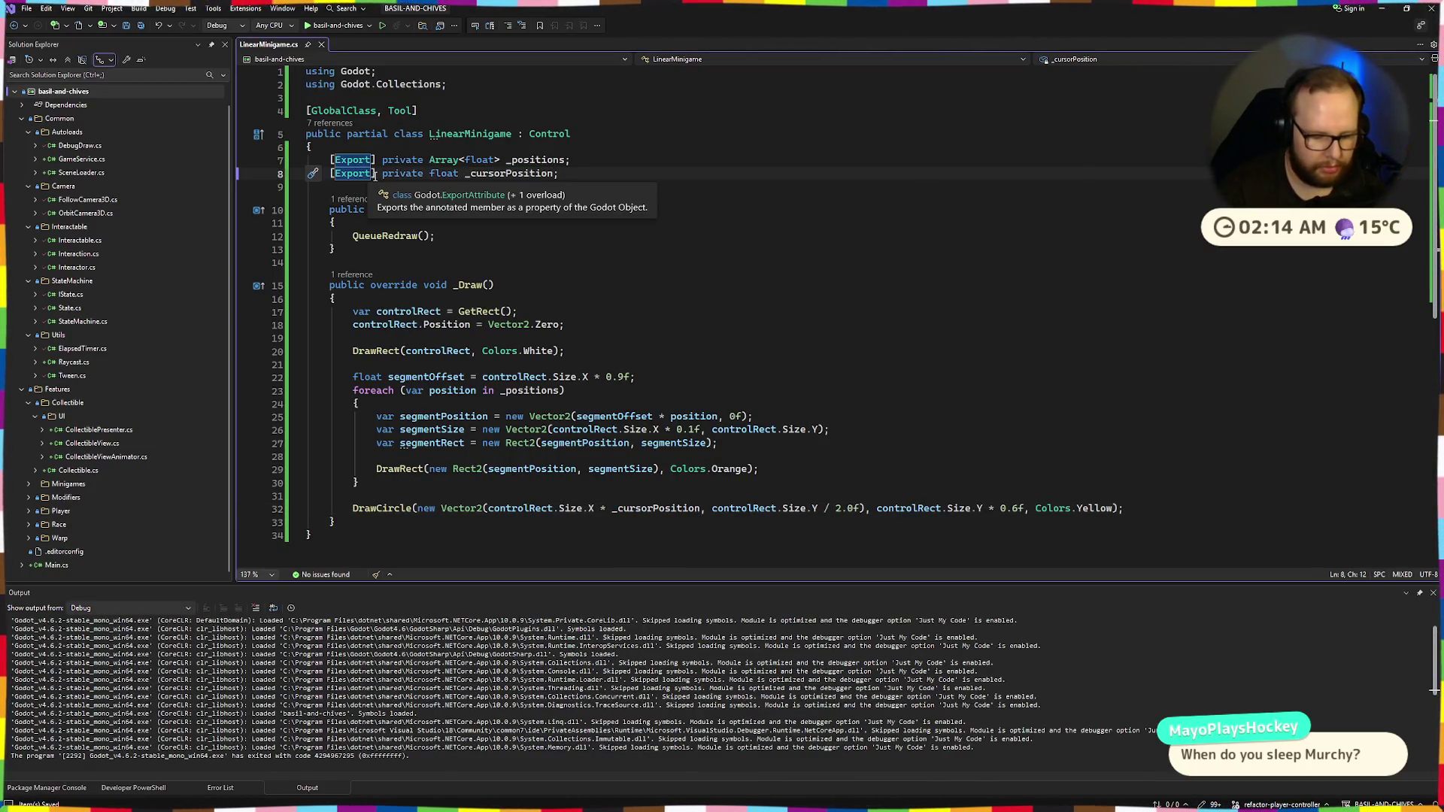
{"action": "type", "text": "(P"}
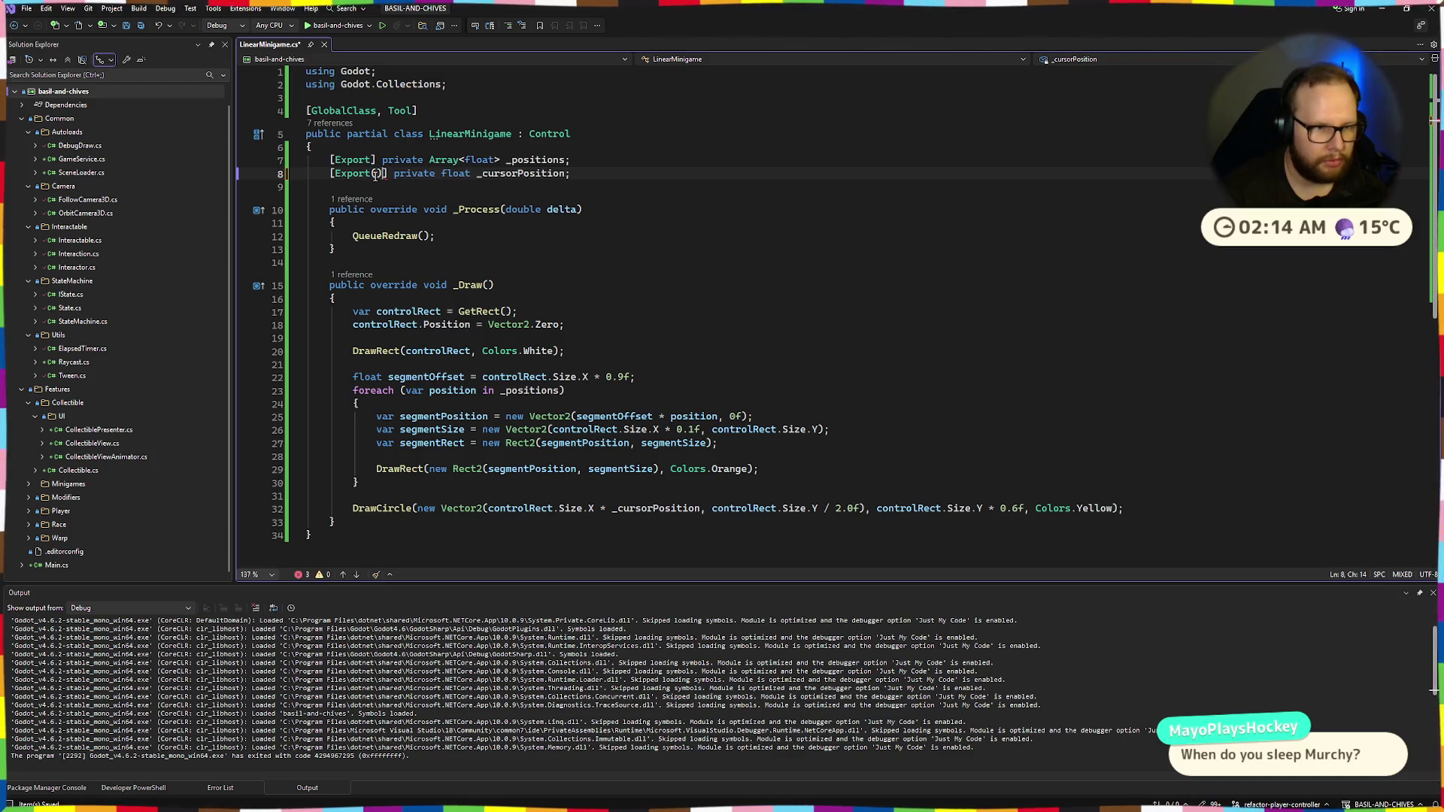
{"action": "type", "text": "ropertyHint.Ra"}
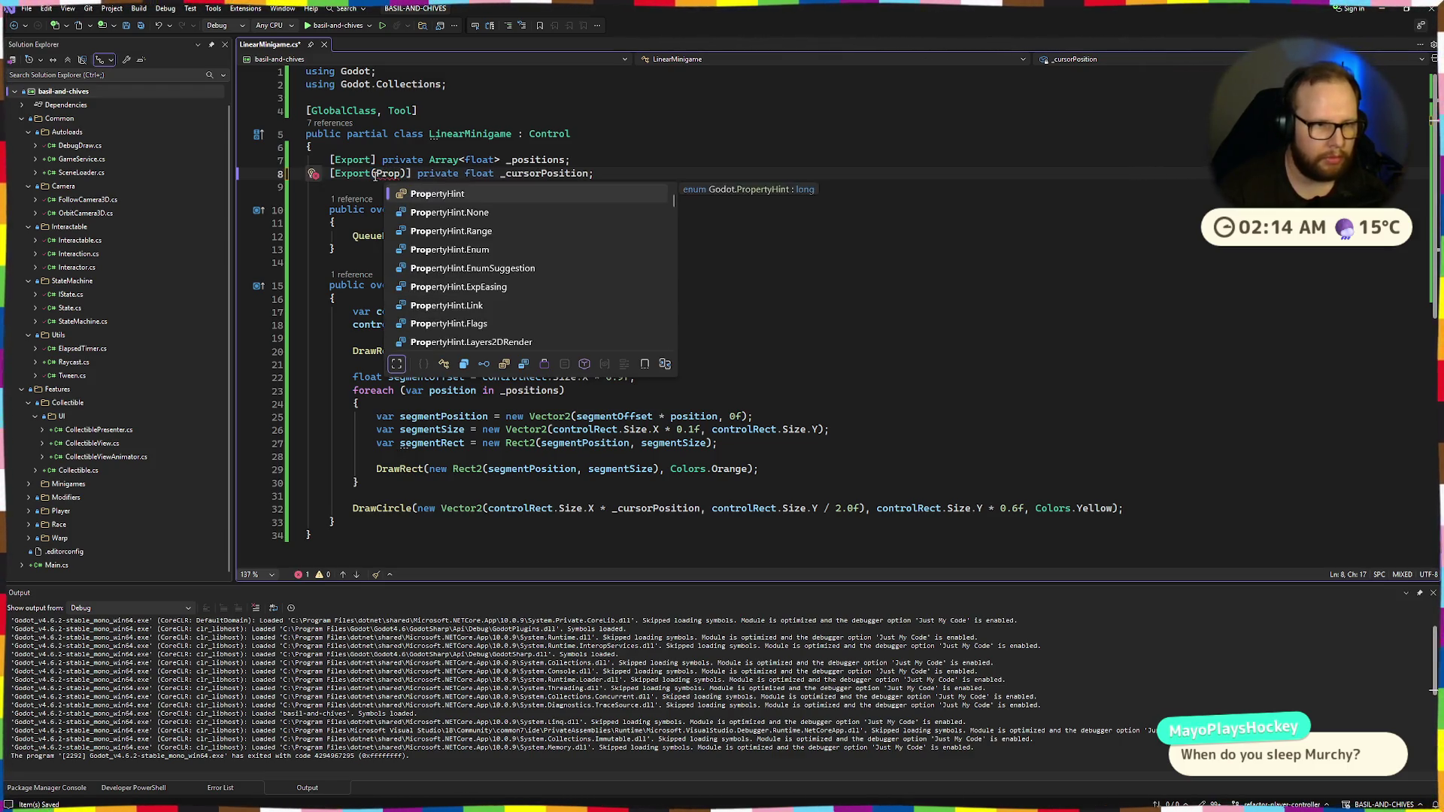
{"action": "key", "text": "Tab"}
{"action": "type", "text": "("}
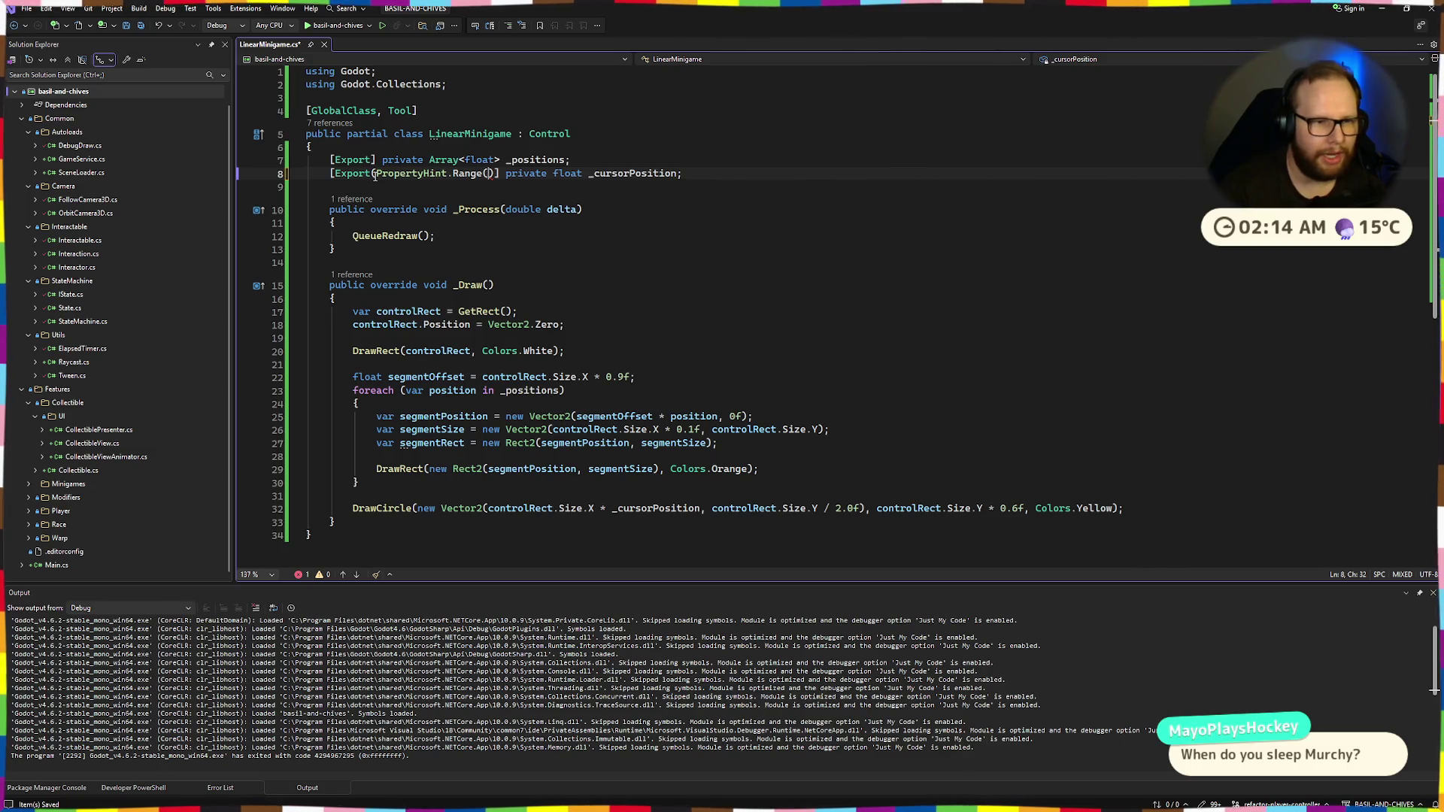
{"action": "key", "text": "BackSpace"}
{"action": "type", "text": ", \""}
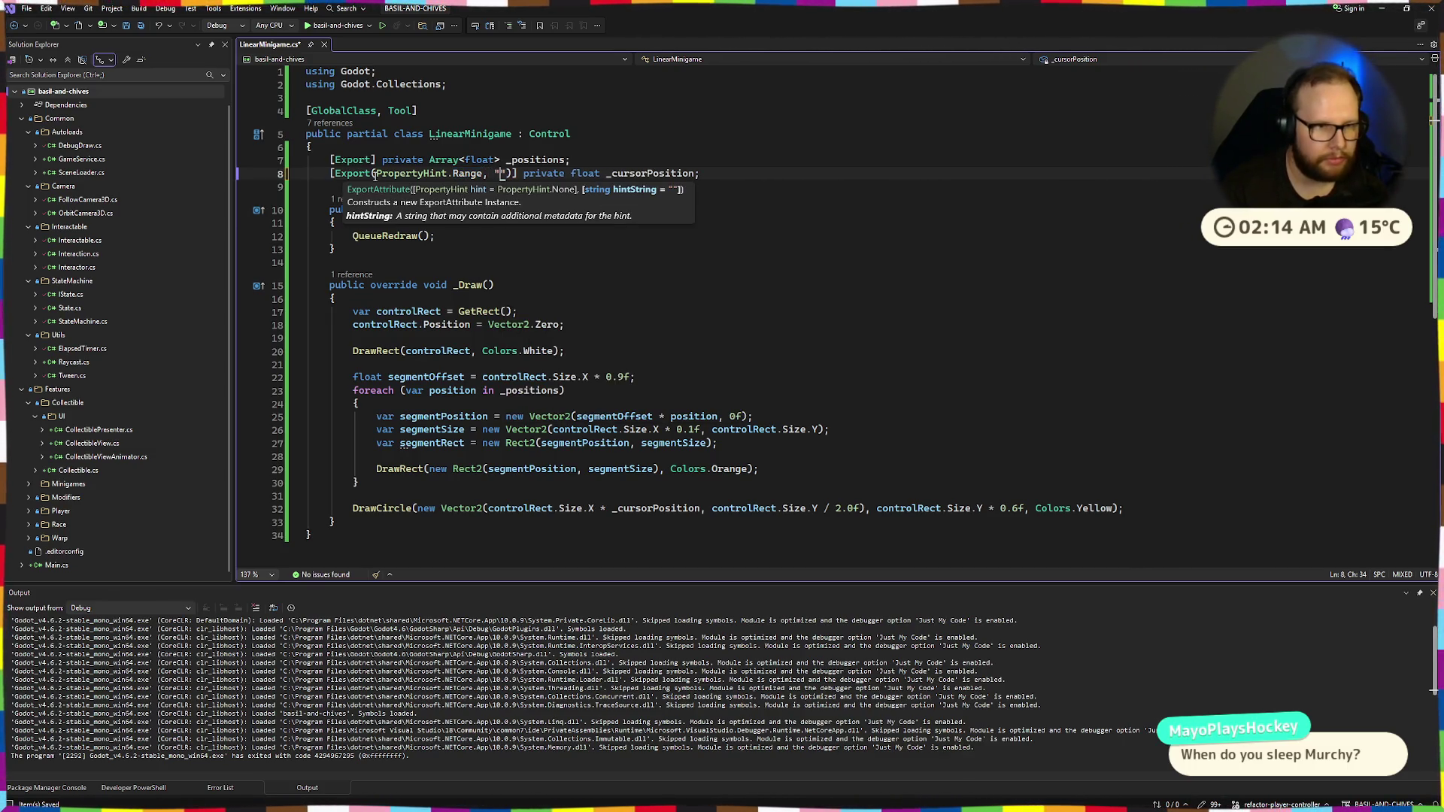
{"action": "type", "text": "0.0,1.0"}
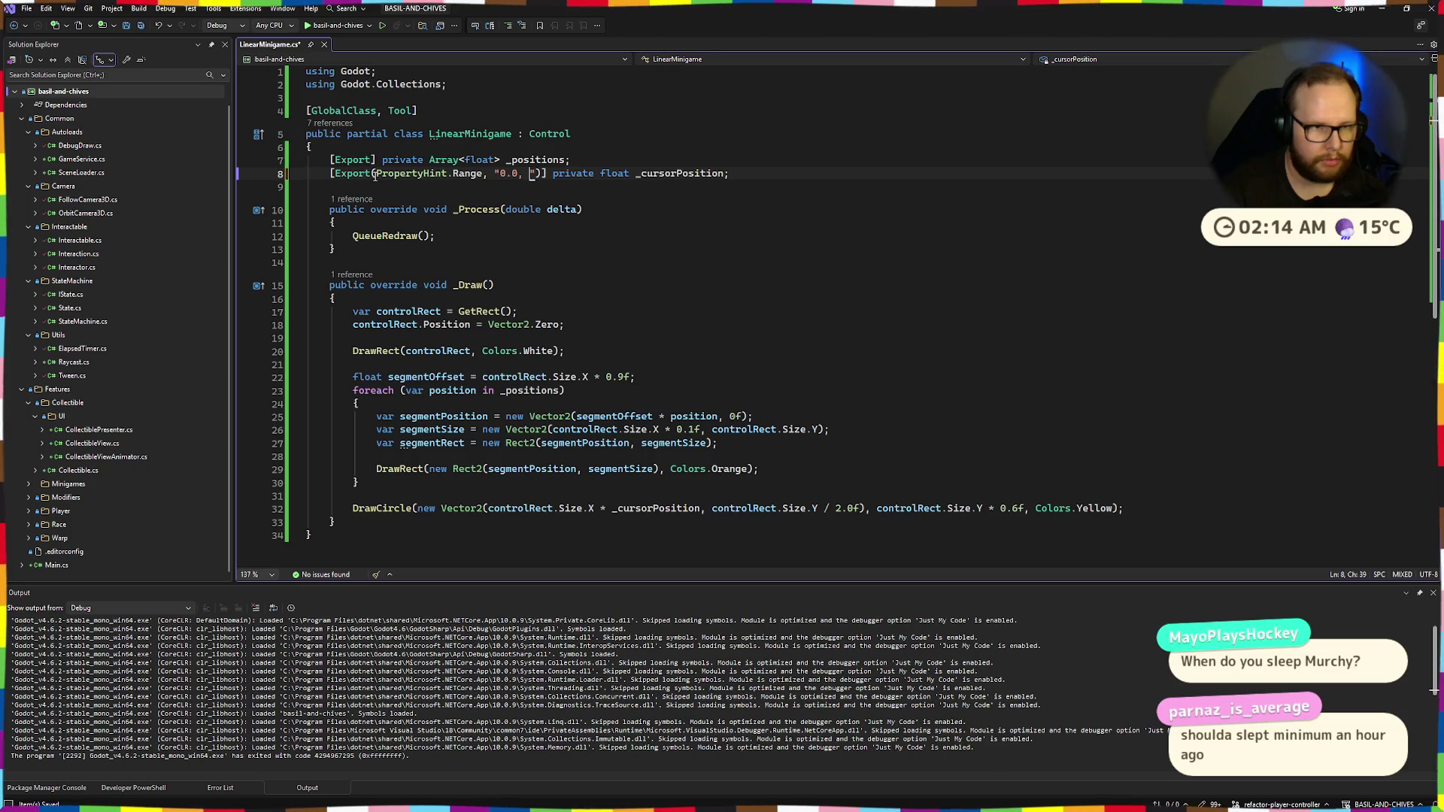
{"action": "type", "text": ",0.1"}
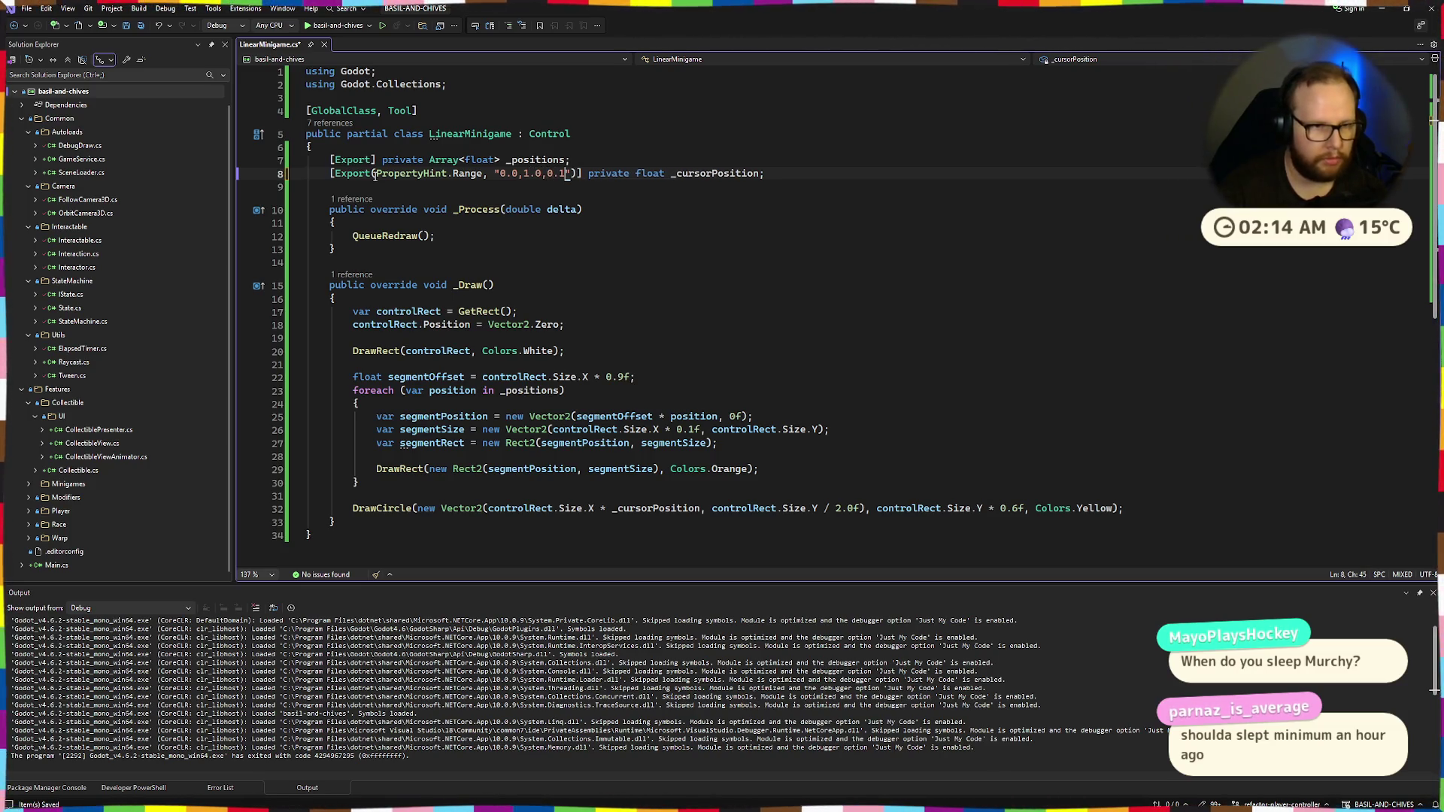
{"action": "key", "text": "ctrl+super+Right"}
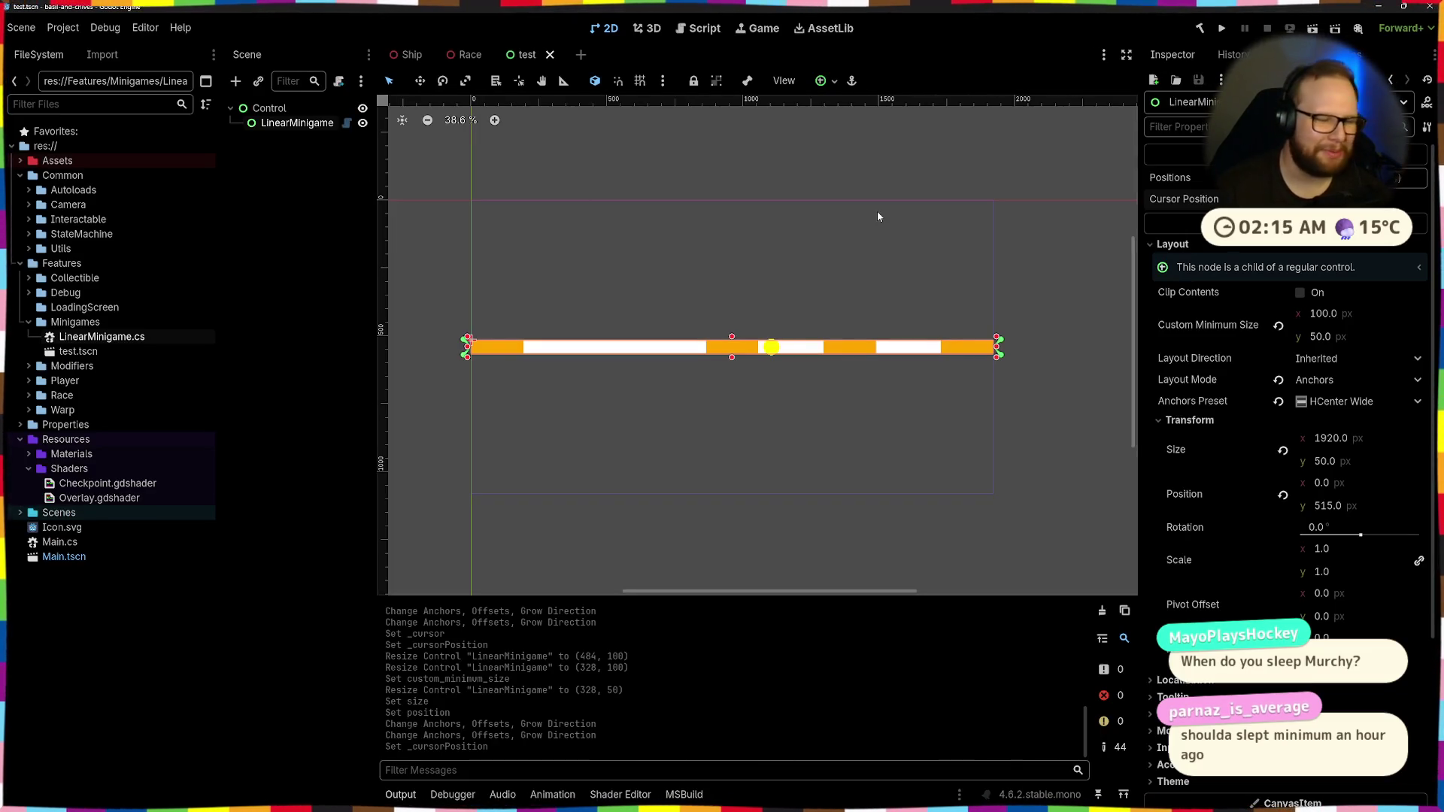
Rebuild the project, then slide LinearMinigame's Cursor Position to move the yellow dot right
{"action": "left_click", "coordinate": [1038, 235]}
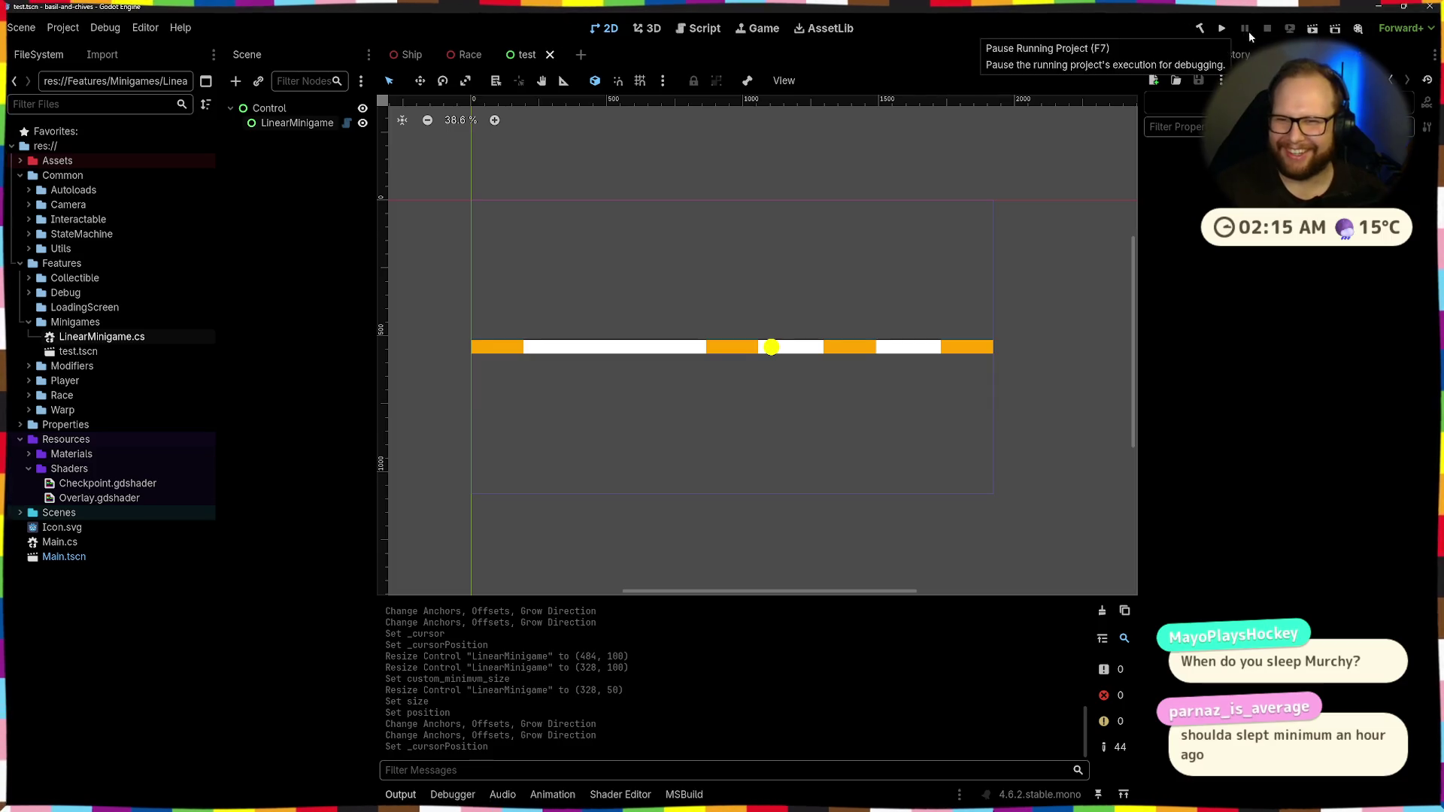
{"action": "left_click", "coordinate": [1201, 29]}
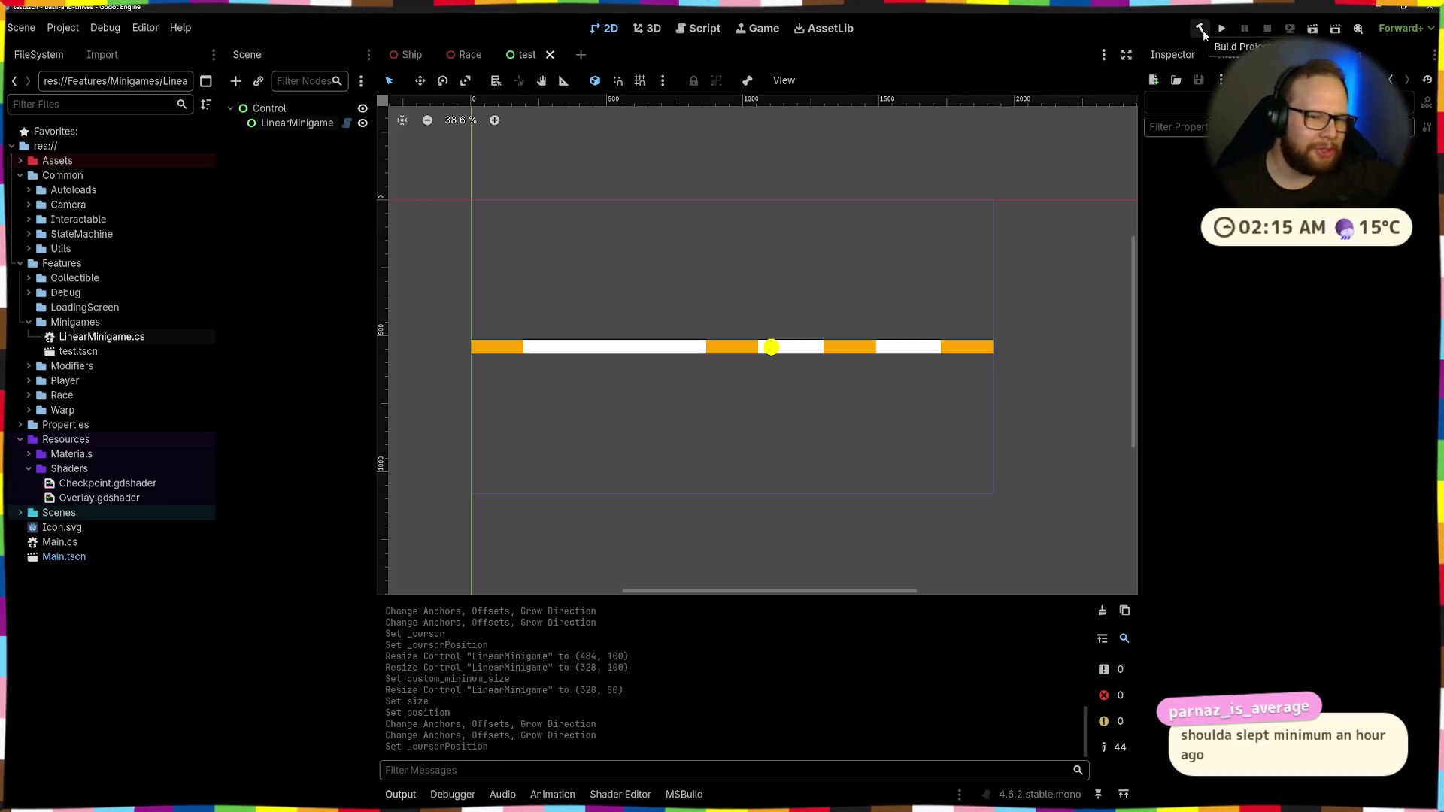
{"action": "left_click", "coordinate": [775, 355]}
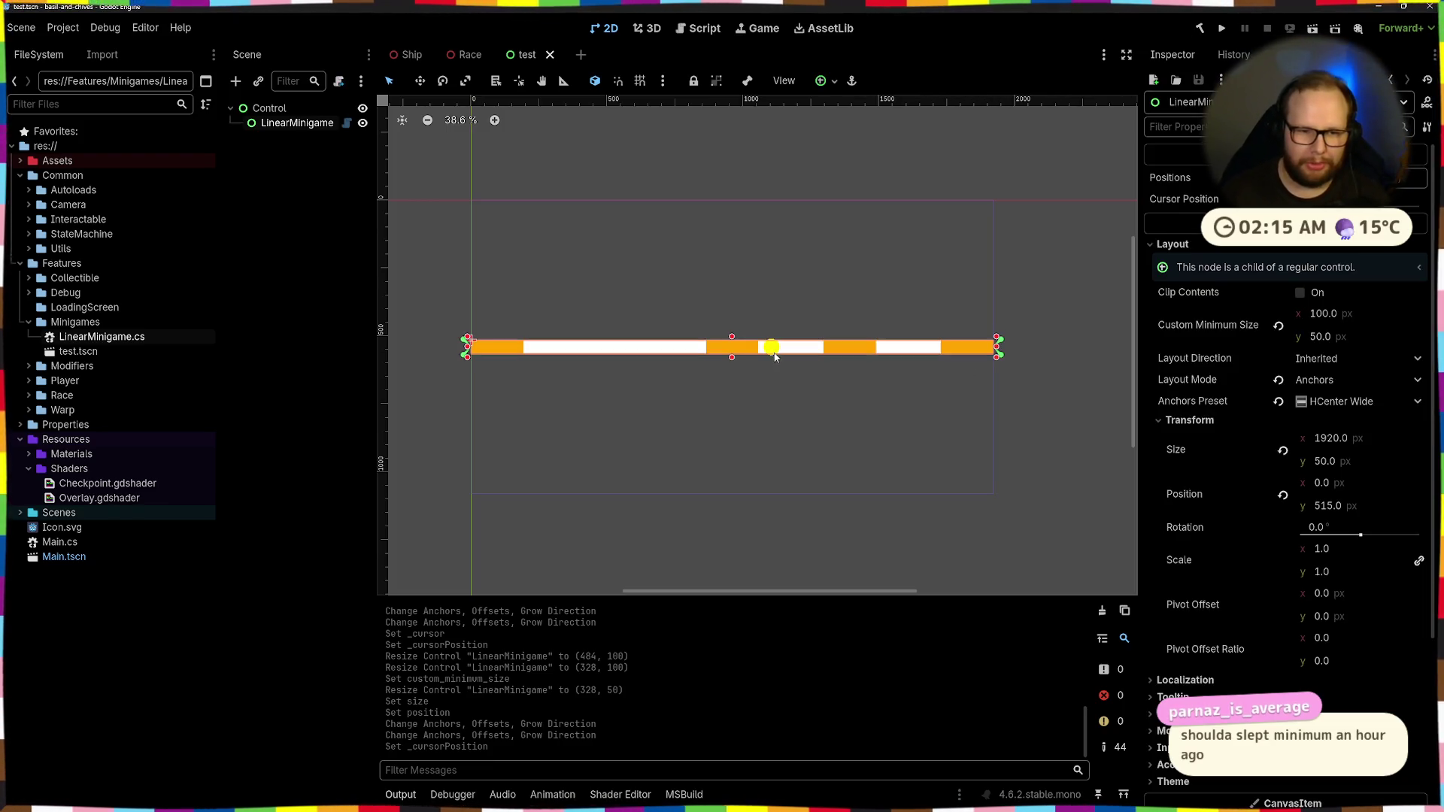
{"action": "left_click", "coordinate": [1169, 204]}
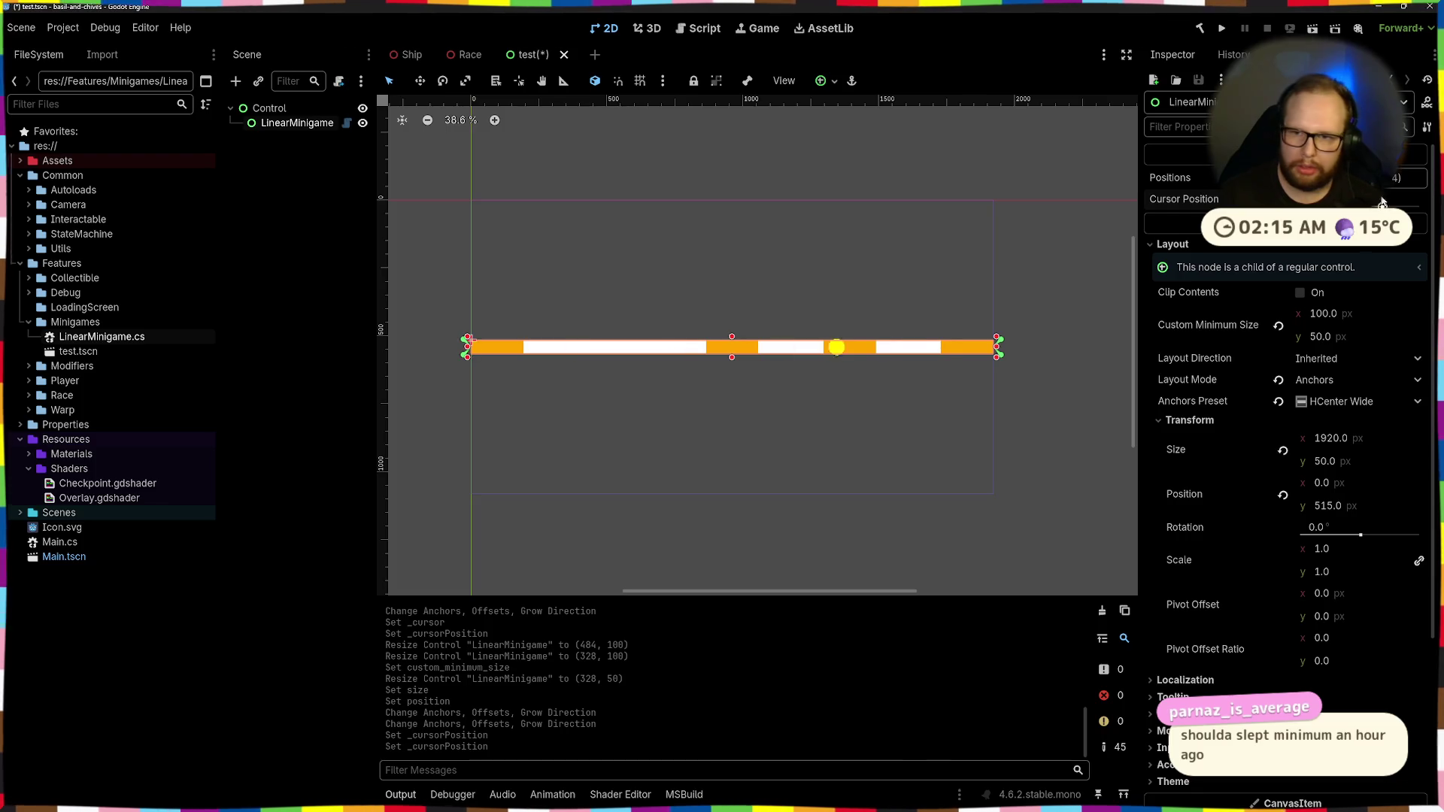
Refine the cursor range hint's step to 0.01 in the script
{"action": "key", "text": "alt+Tab"}
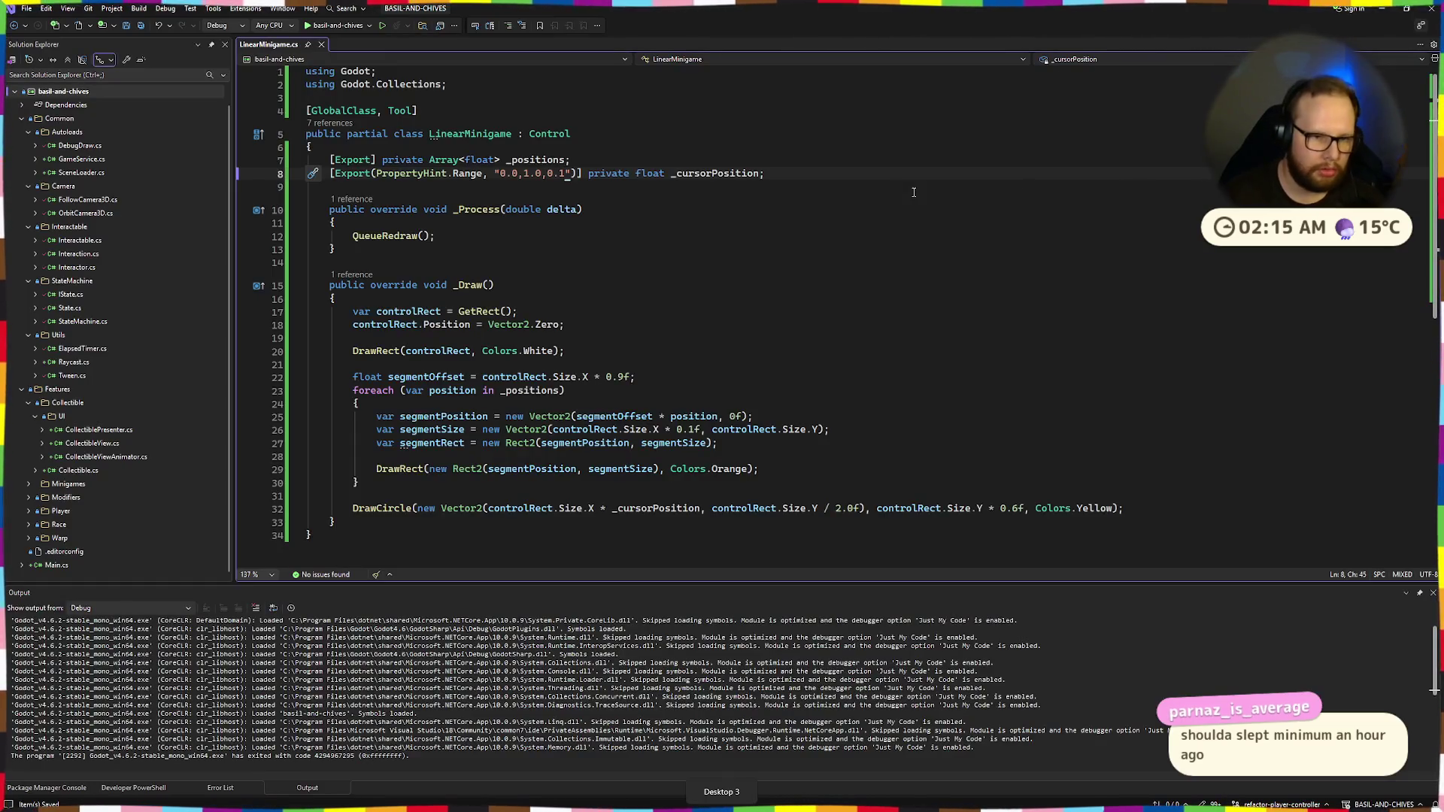
{"action": "type", "text": "0"}
{"action": "key", "text": "alt+Tab"}
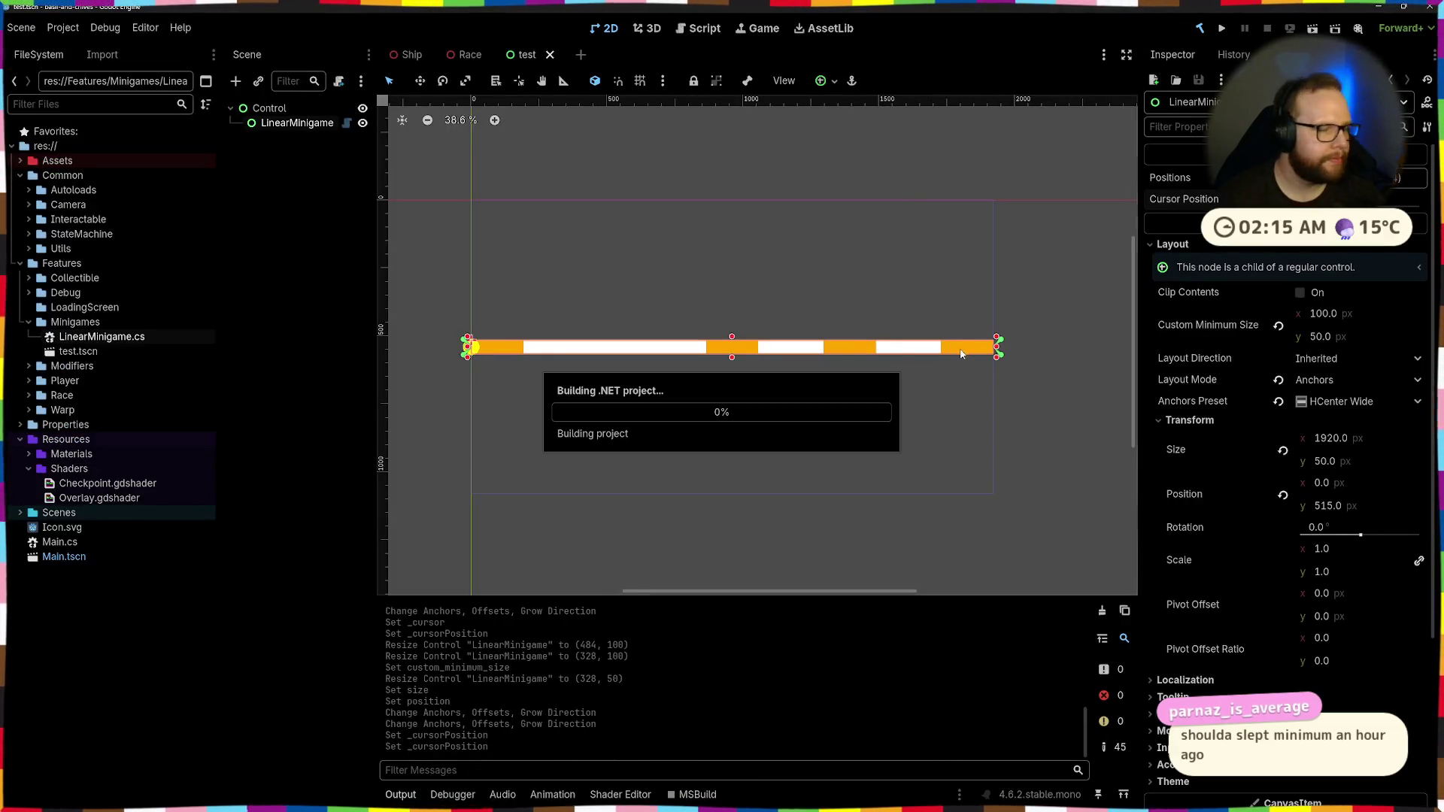
{"action": "key", "text": "alt+Tab"}
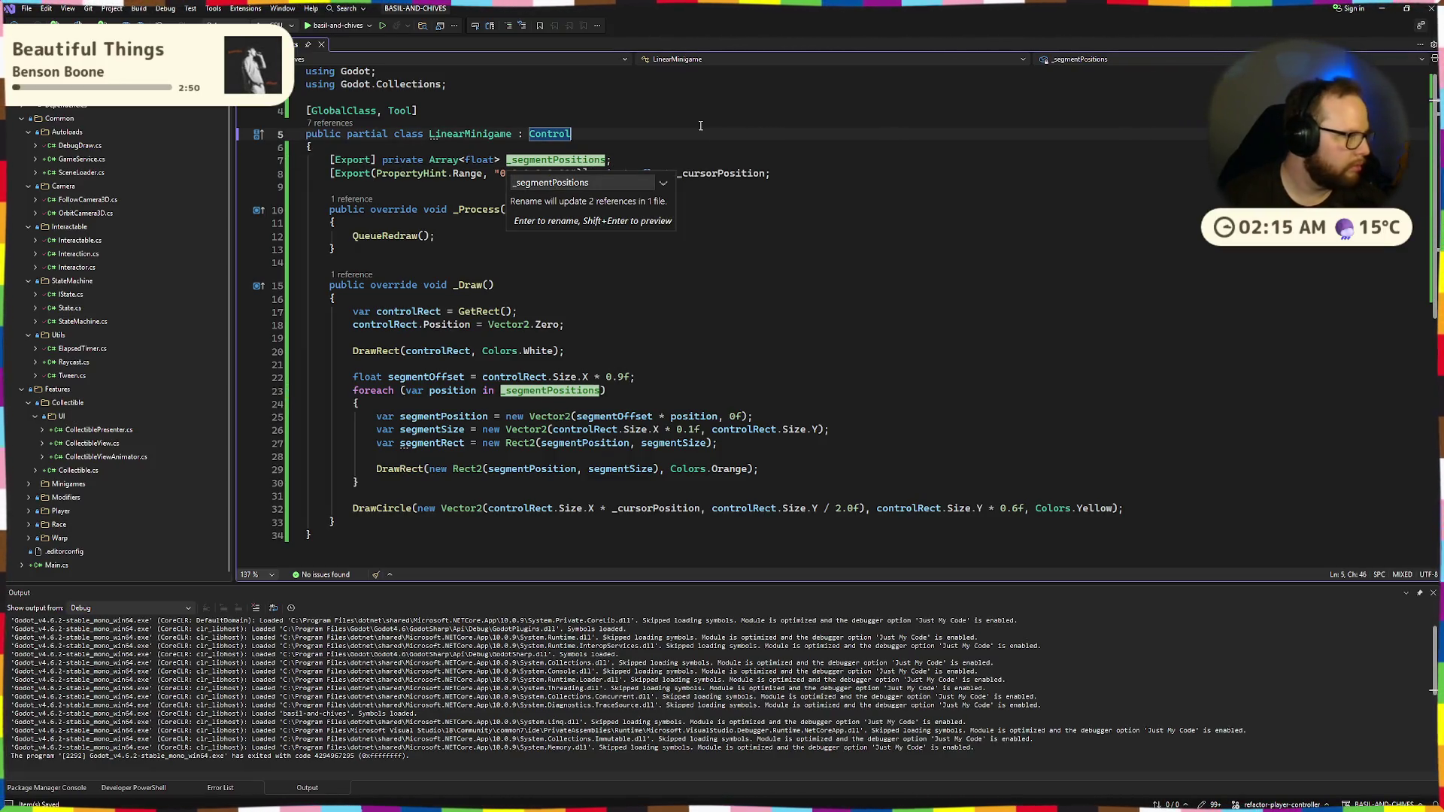
Rename the positions field to _segmentPositions, updating both references
{"action": "left_click", "coordinate": [775, 290]}
{"action": "type", "text": "_positions"}
{"action": "key", "text": "Return"}
{"action": "key", "text": "ctrl+r"}
{"action": "key", "text": "ctrl+r"}
{"action": "key", "text": "Home"}
{"action": "key", "text": "Right"}
{"action": "type", "text": "segment"}
{"action": "key", "text": "Delete"}
{"action": "type", "text": "P"}
{"action": "key", "text": "Return"}
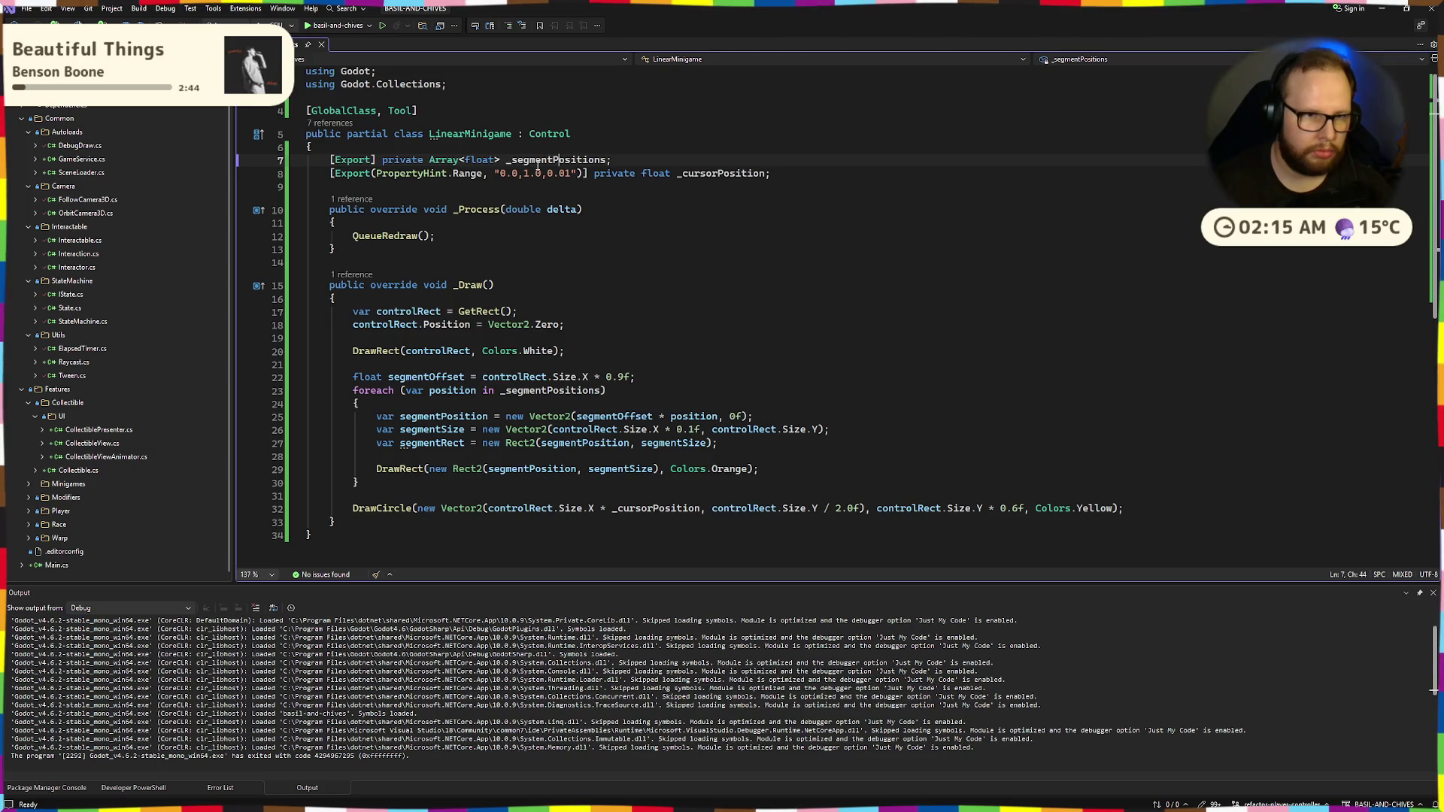
Move the _cursorPosition export above _segmentPositions and save the script
{"action": "key", "text": "Down"}
{"action": "key", "text": "alt+Up"}
{"action": "key", "text": "ctrl+s"}
{"action": "left_click", "coordinate": [675, 252]}
{"action": "key", "text": "alt+Tab"}
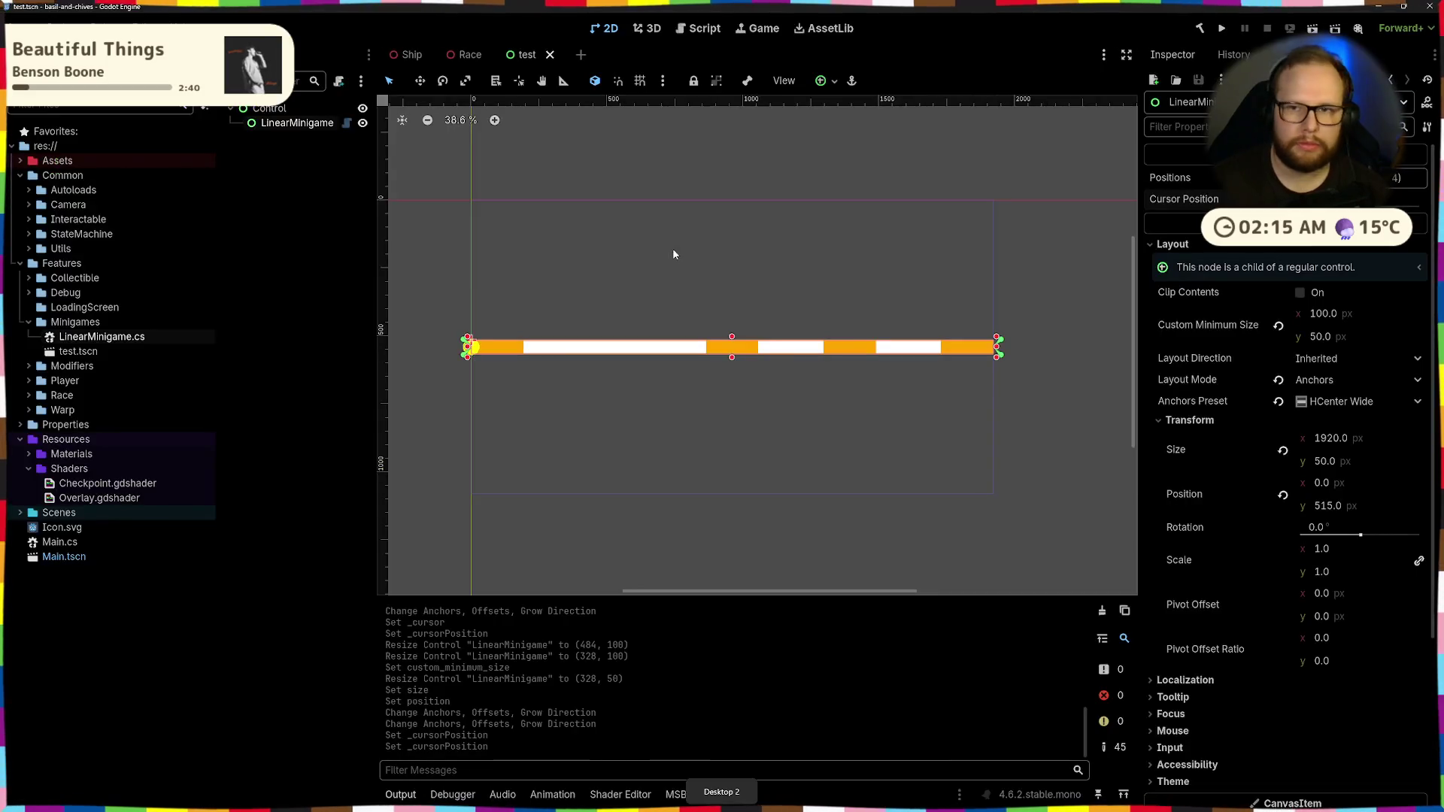
After the rebuild, add three elements to the Segment Positions array and clear the build errors
{"action": "left_click", "coordinate": [1199, 28]}
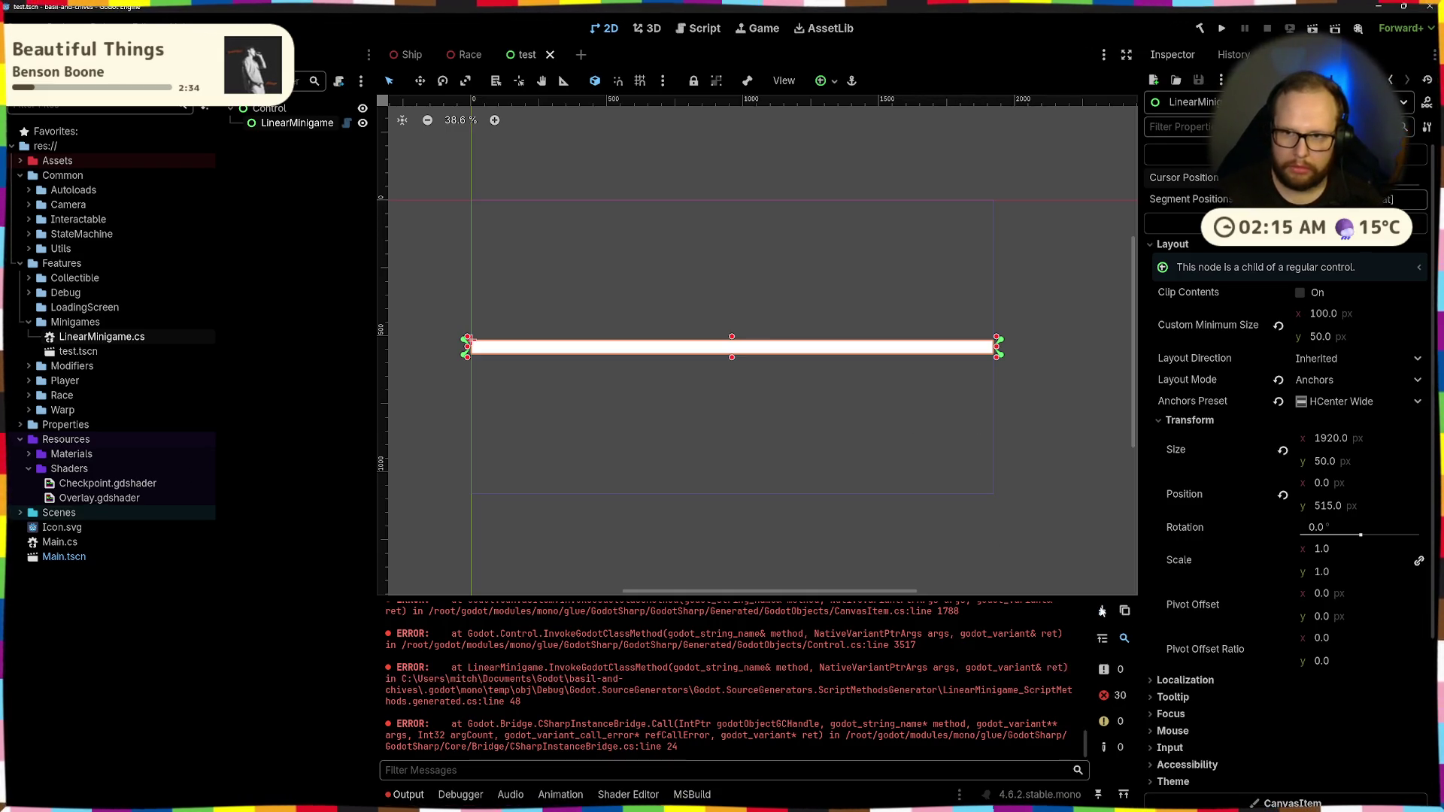
{"action": "left_click", "coordinate": [1323, 199]}
{"action": "left_click", "coordinate": [1287, 266]}
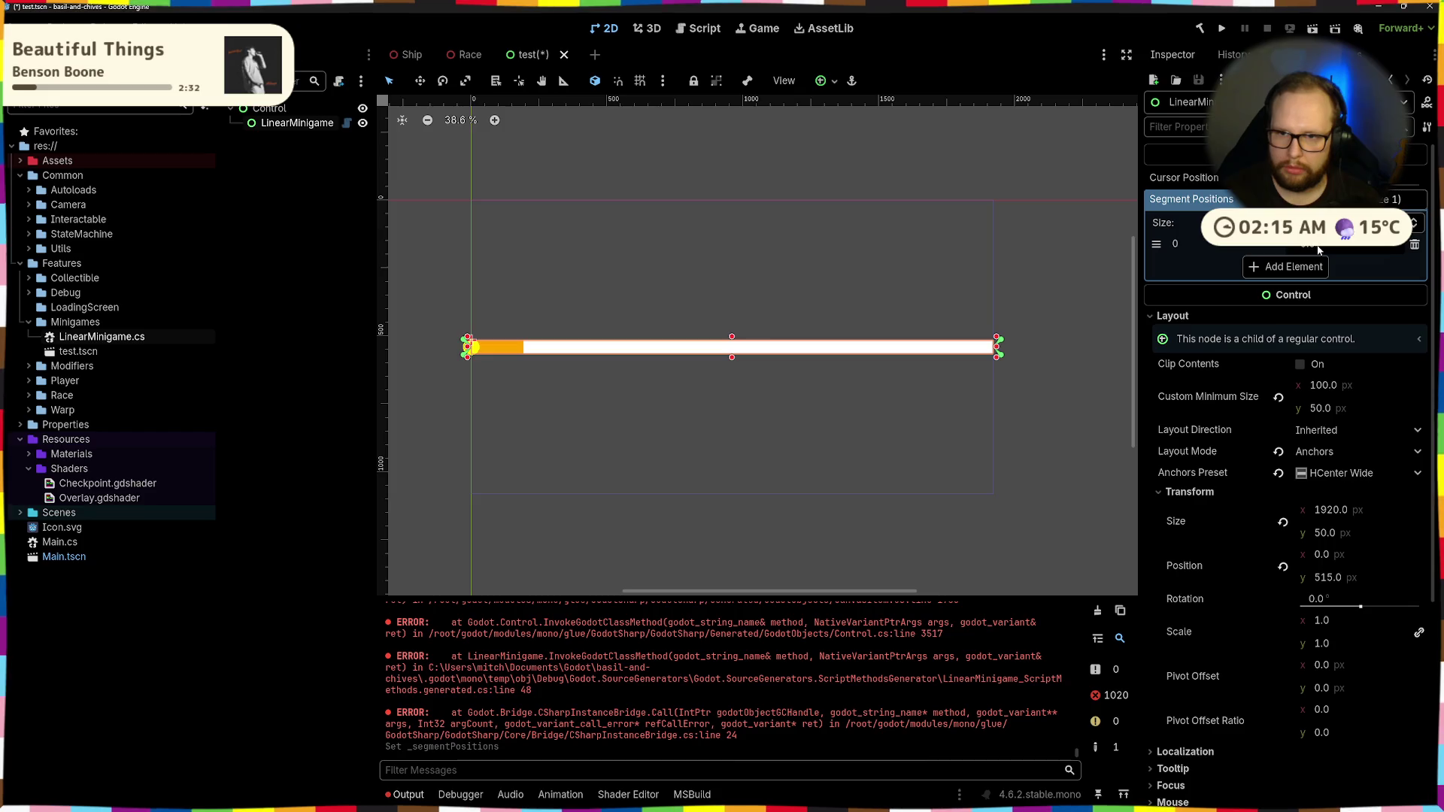
{"action": "left_click", "coordinate": [1303, 274]}
{"action": "left_click", "coordinate": [1303, 288]}
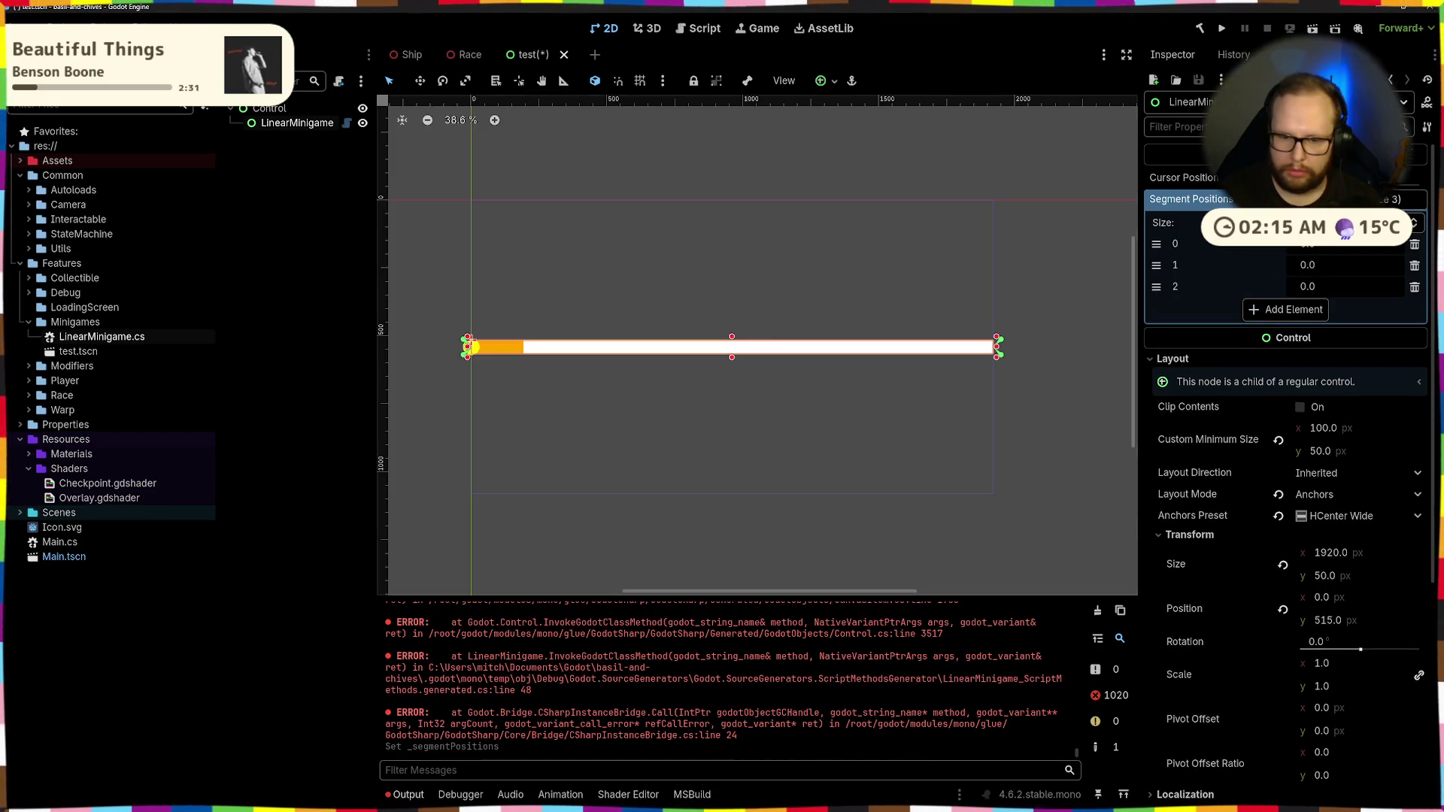
{"action": "left_click", "coordinate": [1096, 612]}
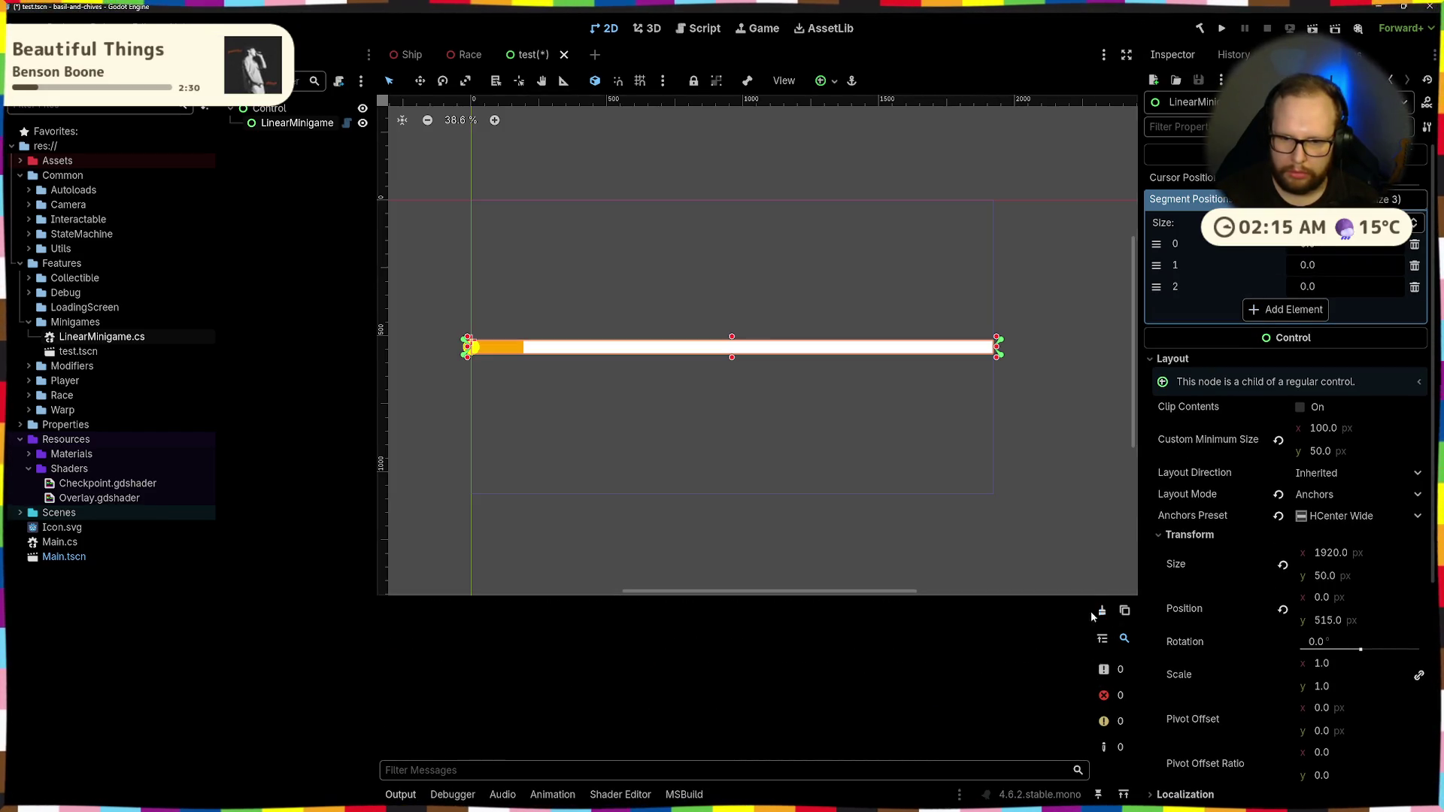
Set the second and third segment positions to 0.3 and 1.0
{"action": "left_click", "coordinate": [1315, 265]}
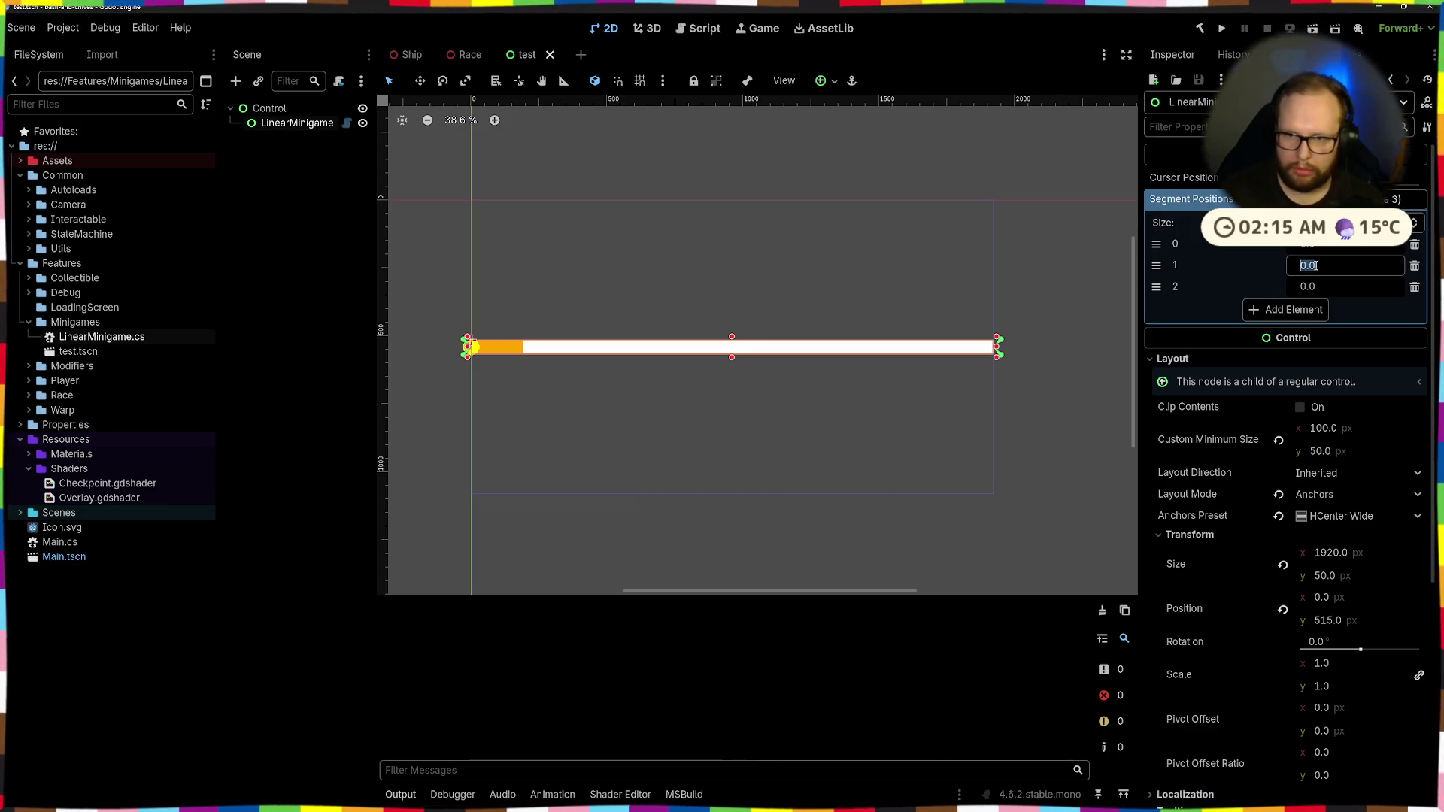
{"action": "type", "text": "3"}
{"action": "key", "text": "Return"}
{"action": "left_click", "coordinate": [1342, 288]}
{"action": "type", "text": "1"}
{"action": "key", "text": "Return"}
Add a fourth element, move it into the third slot and set it to 0.6
{"action": "left_click", "coordinate": [1315, 309]}
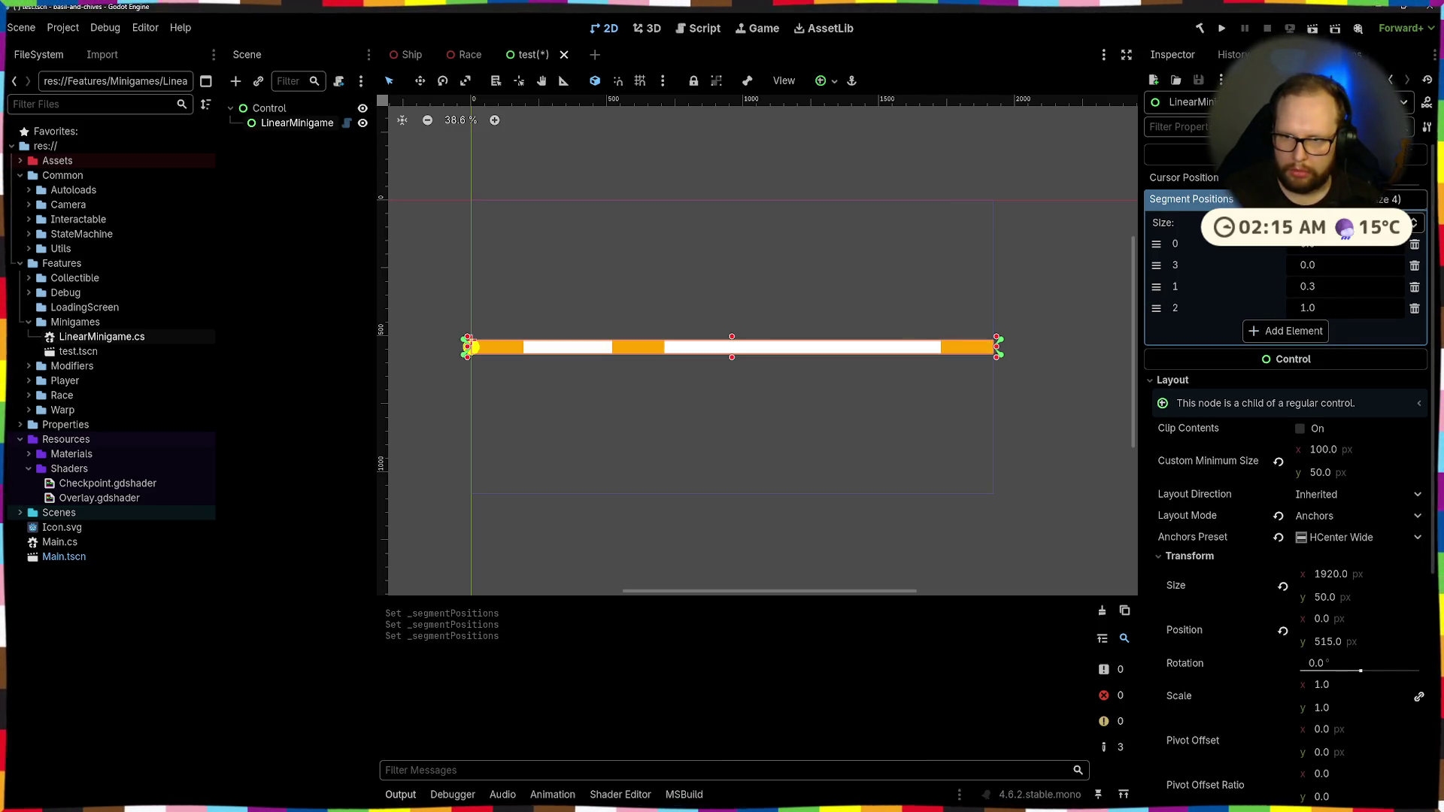
{"action": "left_click_drag", "start_coordinate": [1156, 264], "coordinate": [1156, 287]}
{"action": "left_click", "coordinate": [1329, 286]}
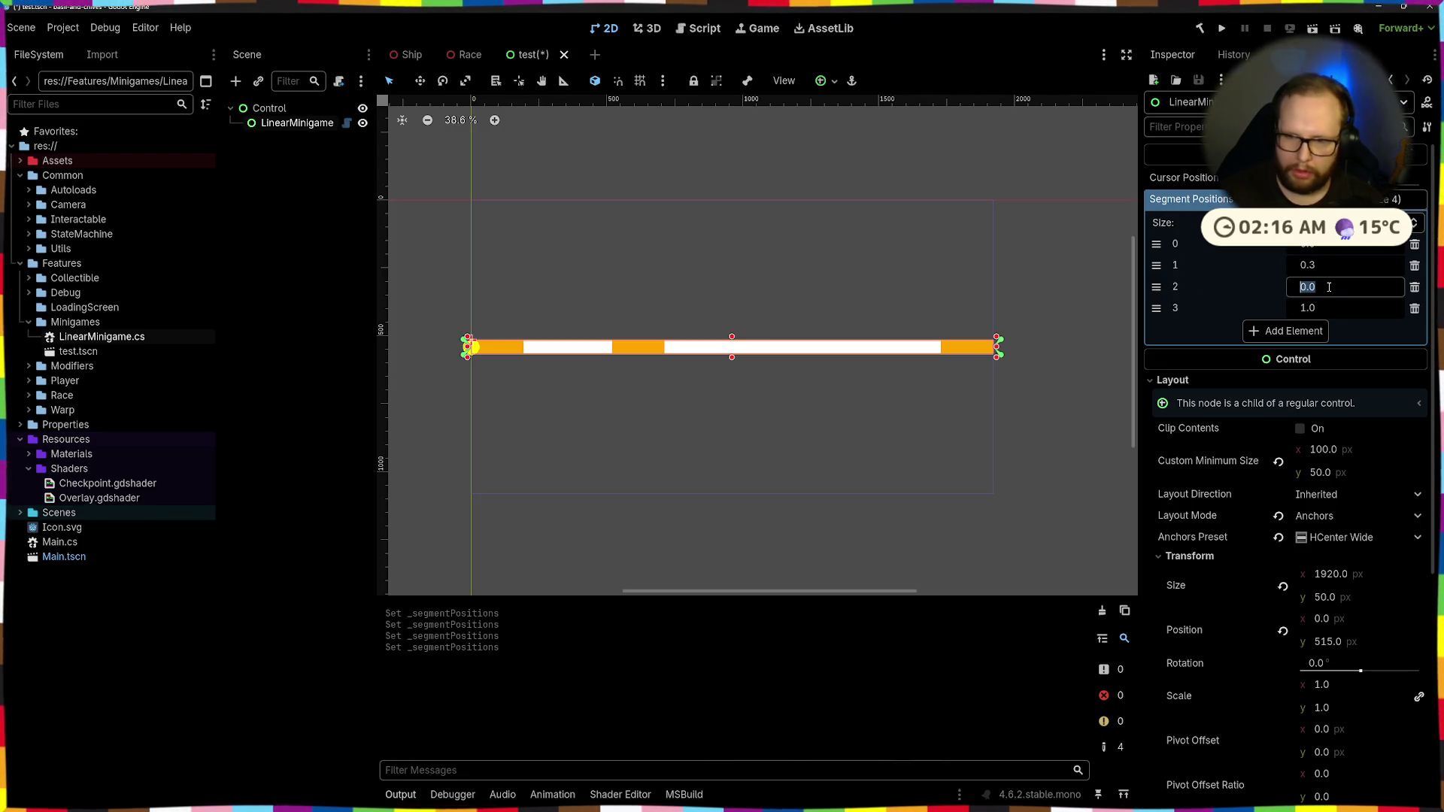
{"action": "type", "text": ".6"}
{"action": "type", "text": "0.6"}
{"action": "key", "text": "Return"}
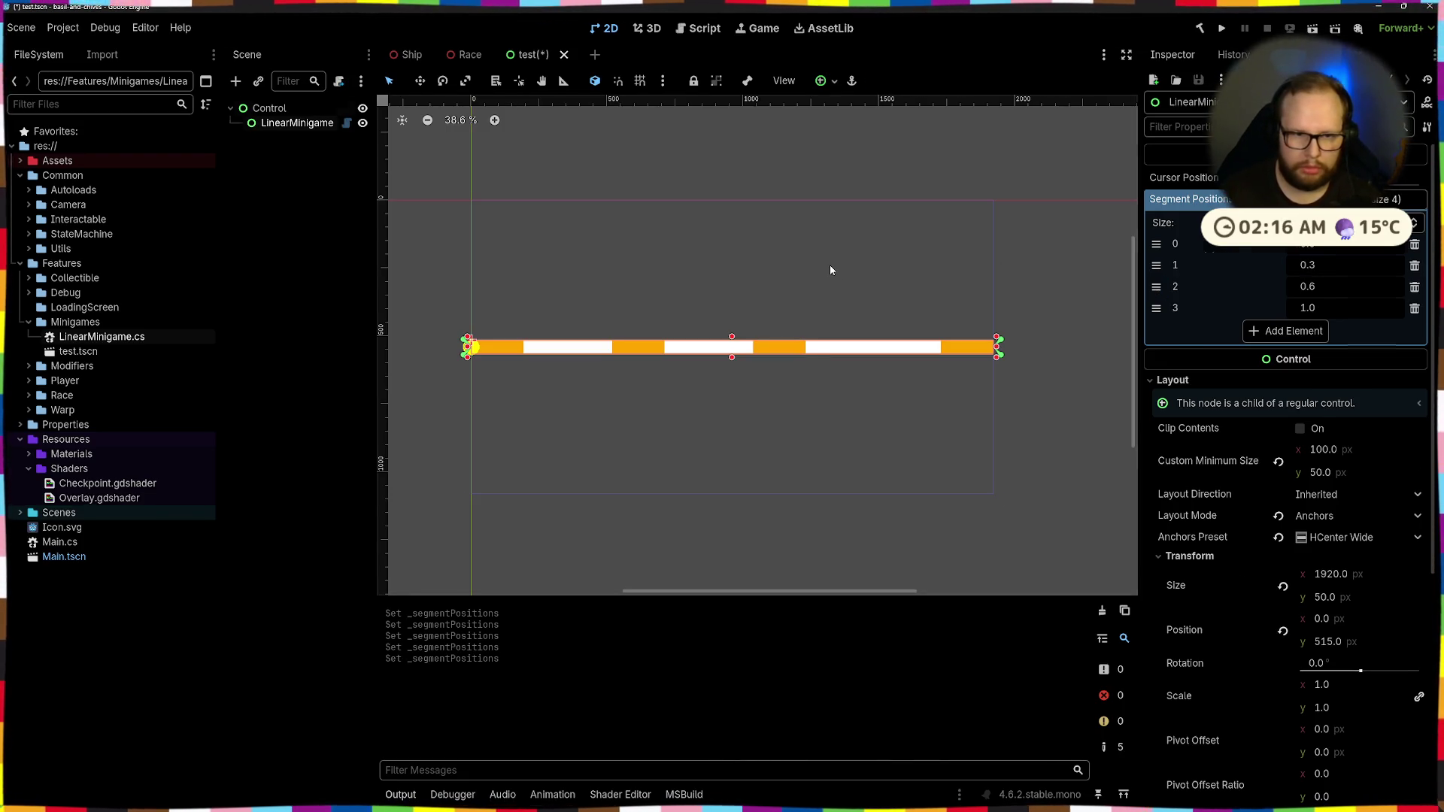
{"action": "left_click", "coordinate": [726, 389]}
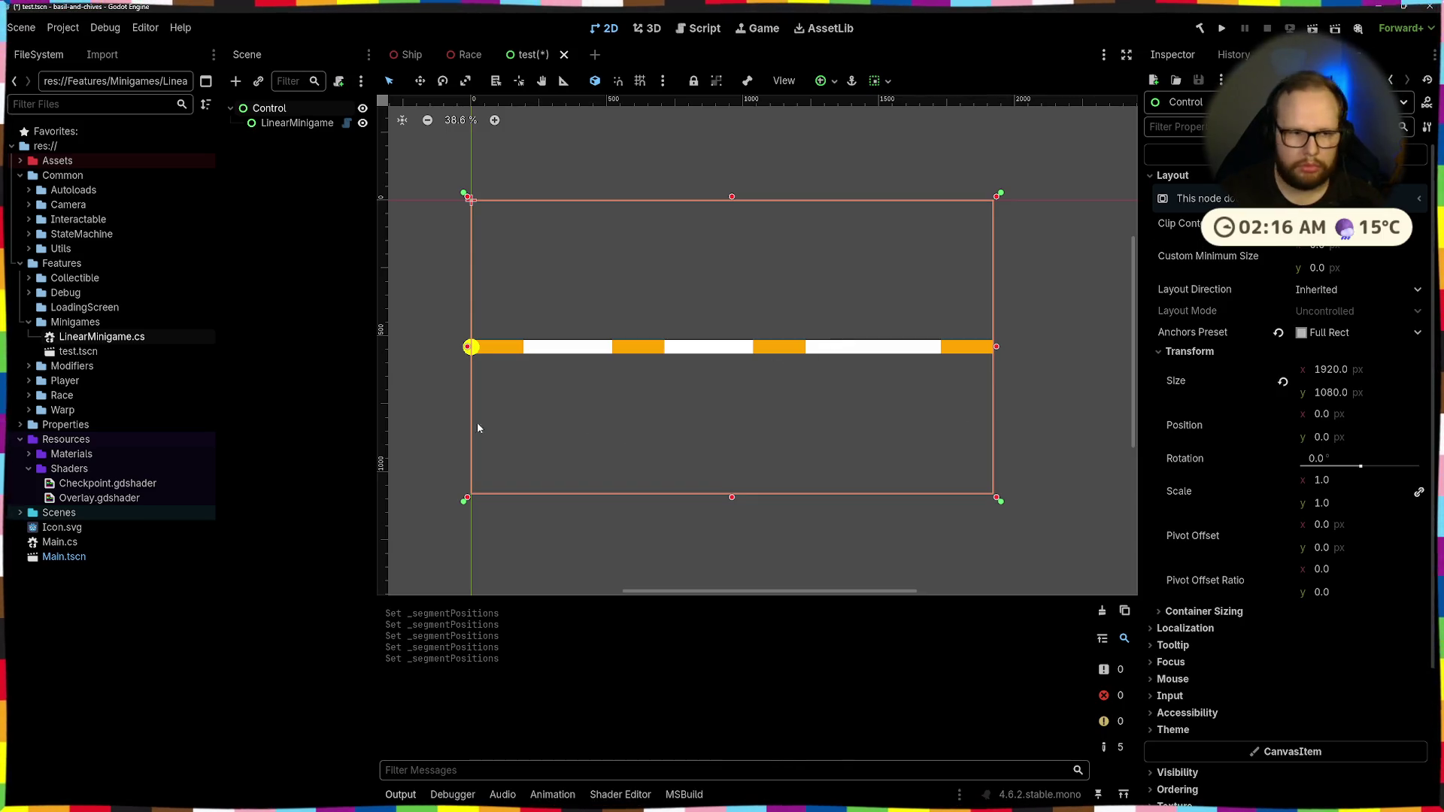
{"action": "left_click", "coordinate": [500, 347]}
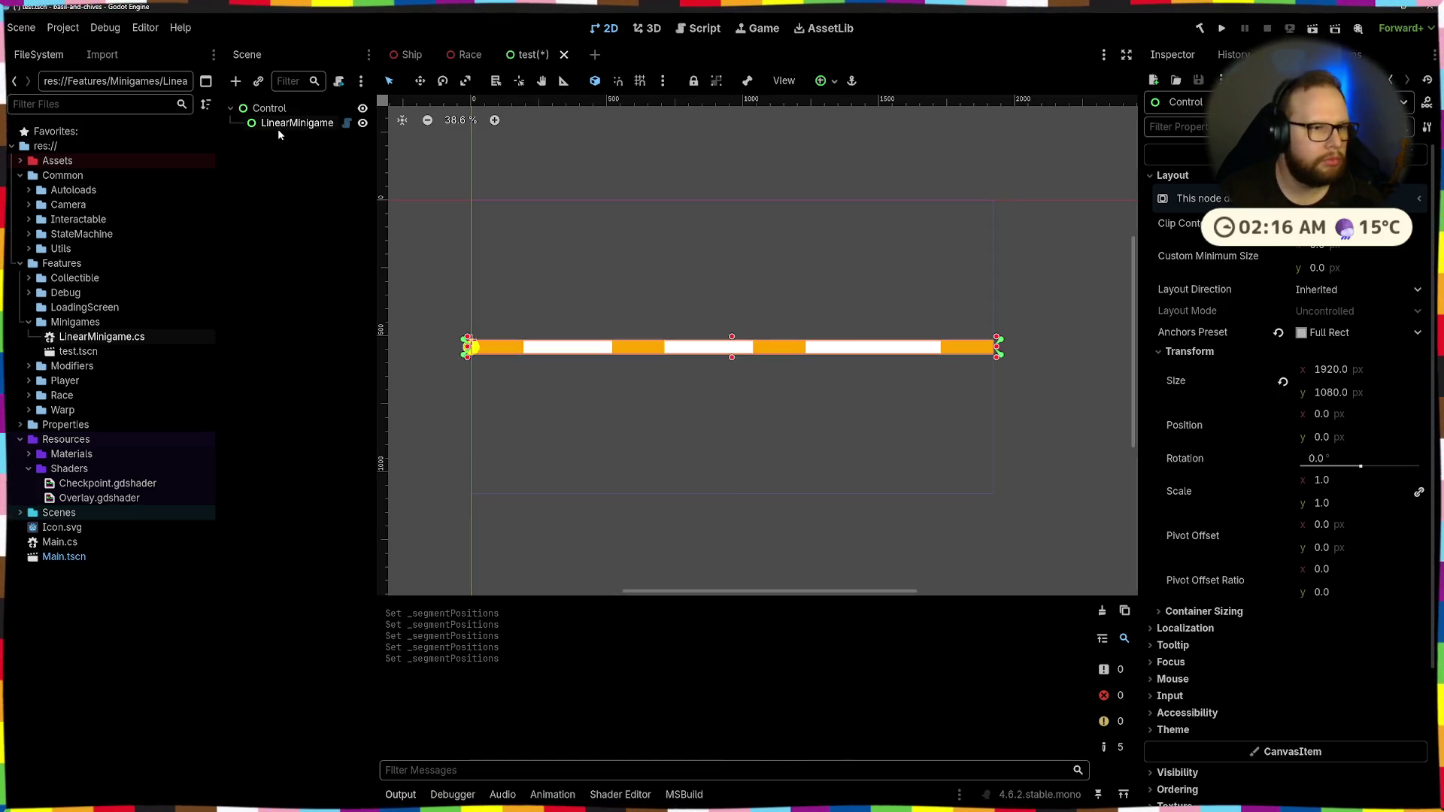
{"action": "left_click", "coordinate": [1419, 184]}
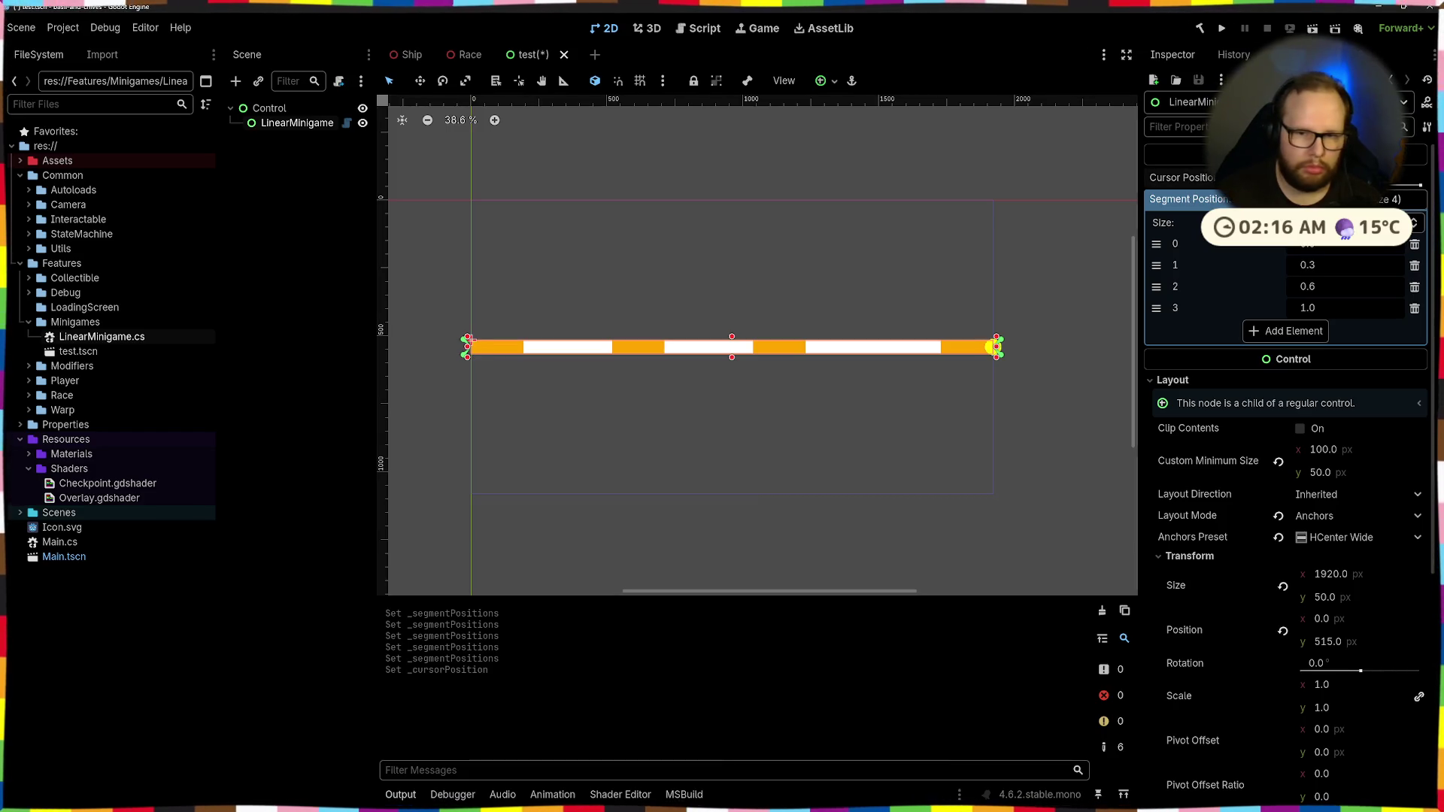
{"action": "mouse_move", "coordinate": [1420, 184]}
{"action": "left_mouse_down"}
{"action": "mouse_move", "coordinate": [1336, 185]}
{"action": "mouse_move", "coordinate": [1407, 185]}
{"action": "left_mouse_up"}
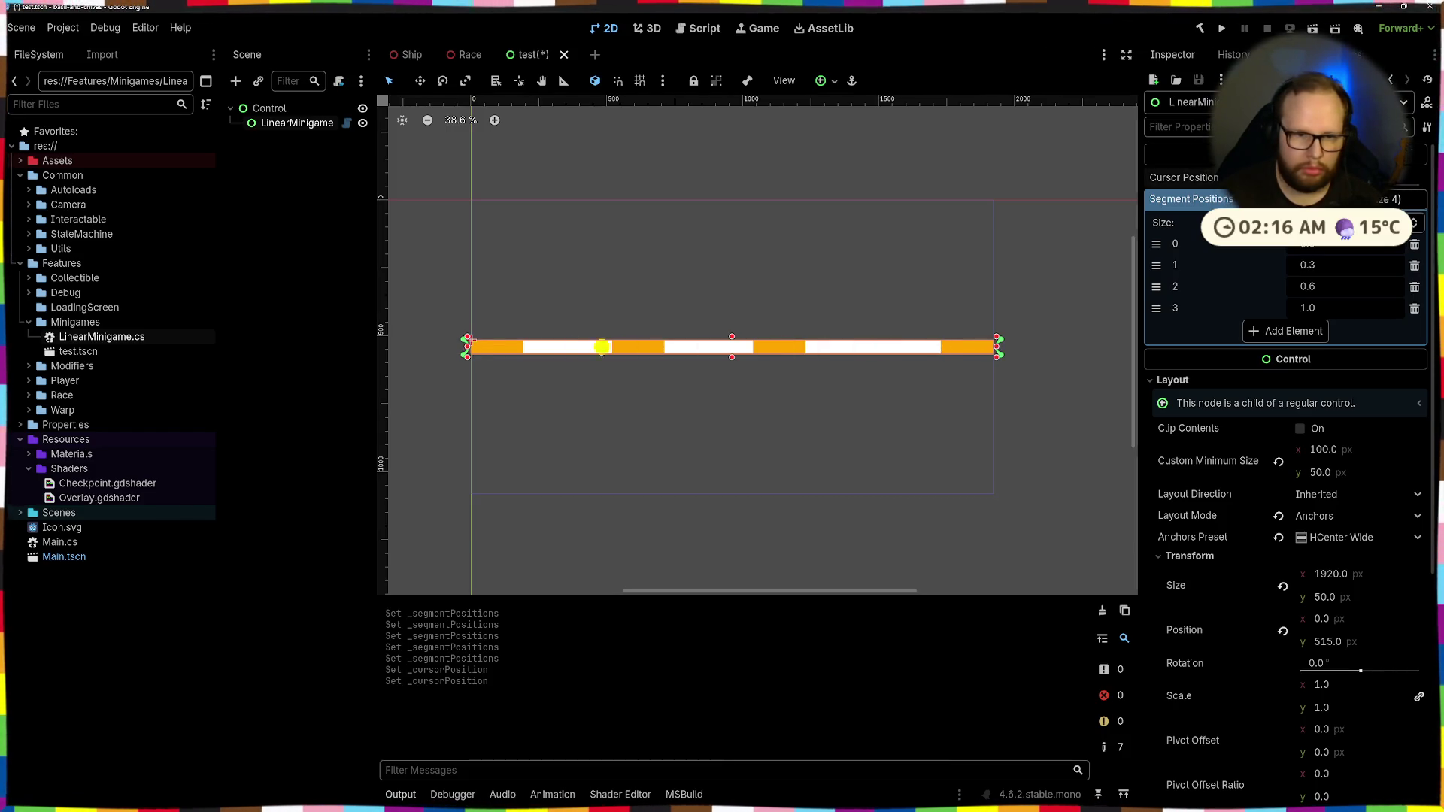
{"action": "left_click_drag", "start_coordinate": [1301, 184], "coordinate": [1420, 184]}
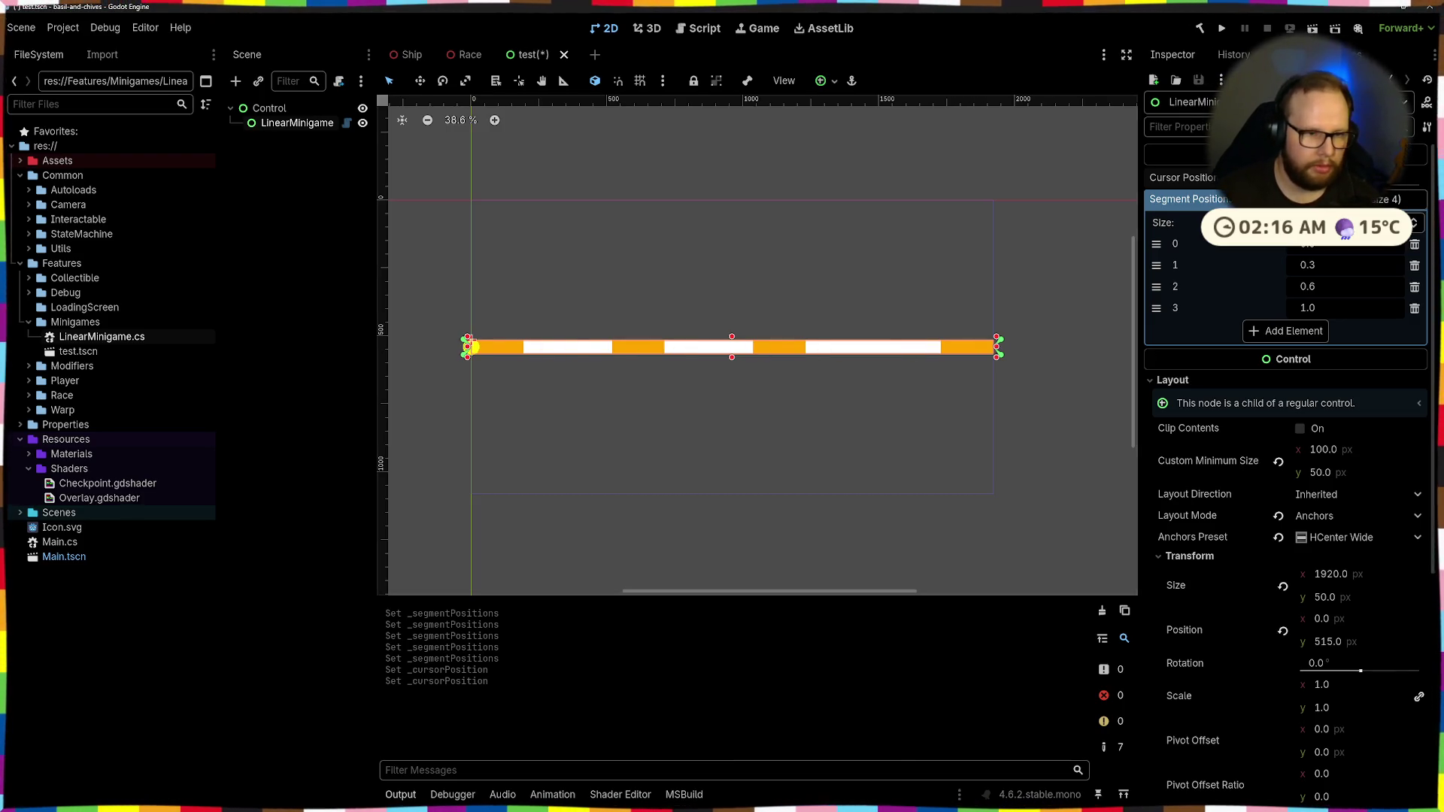
{"action": "left_click", "coordinate": [911, 258]}
{"action": "left_click", "coordinate": [1047, 284]}
{"action": "left_click", "coordinate": [628, 354]}
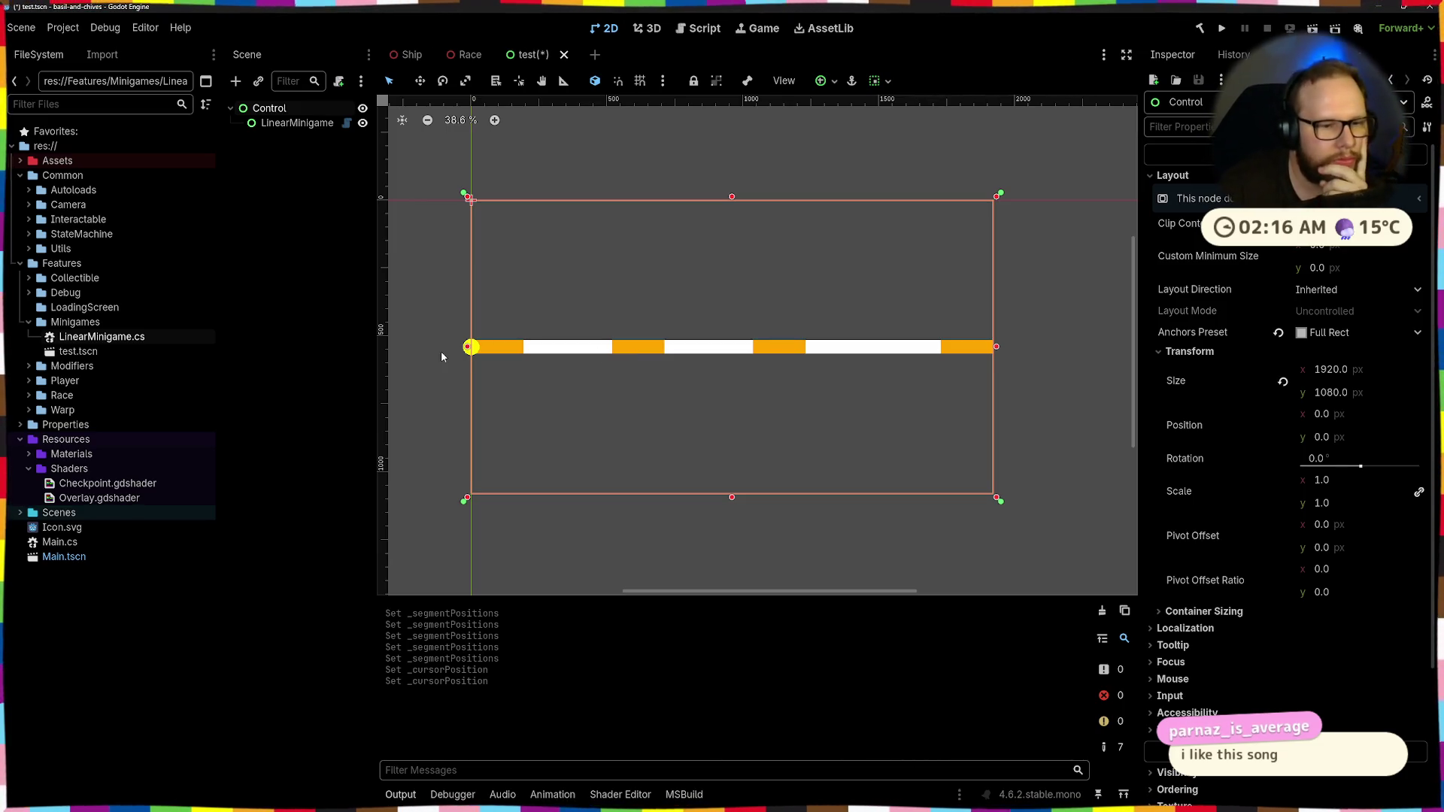
{"action": "left_click", "coordinate": [478, 355]}
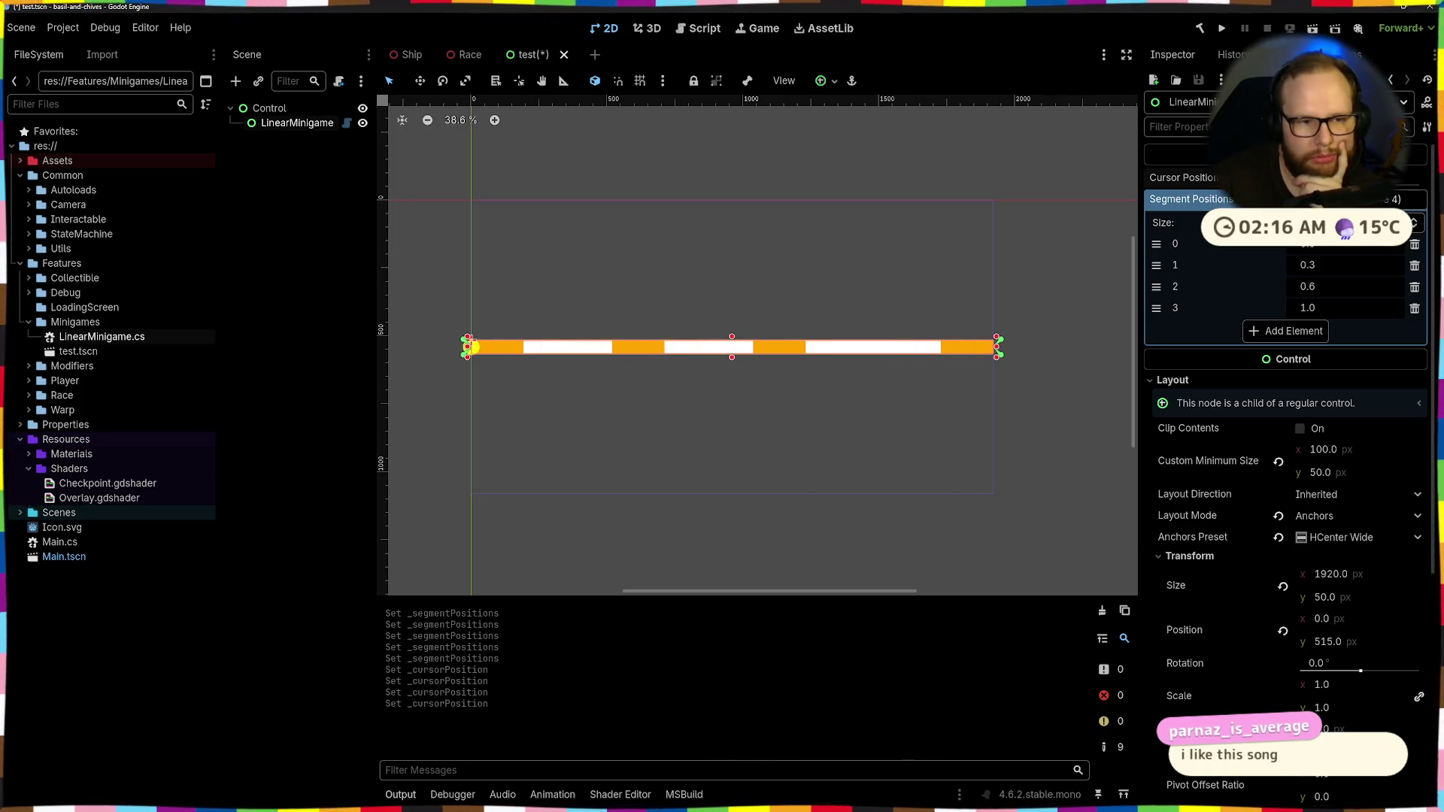
{"action": "left_click", "coordinate": [1011, 335]}
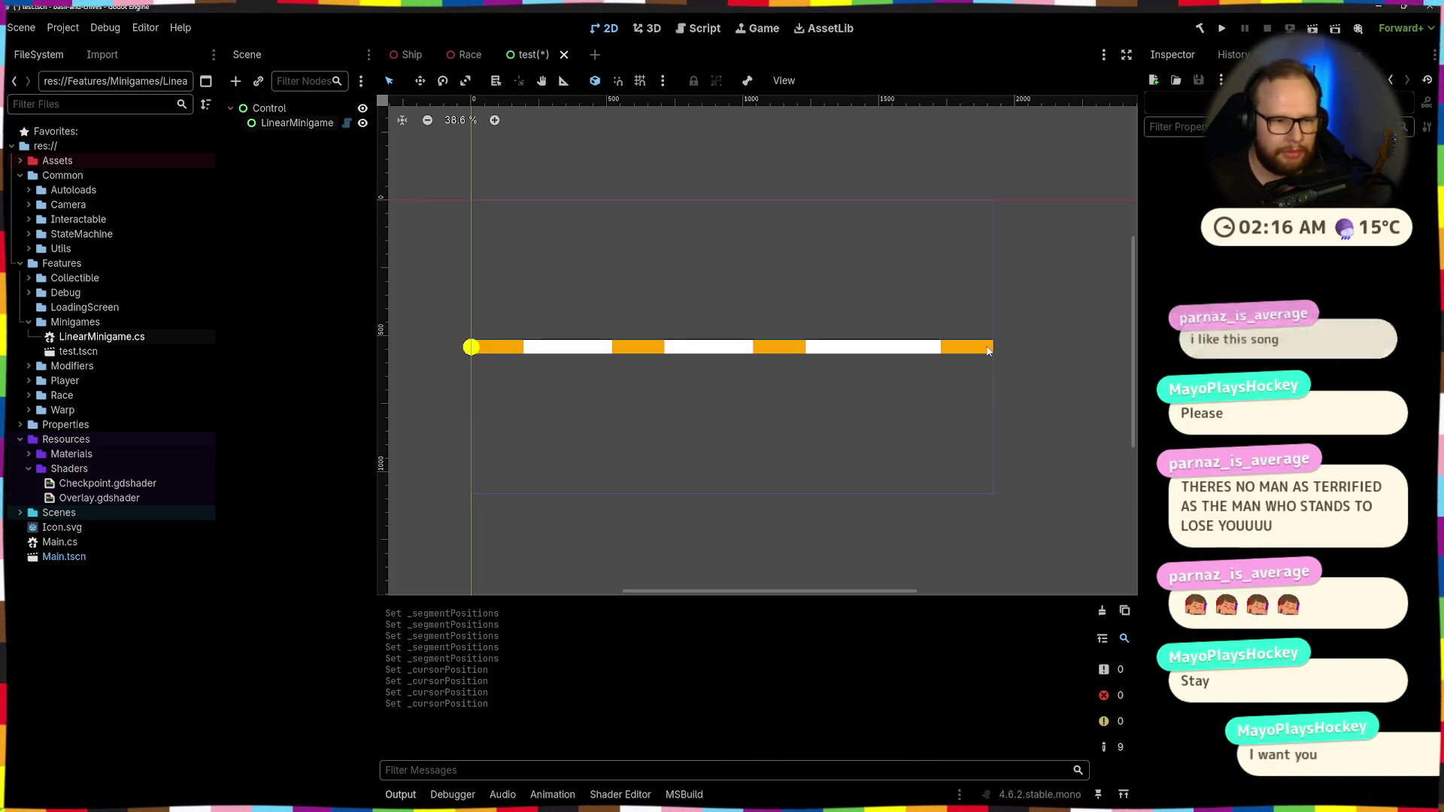
{"action": "left_click", "coordinate": [548, 353]}
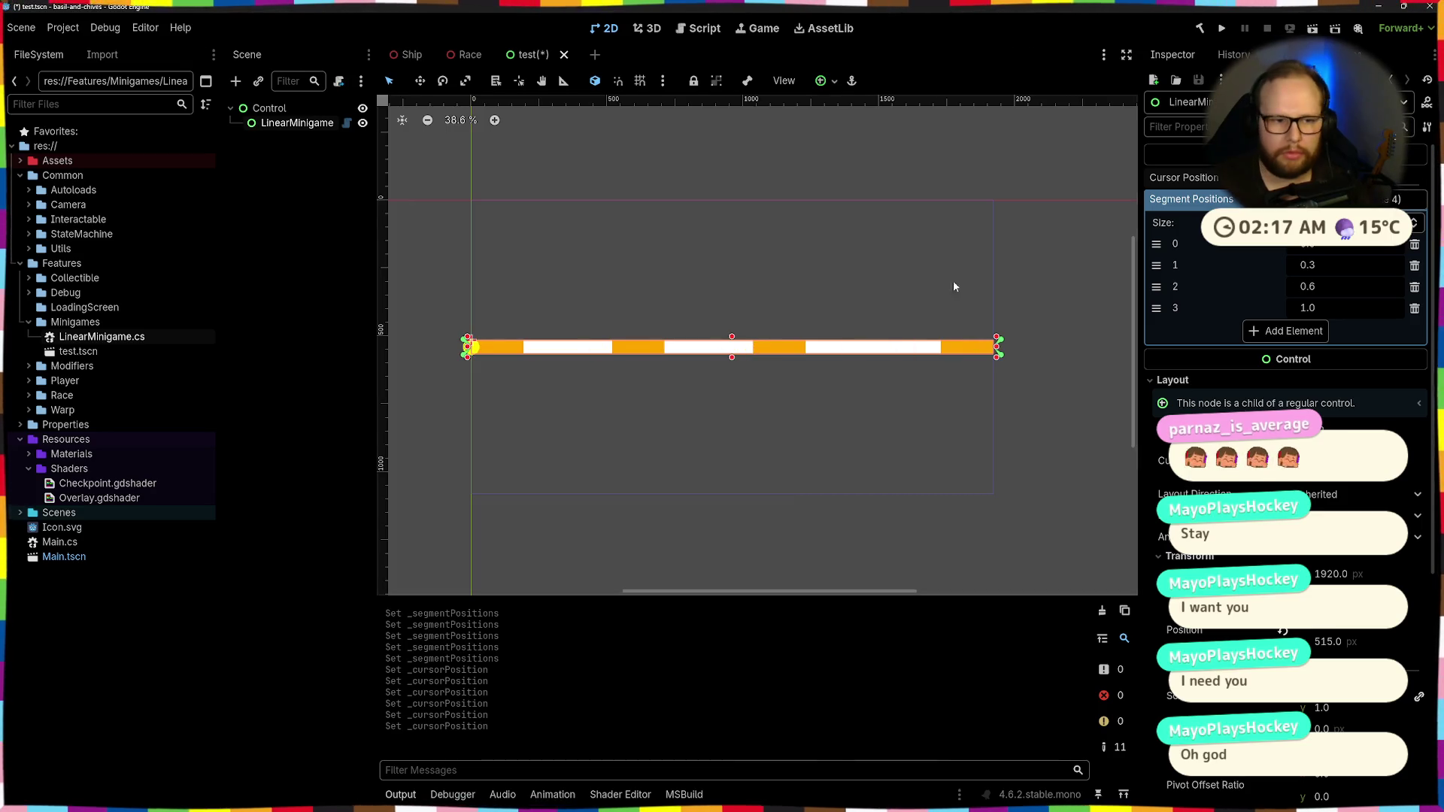
{"action": "left_click", "coordinate": [639, 288]}
{"action": "left_click", "coordinate": [297, 123]}
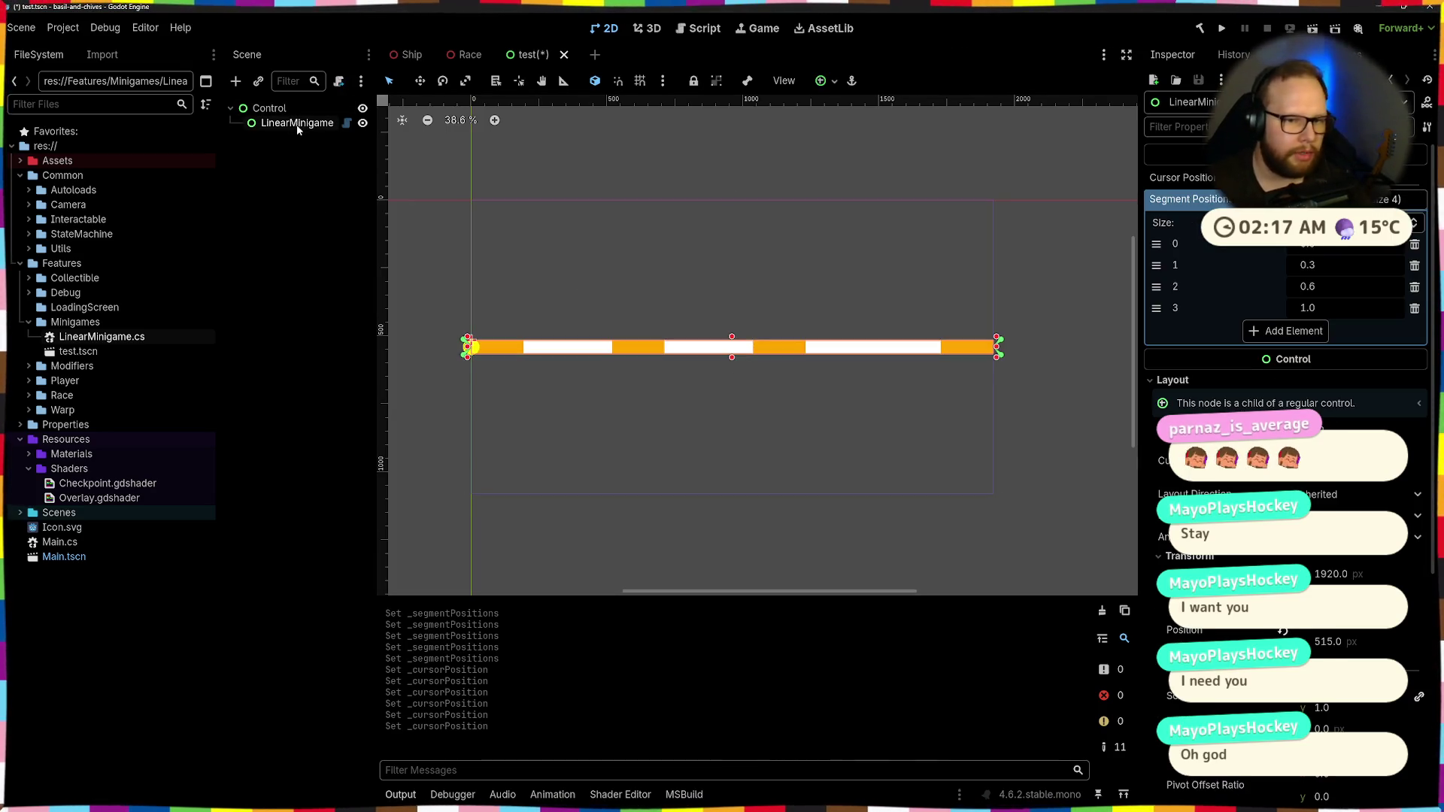
Dismiss the Minigames folder's context menu and move the yellow cursor along the bar
{"action": "right_click", "coordinate": [88, 324]}
{"action": "mouse_move", "coordinate": [146, 336]}
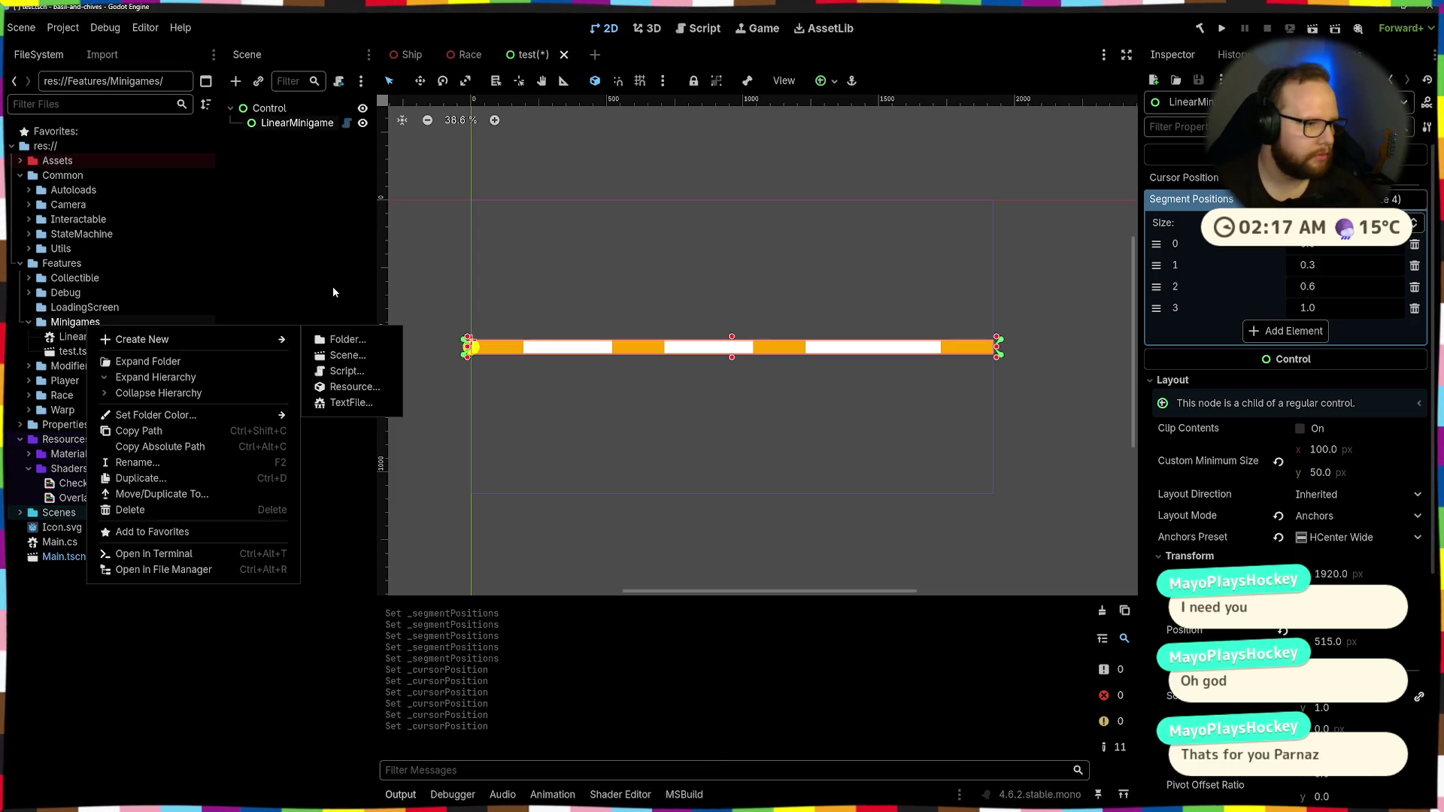
{"action": "left_click", "coordinate": [535, 249]}
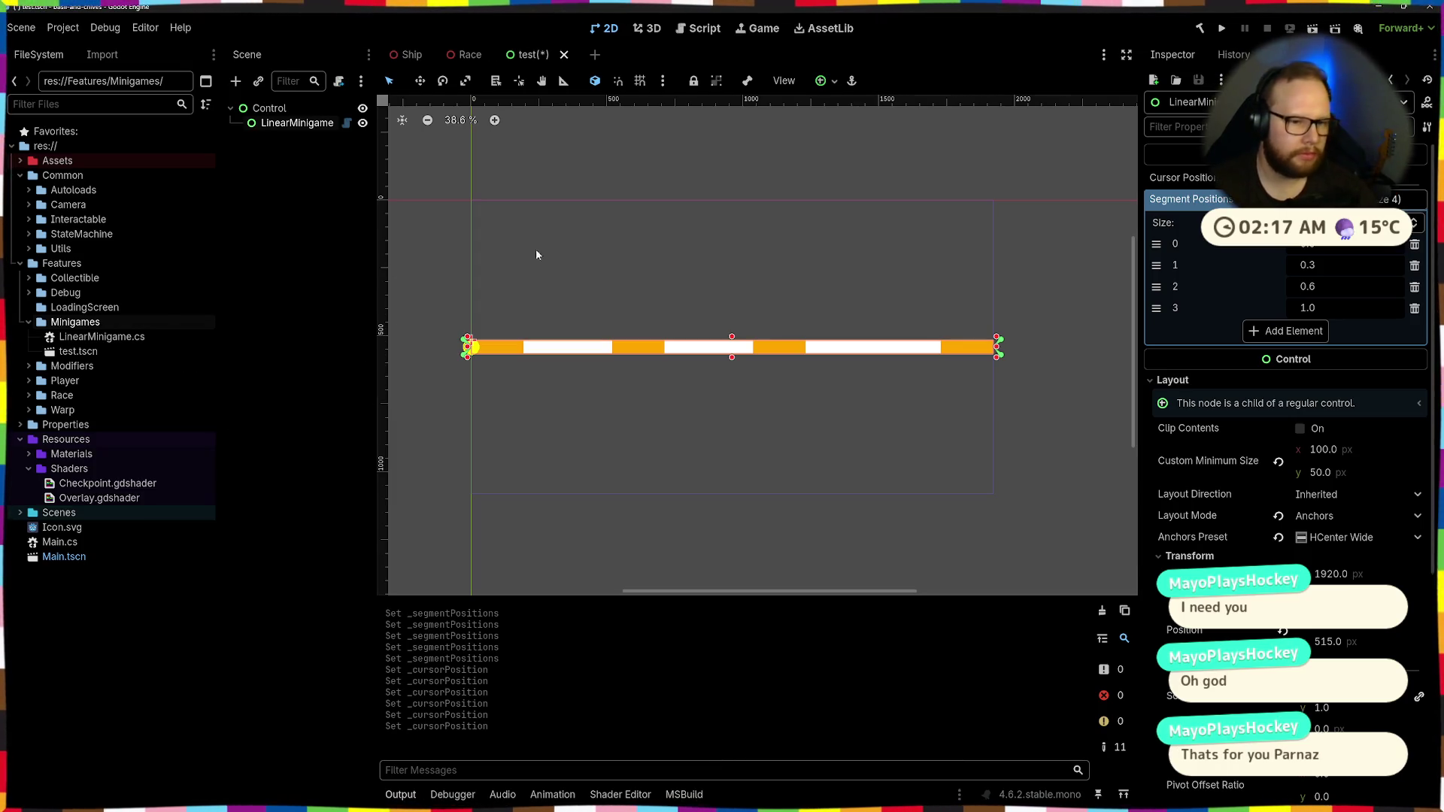
{"action": "left_click", "coordinate": [1393, 185]}
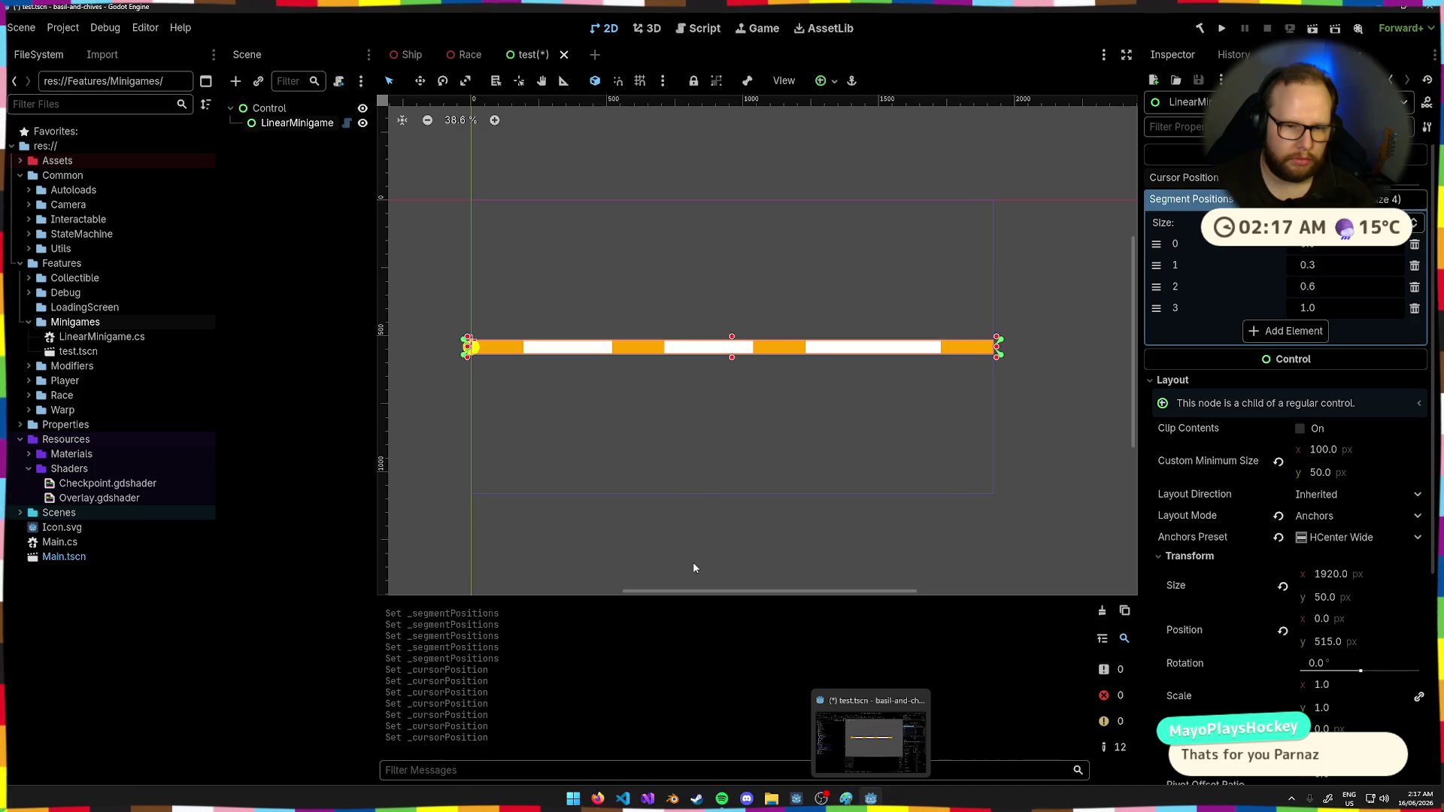
Switch to Visual Studio and back, then reselect LinearMinigame and scroll down its Inspector
{"action": "key", "text": "ctrl+super+Right"}
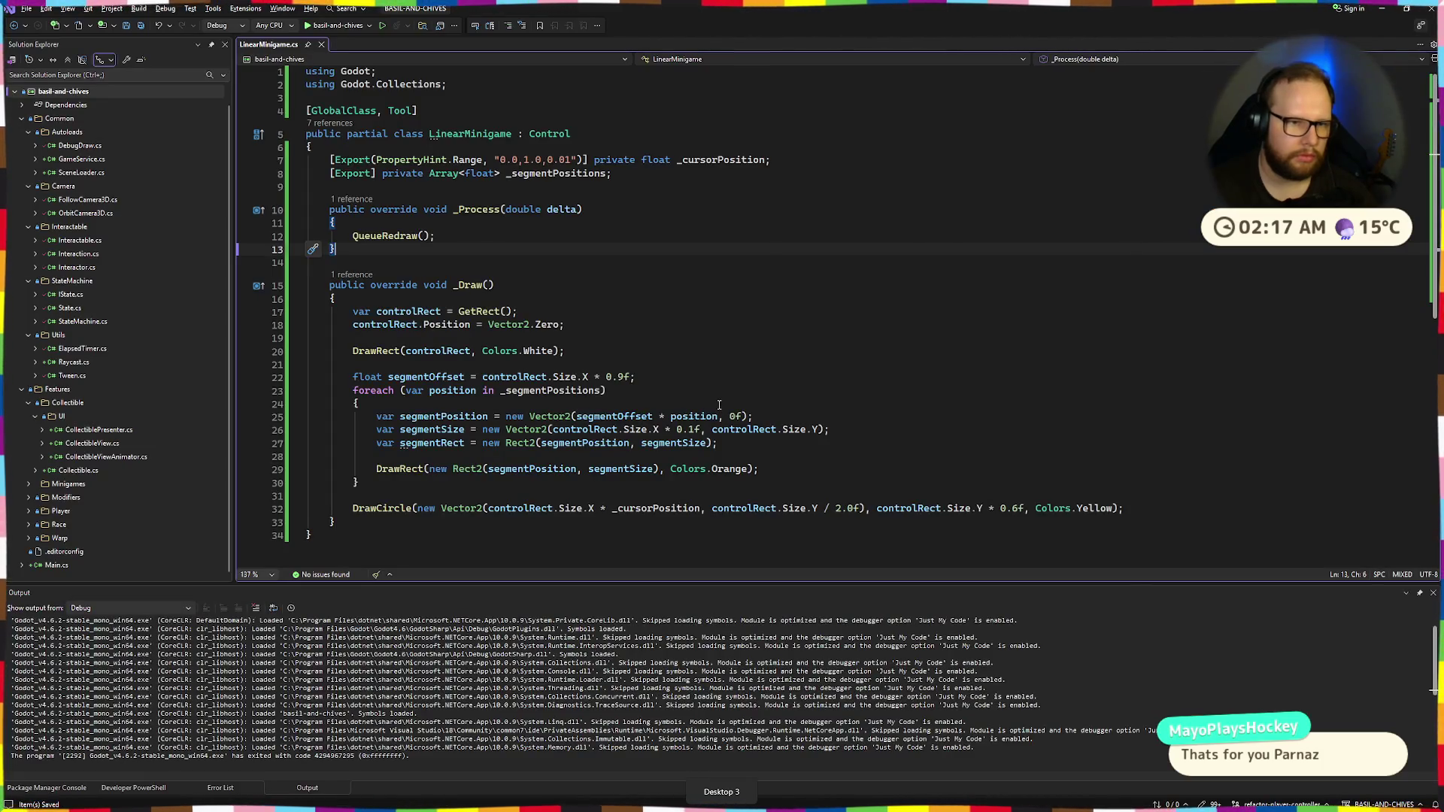
{"action": "key", "text": "ctrl+super+Left"}
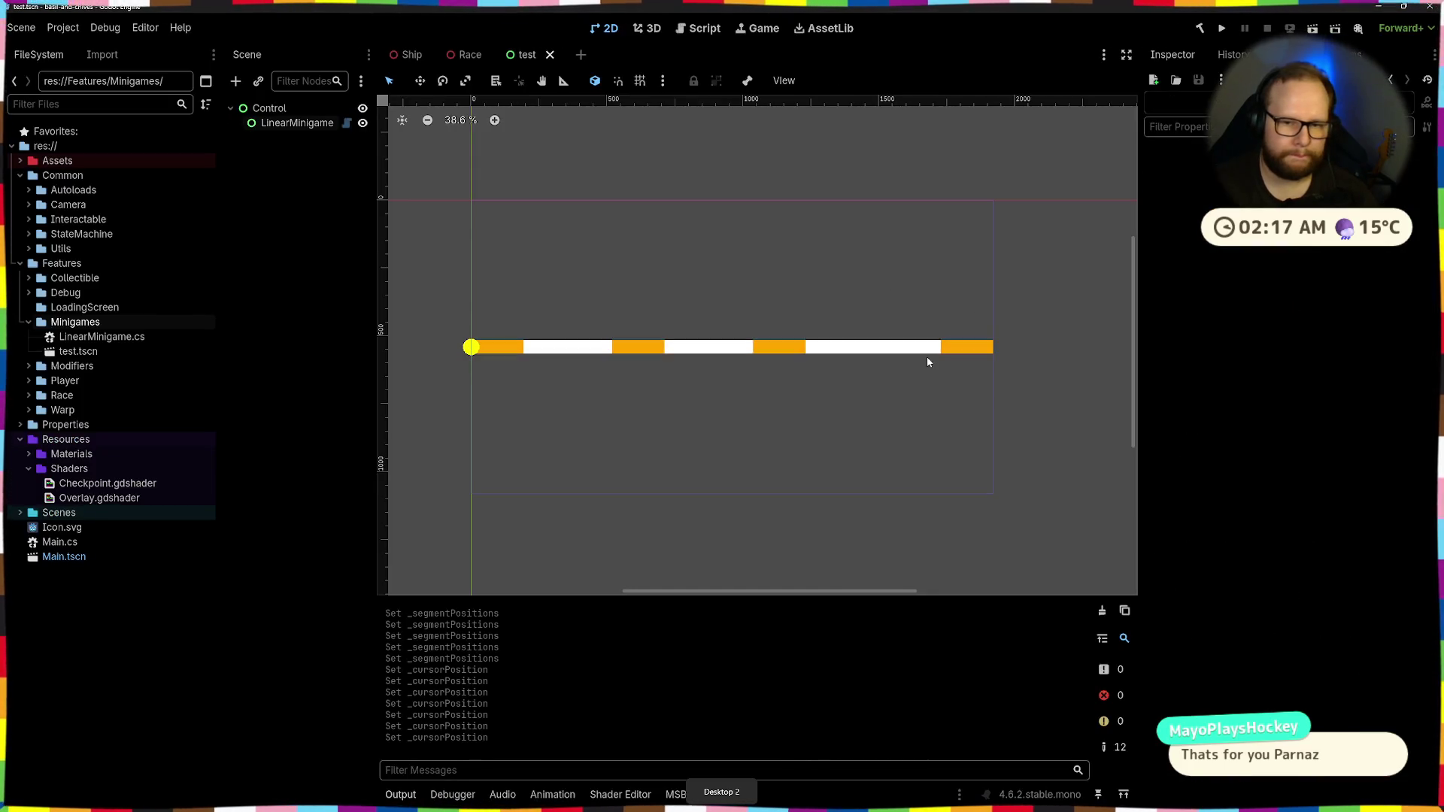
{"action": "left_click", "coordinate": [916, 352]}
{"action": "left_click", "coordinate": [1018, 309]}
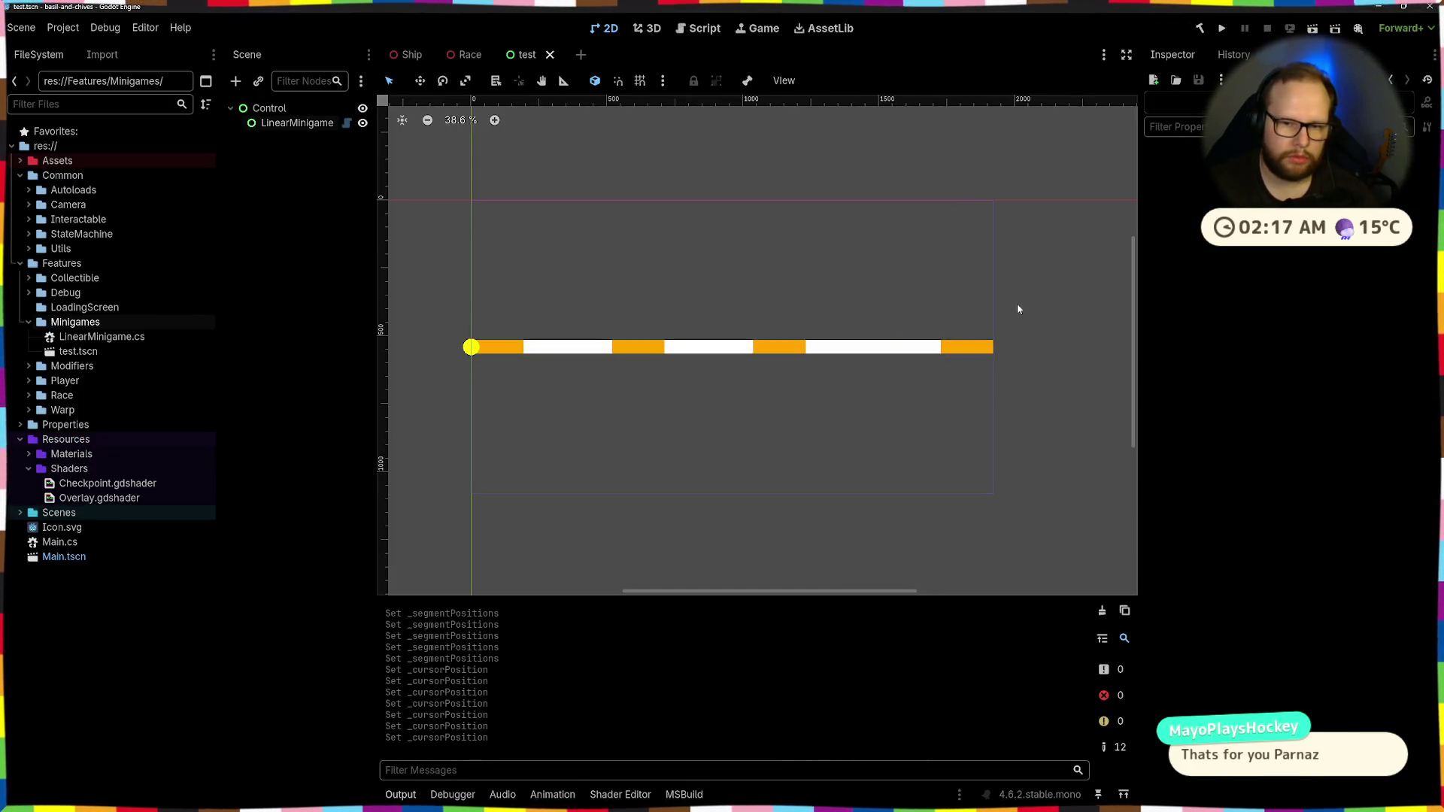
{"action": "left_click", "coordinate": [297, 122]}
{"action": "scroll", "coordinate": [1317, 484], "scroll_direction": "down", "scroll_amount": 5}
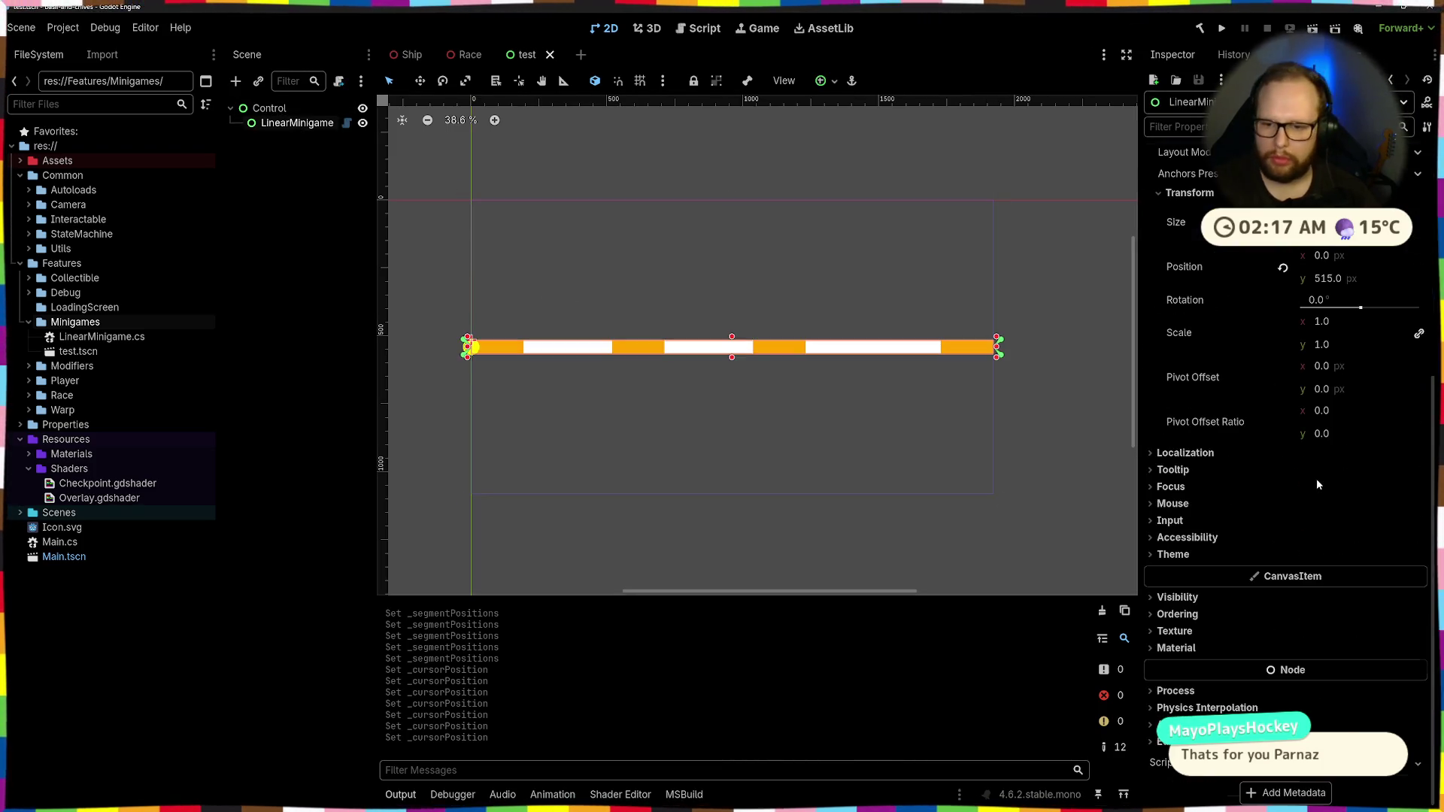
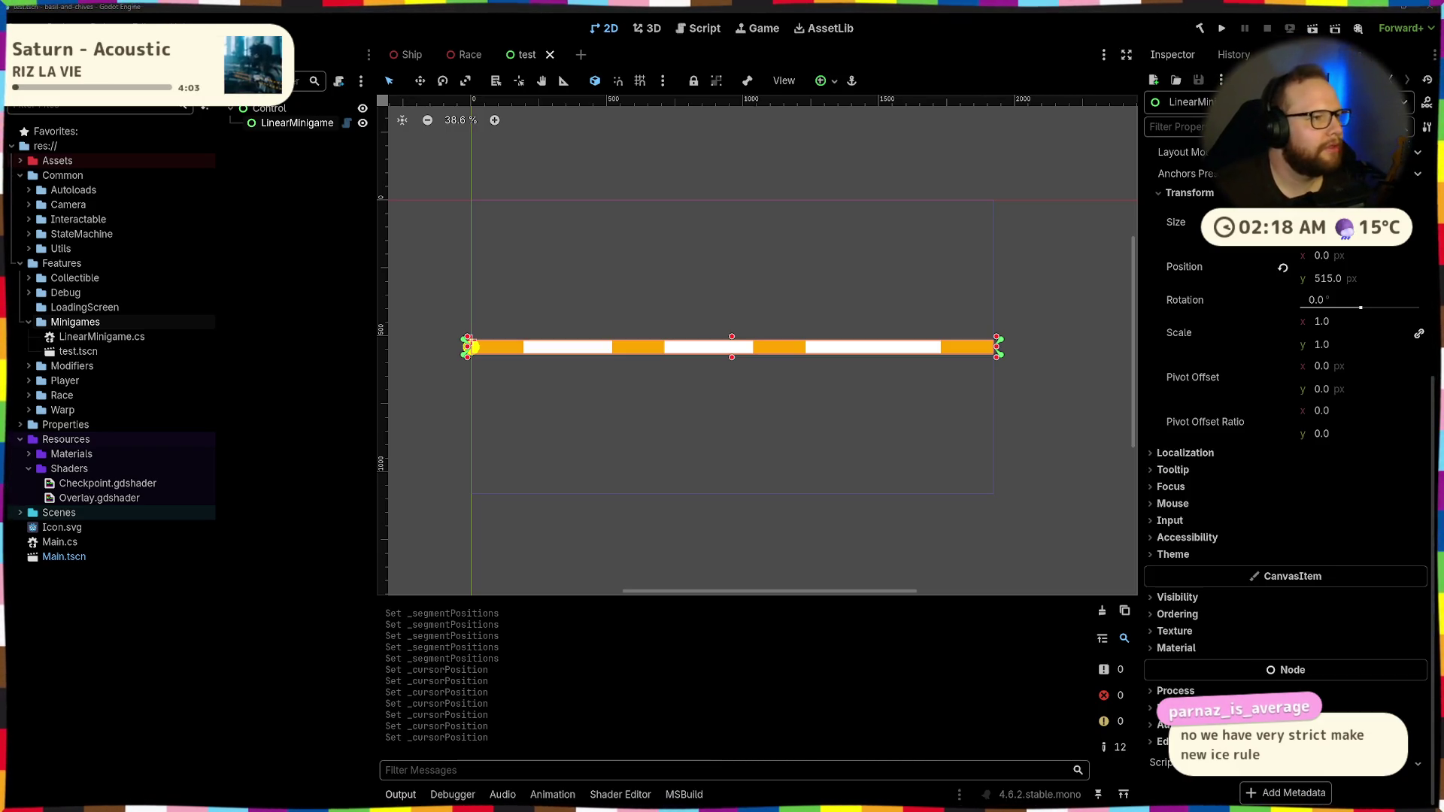
Select the root Control, reset its size, and adjust its horizontal size flags
{"action": "left_click", "coordinate": [281, 231]}
{"action": "left_click", "coordinate": [291, 125]}
{"action": "left_click", "coordinate": [695, 267]}
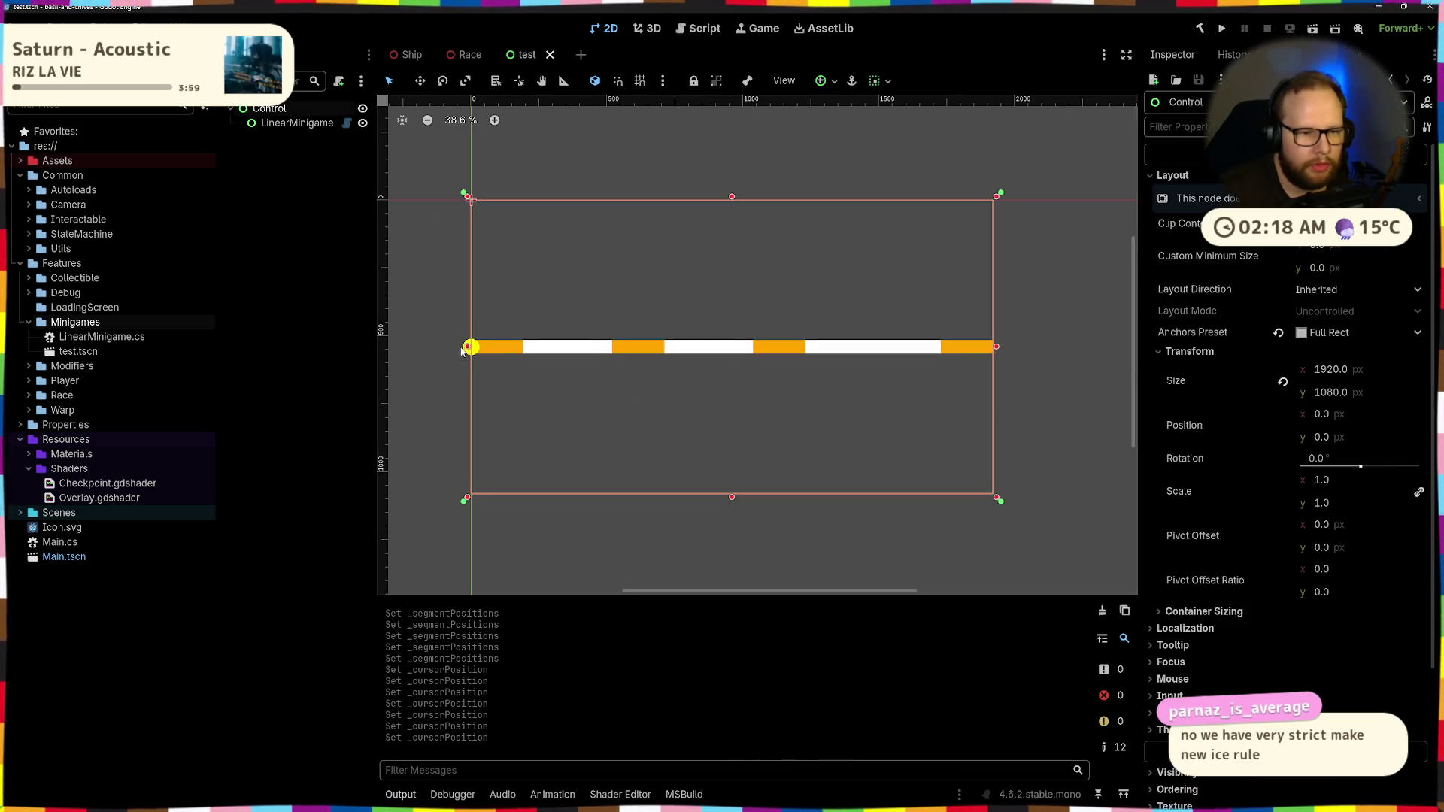
{"action": "left_click_drag", "start_coordinate": [462, 351], "coordinate": [464, 351]}
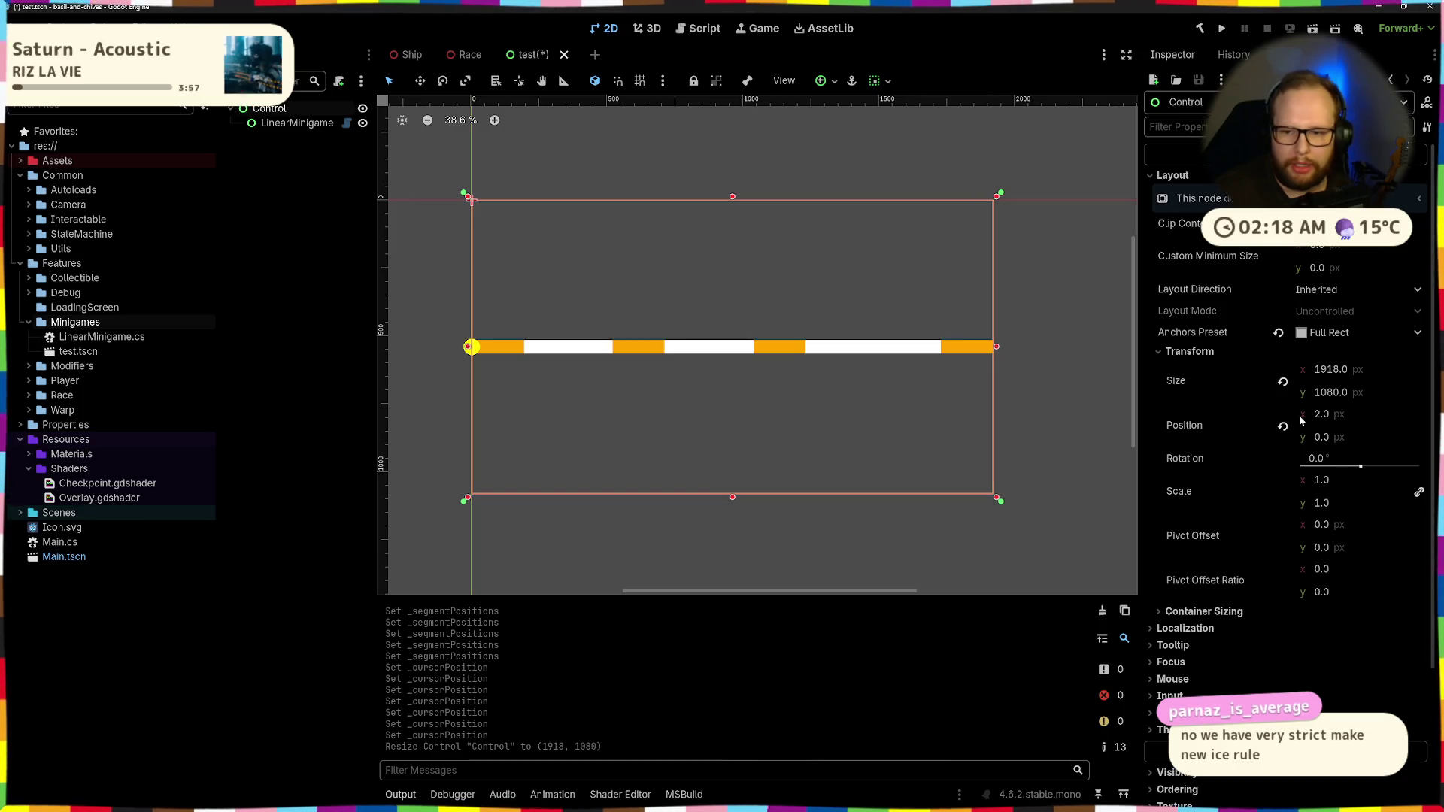
{"action": "left_click", "coordinate": [1282, 381]}
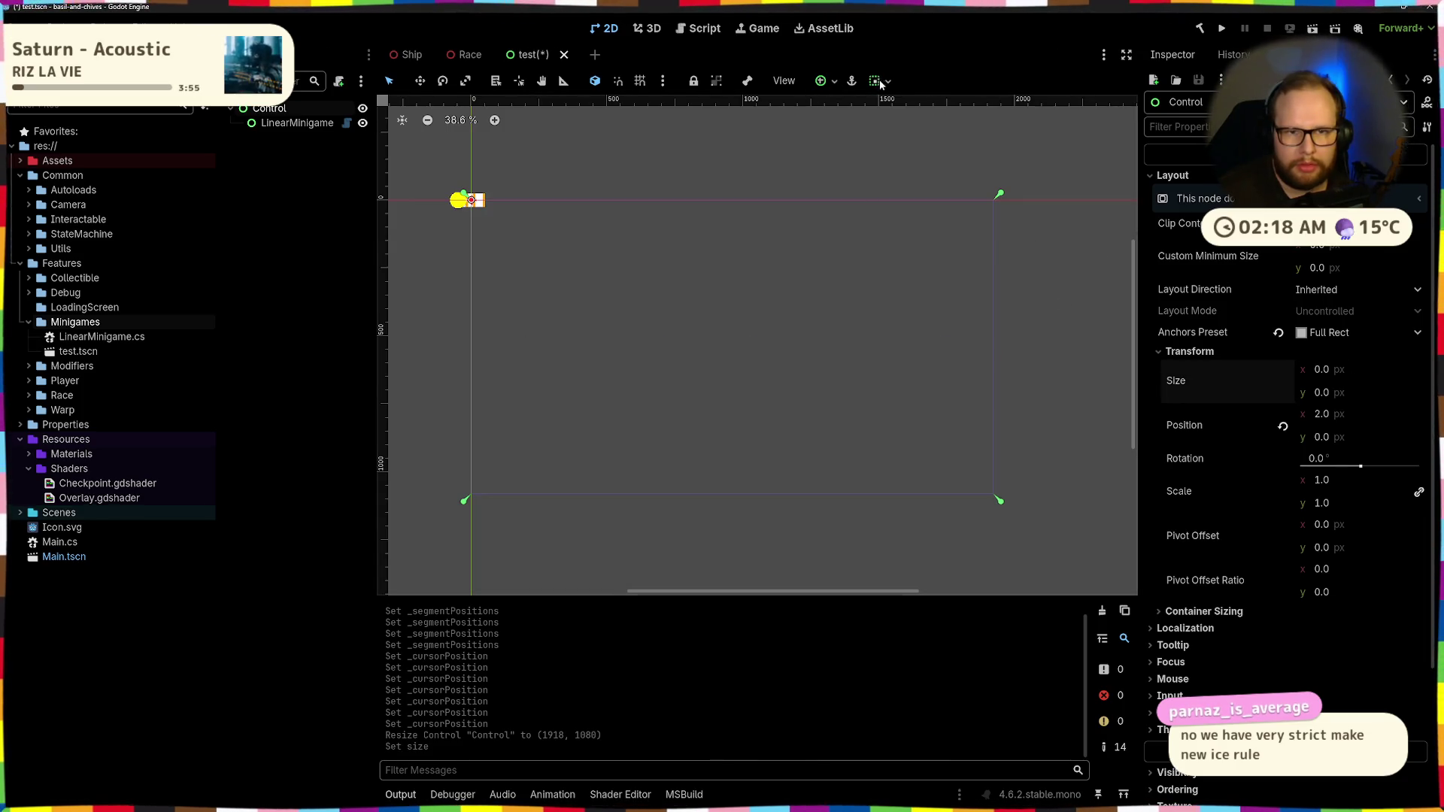
{"action": "left_click", "coordinate": [881, 82]}
{"action": "left_click", "coordinate": [959, 132]}
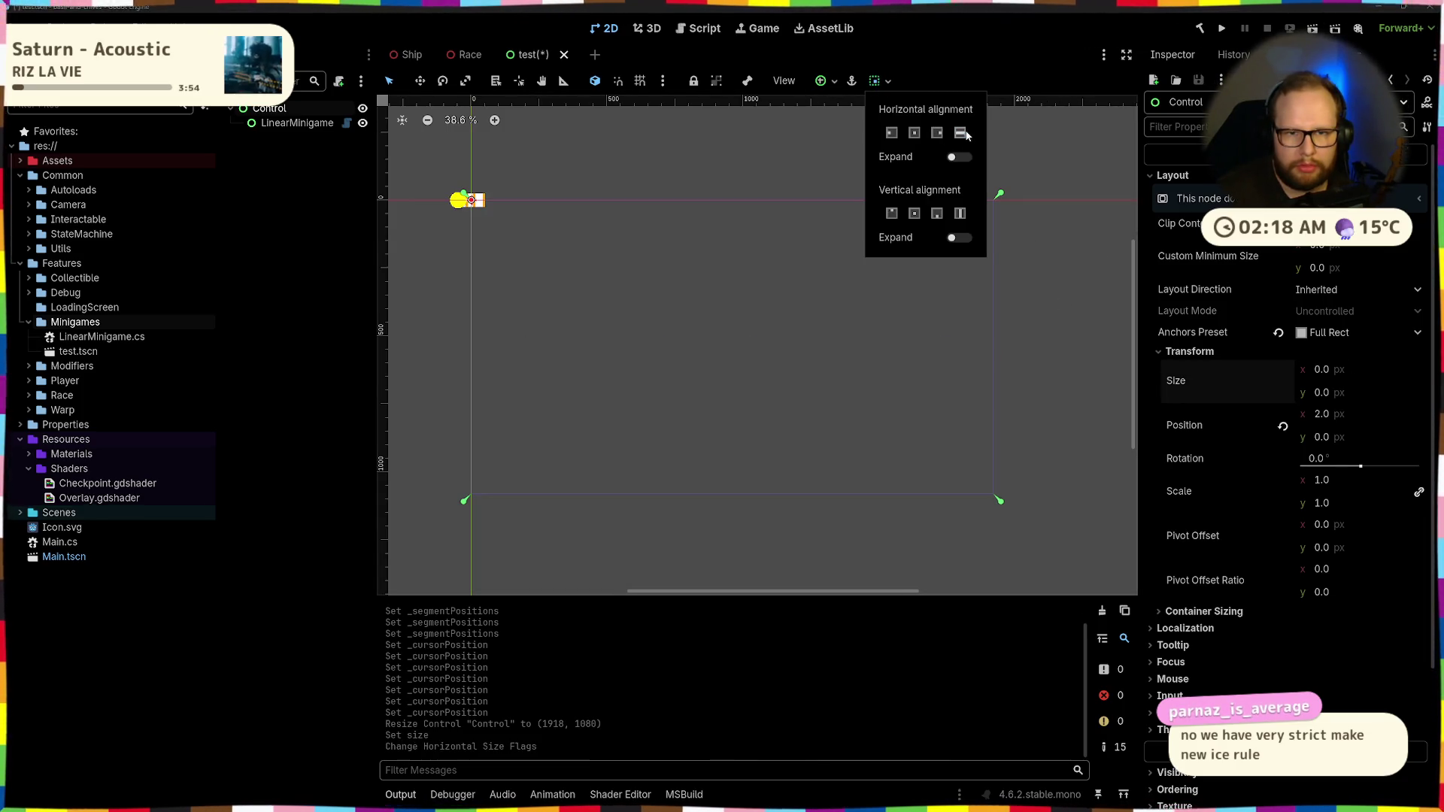
Apply the Full Rect anchor preset to the Control, then bring up LinearMinigame.cs in Visual Studio
{"action": "left_click", "coordinate": [833, 84]}
{"action": "left_click", "coordinate": [833, 84]}
{"action": "left_click", "coordinate": [880, 193]}
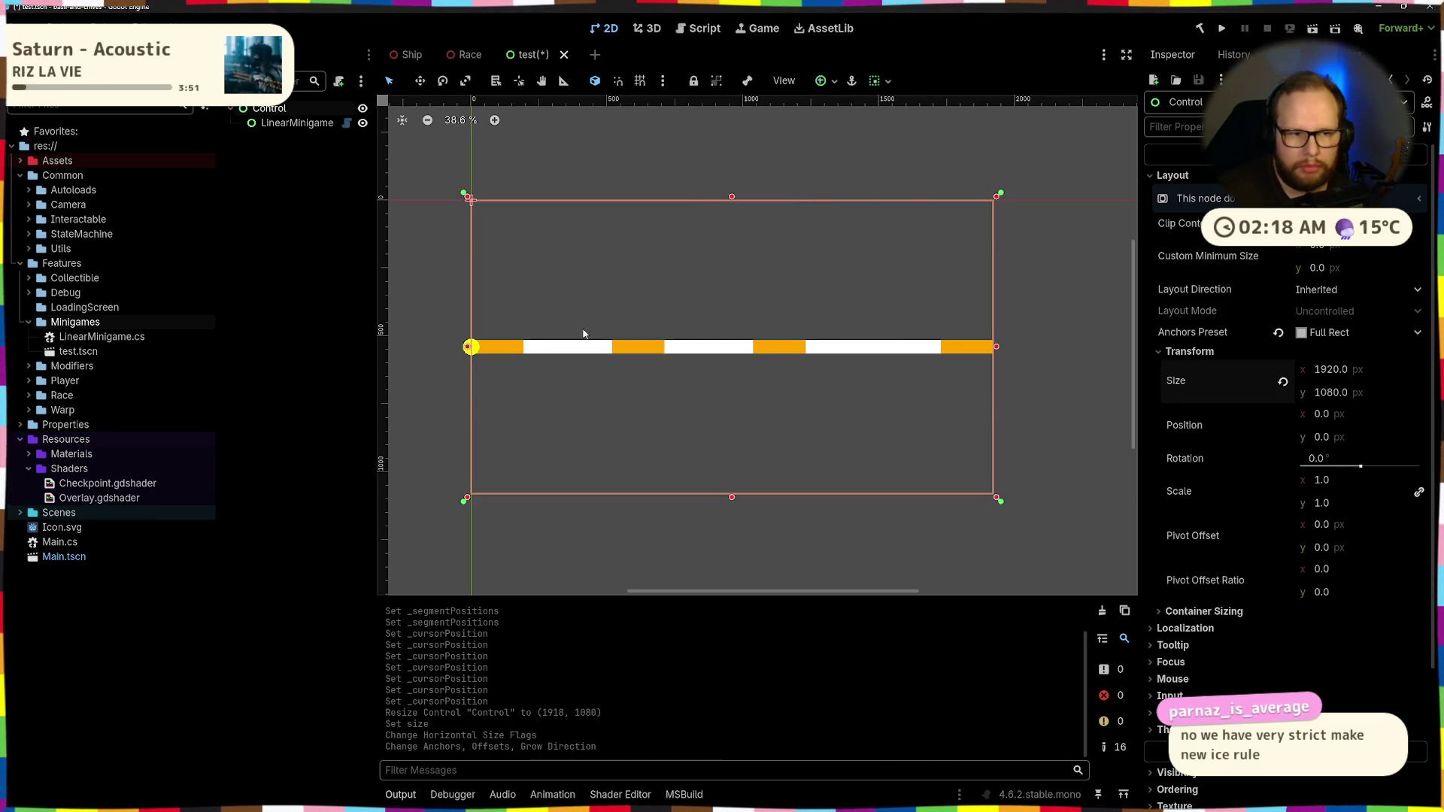
{"action": "left_click", "coordinate": [297, 122]}
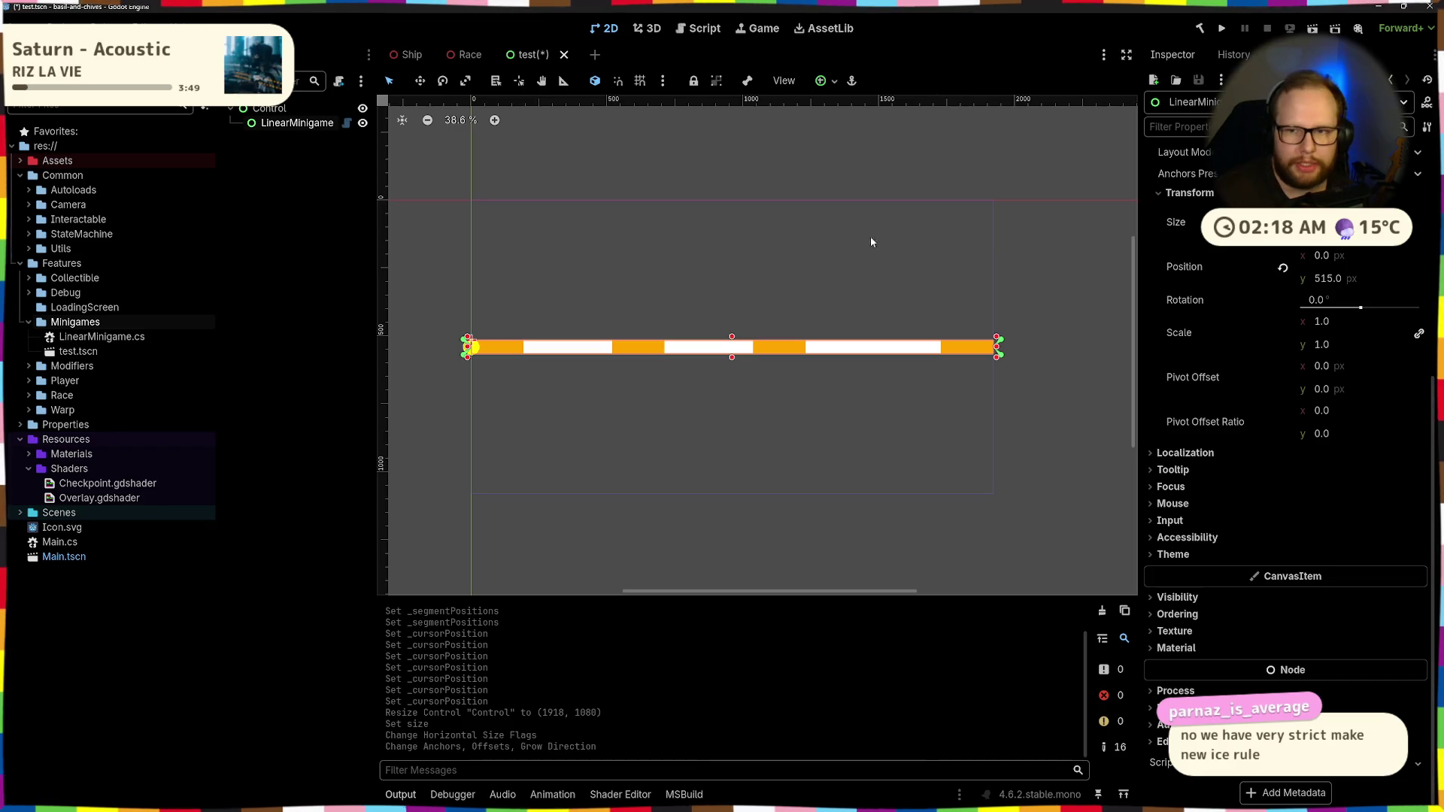
{"action": "key", "text": "ctrl+super+Right"}
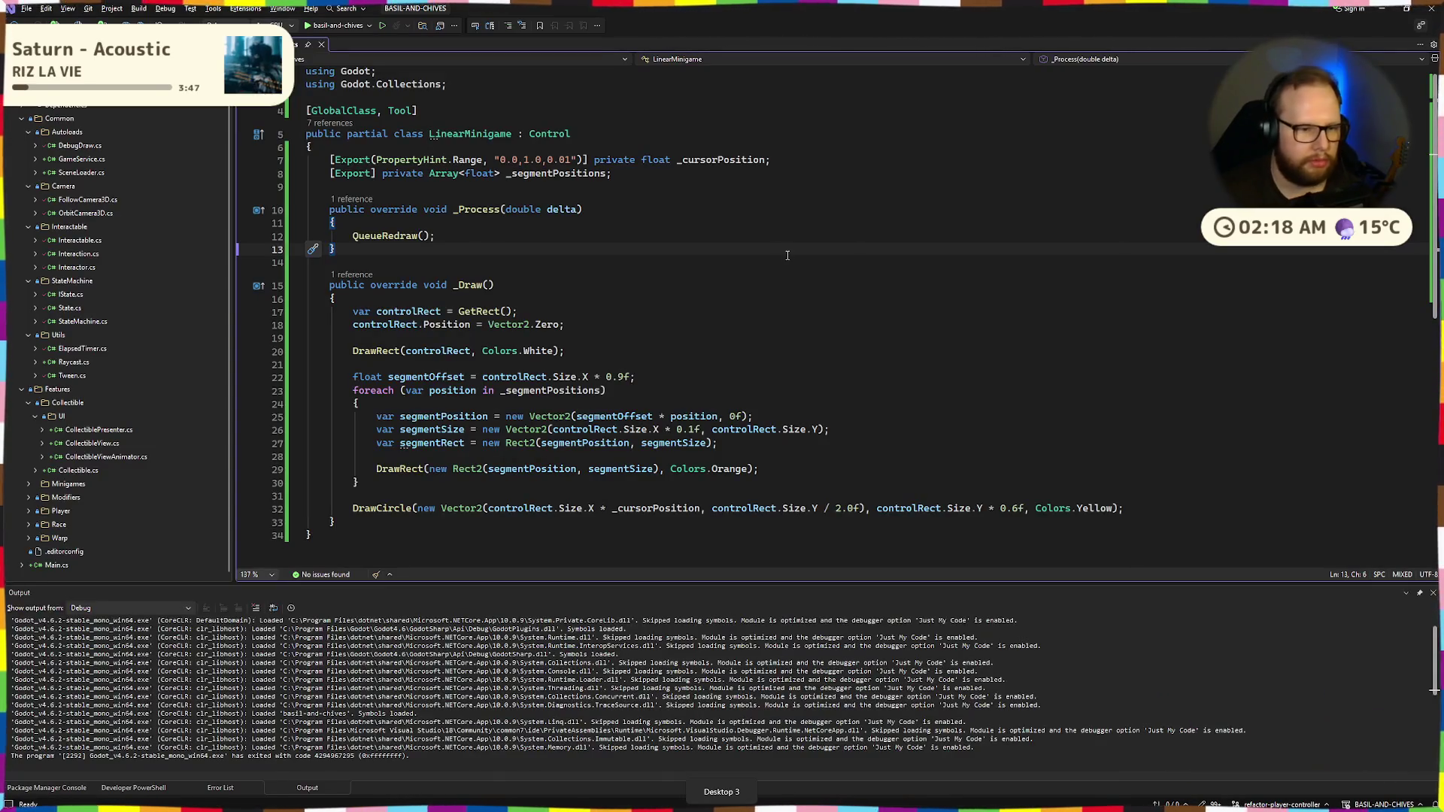
Delete the DrawCircle cursor line from _Draw in LinearMinigame.cs, save, and return to Godot
{"action": "left_click_drag", "start_coordinate": [353, 509], "coordinate": [1155, 521]}
{"action": "key", "text": "BackSpace"}
{"action": "key", "text": "BackSpace"}
{"action": "key", "text": "BackSpace"}
{"action": "key", "text": "BackSpace"}
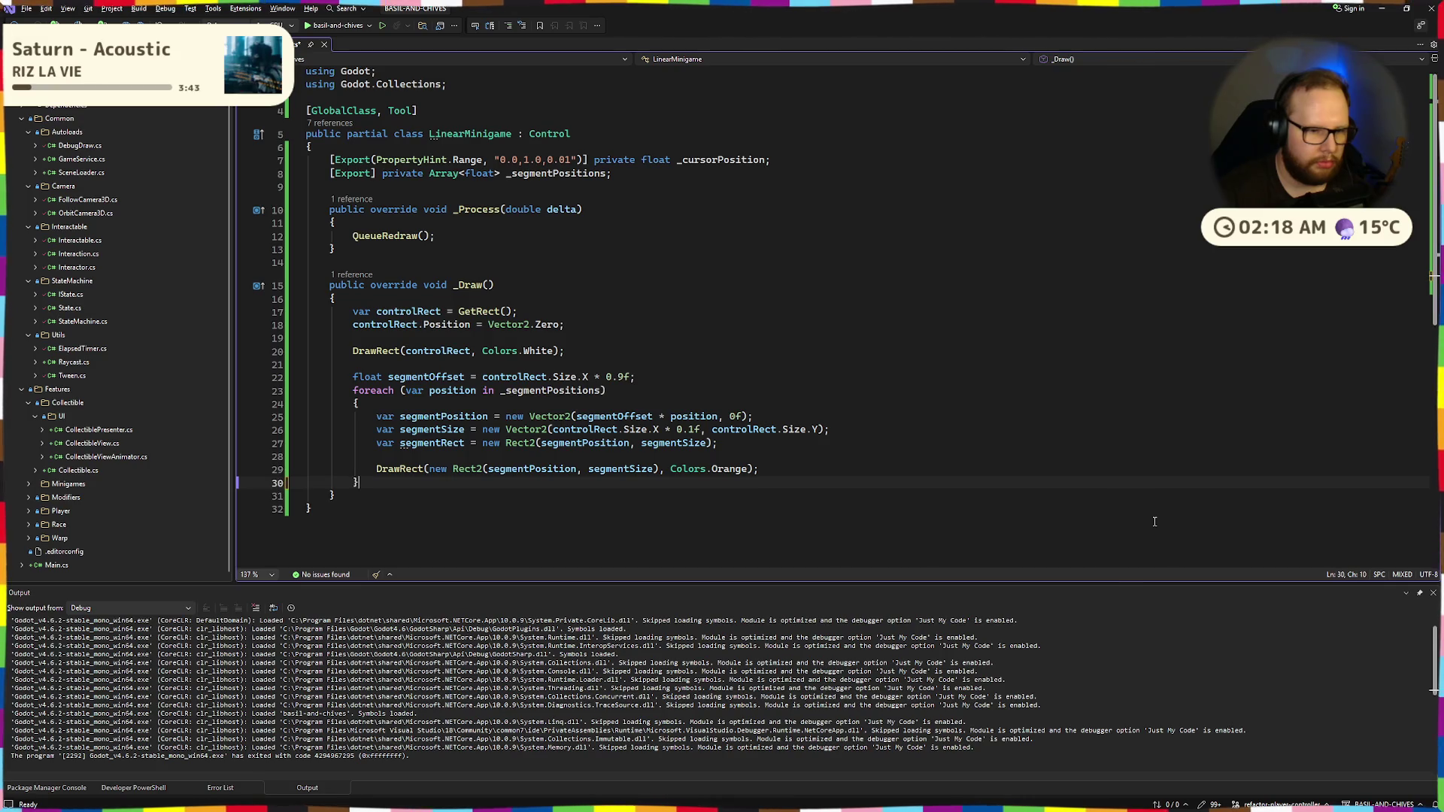
{"action": "key", "text": "ctrl+s"}
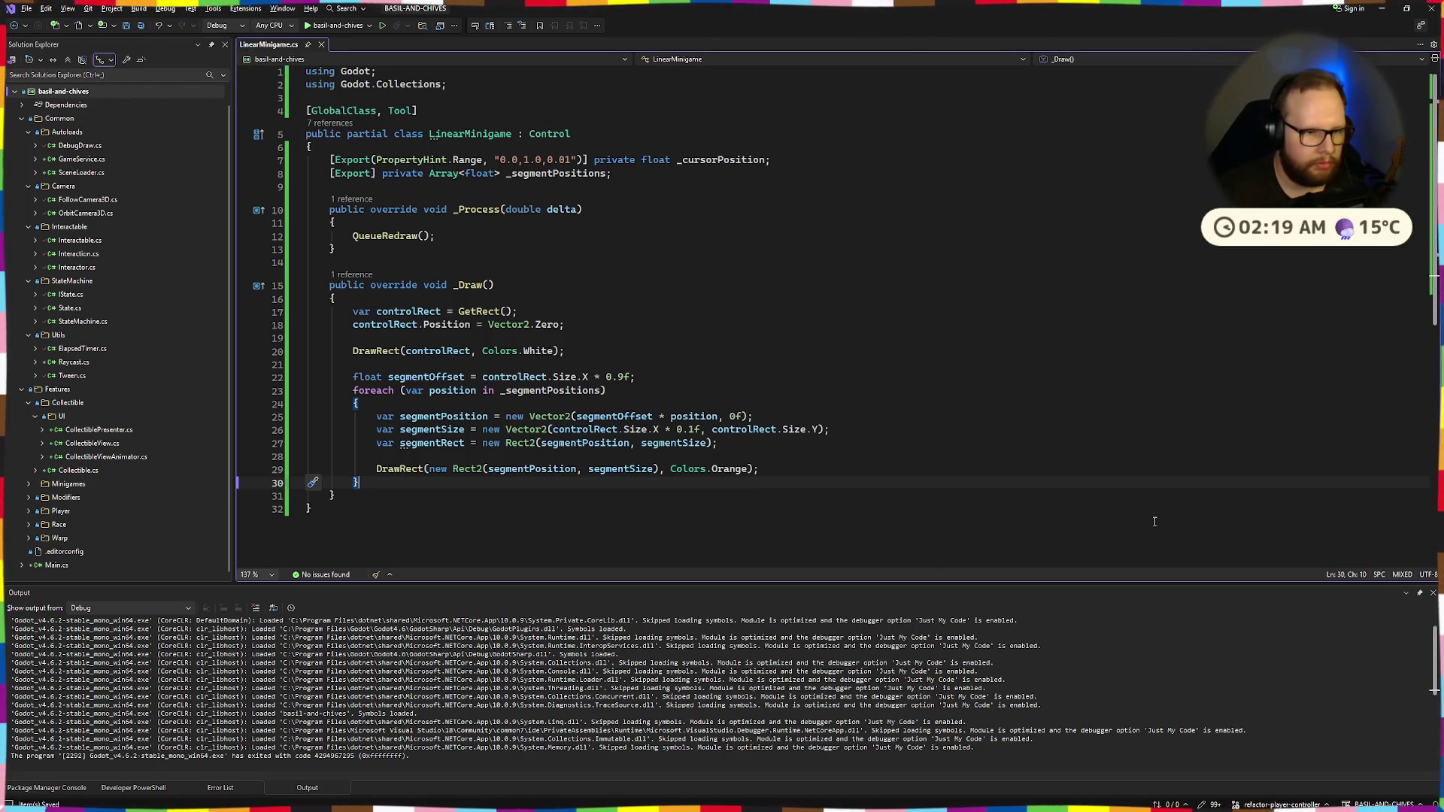
{"action": "key", "text": "alt+Tab"}
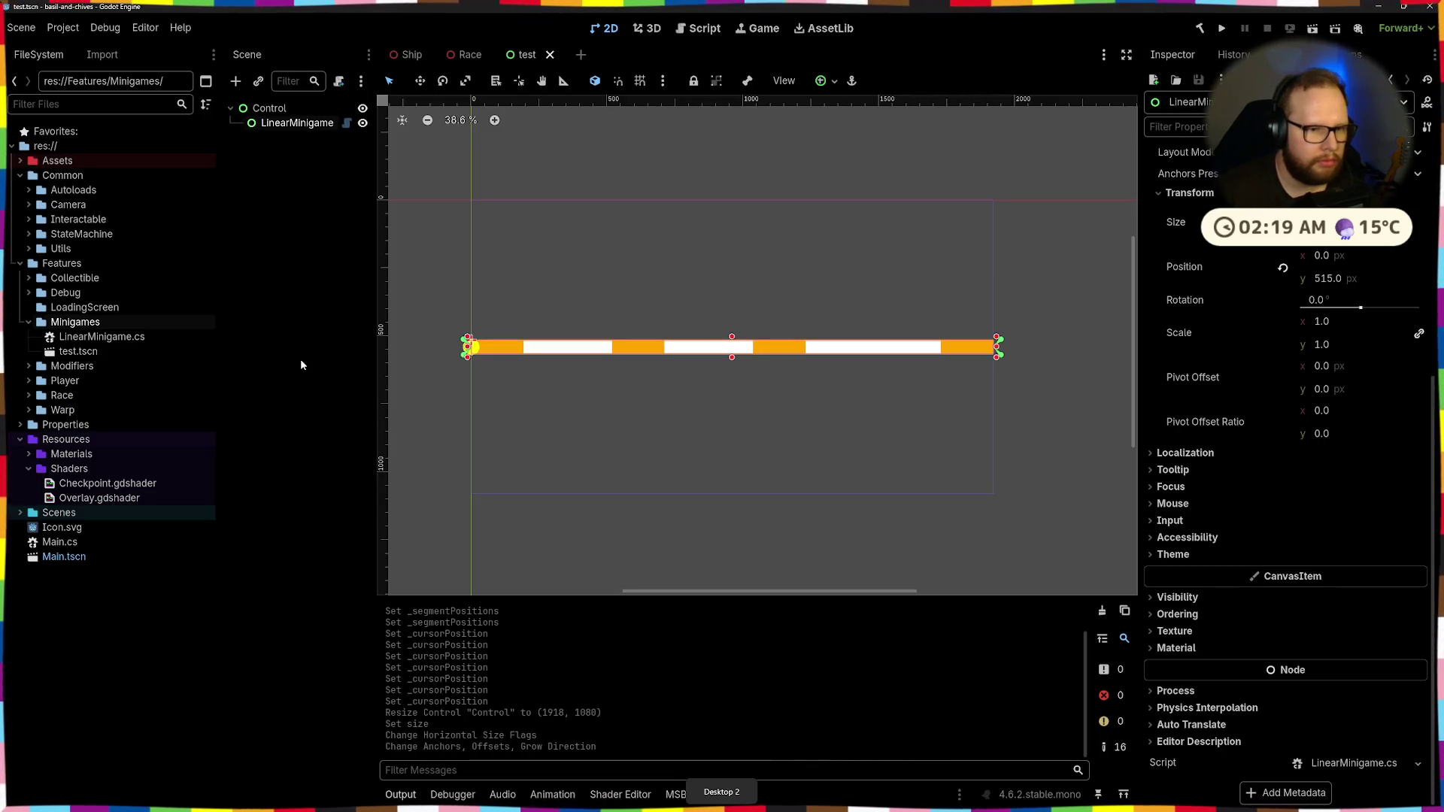
Select LinearMinigame and open the Create New Node dialog with Ctrl+A
{"action": "left_click", "coordinate": [300, 365]}
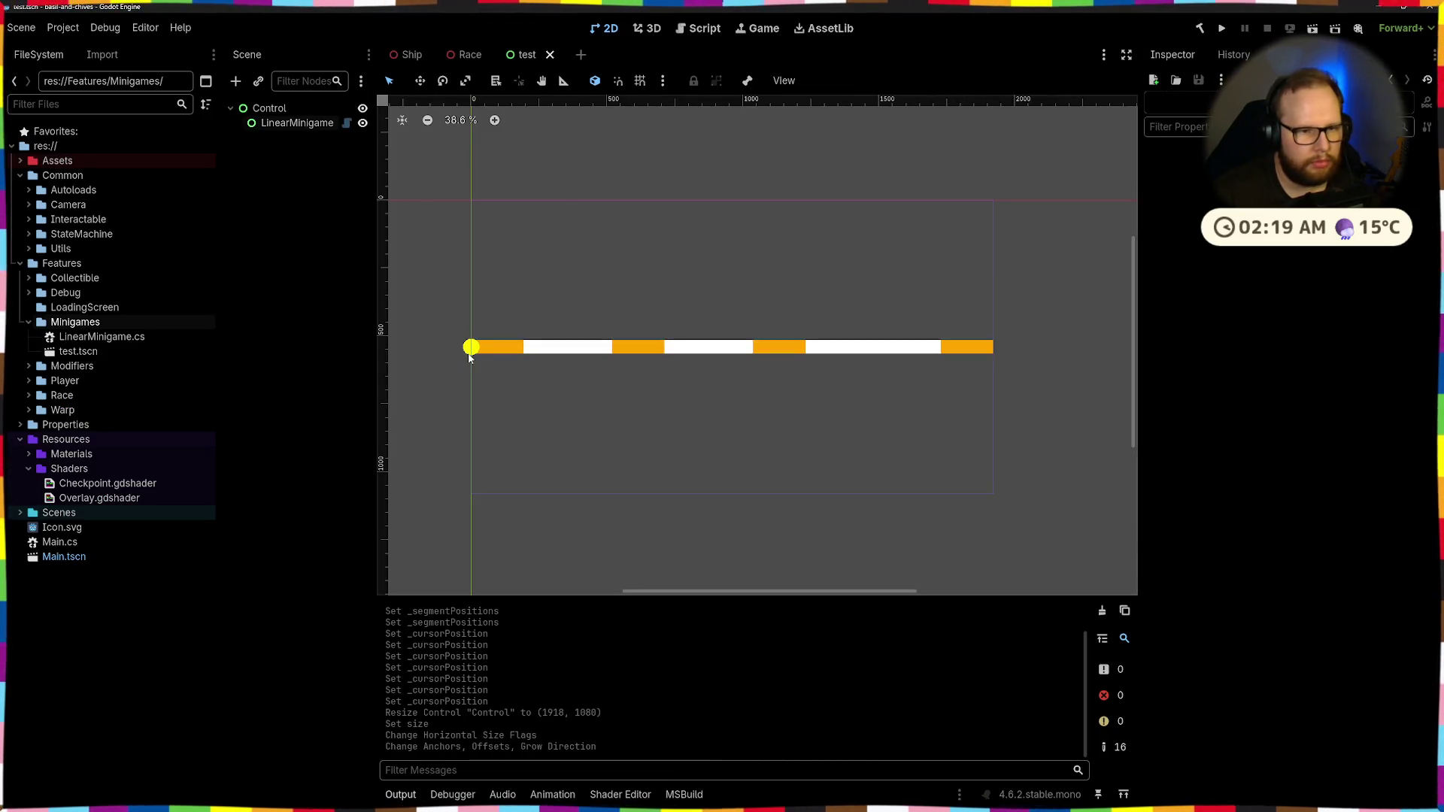
{"action": "left_click", "coordinate": [290, 127]}
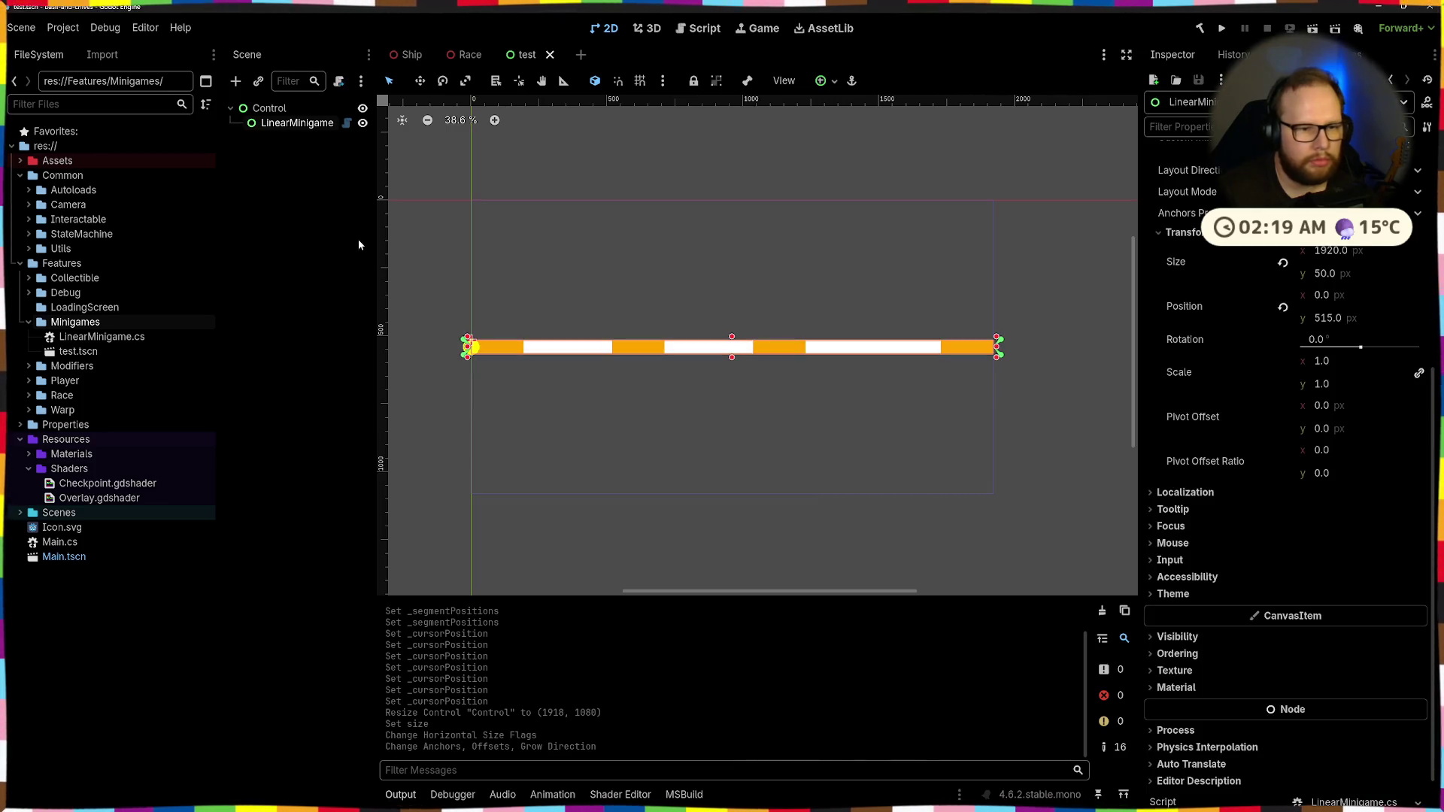
{"action": "key", "text": "ctrl+a"}
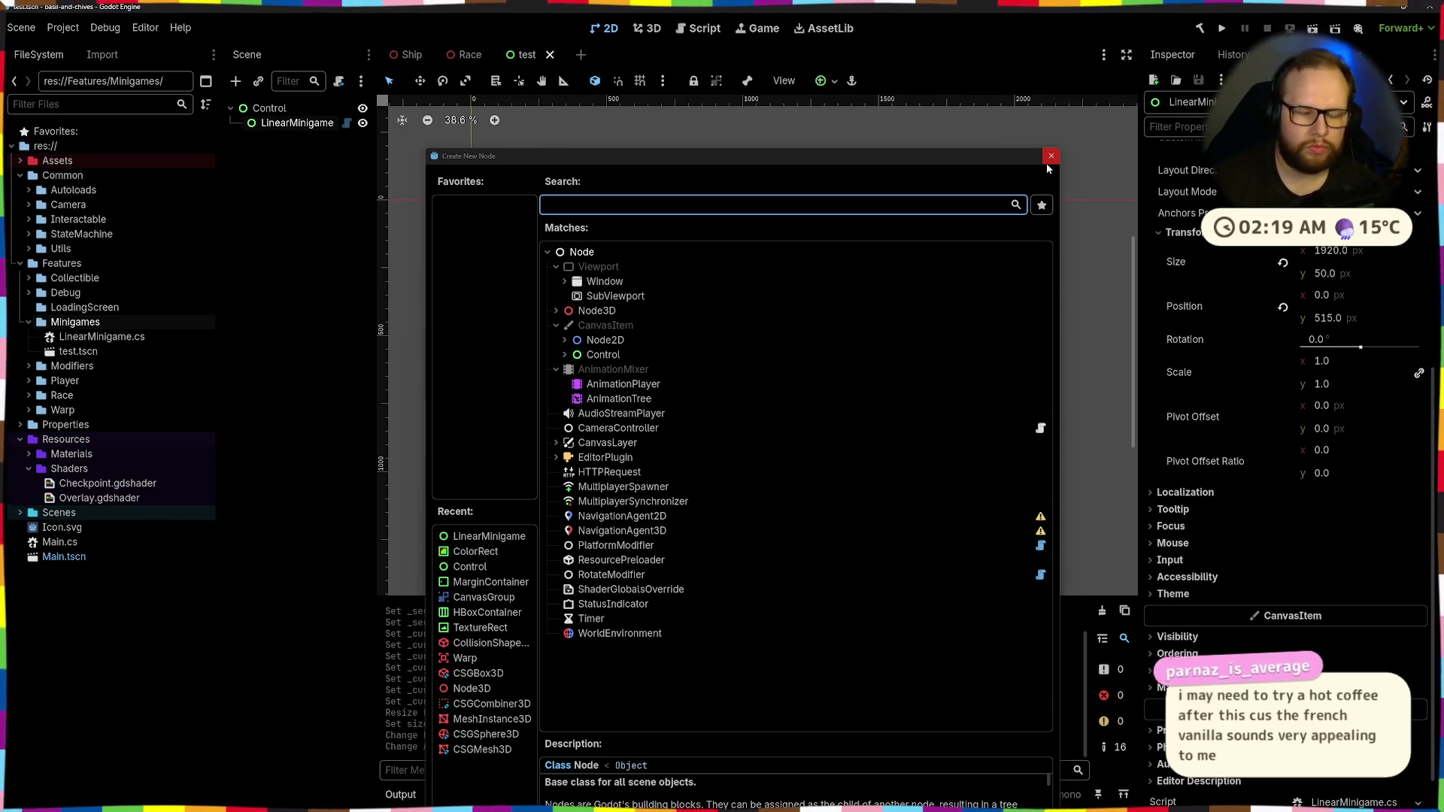
Add a TextureRect child node under LinearMinigame
{"action": "left_click", "coordinate": [1047, 164]}
{"action": "left_click", "coordinate": [328, 178]}
{"action": "left_click", "coordinate": [289, 124]}
{"action": "key", "text": "ctrl+shift+o"}
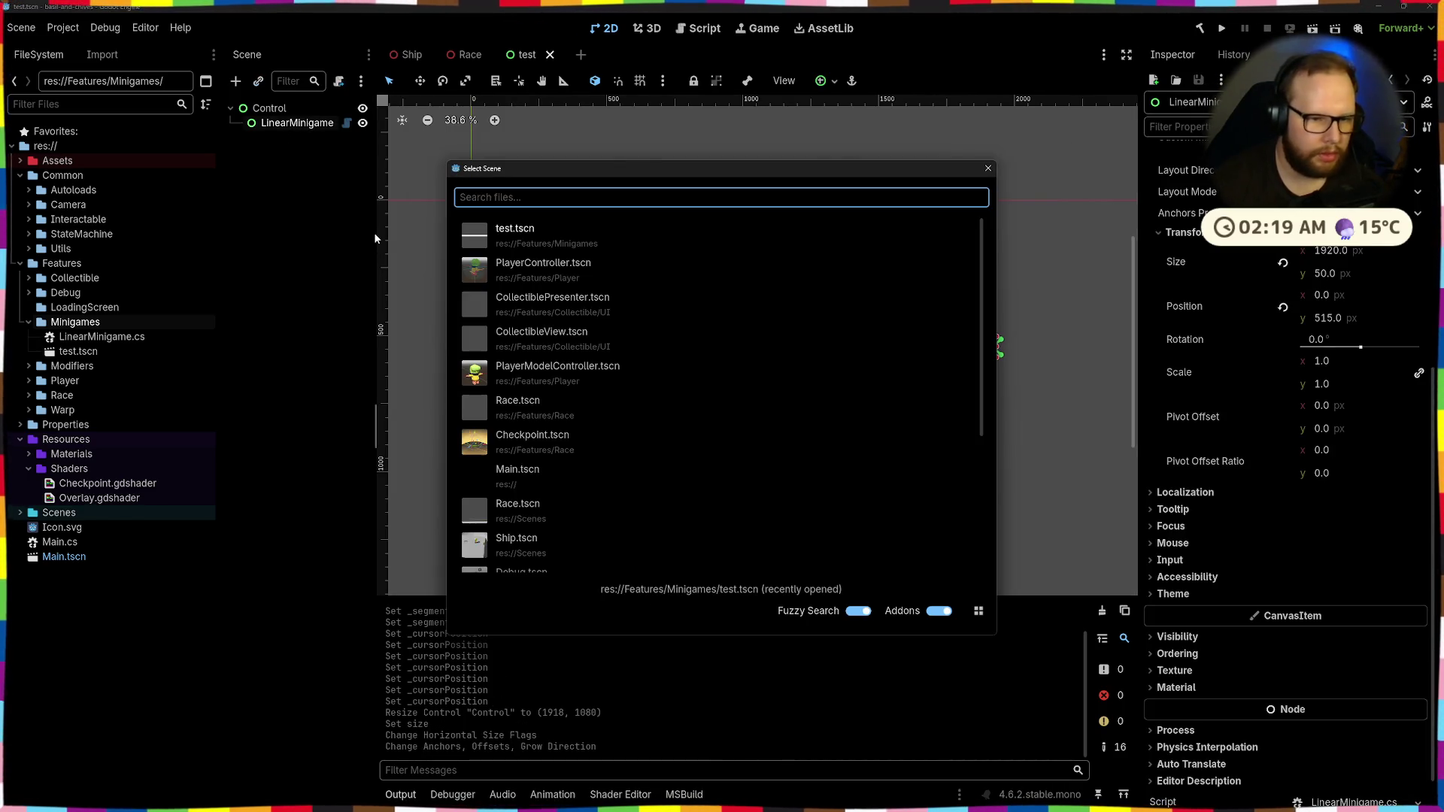
{"action": "key", "text": "Escape"}
{"action": "key", "text": "ctrl+a"}
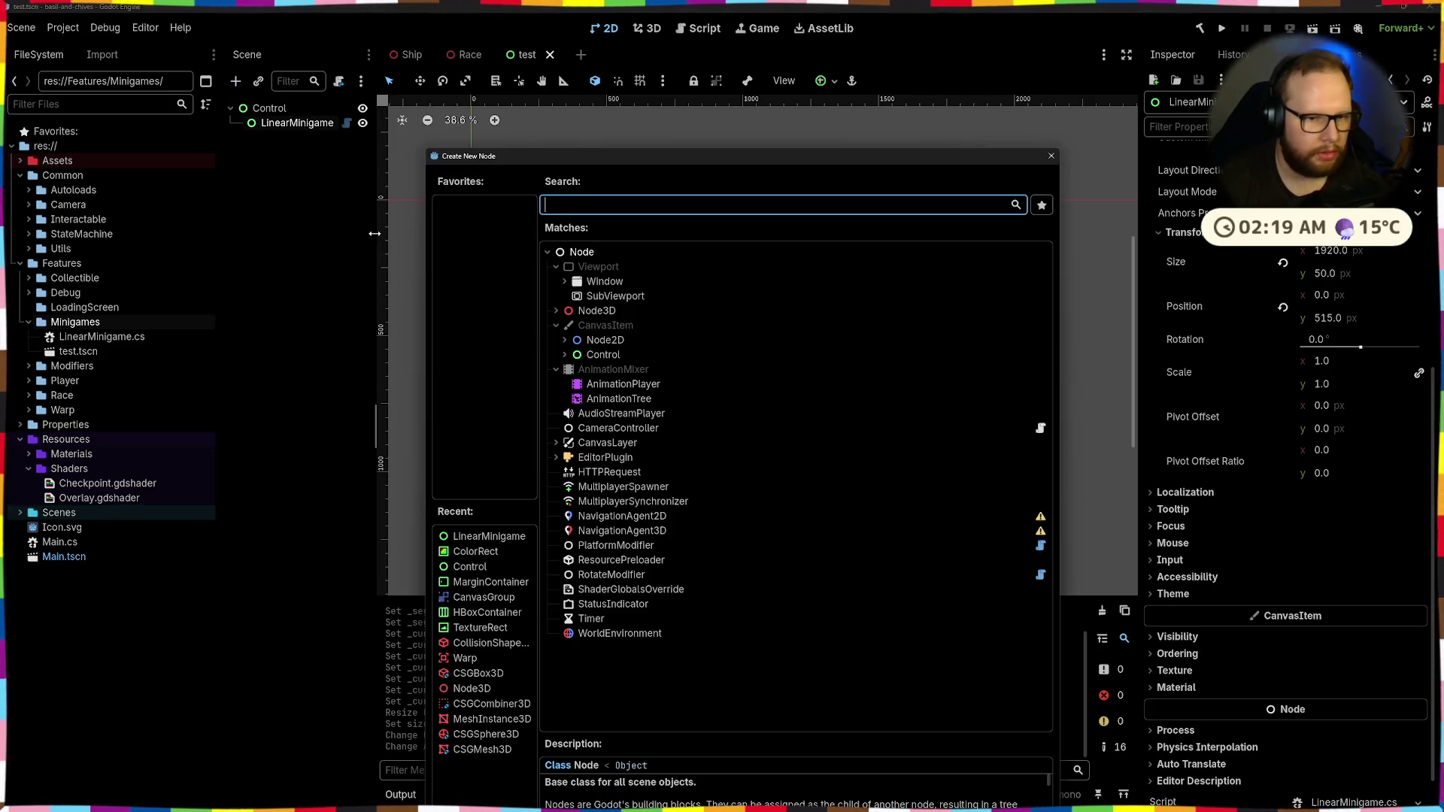
{"action": "type", "text": "texture"}
{"action": "key", "text": "Down"}
{"action": "key", "text": "Up"}
{"action": "key", "text": "Return"}
Quick-load Icon.svg as the TextureRect's texture
{"action": "left_click", "coordinate": [1394, 188]}
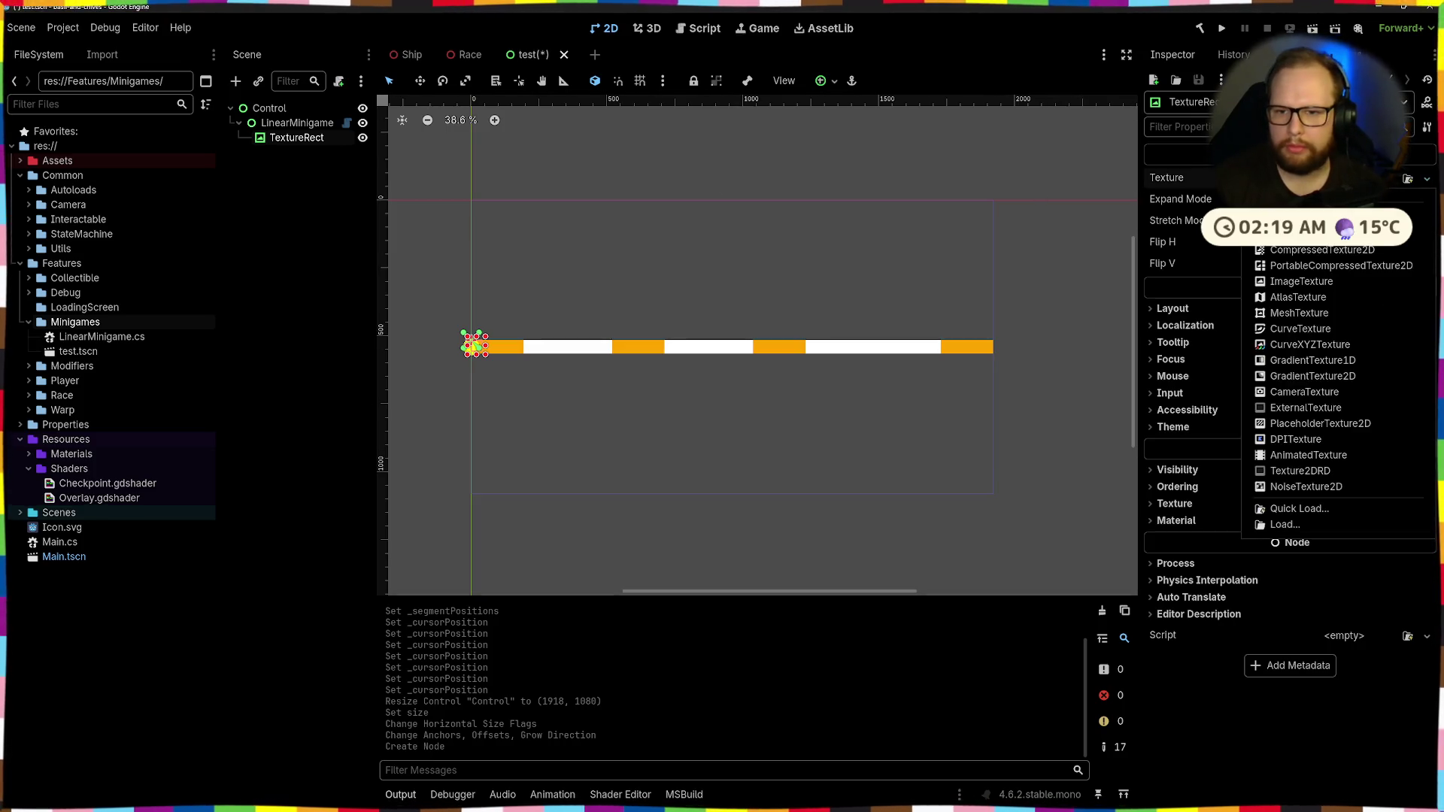
{"action": "left_click", "coordinate": [1403, 179]}
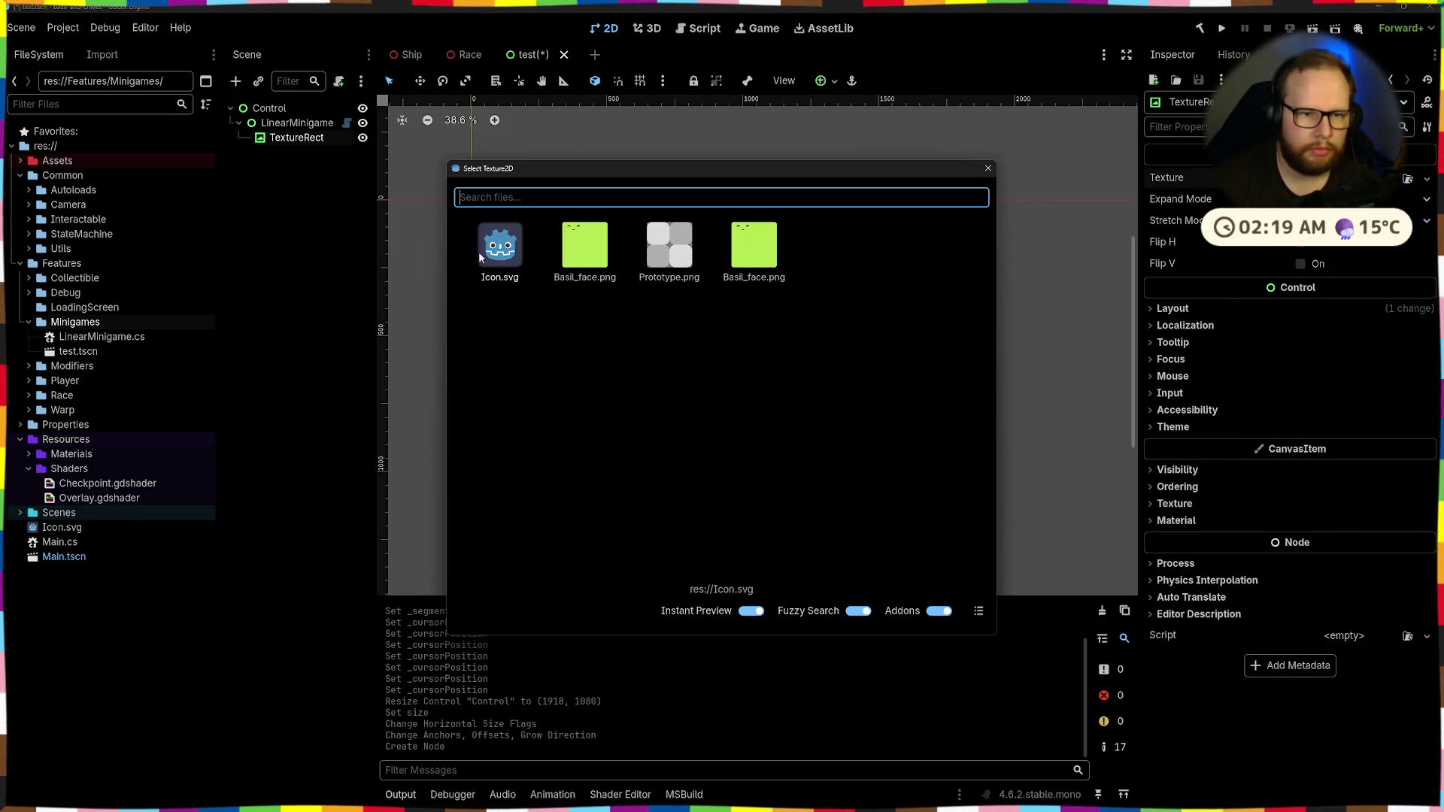
{"action": "double_click", "coordinate": [482, 250]}
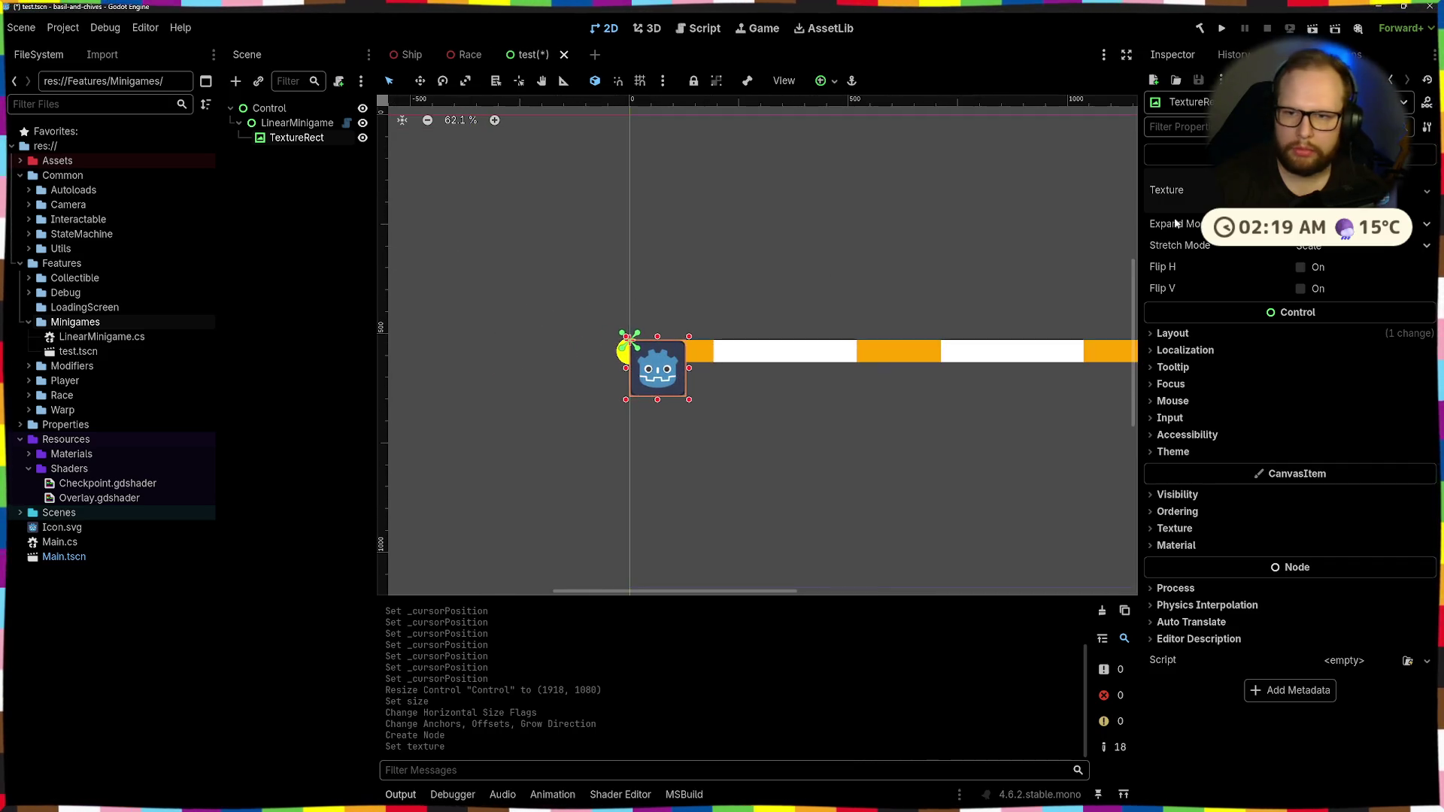
Set the TextureRect's expand mode to Fit Width Proportional
{"action": "scroll", "coordinate": [949, 272], "scroll_direction": "up", "scroll_amount": 4}
{"action": "left_click", "coordinate": [1360, 245]}
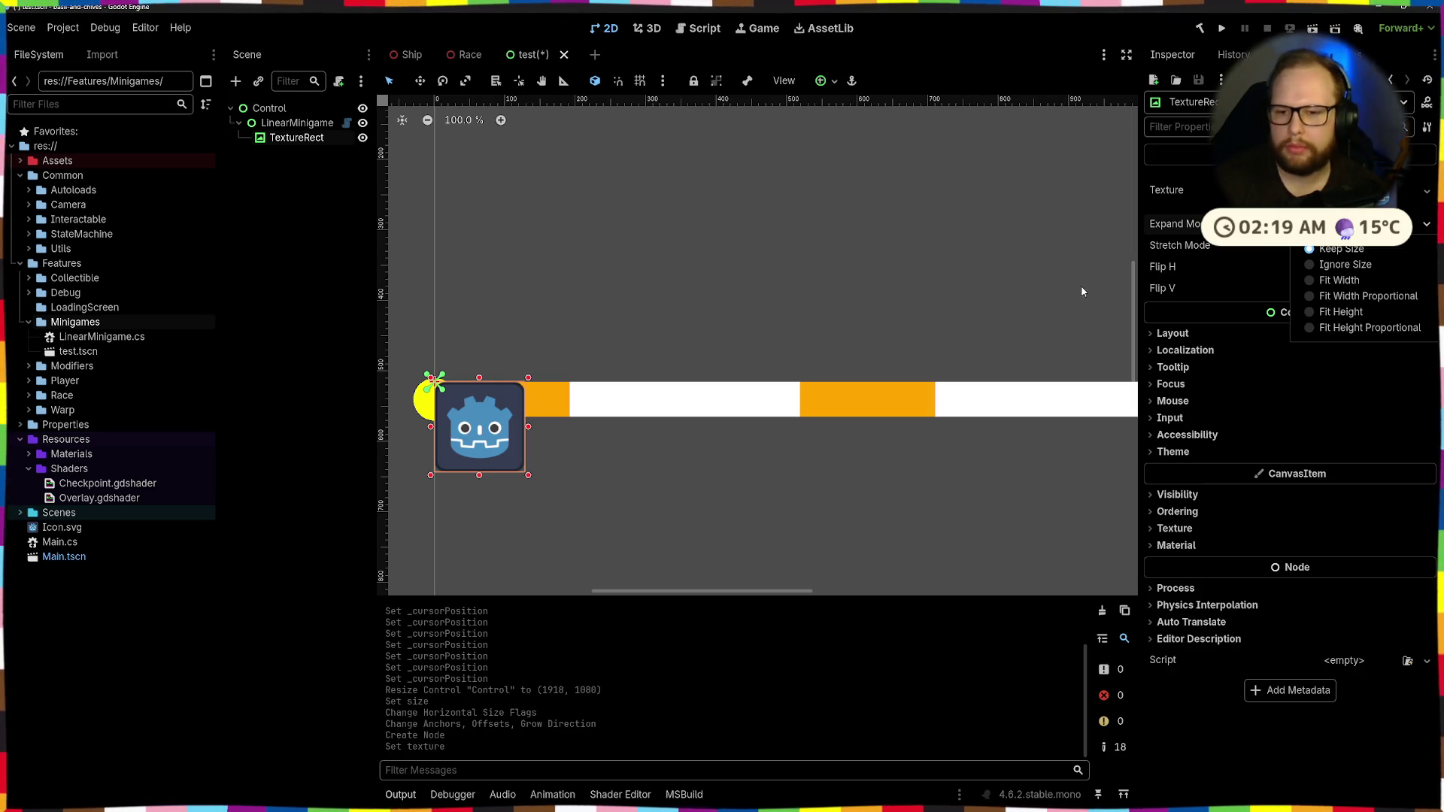
{"action": "left_click", "coordinate": [1317, 279]}
{"action": "scroll", "coordinate": [447, 382], "scroll_direction": "up", "scroll_amount": 5}
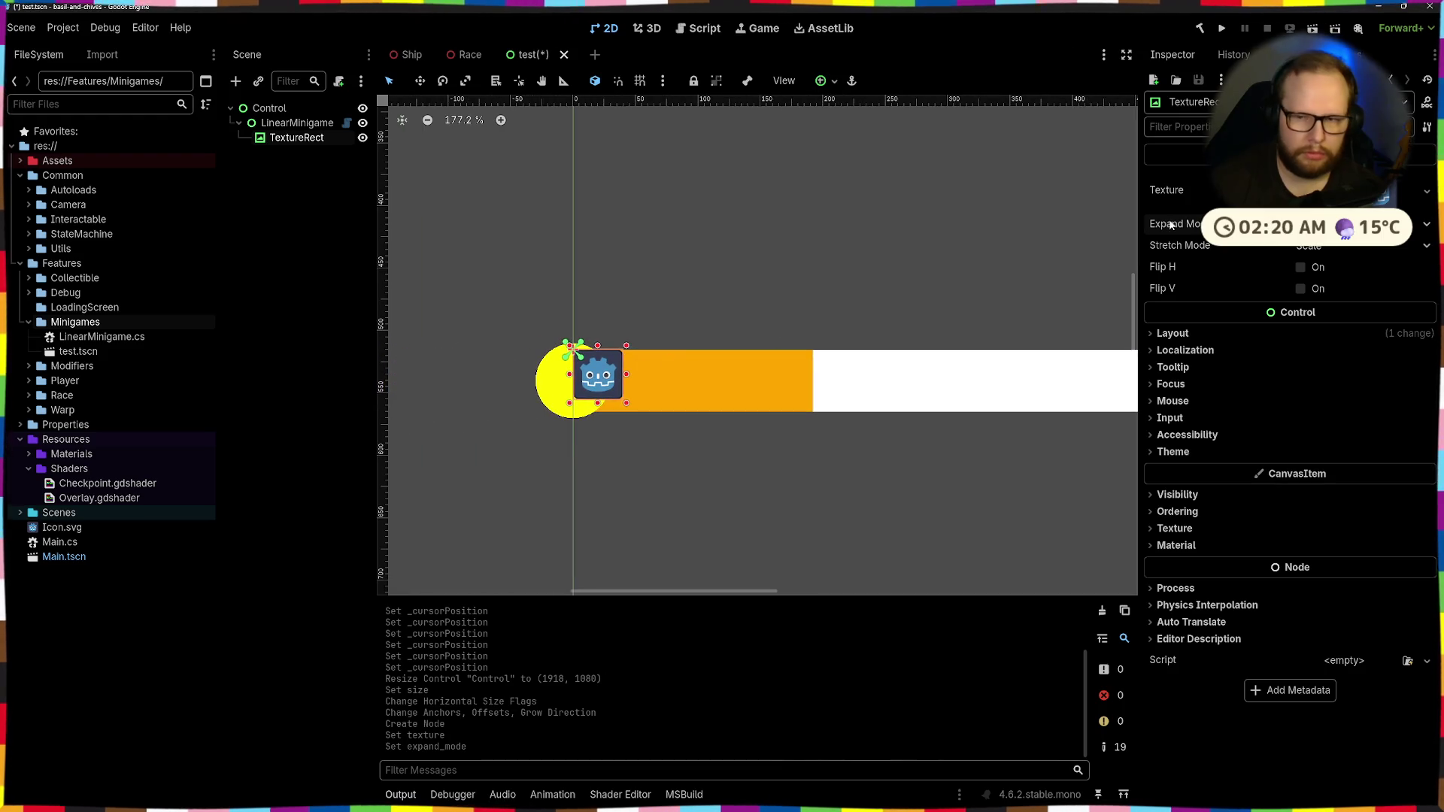
{"action": "left_click", "coordinate": [1323, 224]}
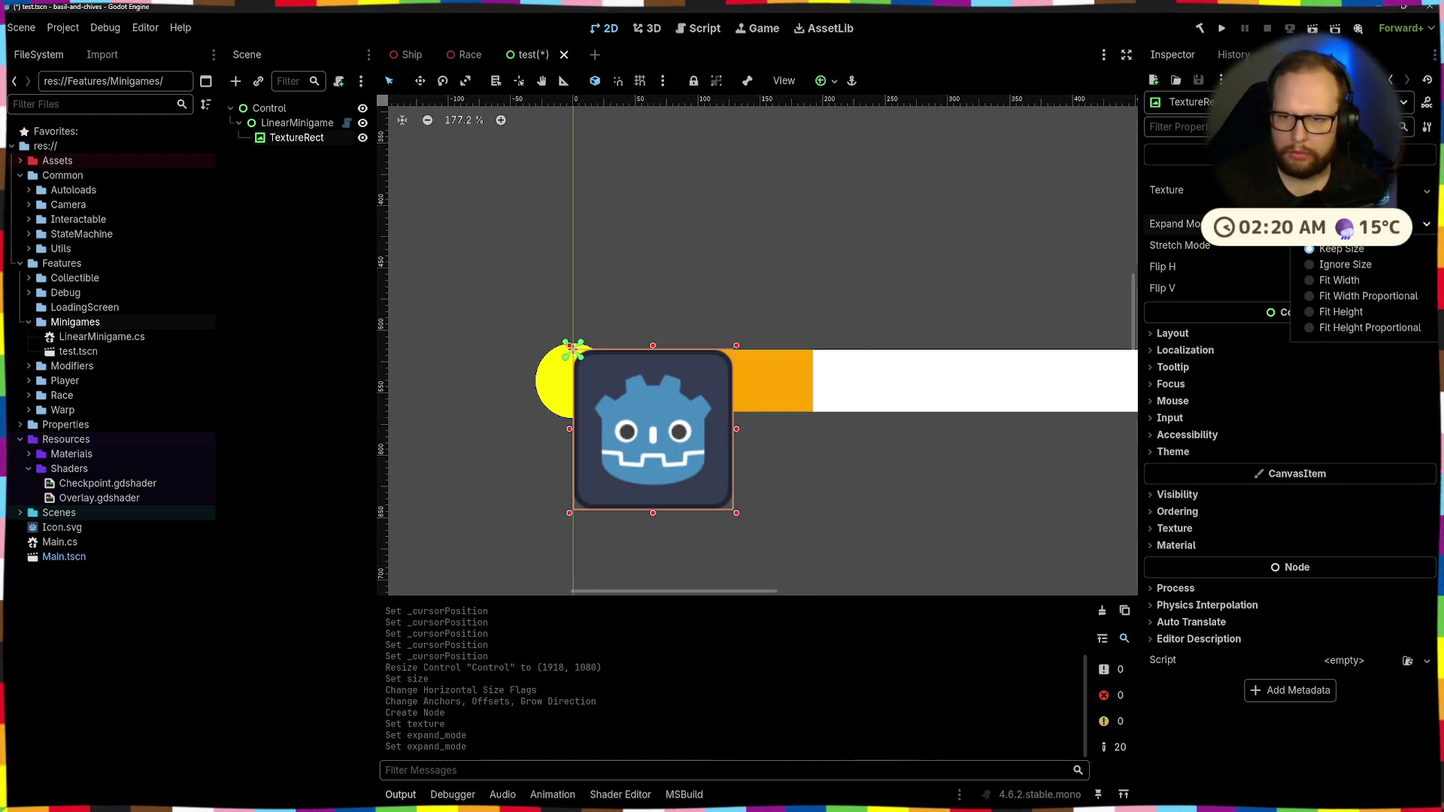
{"action": "left_click", "coordinate": [1317, 295]}
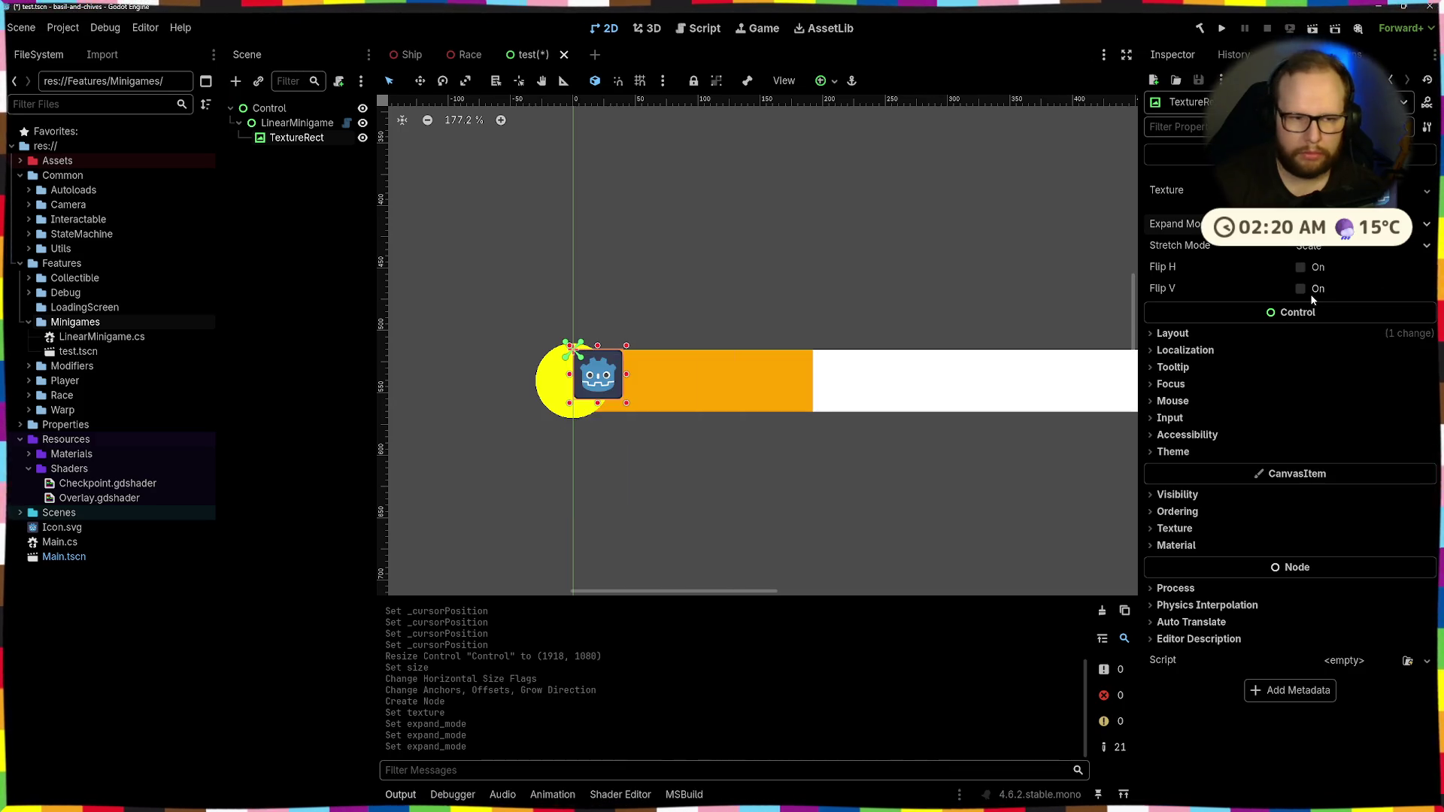
Set the TextureRect's custom minimum size to 75×75 px and reselect it
{"action": "left_click", "coordinate": [1173, 334]}
{"action": "left_click", "coordinate": [1335, 404]}
{"action": "type", "text": "50"}
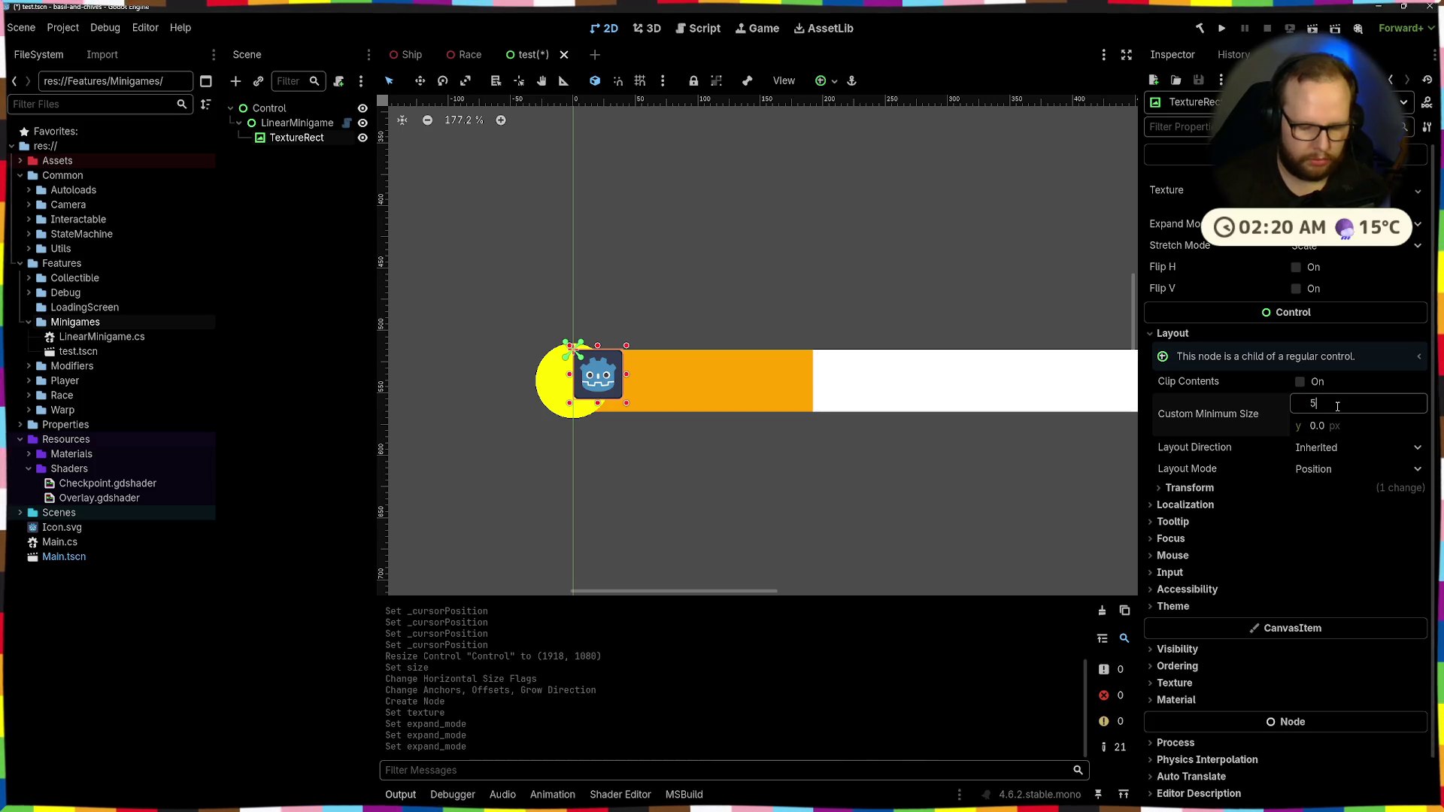
{"action": "key", "text": "Tab"}
{"action": "type", "text": "50"}
{"action": "key", "text": "Return"}
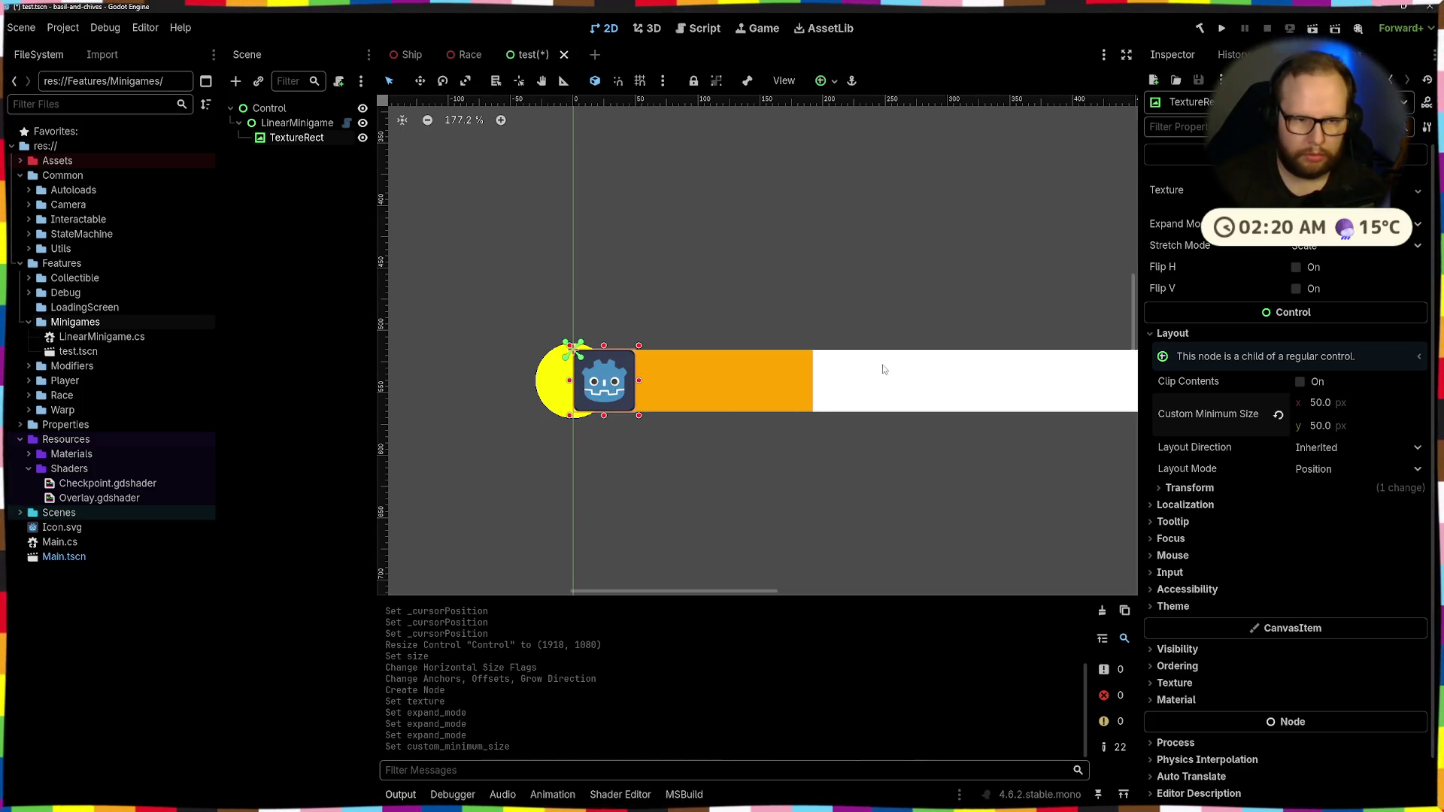
{"action": "left_click", "coordinate": [1359, 404]}
{"action": "type", "text": "70"}
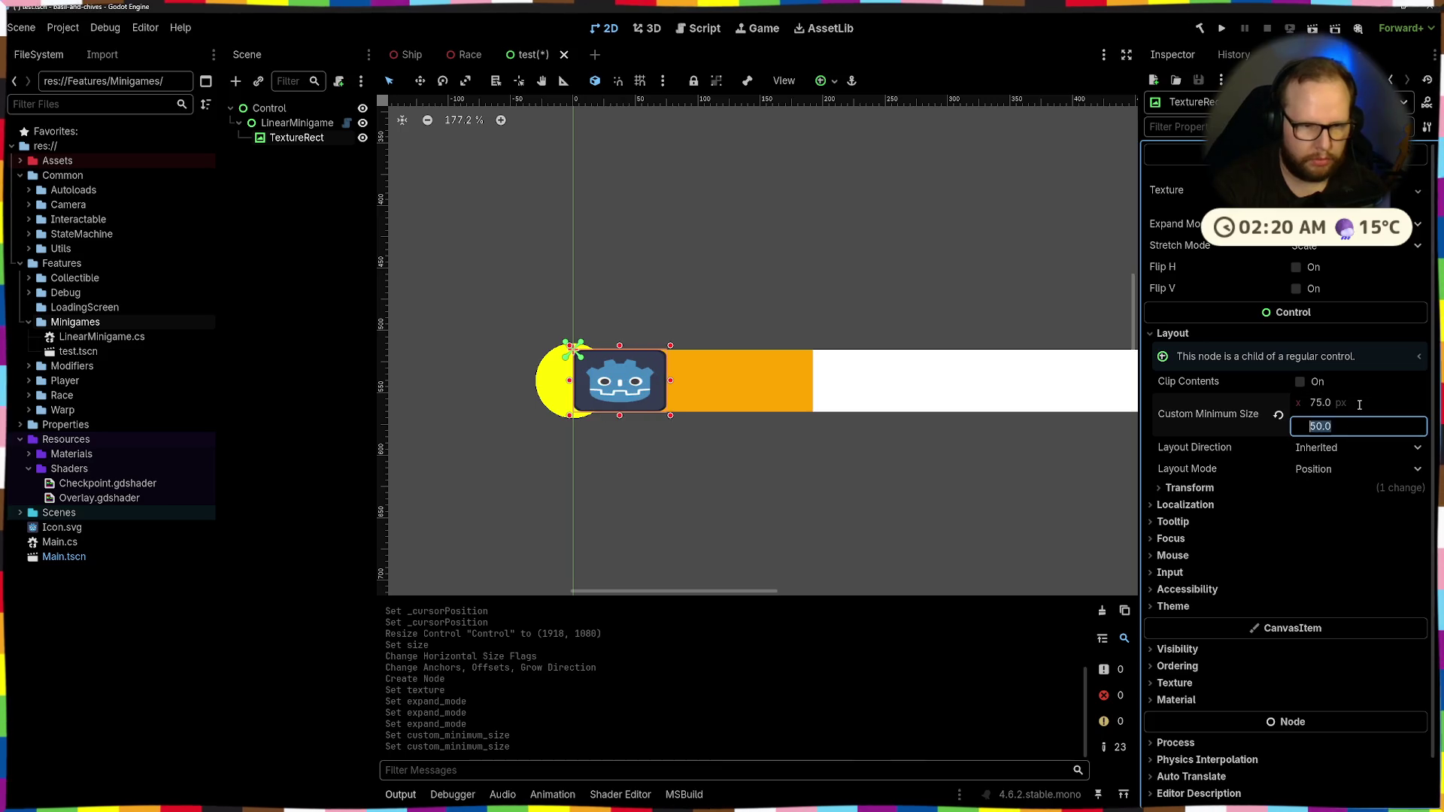
{"action": "key", "text": "Return"}
{"action": "left_click", "coordinate": [641, 332]}
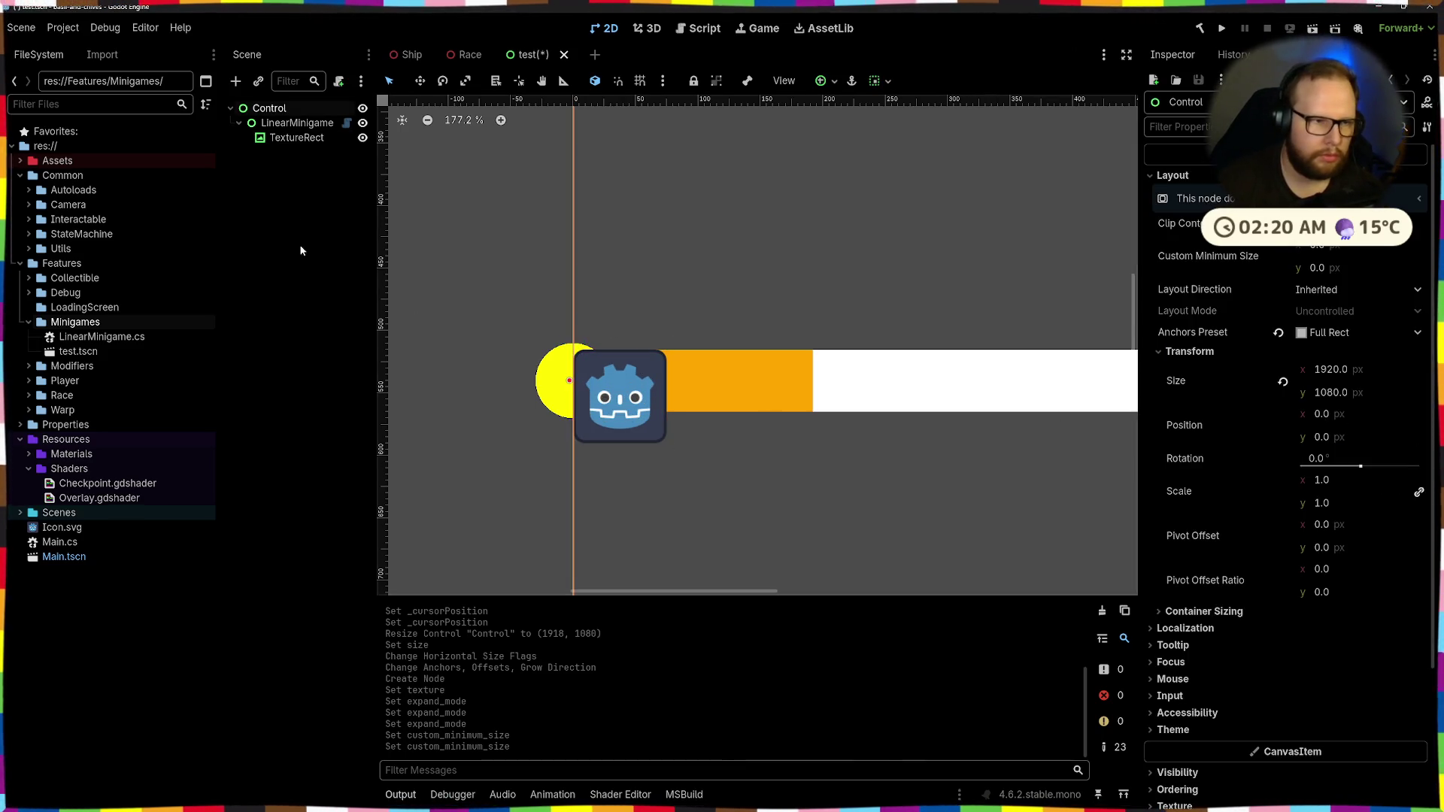
{"action": "left_click", "coordinate": [286, 139]}
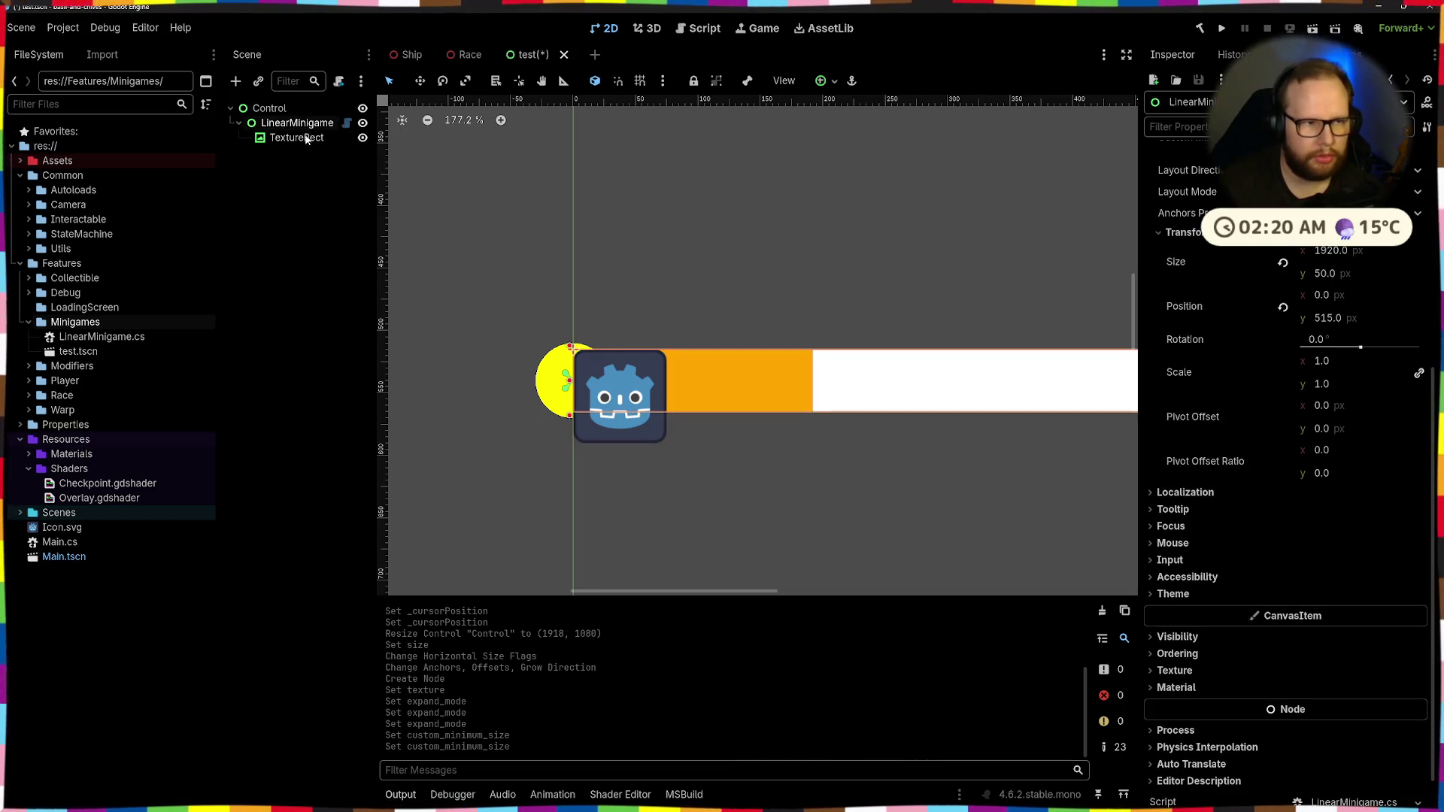
{"action": "left_click", "coordinate": [832, 83]}
Try the Center preset, then anchor the TextureRect Center Left
{"action": "left_click", "coordinate": [857, 153]}
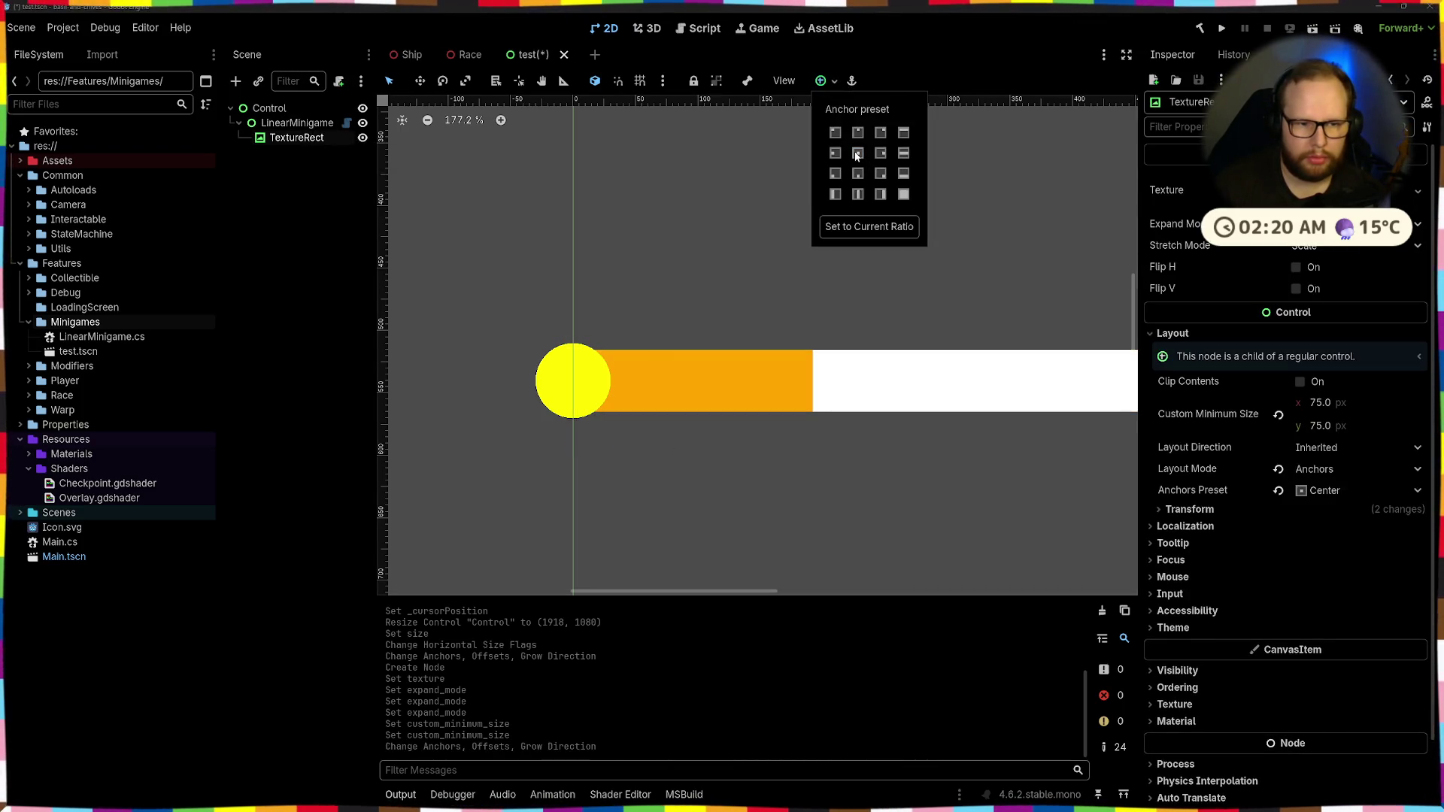
{"action": "scroll", "coordinate": [749, 331], "scroll_direction": "down", "scroll_amount": 6}
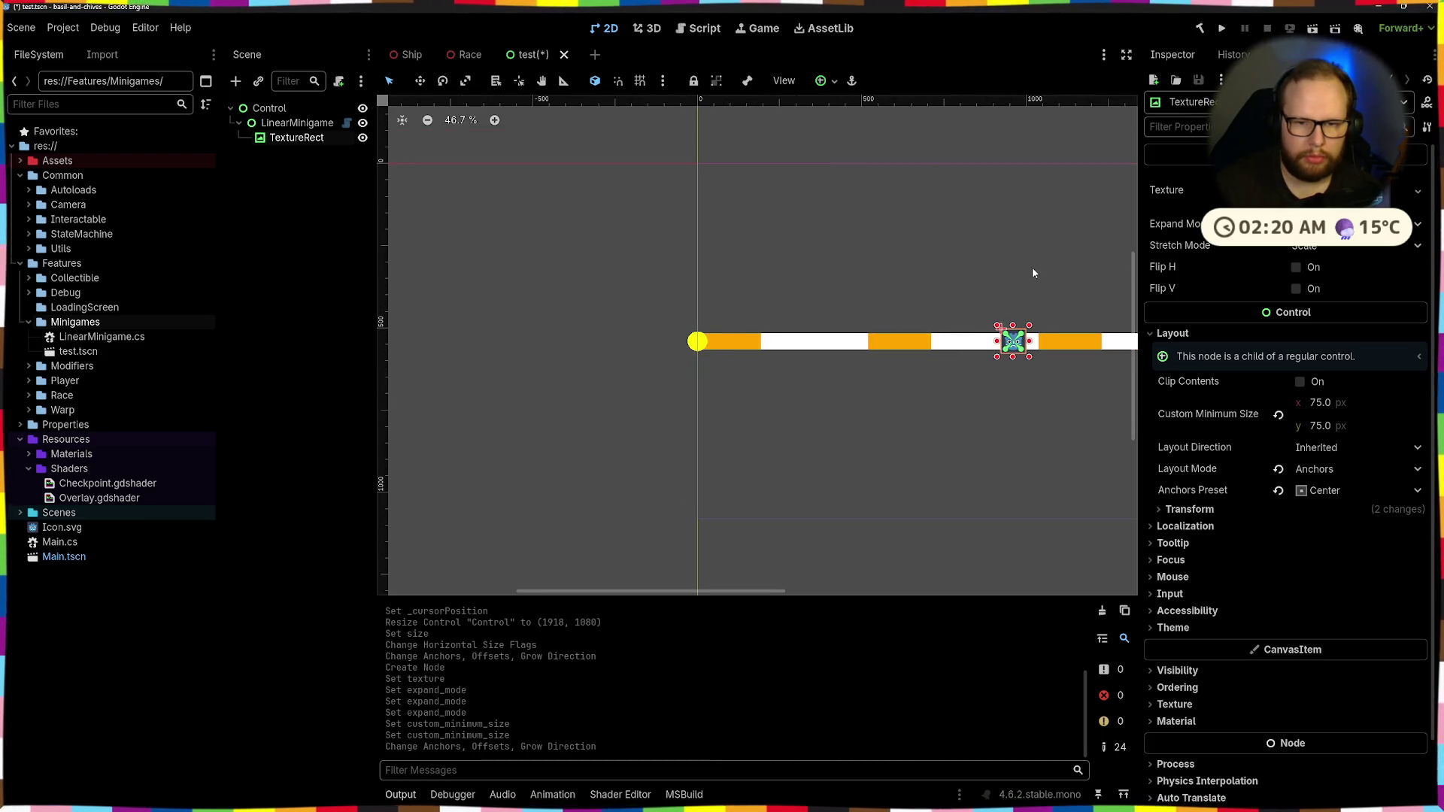
{"action": "scroll", "coordinate": [1052, 301], "scroll_direction": "up", "scroll_amount": 5}
{"action": "left_click", "coordinate": [822, 81]}
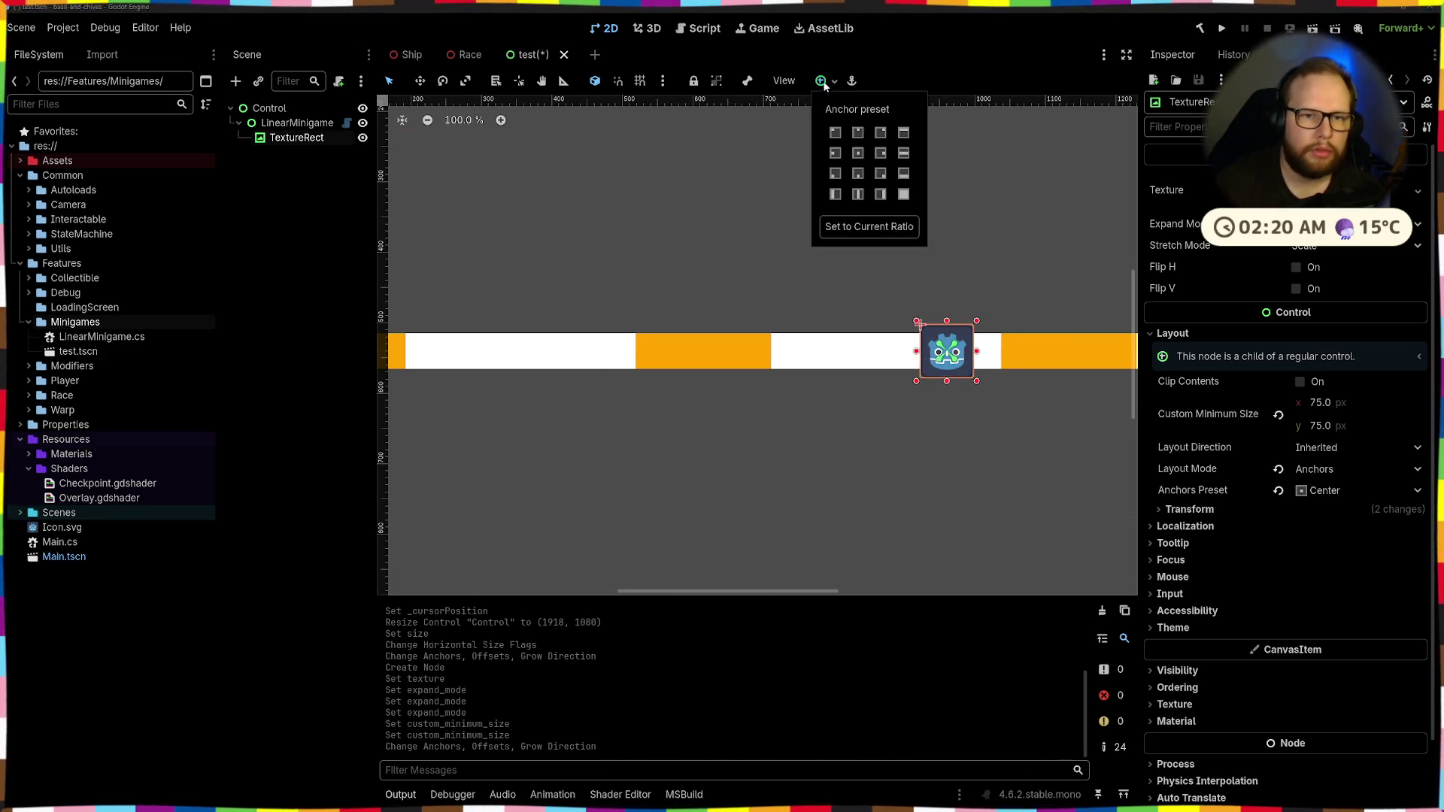
{"action": "left_click", "coordinate": [833, 156]}
Pan to the bar's left end and reselect the TextureRect to check its placement
{"action": "scroll", "coordinate": [752, 248], "scroll_direction": "left", "scroll_amount": 5}
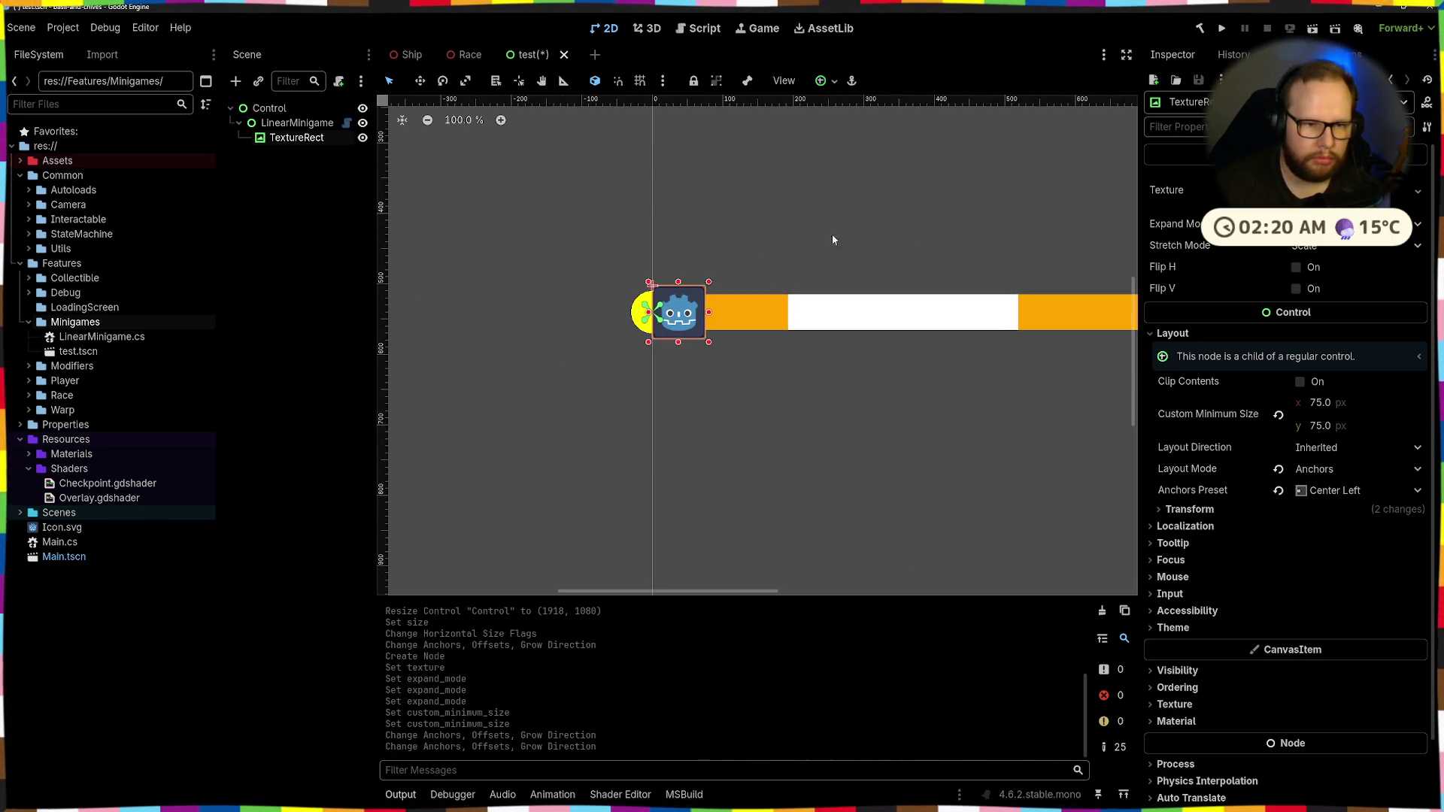
{"action": "left_click", "coordinate": [688, 241]}
{"action": "scroll", "coordinate": [665, 335], "scroll_direction": "up", "scroll_amount": 6}
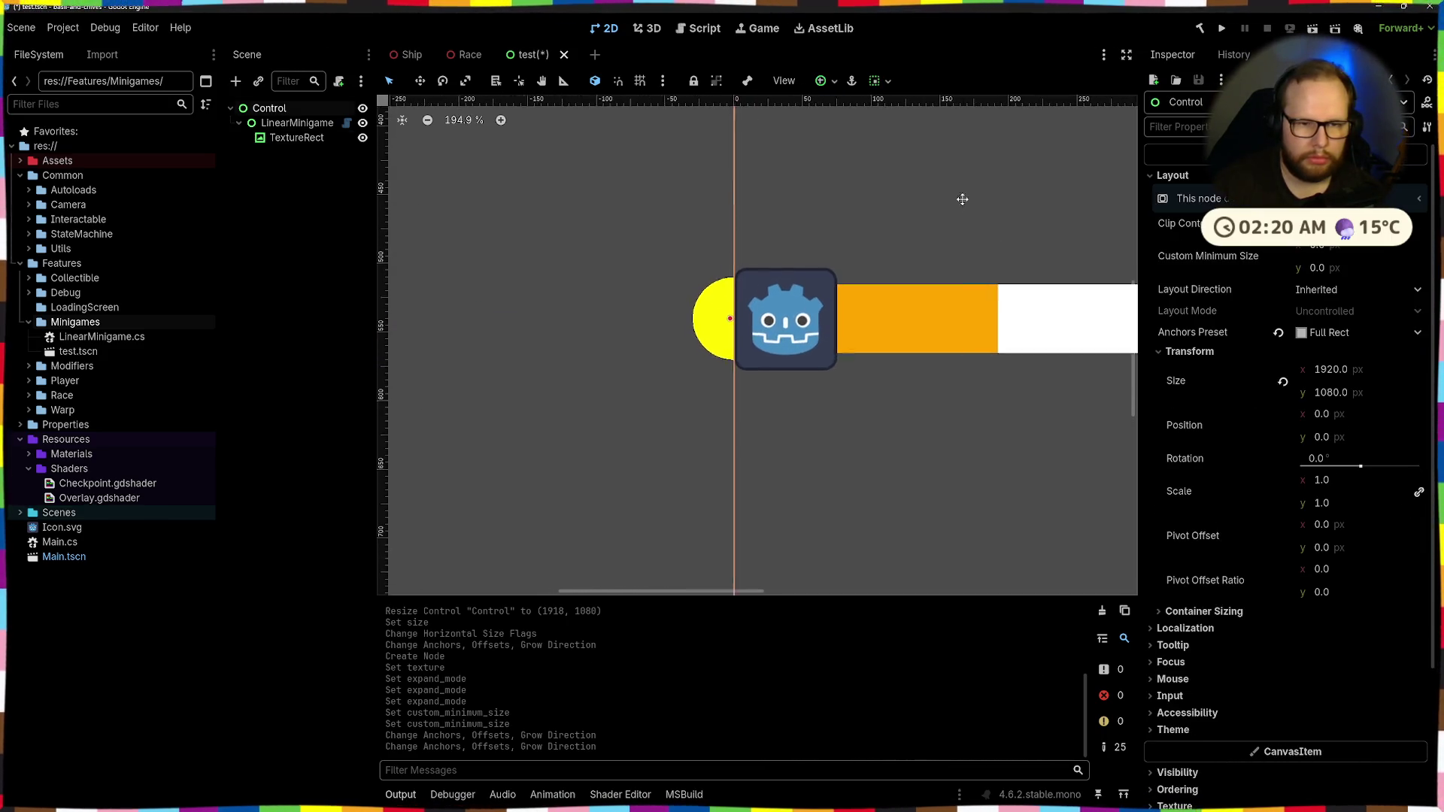
{"action": "left_click", "coordinate": [747, 310]}
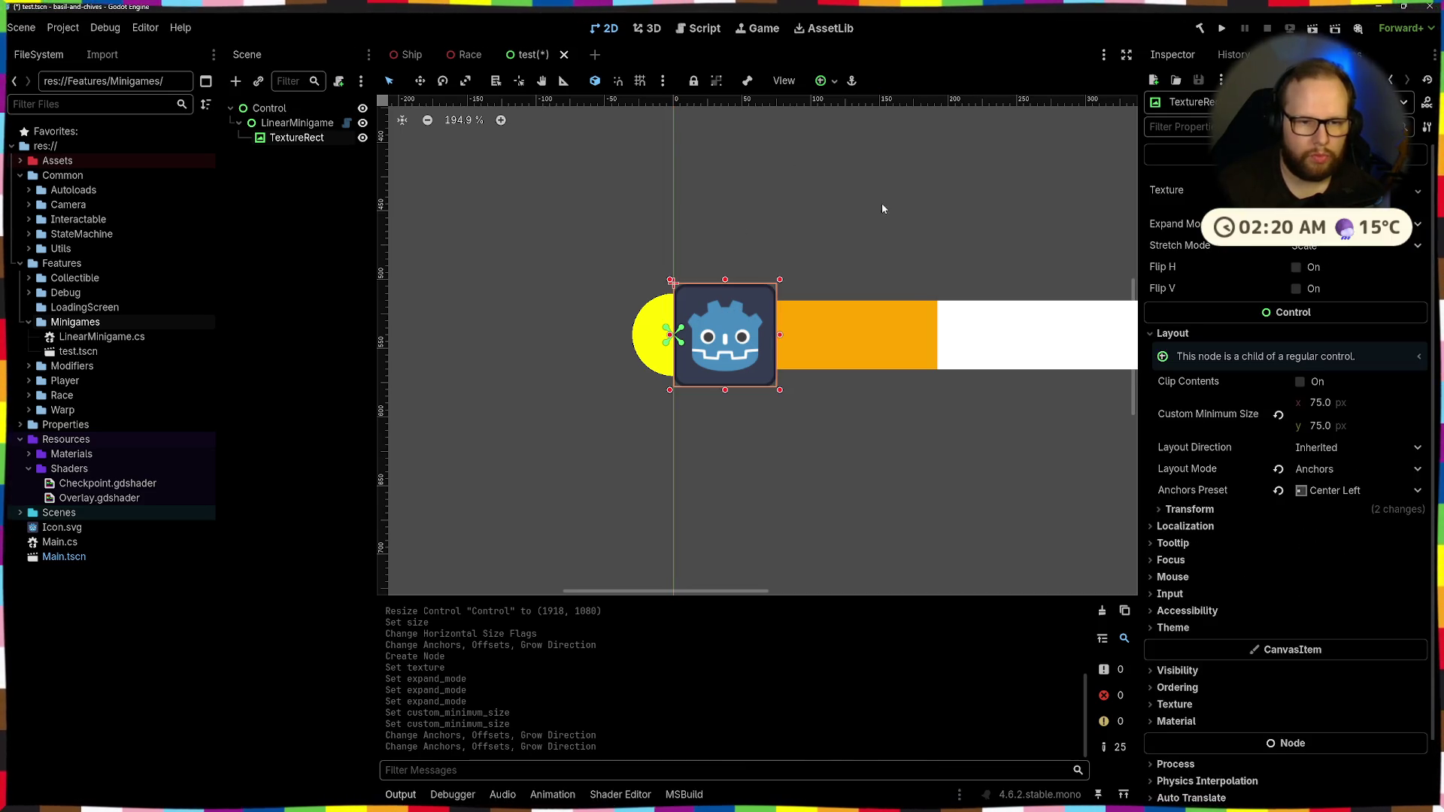
{"action": "scroll", "coordinate": [883, 209], "scroll_direction": "down", "scroll_amount": 8}
{"action": "scroll", "coordinate": [884, 211], "scroll_direction": "right", "scroll_amount": 3}
{"action": "left_click", "coordinate": [839, 83]}
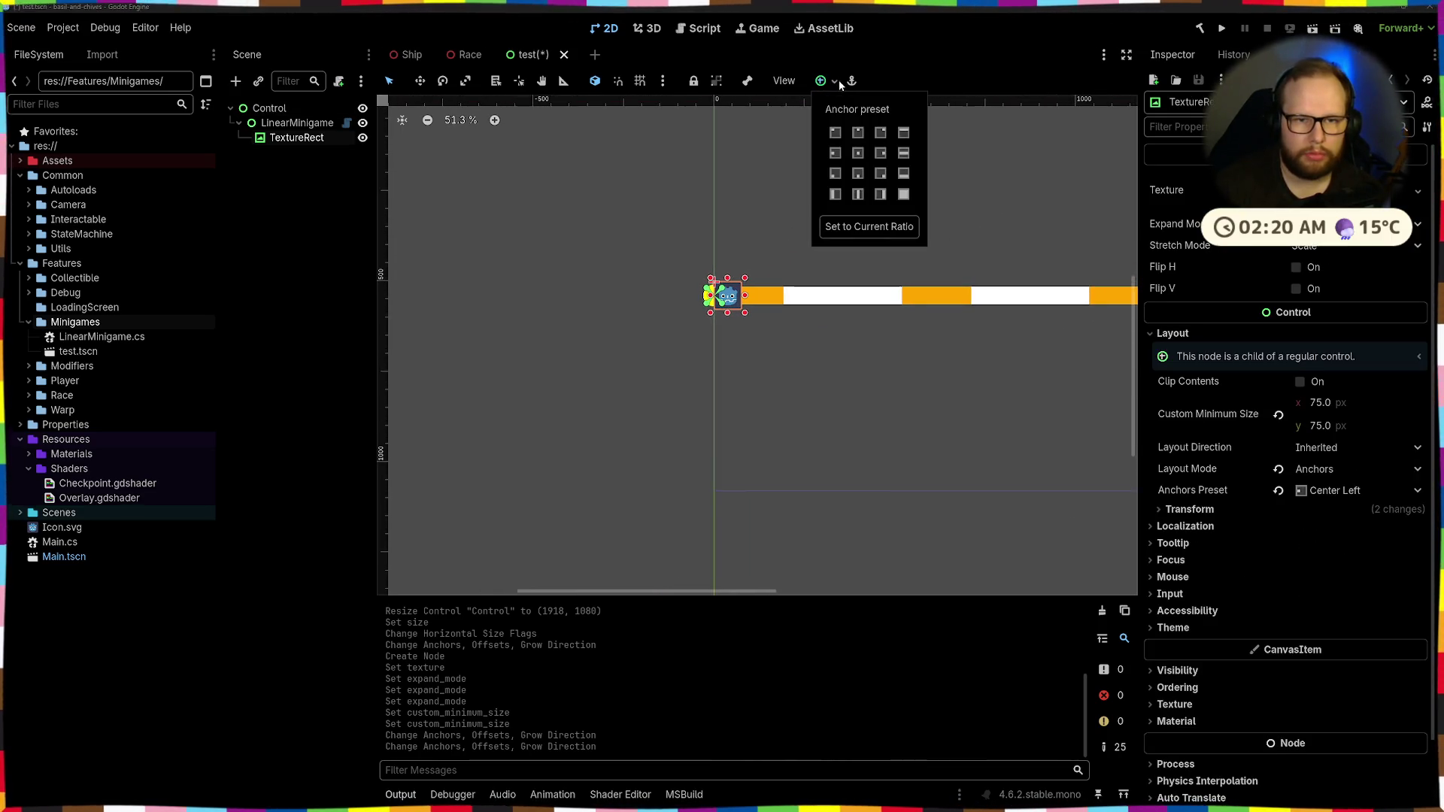
{"action": "left_click", "coordinate": [1015, 215]}
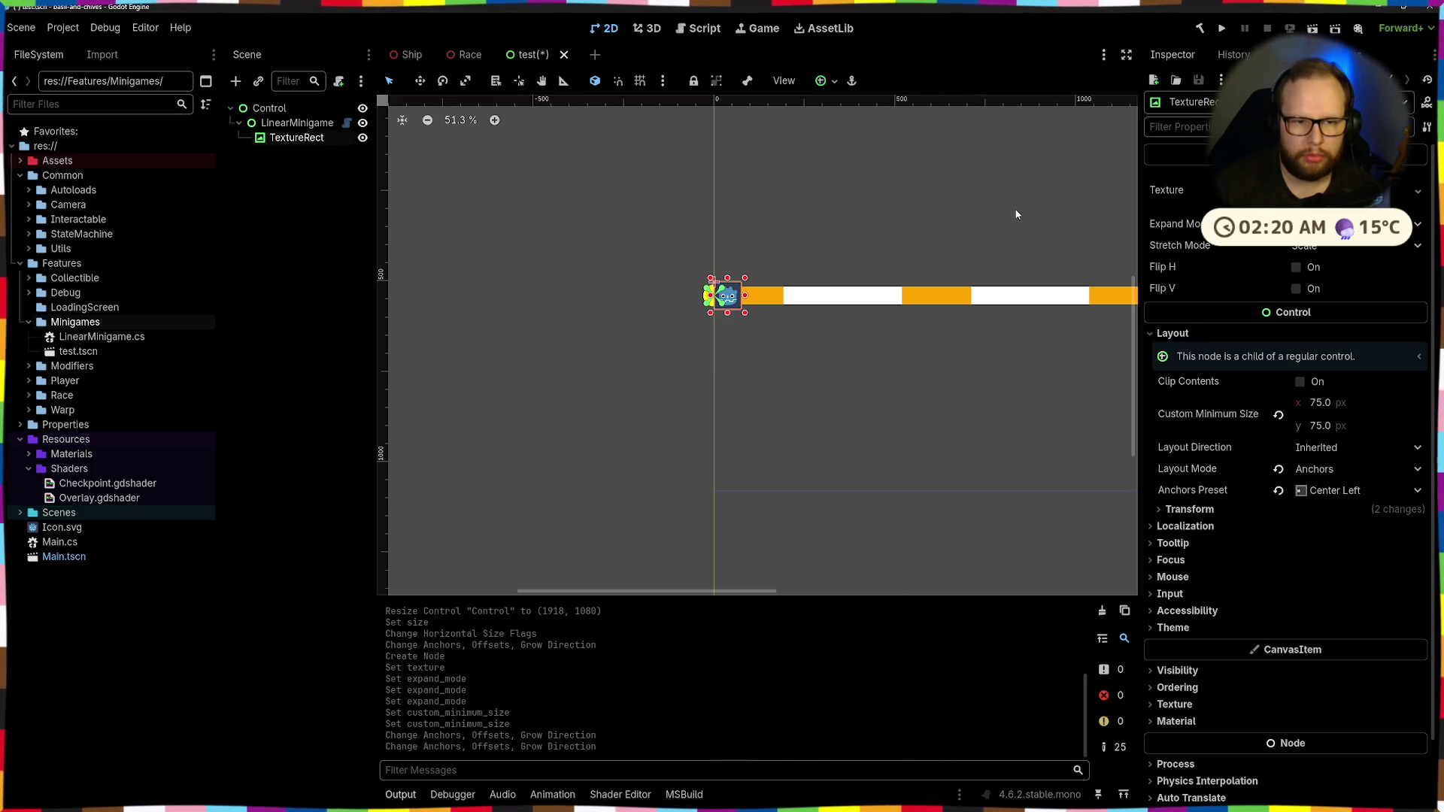
{"action": "scroll", "coordinate": [747, 255], "scroll_direction": "down", "scroll_amount": 3}
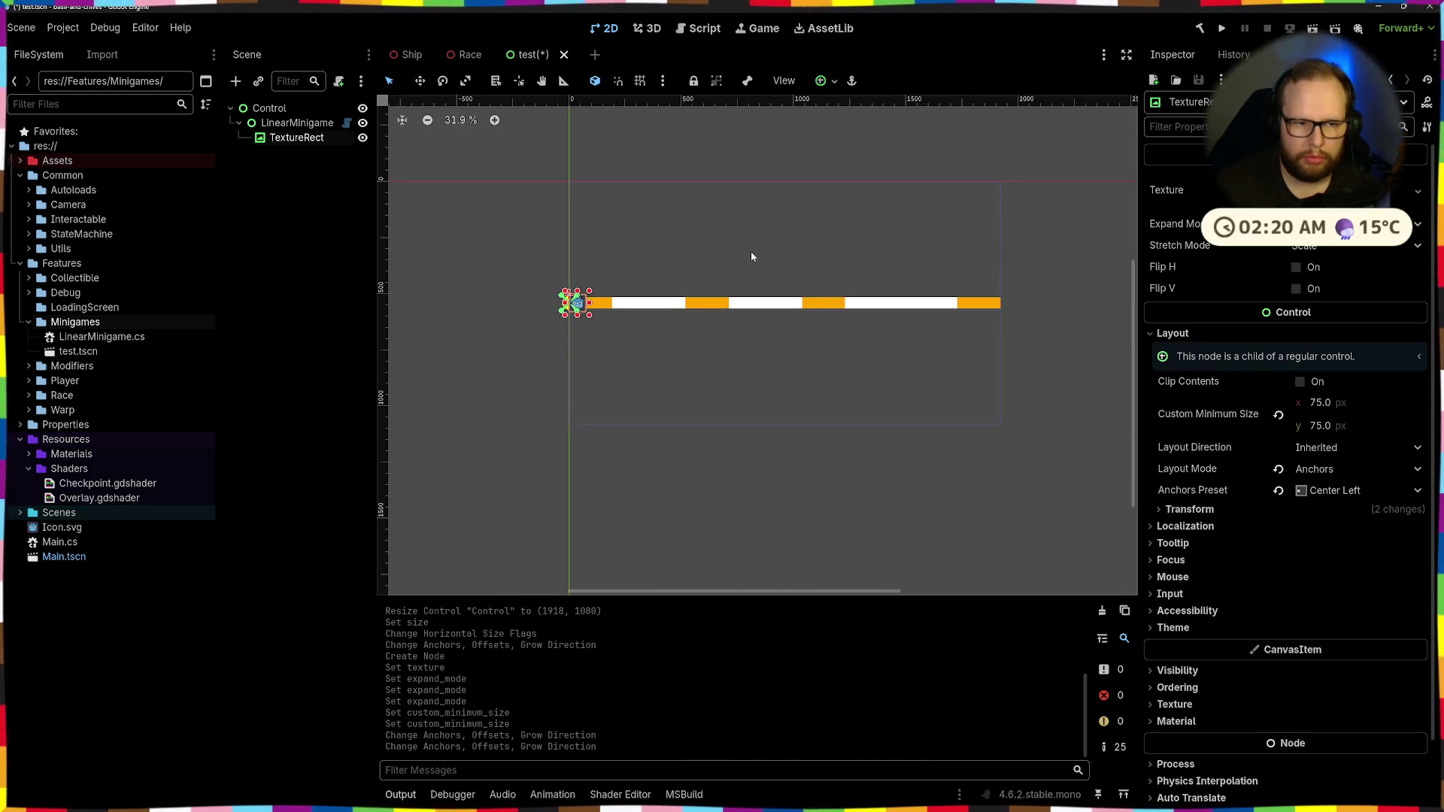
{"action": "scroll", "coordinate": [750, 256], "scroll_direction": "up", "scroll_amount": 2}
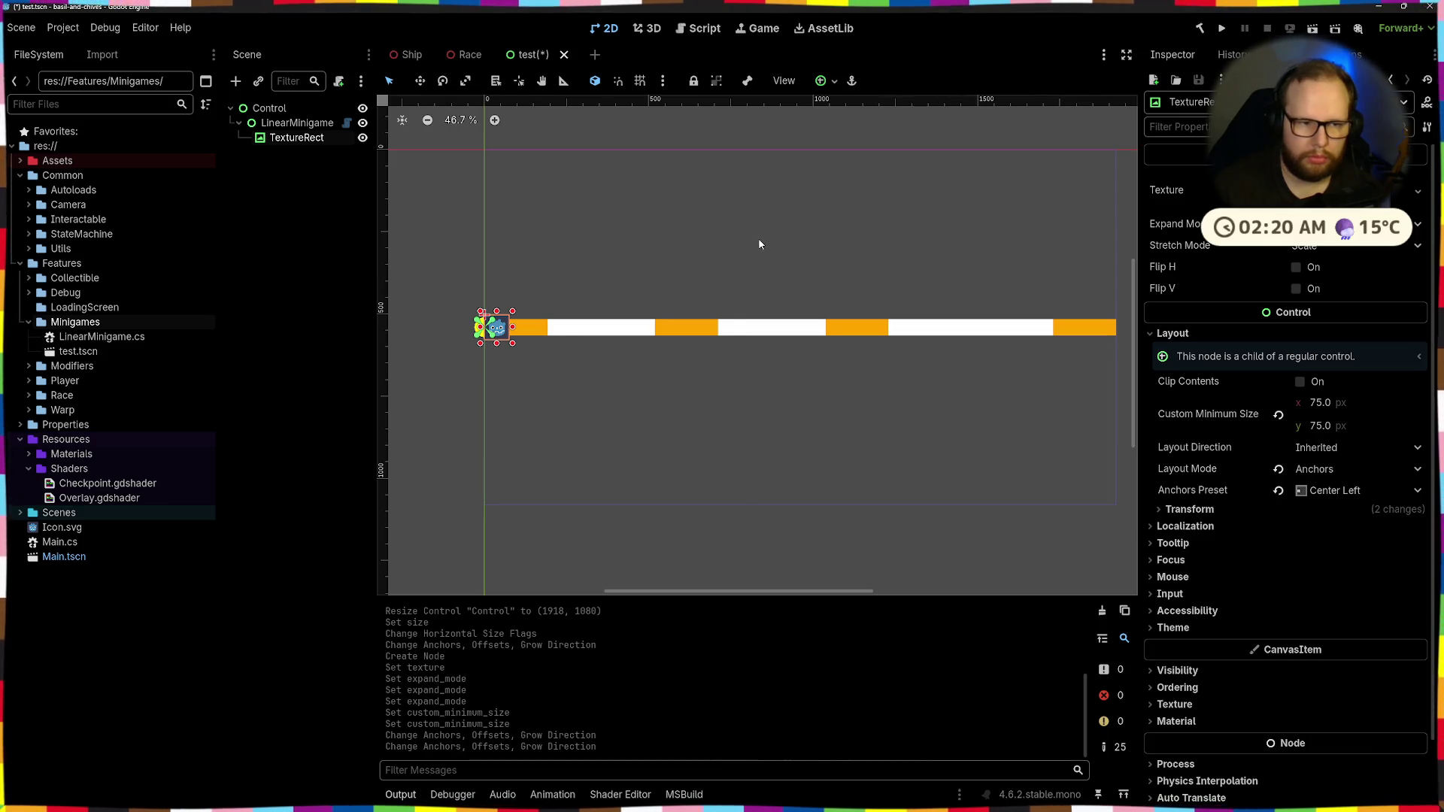
{"action": "scroll", "coordinate": [752, 254], "scroll_direction": "down", "scroll_amount": 3}
{"action": "left_click_drag", "start_coordinate": [467, 250], "coordinate": [683, 252]}
{"action": "scroll", "coordinate": [759, 284], "scroll_direction": "up", "scroll_amount": 10}
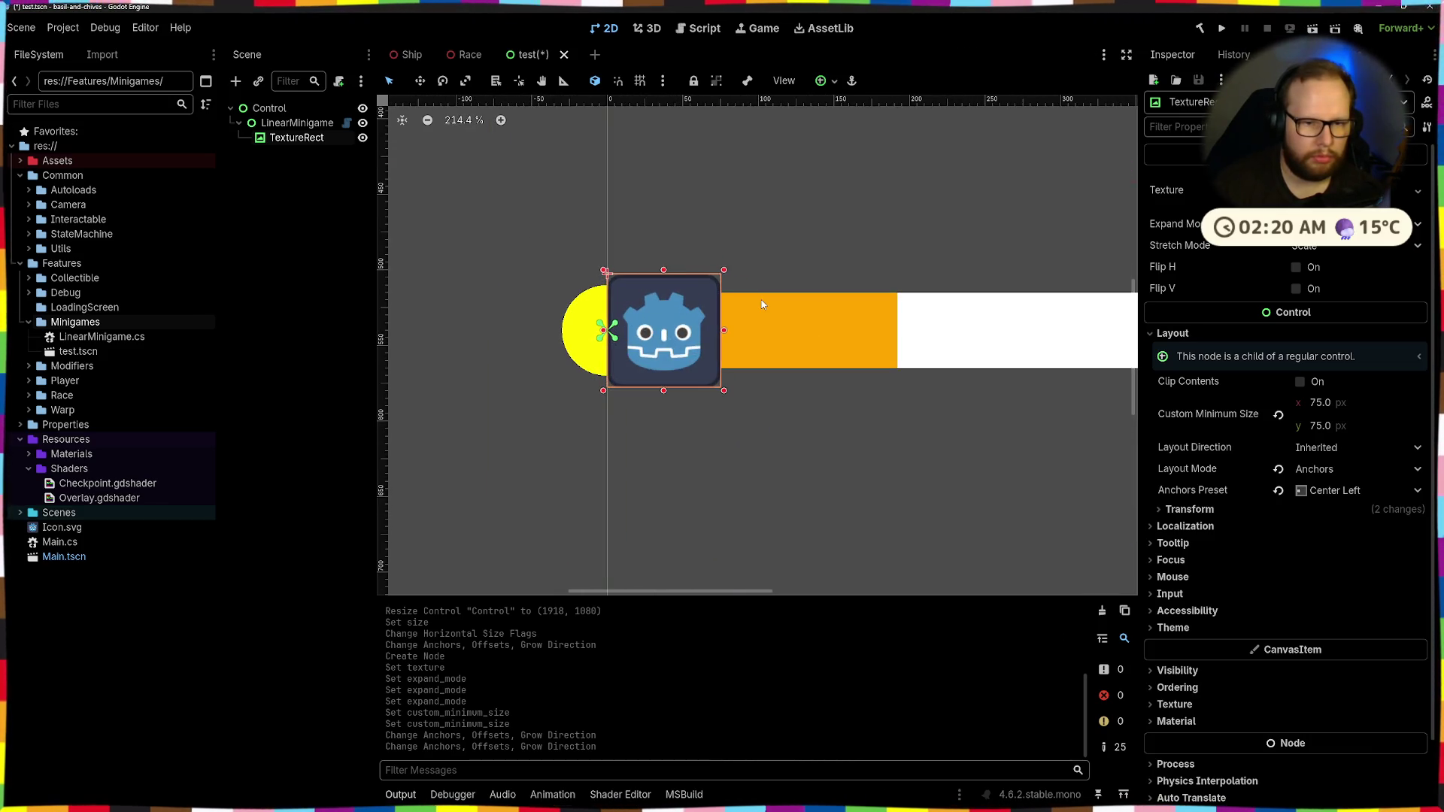
{"action": "left_click", "coordinate": [674, 224]}
{"action": "scroll", "coordinate": [796, 267], "scroll_direction": "down", "scroll_amount": 7}
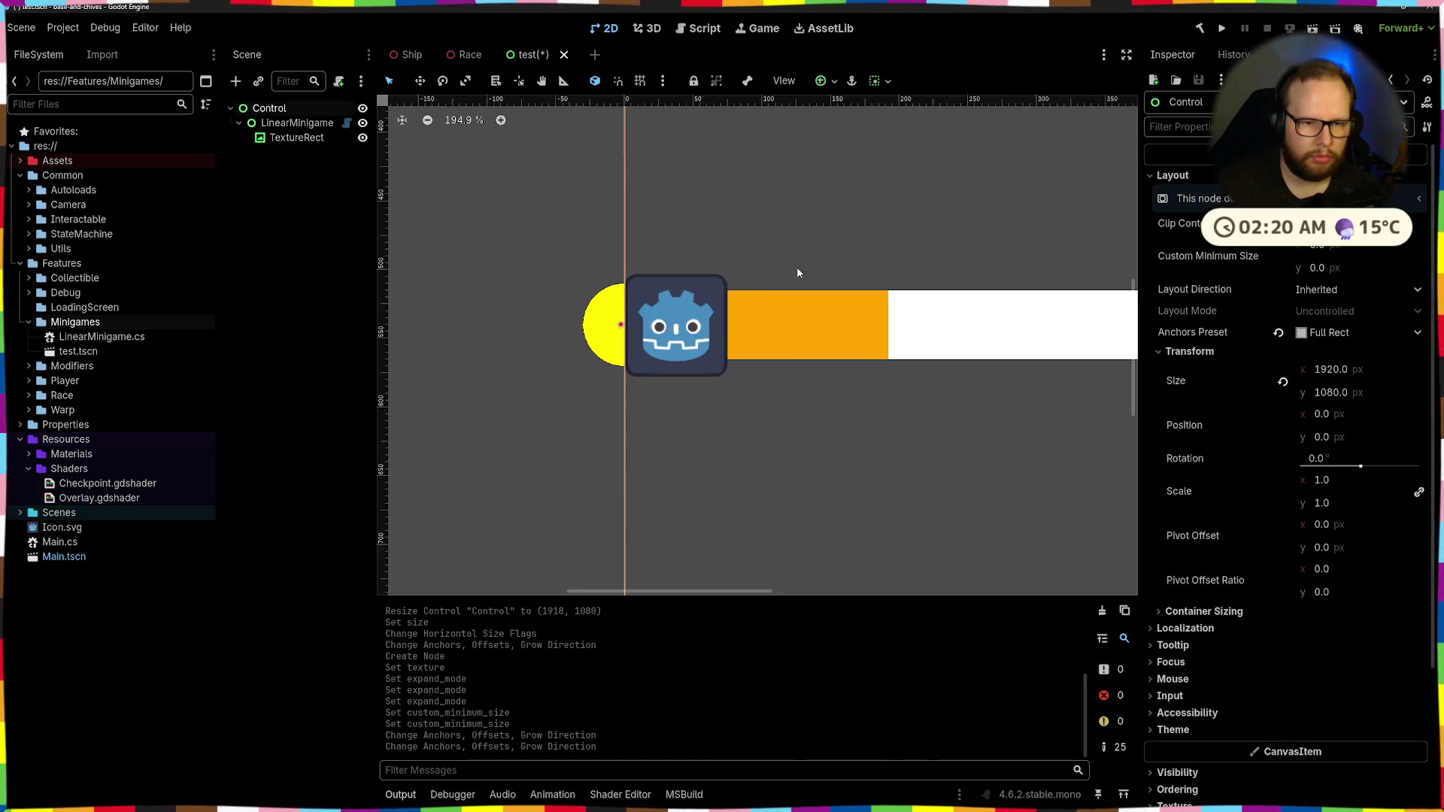
{"action": "left_click", "coordinate": [456, 324]}
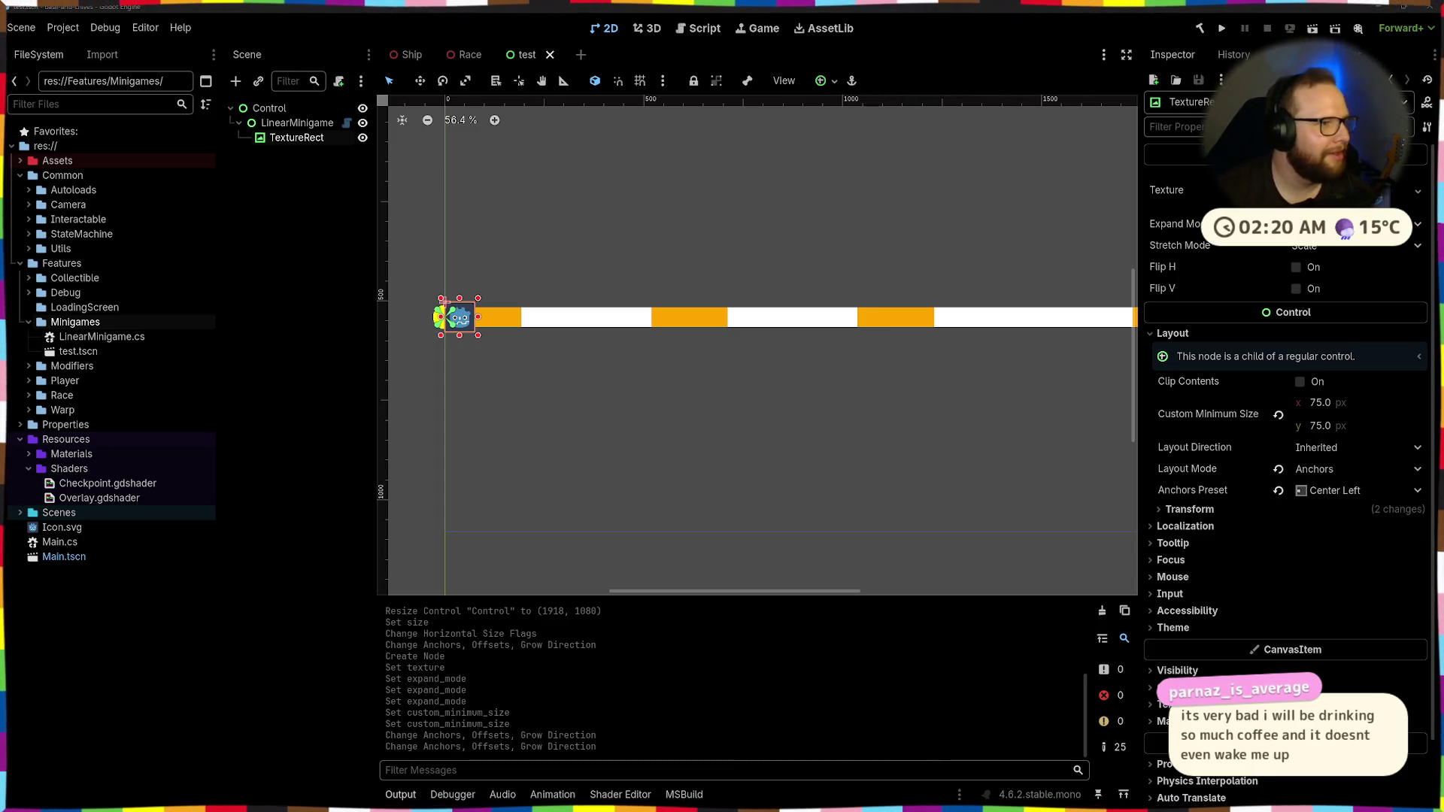
Zoom the canvas in and out to inspect the icon over the bar's left end
{"action": "scroll", "coordinate": [586, 228], "scroll_direction": "up", "scroll_amount": 4}
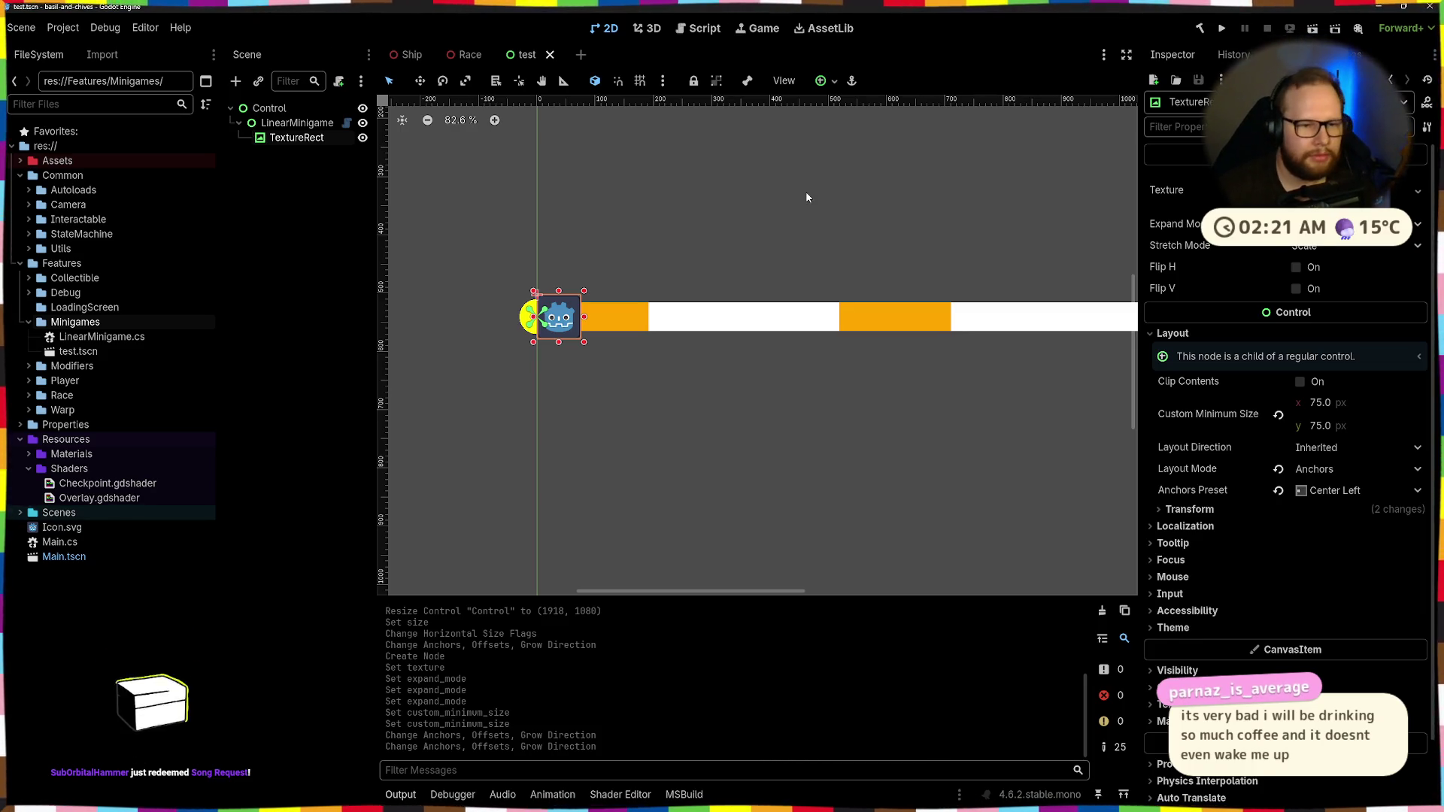
{"action": "scroll", "coordinate": [670, 262], "scroll_direction": "down", "scroll_amount": 3}
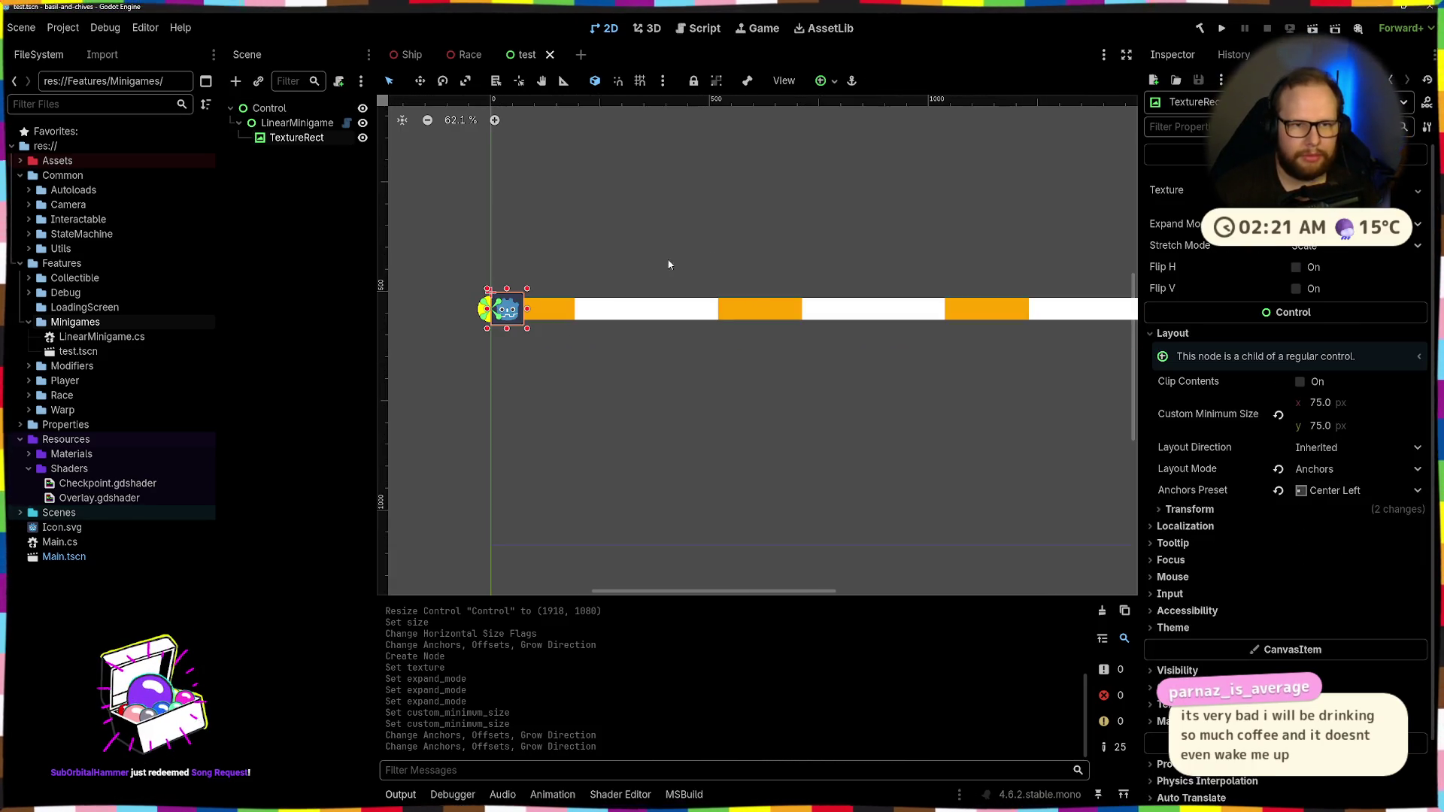
Try the Center anchor preset, then anchor the icon Center Right
{"action": "left_click", "coordinate": [833, 88]}
{"action": "left_click", "coordinate": [858, 152]}
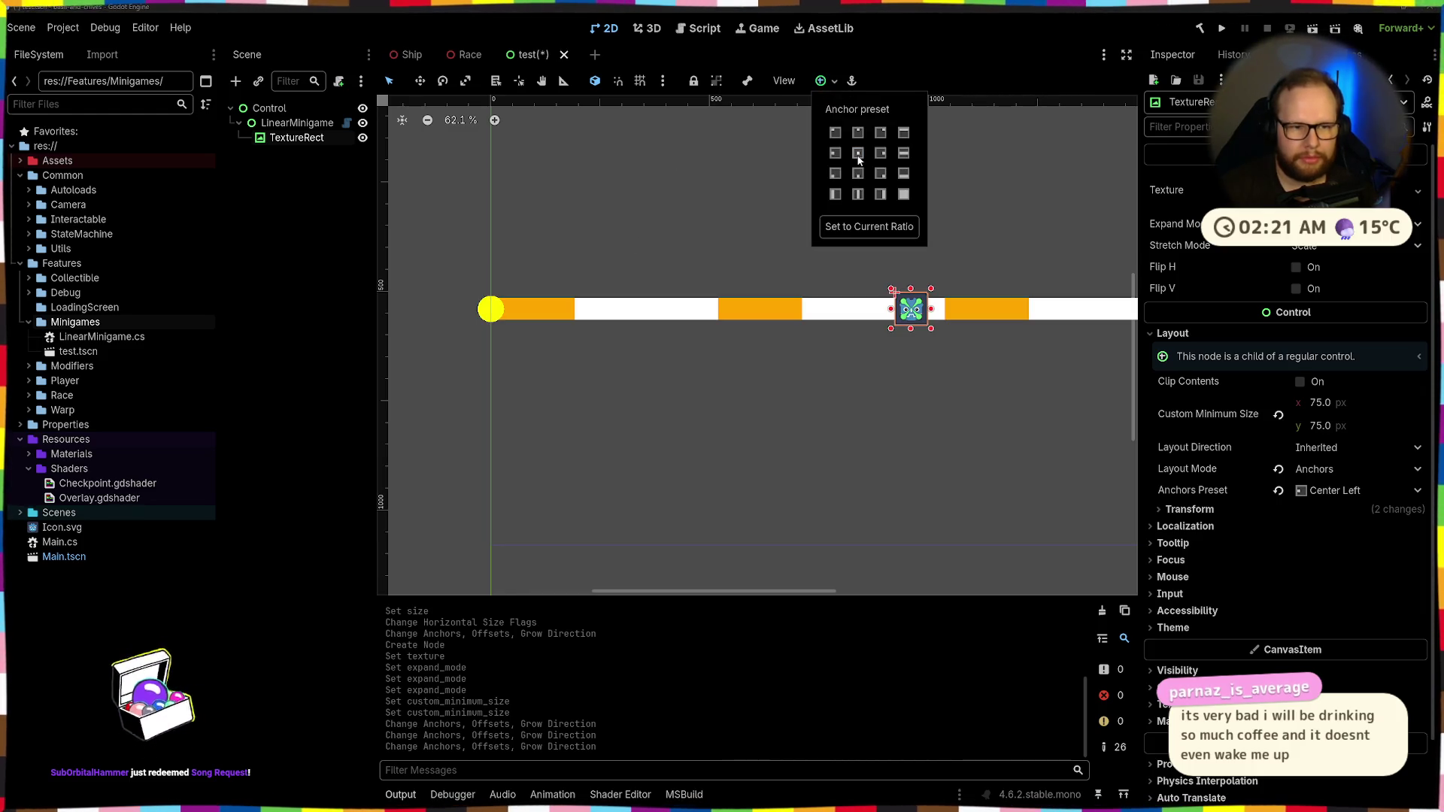
{"action": "left_click", "coordinate": [977, 229]}
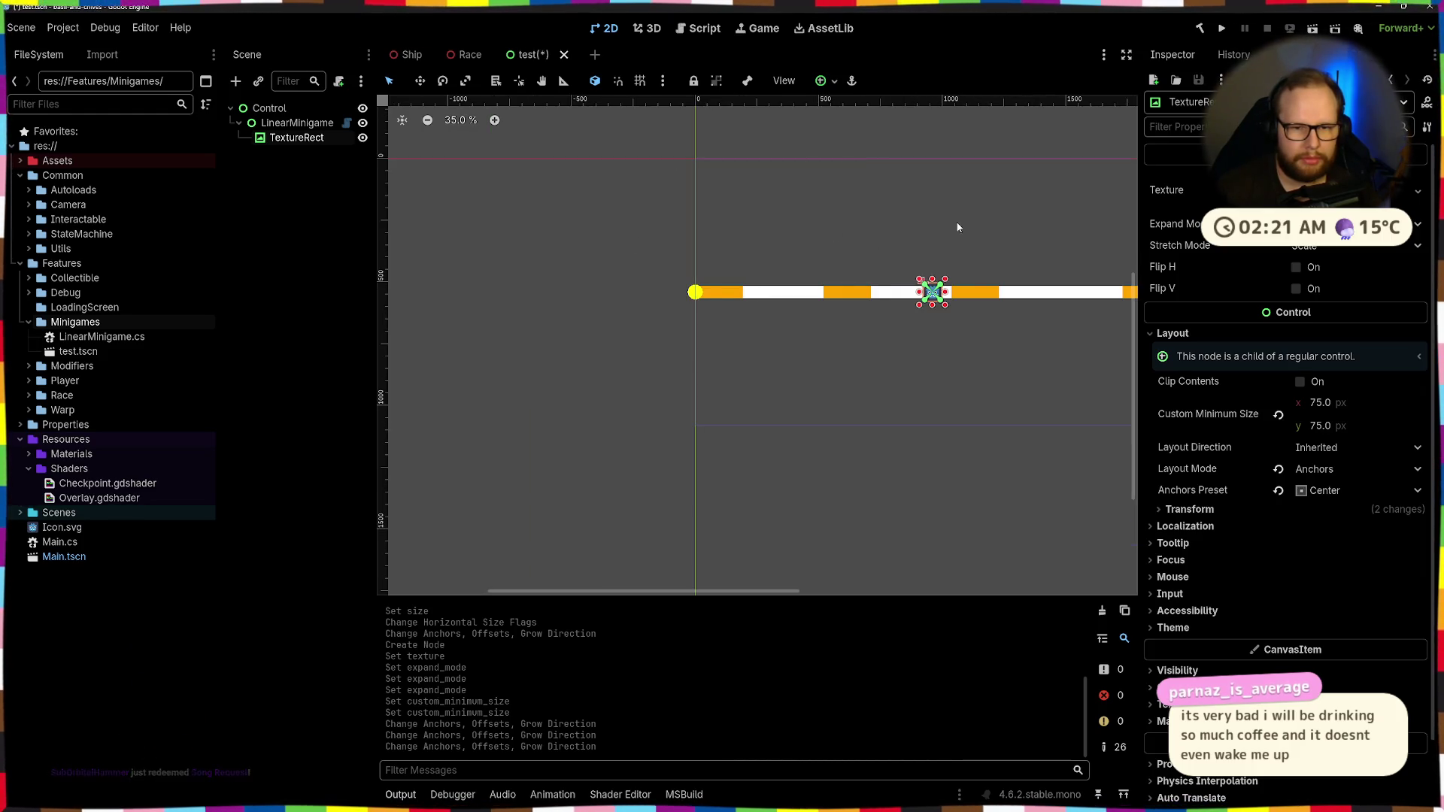
{"action": "scroll", "coordinate": [699, 236], "scroll_direction": "down", "scroll_amount": 2}
{"action": "left_click", "coordinate": [826, 81]}
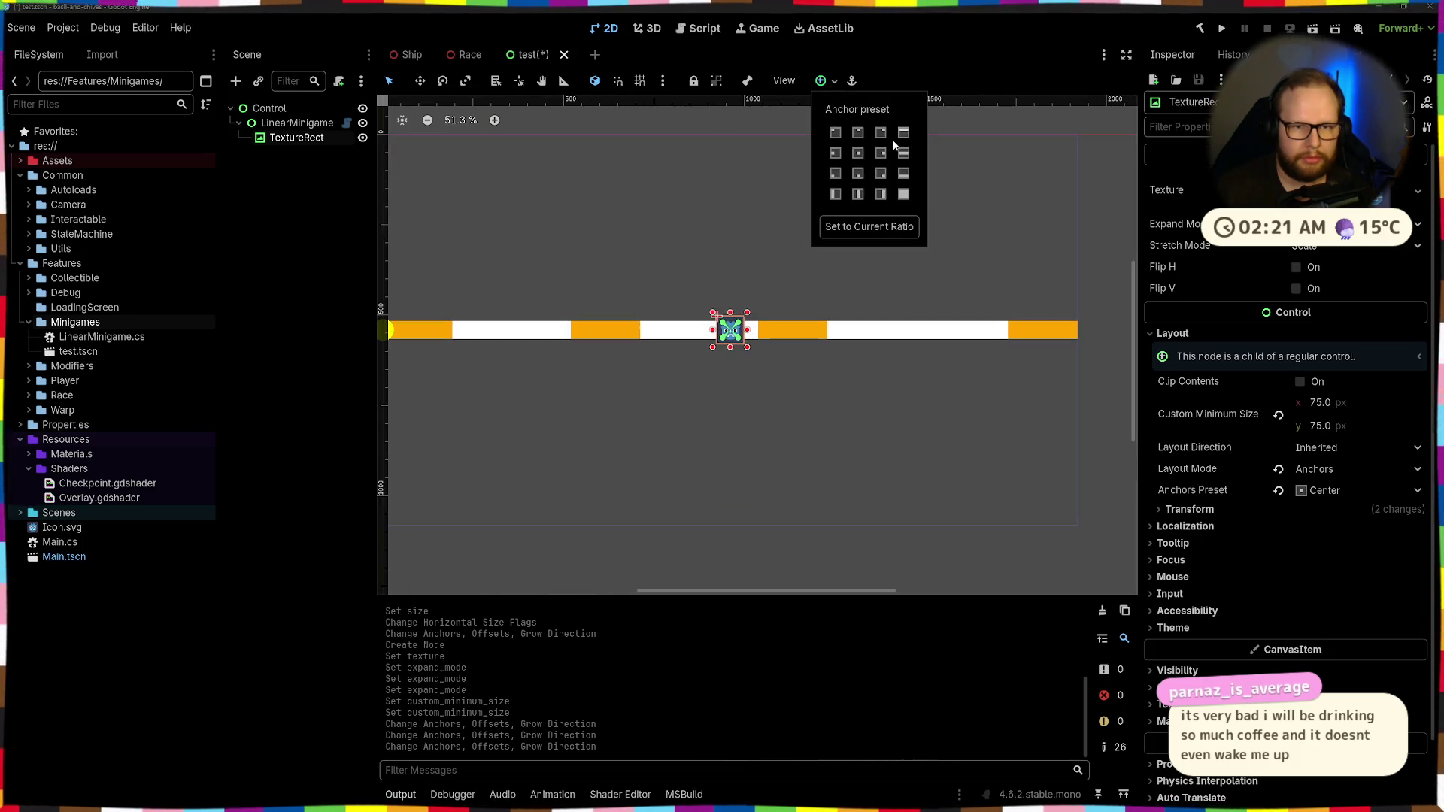
{"action": "left_click", "coordinate": [880, 153]}
Pan to the bar's right end, inspect the icon, undo a change, and reselect TextureRect
{"action": "left_click", "coordinate": [1043, 255]}
{"action": "left_click_drag", "start_coordinate": [1044, 256], "coordinate": [824, 233]}
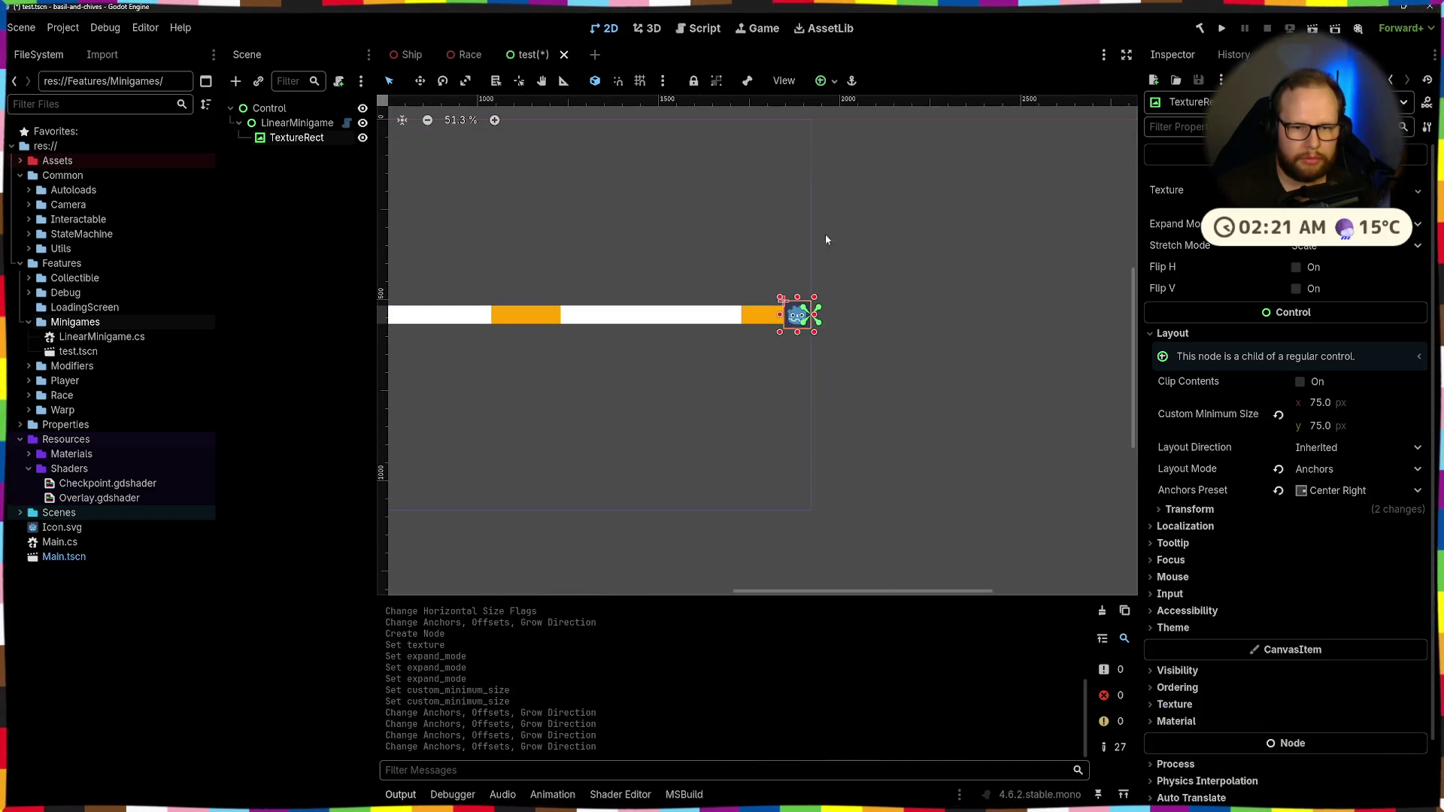
{"action": "left_click", "coordinate": [761, 241]}
{"action": "scroll", "coordinate": [761, 240], "scroll_direction": "down", "scroll_amount": 1}
{"action": "scroll", "coordinate": [760, 229], "scroll_direction": "left", "scroll_amount": 2}
{"action": "scroll", "coordinate": [761, 228], "scroll_direction": "down", "scroll_amount": 2}
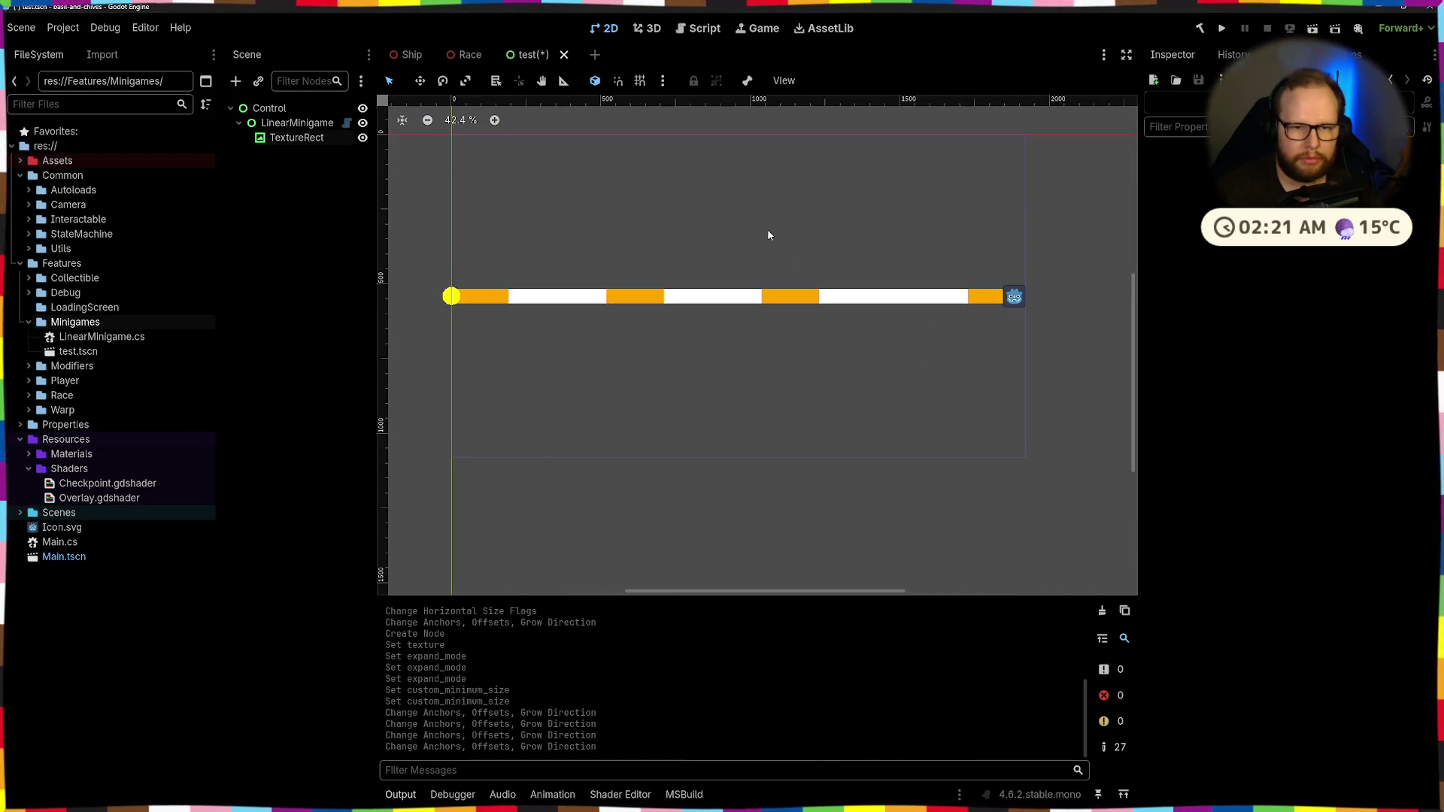
{"action": "left_click", "coordinate": [1015, 298]}
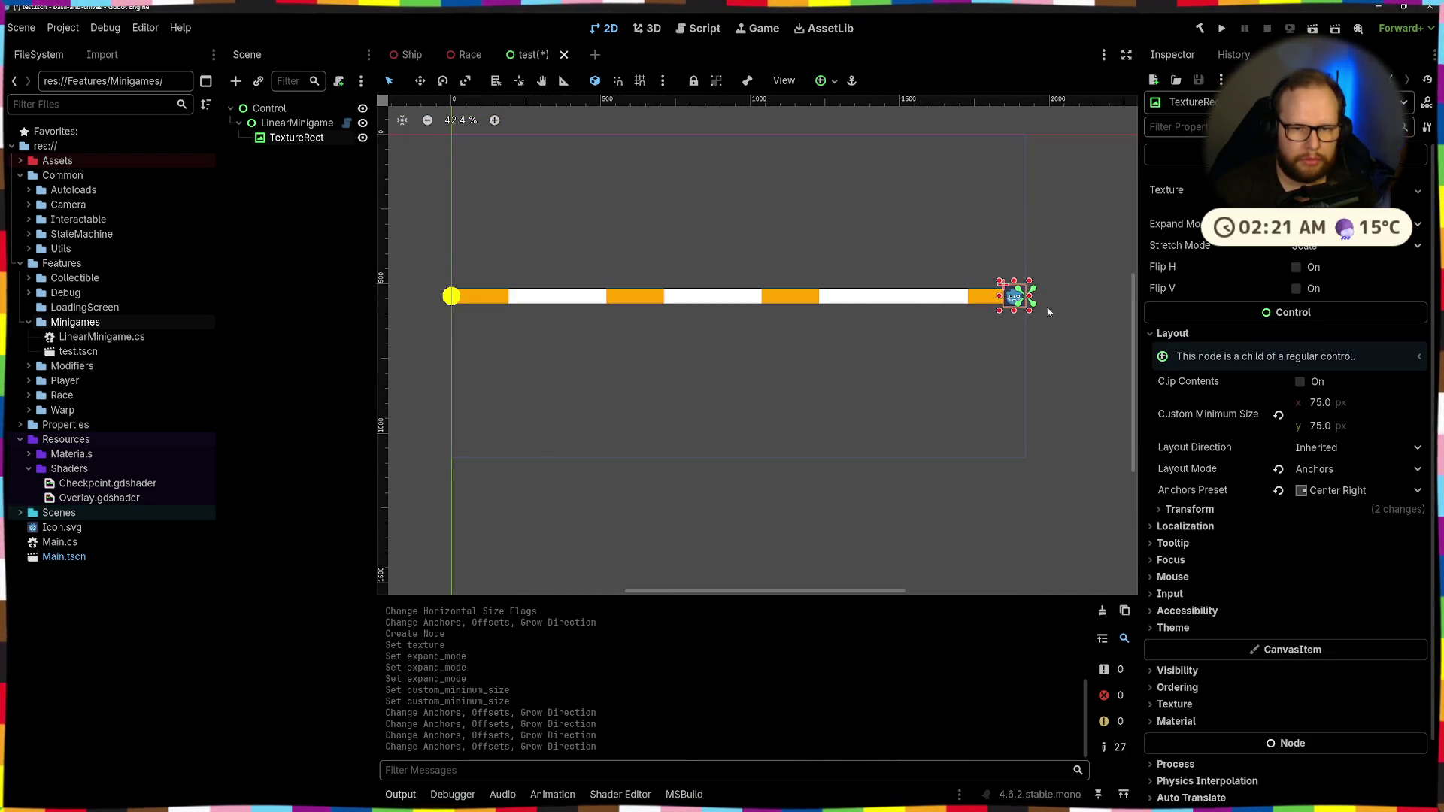
{"action": "left_click", "coordinate": [888, 269]}
{"action": "left_click", "coordinate": [1014, 297]}
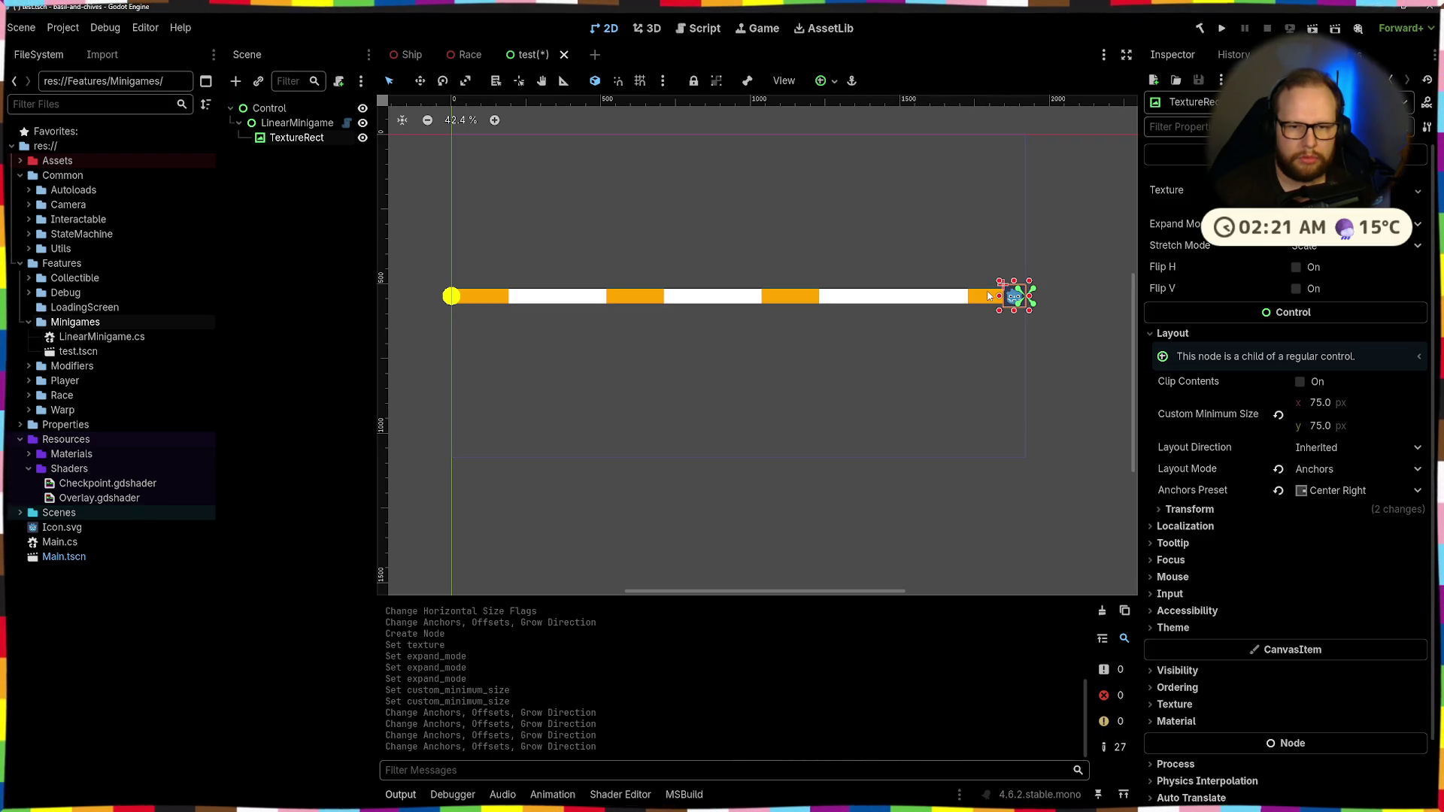
{"action": "scroll", "coordinate": [958, 265], "scroll_direction": "down", "scroll_amount": 3}
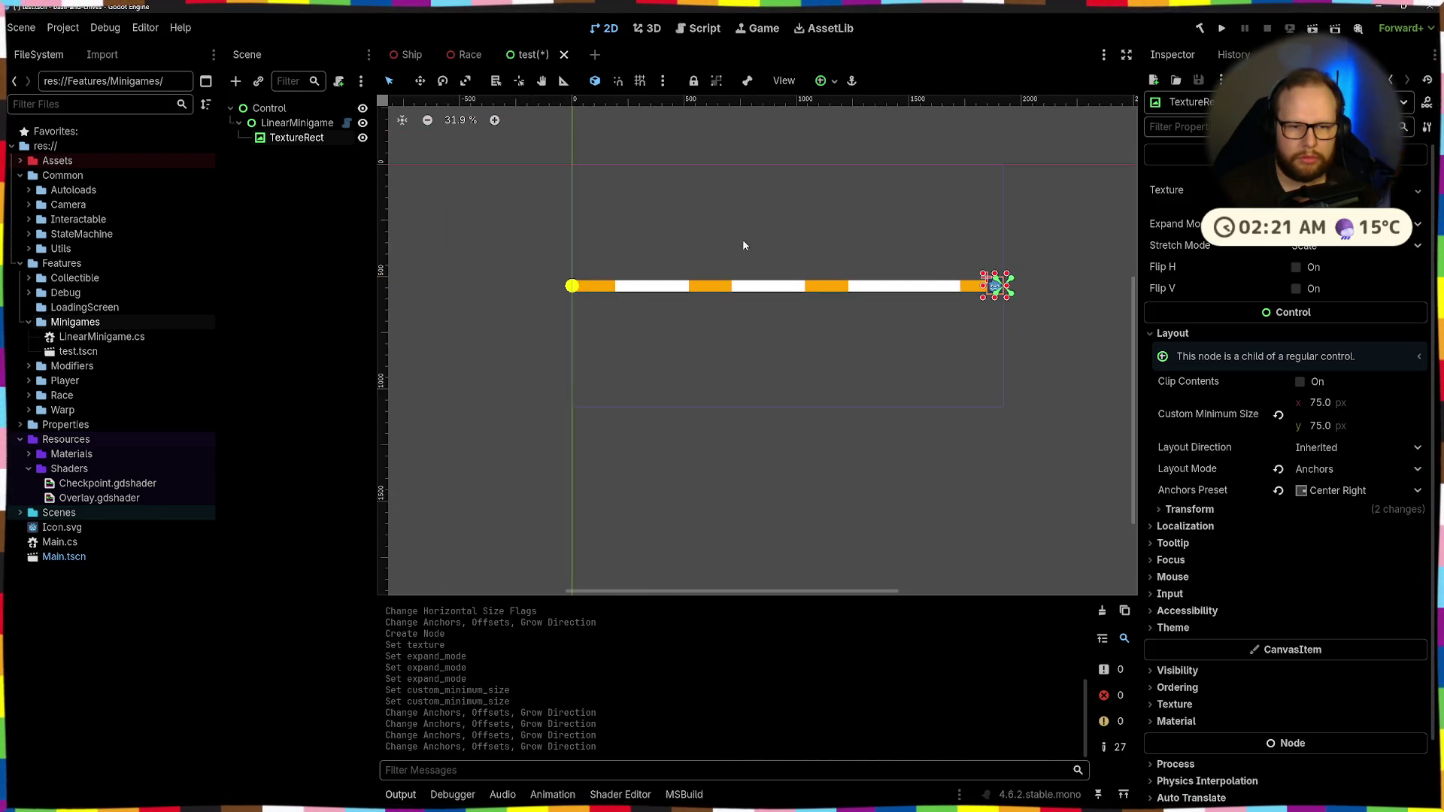
{"action": "scroll", "coordinate": [759, 235], "scroll_direction": "up", "scroll_amount": 4}
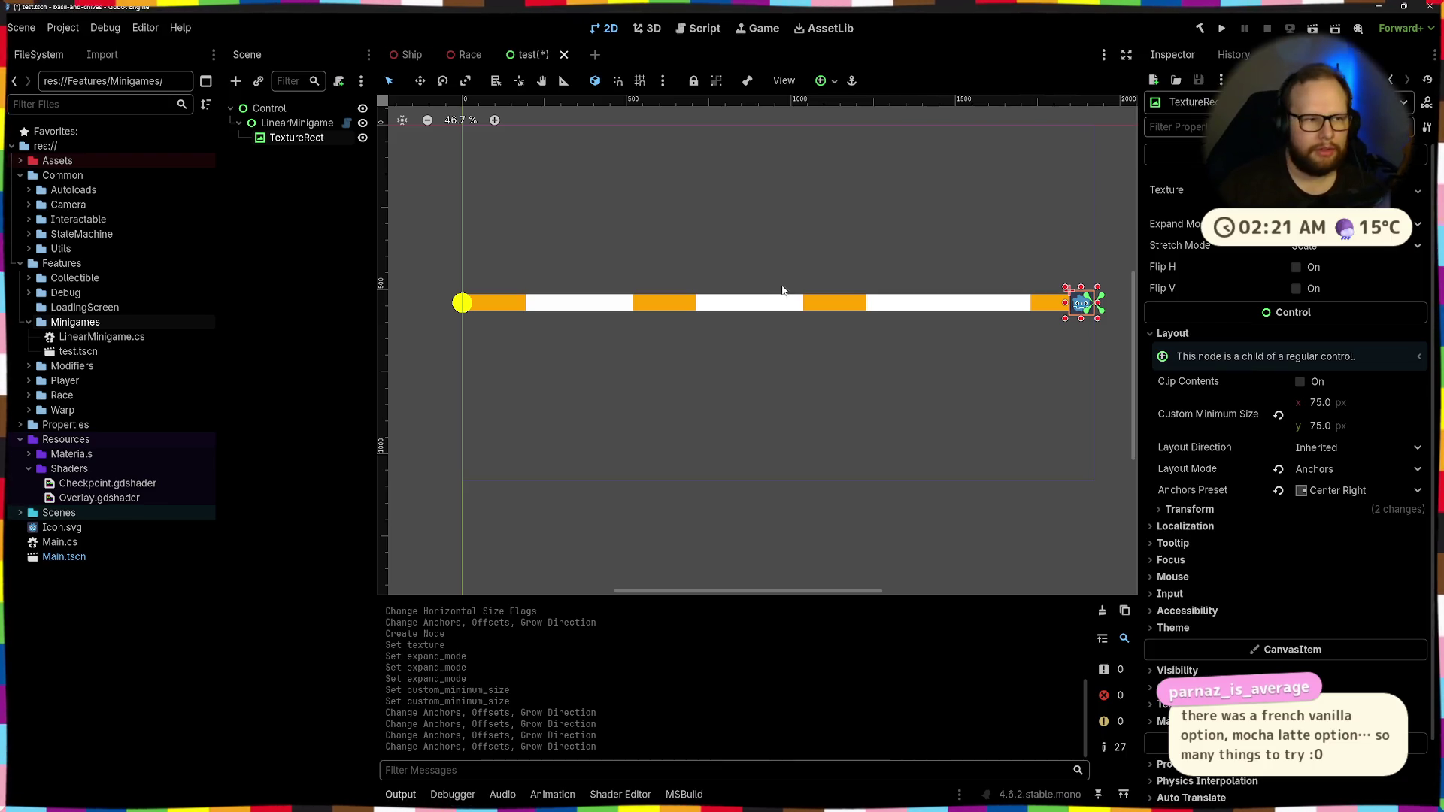
{"action": "left_click", "coordinate": [827, 243]}
{"action": "key", "text": "ctrl+z"}
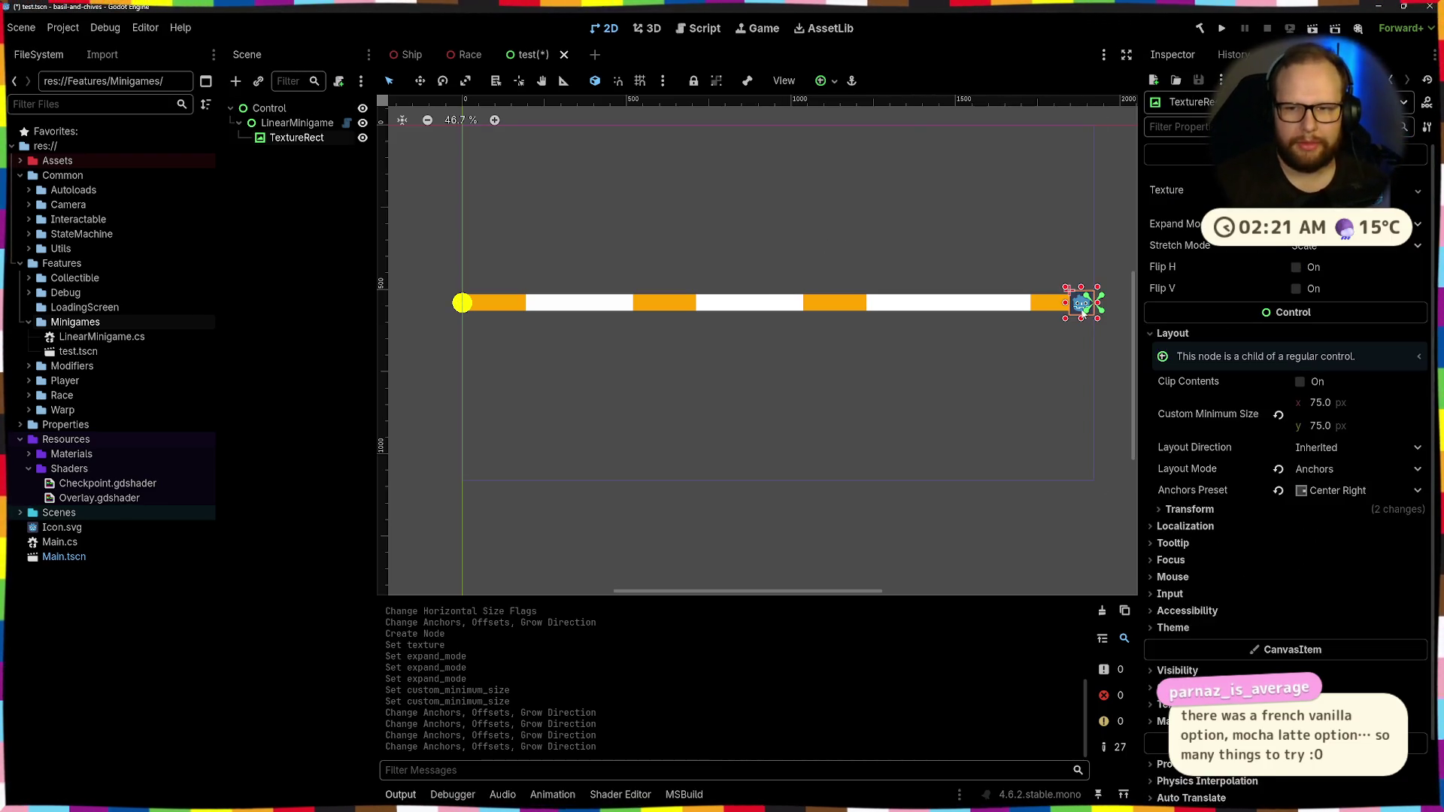
{"action": "left_click", "coordinate": [304, 187]}
{"action": "left_click", "coordinate": [293, 139]}
Delete the TextureRect node and drag the Cursor Position value along the bar
{"action": "key", "text": "Delete"}
{"action": "key", "text": "Return"}
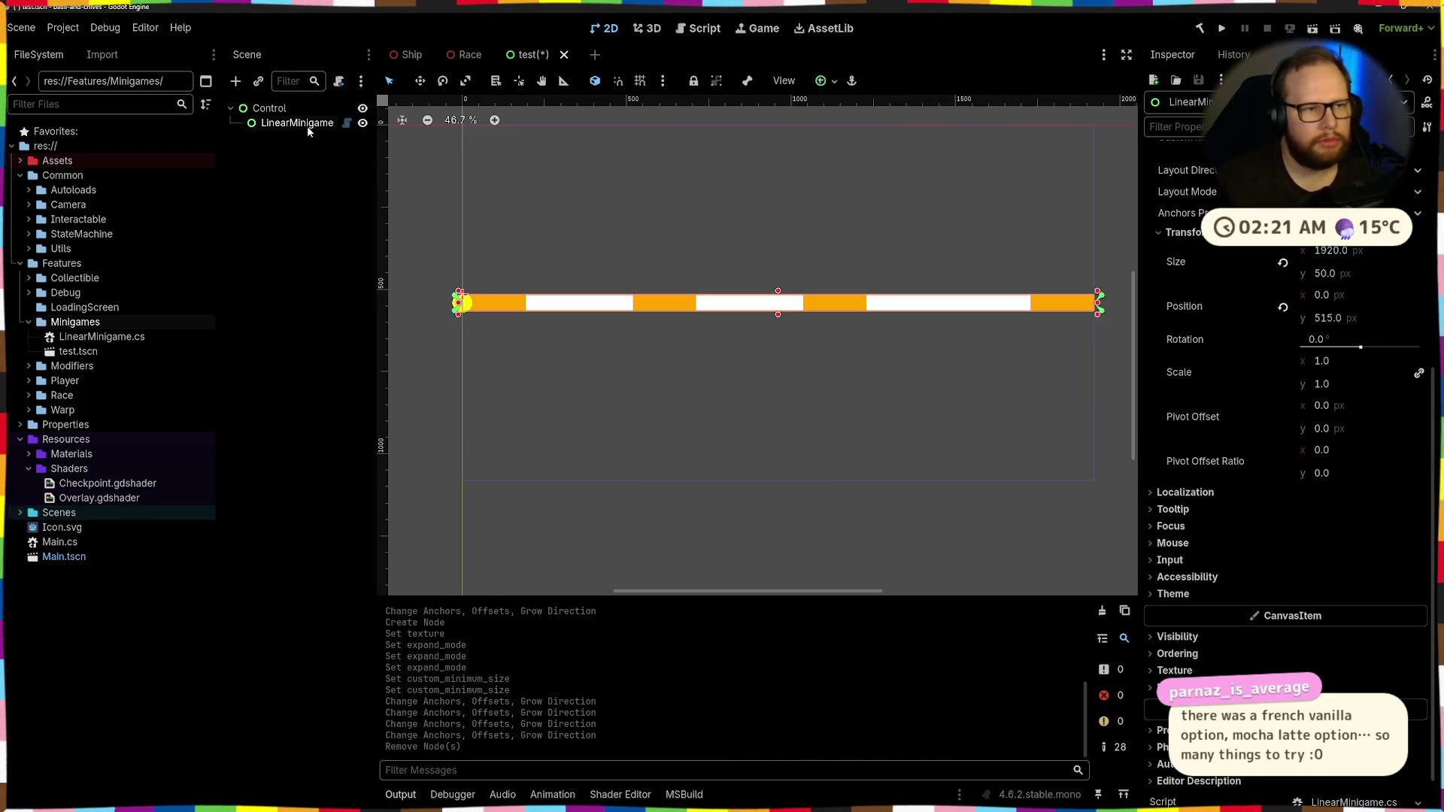
{"action": "scroll", "coordinate": [1263, 304], "scroll_direction": "up", "scroll_amount": 5}
{"action": "mouse_move", "coordinate": [1323, 217]}
{"action": "left_mouse_down"}
{"action": "mouse_move", "coordinate": [1398, 216]}
{"action": "mouse_move", "coordinate": [1369, 217]}
{"action": "left_mouse_up"}
{"action": "mouse_move", "coordinate": [1437, 255]}
{"action": "left_mouse_down"}
{"action": "mouse_move", "coordinate": [1438, 241]}
{"action": "mouse_move", "coordinate": [1437, 270]}
{"action": "mouse_move", "coordinate": [1437, 181]}
{"action": "mouse_move", "coordinate": [1438, 271]}
{"action": "mouse_move", "coordinate": [1438, 248]}
{"action": "mouse_move", "coordinate": [1314, 252]}
{"action": "left_mouse_up"}
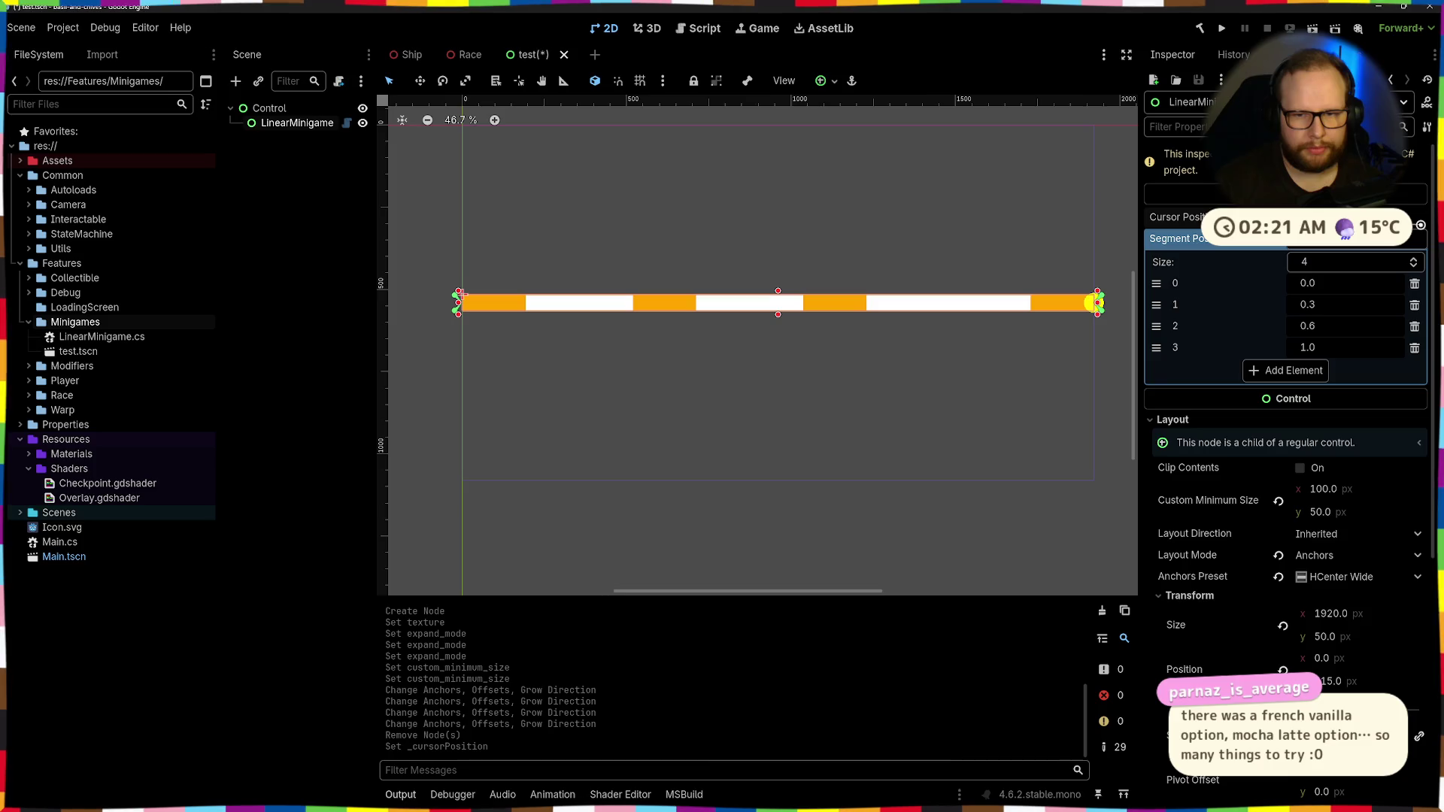
Deselect everything and go to the orange DrawRect call in the LinearMinigame script
{"action": "left_click", "coordinate": [830, 256]}
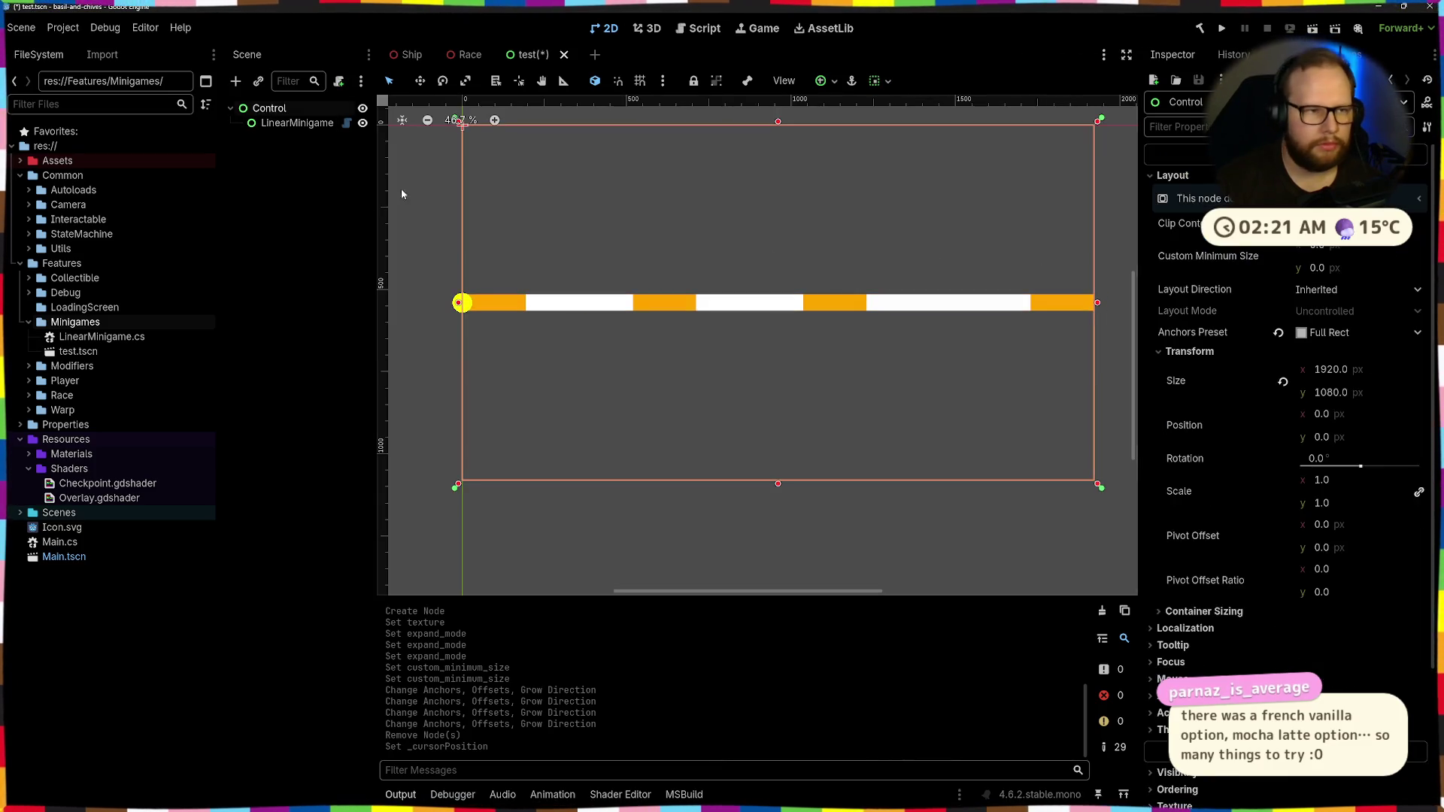
{"action": "left_click", "coordinate": [434, 194]}
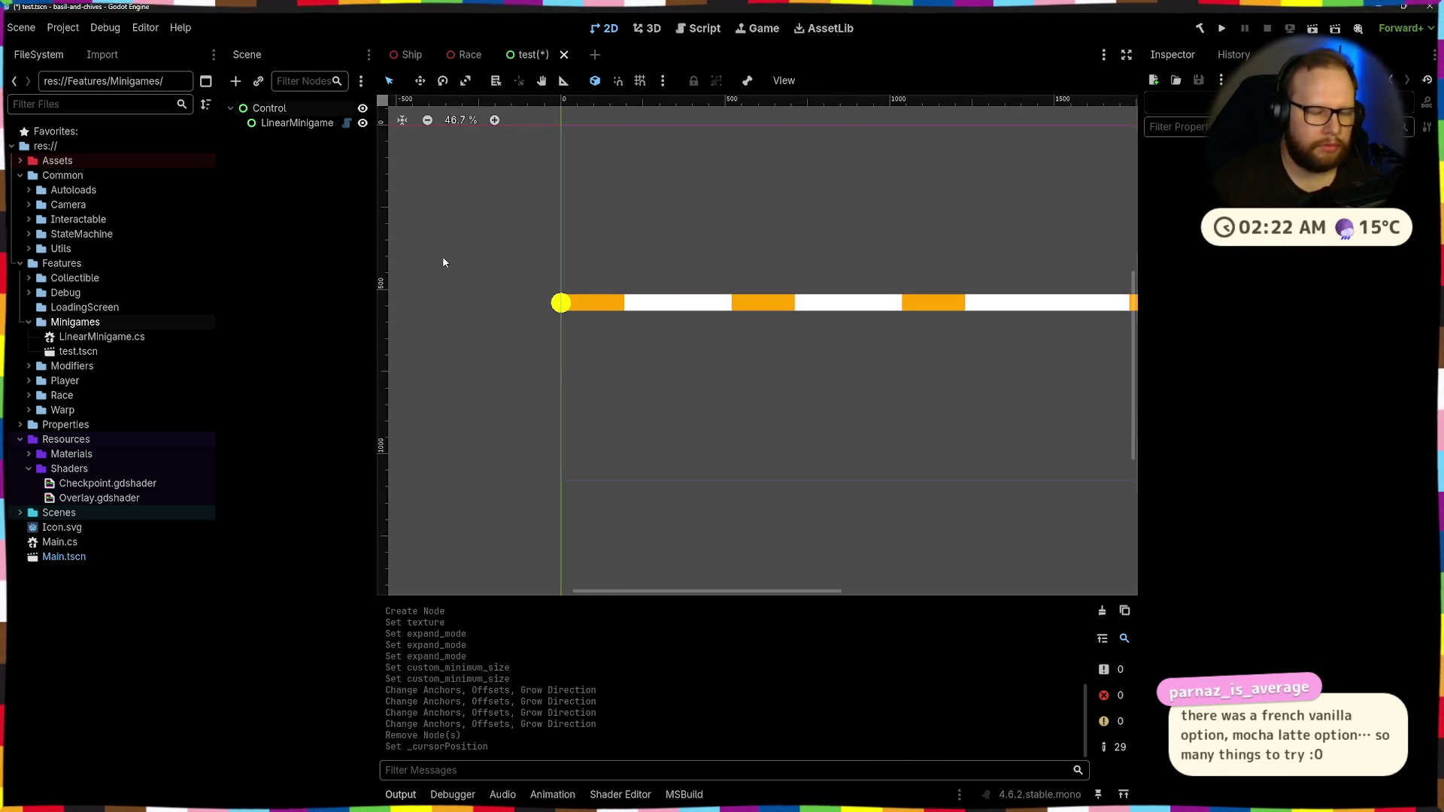
{"action": "key", "text": "ctrl+super+Right"}
{"action": "left_click", "coordinate": [749, 469]}
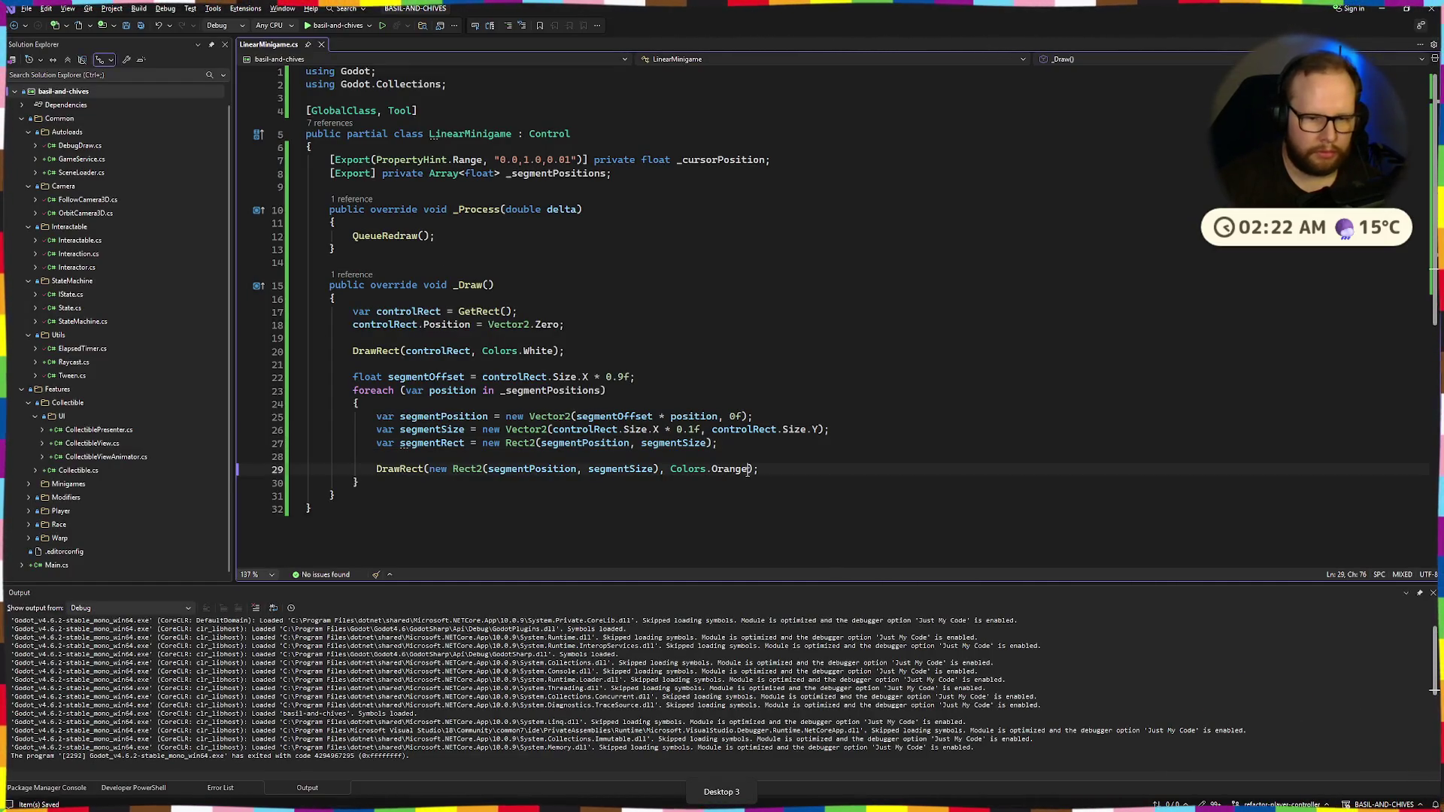
Edit the filled and width arguments of the orange DrawRect call and save
{"action": "type", "text": ", false"}
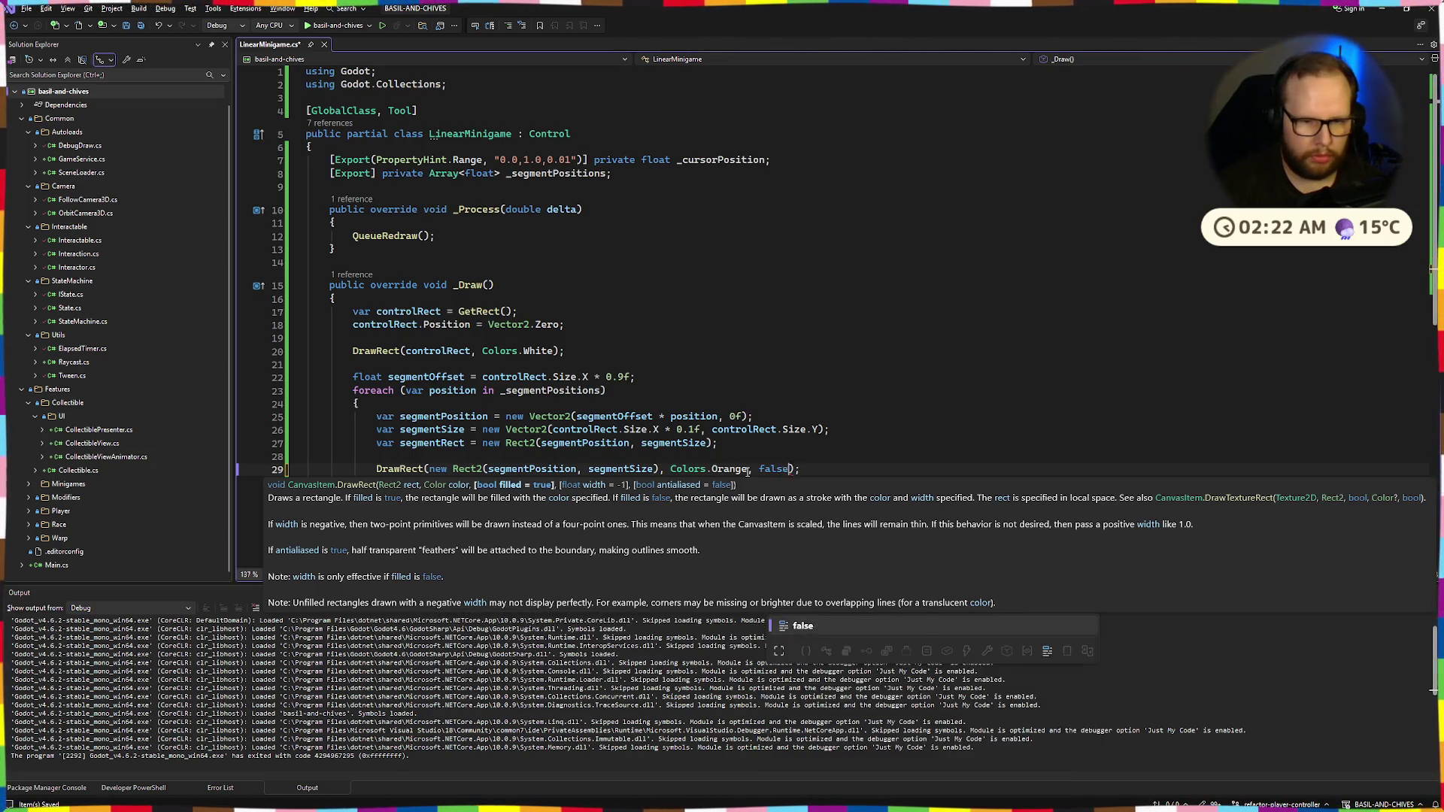
{"action": "key", "text": "Escape"}
{"action": "key", "text": "Escape"}
{"action": "type", "text": "true,"}
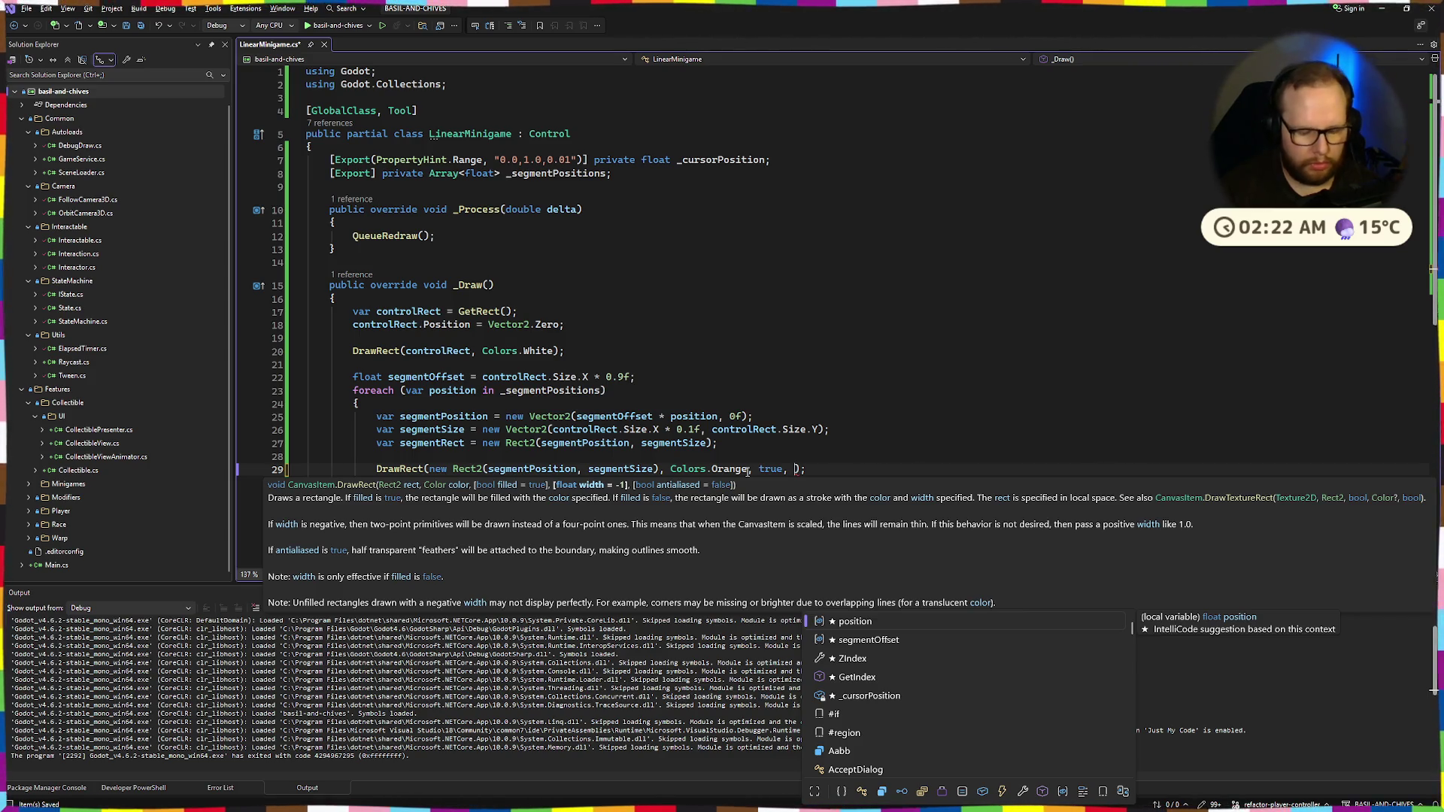
{"action": "key", "text": "Escape"}
{"action": "key", "text": "ctrl+s"}
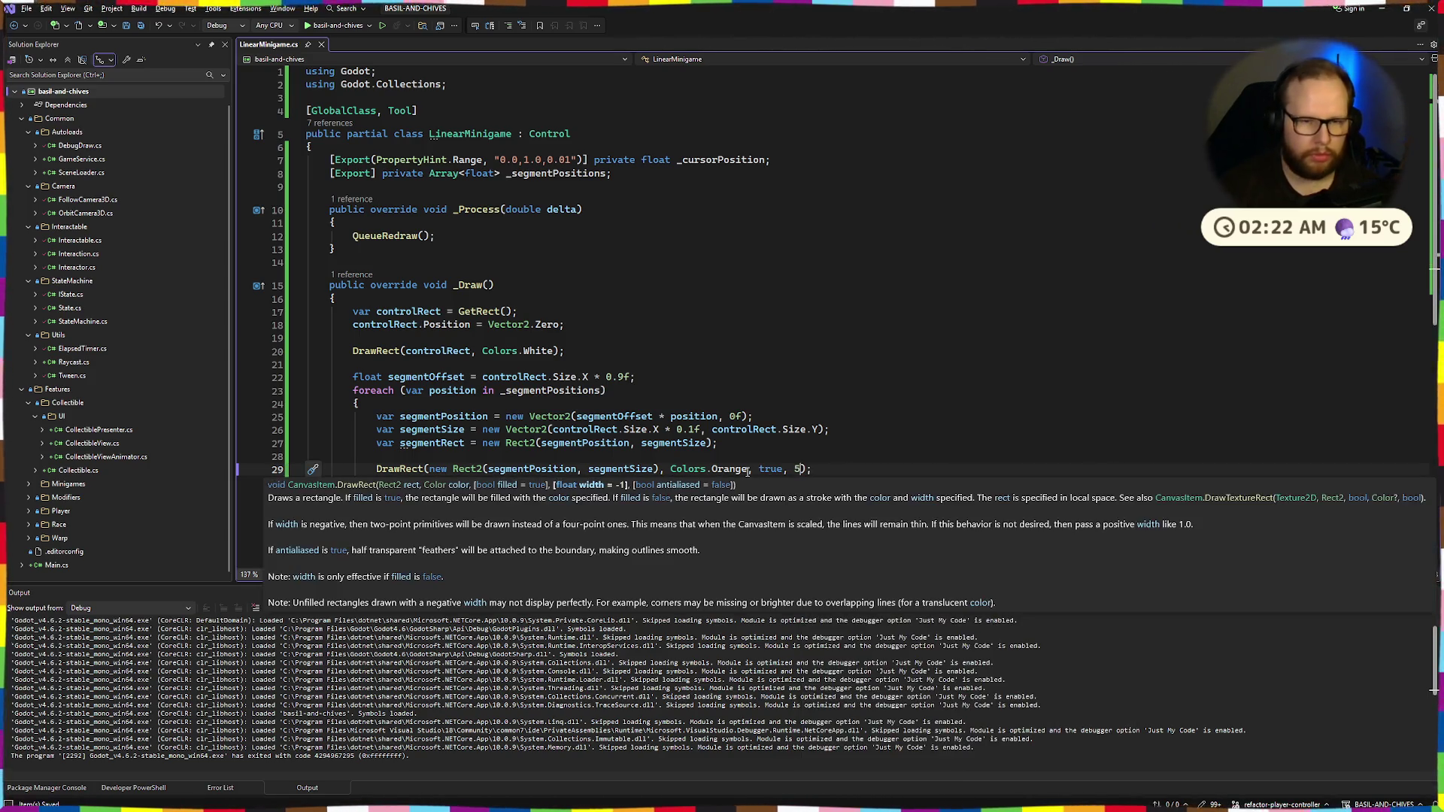
Rebuild the C# project in Godot and view the bar's orange segment markers
{"action": "key", "text": "alt+Tab"}
{"action": "left_click", "coordinate": [1198, 27]}
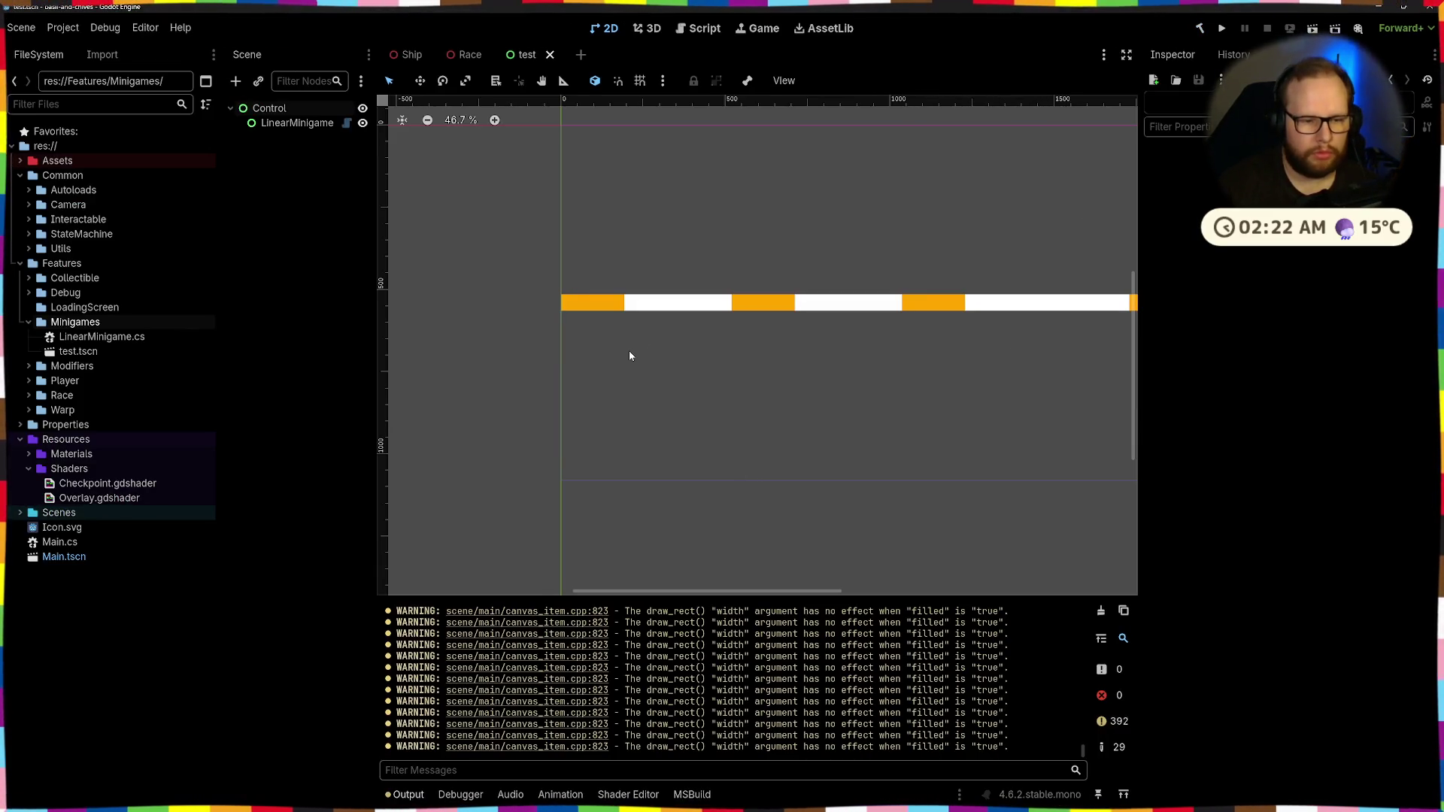
{"action": "scroll", "coordinate": [630, 353], "scroll_direction": "down", "scroll_amount": 3}
{"action": "key", "text": "alt+Tab"}
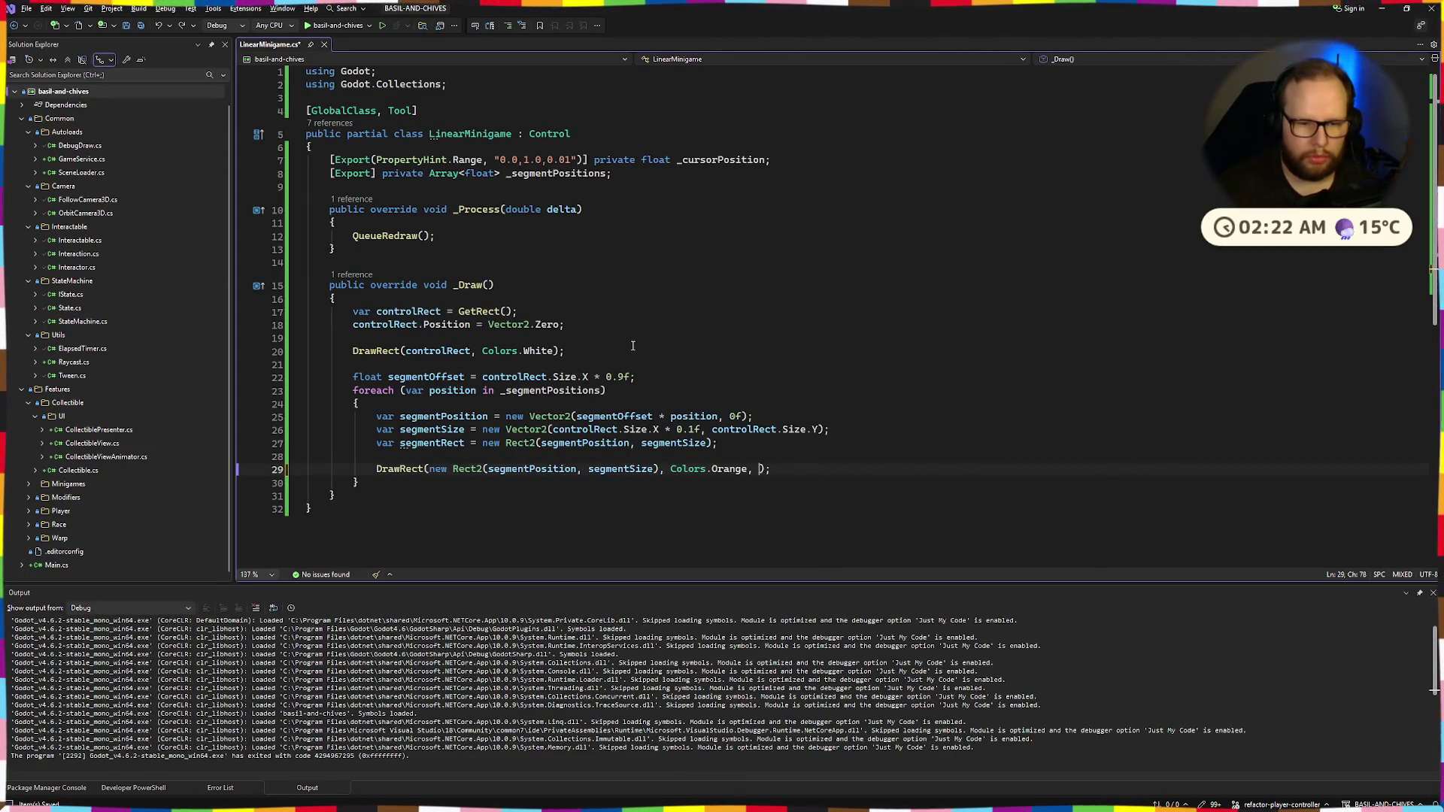
{"action": "key", "text": "alt+Tab"}
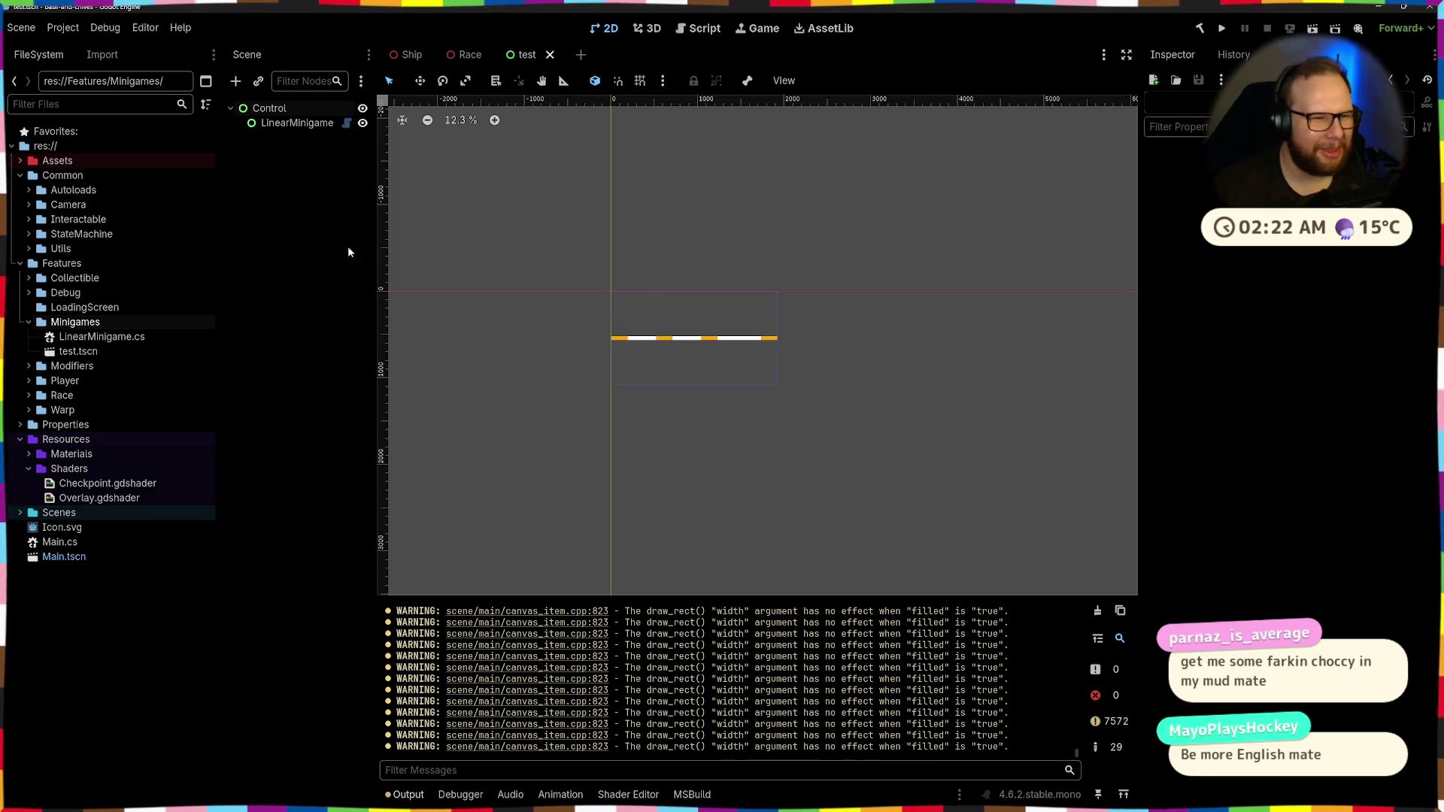
Save the test scene and rebuild the C# project
{"action": "key", "text": "ctrl+s"}
{"action": "left_click", "coordinate": [1101, 613]}
{"action": "left_click", "coordinate": [1199, 28]}
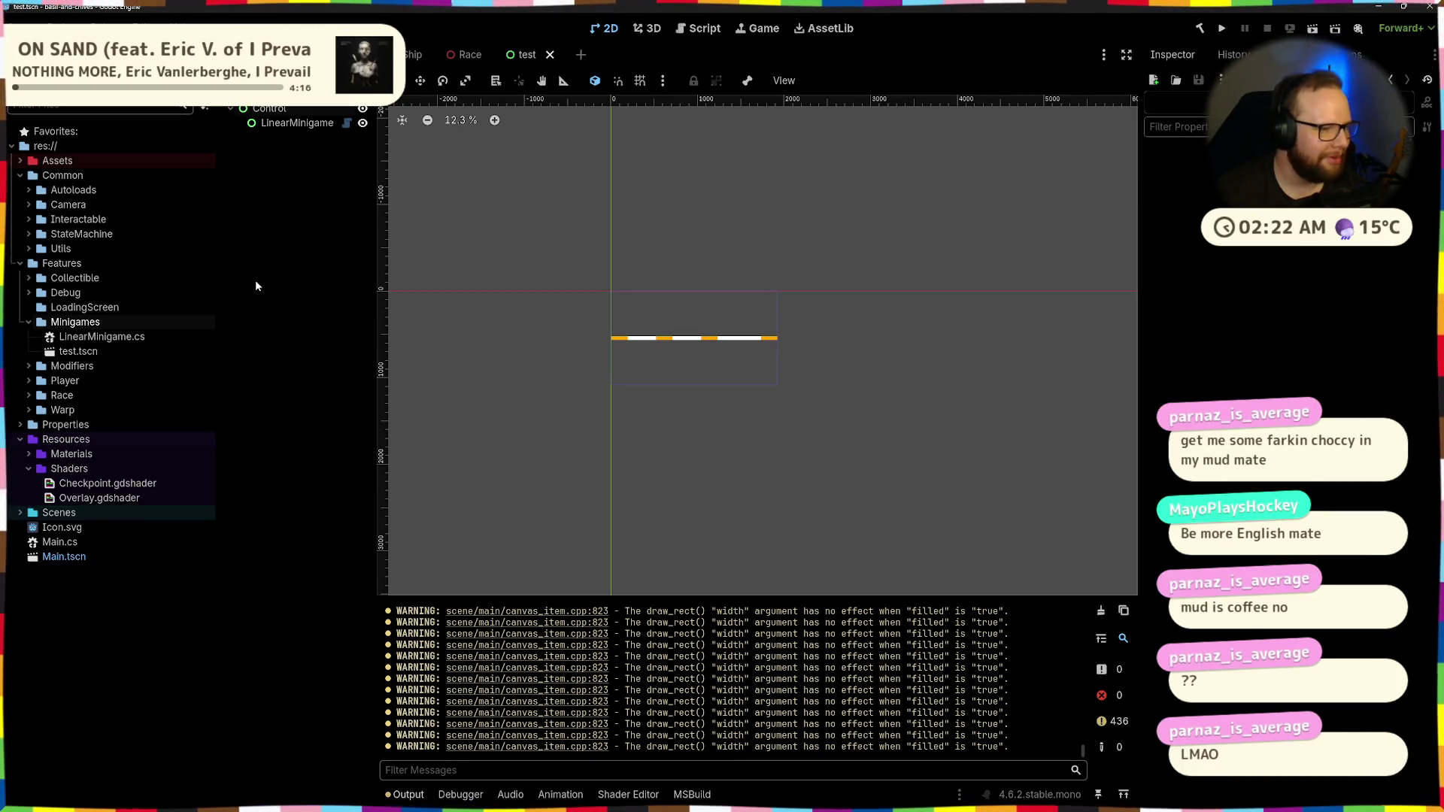
{"action": "scroll", "coordinate": [658, 330], "scroll_direction": "up", "scroll_amount": 2}
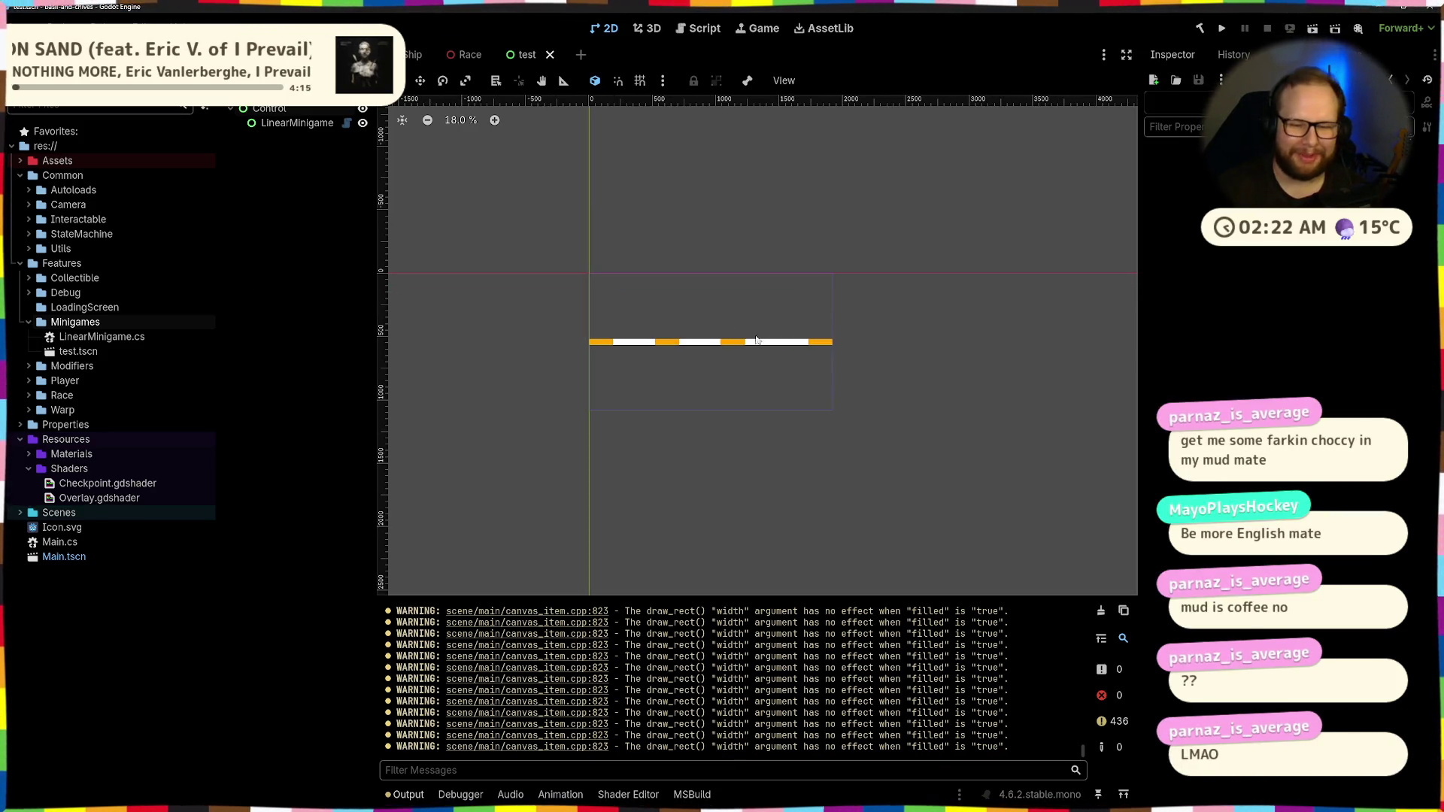
Select LinearMinigame, save again, and set its Cursor Position value, zooming in on the bar
{"action": "left_click", "coordinate": [1100, 611]}
{"action": "key", "text": "ctrl+s"}
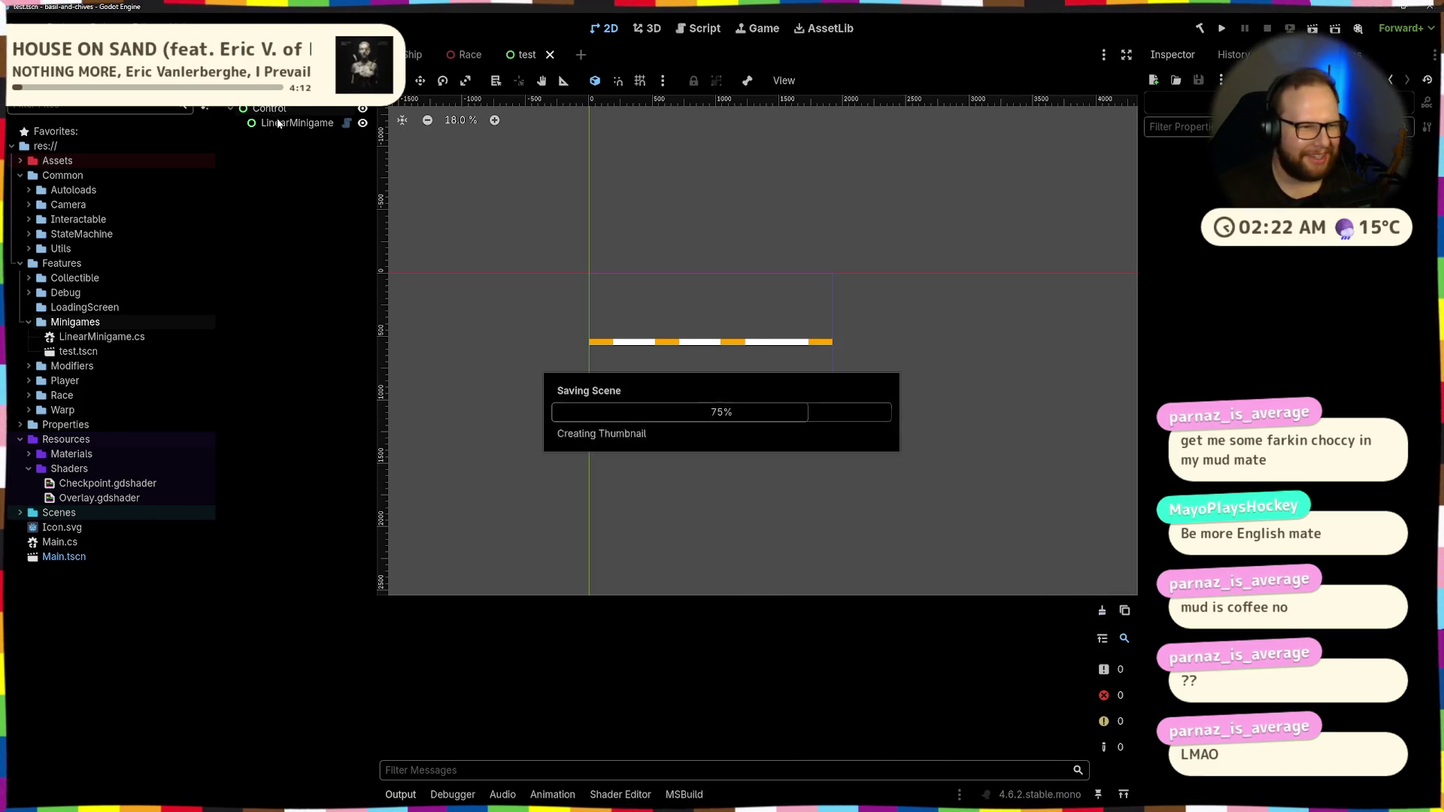
{"action": "left_click", "coordinate": [1421, 185]}
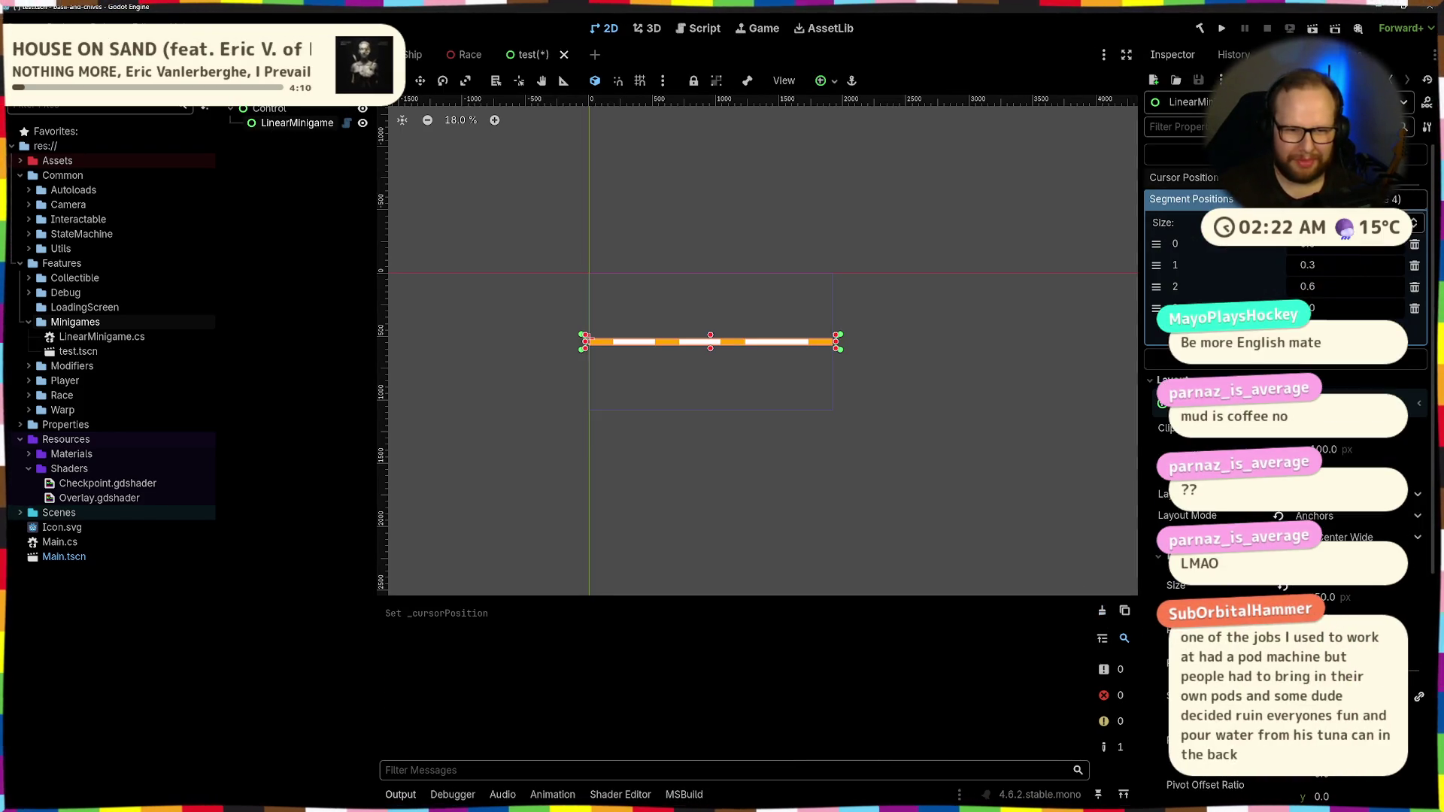
{"action": "scroll", "coordinate": [572, 319], "scroll_direction": "up", "scroll_amount": 6}
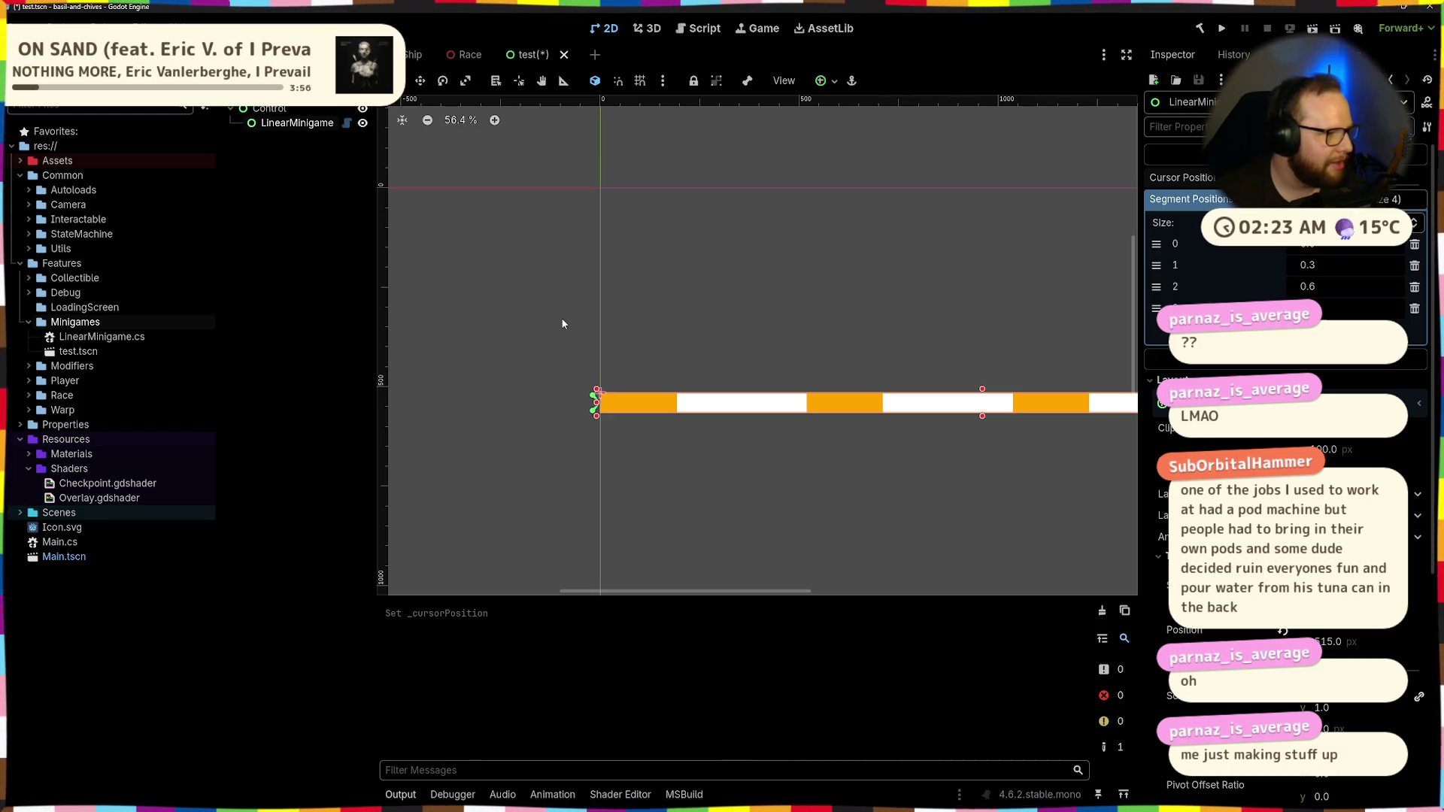
{"action": "key", "text": "alt+Tab"}
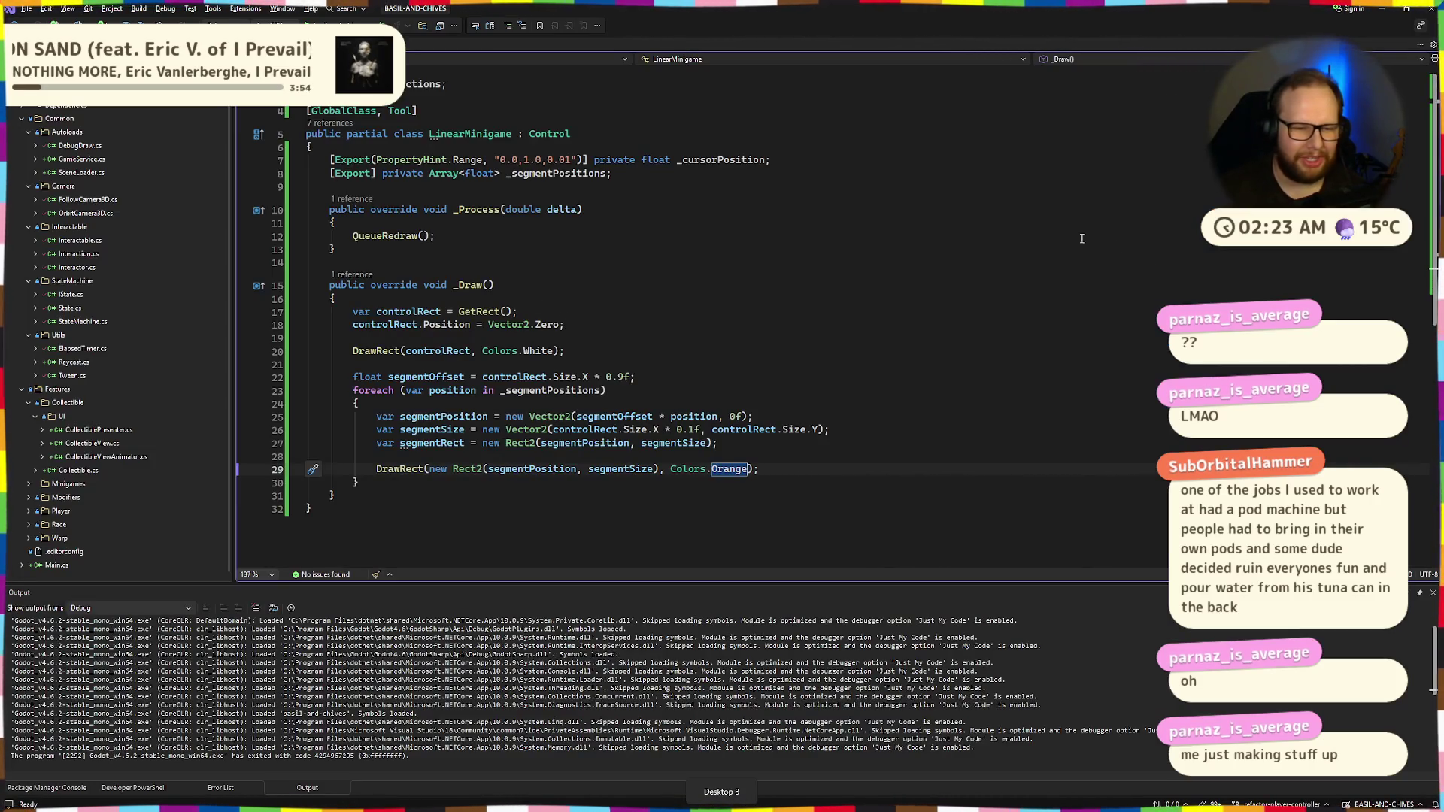
Try adding a false argument to the segment DrawRect call, then undo it
{"action": "left_click", "coordinate": [801, 474]}
{"action": "key", "text": "Left"}
{"action": "key", "text": "Left"}
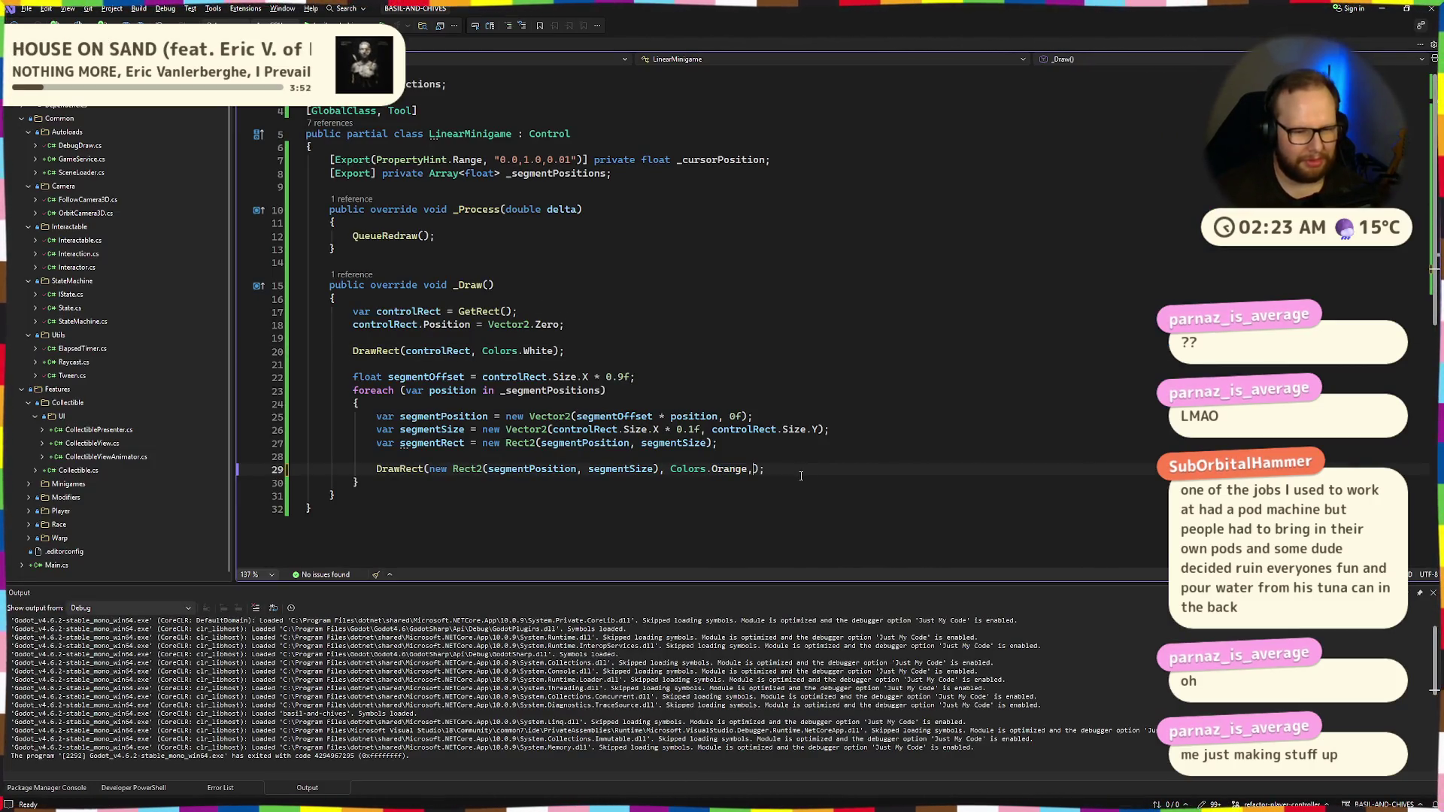
{"action": "type", "text": ", false"}
{"action": "key", "text": "ctrl+z"}
Paste a yellow DrawCircle line at _cursorPosition after the segment loop and save the script
{"action": "key", "text": "Down"}
{"action": "key", "text": "End"}
{"action": "key", "text": "Return"}
{"action": "key", "text": "Return"}
{"action": "type", "text": "DrawCircle(new Vector2(controlRect.Size.X * _cursorPosition, controlRect.Size.Y / 2.0f), controlRect.Size.Y * 0.6f, Colors.Yellow);"}
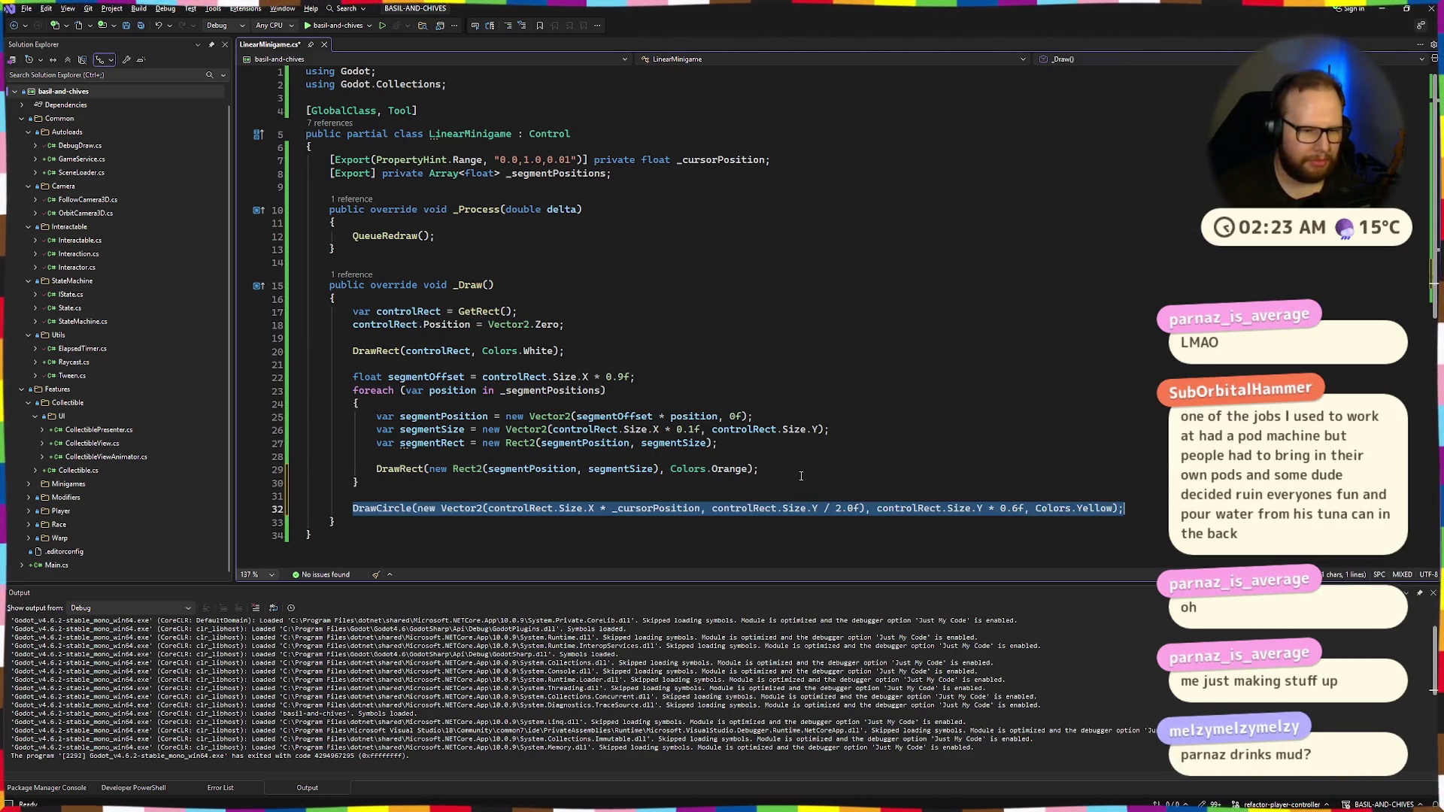
{"action": "key", "text": "ctrl+s"}
{"action": "key", "text": "ctrl+minus"}
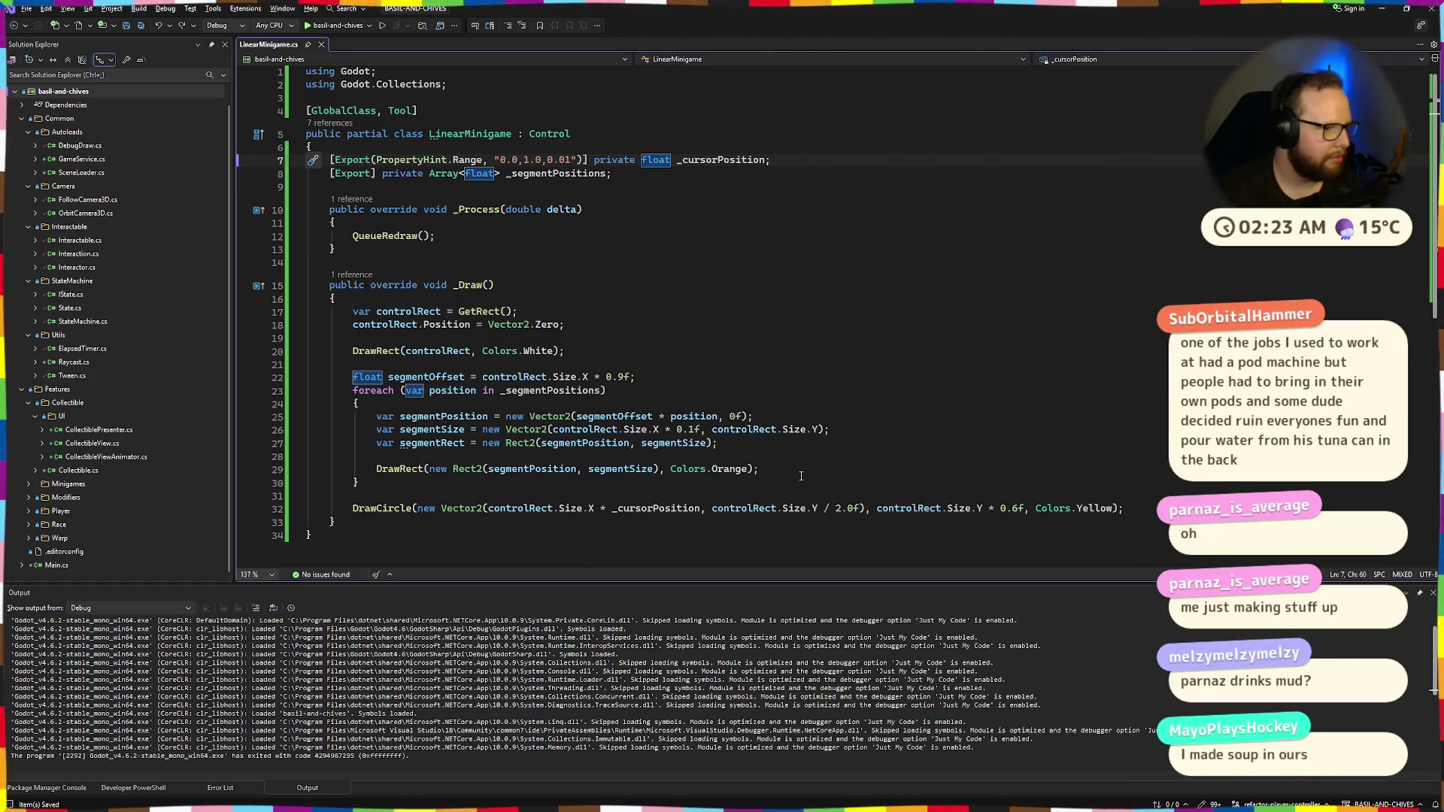
Rebuild the project in Godot so the yellow cursor circle appears on the bar
{"action": "key", "text": "alt+Tab"}
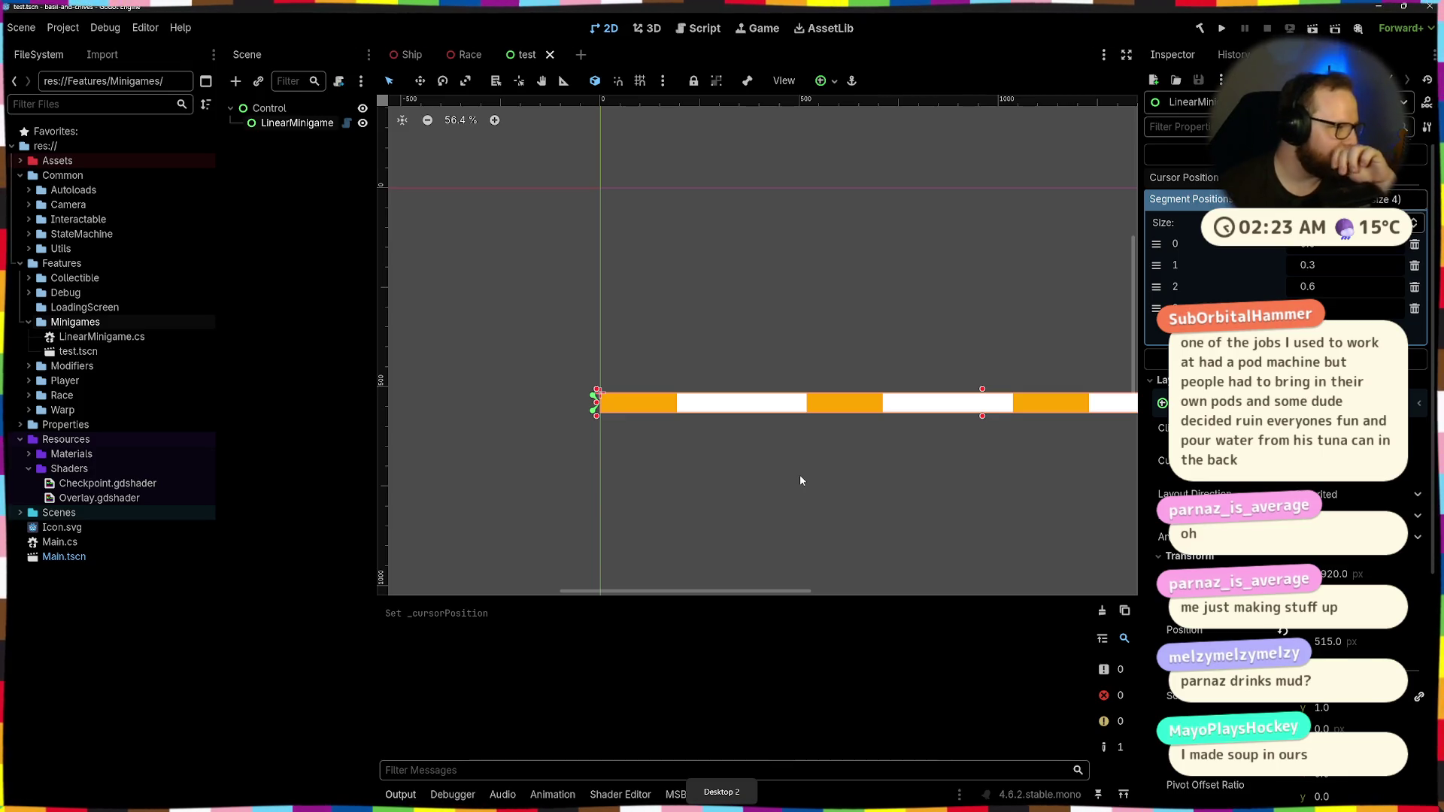
{"action": "left_click", "coordinate": [1200, 30]}
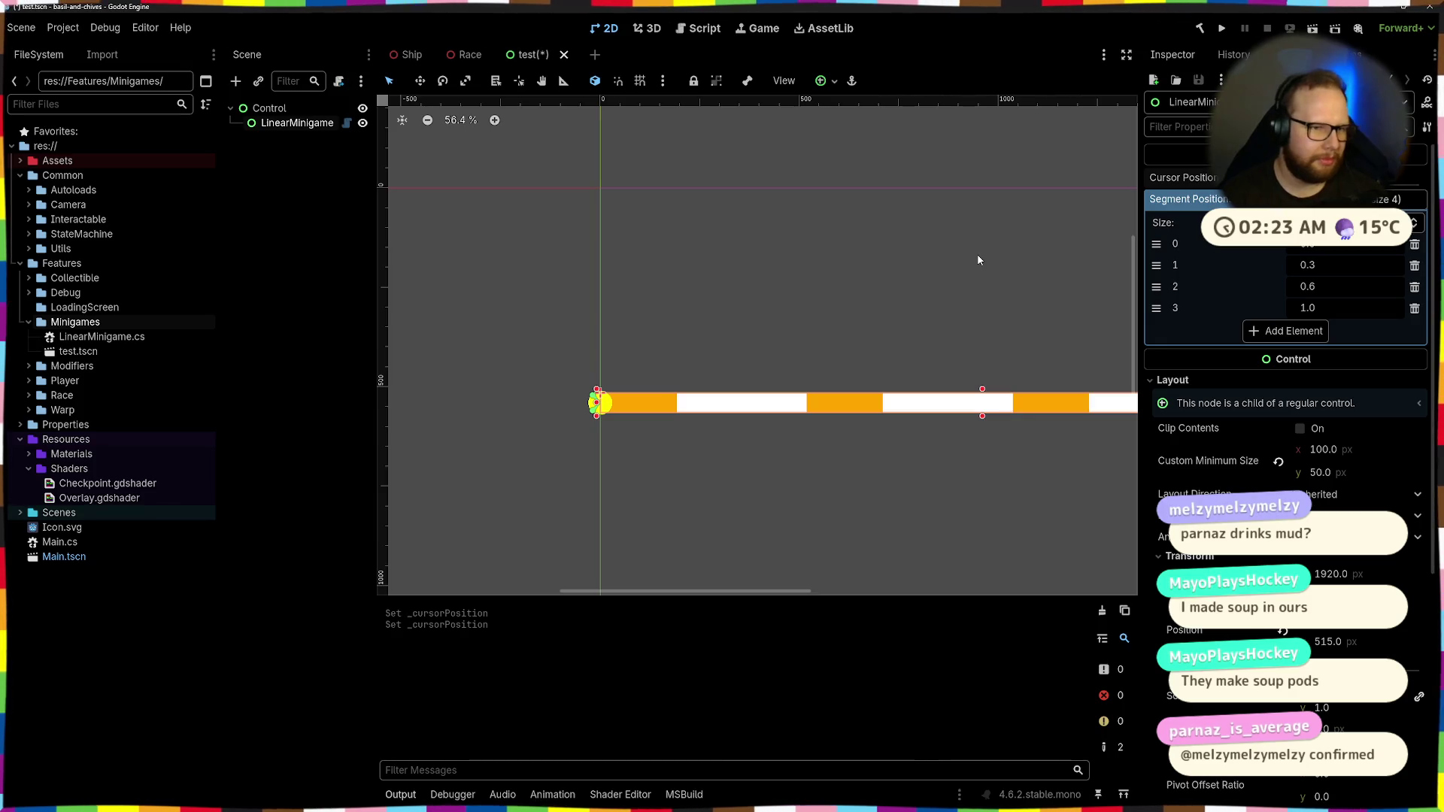
{"action": "key", "text": "ctrl+super+Right"}
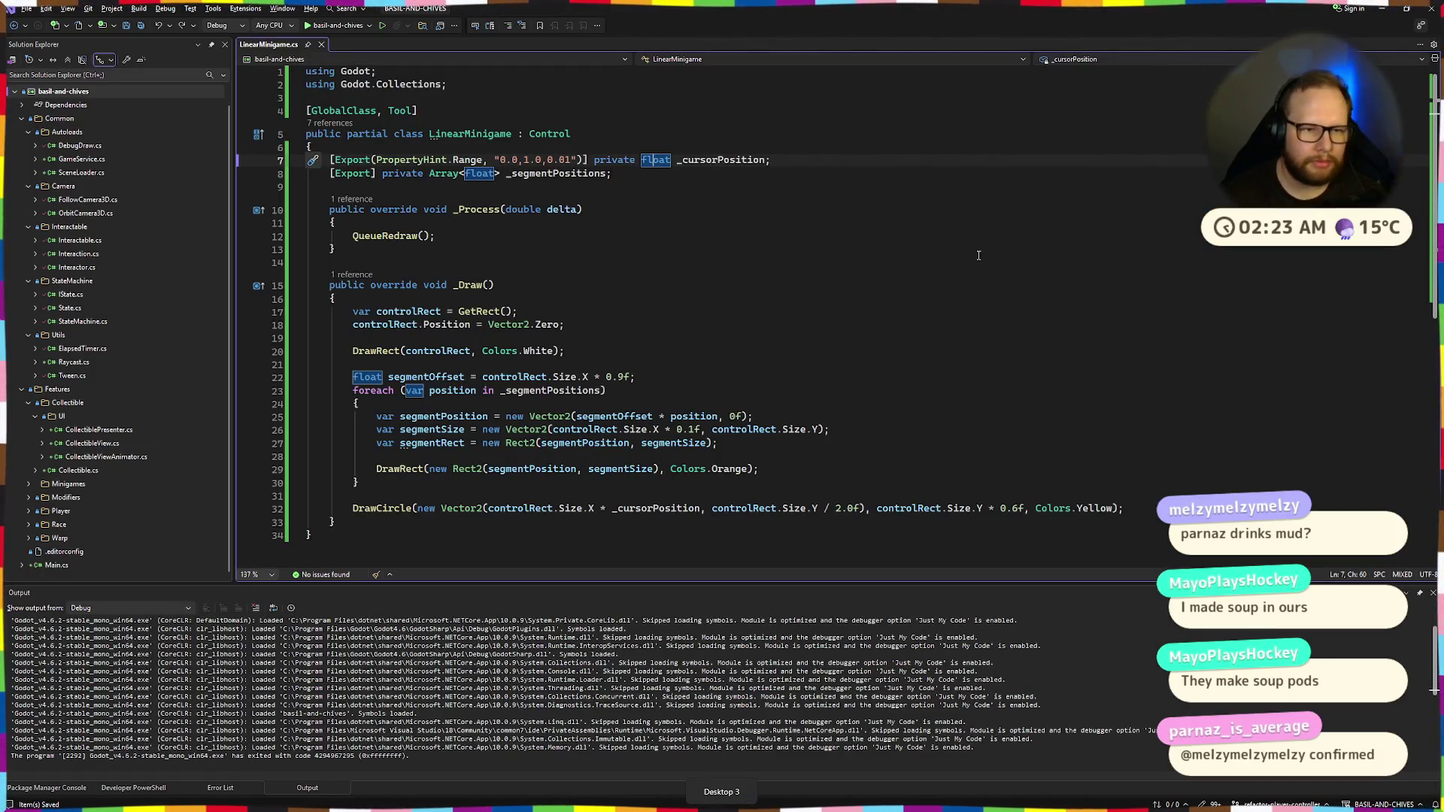
Change the bar background colour from Colors.White to Colors.DarkGreen
{"action": "left_click", "coordinate": [729, 212]}
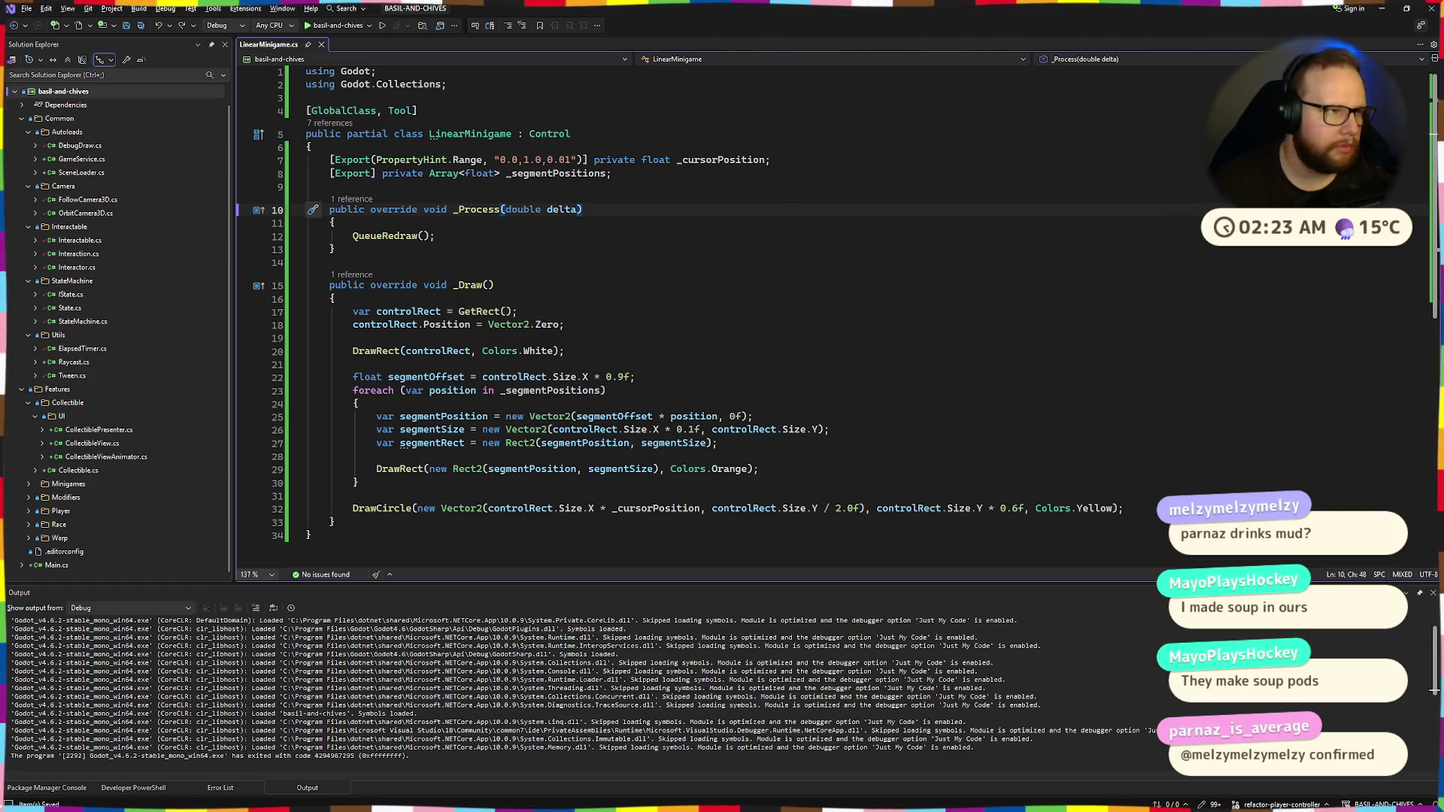
{"action": "left_click", "coordinate": [803, 390]}
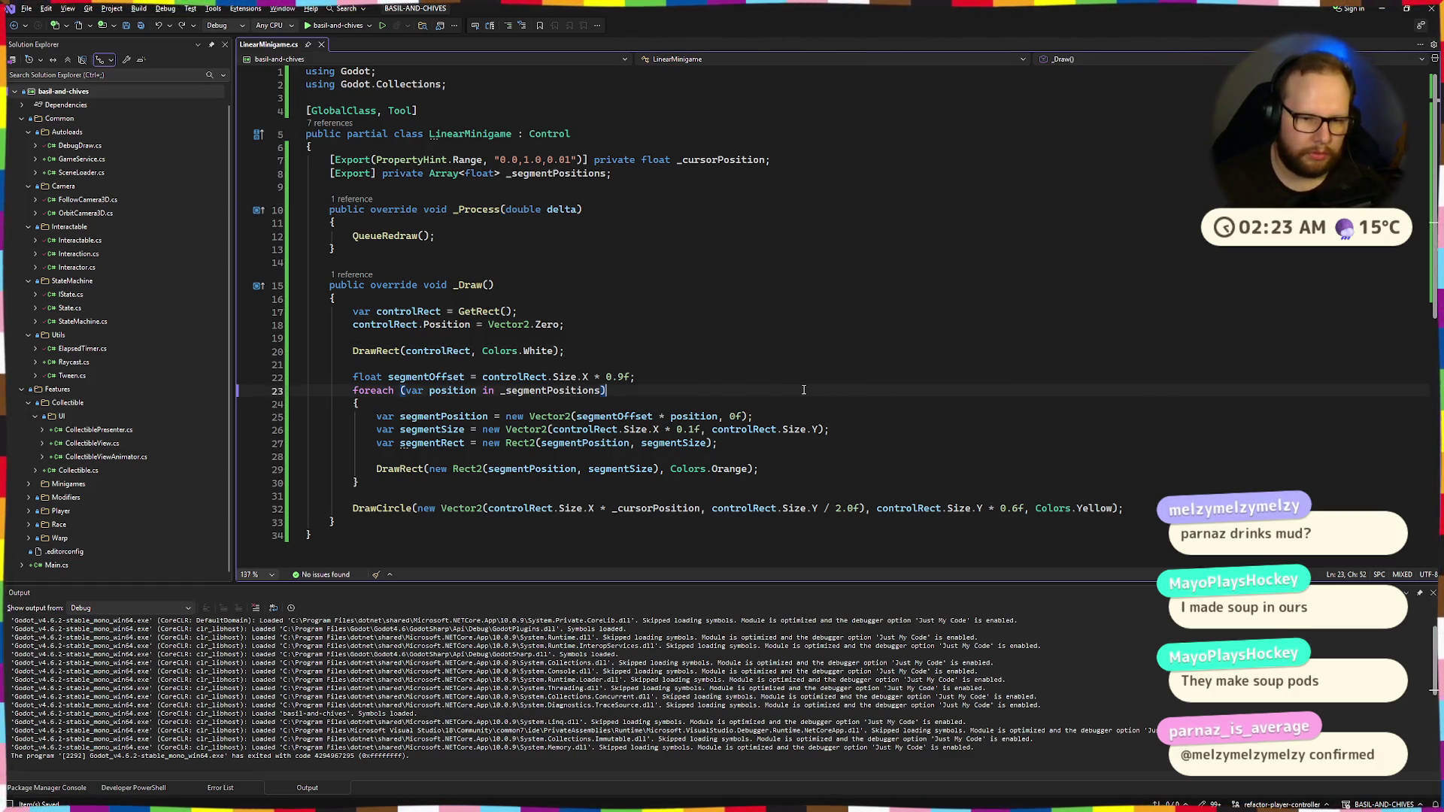
{"action": "left_click", "coordinate": [613, 416]}
{"action": "left_click", "coordinate": [617, 391]}
{"action": "double_click", "coordinate": [550, 352]}
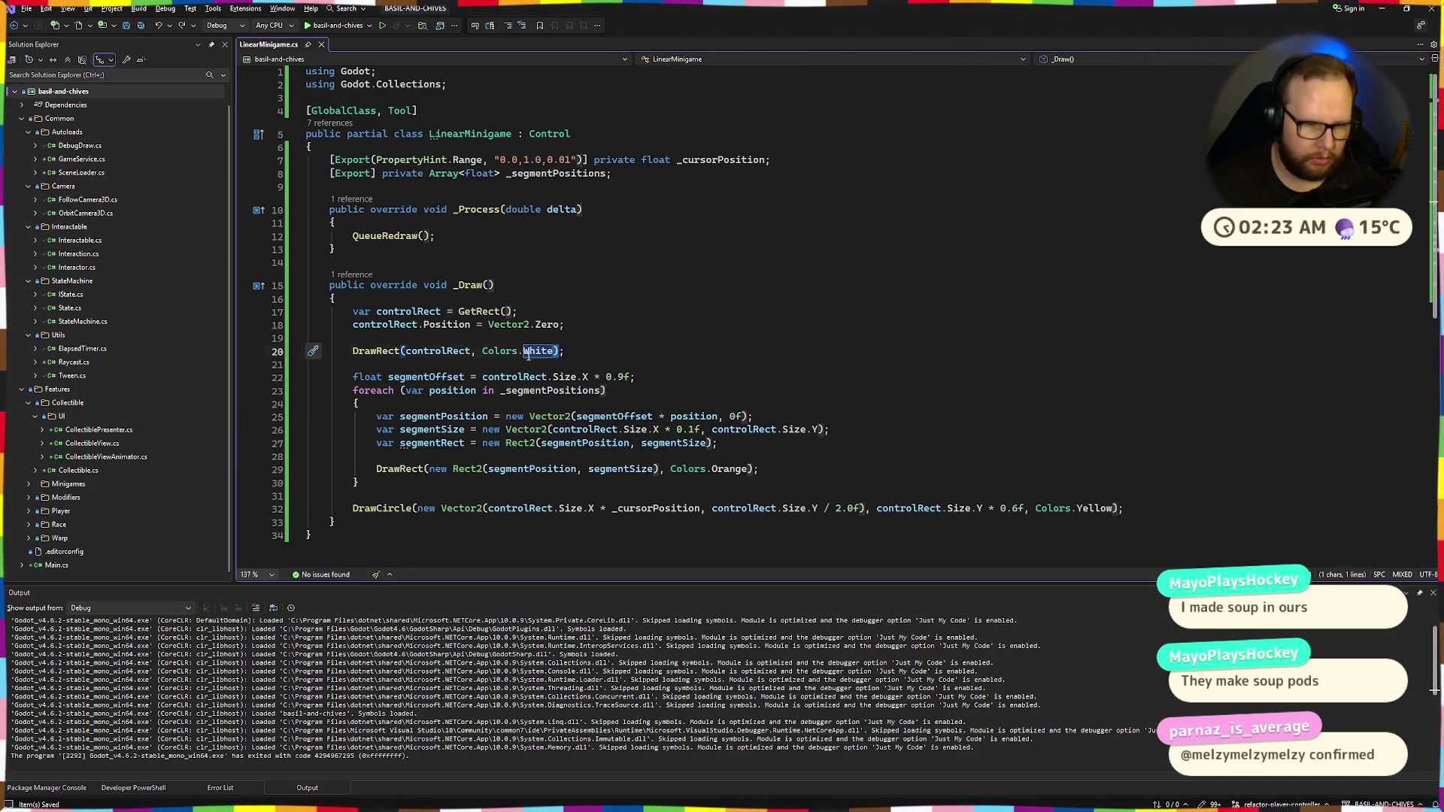
{"action": "type", "text": "Grey"}
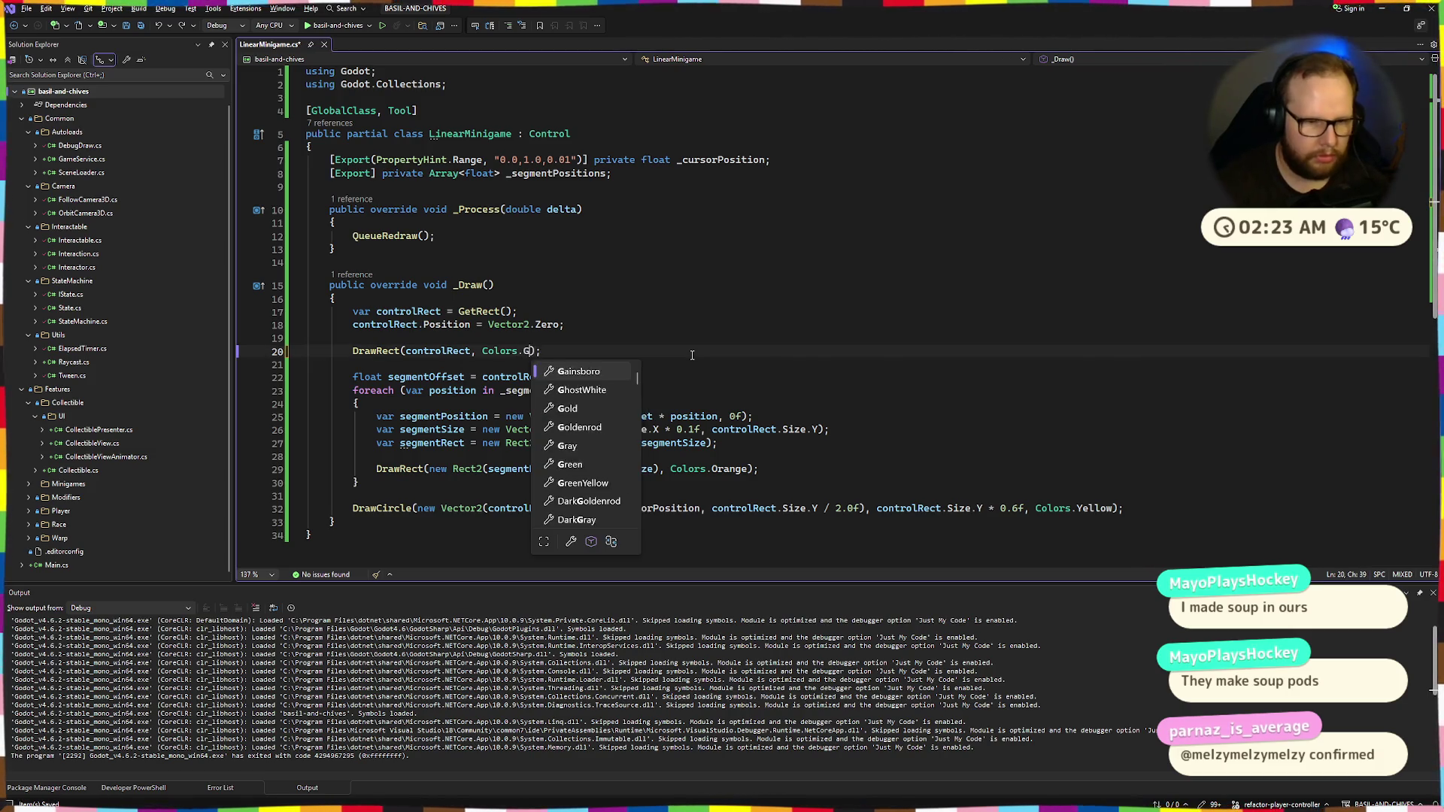
{"action": "key", "text": "BackSpace"}
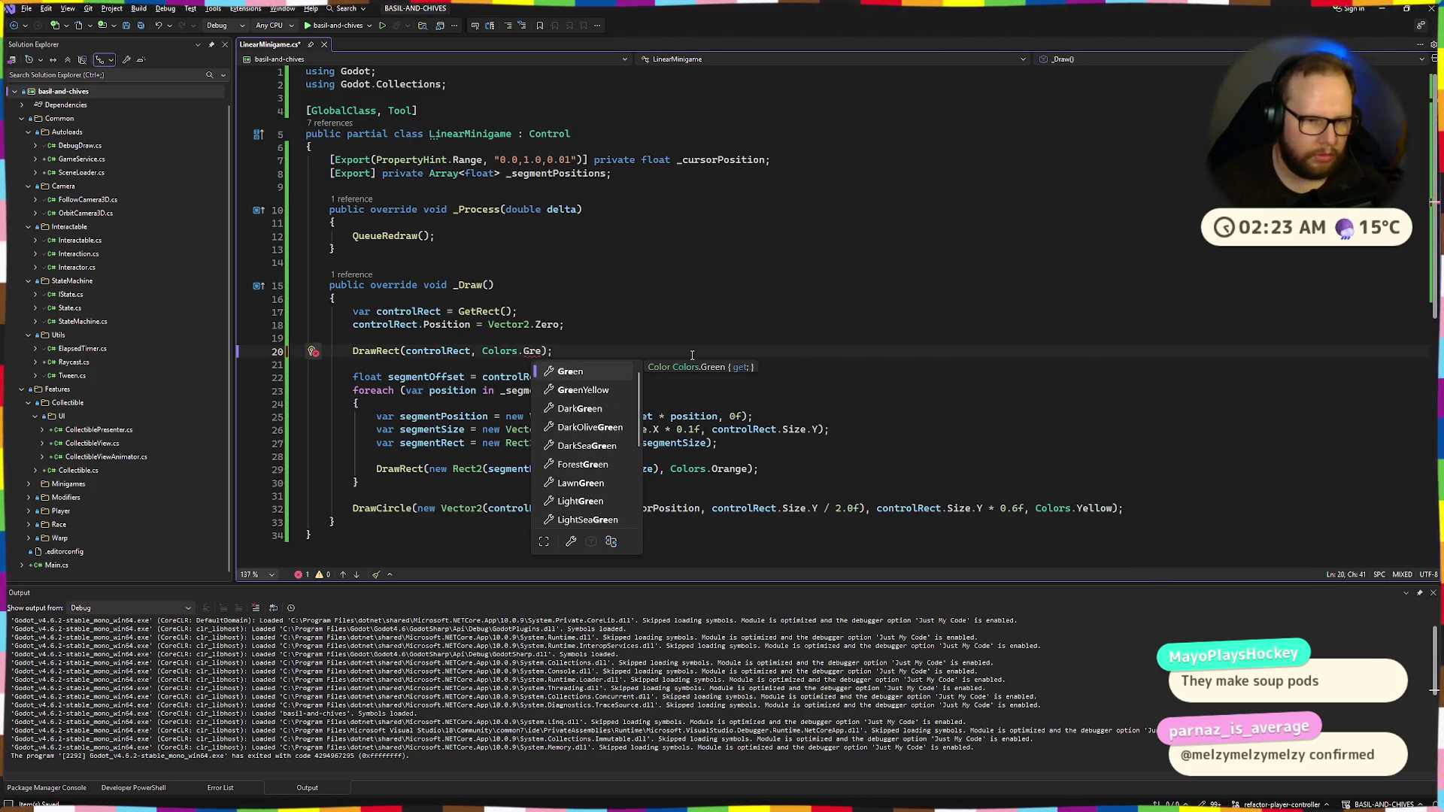
{"action": "key", "text": "Down"}
{"action": "key", "text": "Down"}
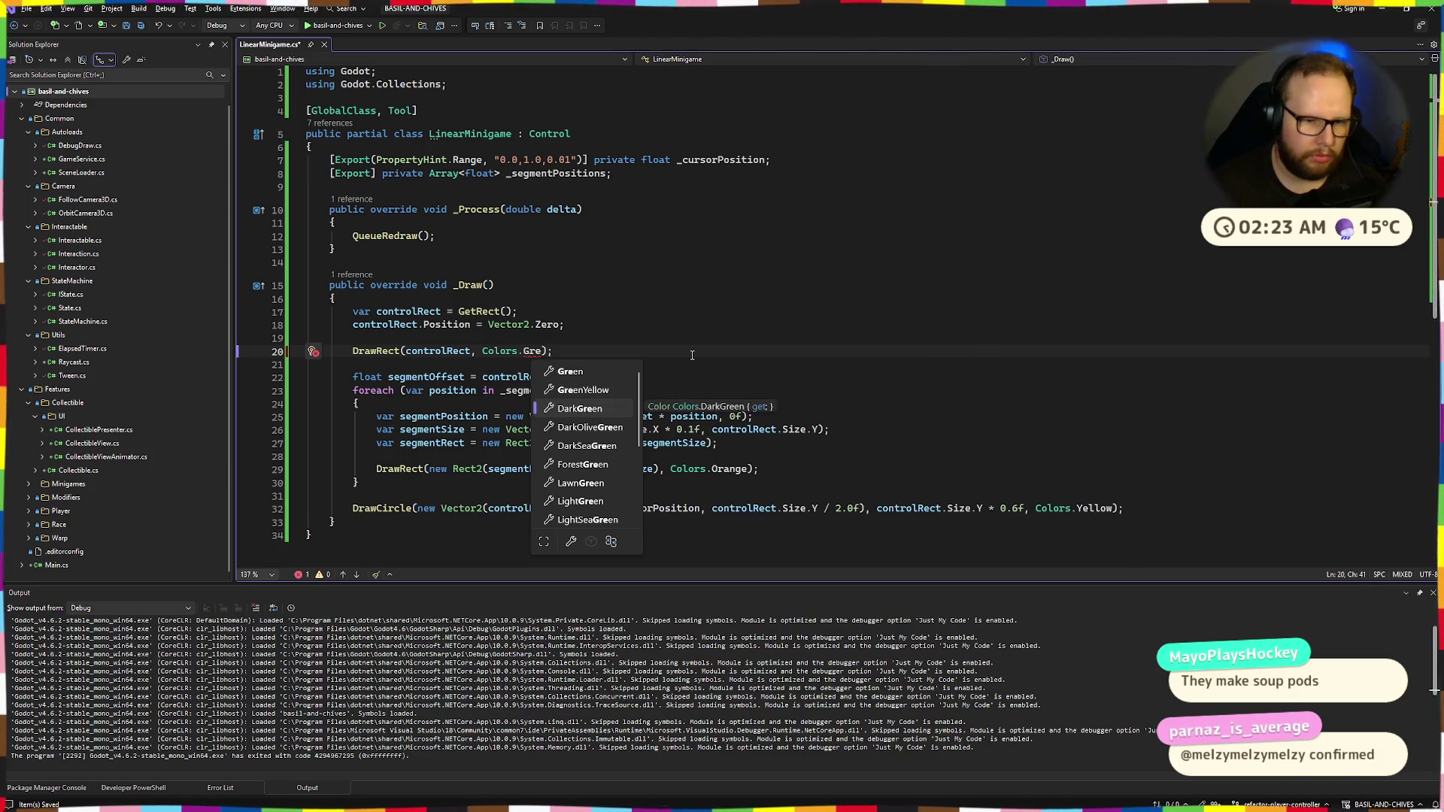
{"action": "key", "text": "Tab"}
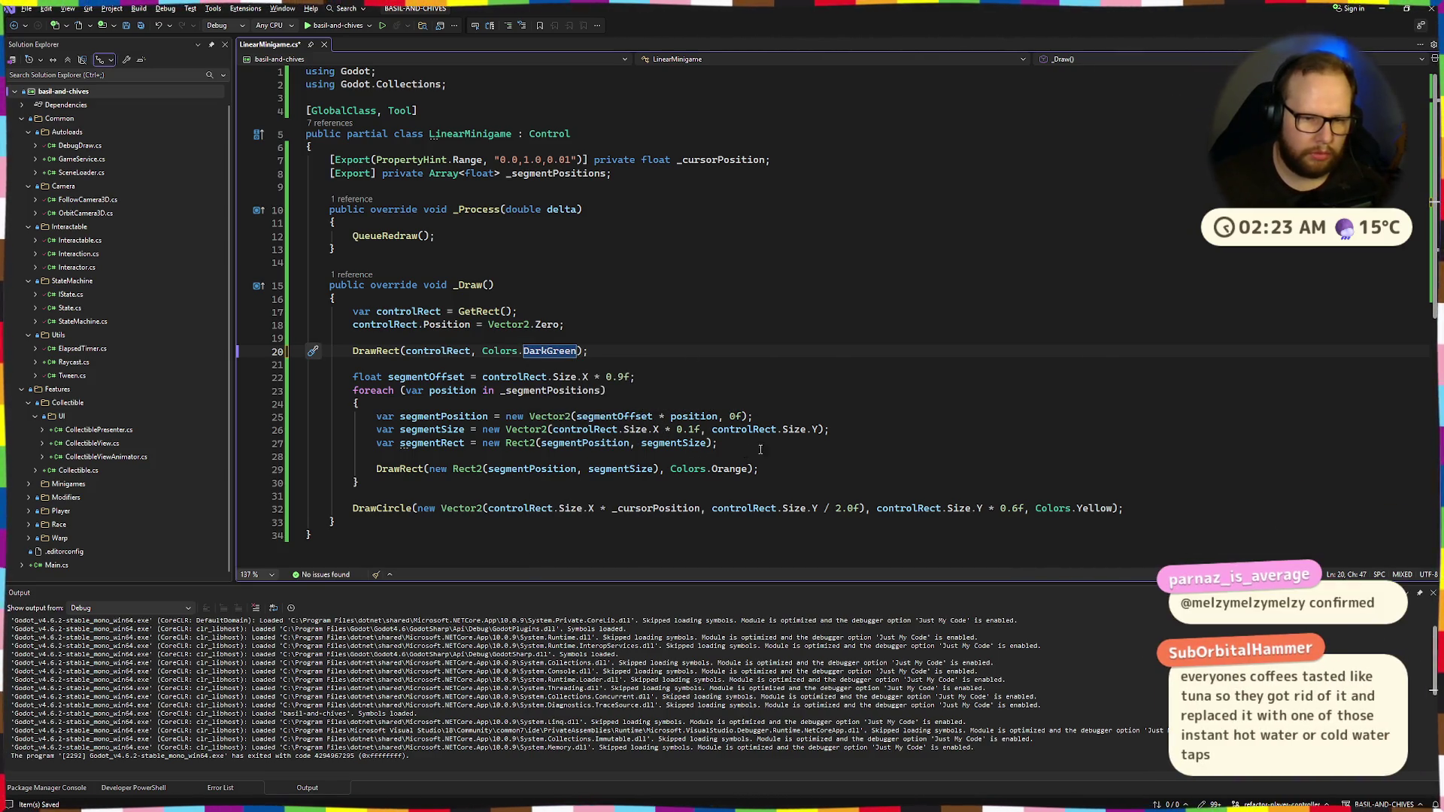
Change the segment colour from Colors.Orange to Colors.Green and rebuild in Godot
{"action": "double_click", "coordinate": [737, 476]}
{"action": "type", "text": "Gree"}
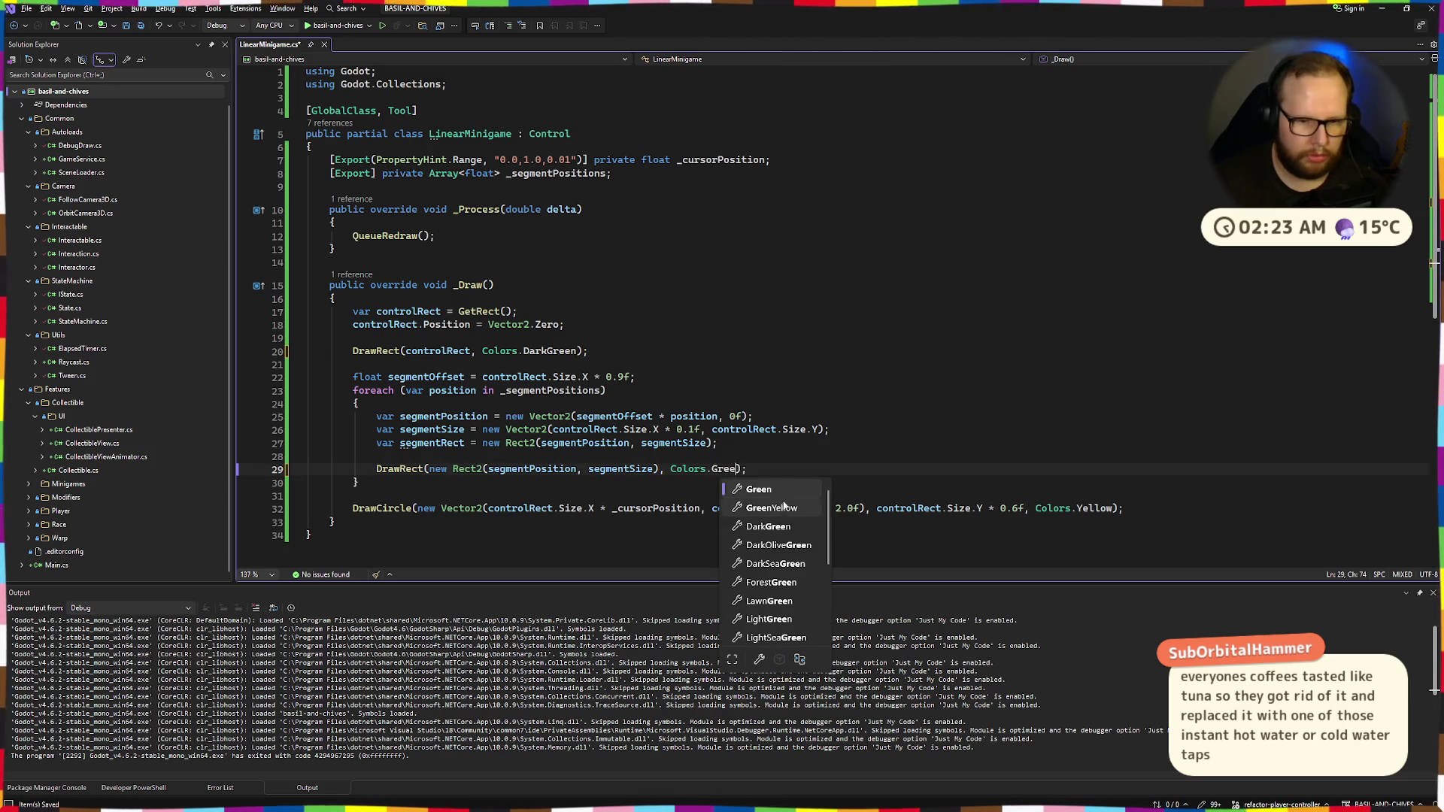
{"action": "key", "text": "Tab"}
{"action": "key", "text": "alt+Tab"}
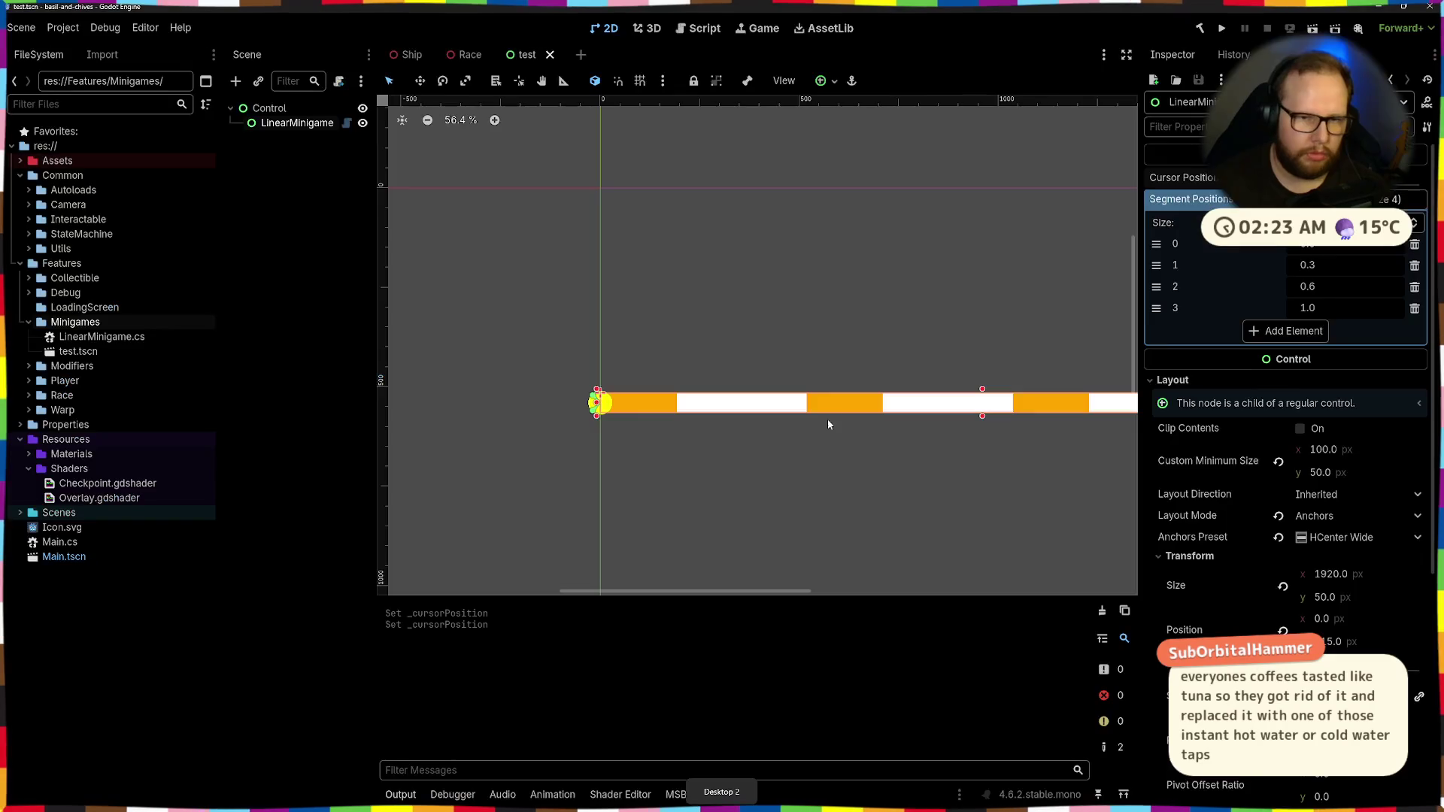
{"action": "left_click", "coordinate": [1195, 30]}
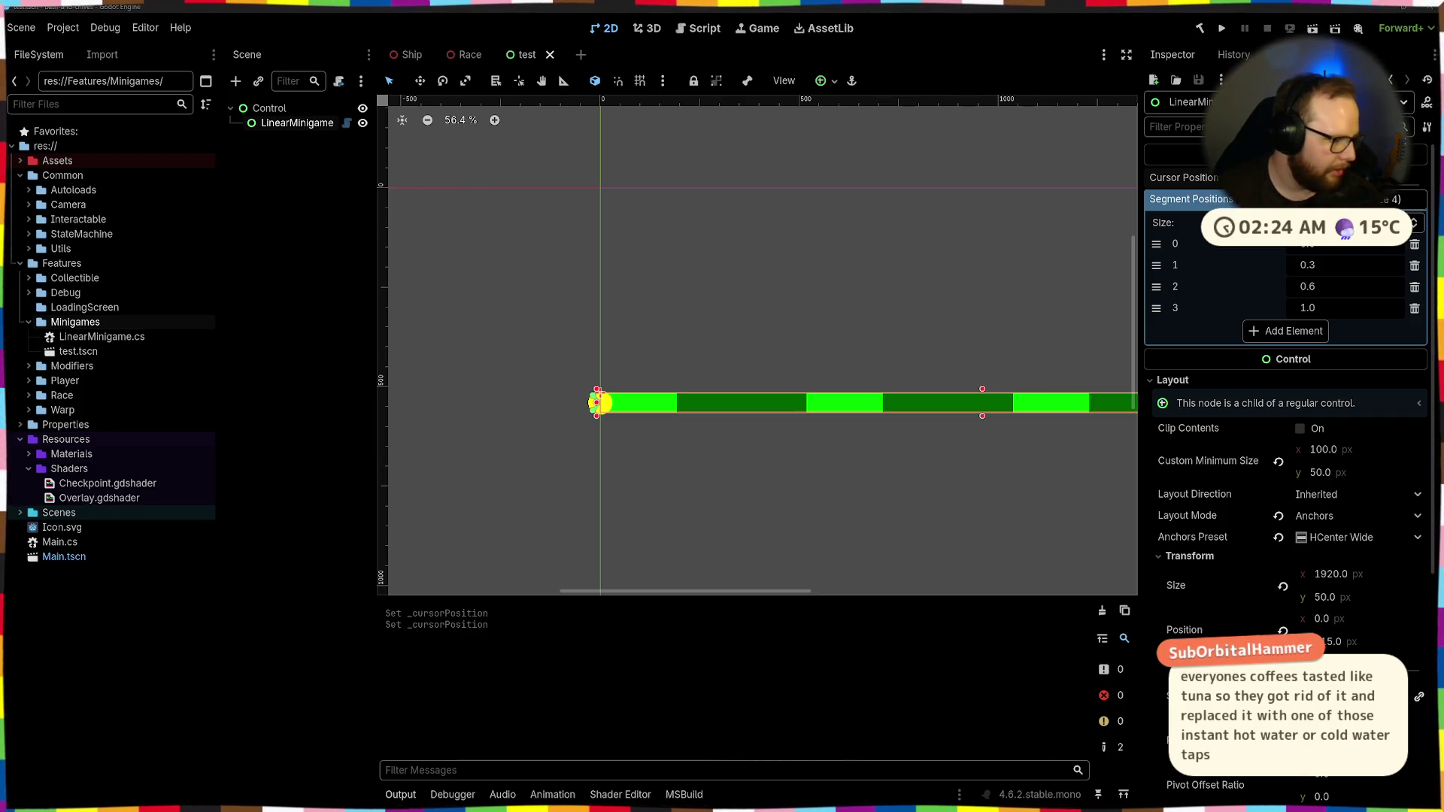
{"action": "key", "text": "alt+Tab"}
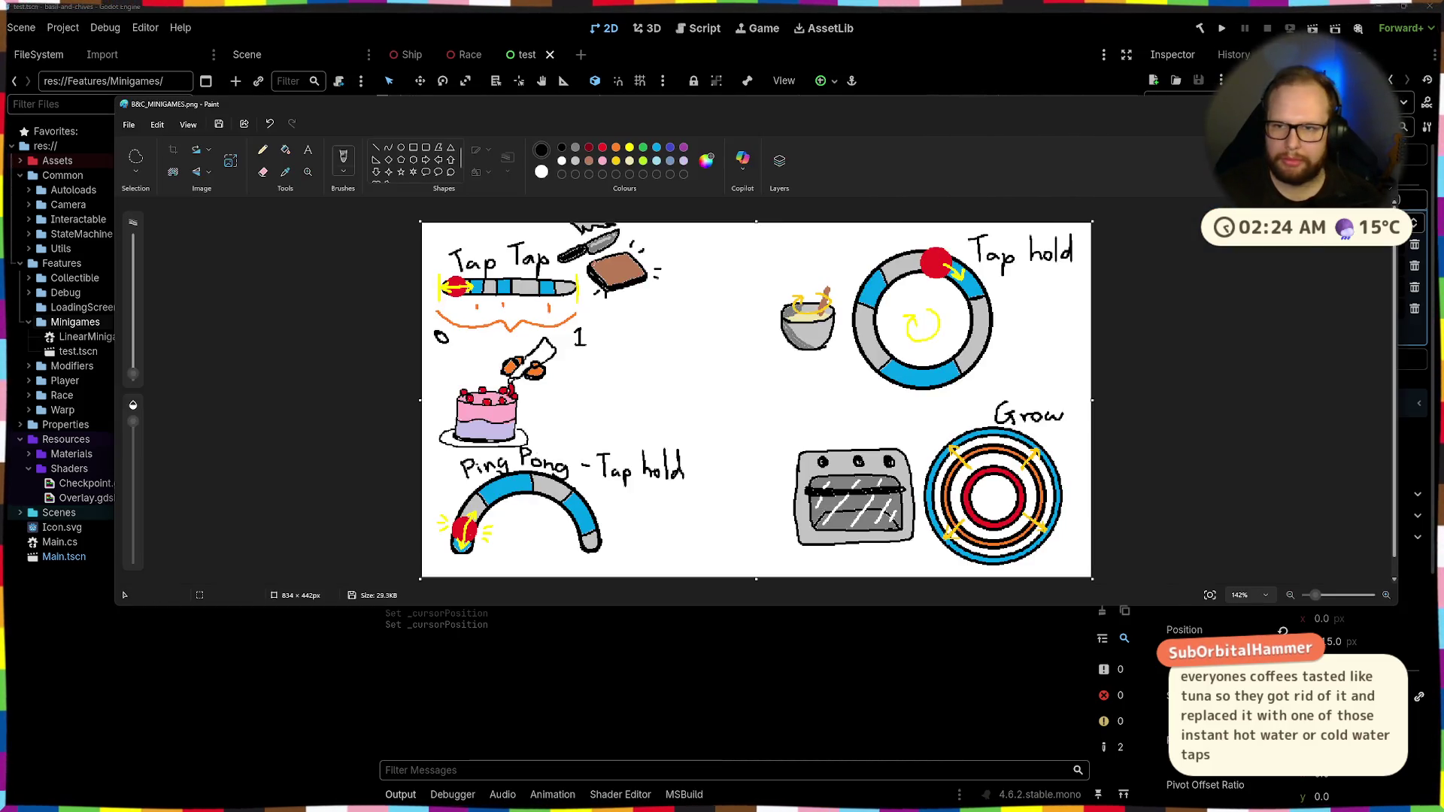
Change the cursor circle's colour from Colors.Yellow to Colors.White
{"action": "key", "text": "alt+Tab"}
{"action": "scroll", "coordinate": [818, 337], "scroll_direction": "up", "scroll_amount": 2}
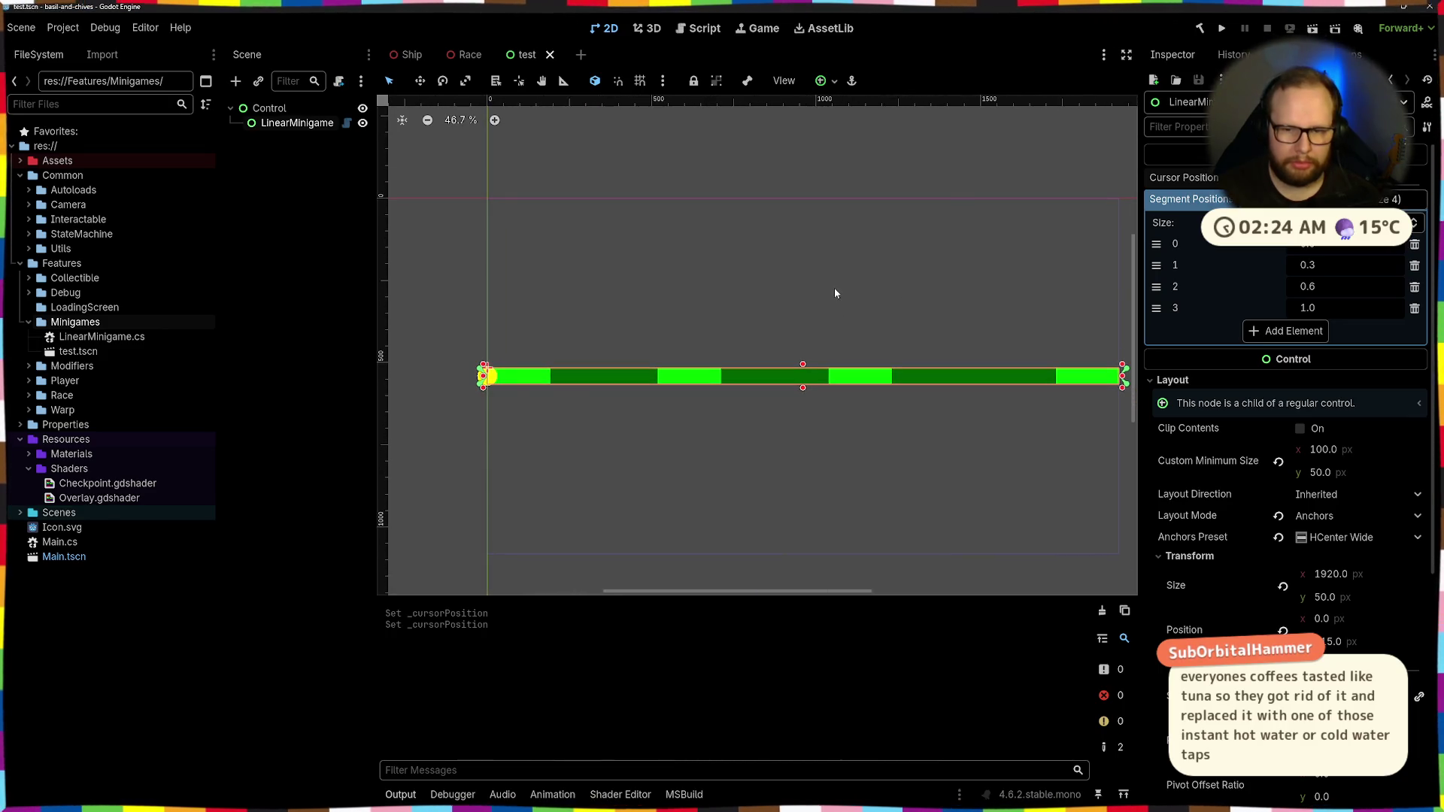
{"action": "key", "text": "alt+Tab"}
{"action": "left_click", "coordinate": [856, 474]}
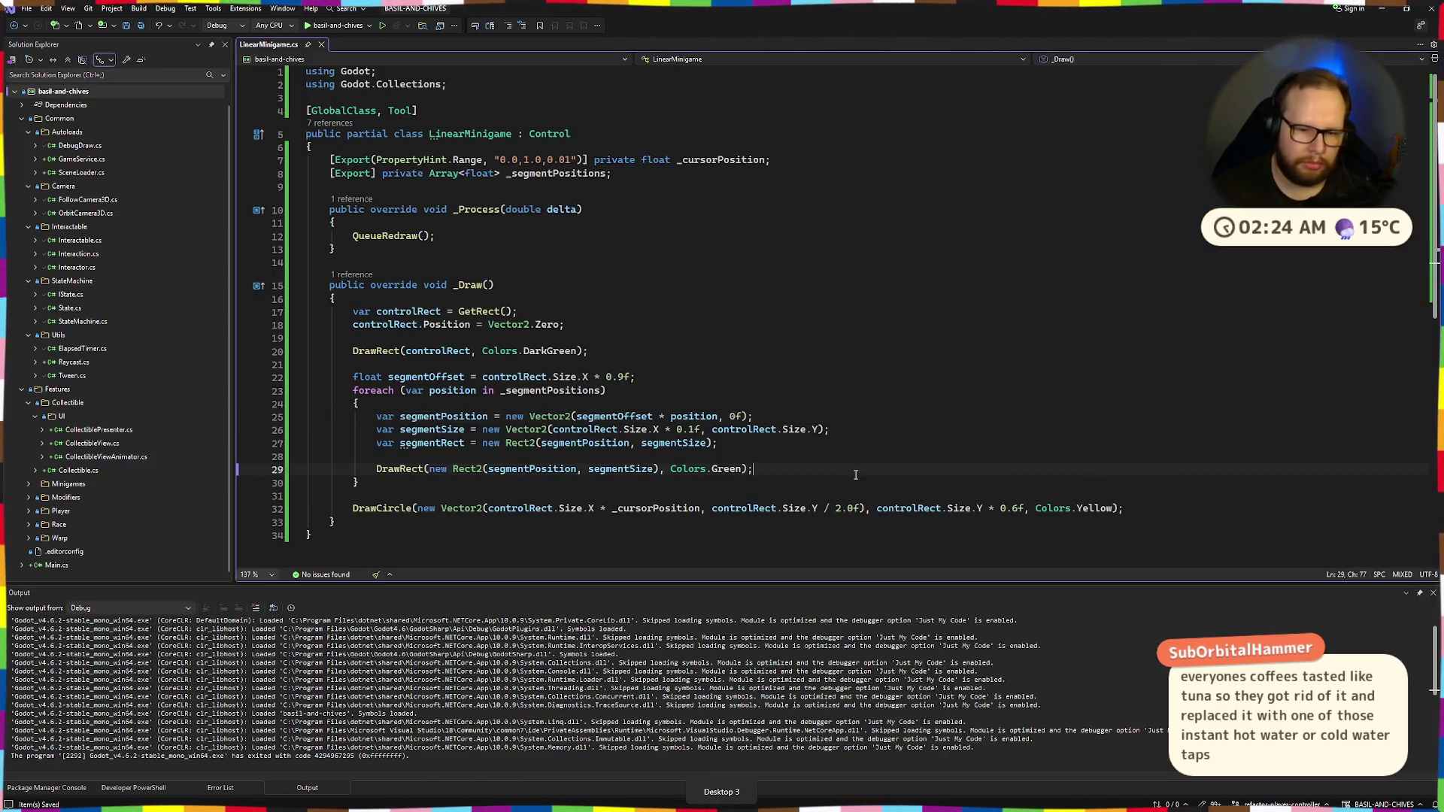
{"action": "double_click", "coordinate": [1088, 509]}
{"action": "type", "text": "Whit"}
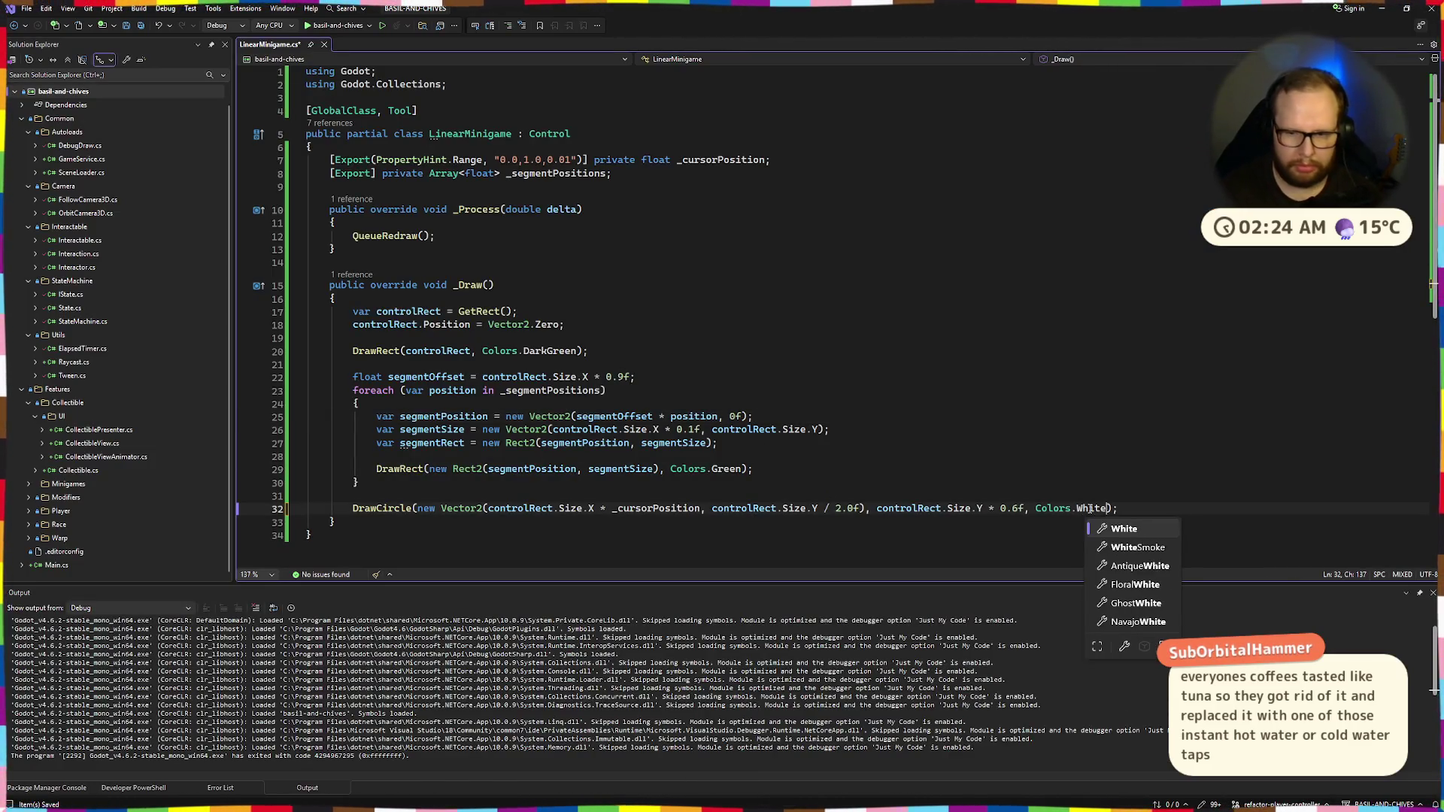
{"action": "key", "text": "Tab"}
Rebuild the .NET project in Godot with Alt+B
{"action": "left_click", "coordinate": [861, 457]}
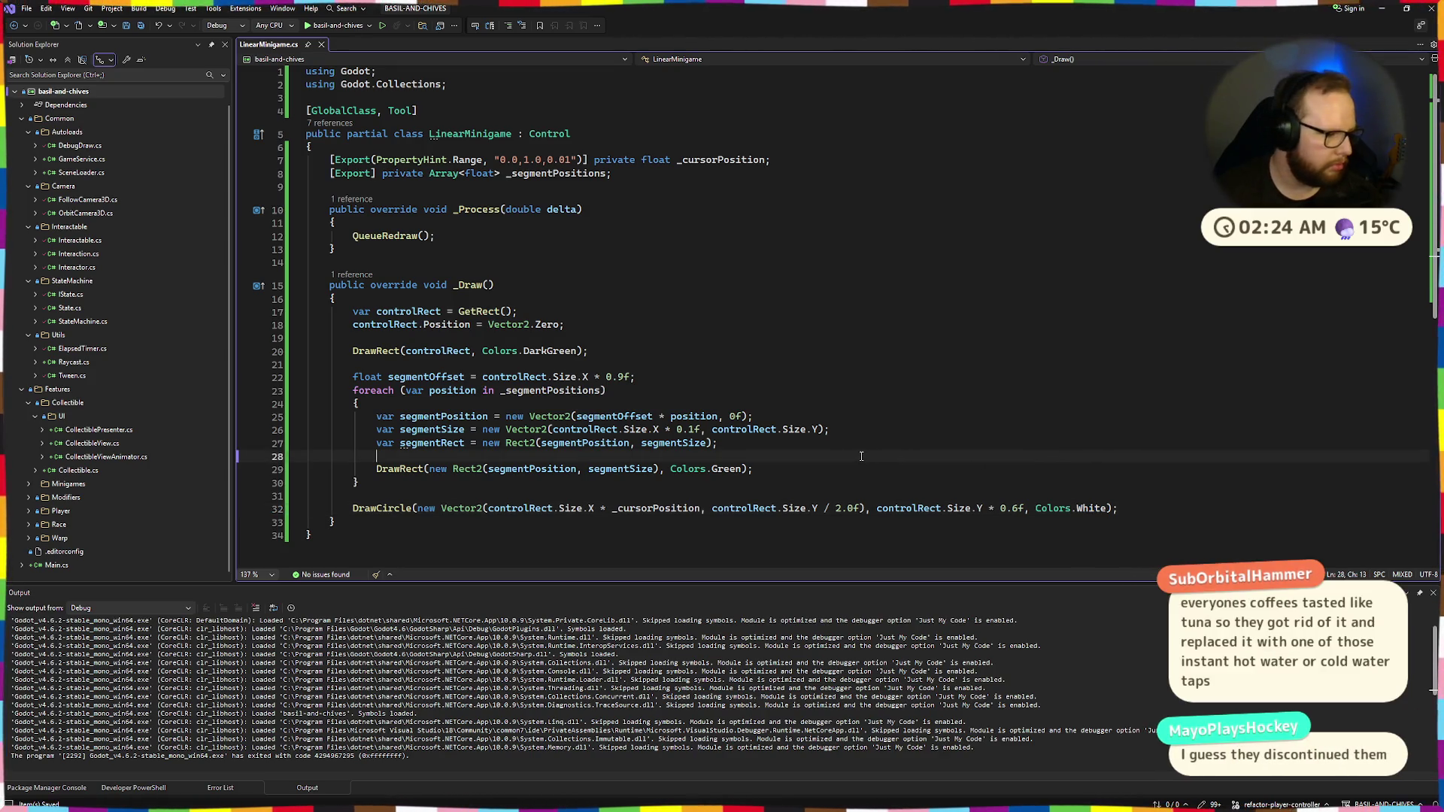
{"action": "key", "text": "alt+Tab"}
{"action": "key", "text": "alt+Tab"}
{"action": "key", "text": "alt+Tab"}
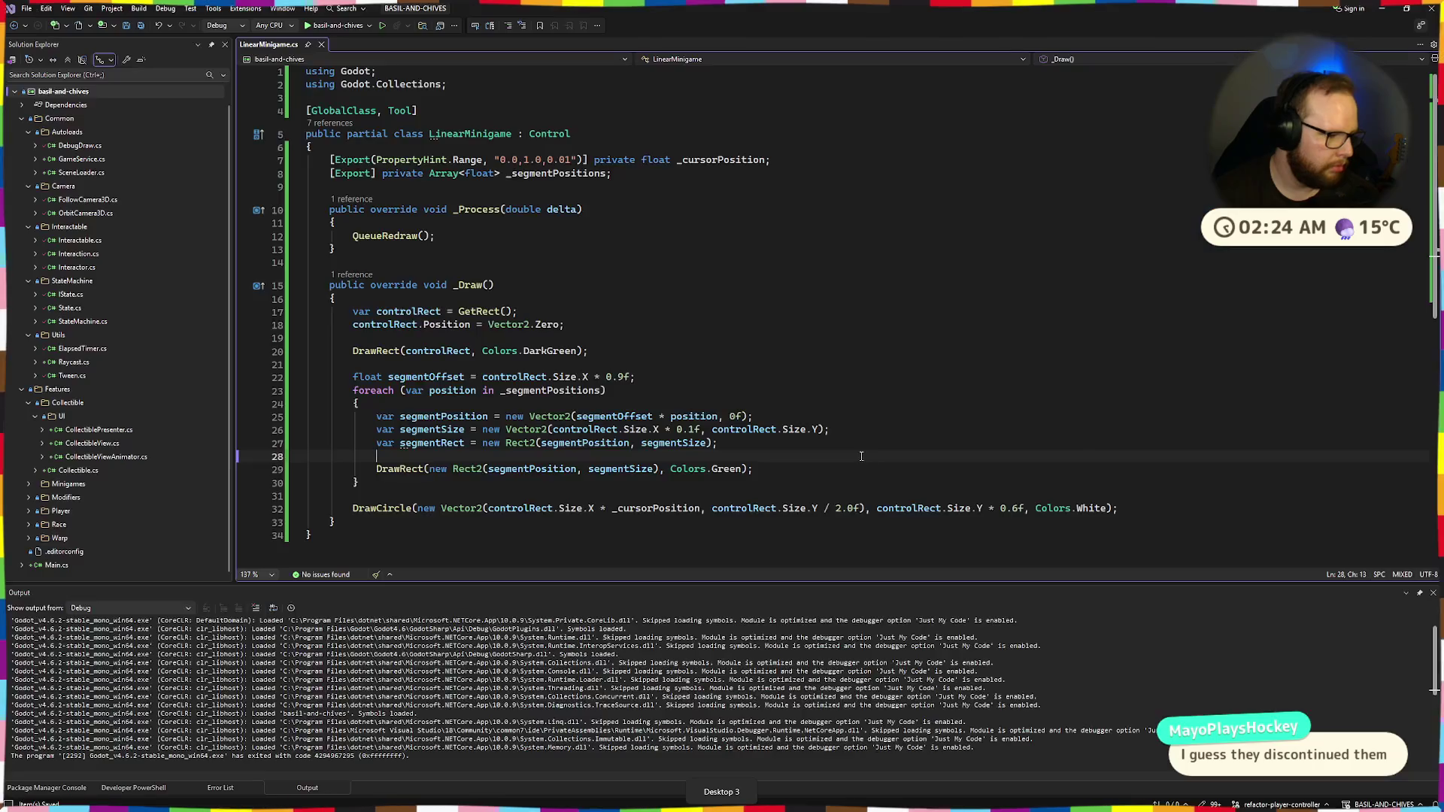
{"action": "key", "text": "alt+b"}
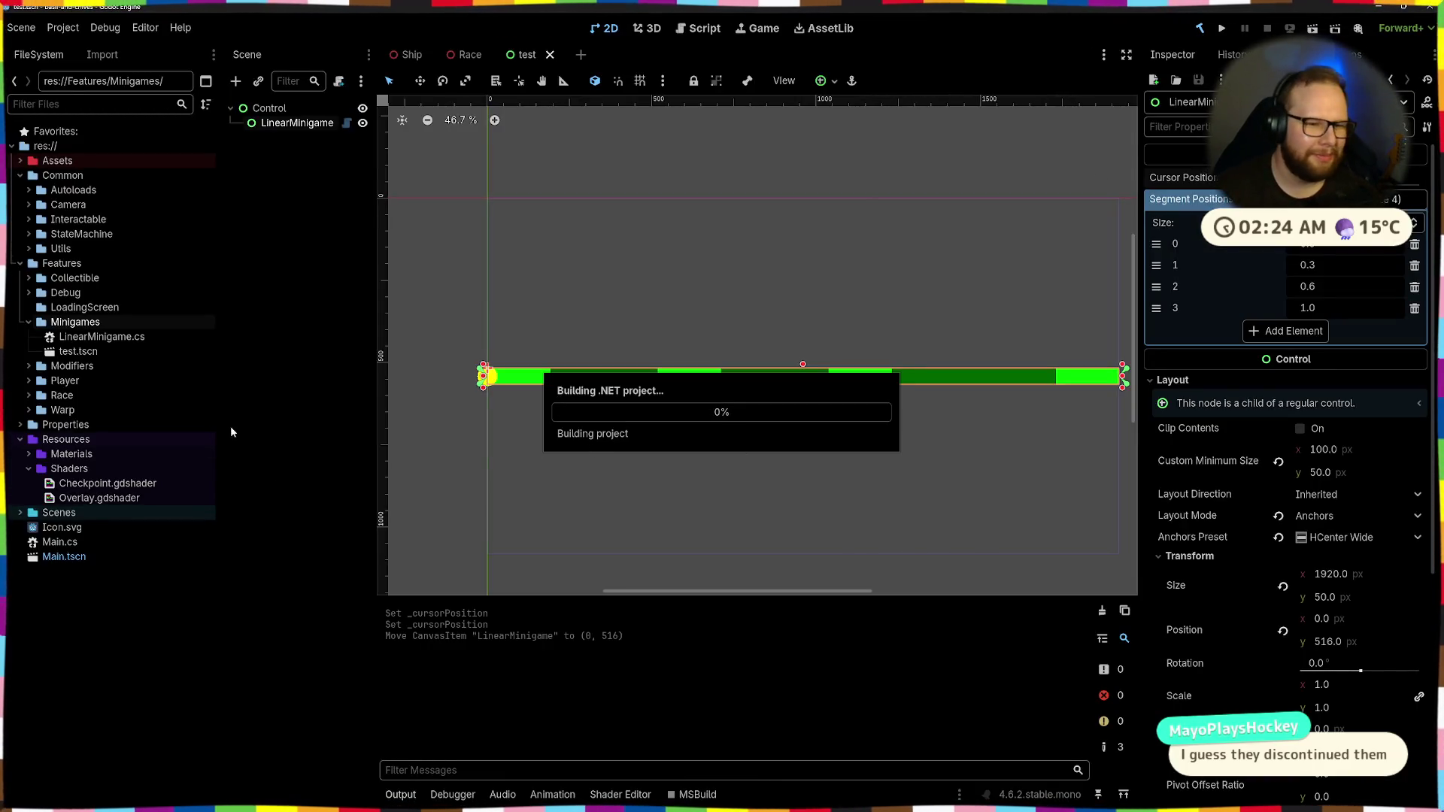
Slide the cursor position to the bar's end and anchor LinearMinigame to the Center preset
{"action": "left_click_drag", "start_coordinate": [1300, 185], "coordinate": [1430, 188]}
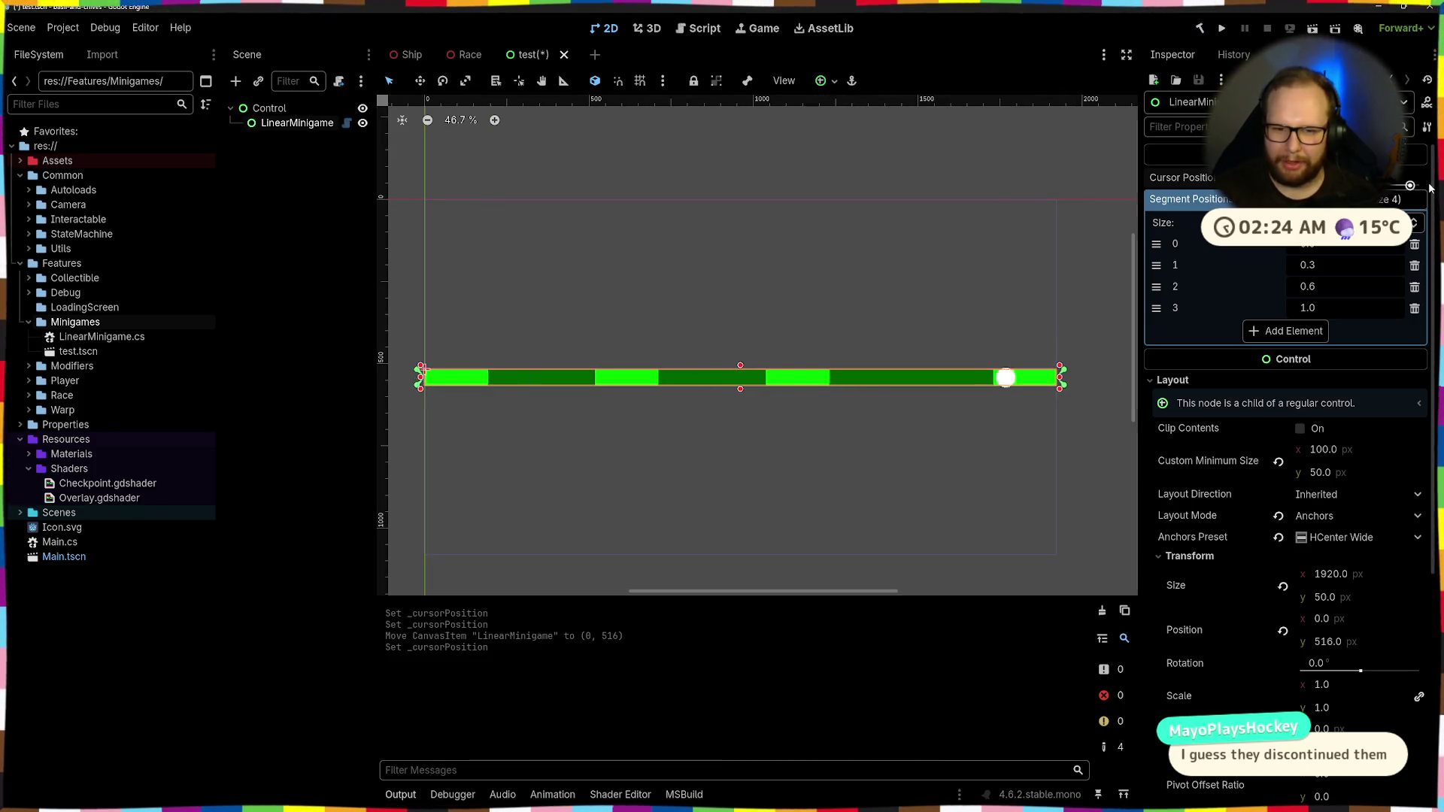
{"action": "left_click", "coordinate": [788, 259]}
{"action": "scroll", "coordinate": [693, 405], "scroll_direction": "down", "scroll_amount": 3}
{"action": "left_click", "coordinate": [693, 389]}
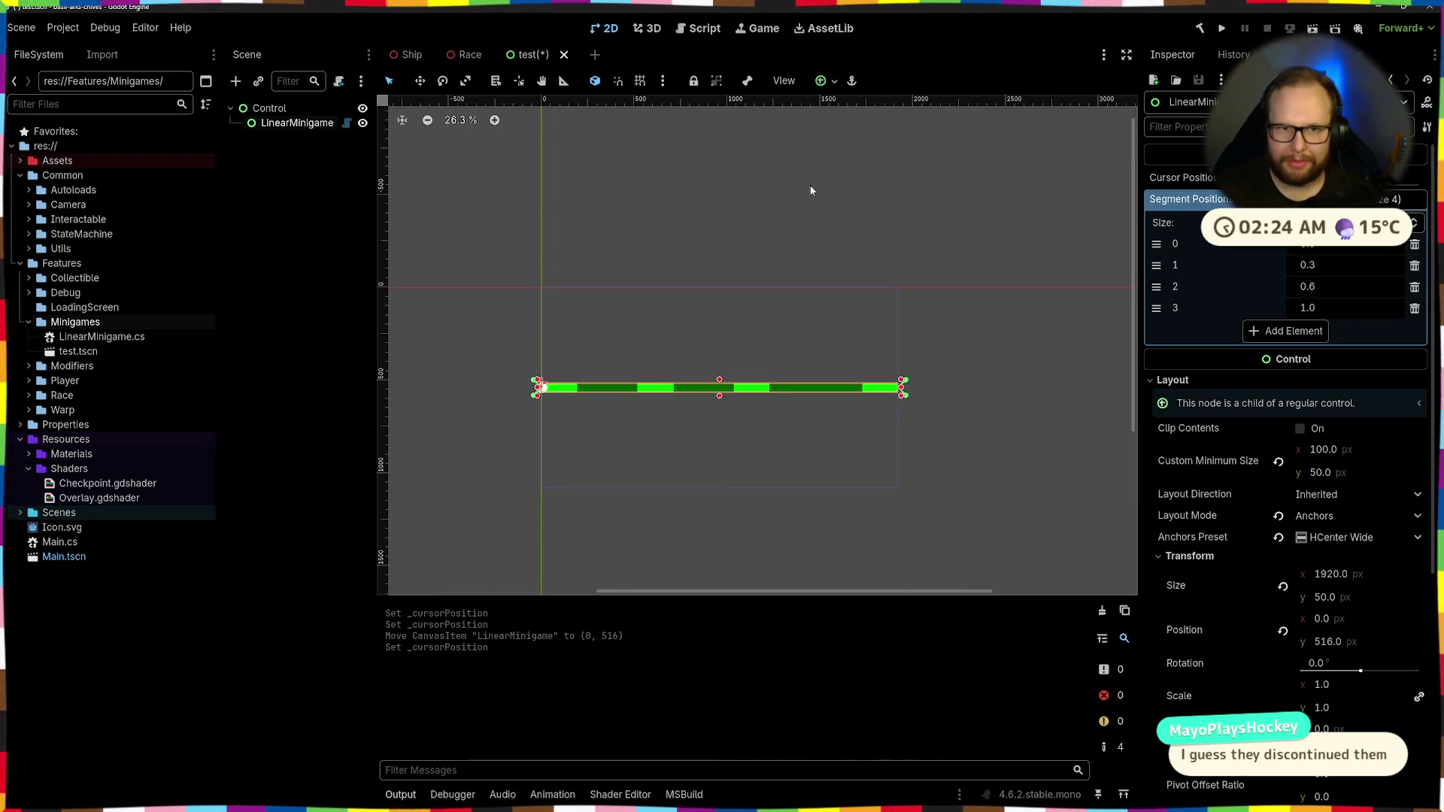
{"action": "left_click", "coordinate": [830, 80]}
{"action": "left_click", "coordinate": [854, 150]}
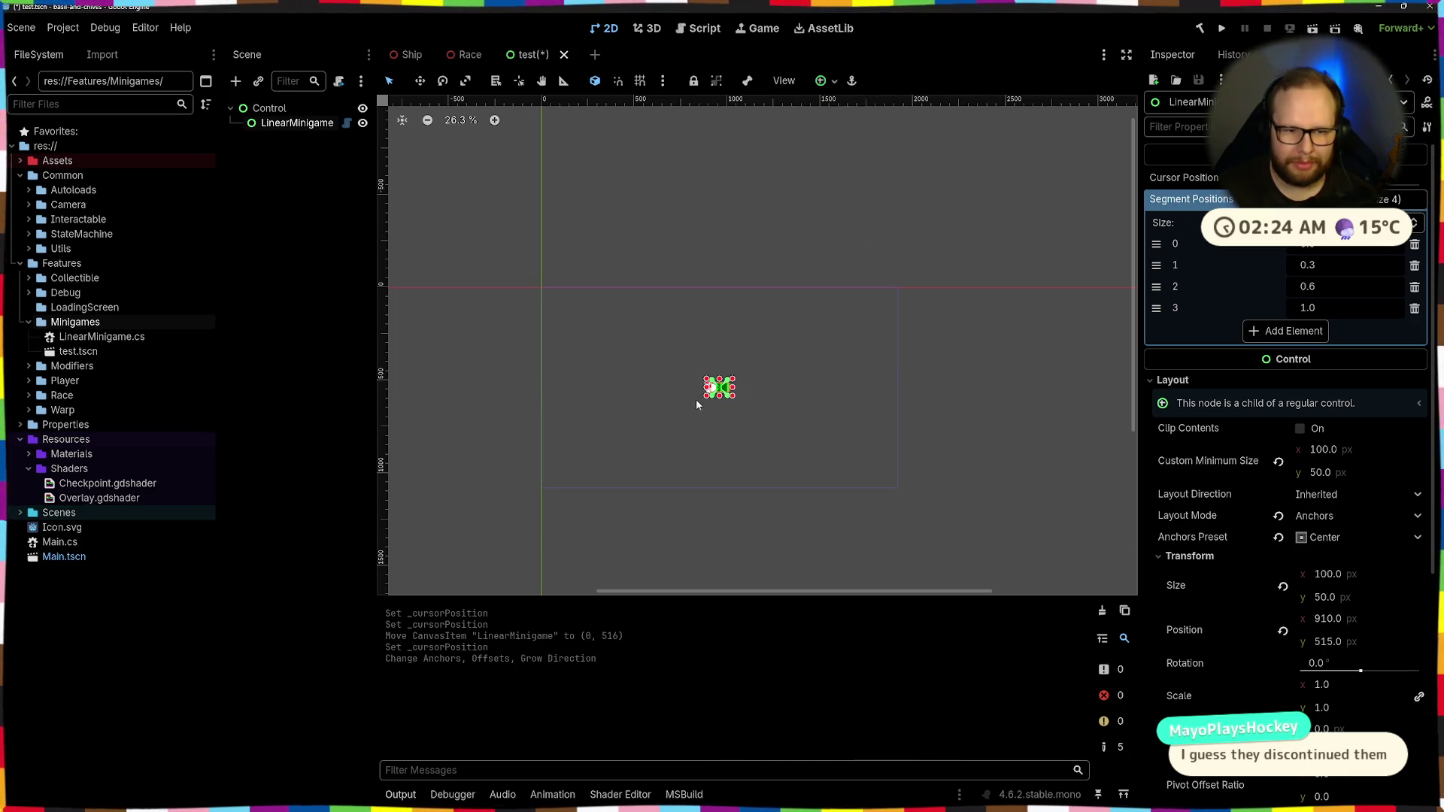
Set the bar's Custom Minimum Size width to 500
{"action": "scroll", "coordinate": [696, 399], "scroll_direction": "up", "scroll_amount": 5}
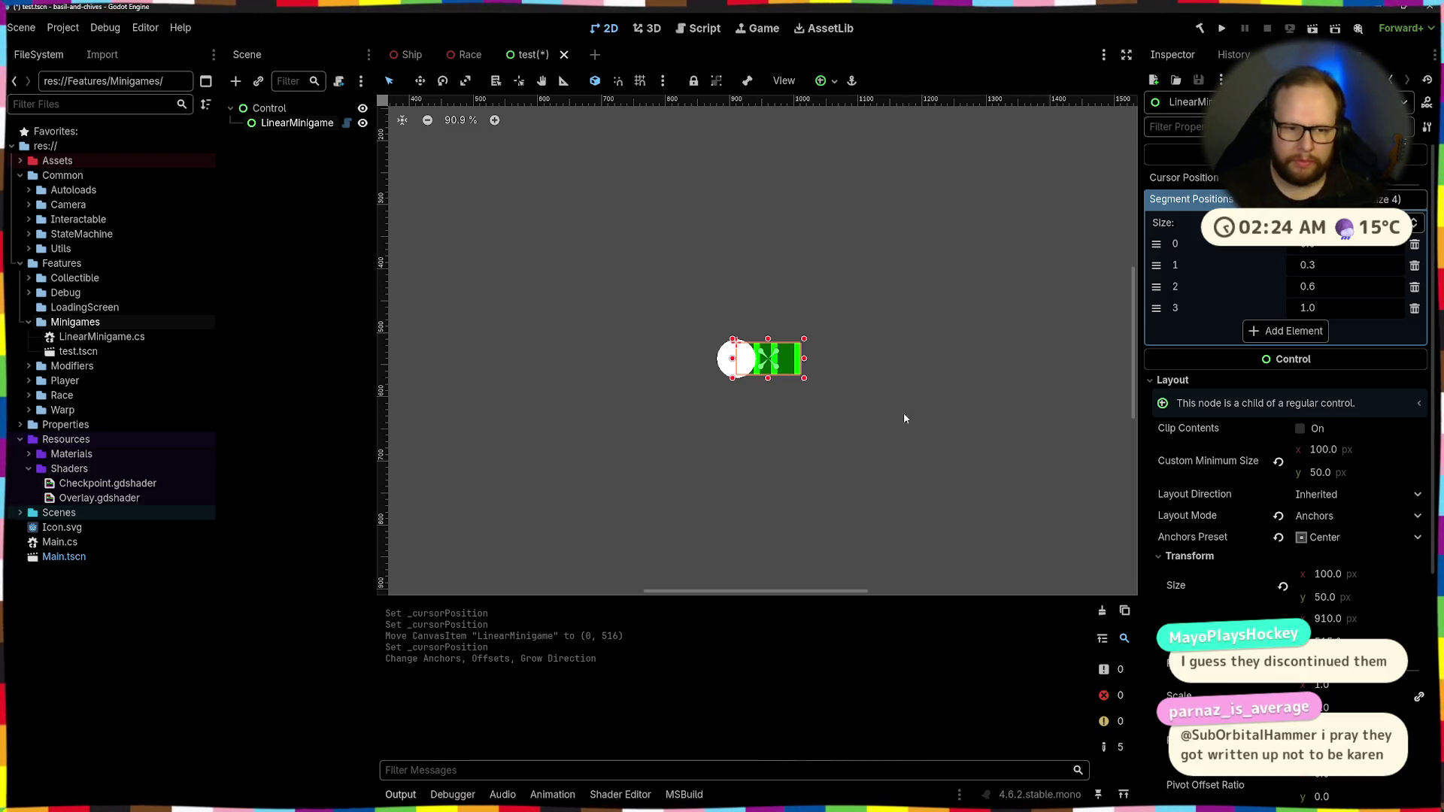
{"action": "scroll", "coordinate": [1183, 449], "scroll_direction": "down", "scroll_amount": 2}
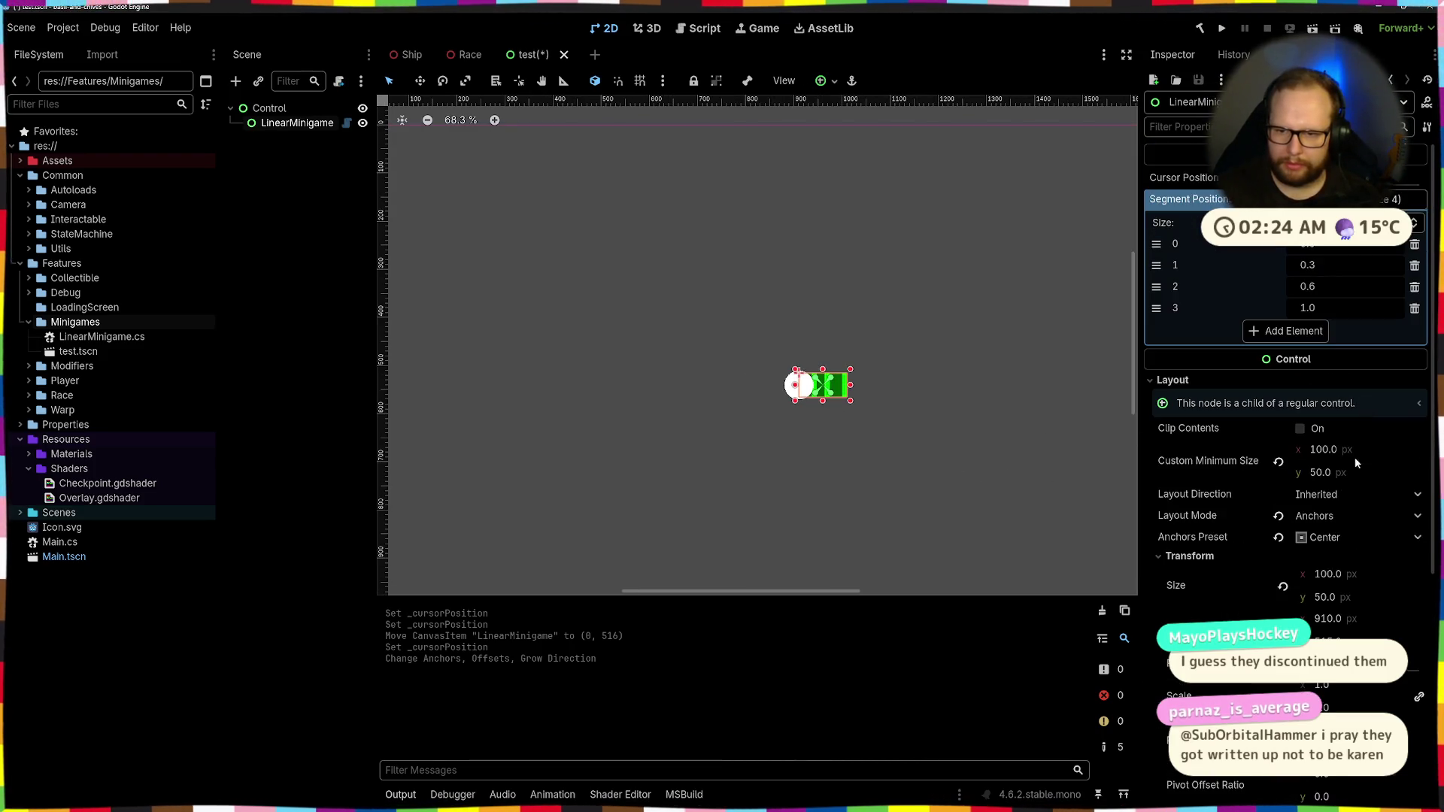
{"action": "left_click", "coordinate": [1347, 450]}
{"action": "key", "text": "BackSpace"}
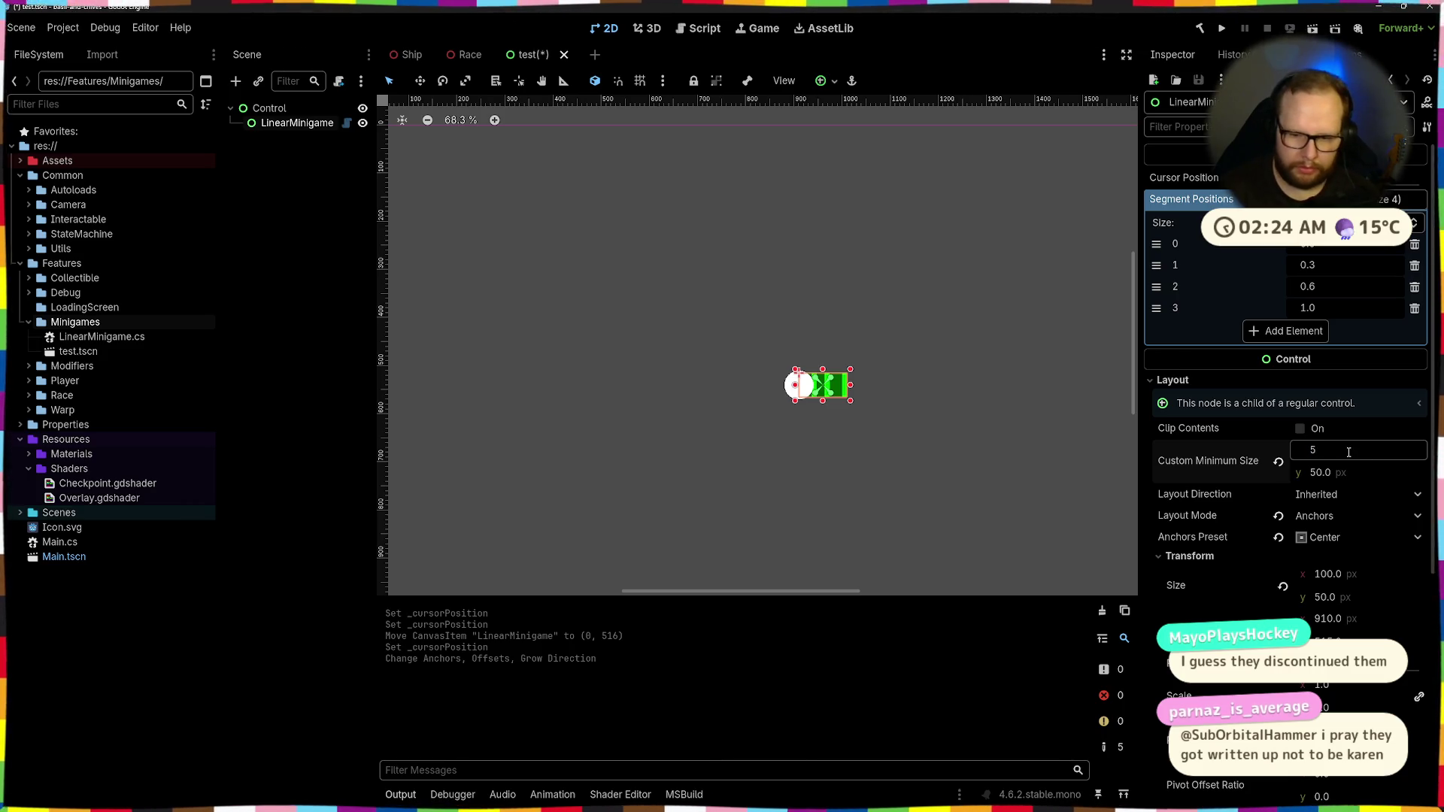
{"action": "type", "text": "250"}
{"action": "key", "text": "Return"}
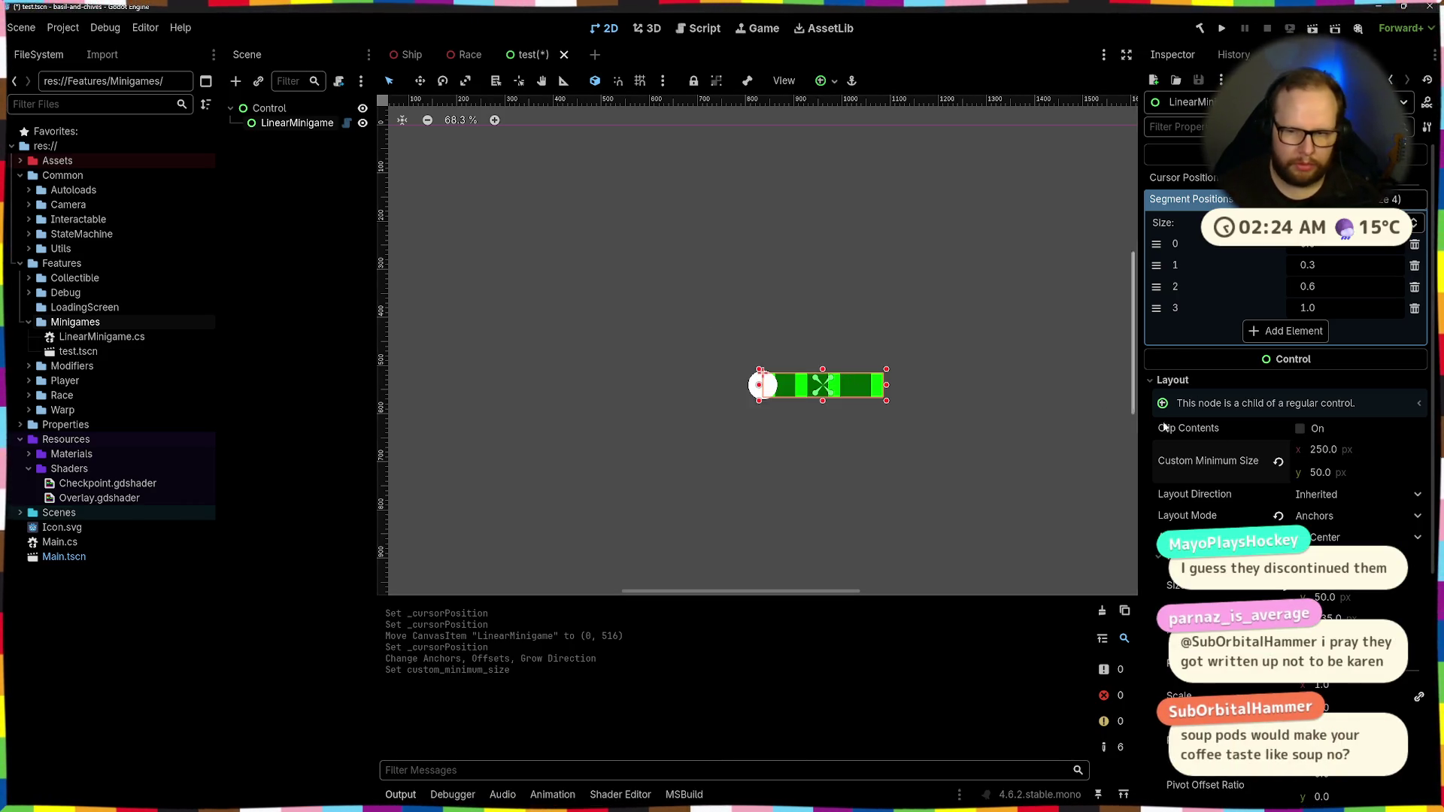
{"action": "left_click", "coordinate": [1357, 450]}
{"action": "type", "text": "500"}
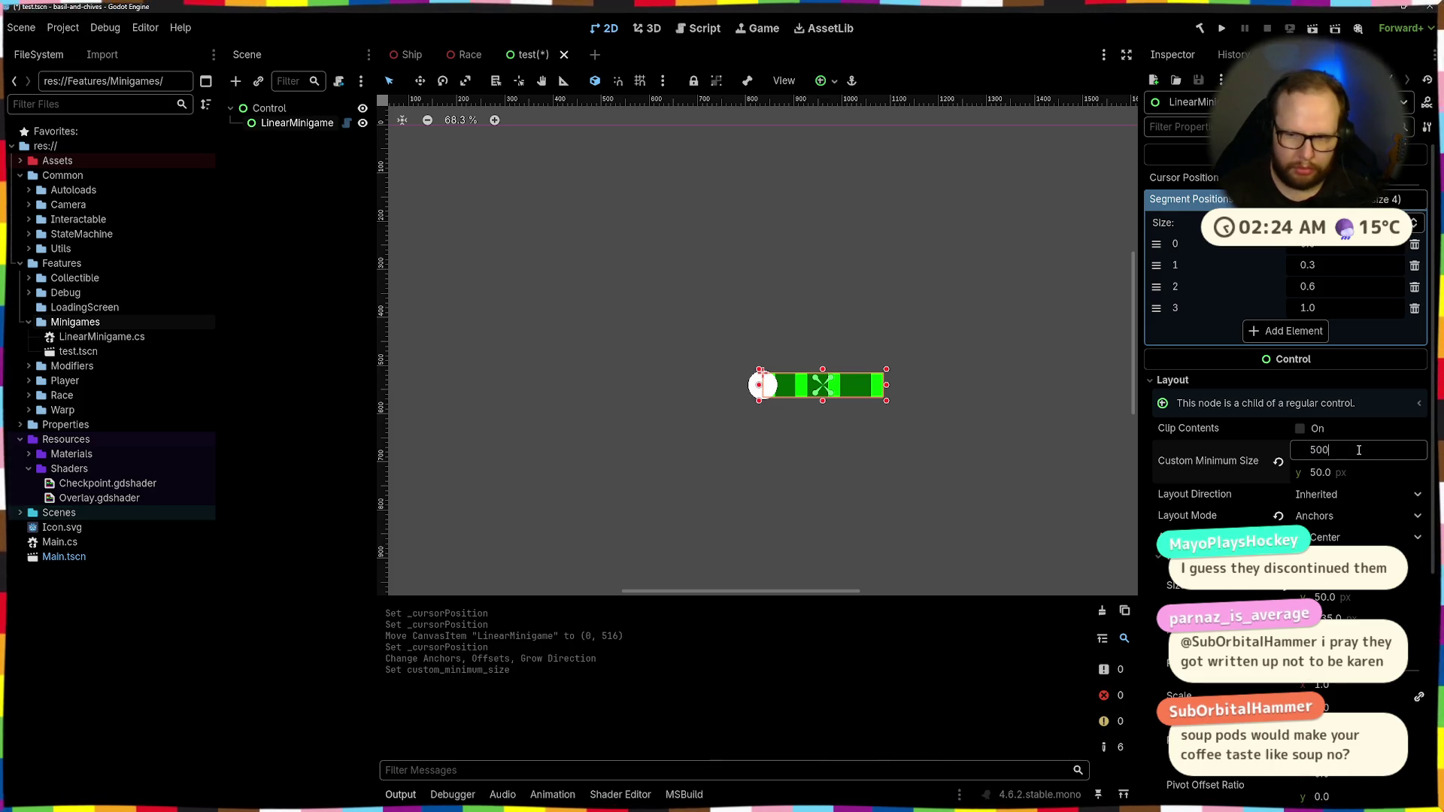
{"action": "key", "text": "Return"}
Deselect everything and save the test scene
{"action": "left_click", "coordinate": [838, 293]}
{"action": "scroll", "coordinate": [837, 293], "scroll_direction": "down", "scroll_amount": 4}
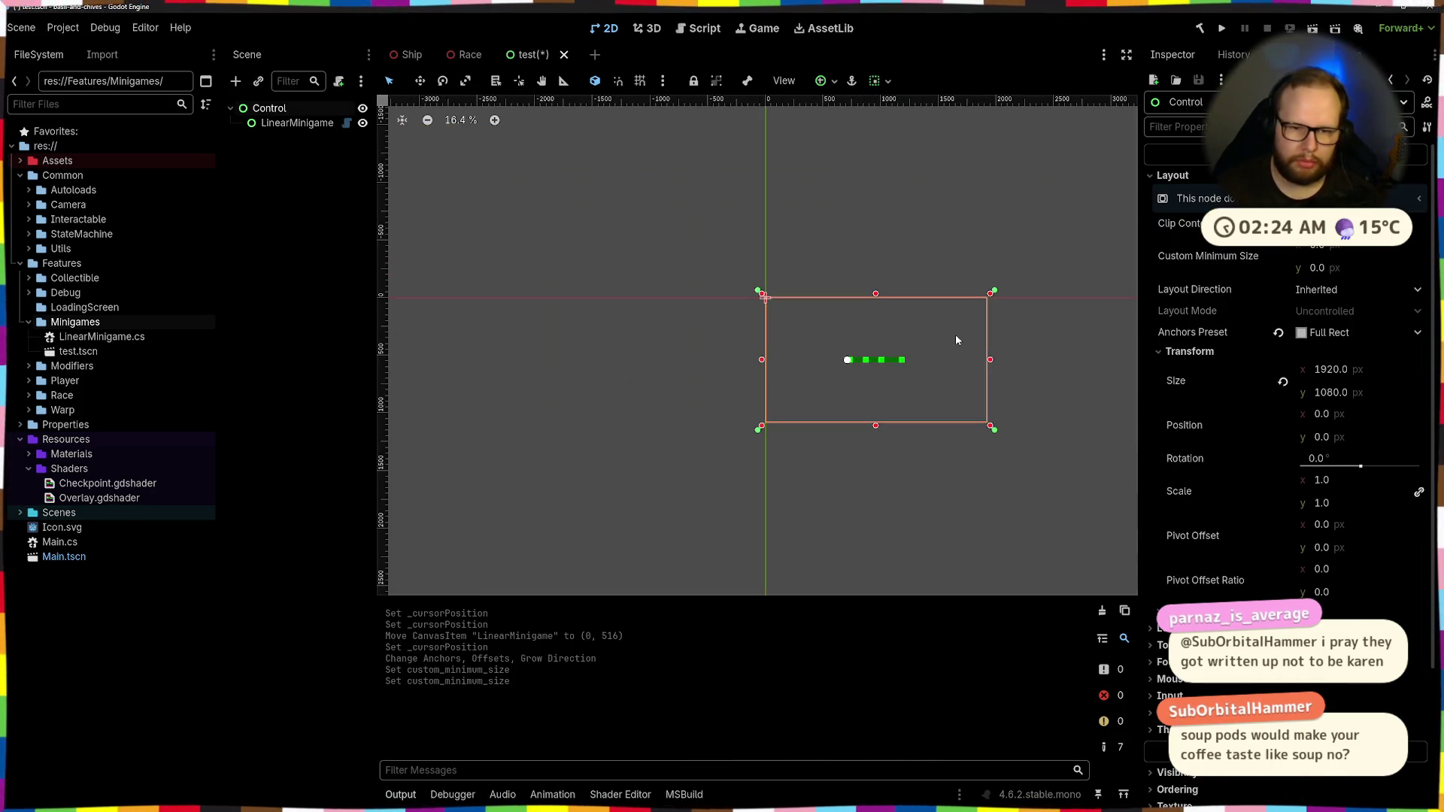
{"action": "scroll", "coordinate": [944, 338], "scroll_direction": "up", "scroll_amount": 5}
{"action": "scroll", "coordinate": [867, 329], "scroll_direction": "right", "scroll_amount": 2}
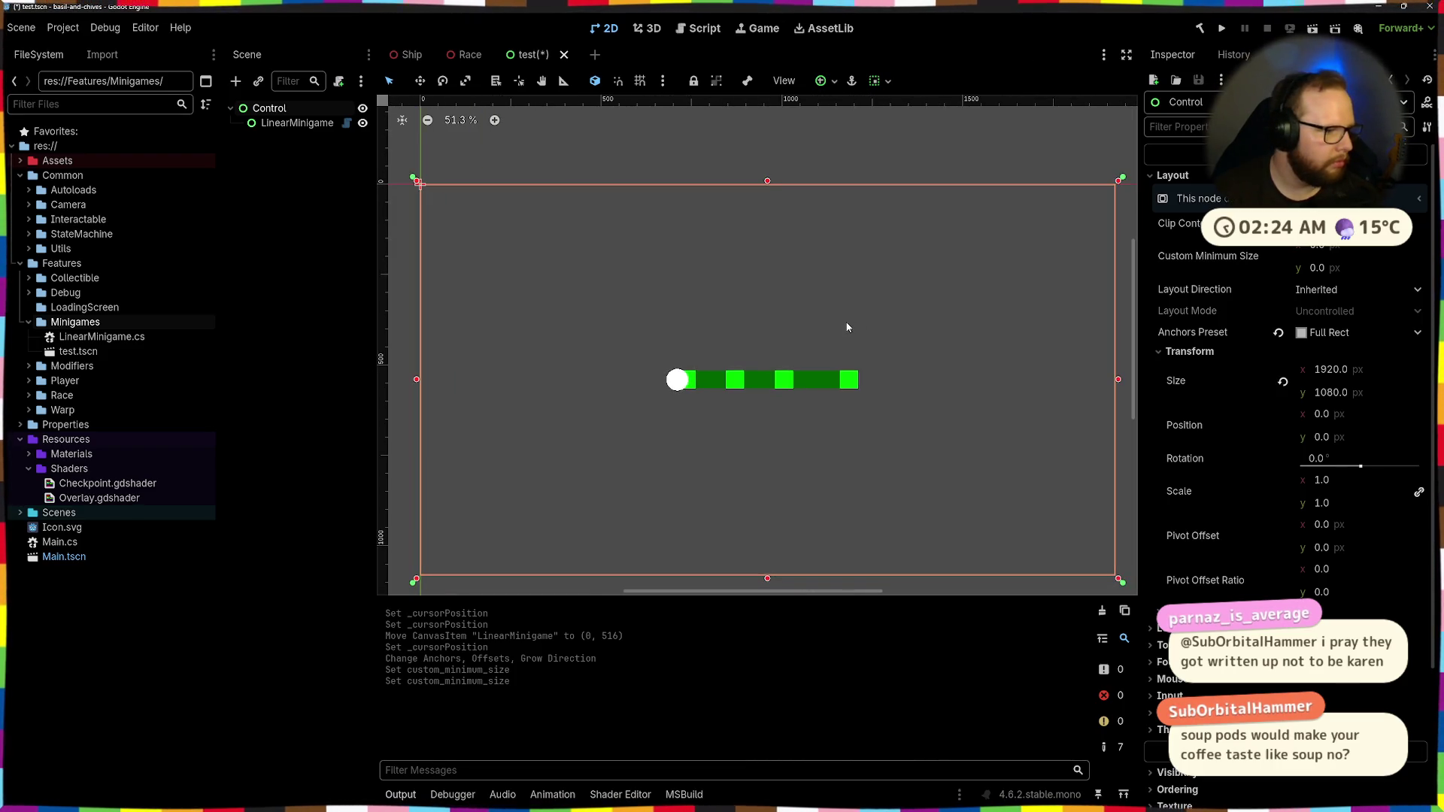
{"action": "left_click", "coordinate": [344, 219]}
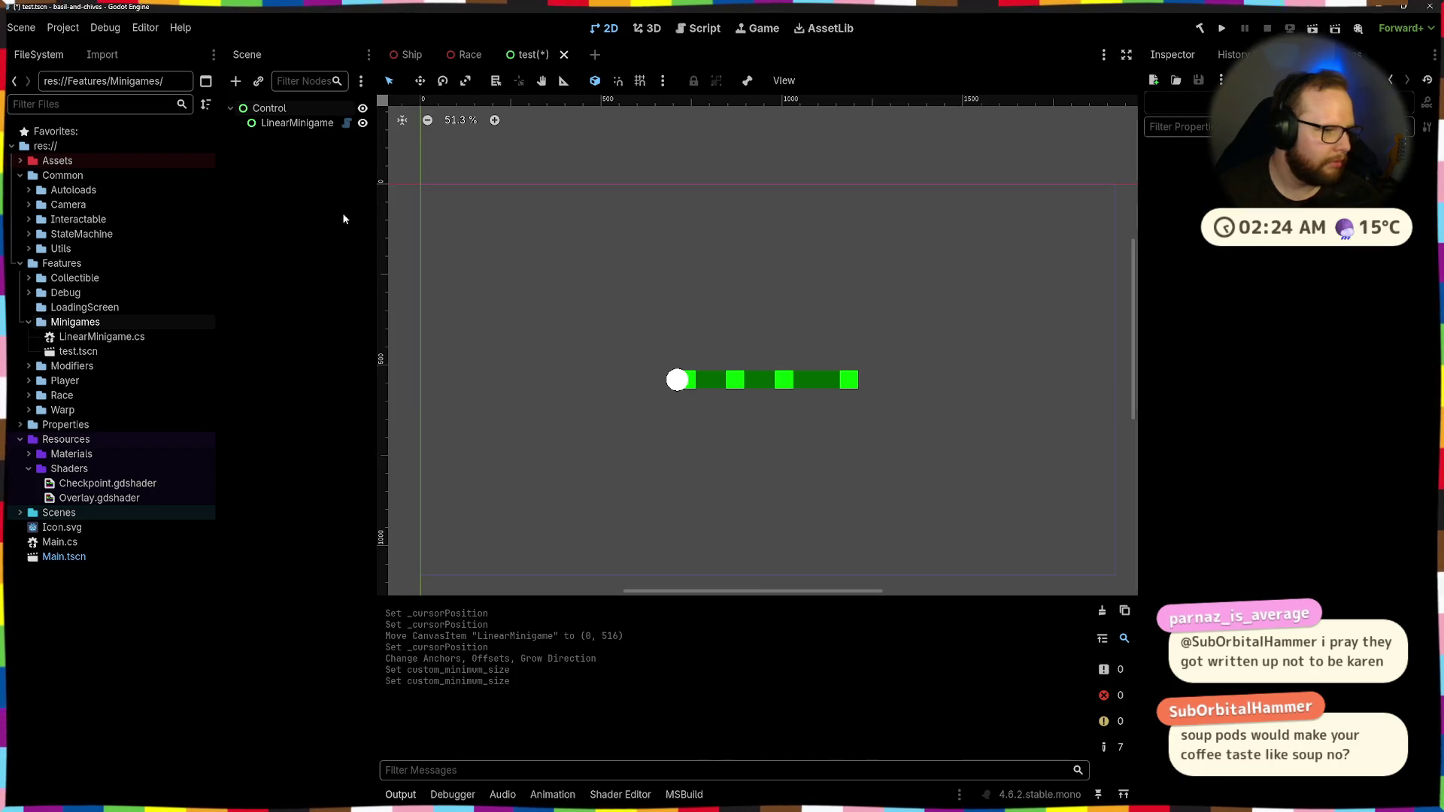
{"action": "key", "text": "ctrl+s"}
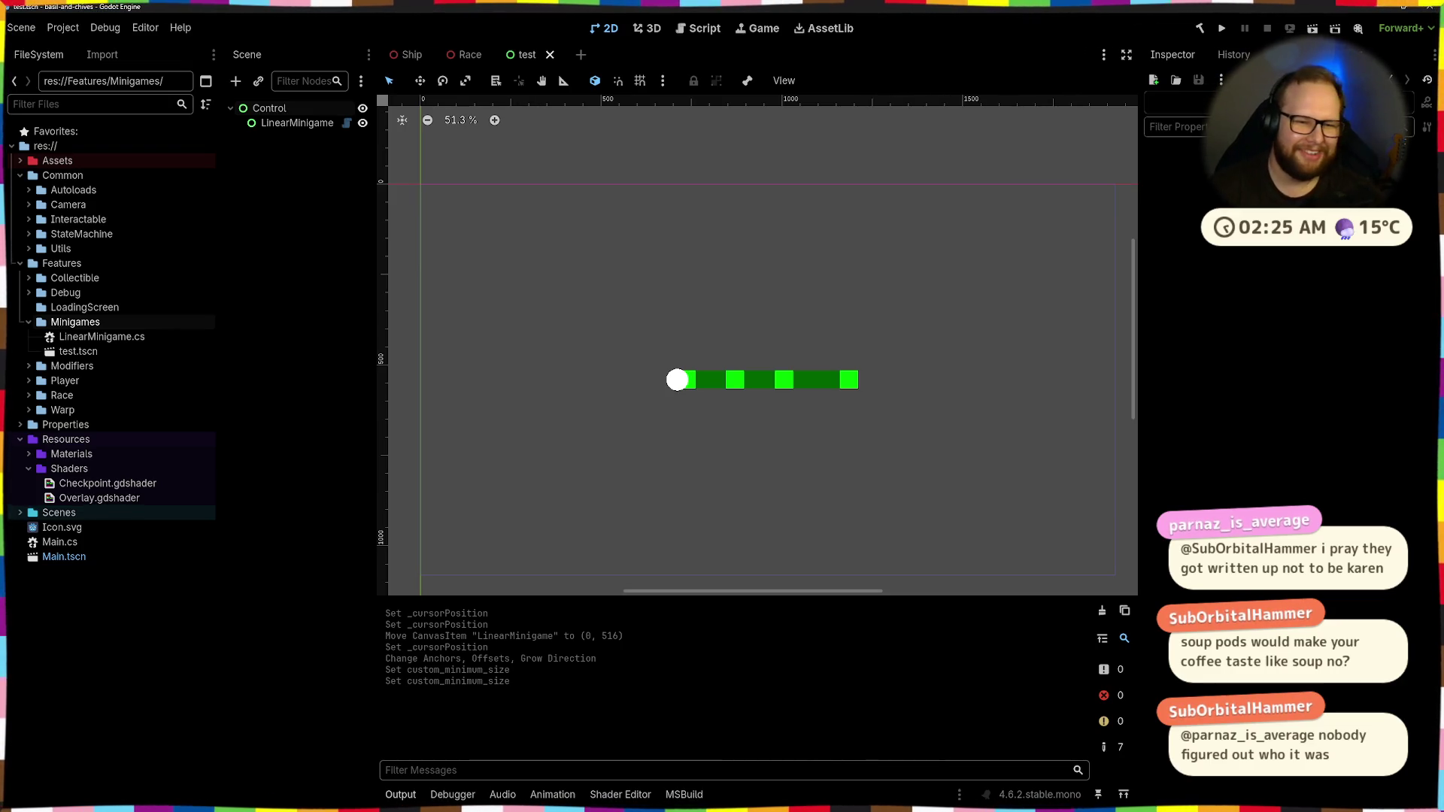
{"action": "key", "text": "alt+Tab"}
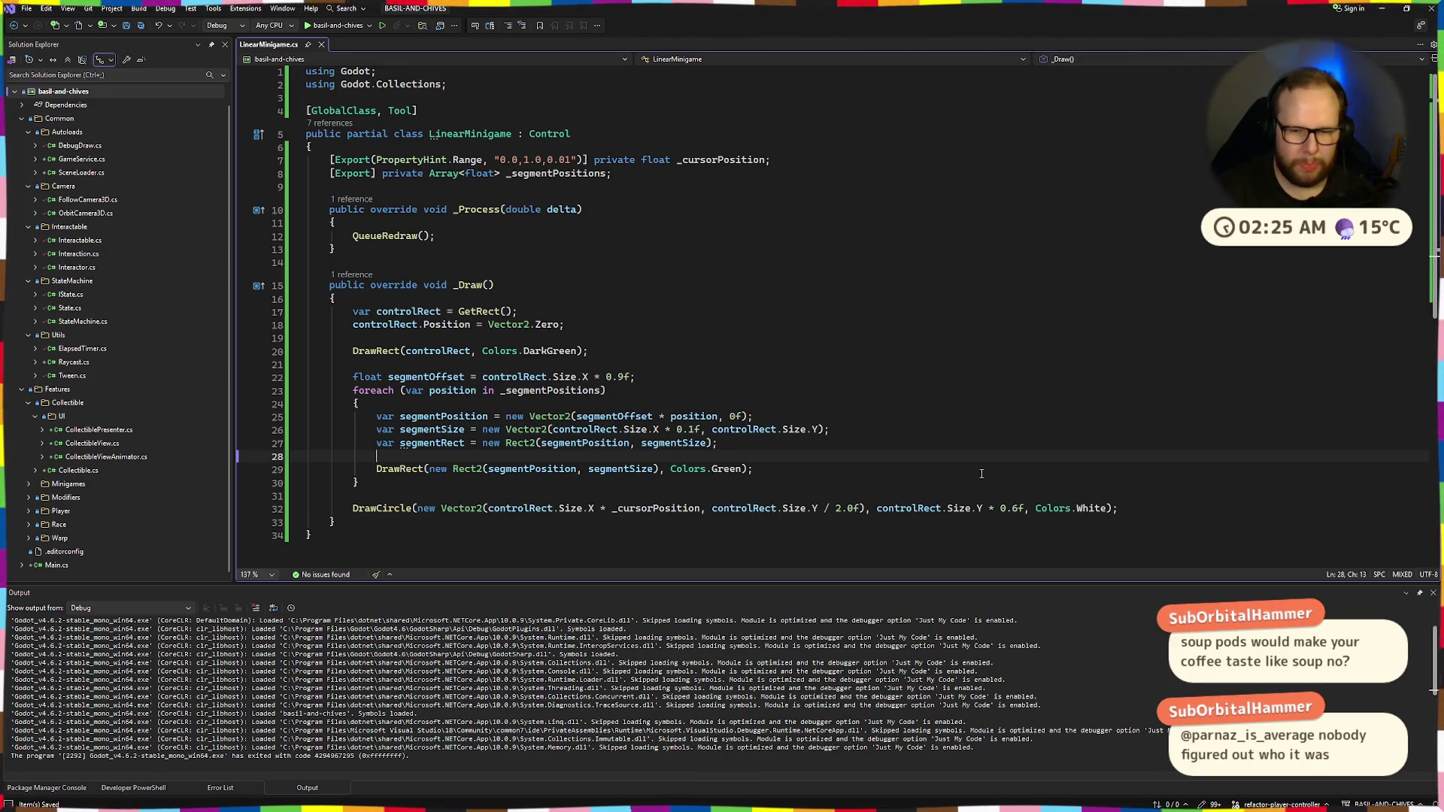
Make the cursor circle Colors.Black and rebuild in Godot
{"action": "double_click", "coordinate": [1094, 508]}
{"action": "key", "text": "BackSpace"}
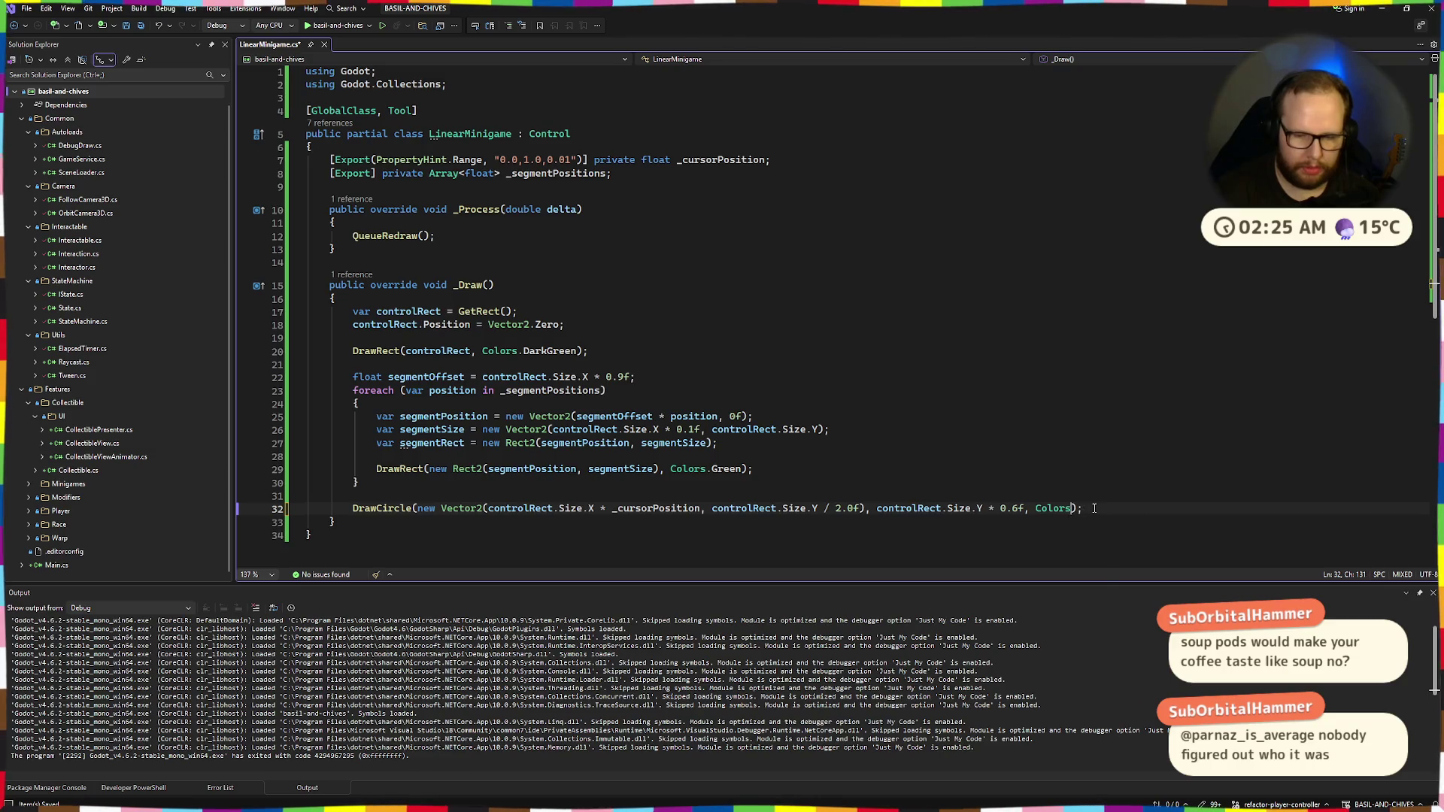
{"action": "key", "text": "ctrl+space"}
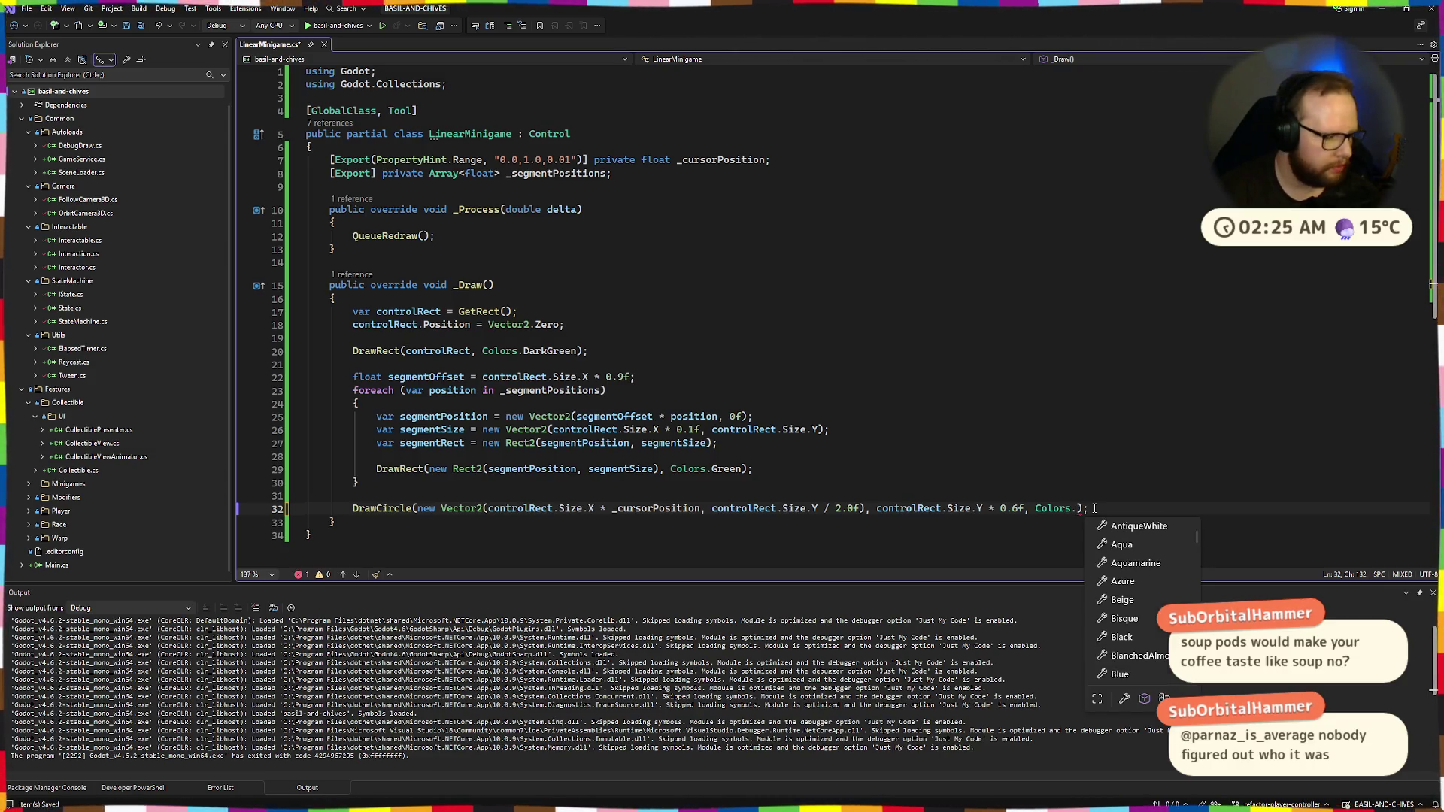
{"action": "type", "text": "bla"}
{"action": "key", "text": "Return"}
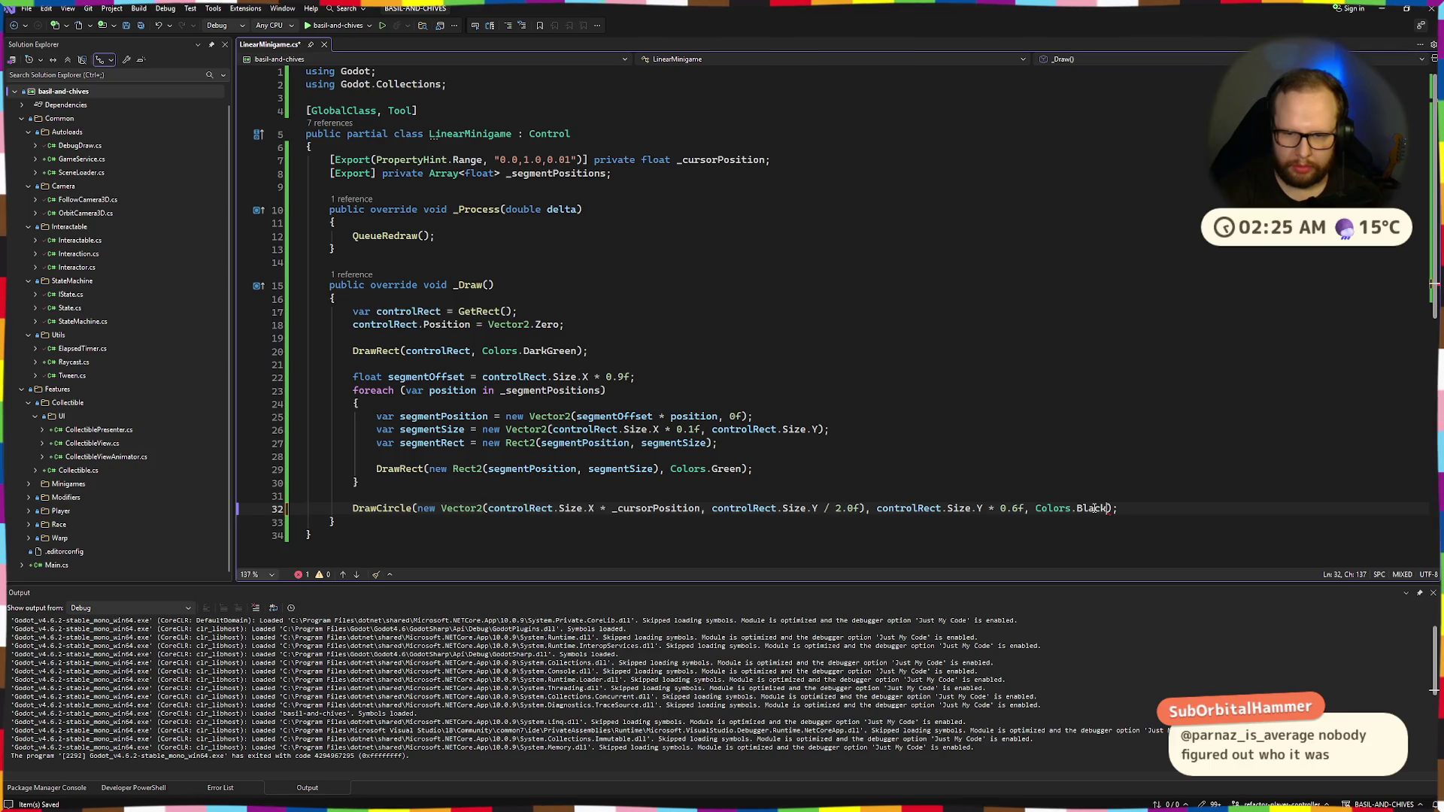
{"action": "key", "text": "ctrl+super+Right"}
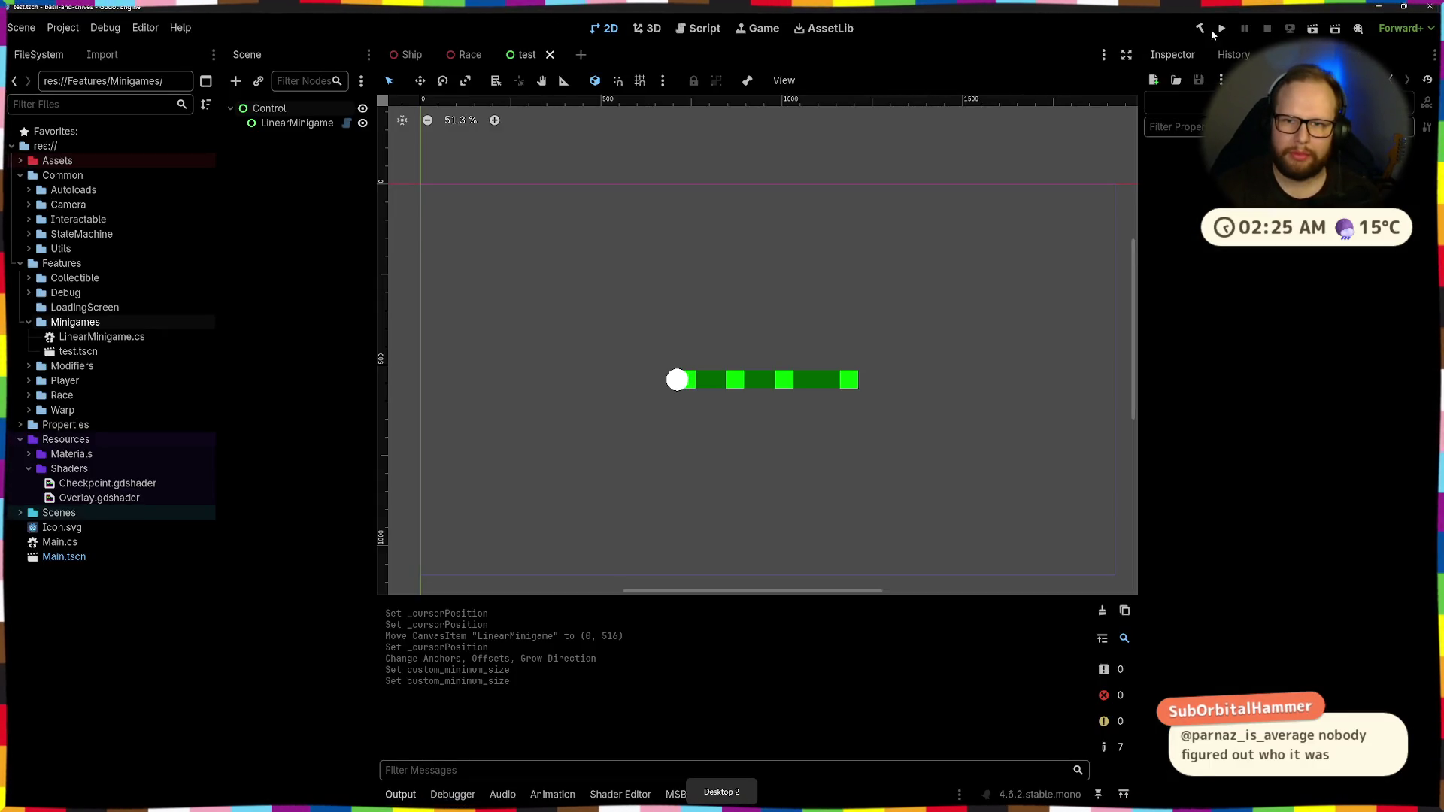
{"action": "left_click", "coordinate": [1201, 29]}
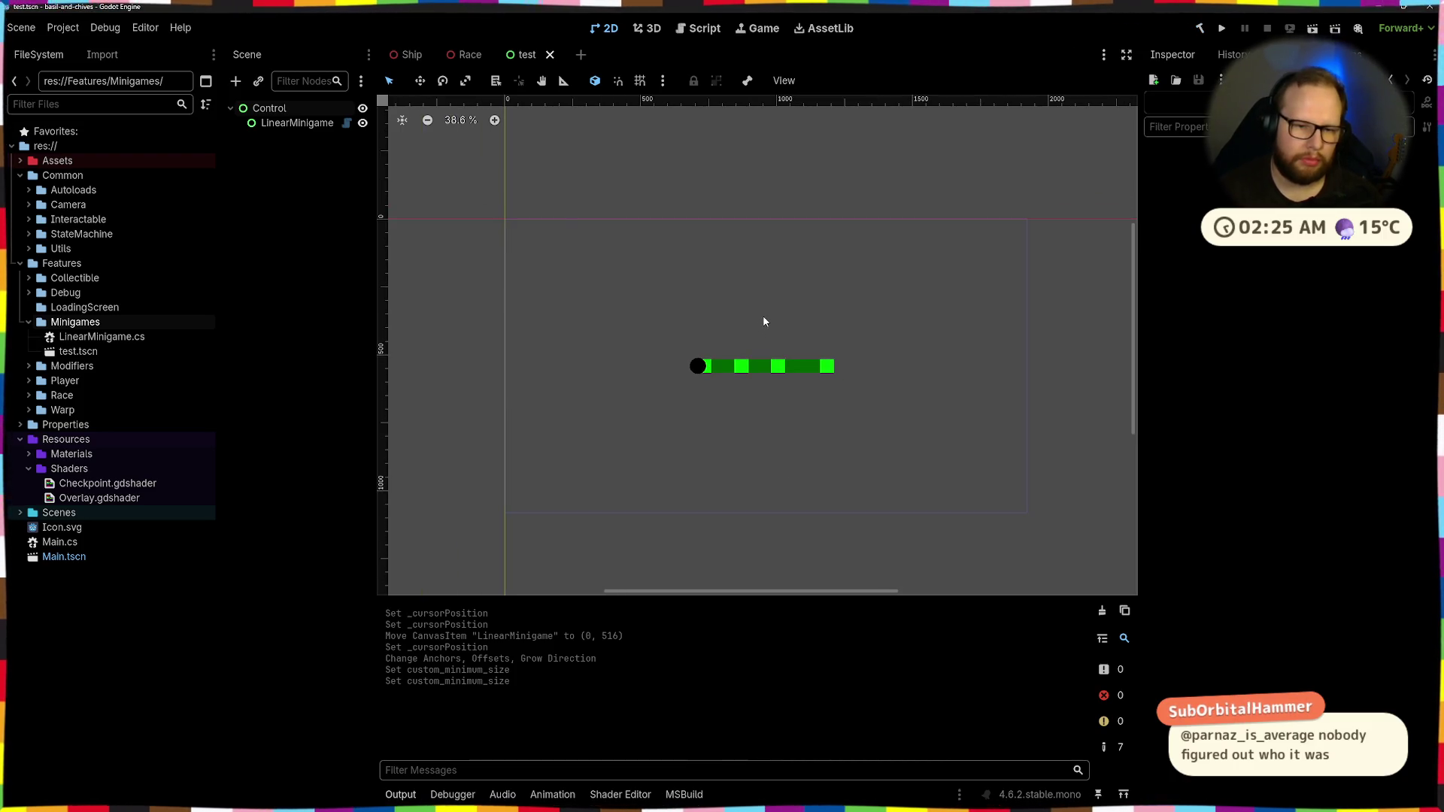
Set the circle colour back to Colors.White and rebuild again
{"action": "key", "text": "ctrl+super+Right"}
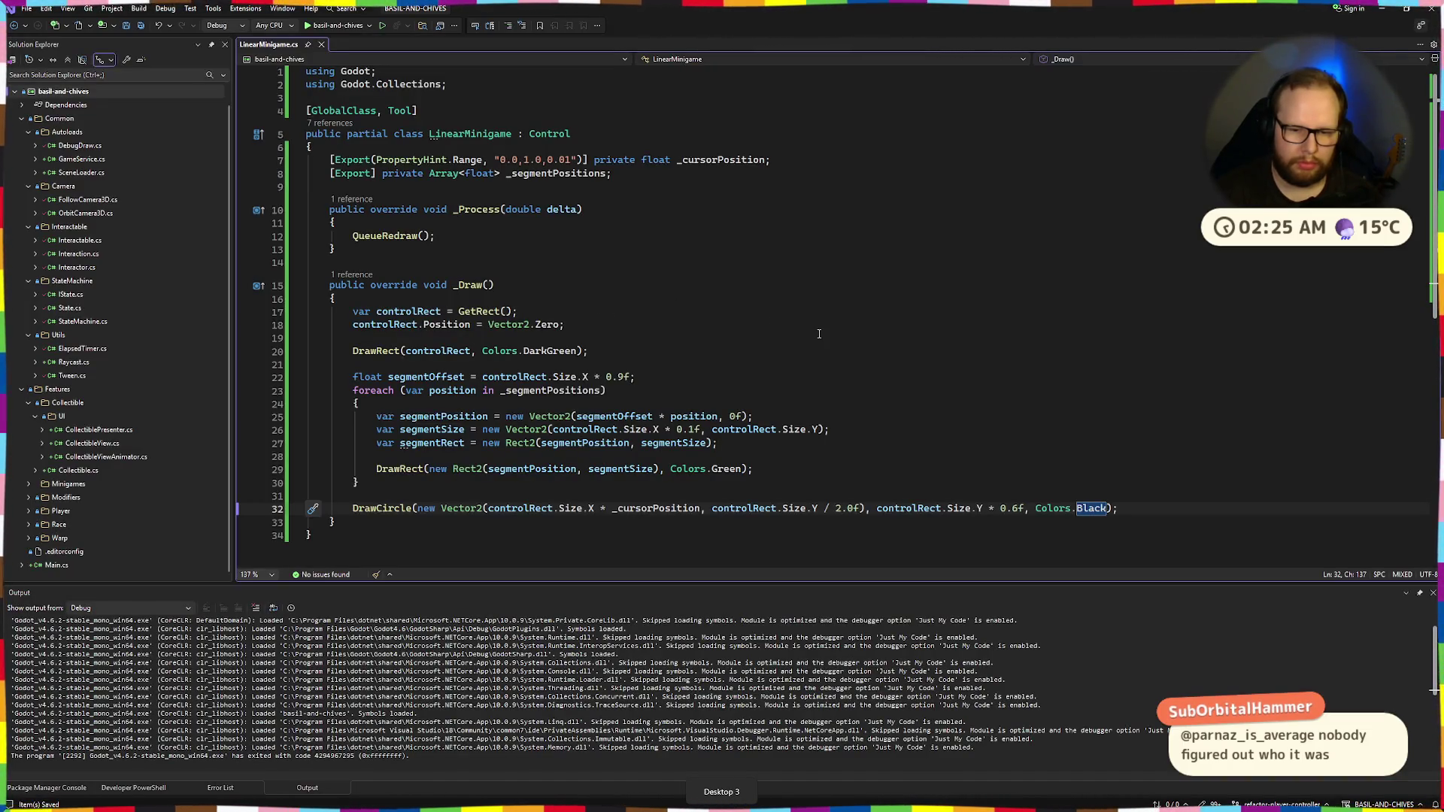
{"action": "double_click", "coordinate": [1100, 510]}
{"action": "type", "text": "white"}
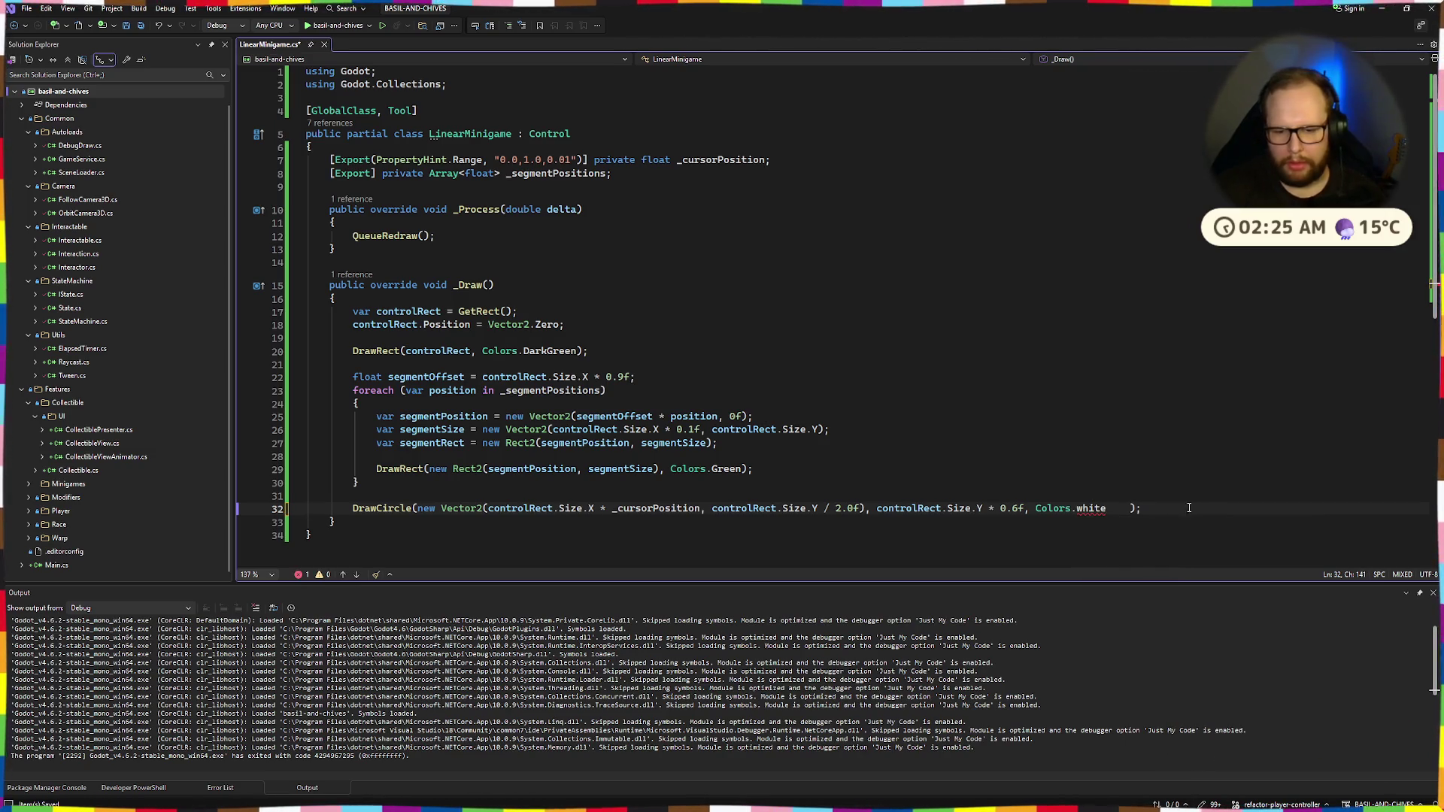
{"action": "key", "text": "Left"}
{"action": "key", "text": "BackSpace"}
{"action": "type", "text": "W"}
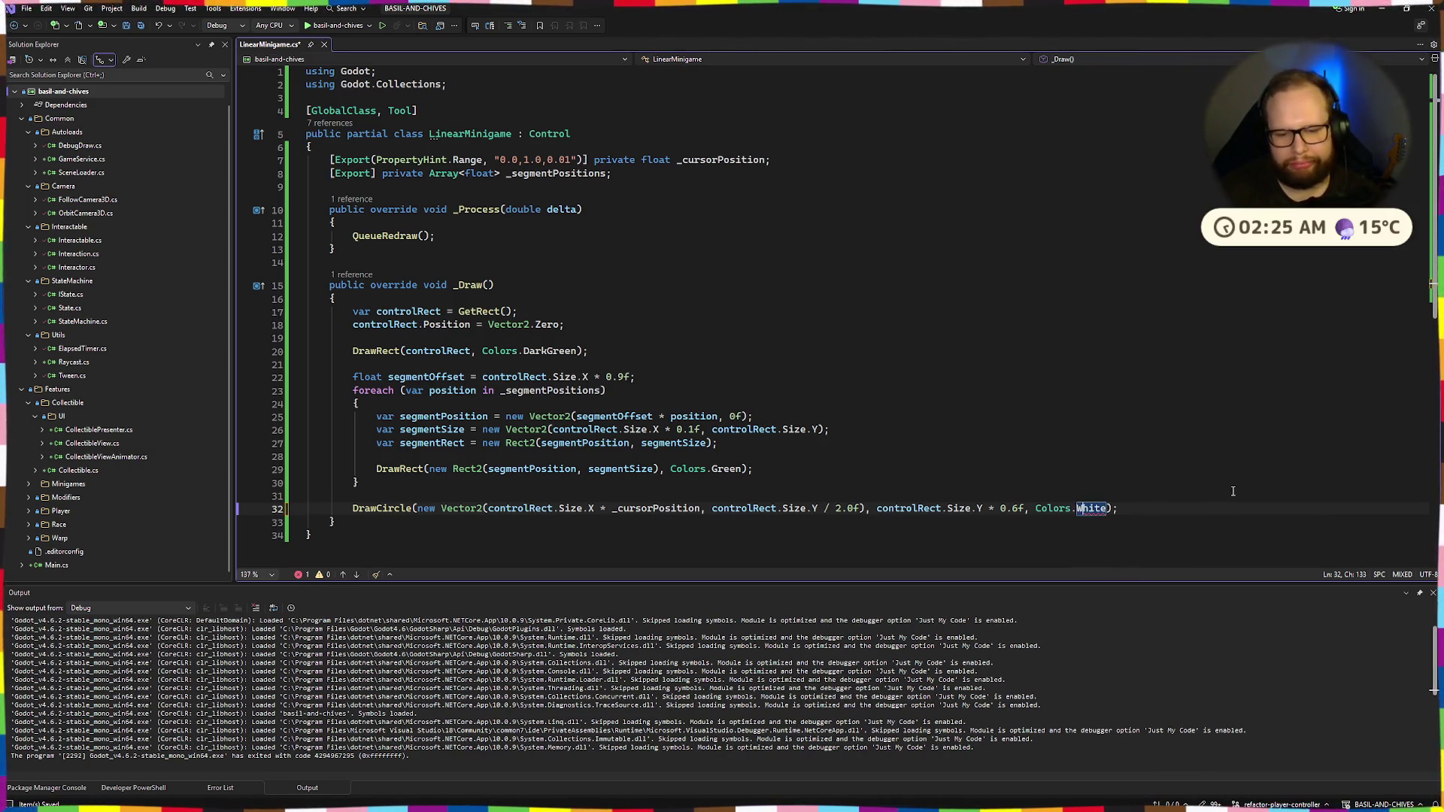
{"action": "key", "text": "alt+Tab"}
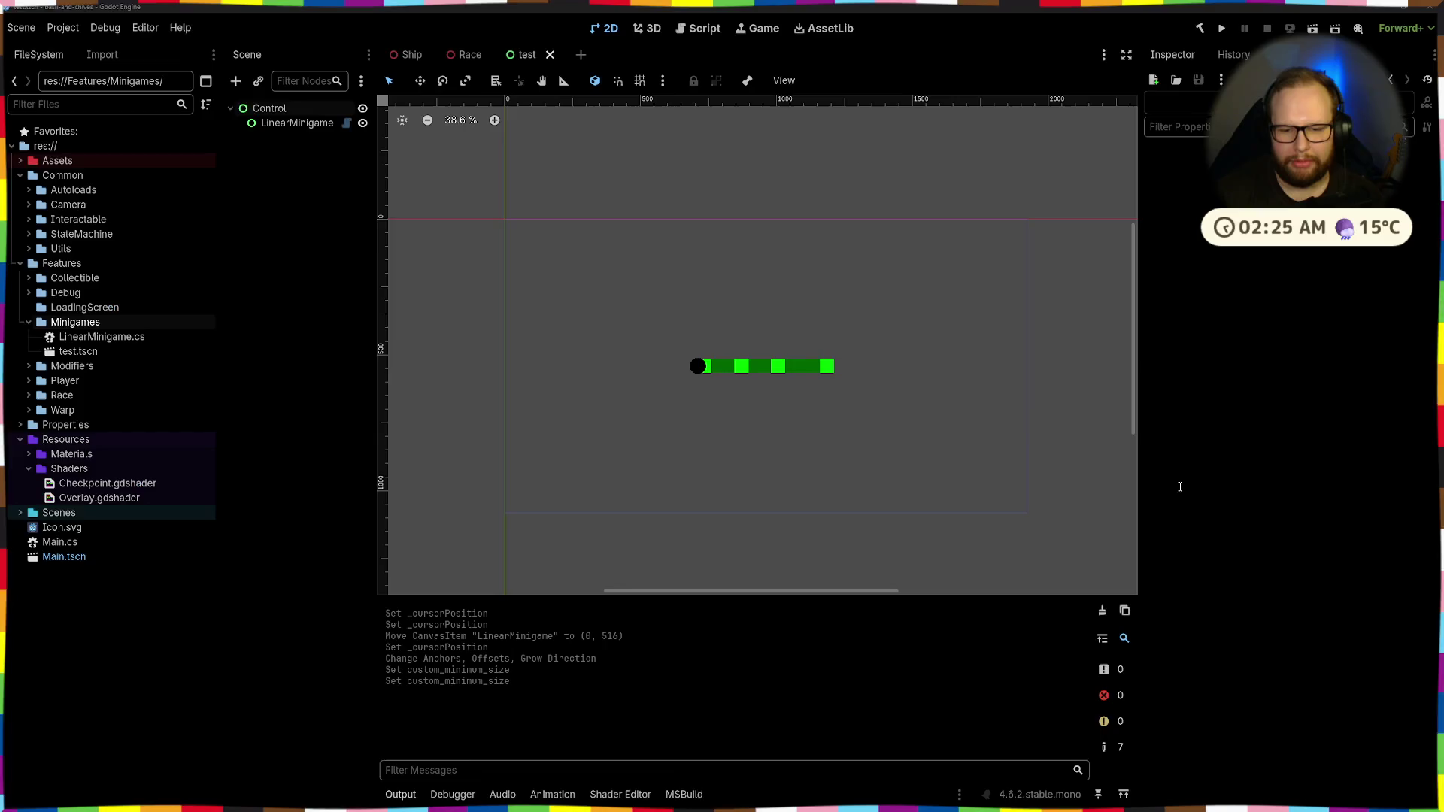
{"action": "left_click", "coordinate": [1197, 28]}
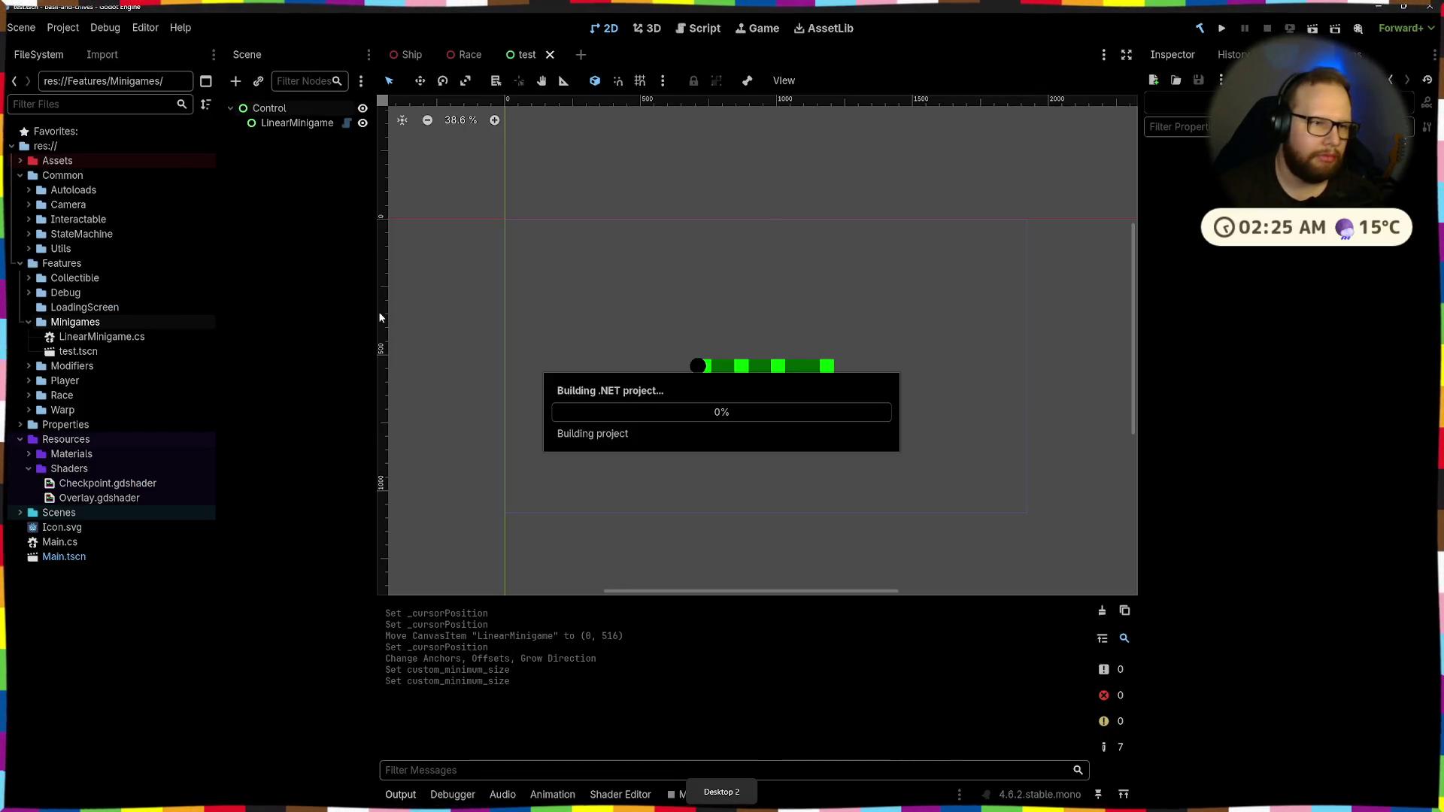
Start a new script in the Minigames folder named CircleMinigame
{"action": "scroll", "coordinate": [621, 318], "scroll_direction": "down", "scroll_amount": 2}
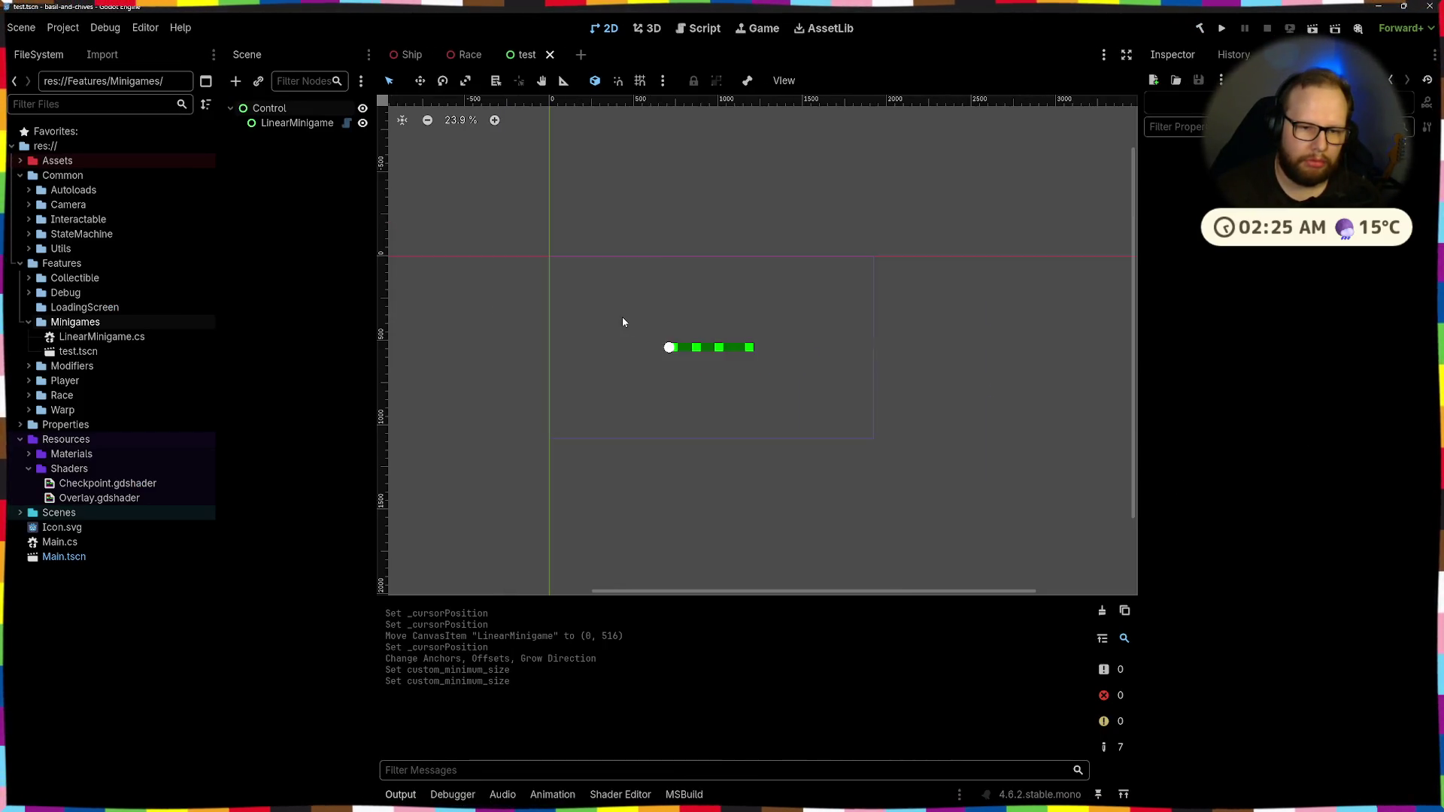
{"action": "scroll", "coordinate": [740, 349], "scroll_direction": "up", "scroll_amount": 3}
{"action": "left_click", "coordinate": [684, 292]}
{"action": "left_click", "coordinate": [315, 224]}
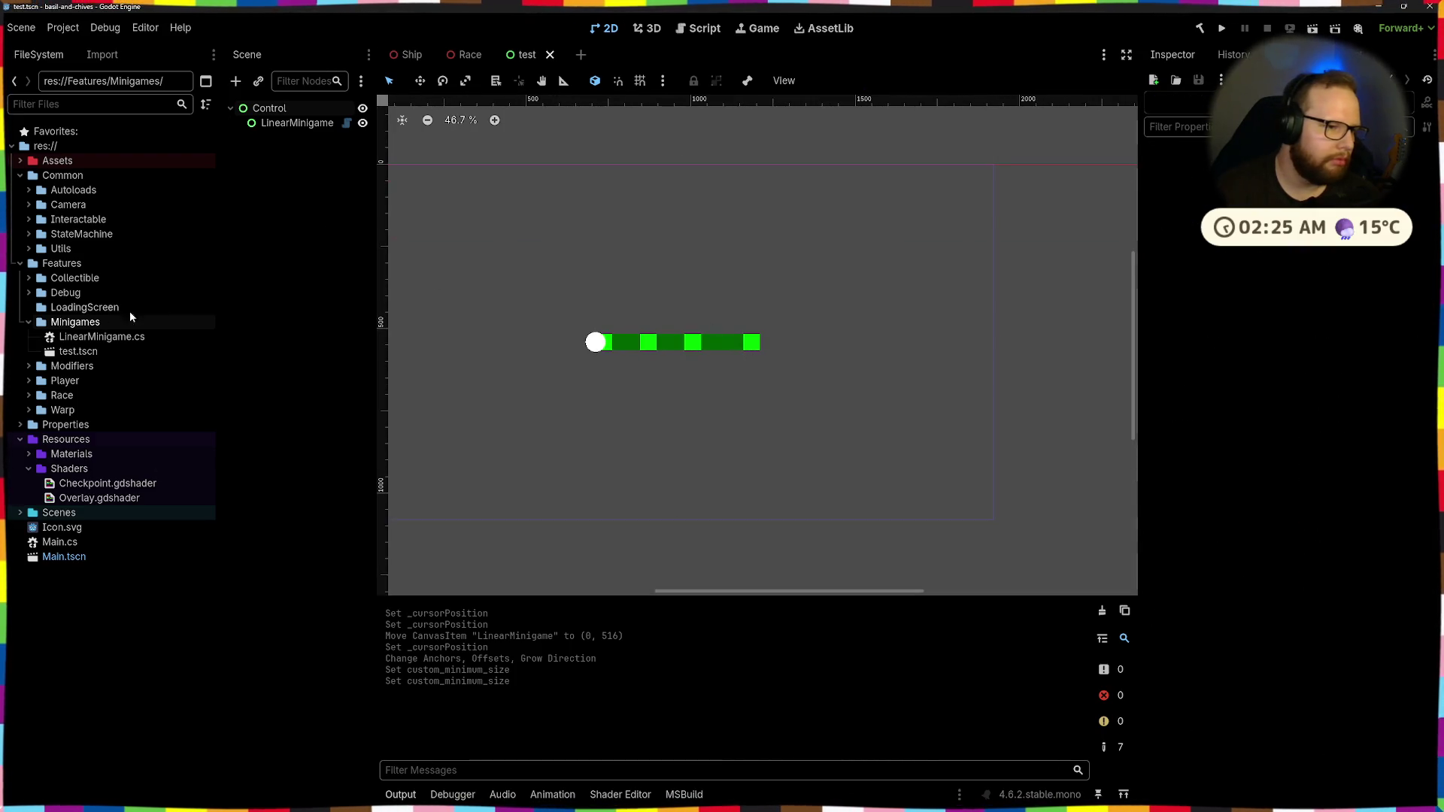
{"action": "right_click", "coordinate": [86, 323]}
{"action": "mouse_move", "coordinate": [182, 335]}
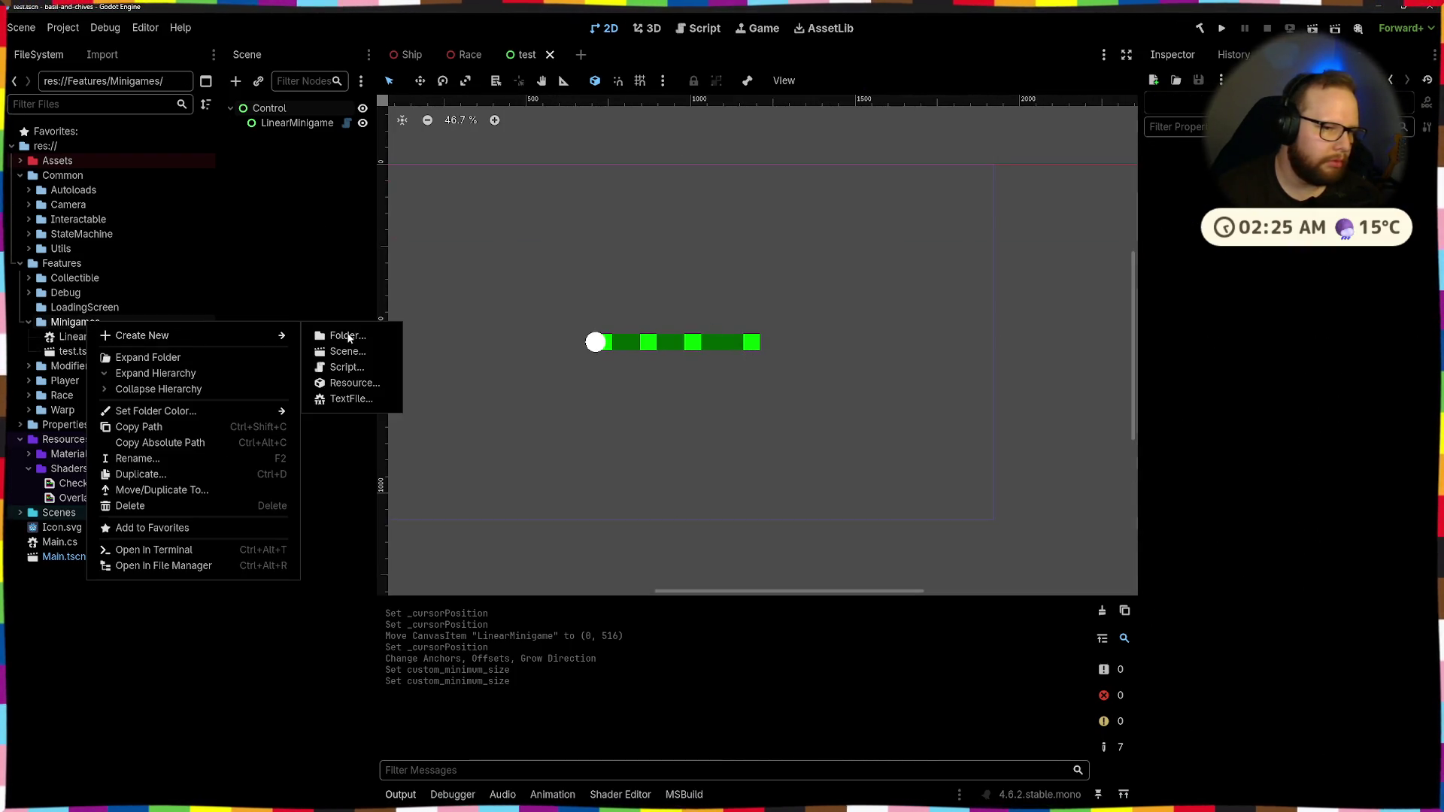
{"action": "left_click", "coordinate": [348, 368]}
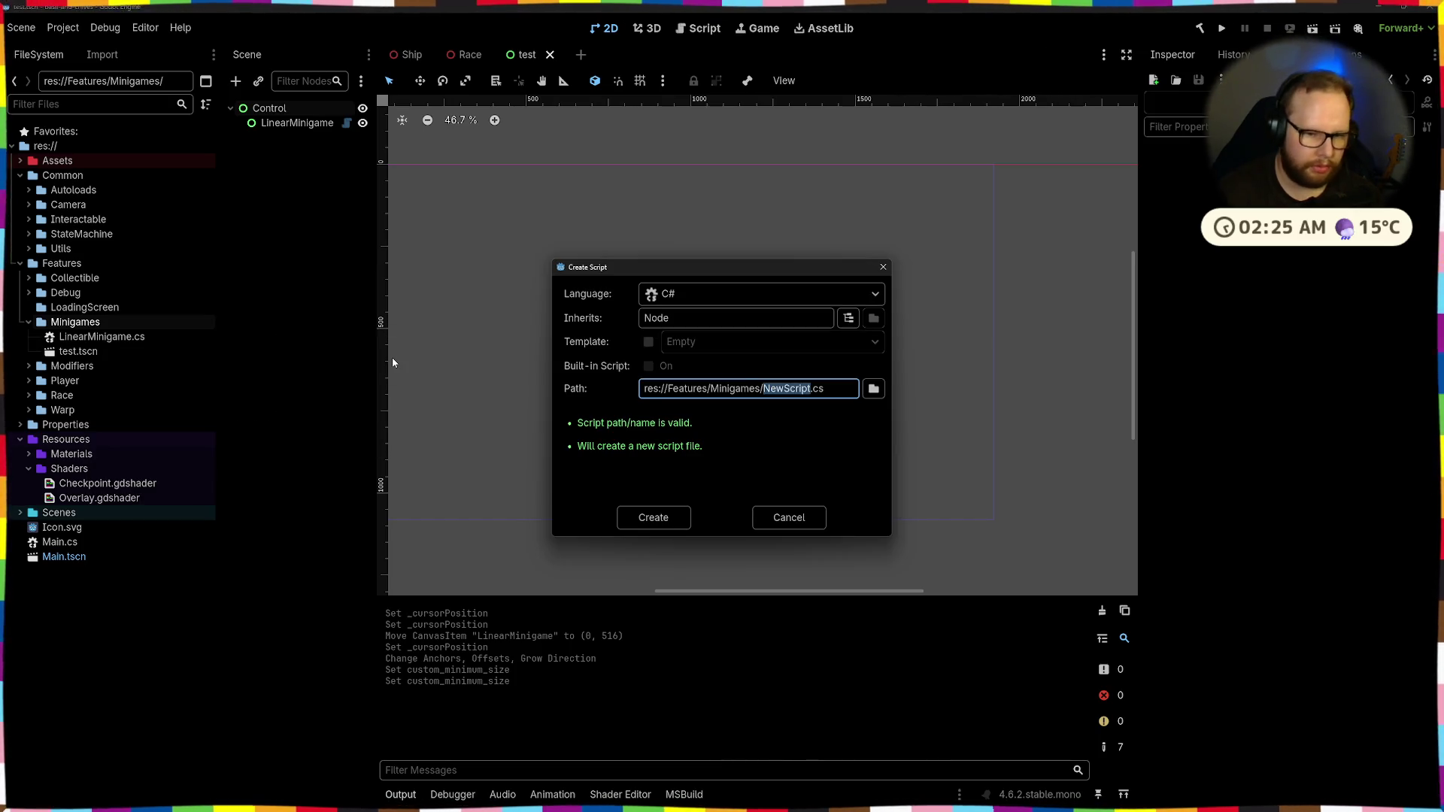
{"action": "type", "text": "Ar"}
{"action": "key", "text": "BackSpace"}
{"action": "key", "text": "BackSpace"}
{"action": "type", "text": "Circl"}
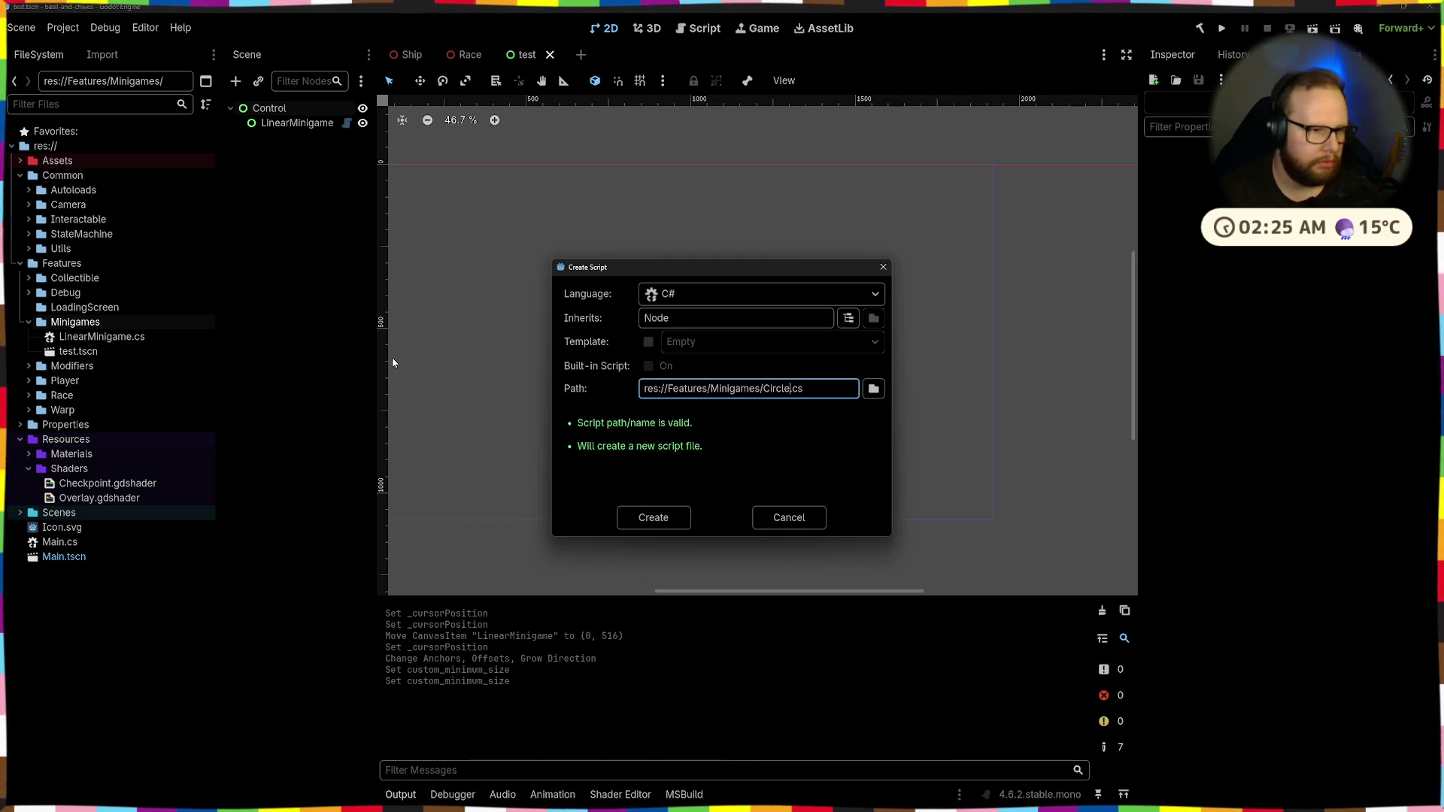
{"action": "type", "text": "ame"}
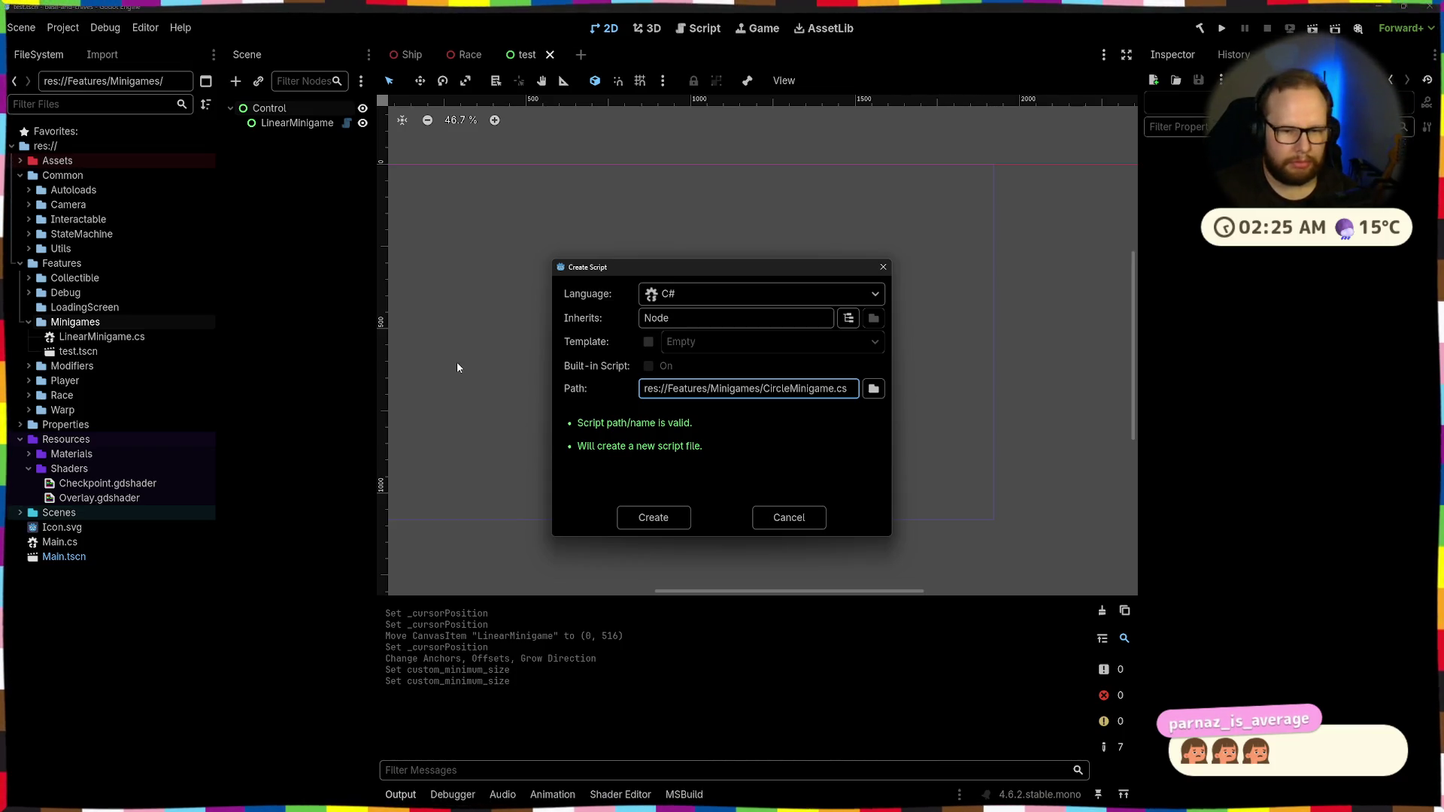
Set the script to inherit Control and create res://Features/Minigames/CircleMinigame.cs
{"action": "double_click", "coordinate": [708, 321]}
{"action": "type", "text": "C"}
{"action": "type", "text": "l"}
{"action": "left_click", "coordinate": [618, 525]}
{"action": "key", "text": "alt+Tab"}
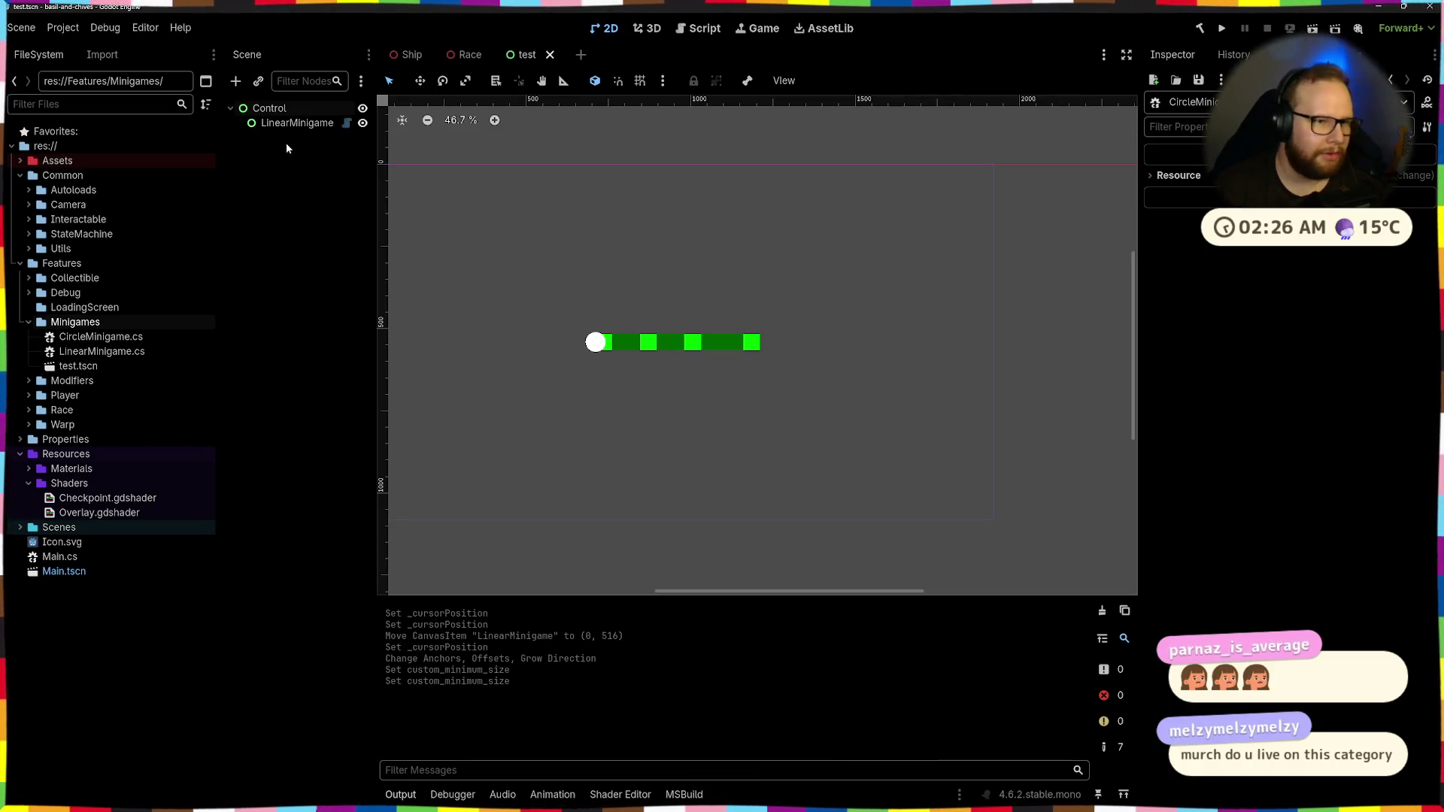
{"action": "mouse_move", "coordinate": [522, 219]}
{"action": "left_mouse_down"}
{"action": "mouse_move", "coordinate": [567, 238]}
{"action": "mouse_move", "coordinate": [667, 202]}
{"action": "left_mouse_up"}
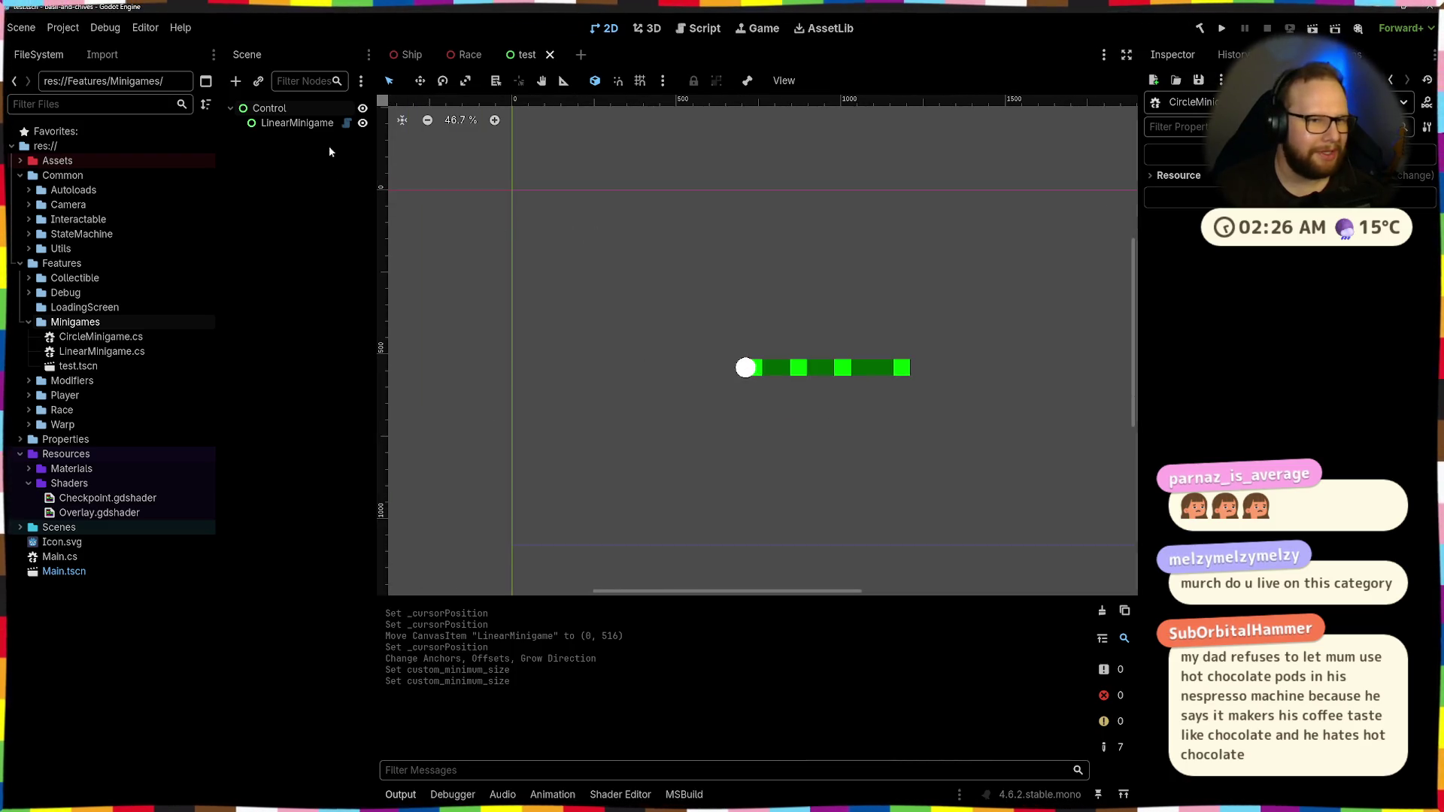
{"action": "left_click", "coordinate": [269, 108]}
{"action": "key", "text": "ctrl+shift+a"}
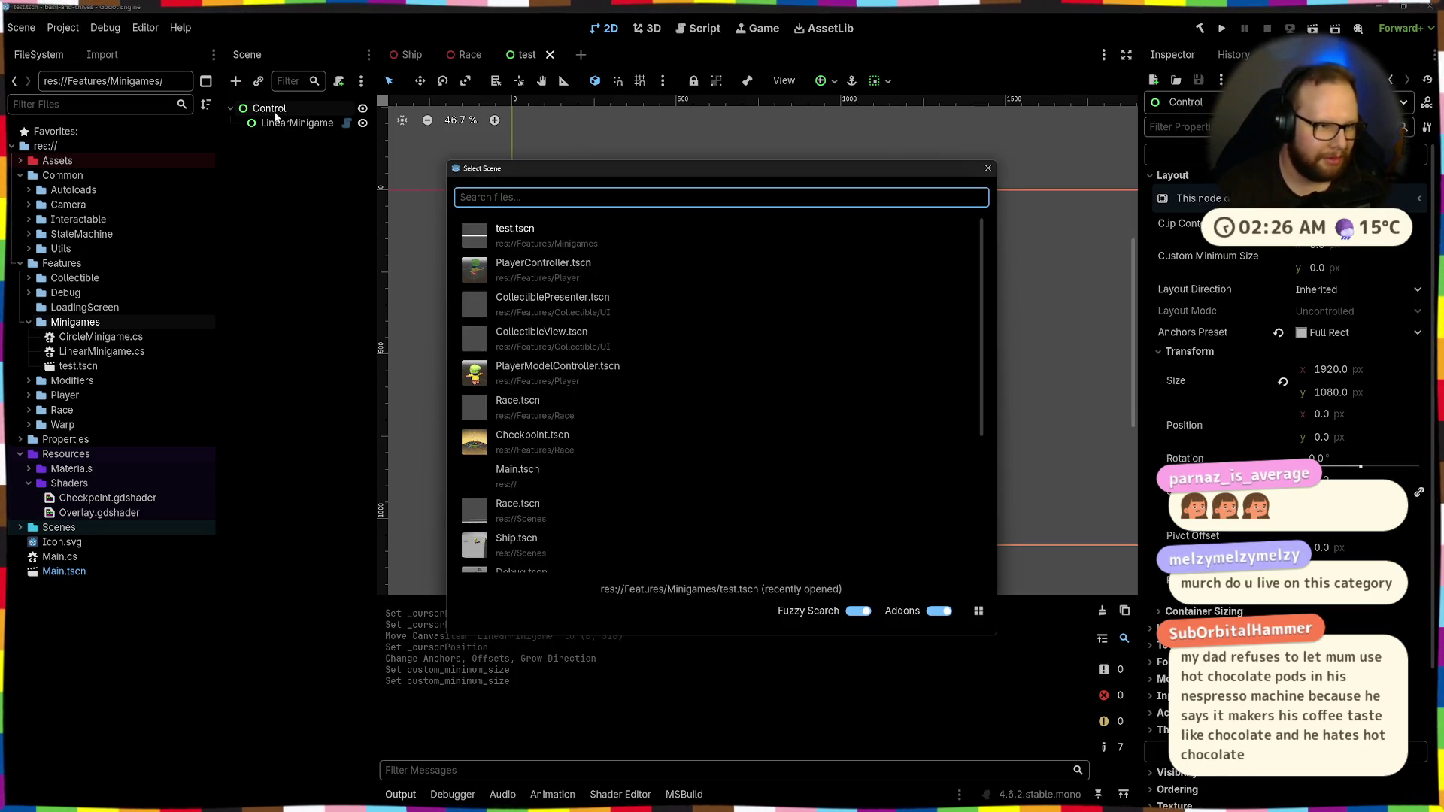
{"action": "type", "text": "circ"}
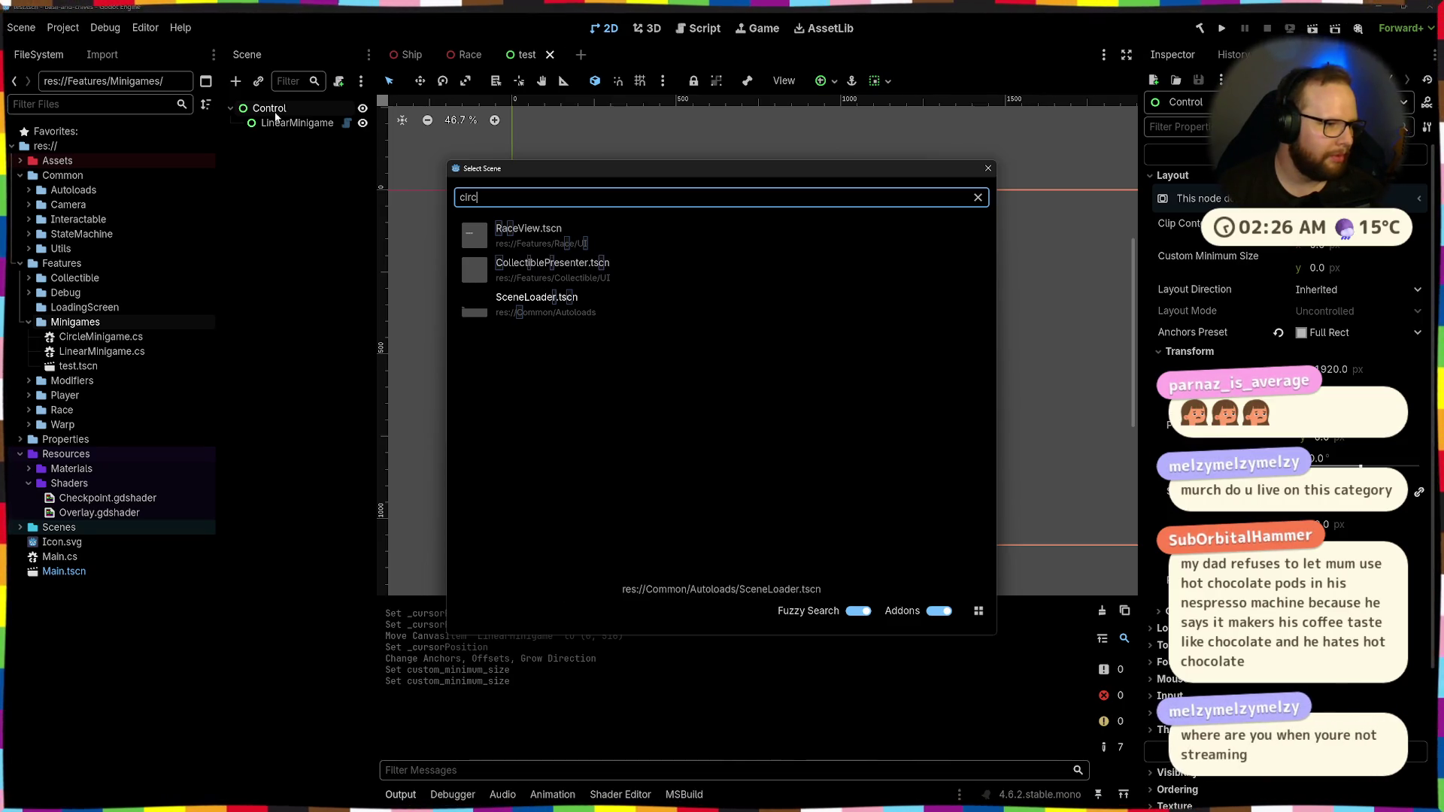
{"action": "key", "text": "Escape"}
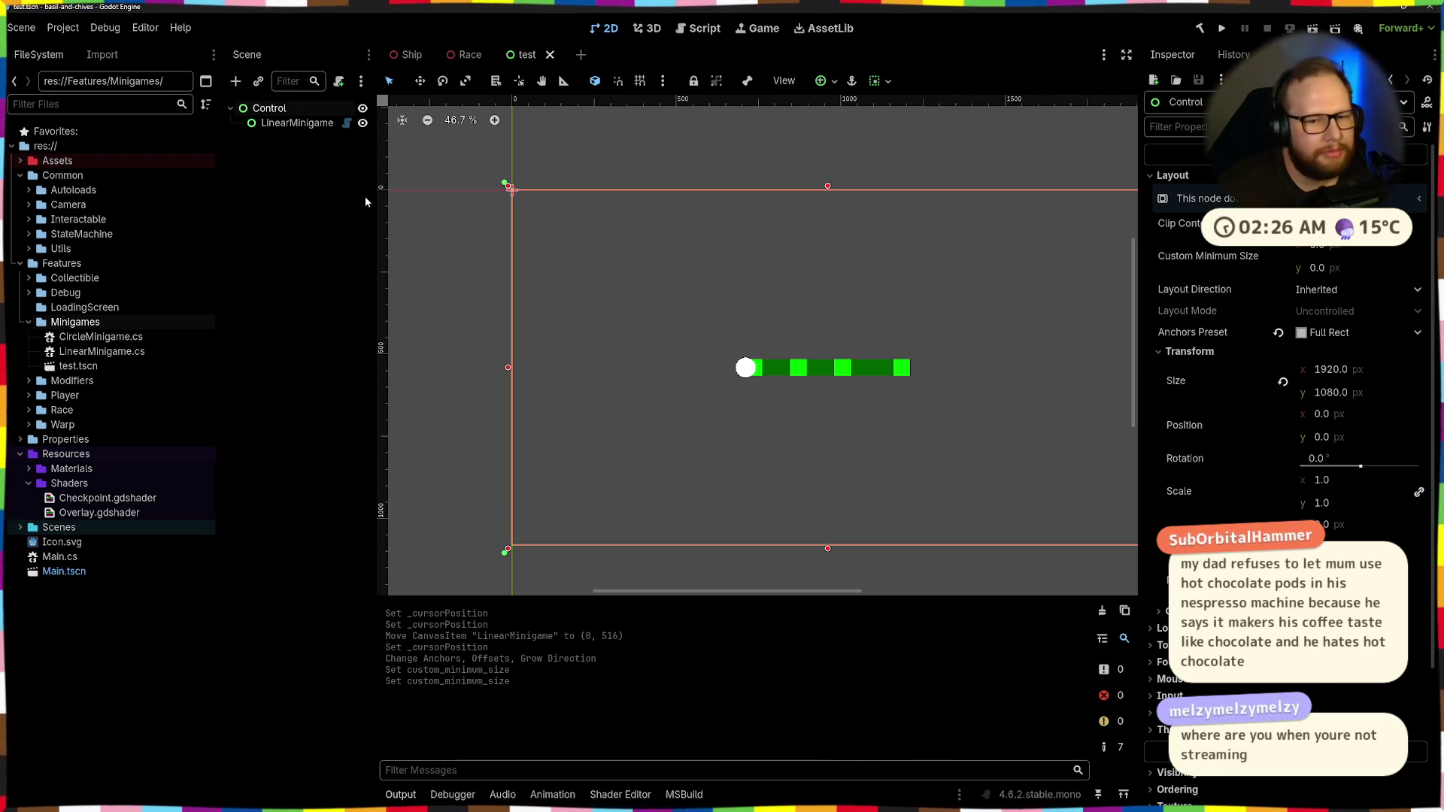
Under the Control root, search Create New Node for 'linea' to confirm LinearMinigame is listed
{"action": "left_click", "coordinate": [300, 237]}
{"action": "left_click", "coordinate": [267, 108]}
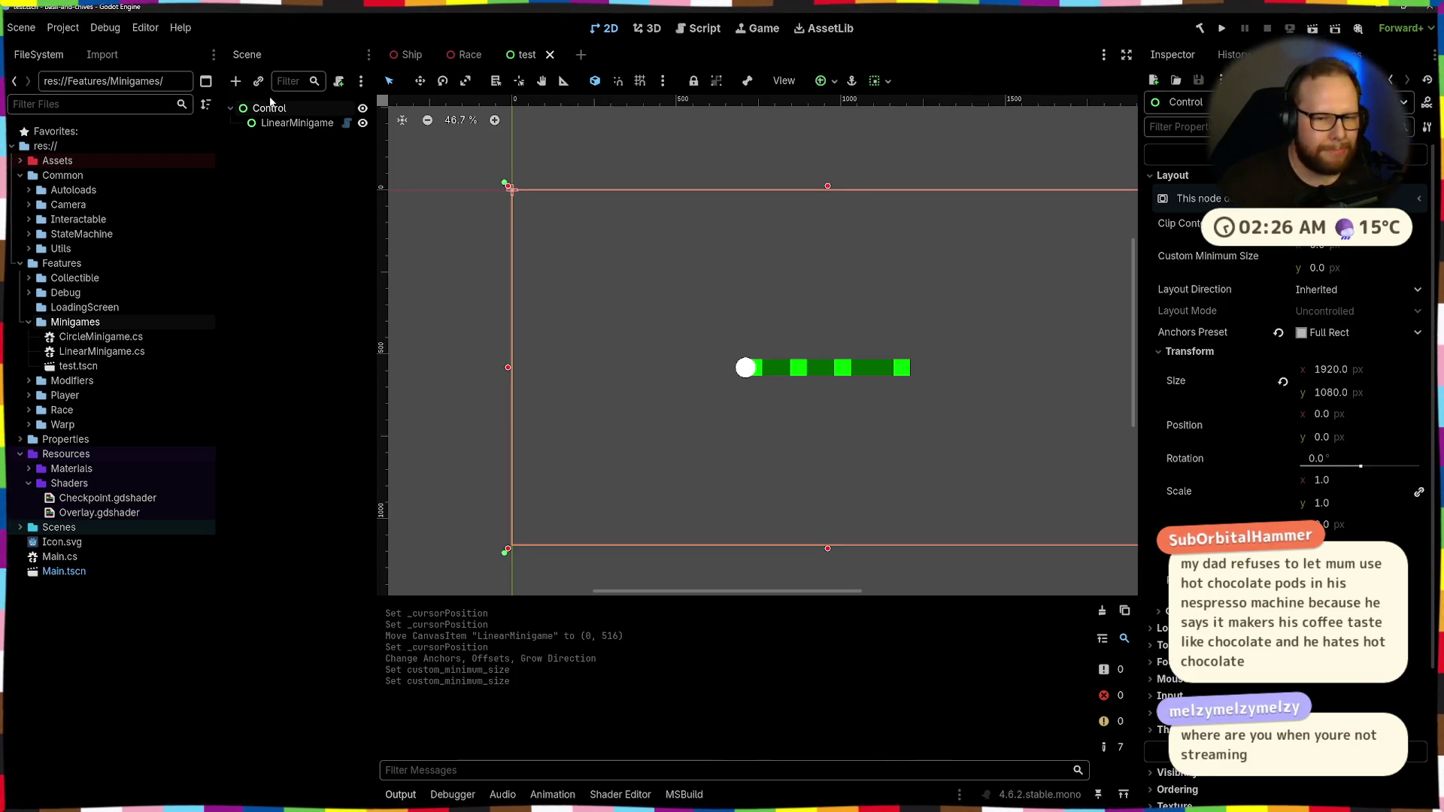
{"action": "key", "text": "ctrl+shift+a"}
{"action": "key", "text": "Escape"}
{"action": "key", "text": "ctrl+a"}
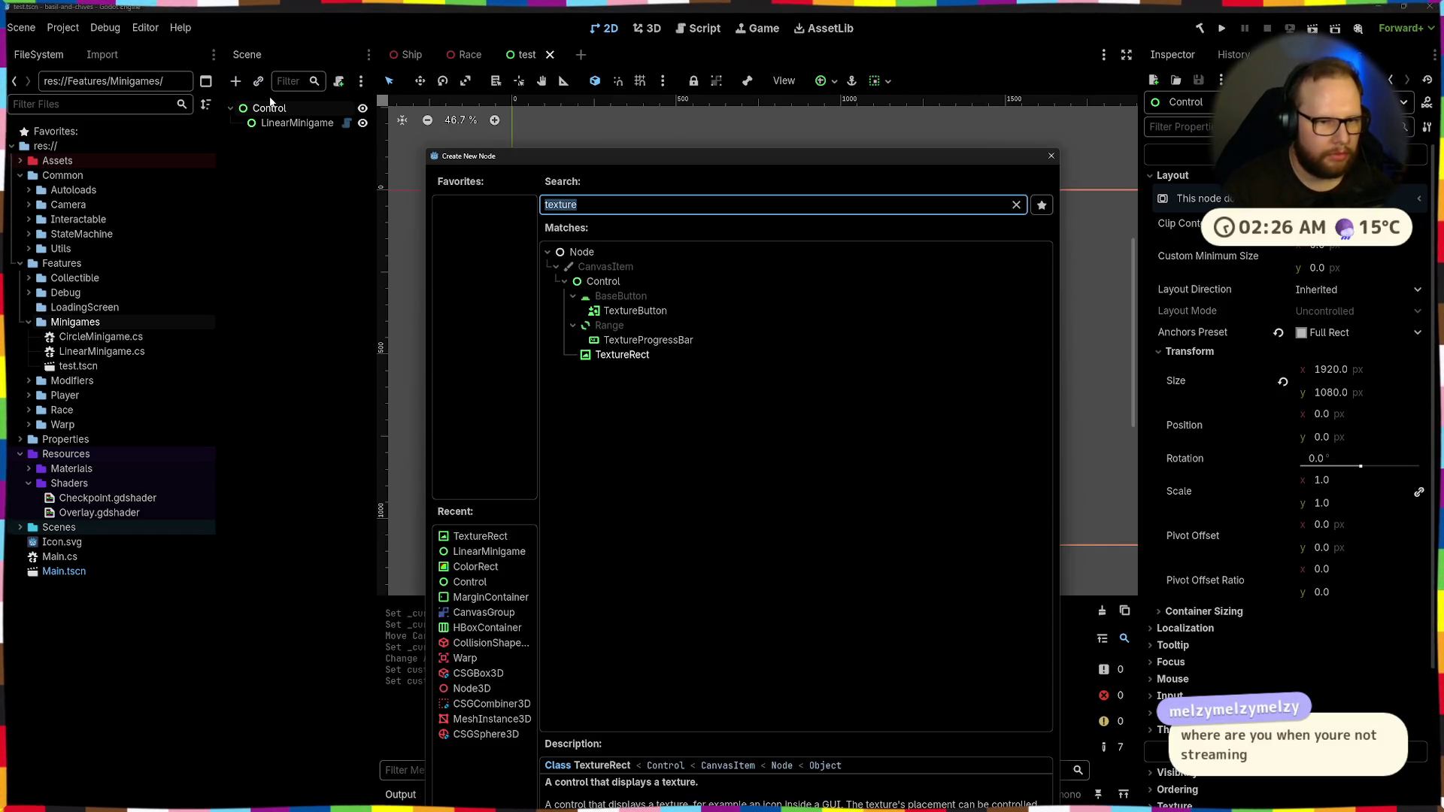
{"action": "type", "text": "linea"}
{"action": "key", "text": "Return"}
{"action": "key", "text": "alt+Tab"}
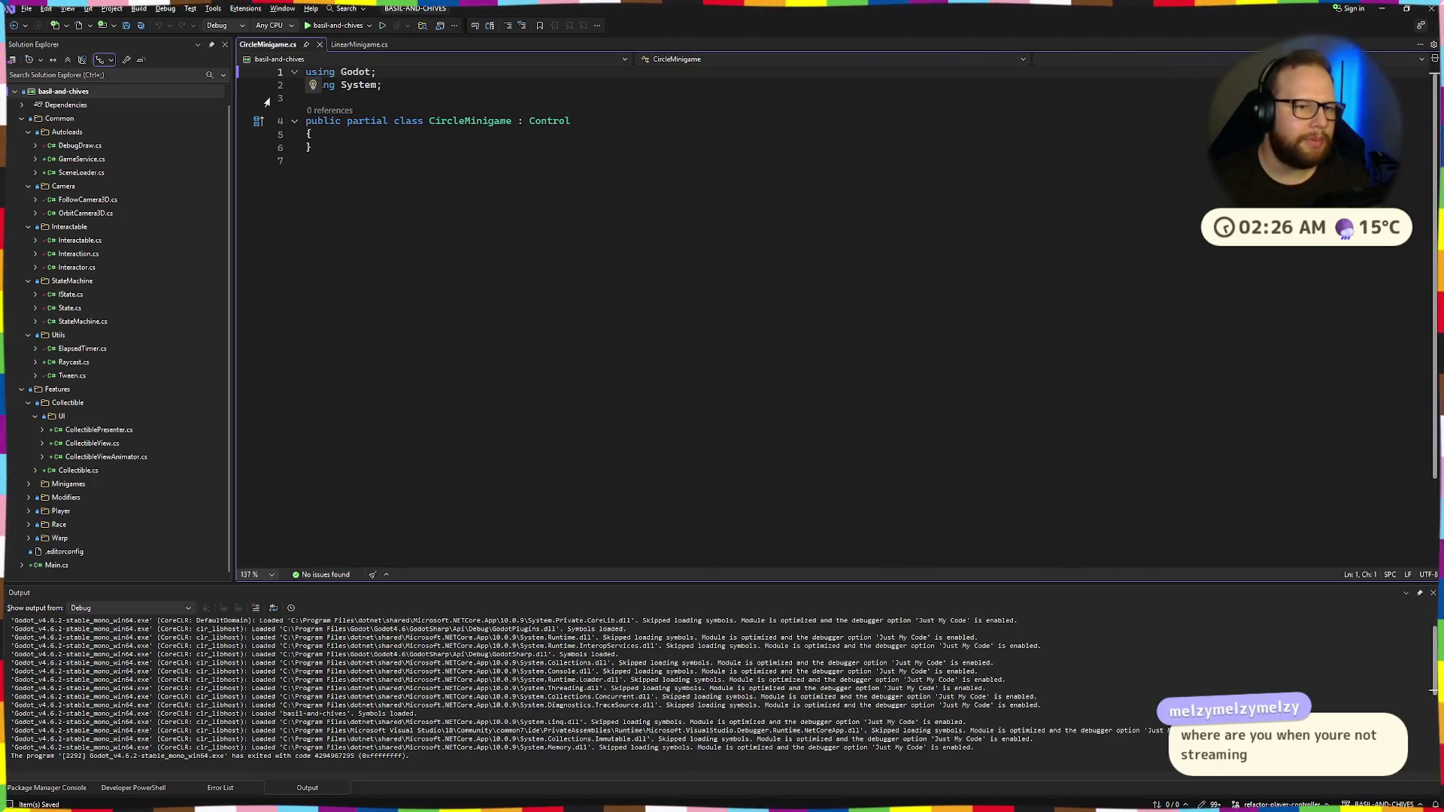
Add [GlobalClass, Tool] above the CircleMinigame class, save, and open a blank line in its body
{"action": "left_click", "coordinate": [364, 119]}
{"action": "key", "text": "ctrl+Return"}
{"action": "type", "text": "[]"}
{"action": "type", "text": "l"}
{"action": "key", "text": "Tab"}
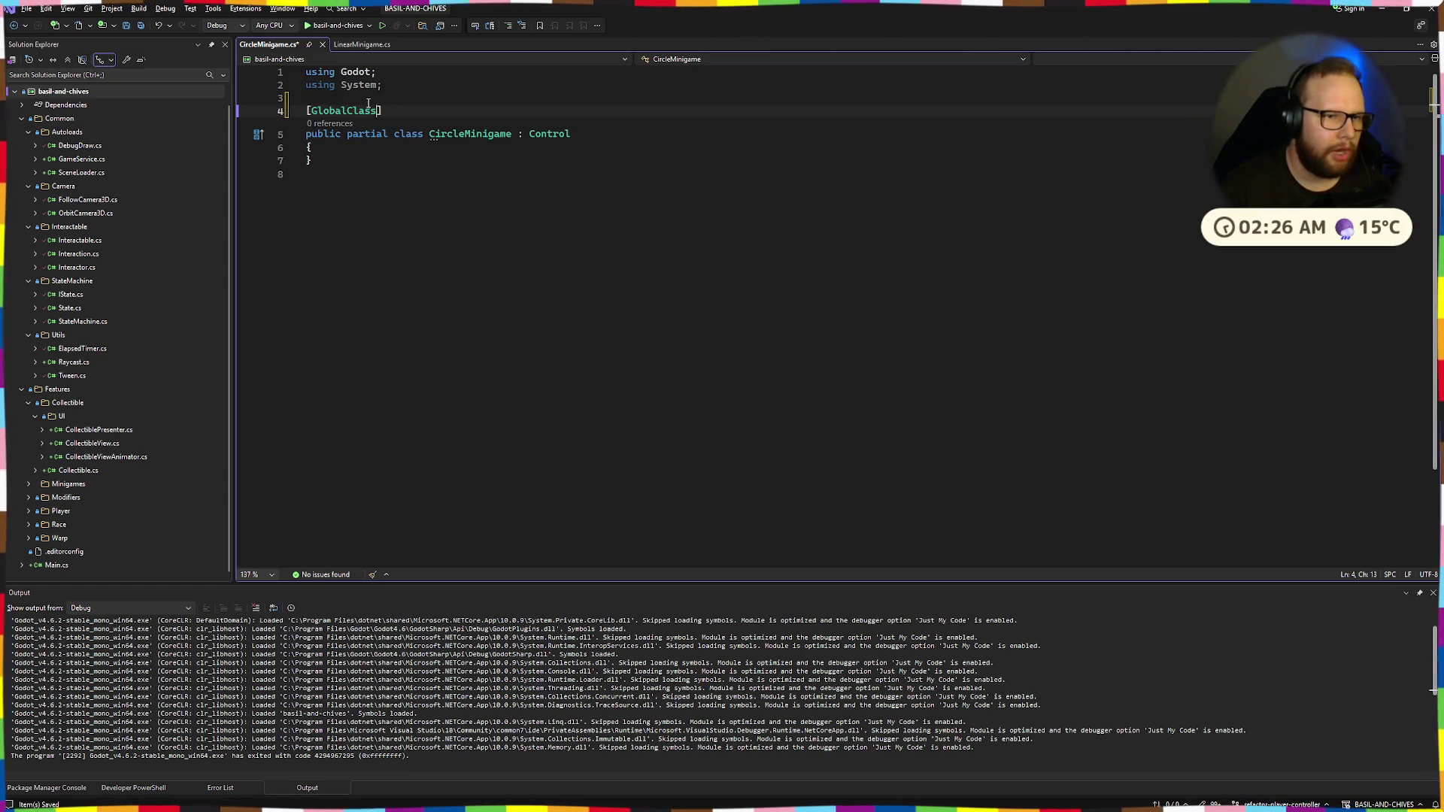
{"action": "type", "text": ", Tool"}
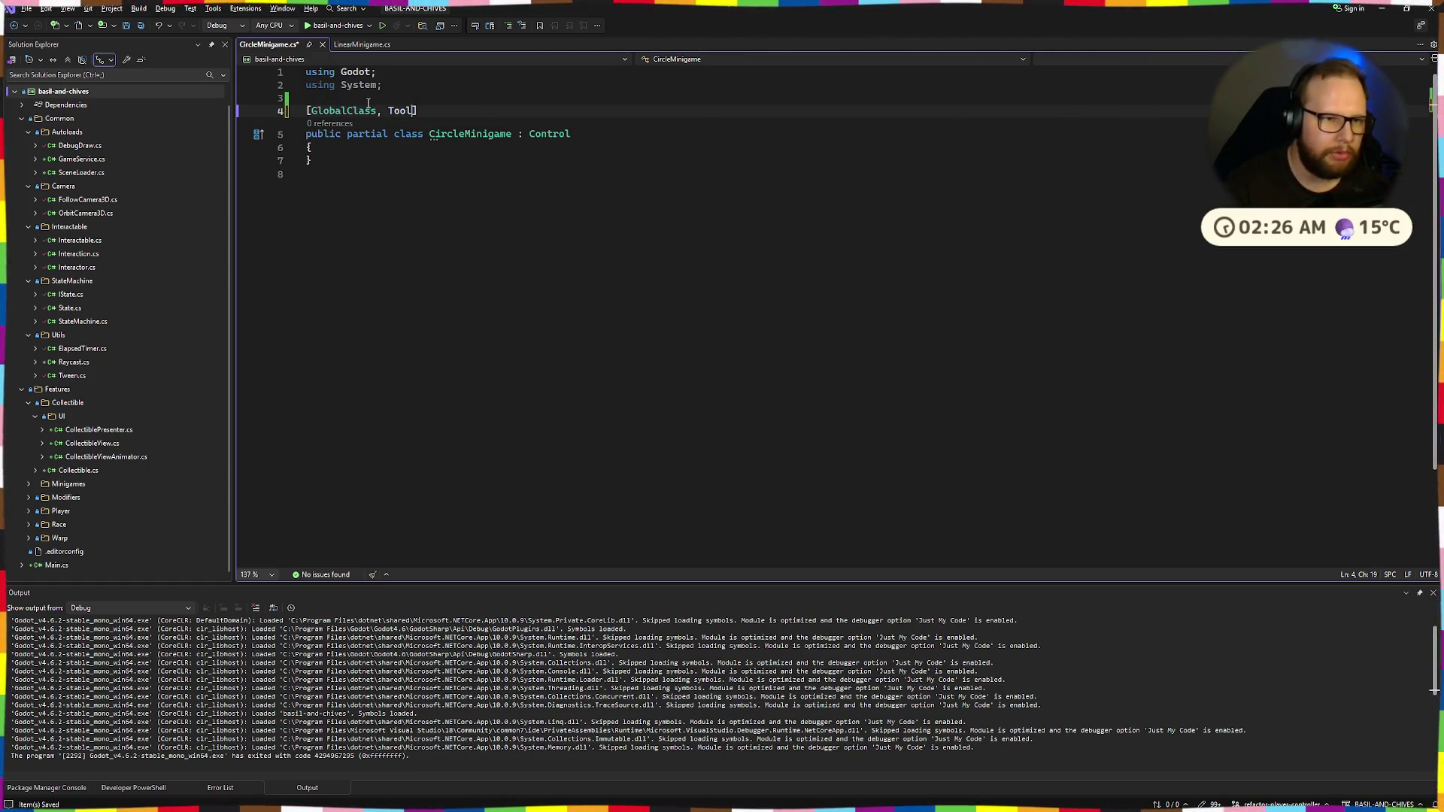
{"action": "key", "text": "ctrl+s"}
{"action": "left_click", "coordinate": [432, 134]}
{"action": "key", "text": "Return"}
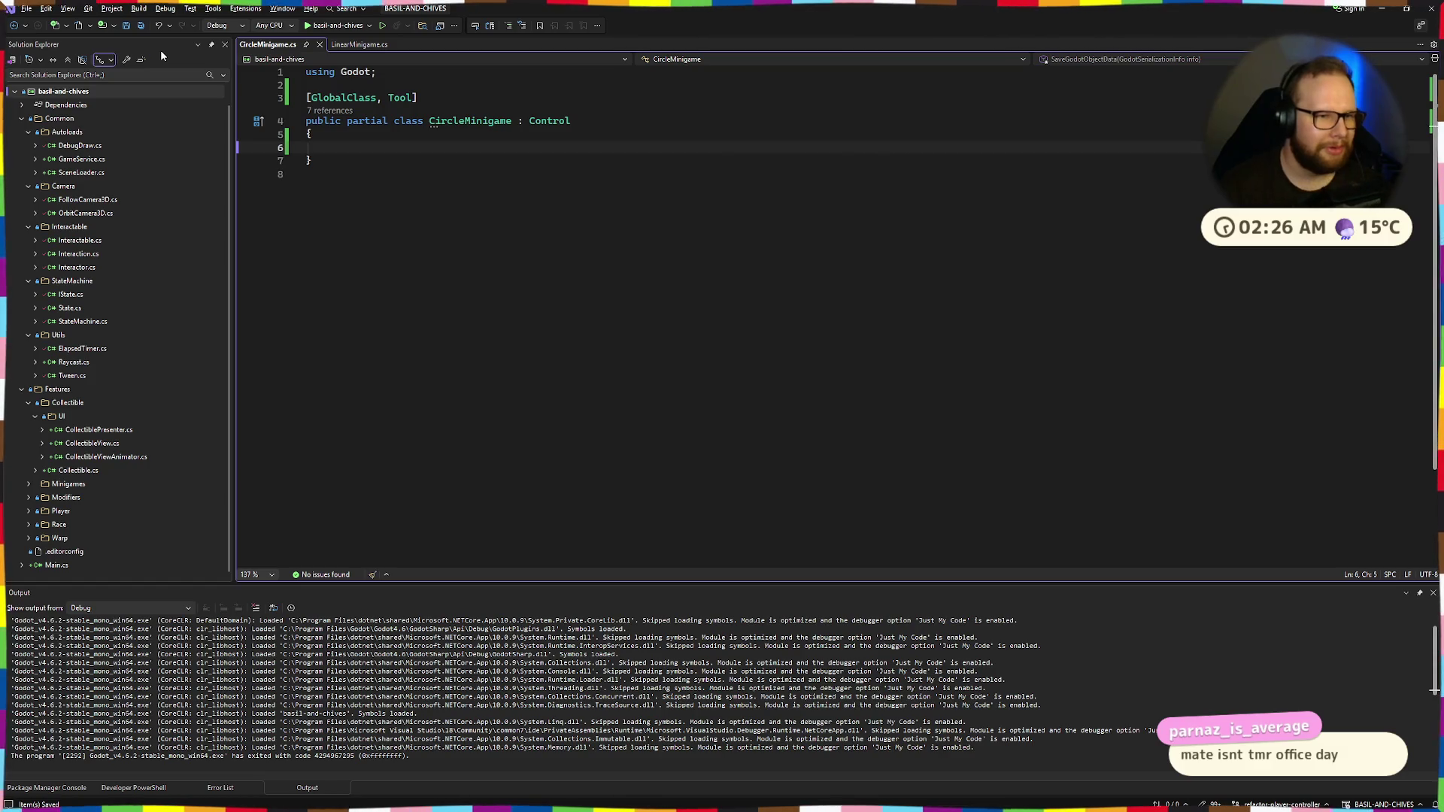
{"action": "key", "text": "ctrl+super+Right"}
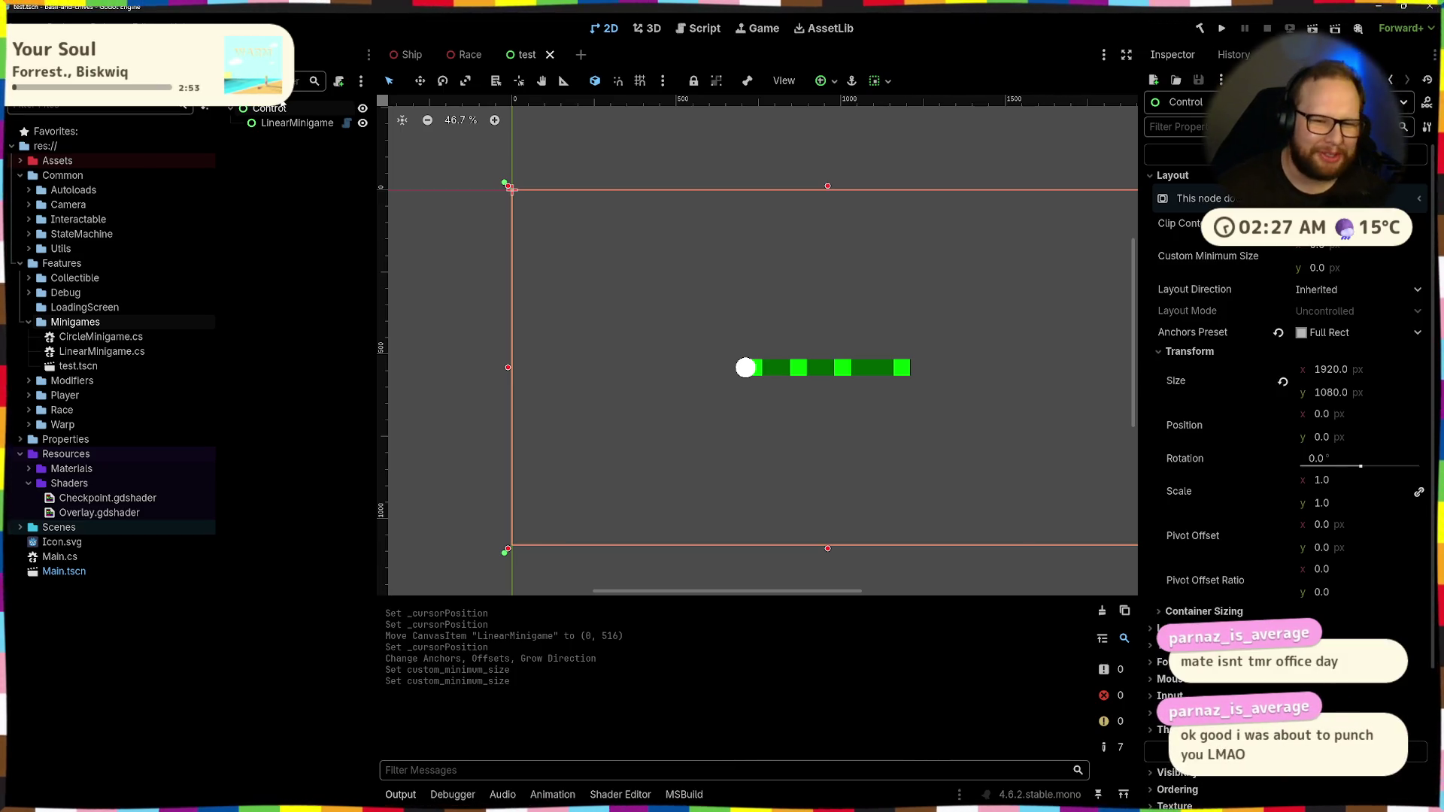
Select the Control root and check the Create New Node list before rebuilding
{"action": "left_click", "coordinate": [268, 145]}
{"action": "left_click", "coordinate": [297, 122]}
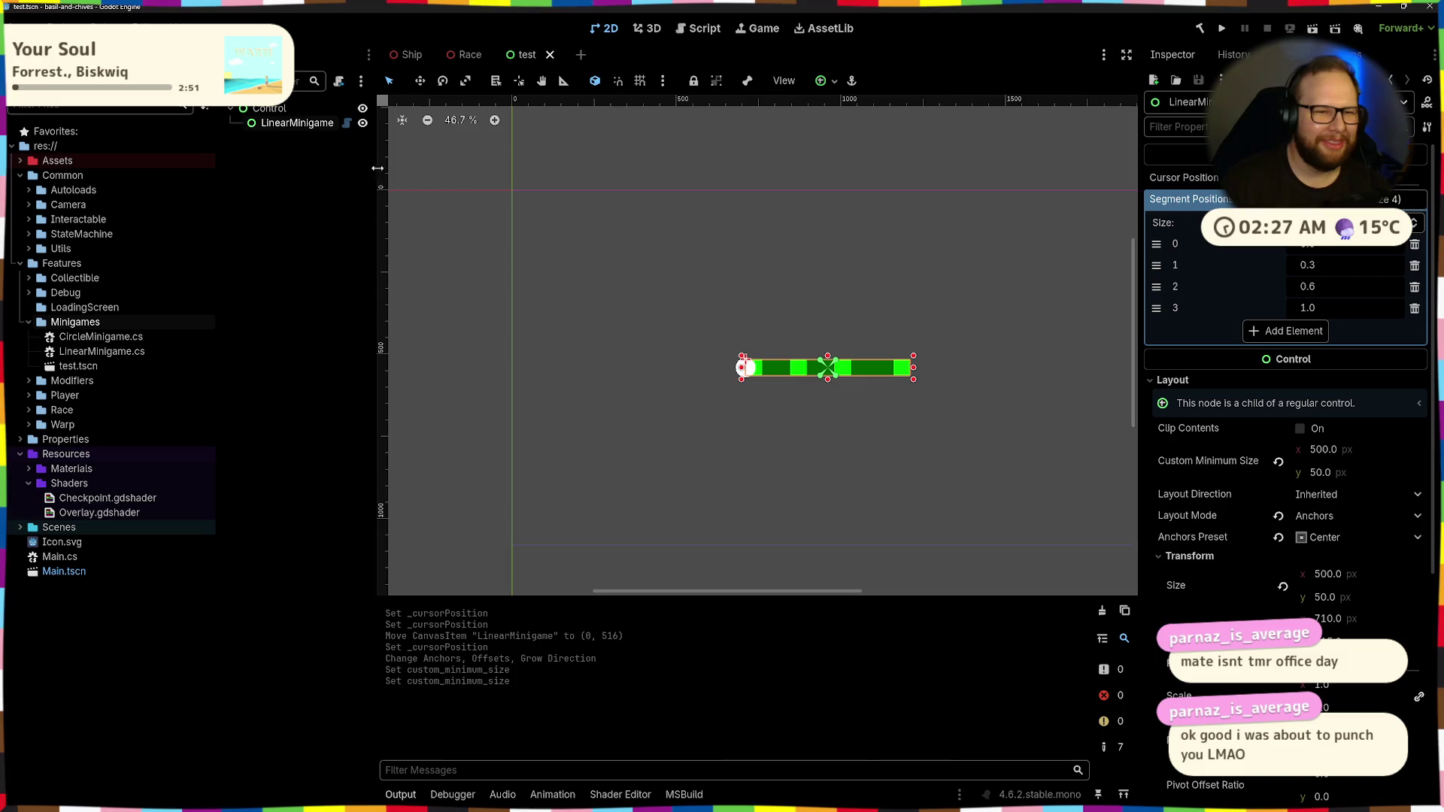
{"action": "left_click", "coordinate": [284, 151]}
{"action": "left_click", "coordinate": [269, 109]}
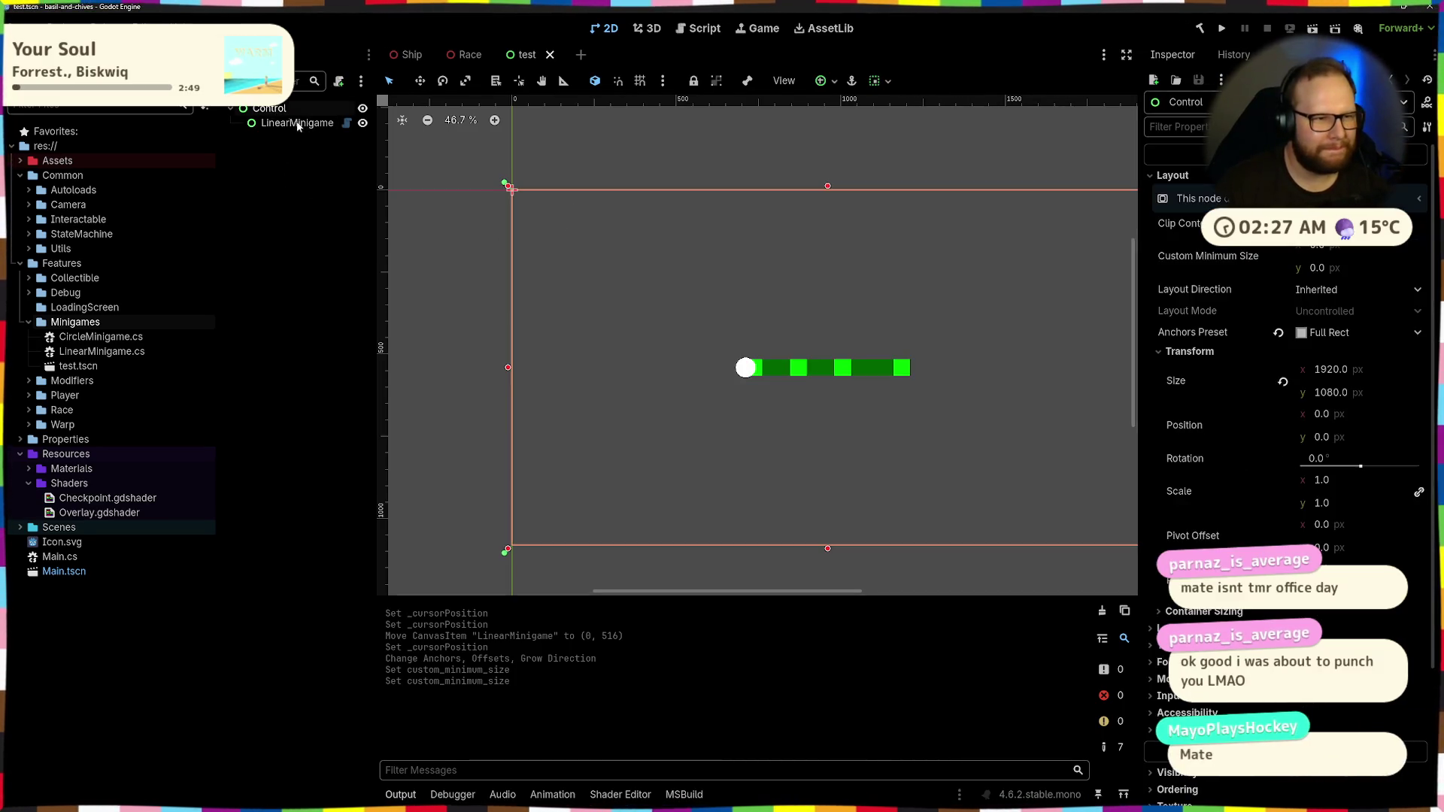
{"action": "key", "text": "ctrl+a"}
{"action": "key", "text": "Escape"}
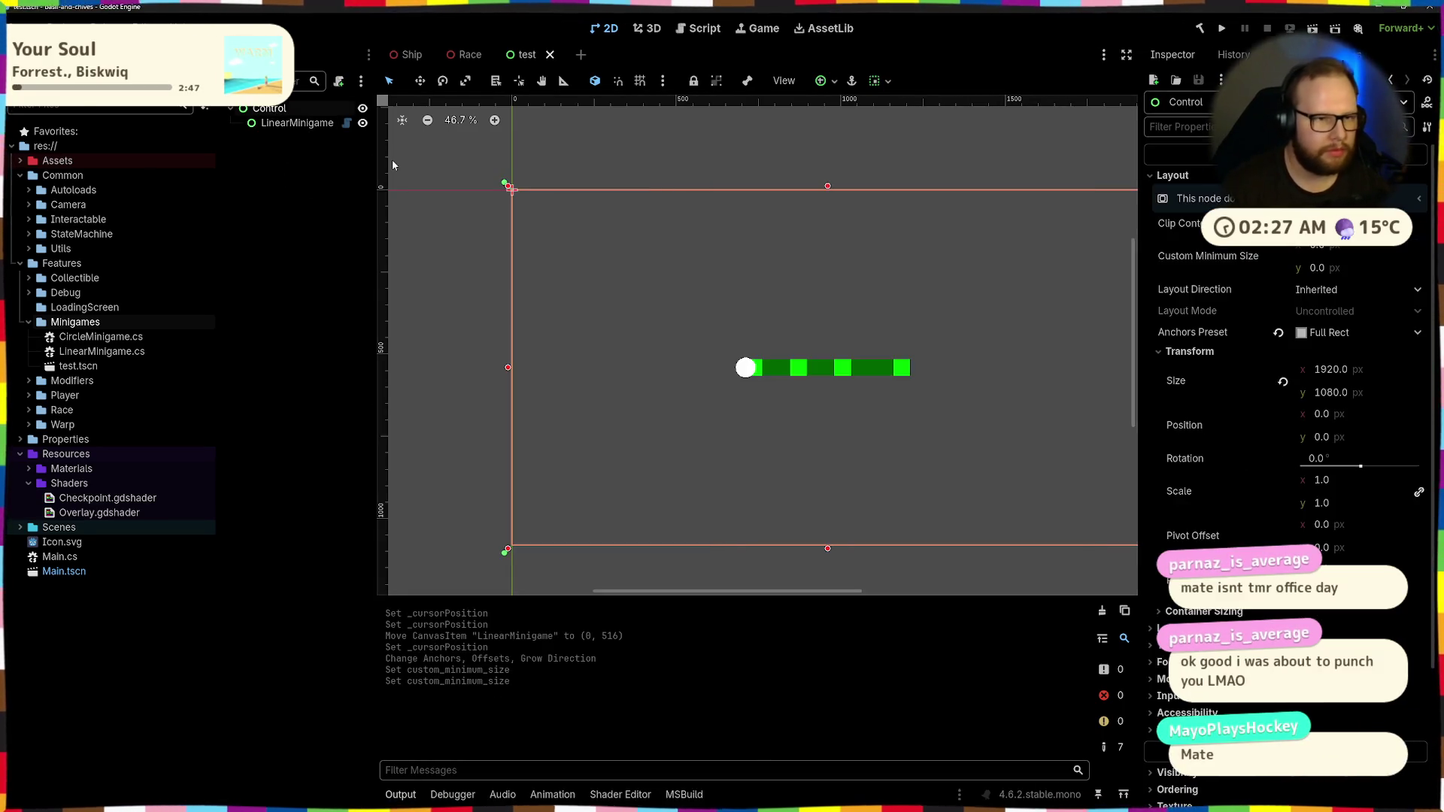
{"action": "key", "text": "alt+Tab"}
{"action": "key", "text": "alt+Tab"}
Build the C# project to register CircleMinigame and reopen Create New Node under Control
{"action": "left_click", "coordinate": [1199, 27]}
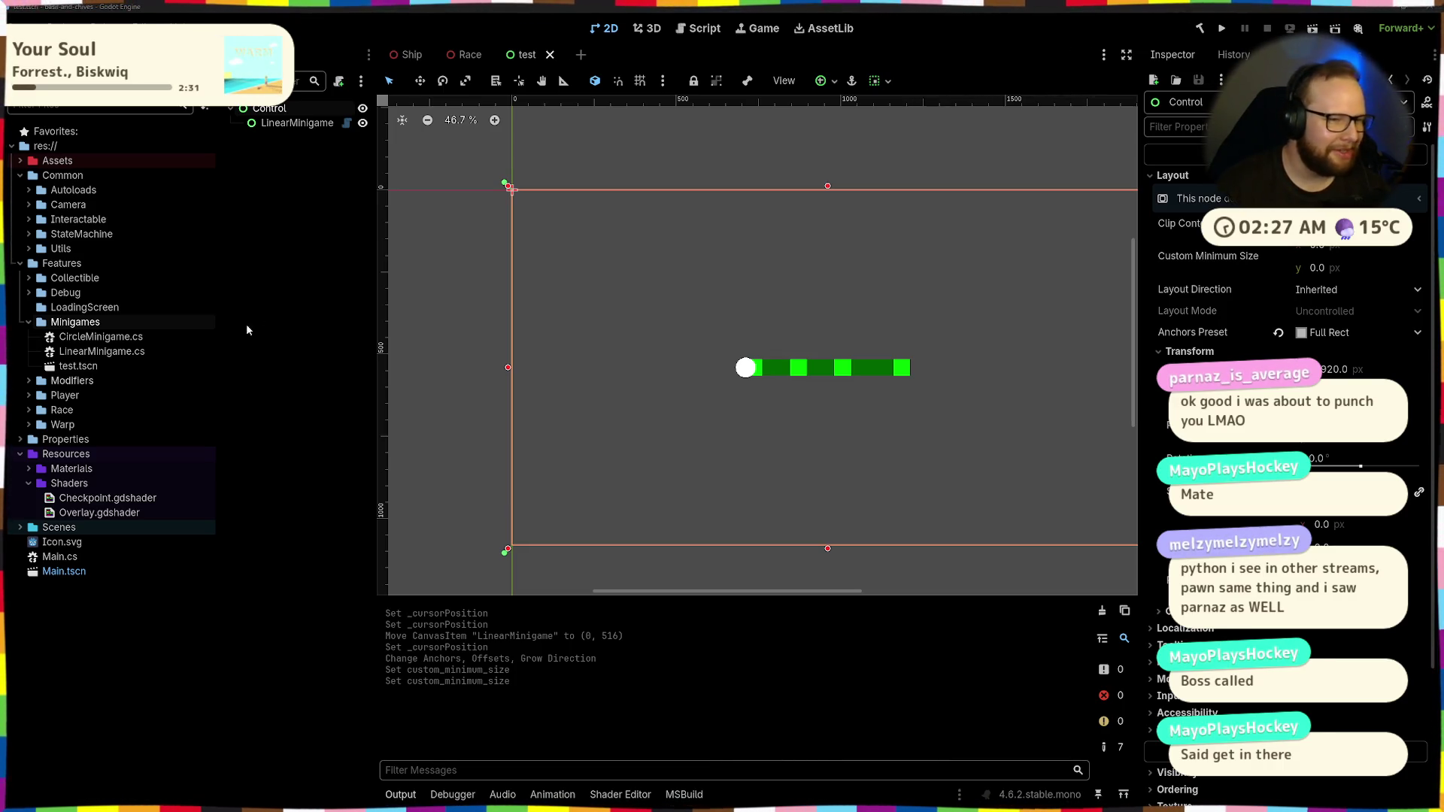
{"action": "left_click", "coordinate": [286, 306]}
{"action": "left_click", "coordinate": [283, 109]}
{"action": "key", "text": "ctrl+a"}
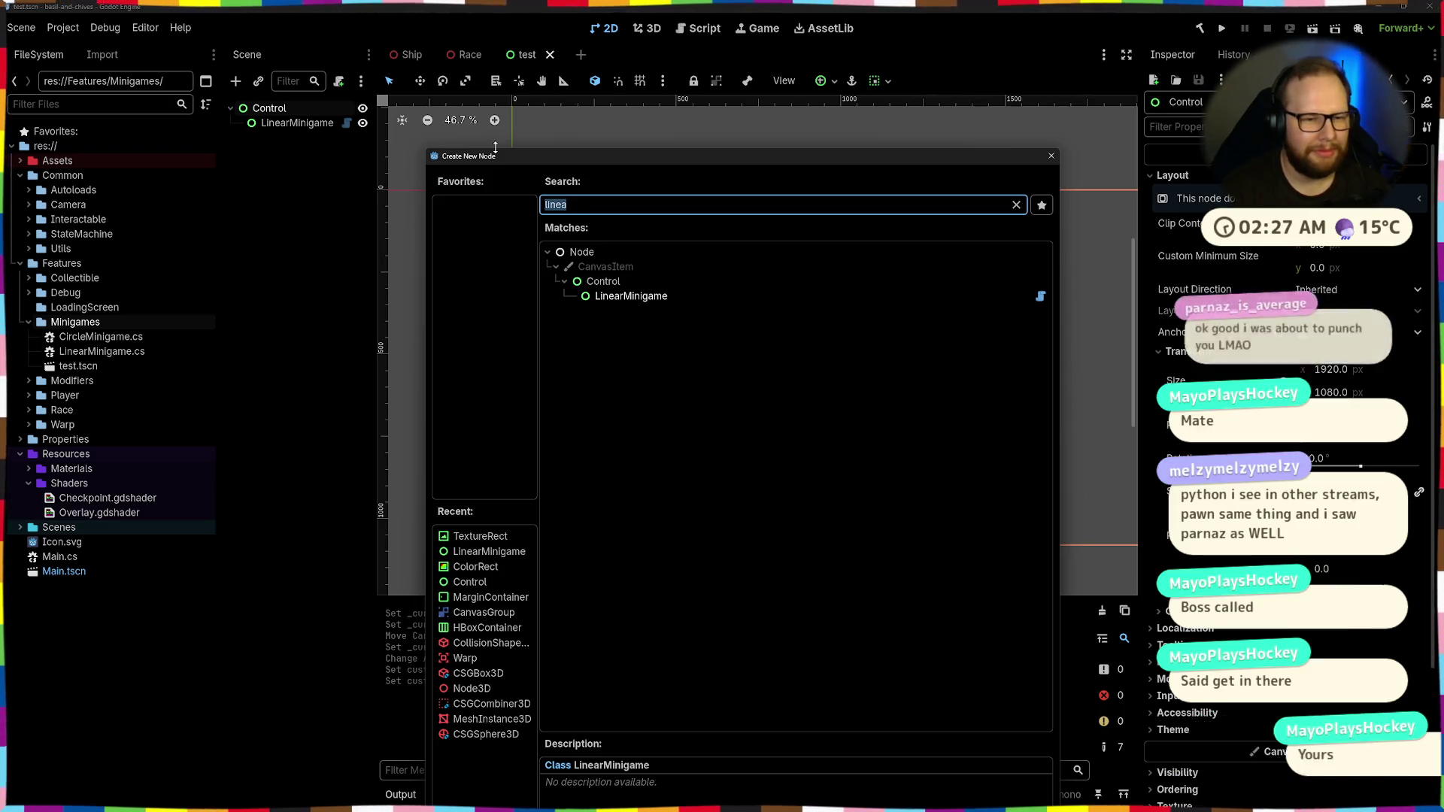
Add a CircleMinigame node under Control and anchor it to the canvas centre
{"action": "key", "text": "BackSpace"}
{"action": "key", "text": "ctrl+super+Right"}
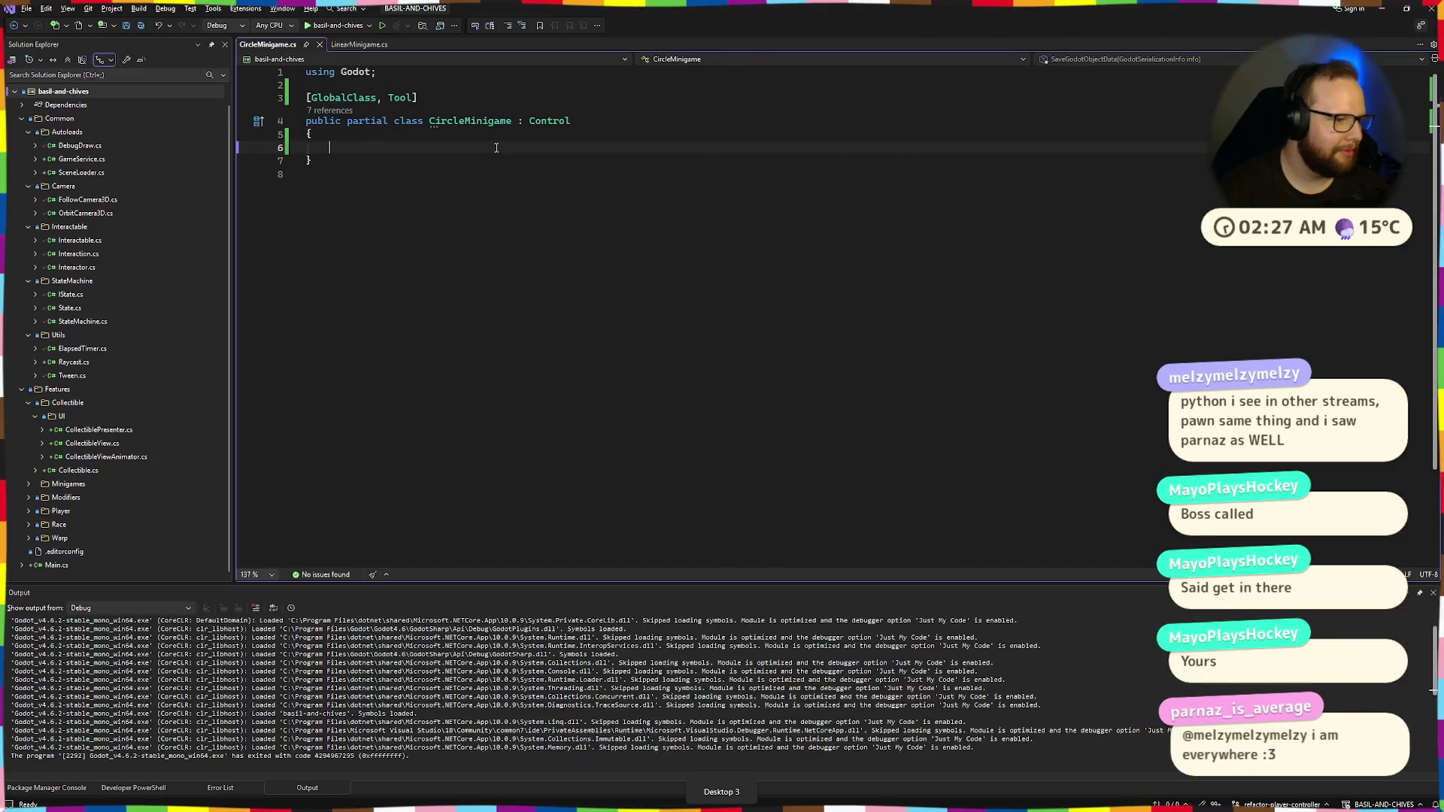
{"action": "key", "text": "ctrl+super+Left"}
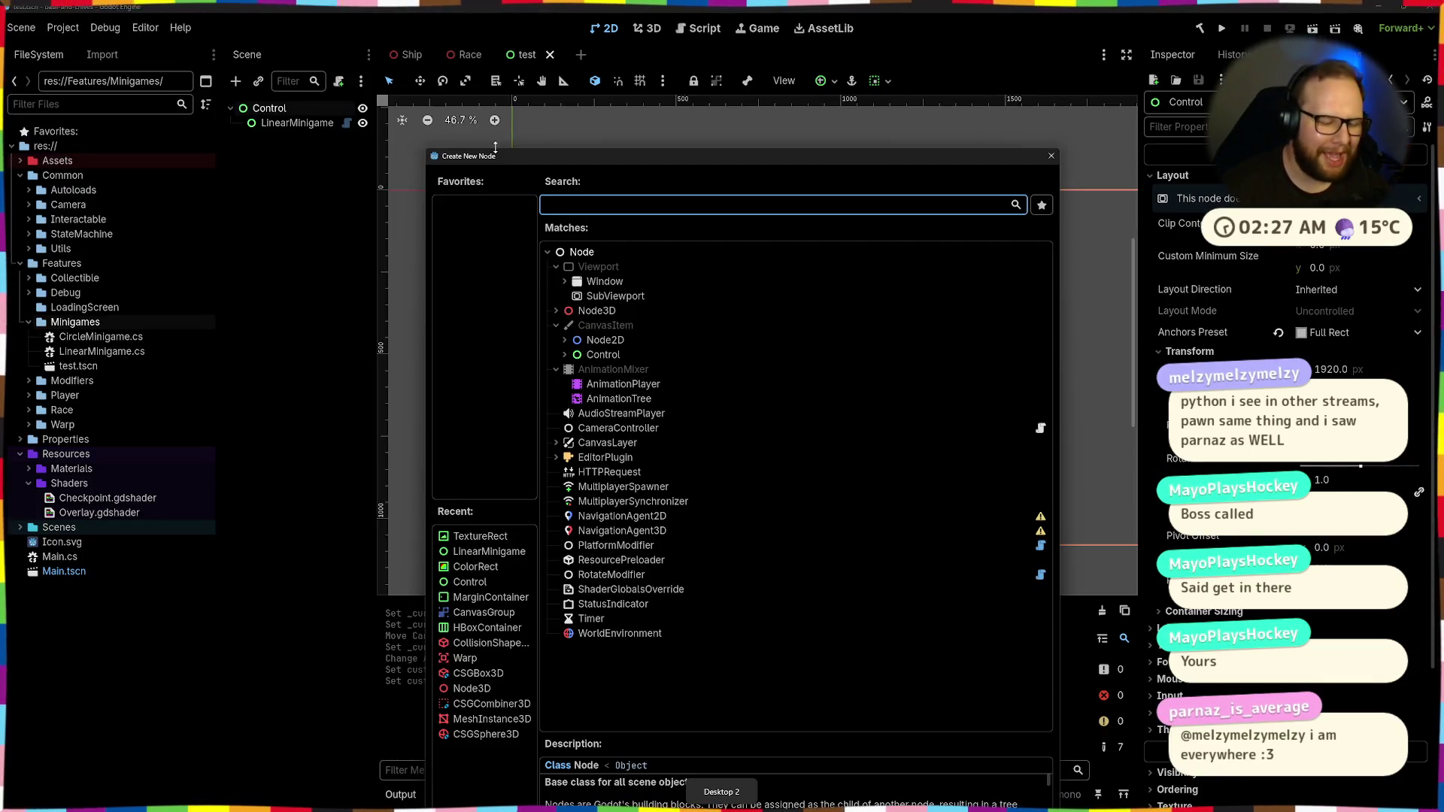
{"action": "type", "text": "circle"}
{"action": "key", "text": "Return"}
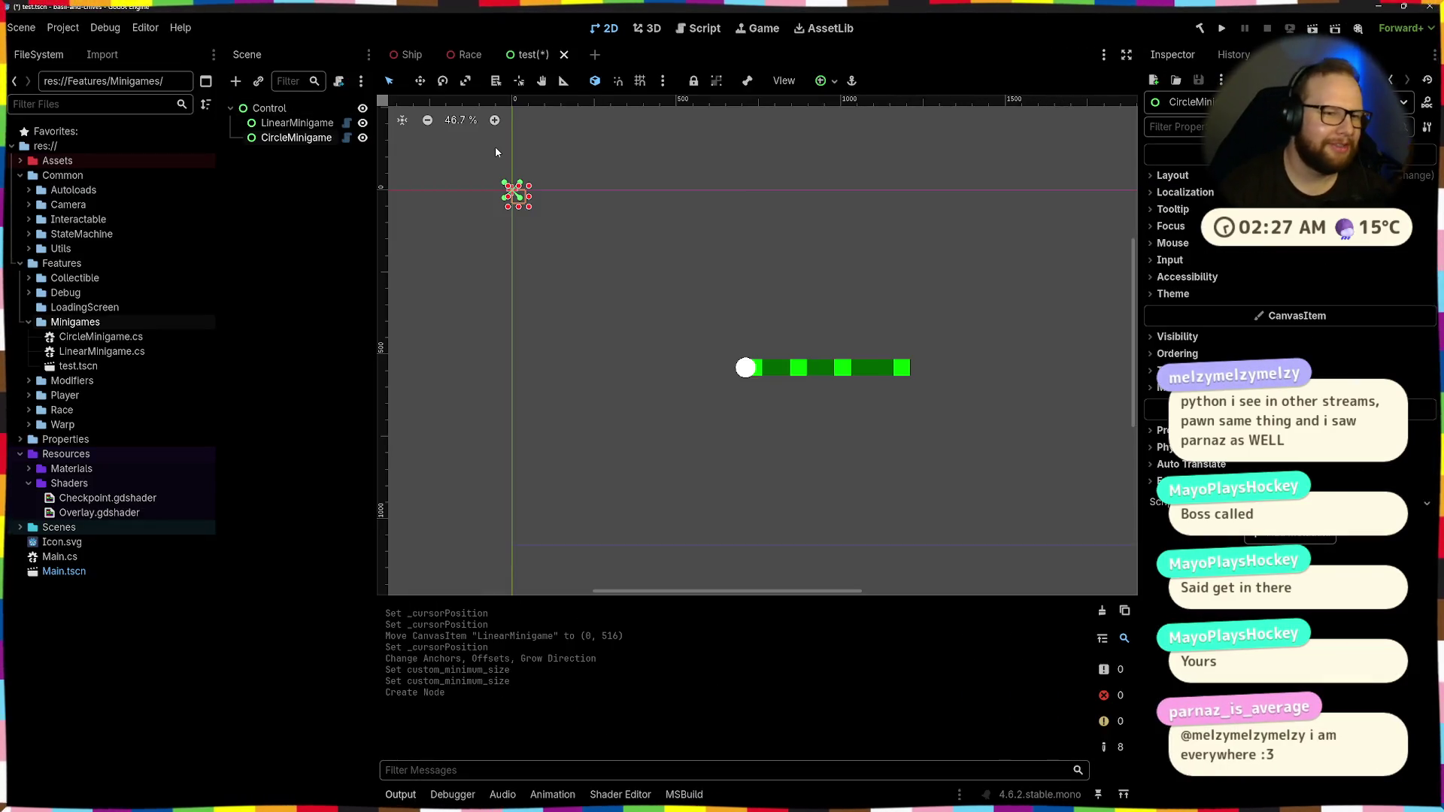
{"action": "scroll", "coordinate": [806, 325], "scroll_direction": "up", "scroll_amount": 3}
{"action": "left_click", "coordinate": [851, 80]}
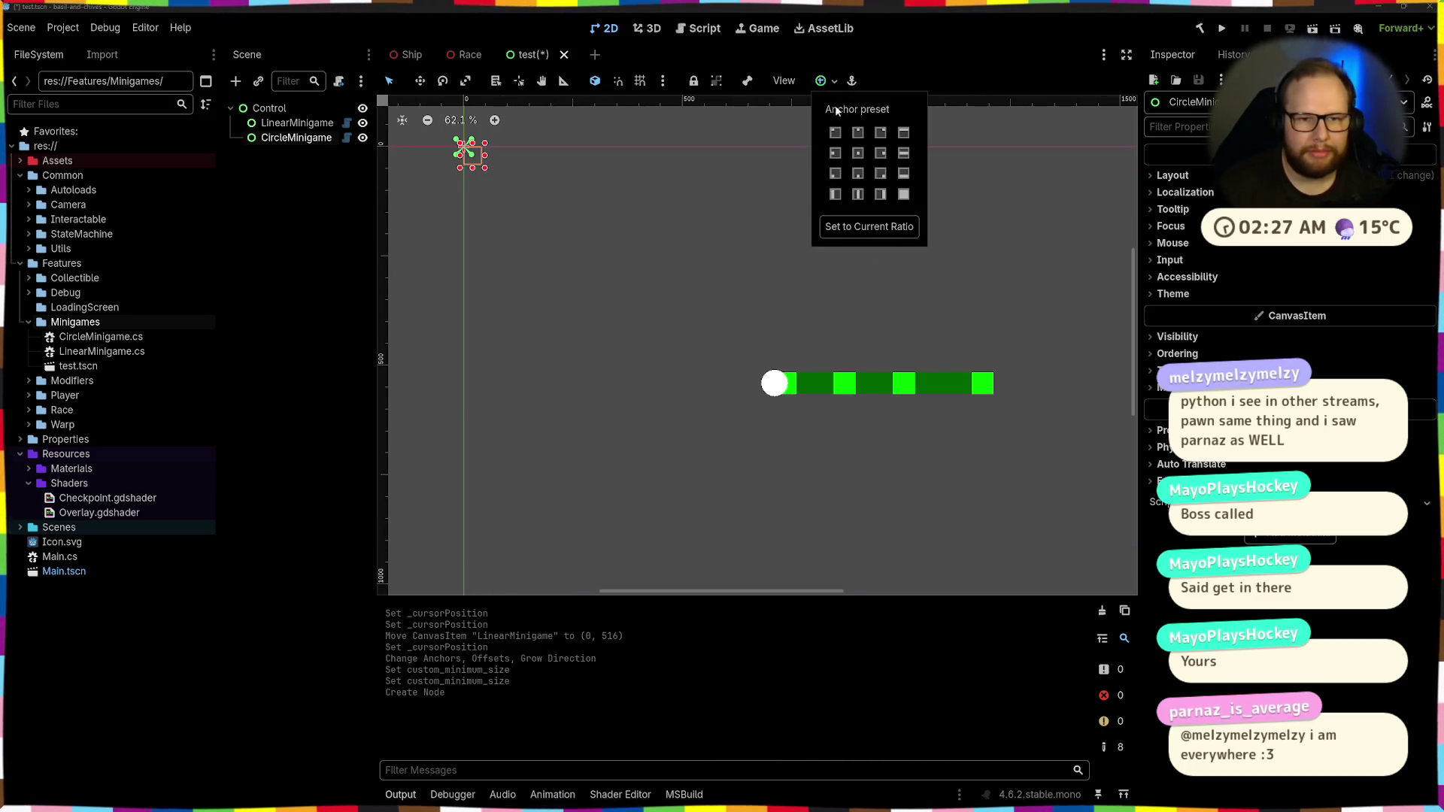
{"action": "left_click", "coordinate": [857, 153]}
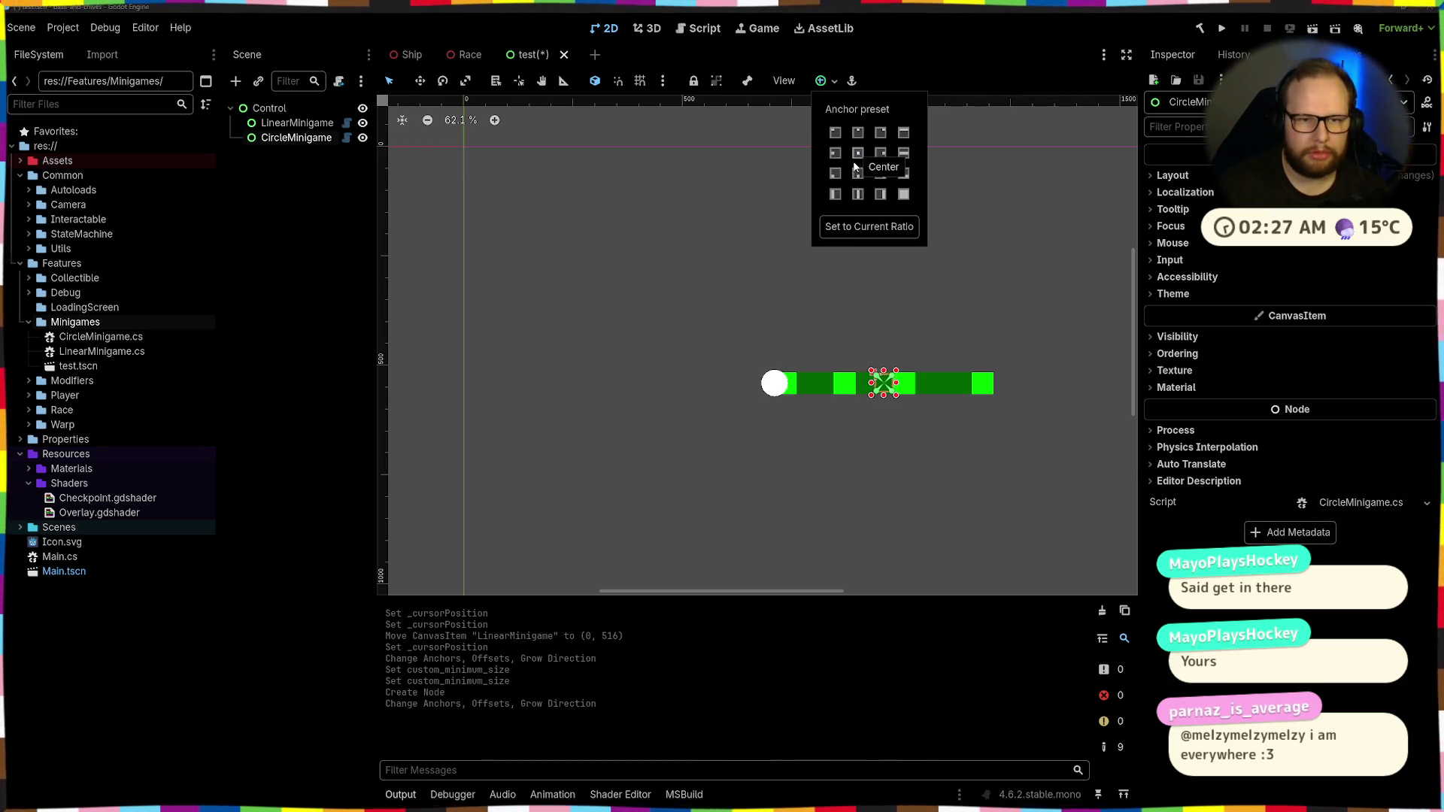
Add a VBoxContainer node under the Control root
{"action": "left_click", "coordinate": [282, 113]}
{"action": "left_click", "coordinate": [281, 113]}
{"action": "key", "text": "ctrl+a"}
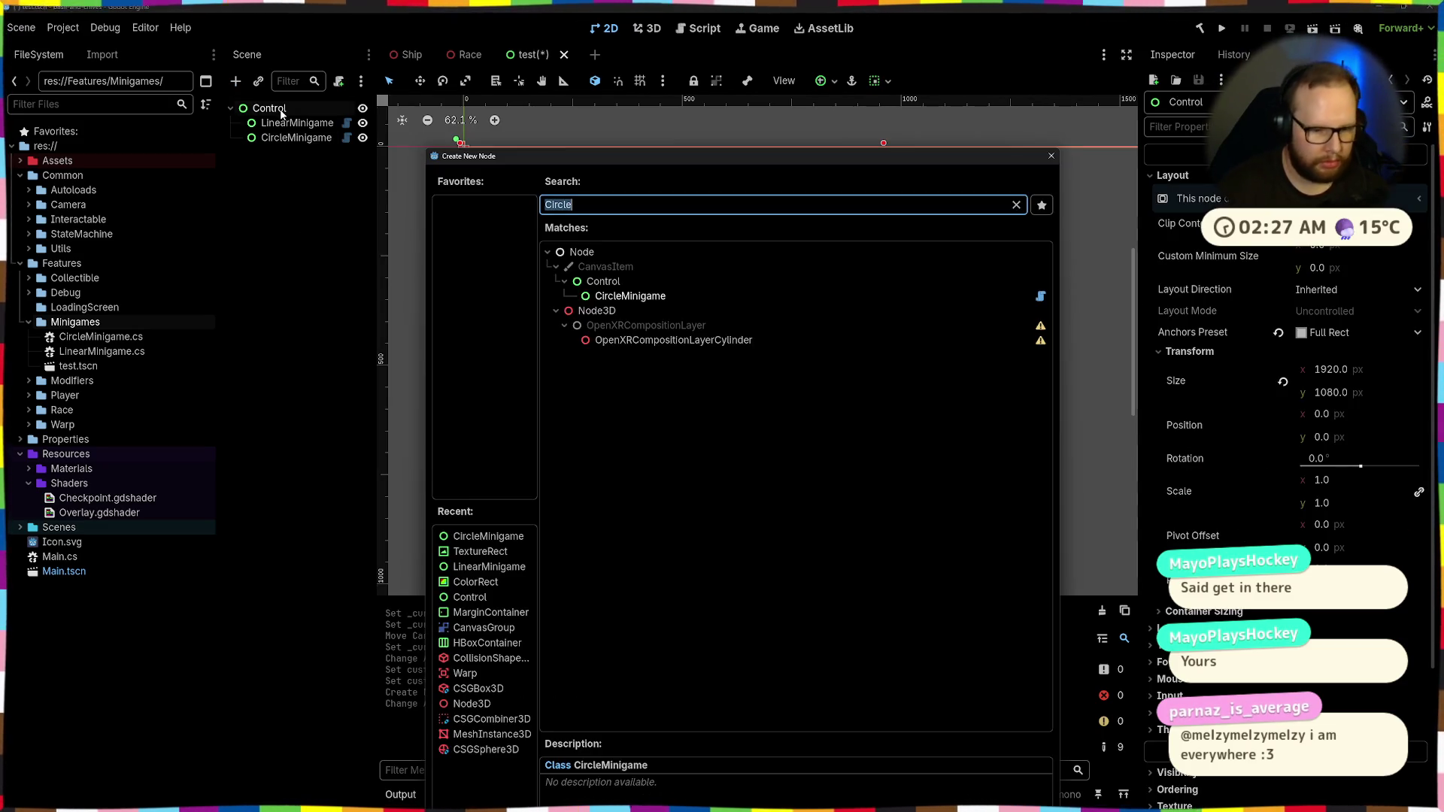
{"action": "type", "text": "hsl"}
{"action": "key", "text": "BackSpace"}
{"action": "key", "text": "BackSpace"}
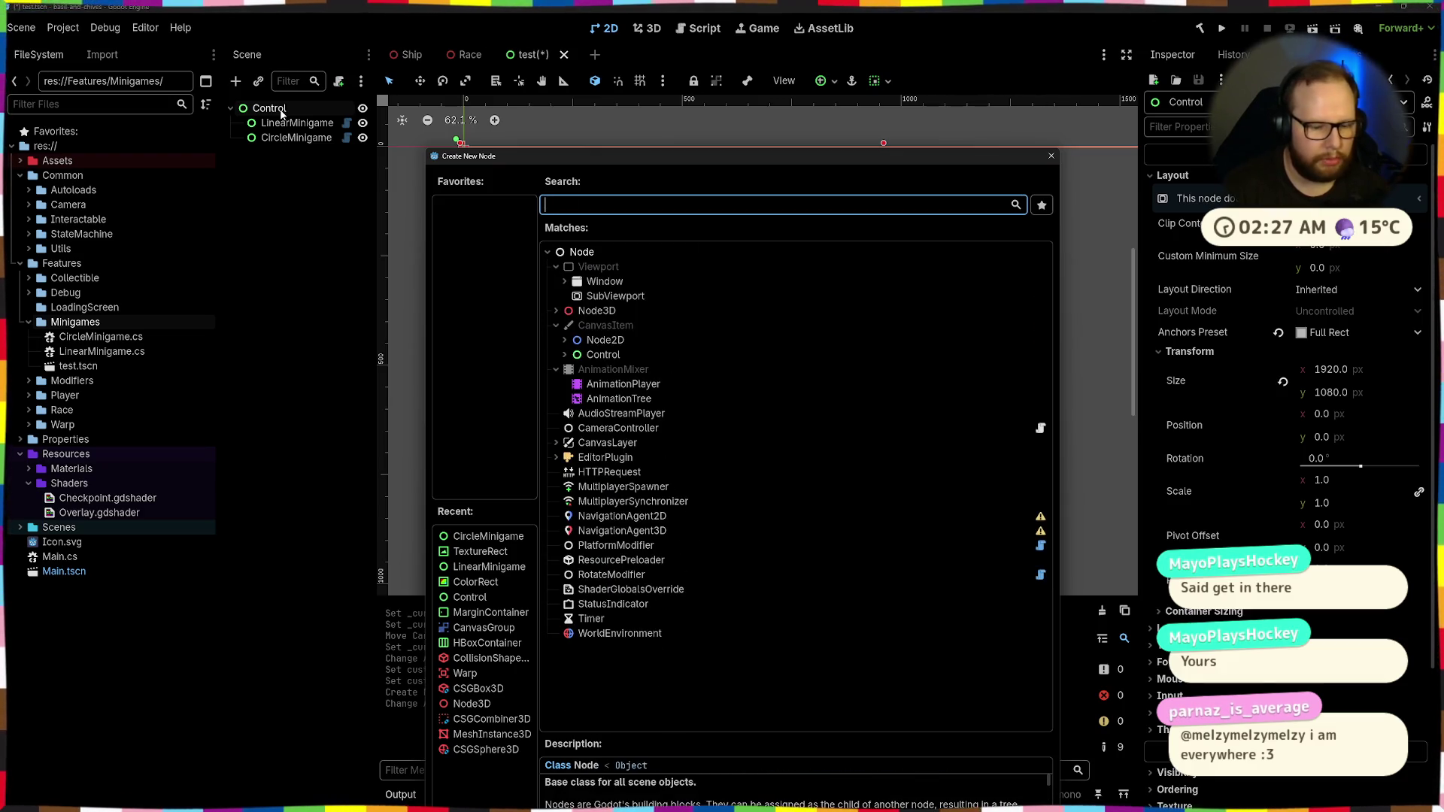
{"action": "type", "text": "b"}
{"action": "key", "text": "BackSpace"}
{"action": "key", "text": "BackSpace"}
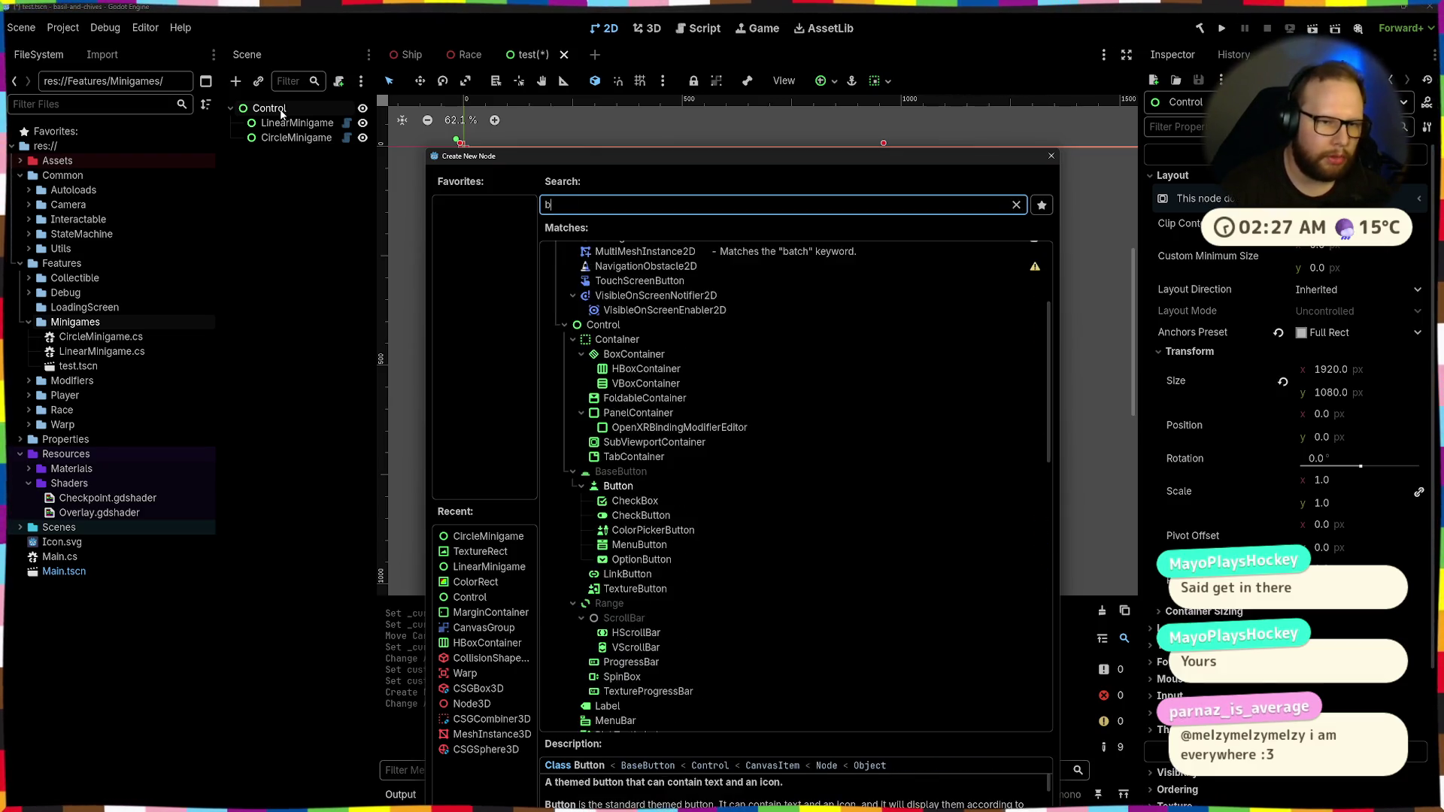
{"action": "type", "text": "vbo"}
{"action": "key", "text": "Down"}
{"action": "key", "text": "Up"}
{"action": "key", "text": "Return"}
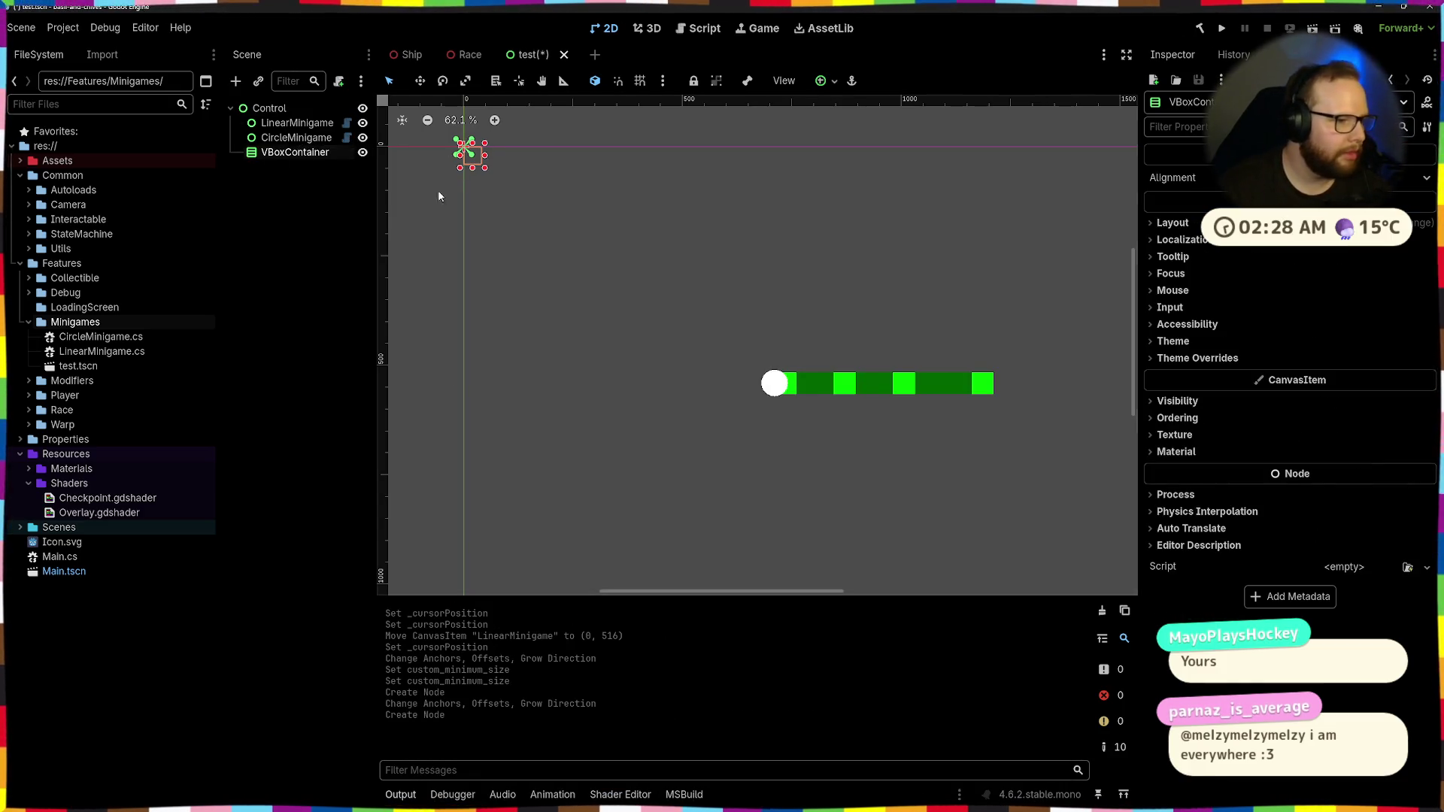
Move CircleMinigame and LinearMinigame into the VBoxContainer
{"action": "left_click", "coordinate": [439, 193]}
{"action": "left_click", "coordinate": [306, 137]}
{"action": "left_click", "coordinate": [299, 122], "text": "shift"}
{"action": "left_click_drag", "start_coordinate": [299, 123], "coordinate": [301, 153]}
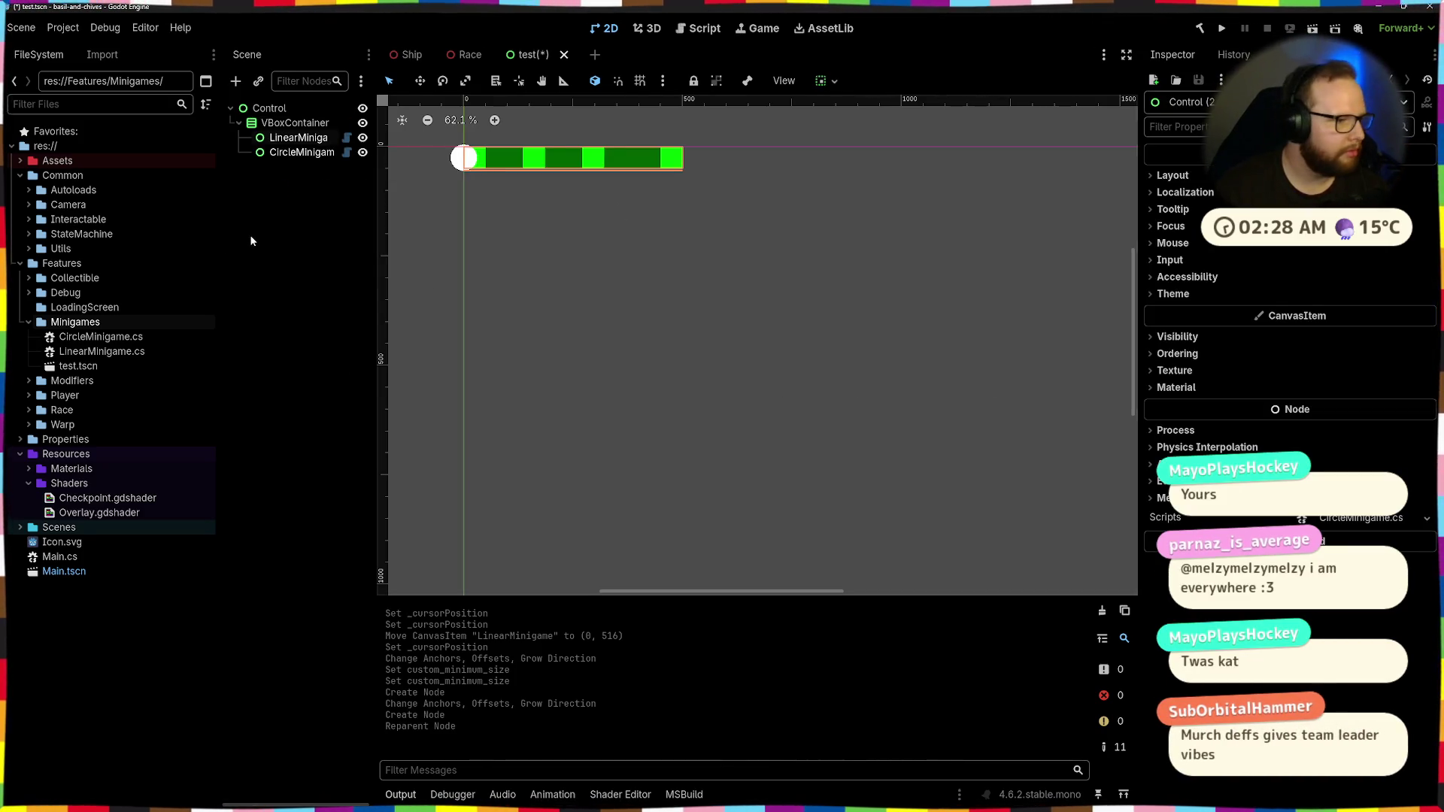
{"action": "left_click", "coordinate": [291, 205]}
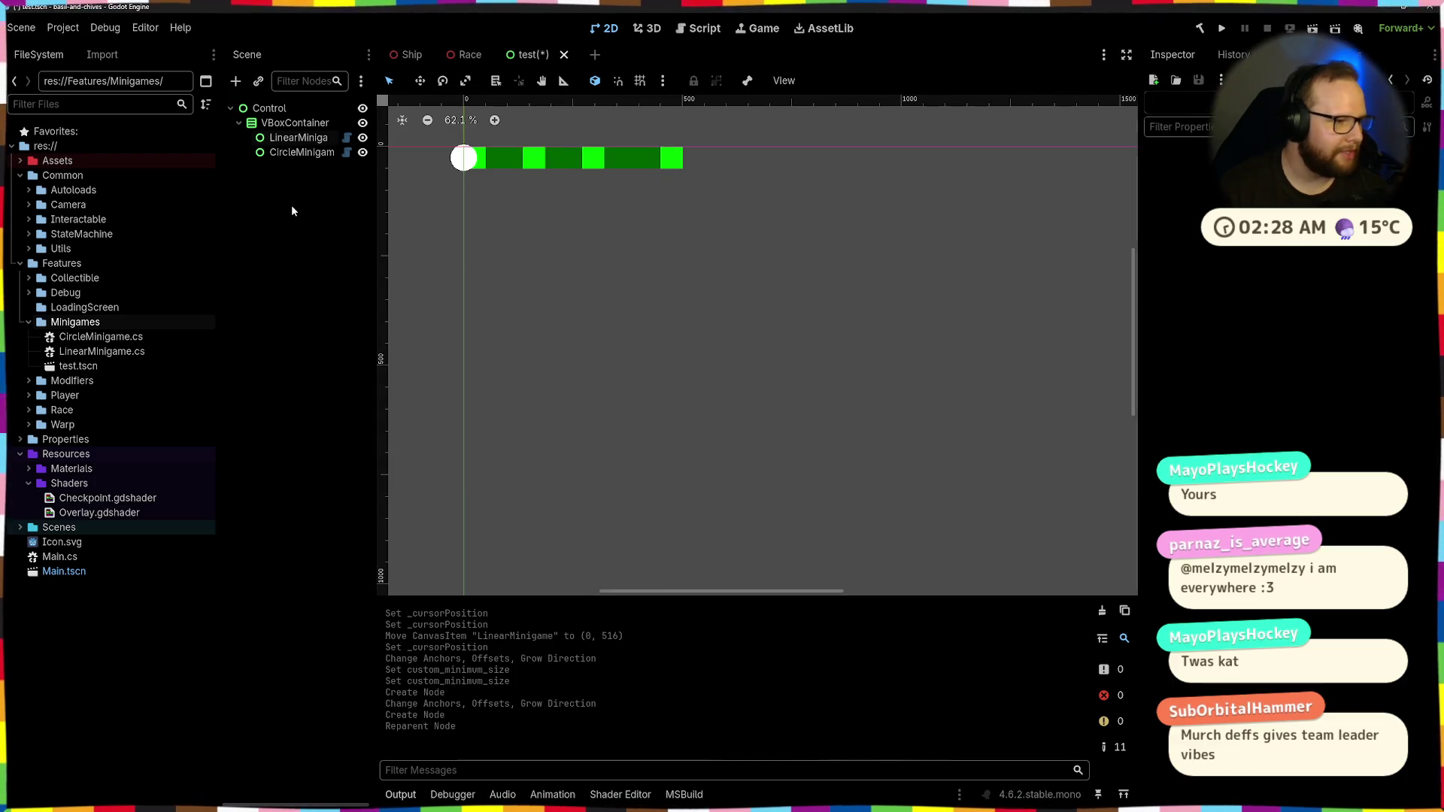
Anchor the VBoxContainer to the Center preset
{"action": "left_click", "coordinate": [308, 125]}
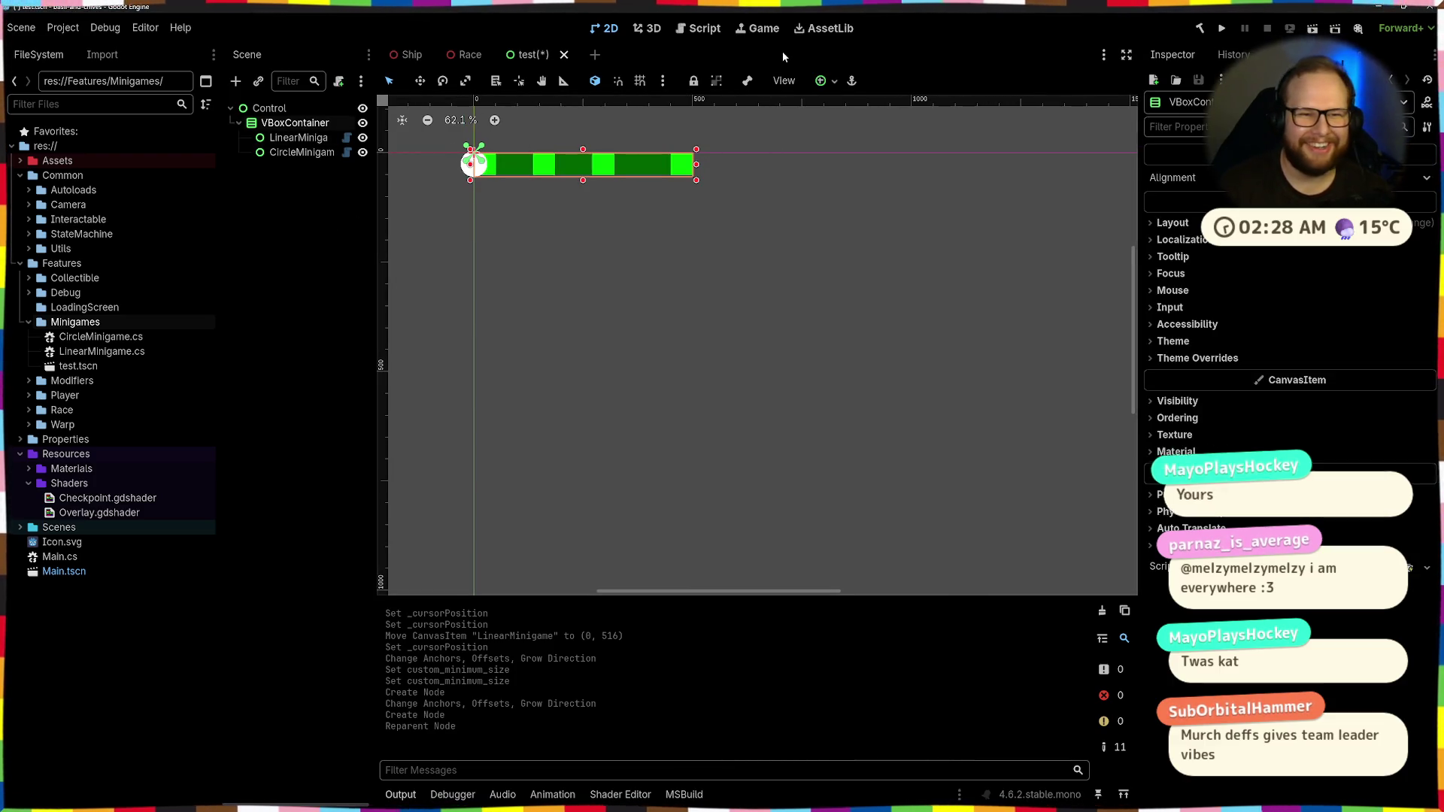
{"action": "left_click", "coordinate": [821, 80]}
{"action": "left_click", "coordinate": [857, 153]}
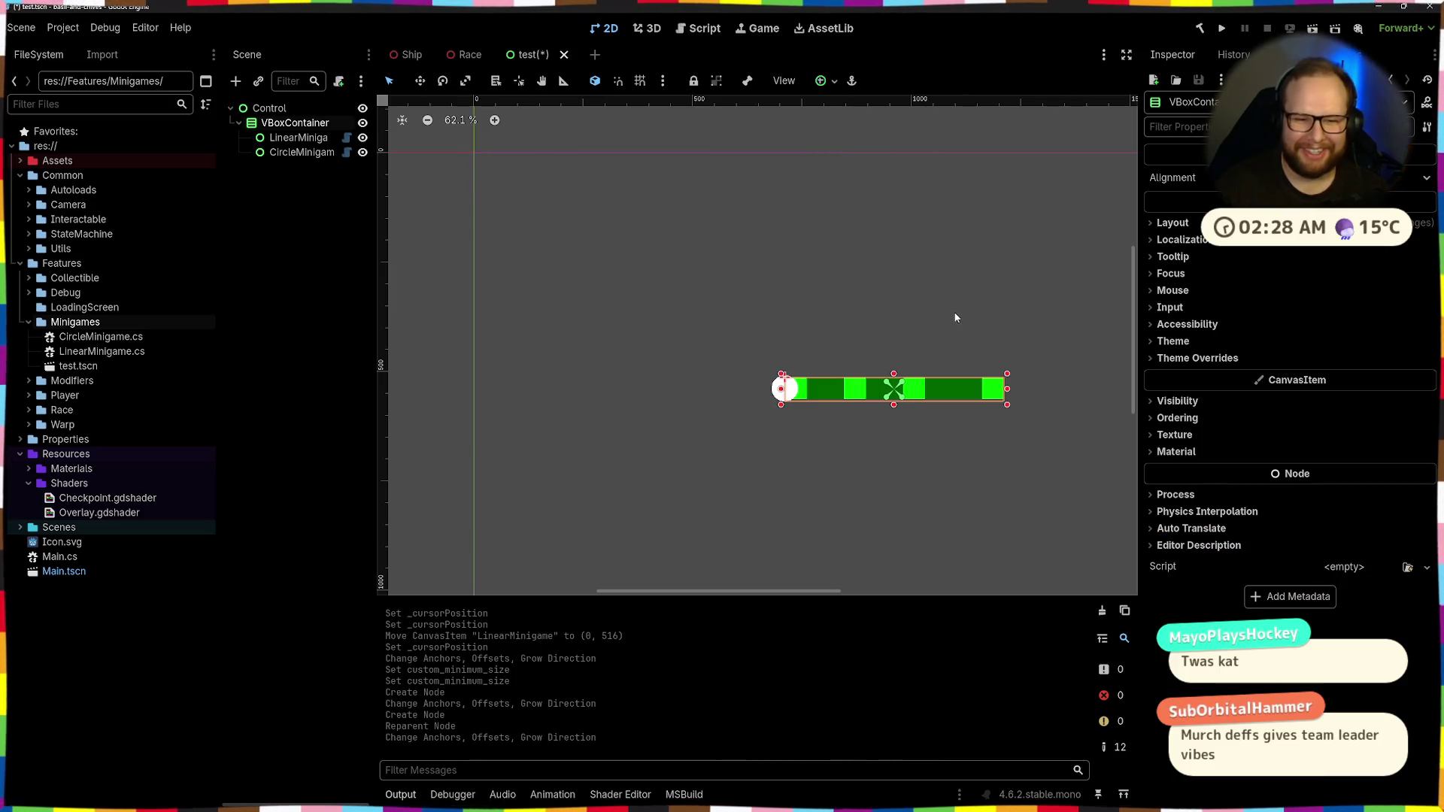
{"action": "scroll", "coordinate": [720, 188], "scroll_direction": "down", "scroll_amount": 2}
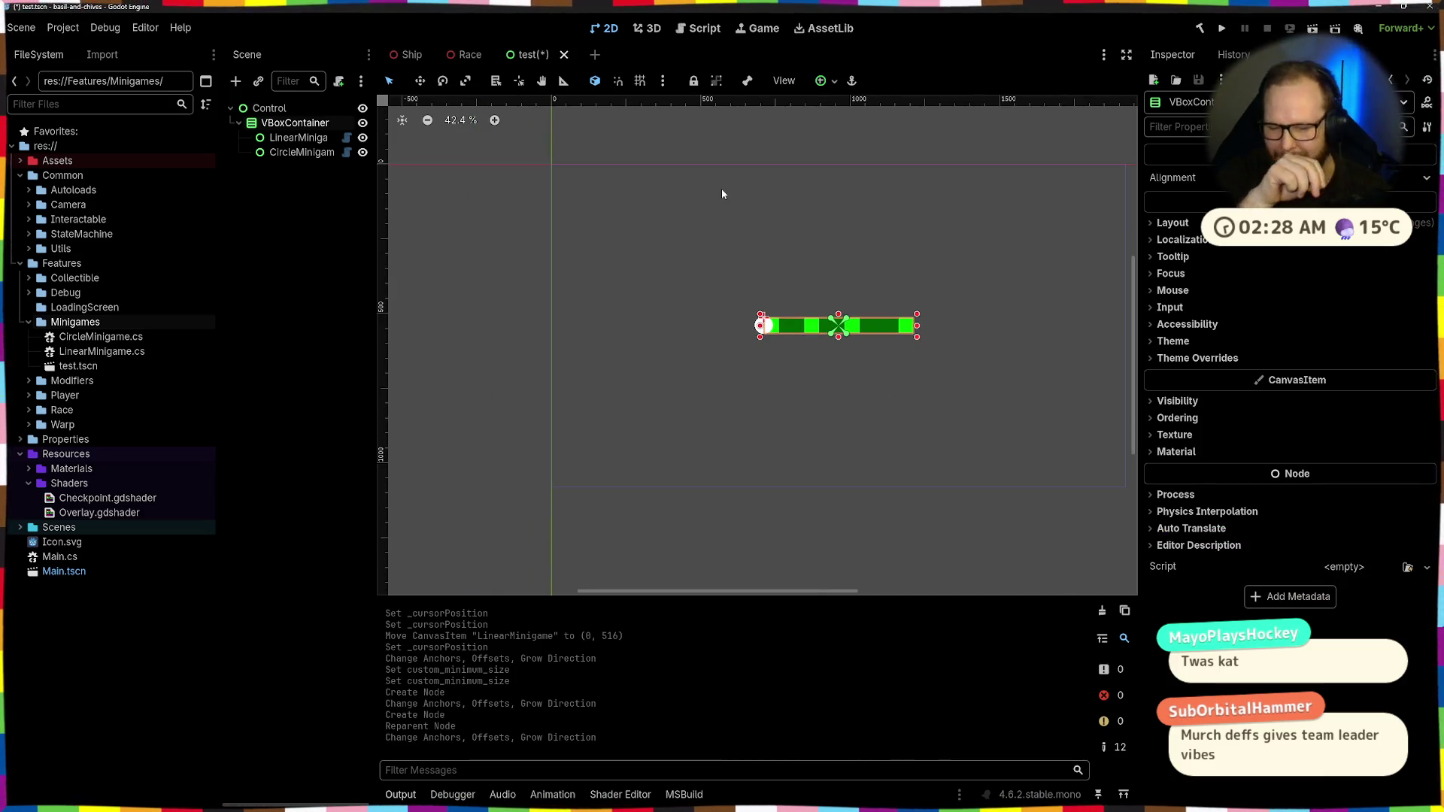
{"action": "left_click", "coordinate": [286, 138]}
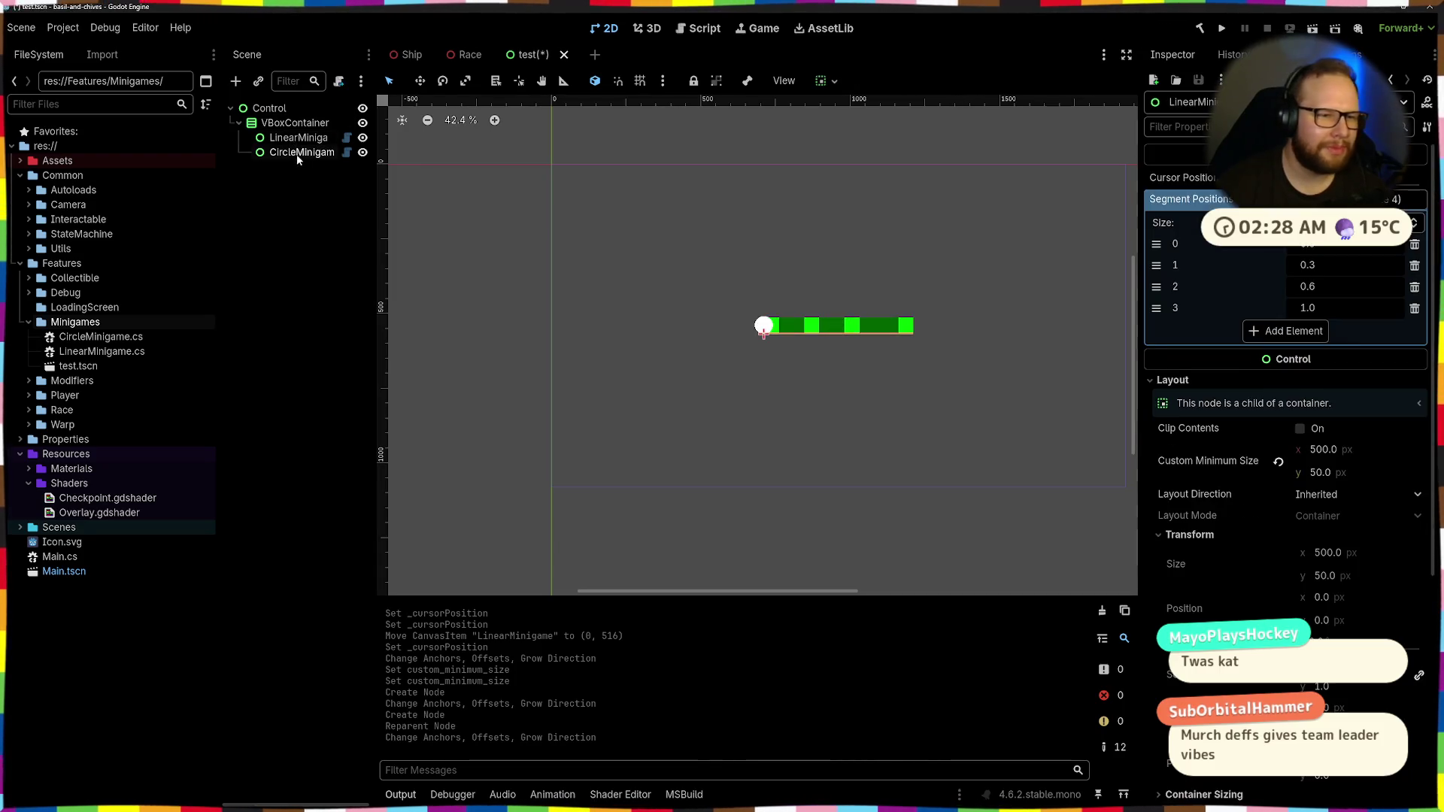
Set CircleMinigame's Custom Minimum Size to 500 × 500
{"action": "left_click", "coordinate": [300, 152]}
{"action": "left_click", "coordinate": [438, 283]}
{"action": "left_click", "coordinate": [321, 156]}
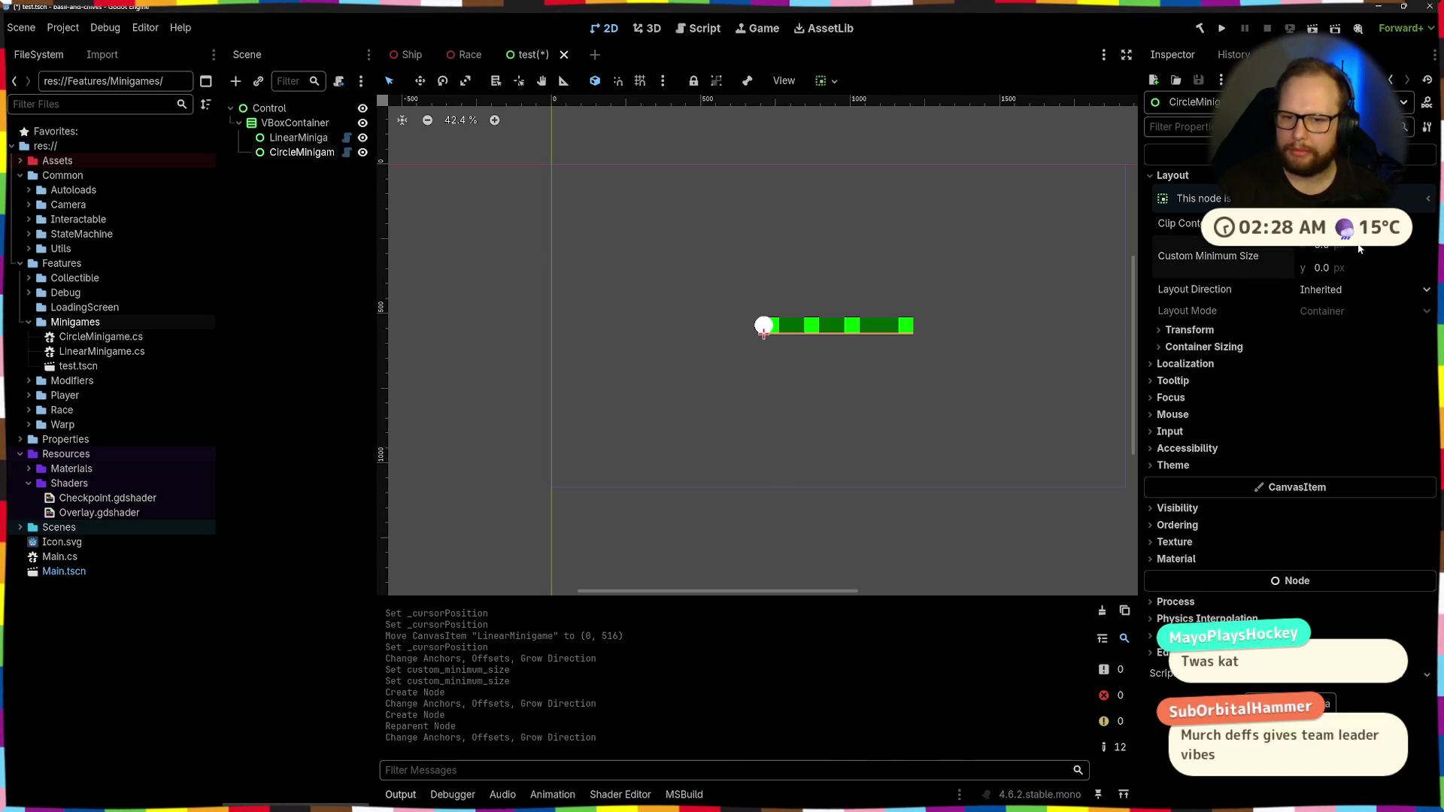
{"action": "key", "text": "Tab"}
{"action": "type", "text": "500"}
{"action": "key", "text": "Return"}
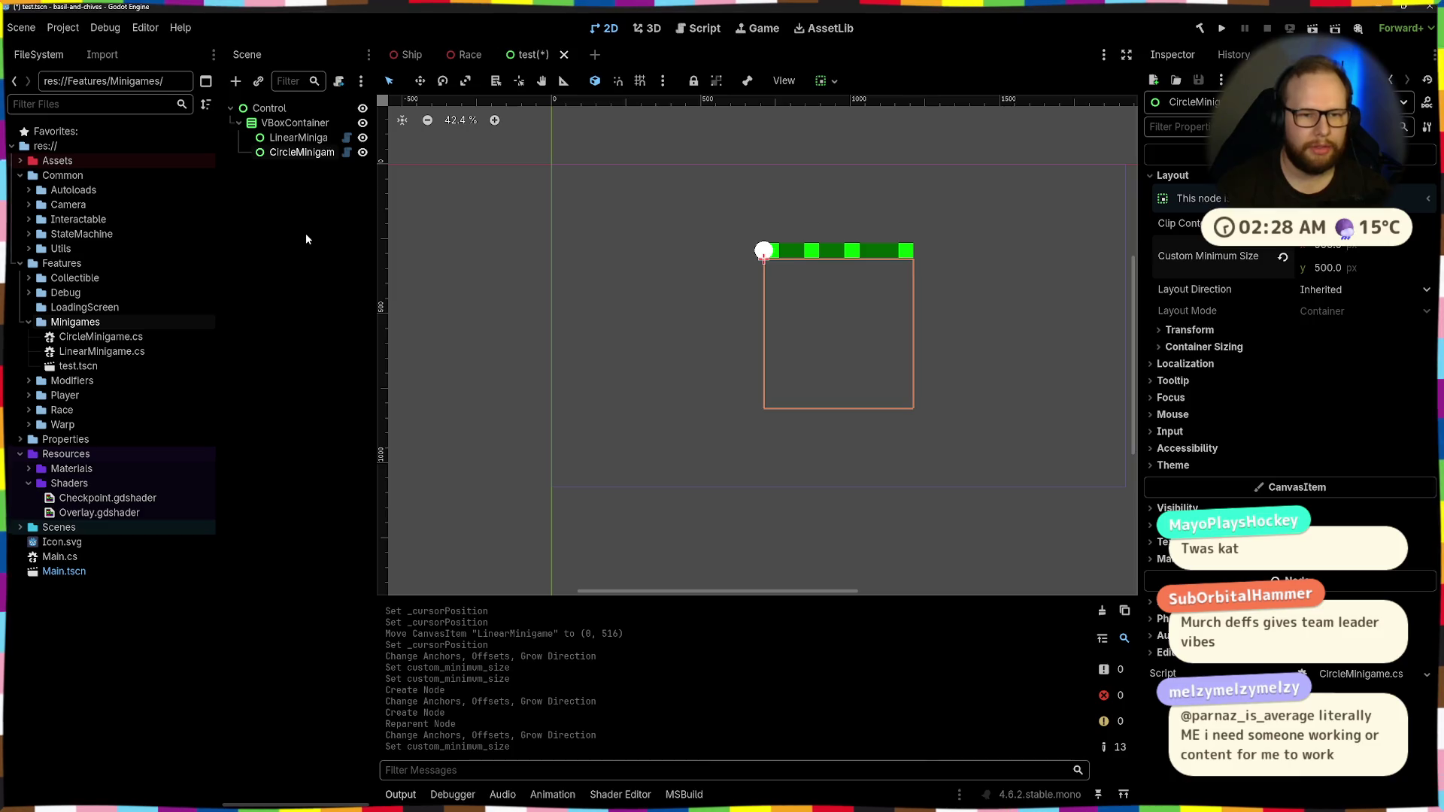
Enable the VBoxContainer's Separation theme override and set it to 64
{"action": "left_click", "coordinate": [295, 122]}
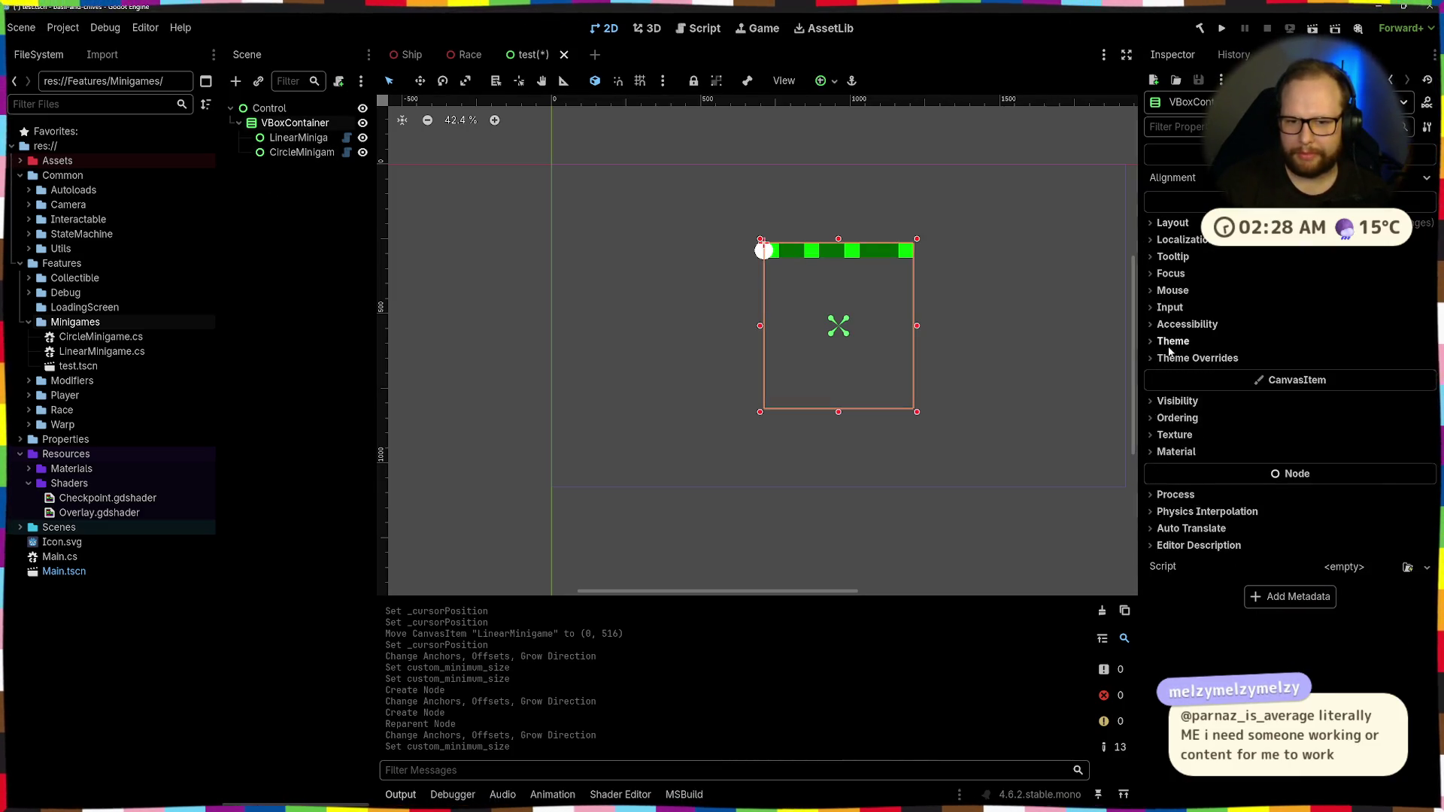
{"action": "left_click", "coordinate": [1168, 358]}
{"action": "left_click", "coordinate": [1165, 375]}
{"action": "left_click", "coordinate": [1274, 397]}
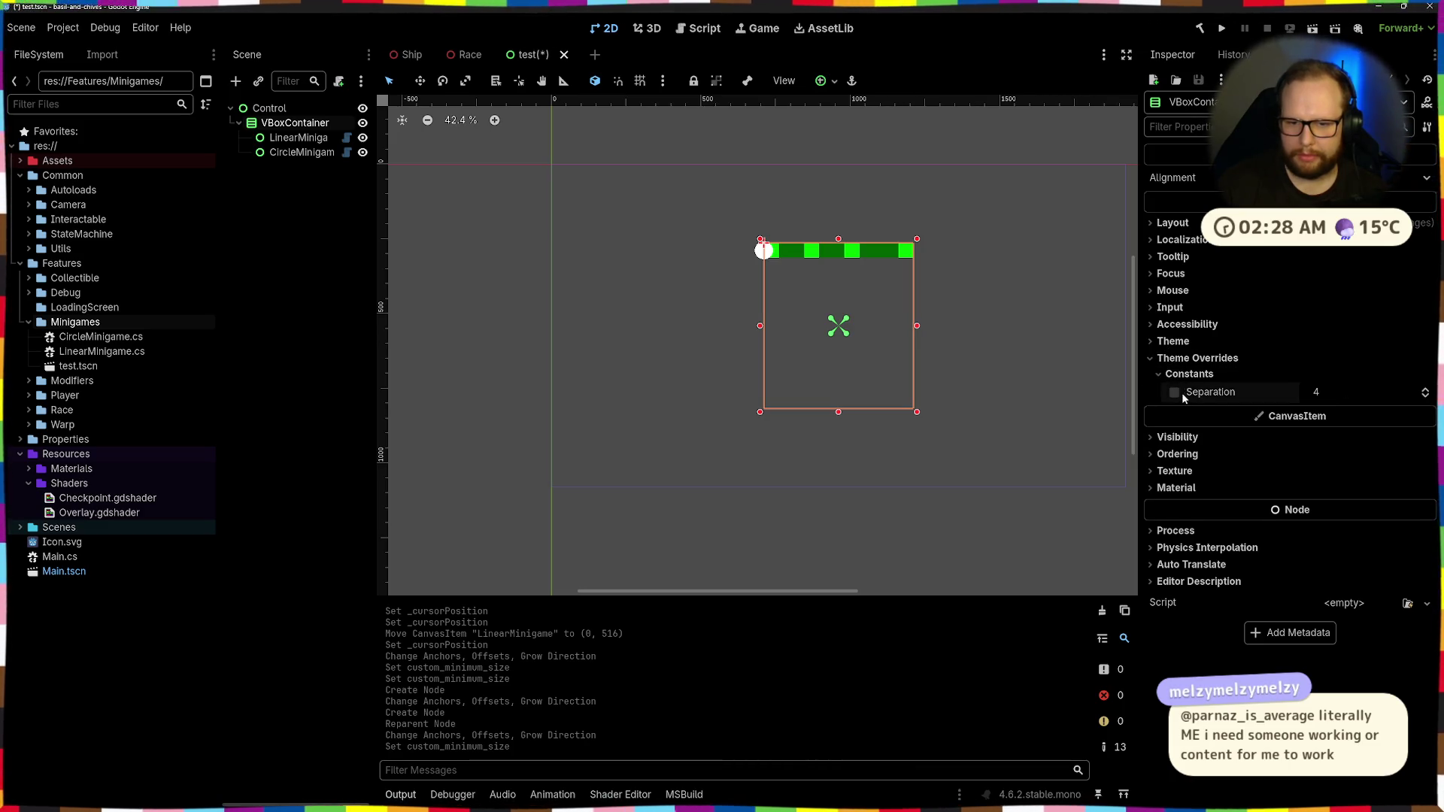
{"action": "type", "text": "64"}
{"action": "key", "text": "Return"}
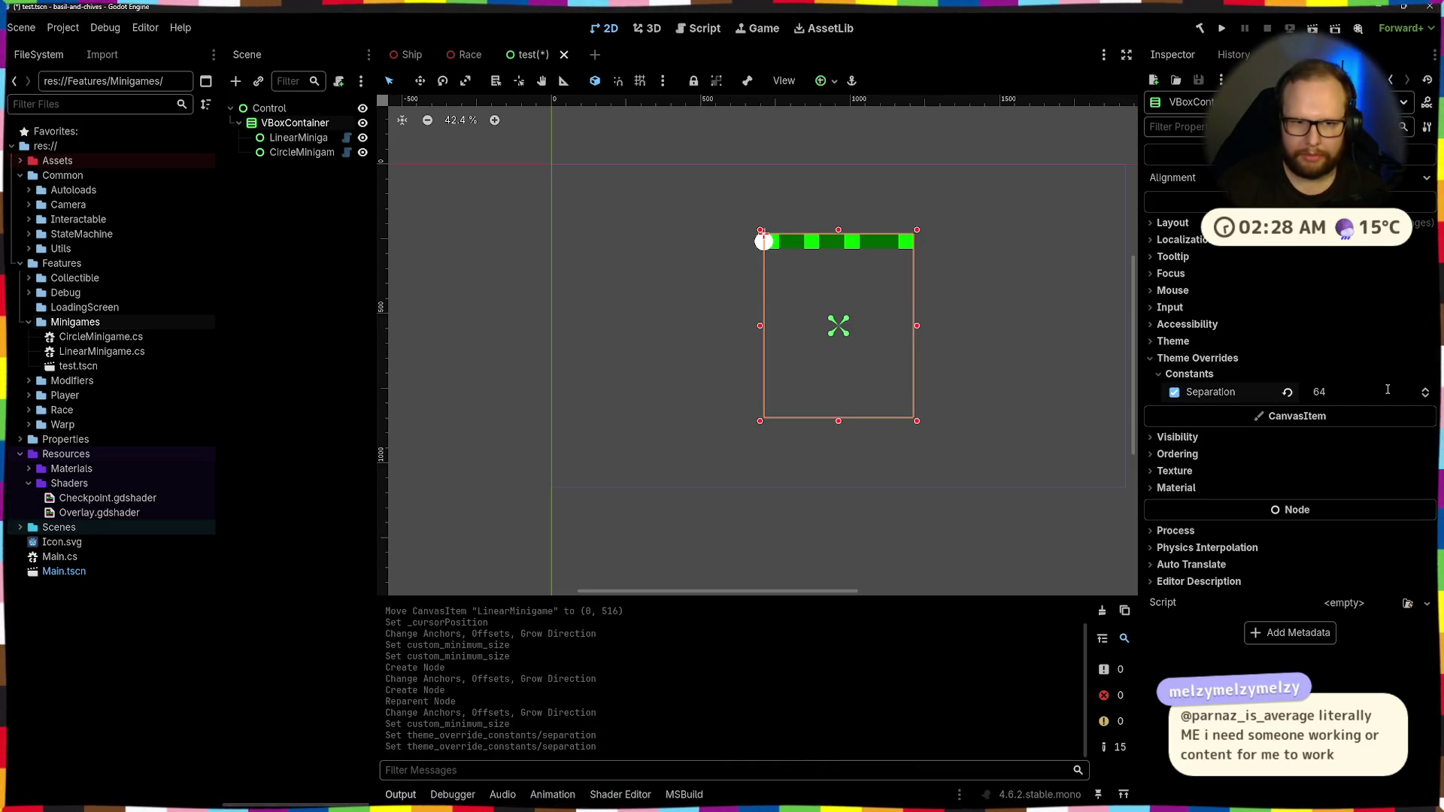
Save the test scene and bring up the CircleMinigame script
{"action": "left_click", "coordinate": [849, 275]}
{"action": "left_click", "coordinate": [736, 283]}
{"action": "left_click", "coordinate": [827, 294]}
{"action": "key", "text": "ctrl+s"}
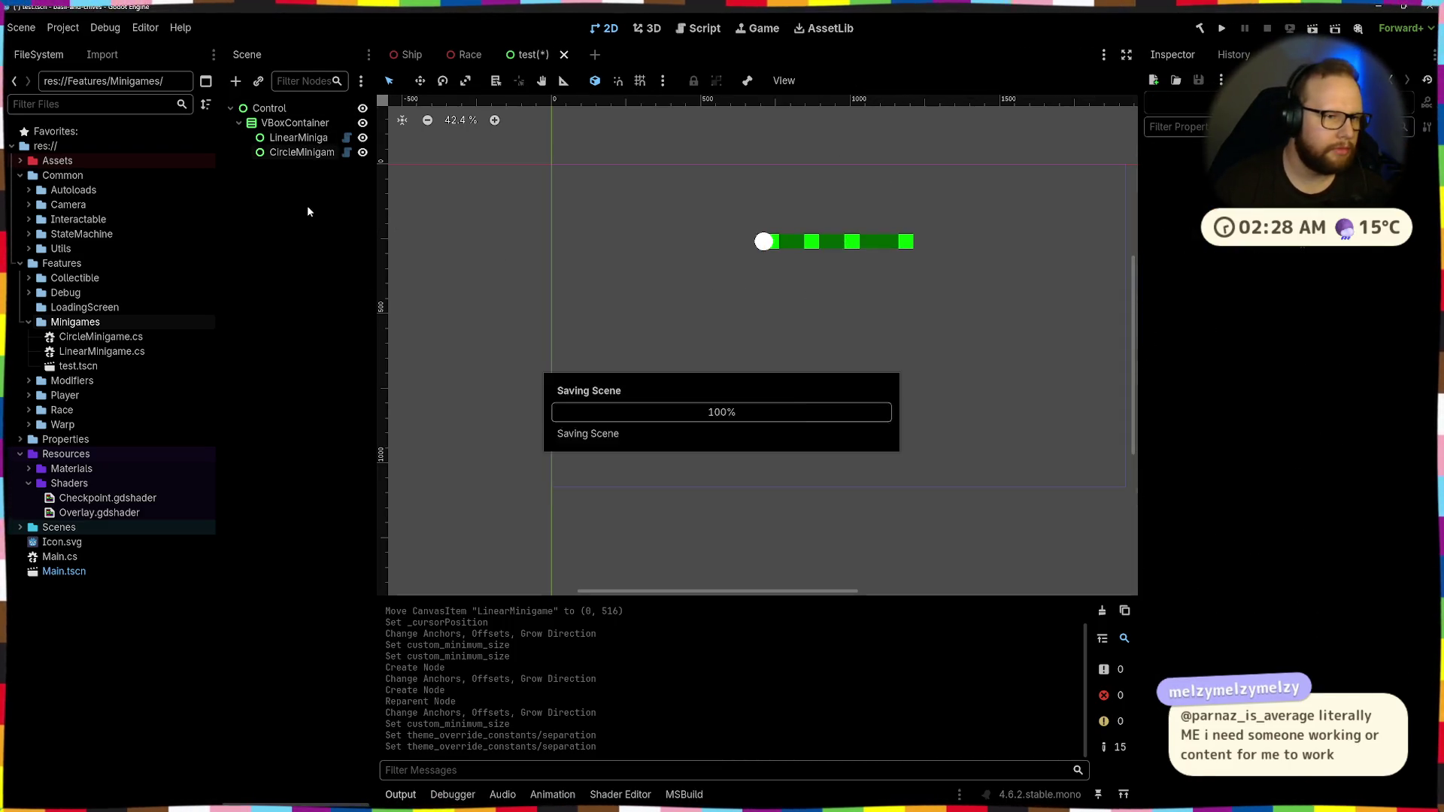
{"action": "left_click", "coordinate": [348, 148]}
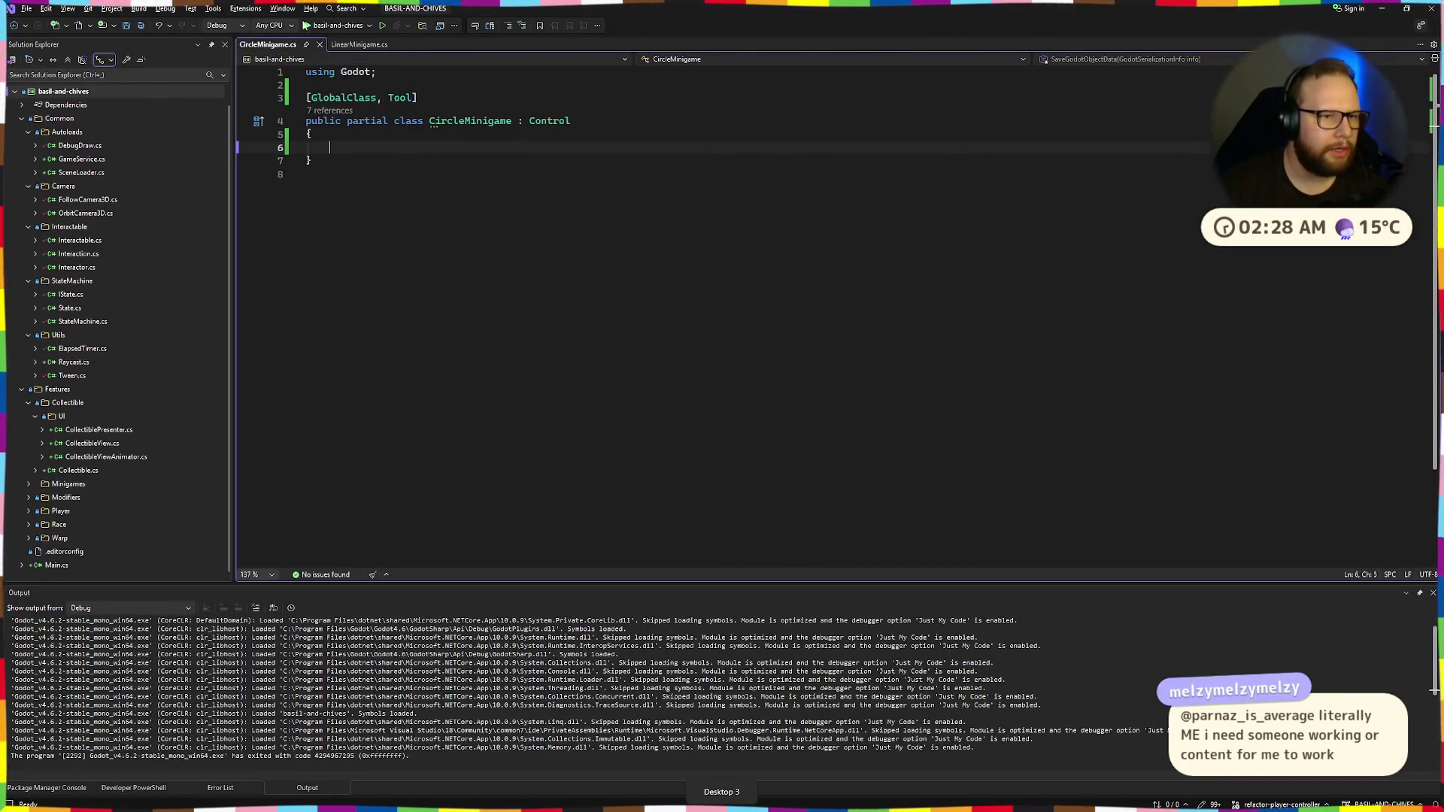
Copy _Process and _Draw from LinearMinigame.cs into CircleMinigame.cs and save
{"action": "left_click", "coordinate": [360, 45]}
{"action": "mouse_move", "coordinate": [335, 249]}
{"action": "left_mouse_down"}
{"action": "mouse_move", "coordinate": [331, 210]}
{"action": "mouse_move", "coordinate": [401, 509]}
{"action": "mouse_move", "coordinate": [335, 525]}
{"action": "left_mouse_up"}
{"action": "key", "text": "ctrl+c"}
{"action": "left_click", "coordinate": [430, 263]}
{"action": "left_click", "coordinate": [277, 45]}
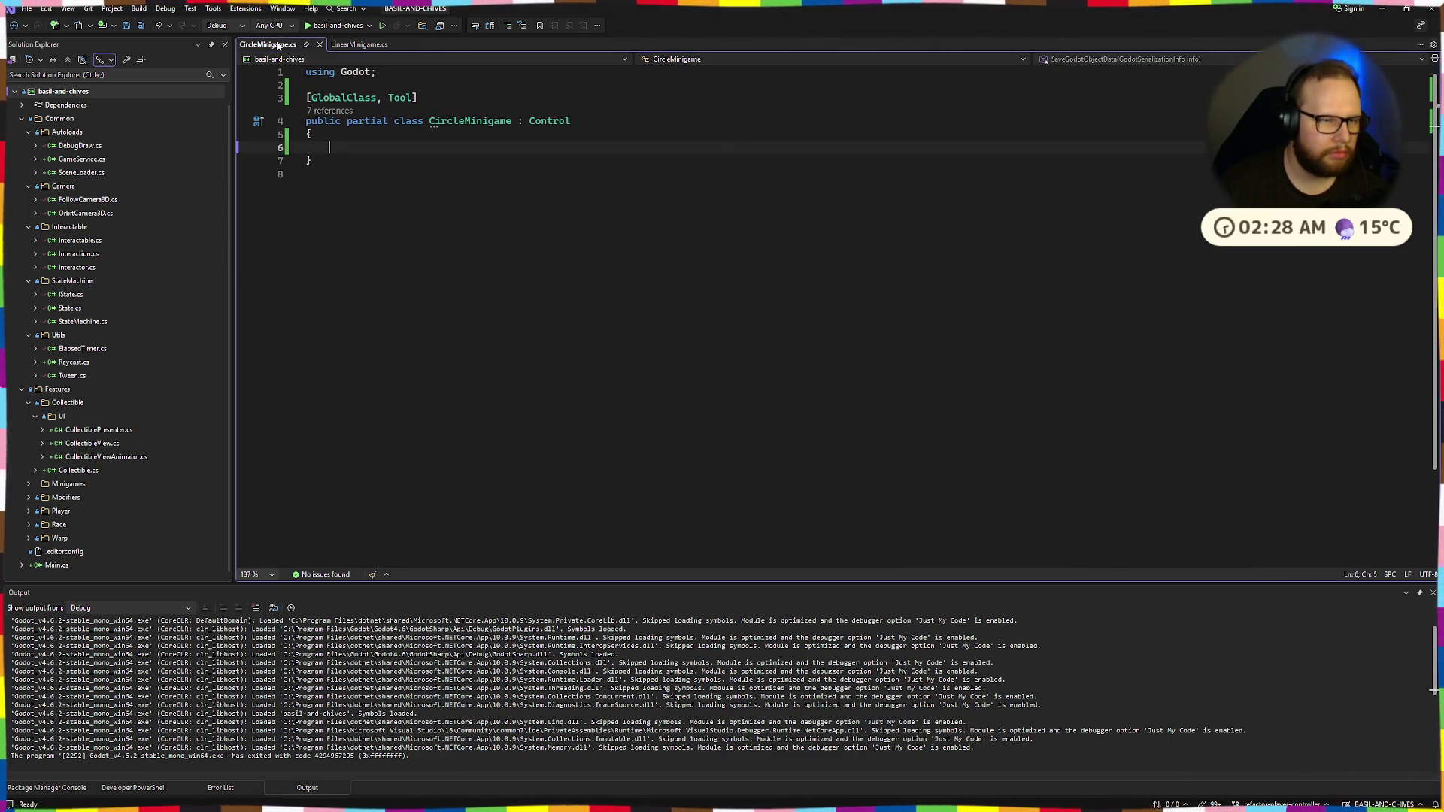
{"action": "key", "text": "ctrl+v"}
{"action": "key", "text": "ctrl+s"}
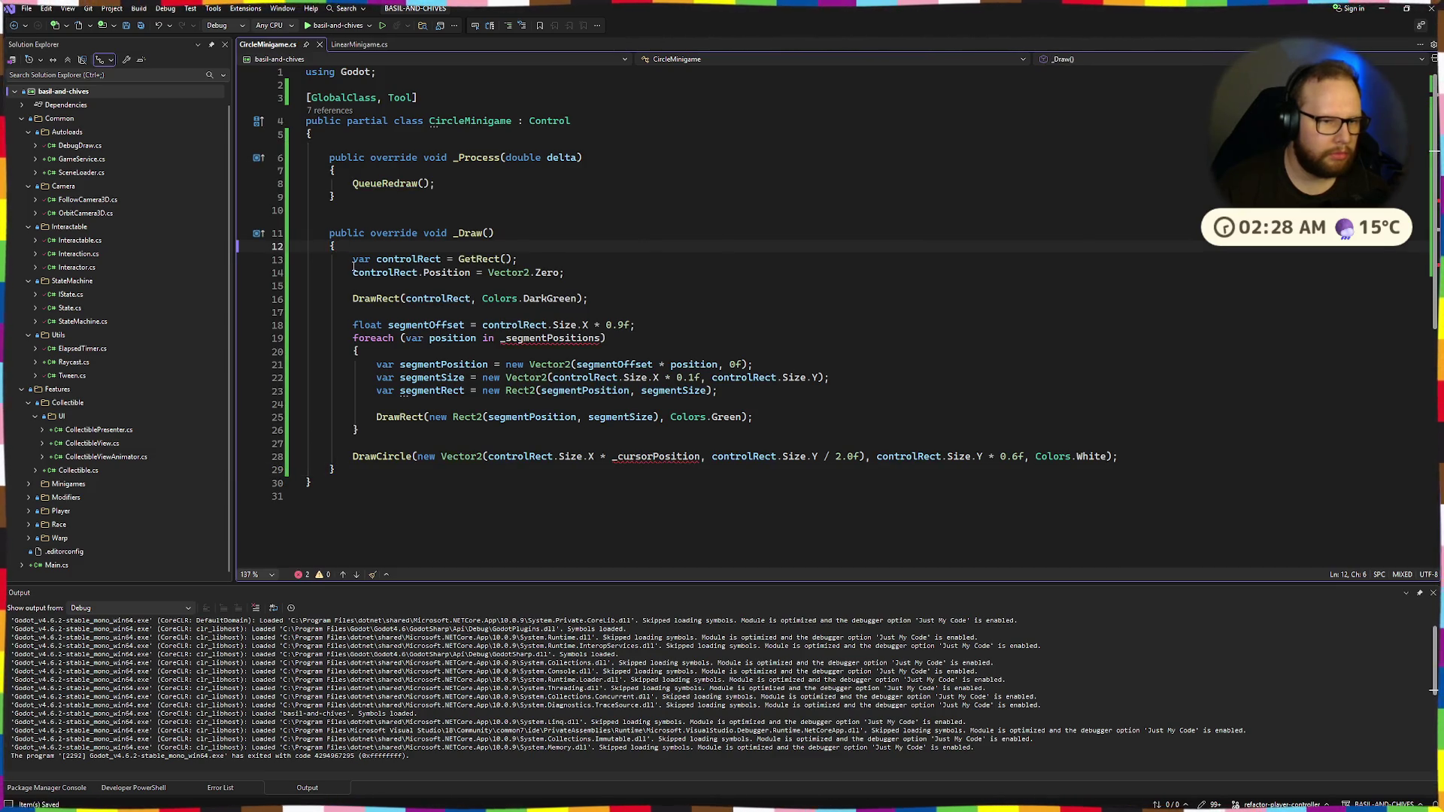
Comment out the old bar-drawing code in CircleMinigame's _Draw
{"action": "left_click_drag", "start_coordinate": [349, 300], "coordinate": [477, 457]}
{"action": "key", "text": "ctrl+k"}
{"action": "key", "text": "ctrl+c"}
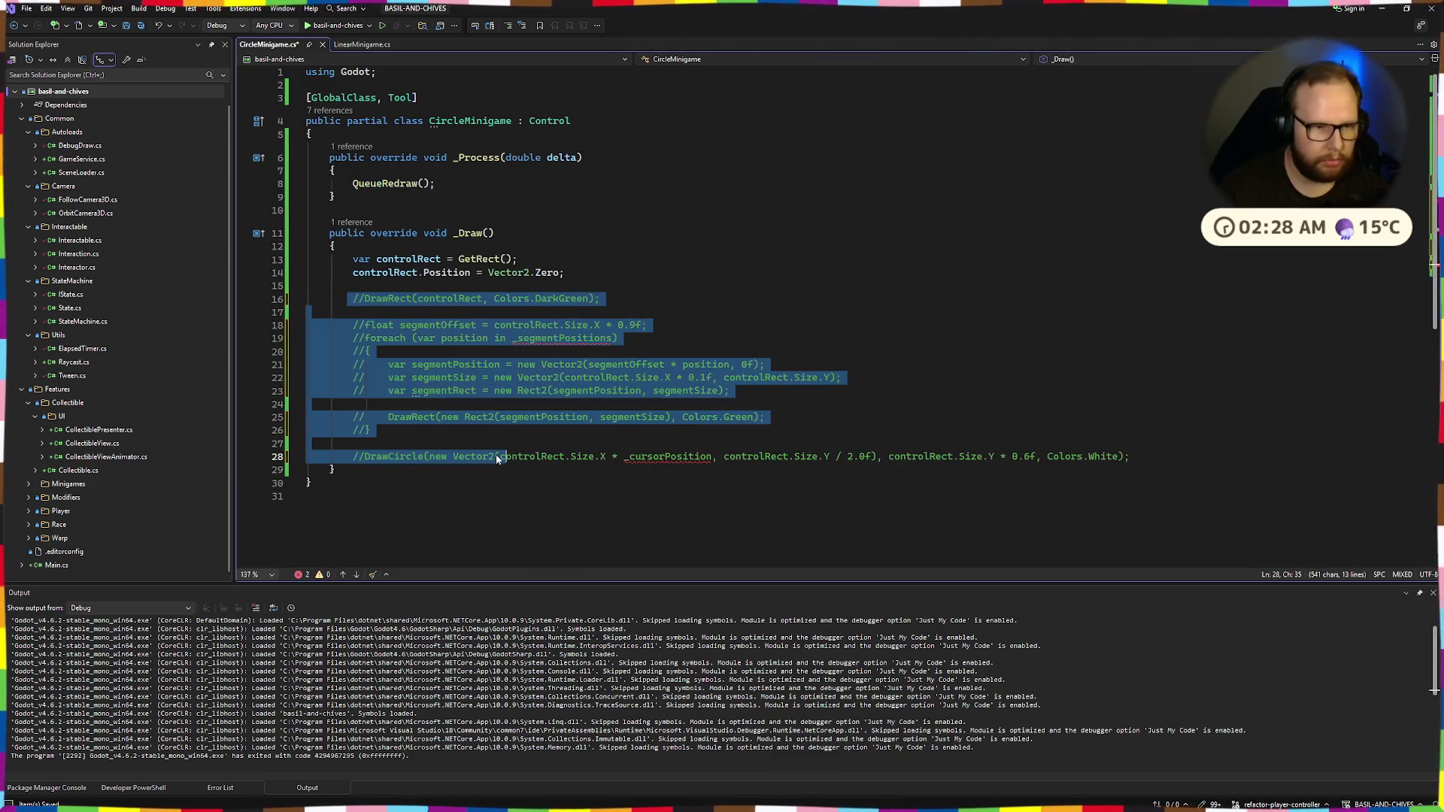
{"action": "left_click", "coordinate": [382, 284]}
{"action": "key", "text": "Return"}
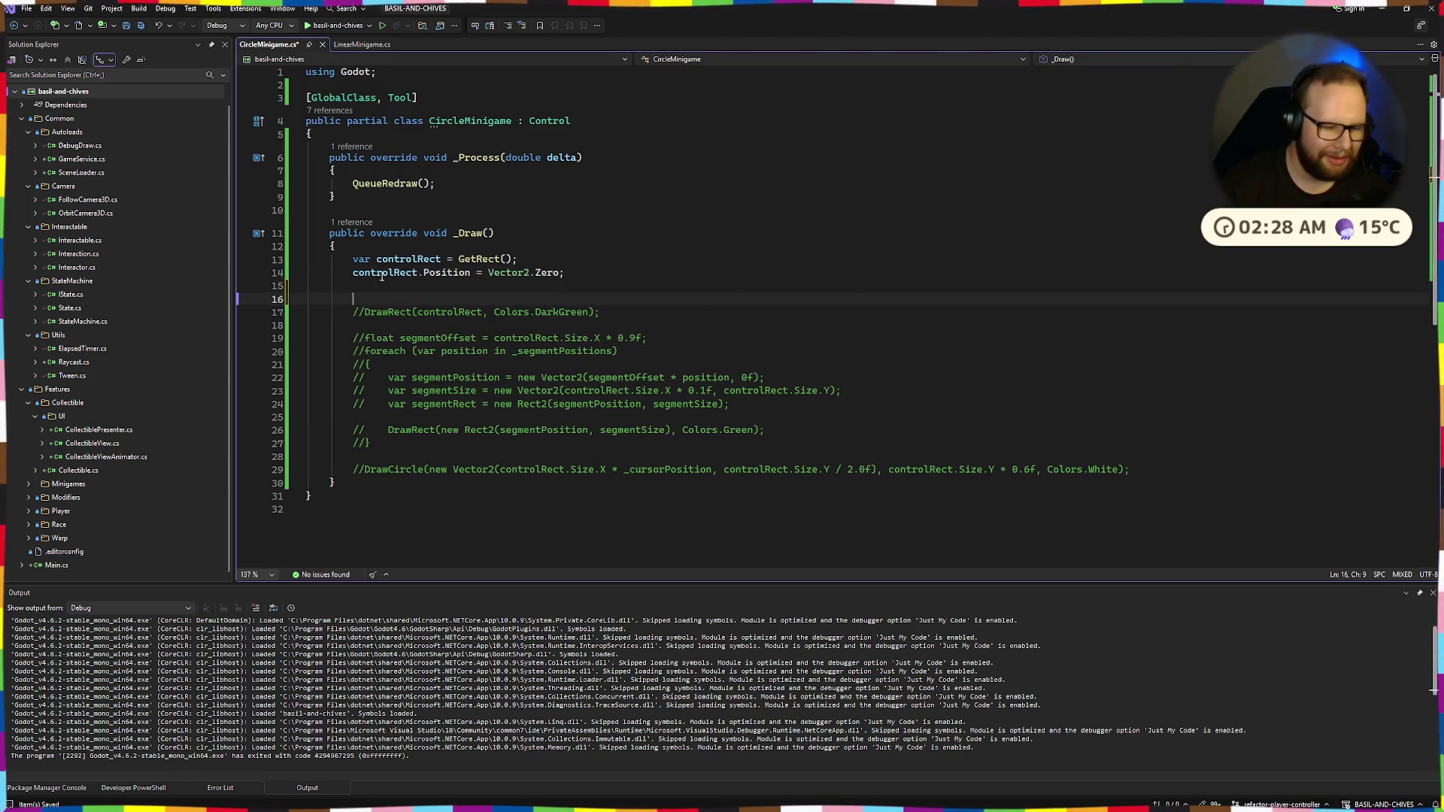
Add DrawCircle(controlRect / 2.0f, controlRect.Size.X / 2.0f) to _Draw and save
{"action": "type", "text": "DrawCirc"}
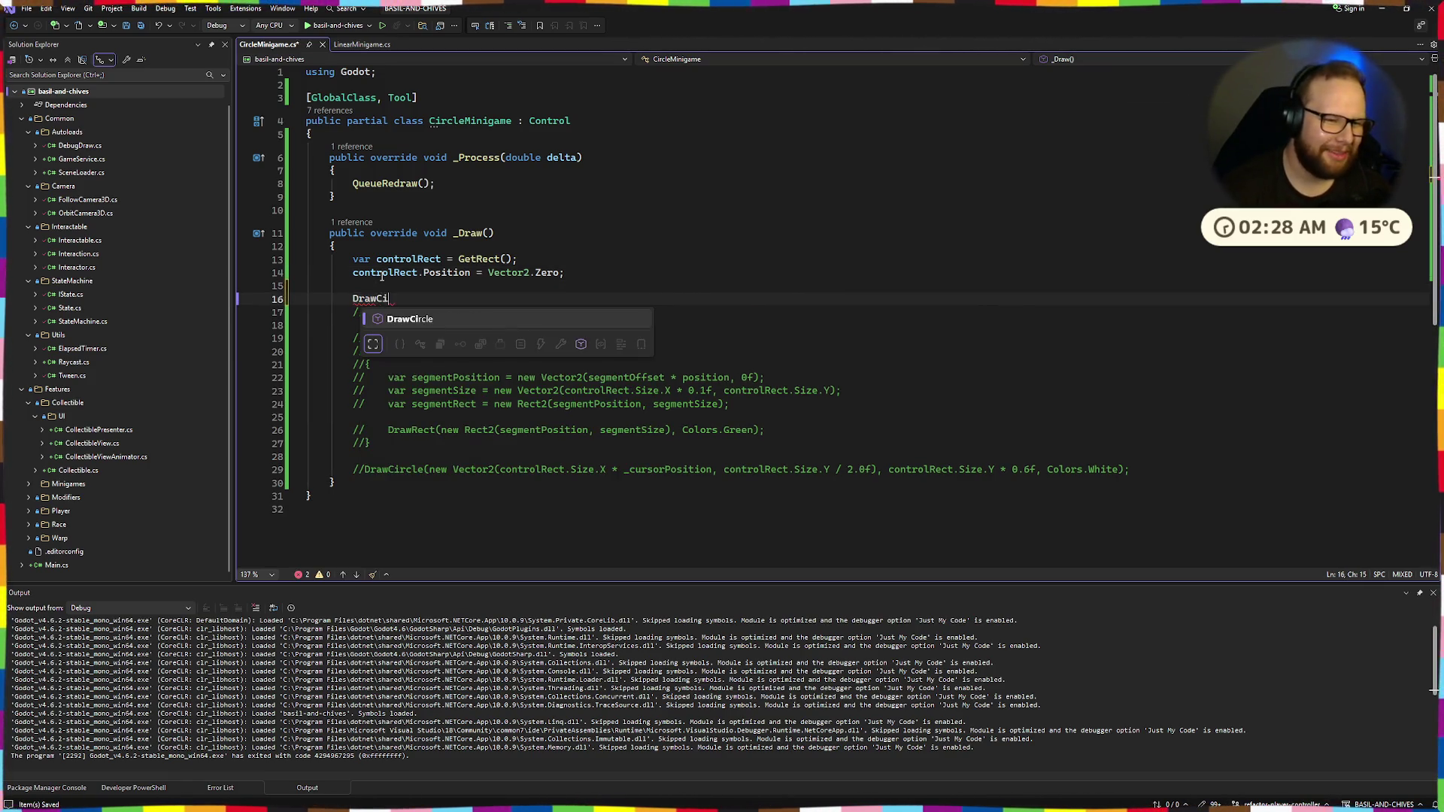
{"action": "key", "text": "Tab"}
{"action": "type", "text": "("}
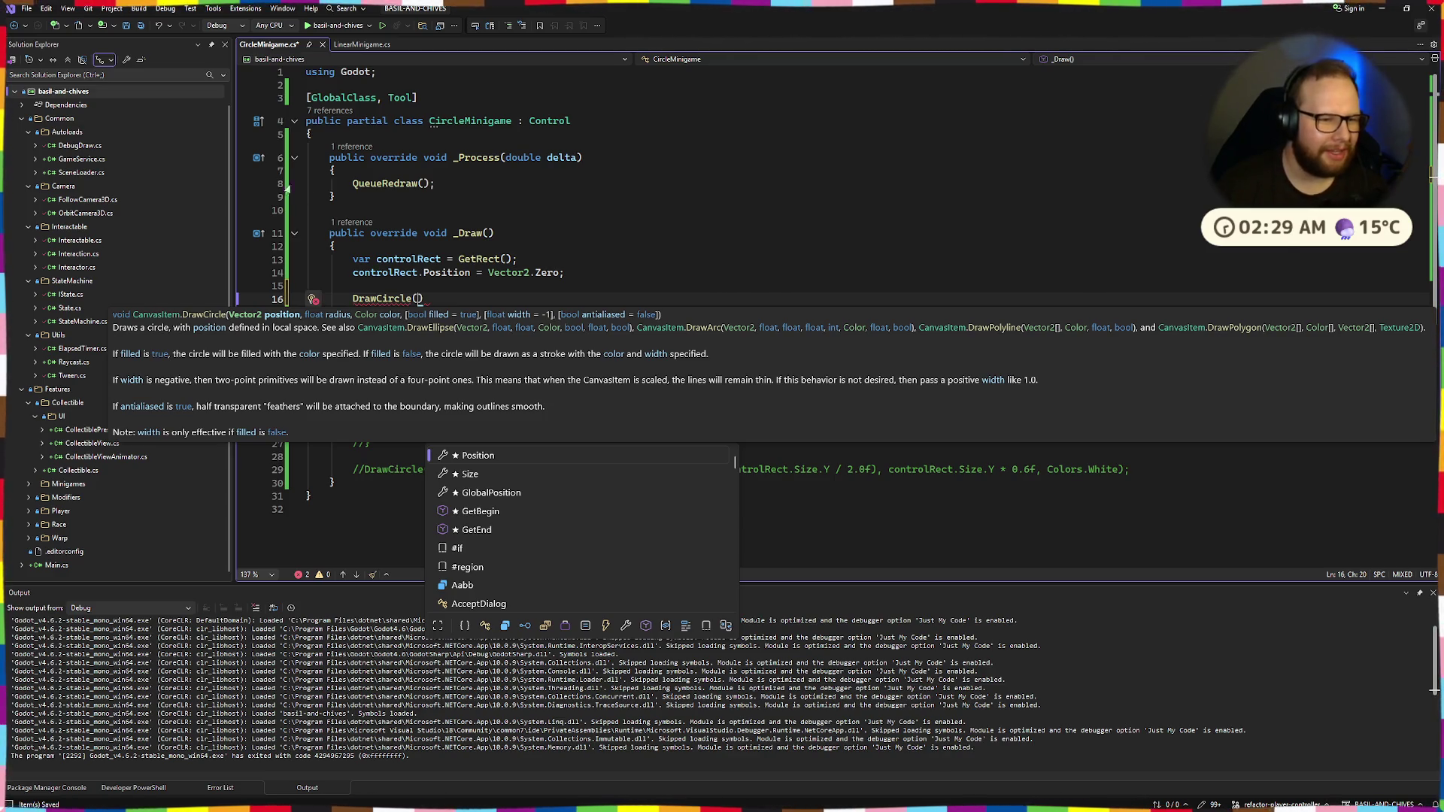
{"action": "type", "text": "con"}
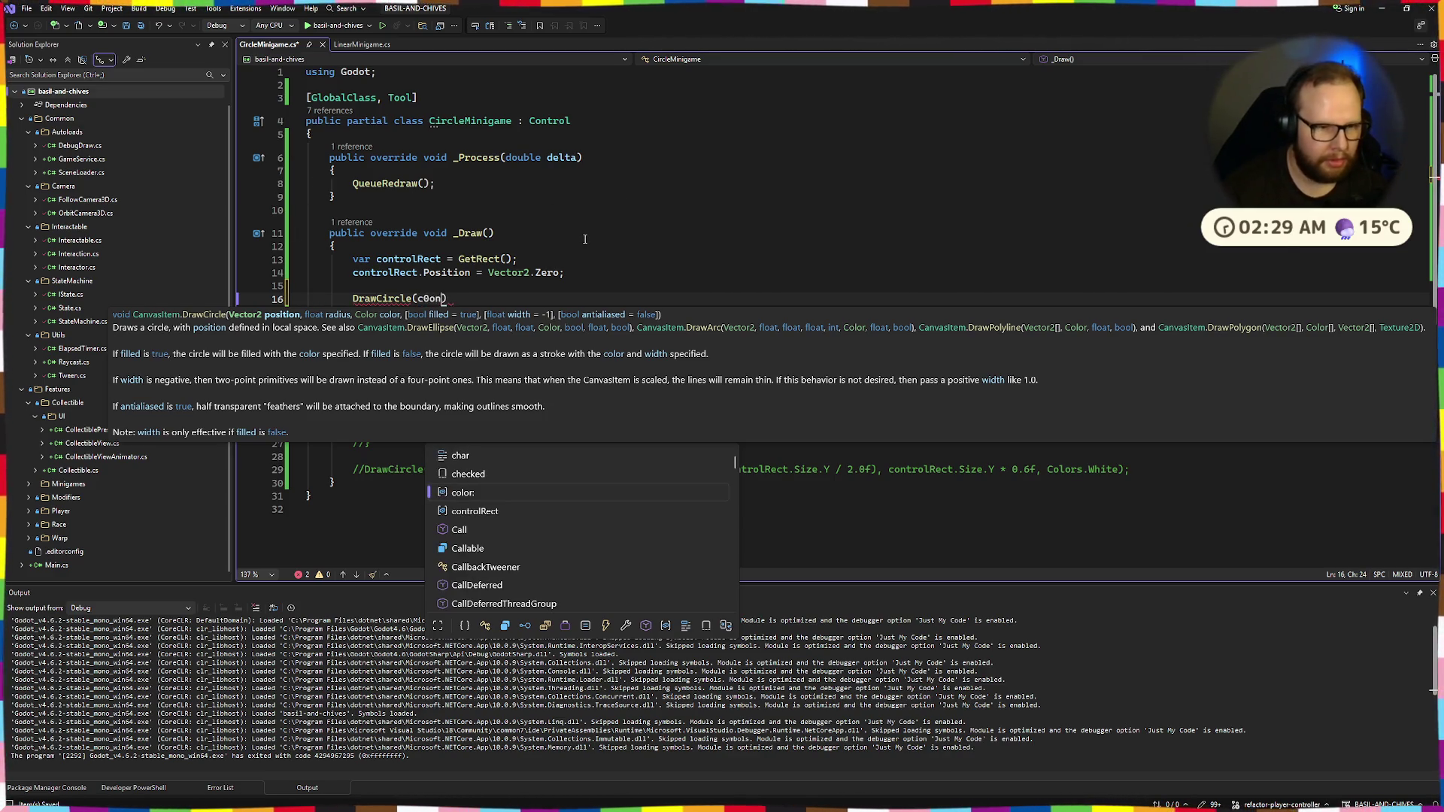
{"action": "type", "text": "trolRect /"}
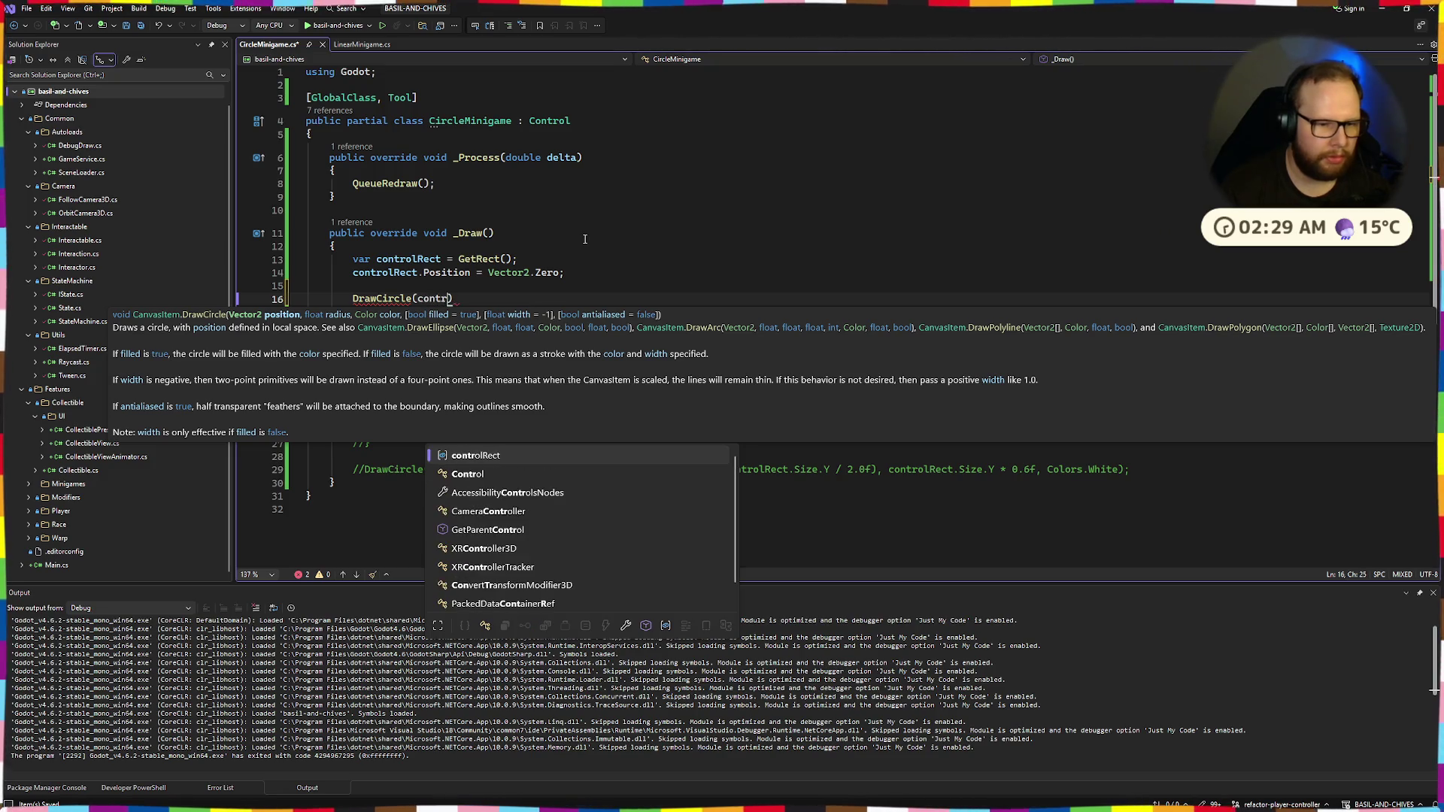
{"action": "type", "text": ", "}
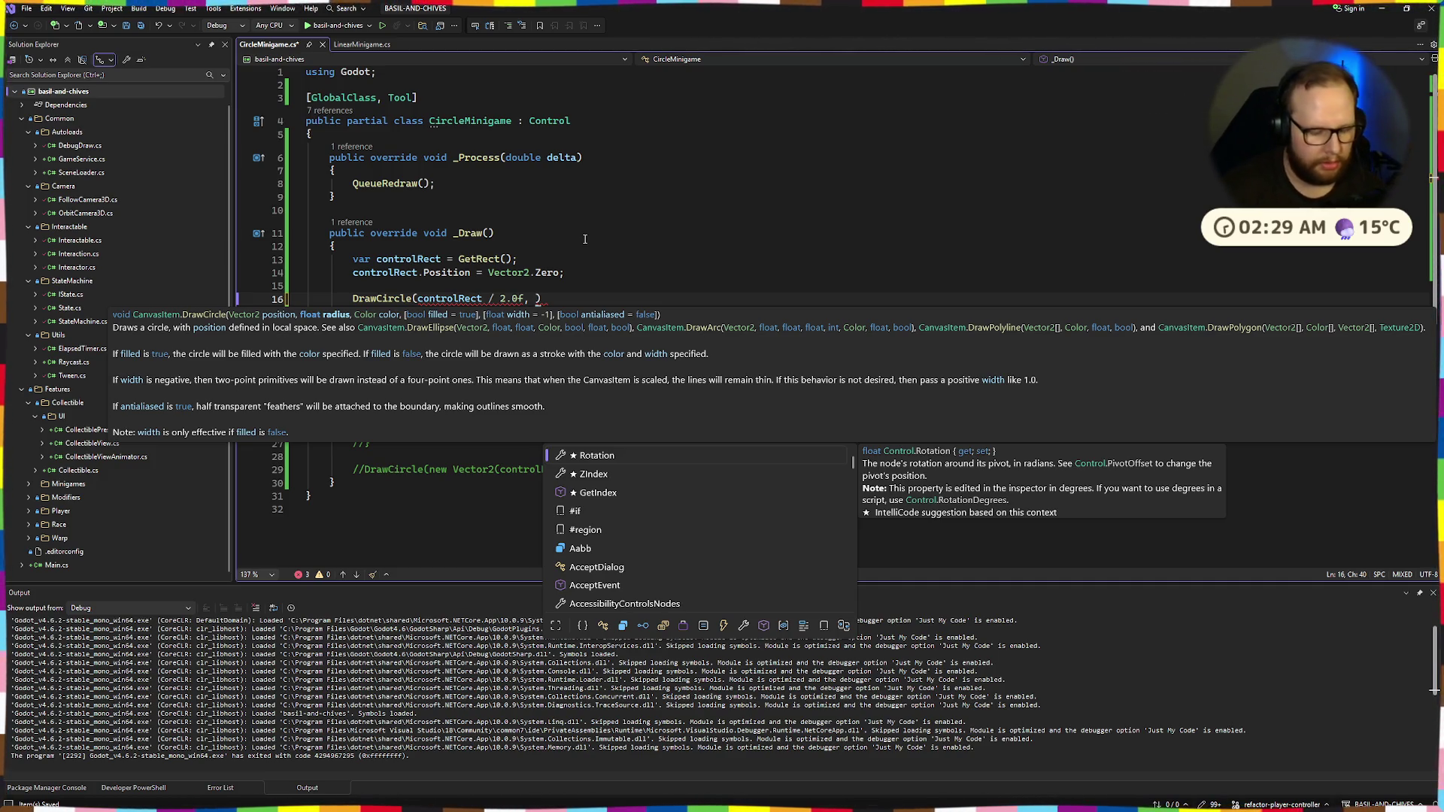
{"action": "type", "text": "controlRect.Size.X /"}
{"action": "type", "text": " 2,09"}
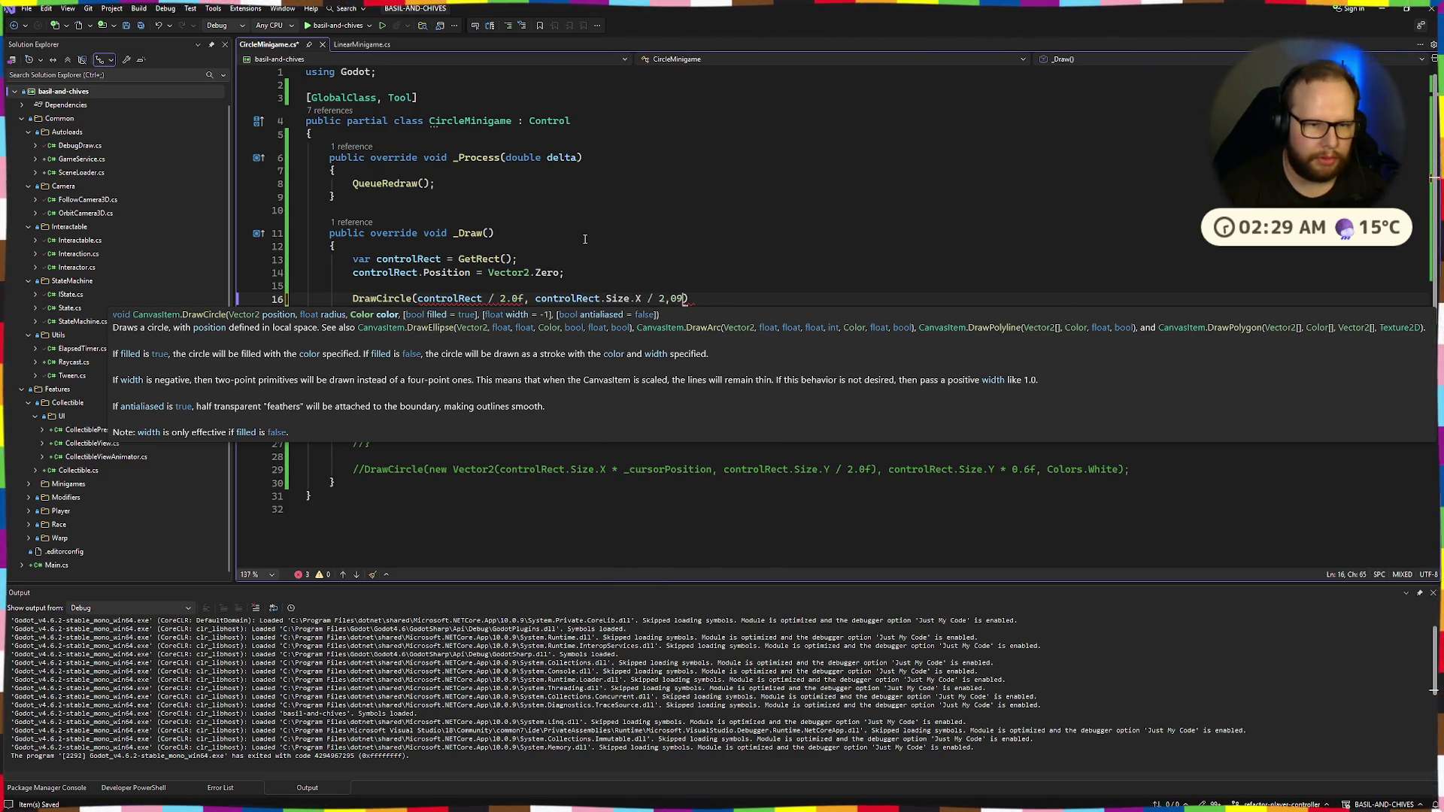
{"action": "type", "text": ".0f"}
{"action": "key", "text": "ctrl+s"}
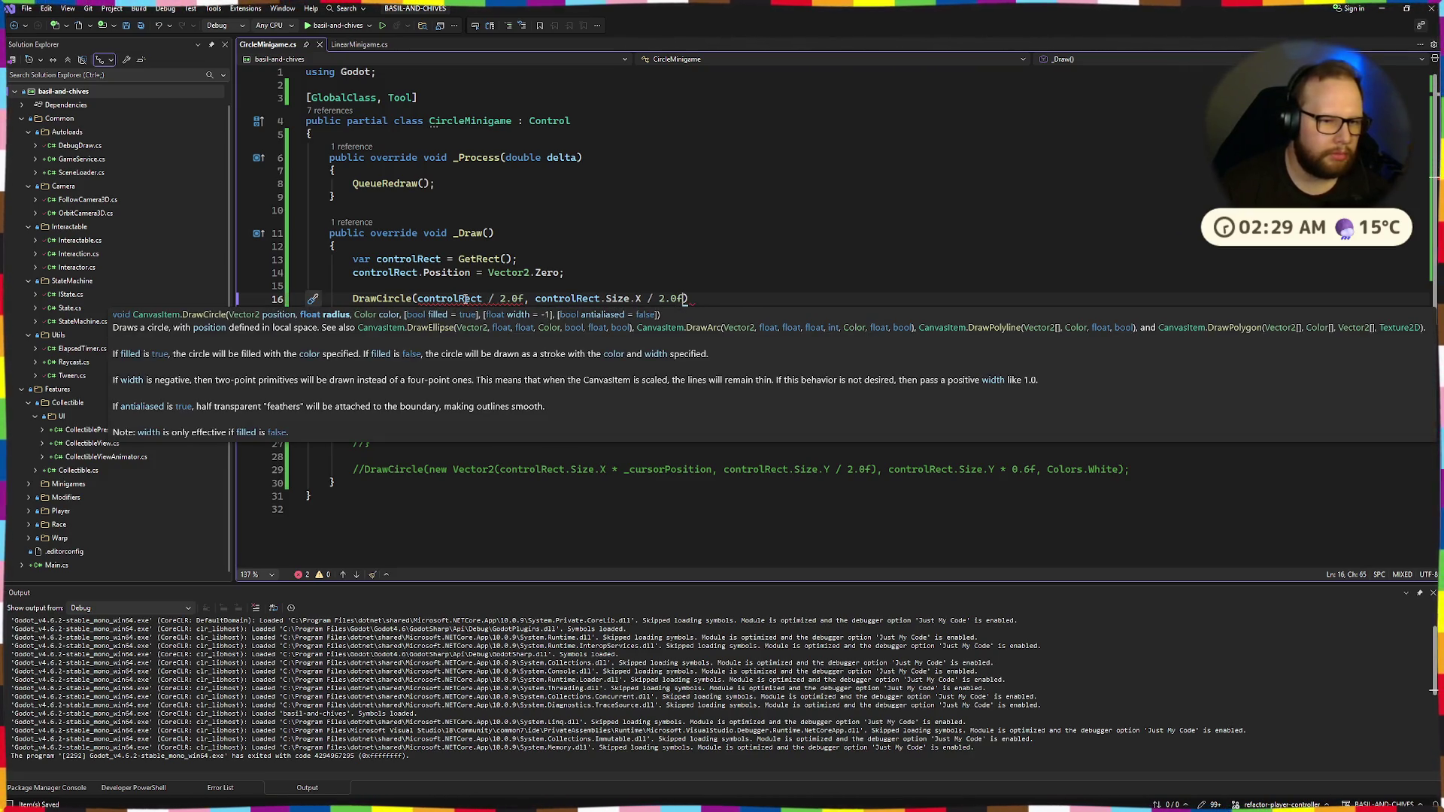
{"action": "left_click", "coordinate": [466, 299]}
{"action": "double_click", "coordinate": [466, 298]}
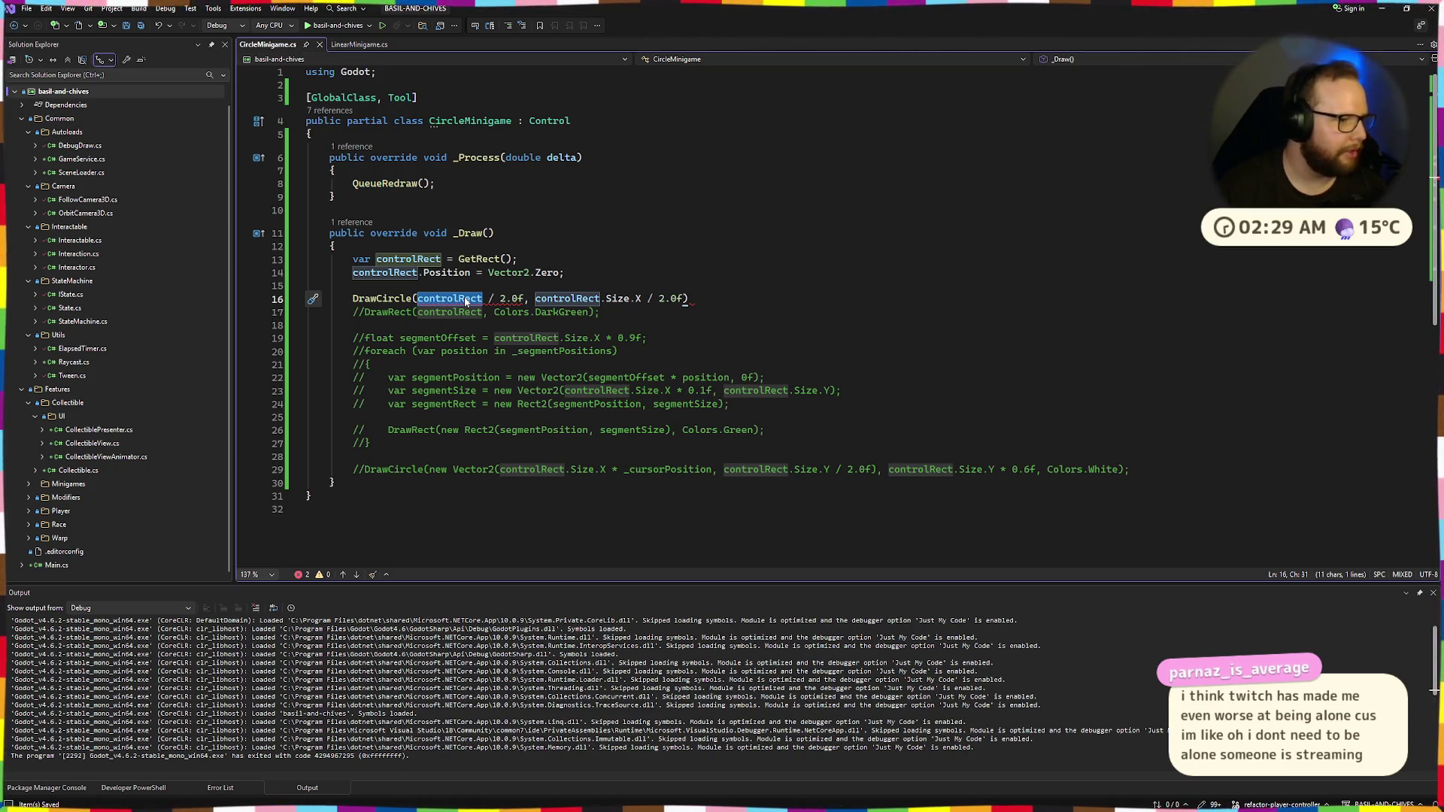
{"action": "left_click", "coordinate": [717, 299]}
{"action": "type", "text": ";"}
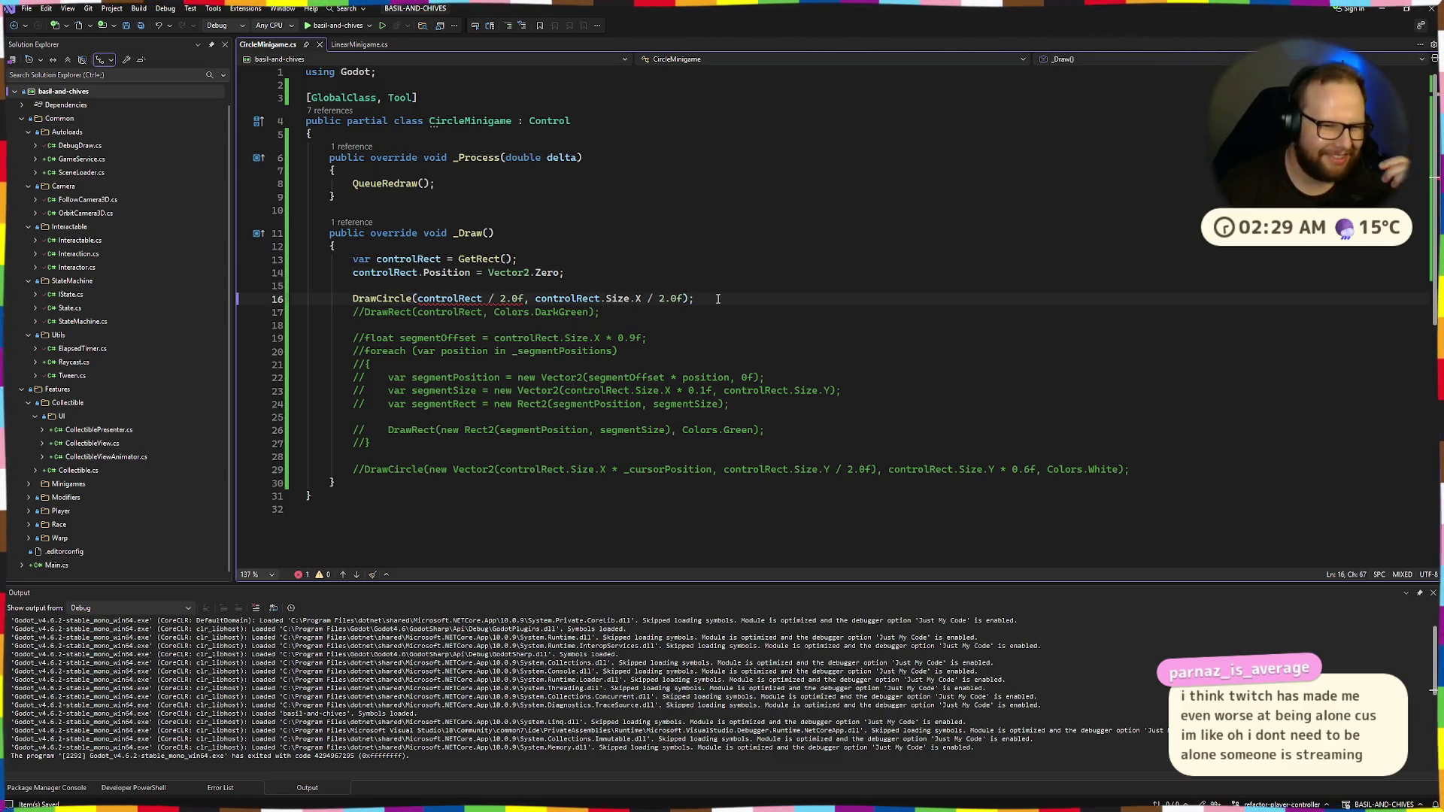
{"action": "mouse_move", "coordinate": [508, 301]}
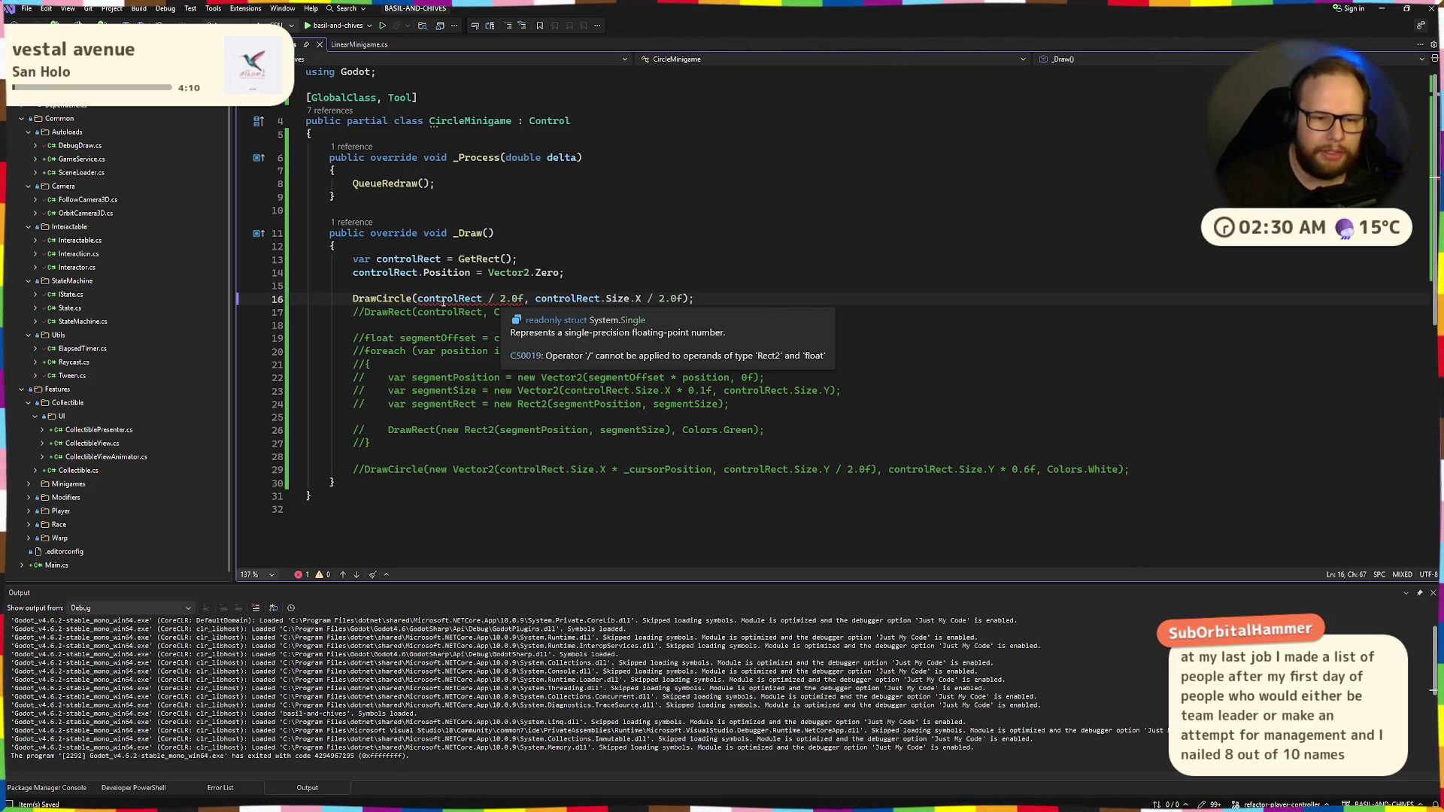
{"action": "left_click", "coordinate": [484, 304]}
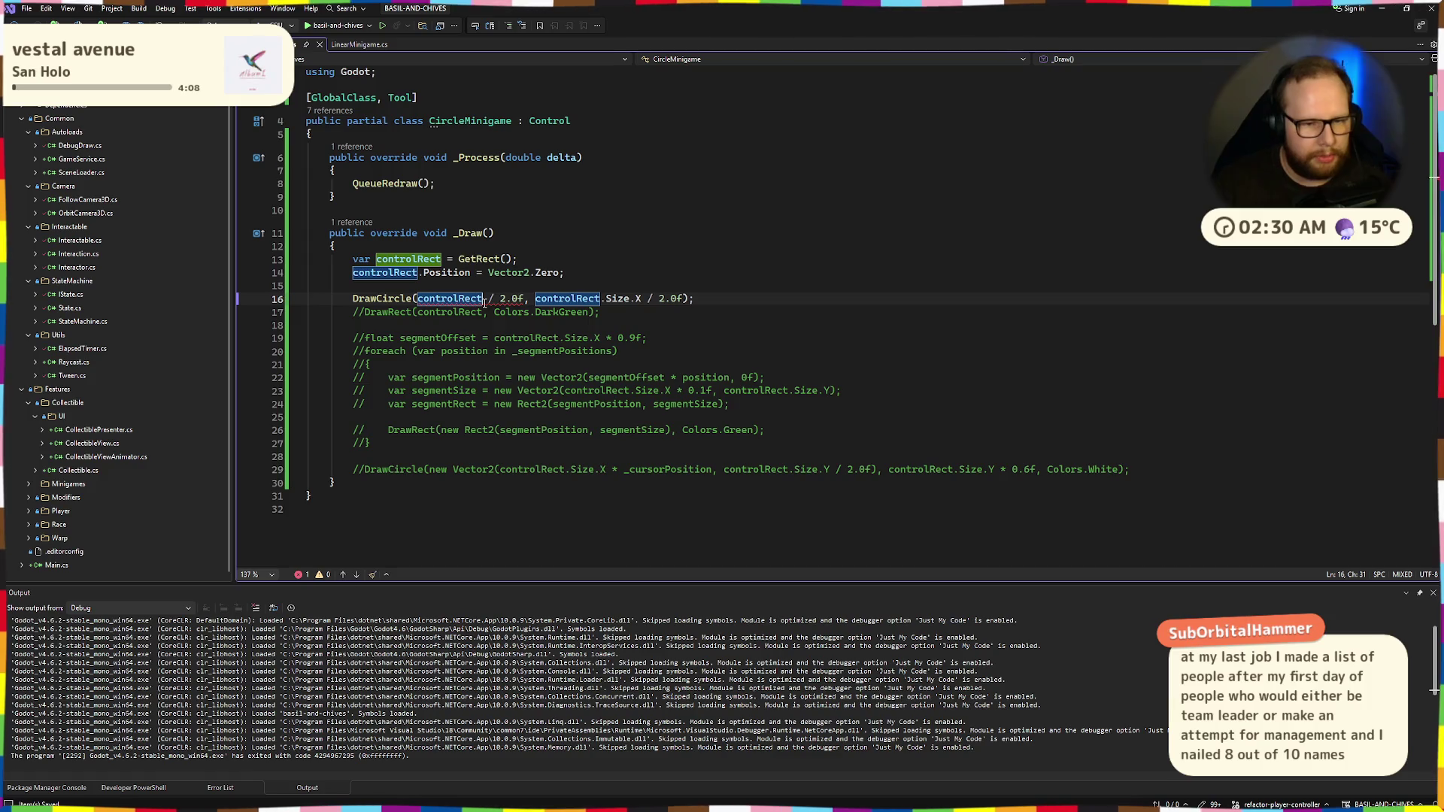
Change the DrawCircle centre to controlRect.Size / 2.0f to fix the error
{"action": "type", "text": ".Size"}
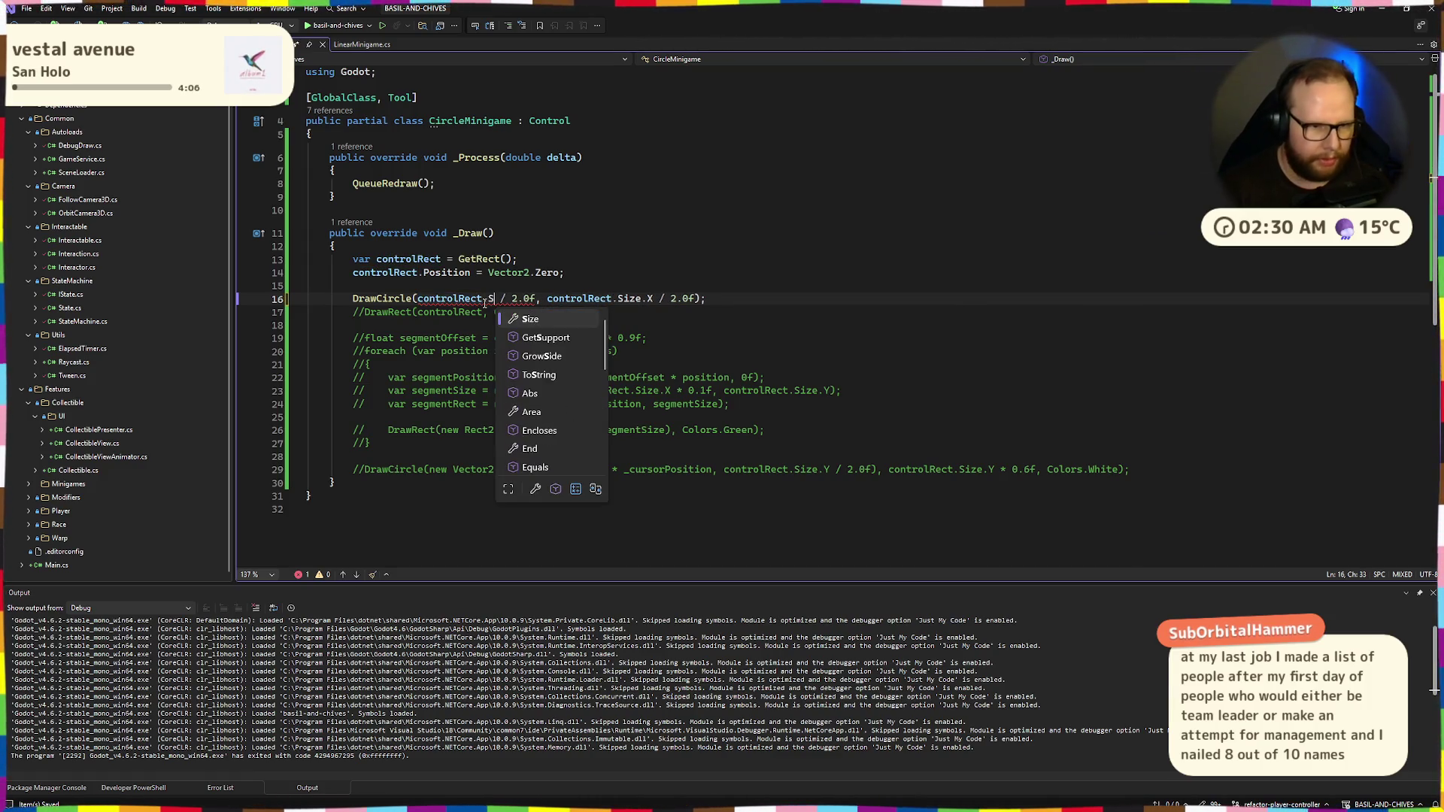
{"action": "left_click", "coordinate": [546, 272]}
{"action": "mouse_move", "coordinate": [397, 303]}
{"action": "left_click", "coordinate": [713, 299]}
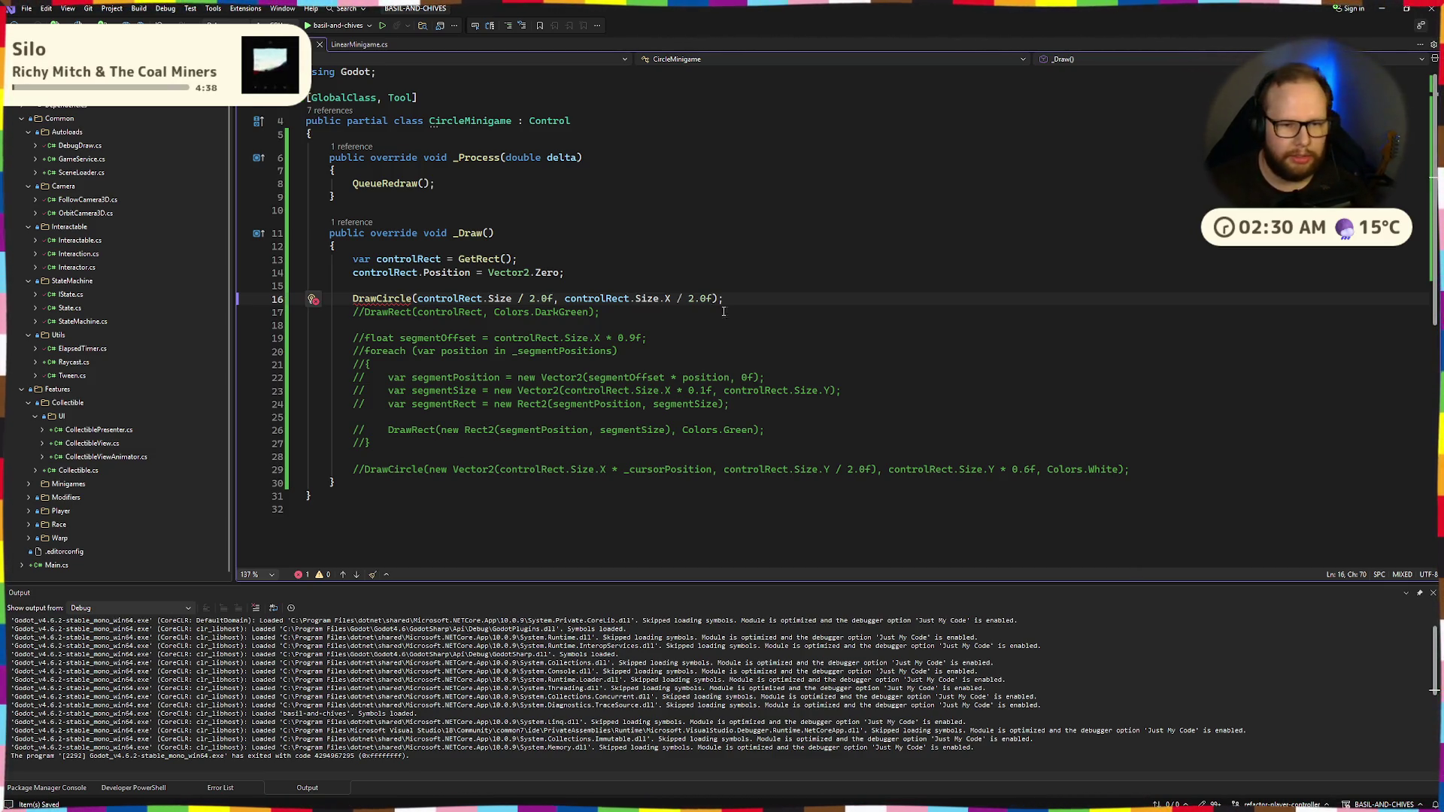
Pass Colors.DarkGreen as the DrawCircle colour argument
{"action": "type", "text": ", "}
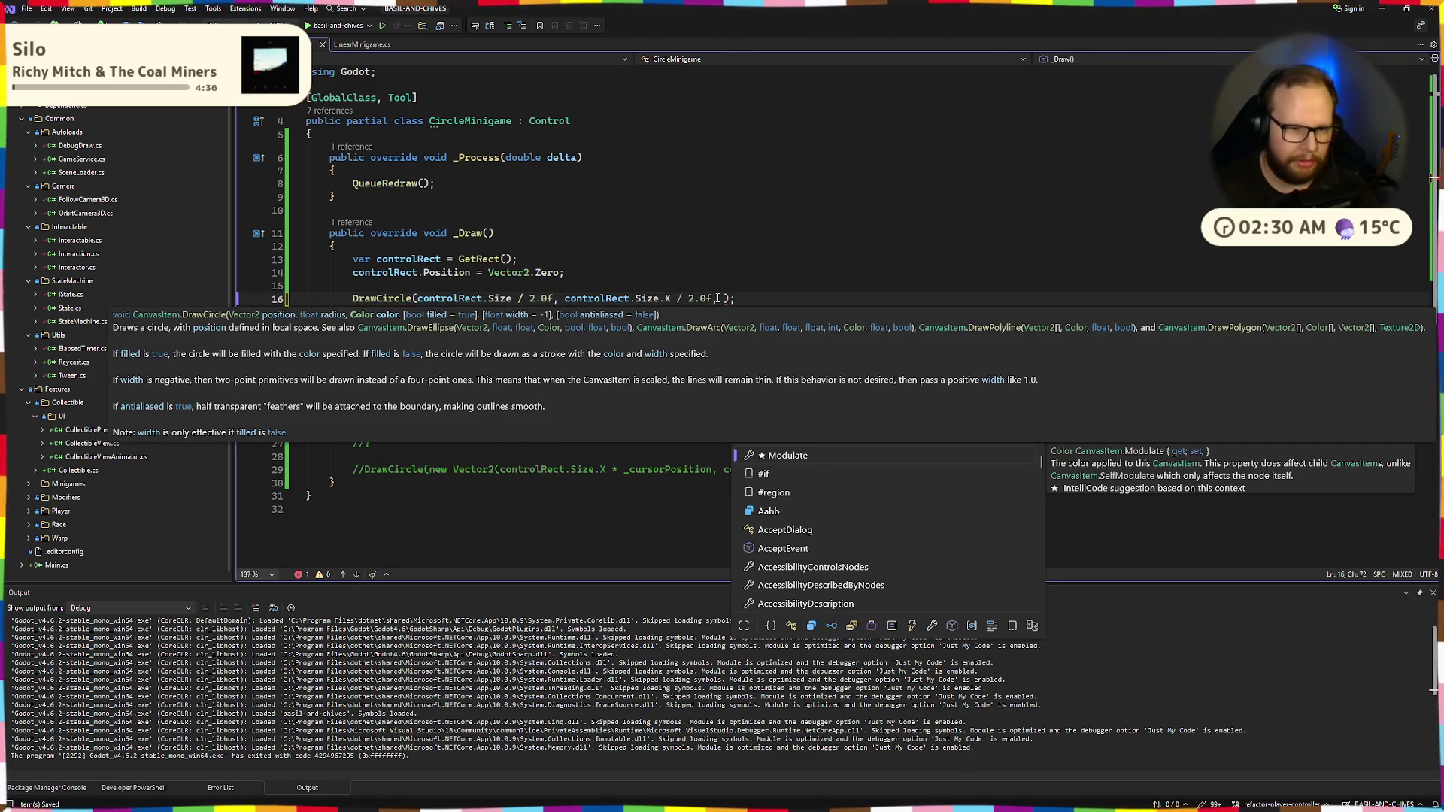
{"action": "type", "text": "Colors"}
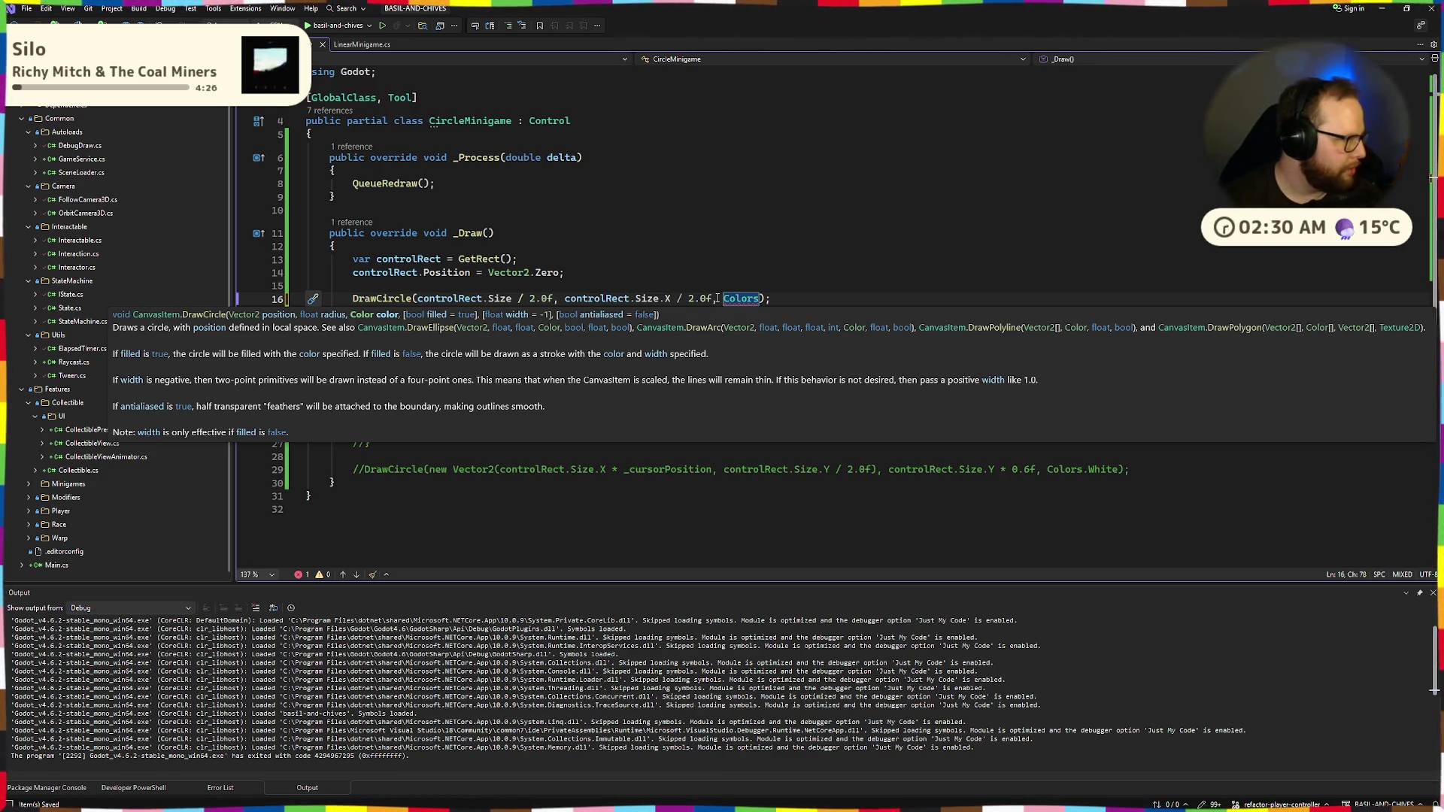
{"action": "type", "text": "."}
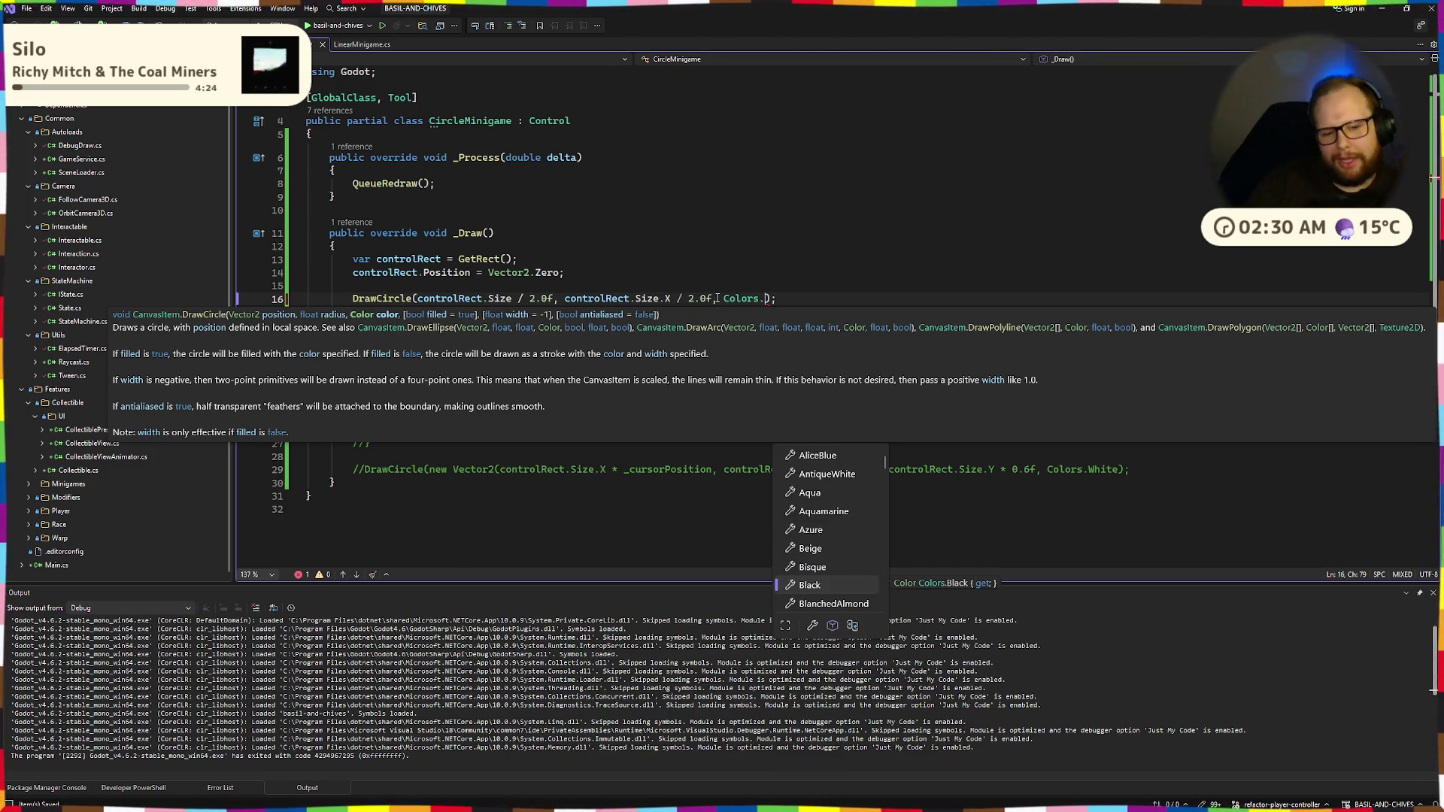
{"action": "type", "text": "wh"}
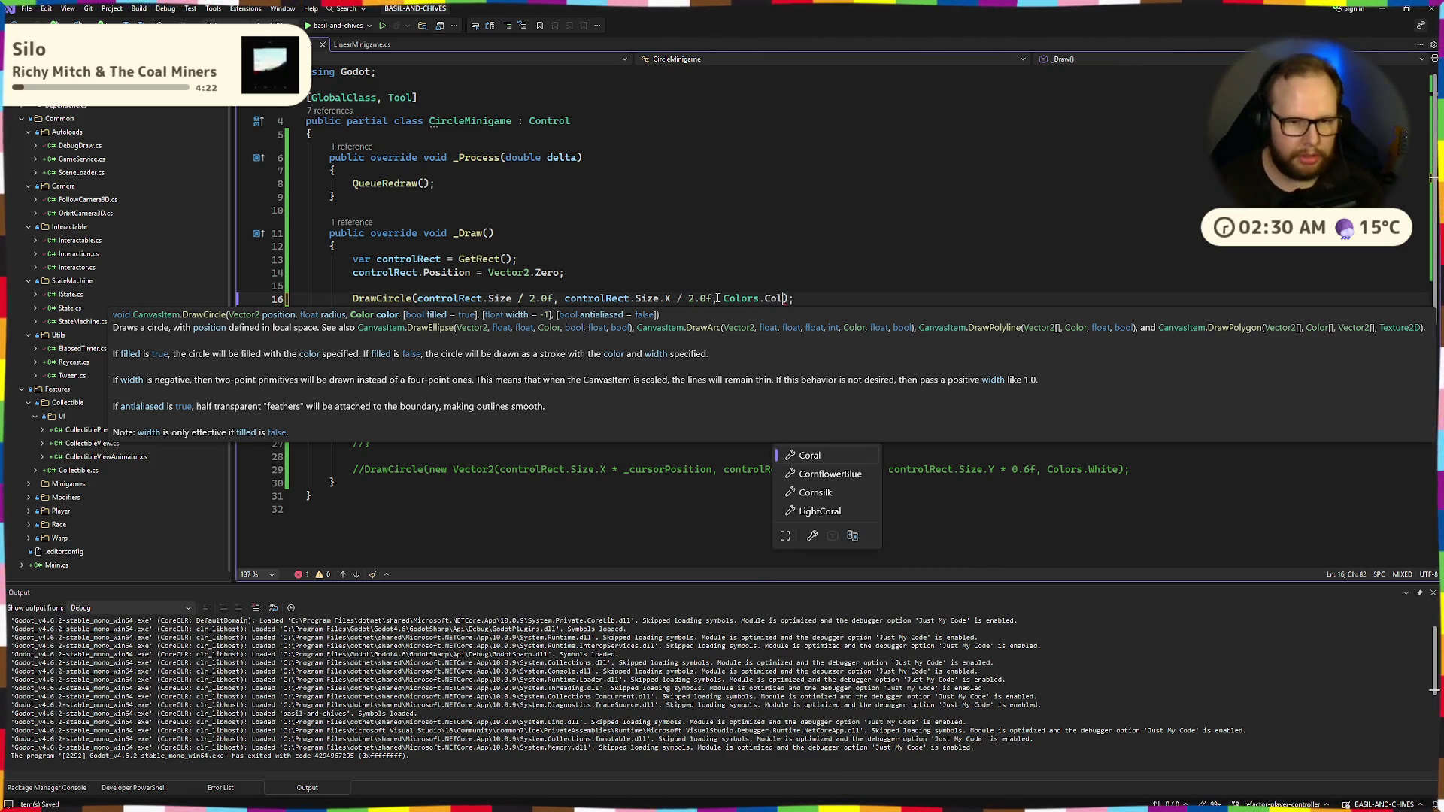
{"action": "key", "text": "BackSpace"}
{"action": "key", "text": "BackSpace"}
{"action": "key", "text": "Escape"}
{"action": "type", "text": "gr"}
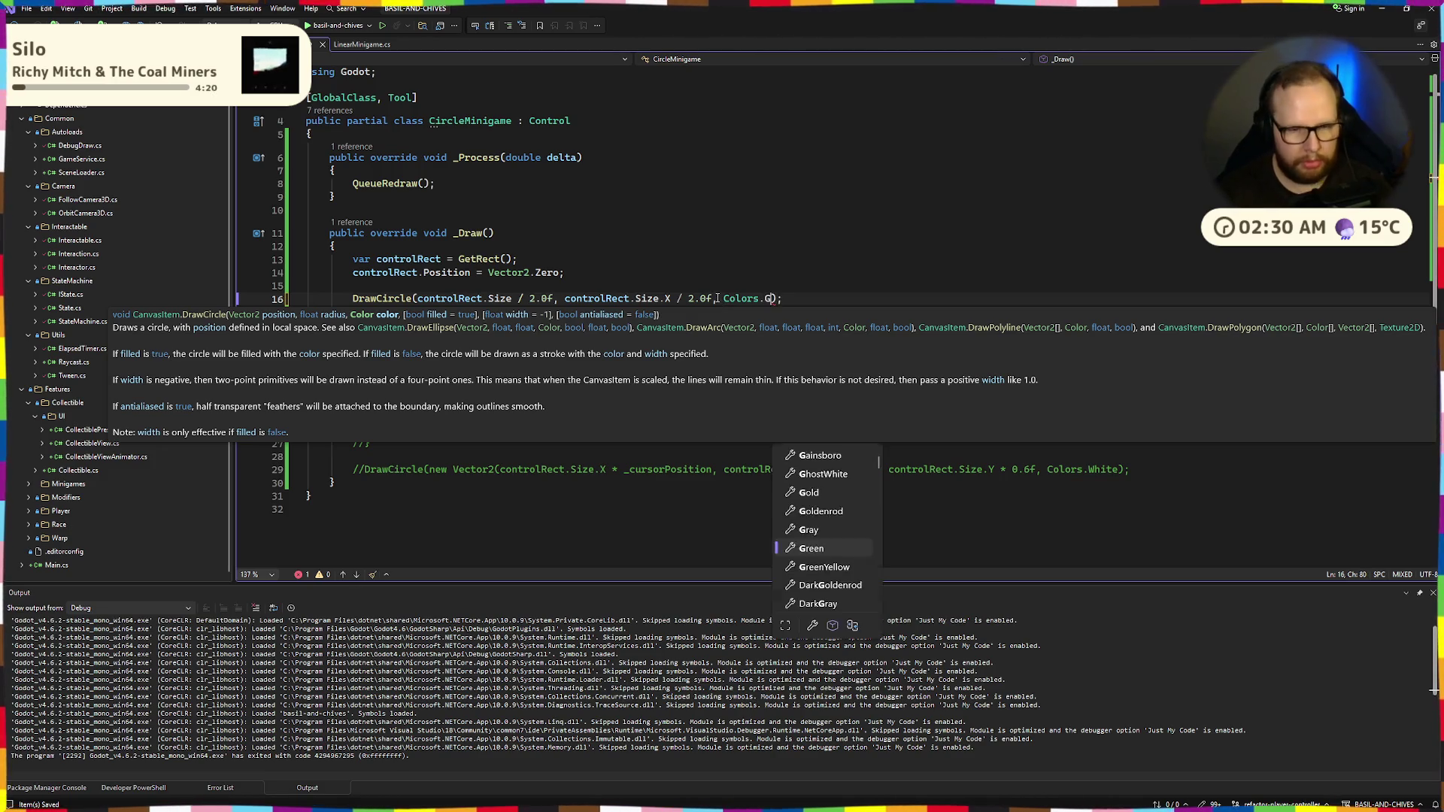
{"action": "key", "text": "Tab"}
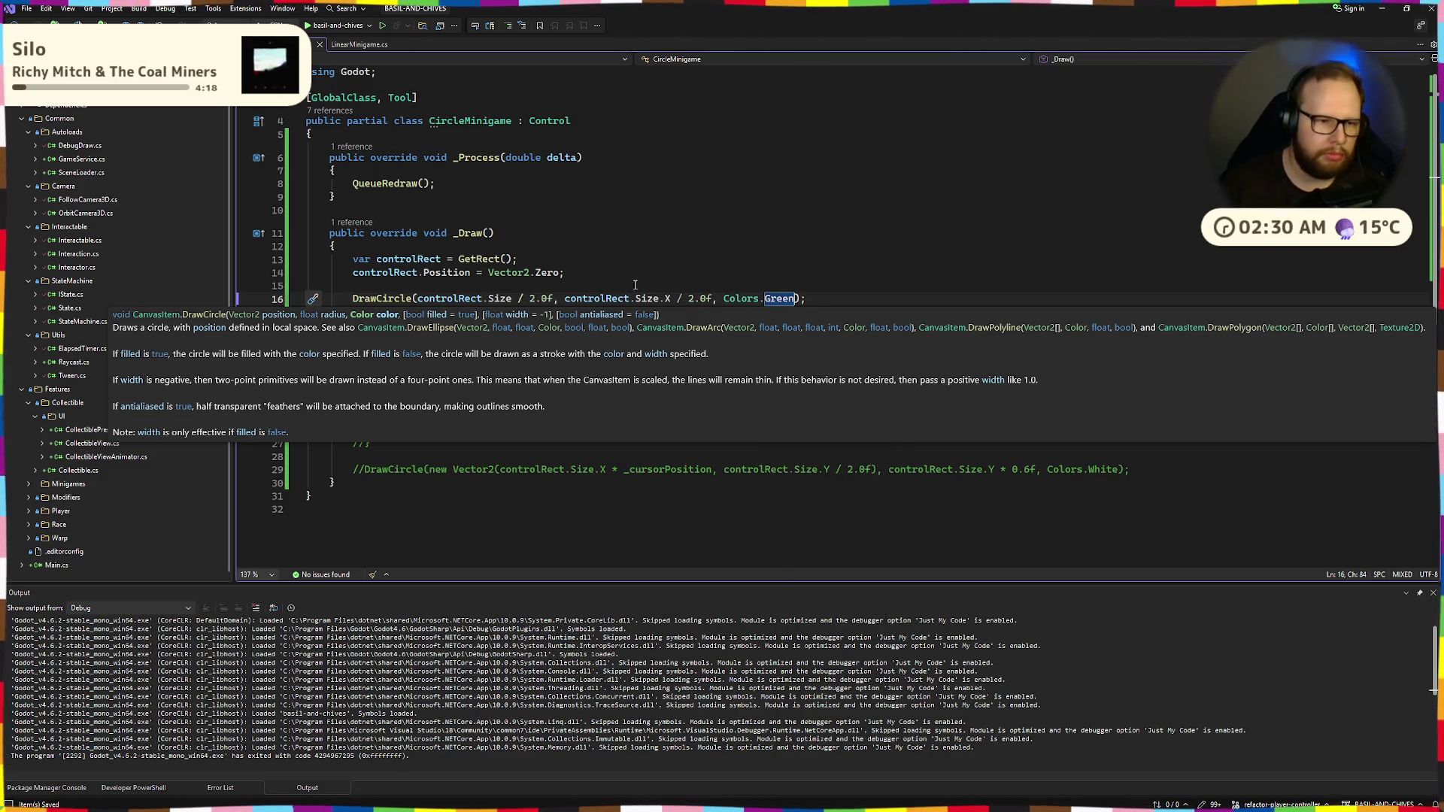
{"action": "double_click", "coordinate": [780, 299]}
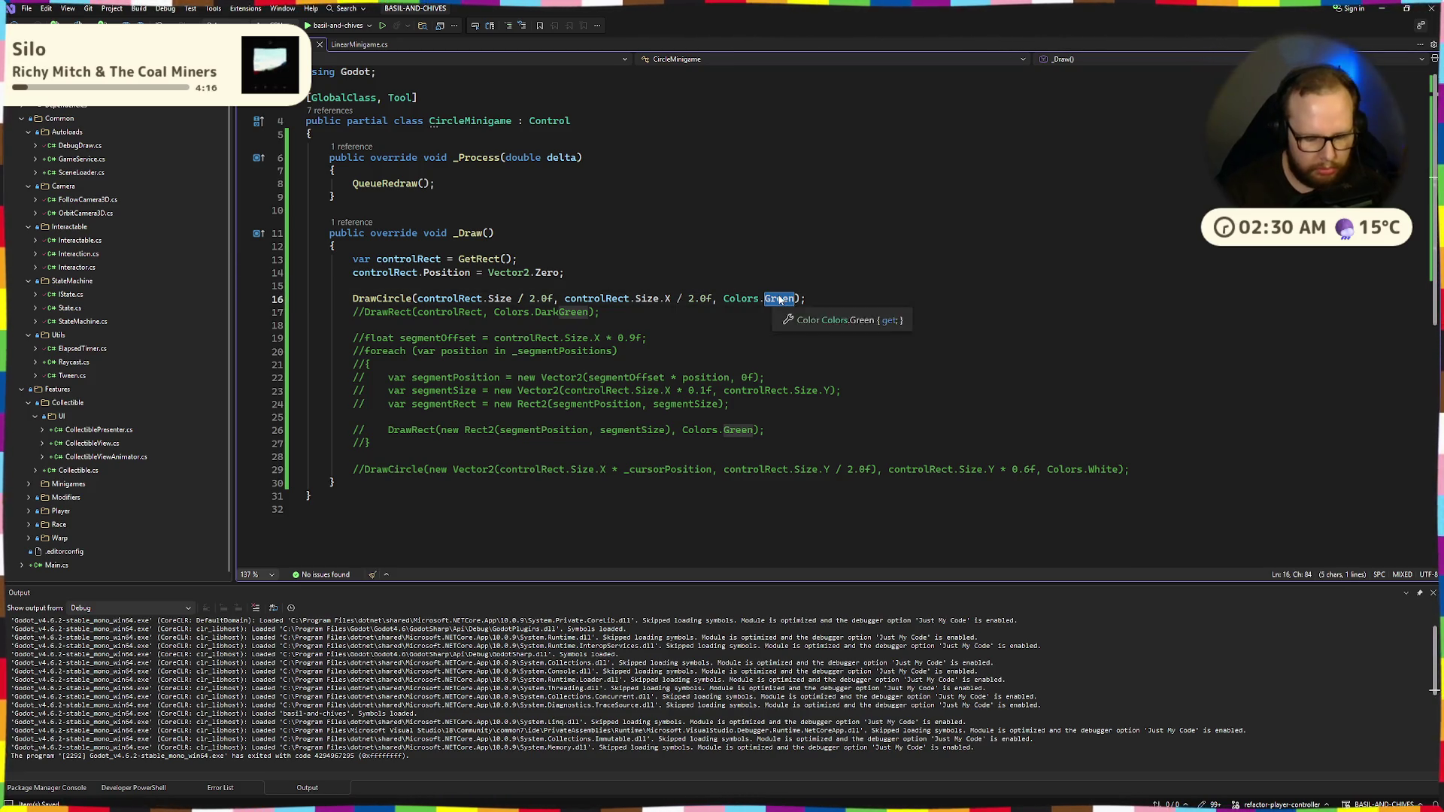
{"action": "type", "text": "Dark"}
{"action": "key", "text": "Tab"}
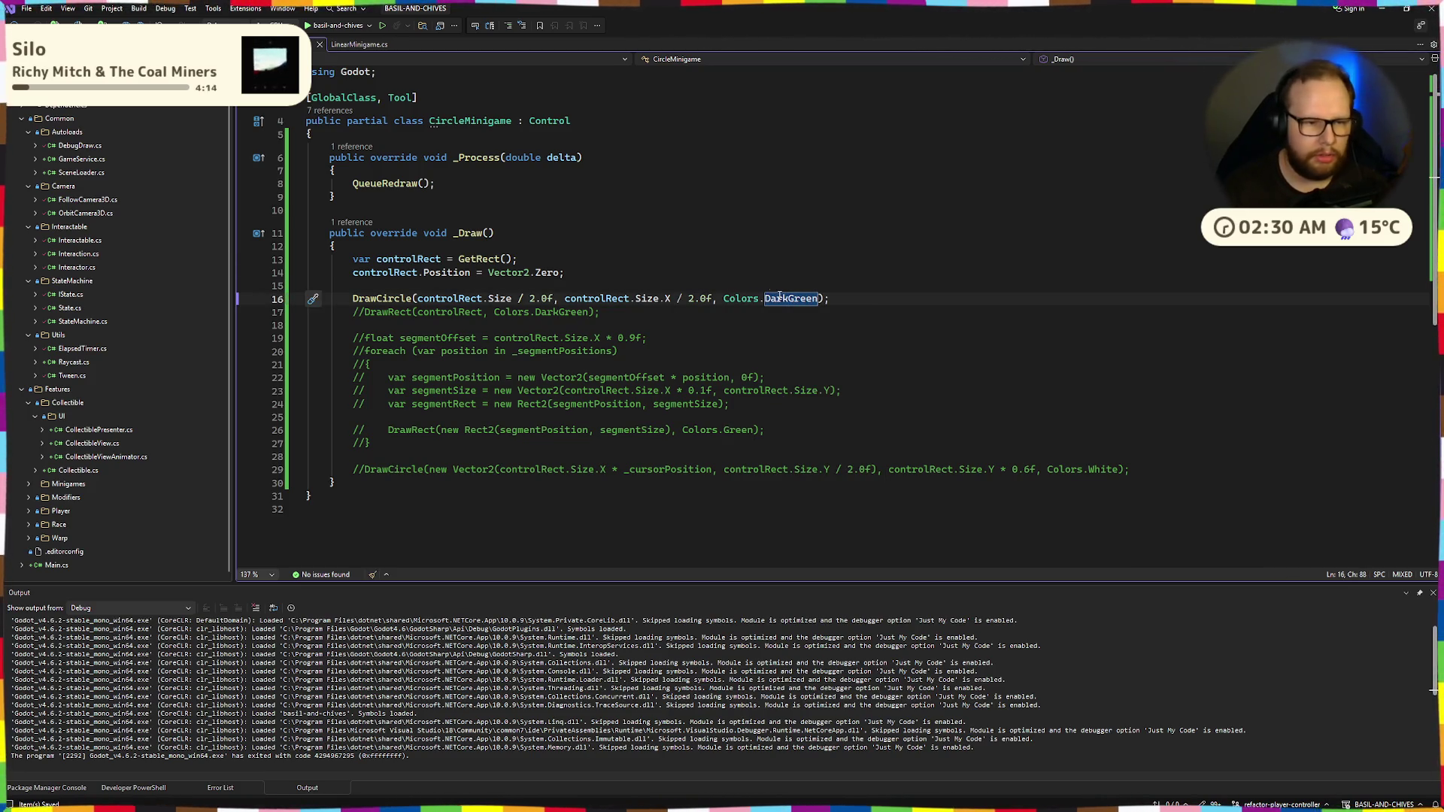
{"action": "key", "text": "Up"}
{"action": "key", "text": "Up"}
{"action": "key", "text": "ctrl+super+Right"}
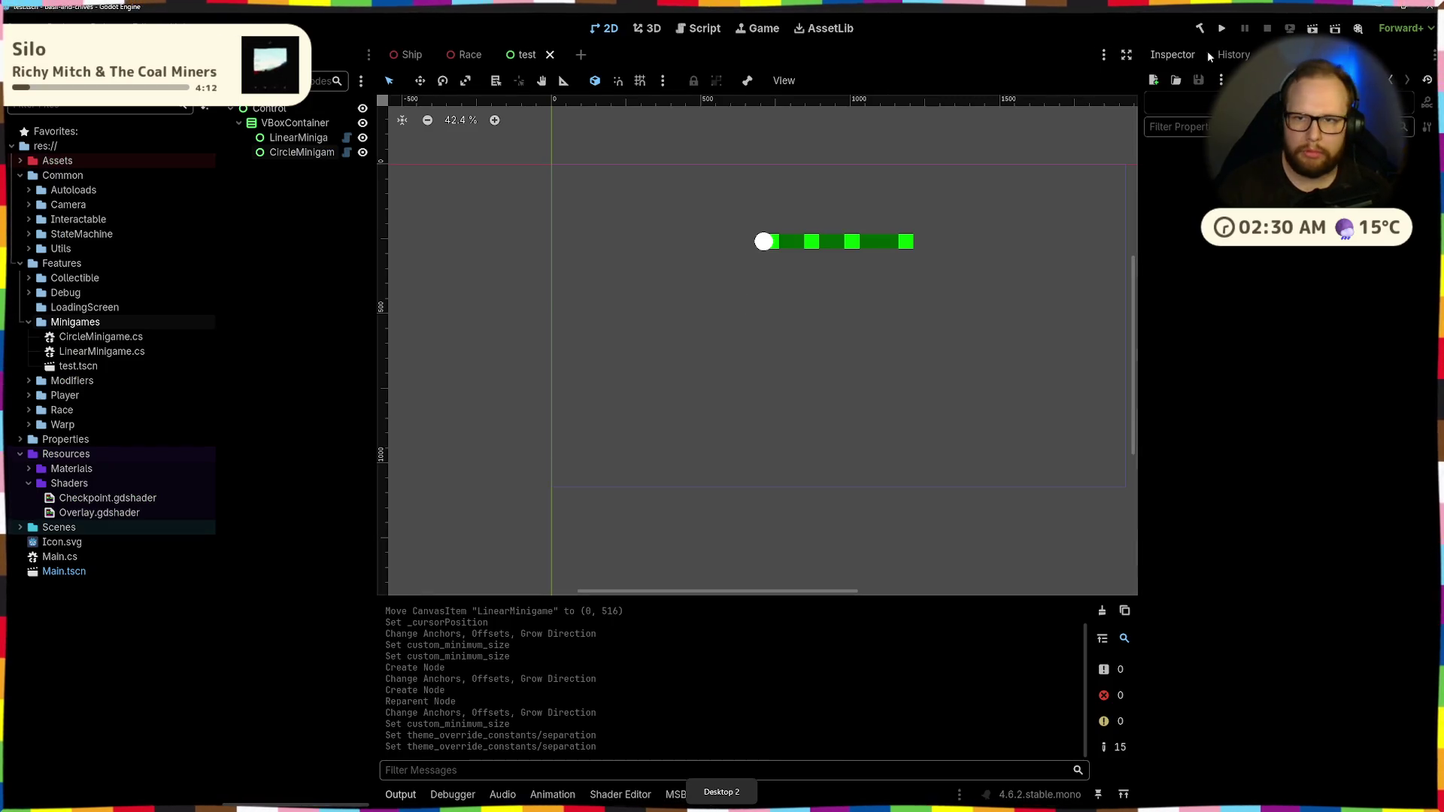
Test-run the game with F5, then stop it
{"action": "key", "text": "F5"}
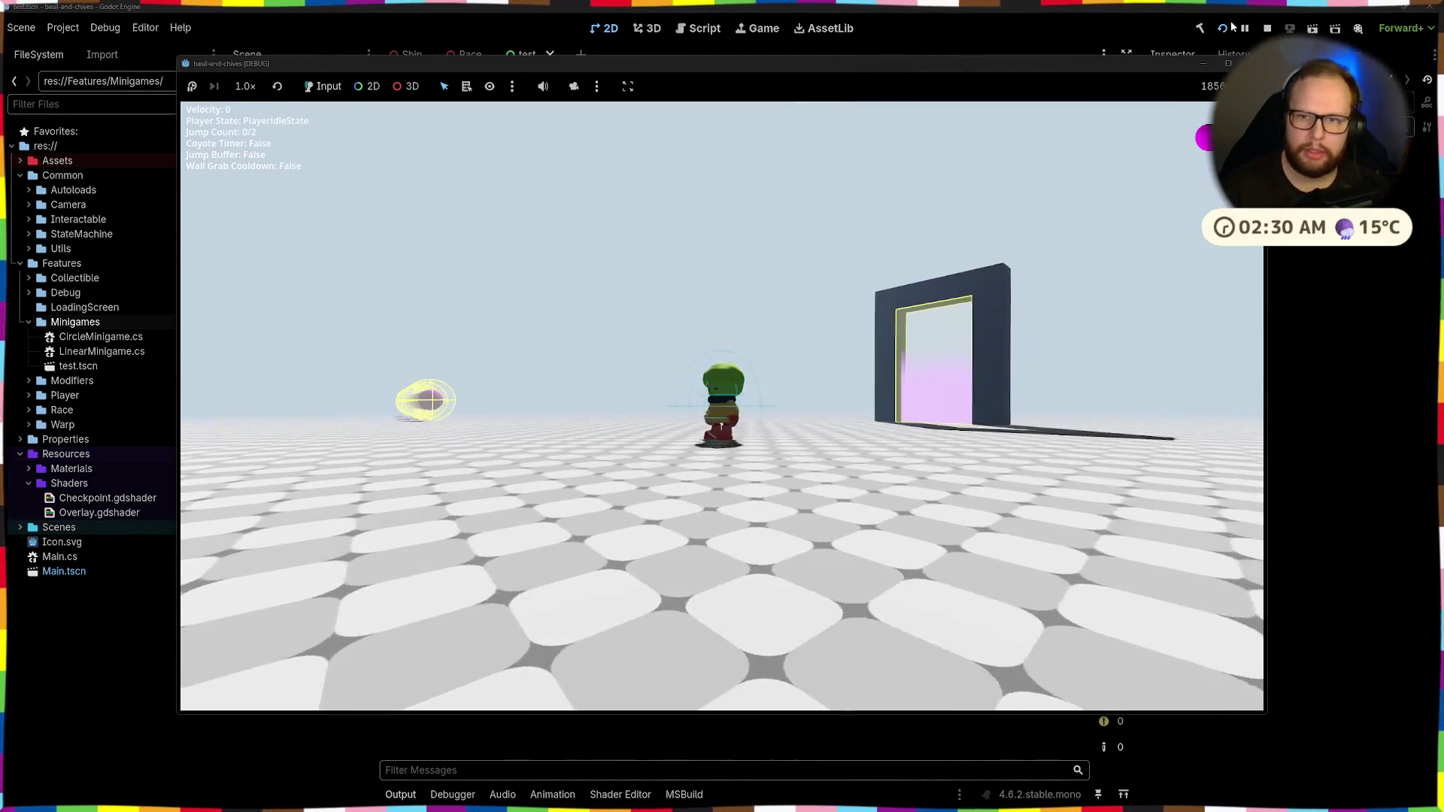
{"action": "key", "text": "F8"}
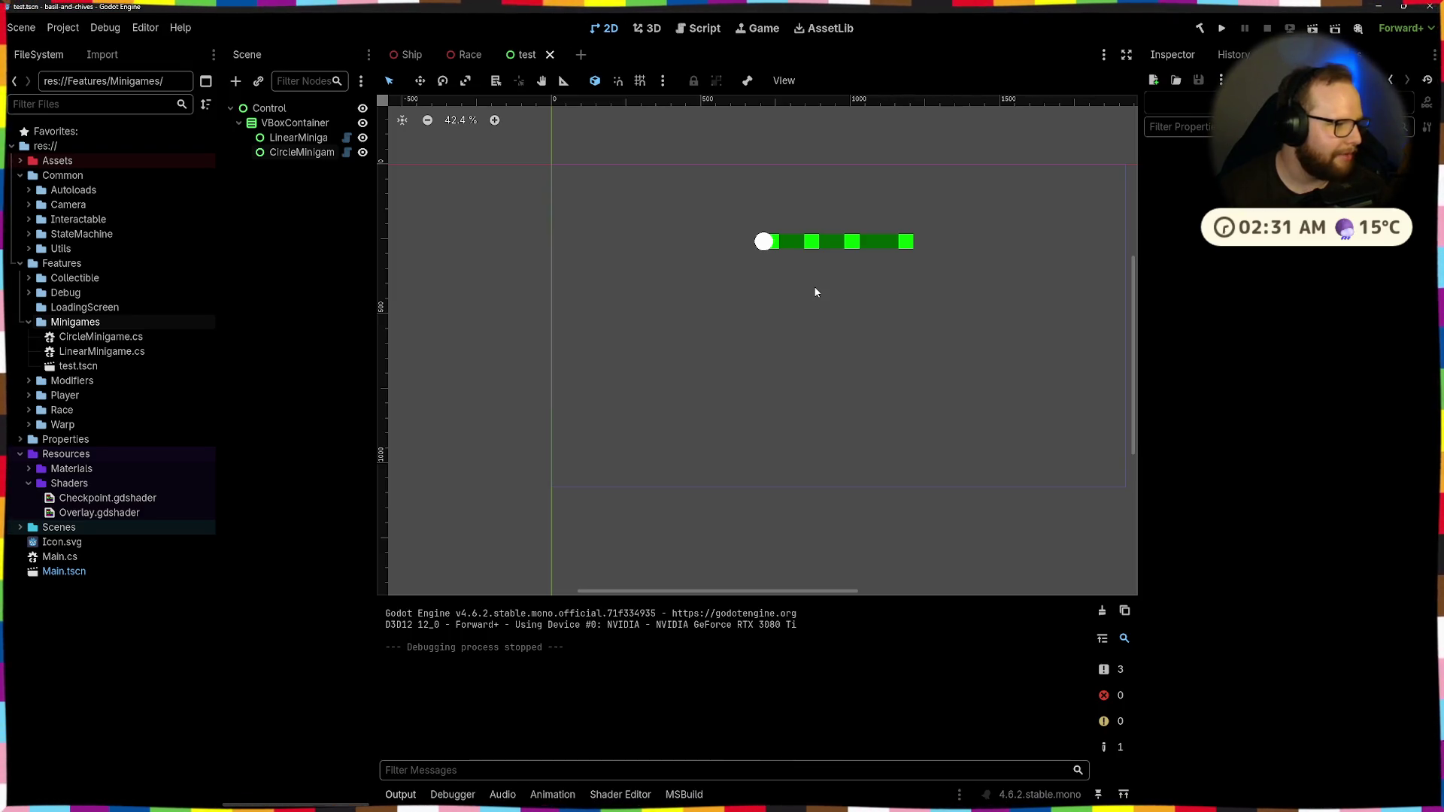
{"action": "key", "text": "ctrl+super+Left"}
{"action": "key", "text": "ctrl+super+Right"}
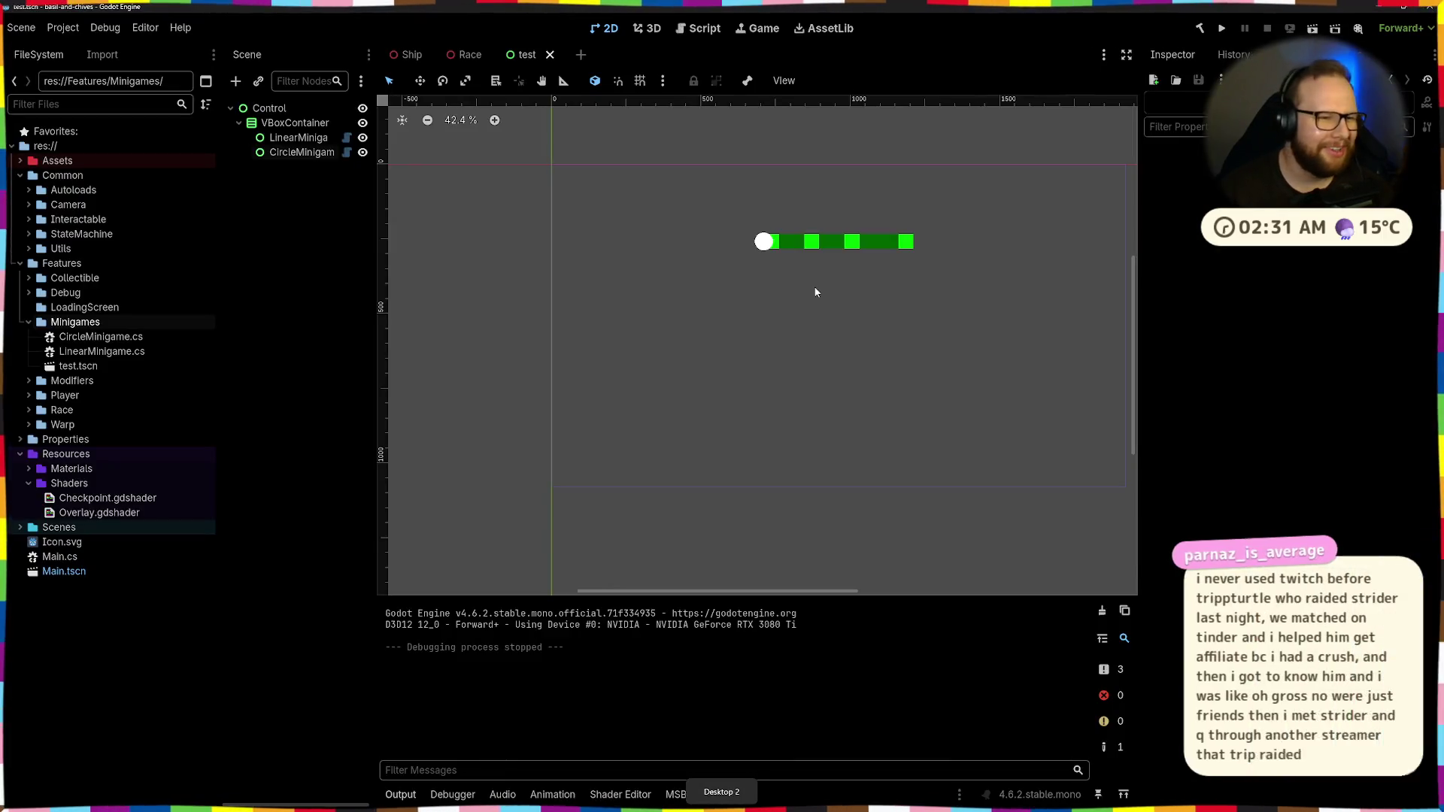
With CircleMinigame selected, rebuild the C# project and return to its script
{"action": "left_click", "coordinate": [282, 152]}
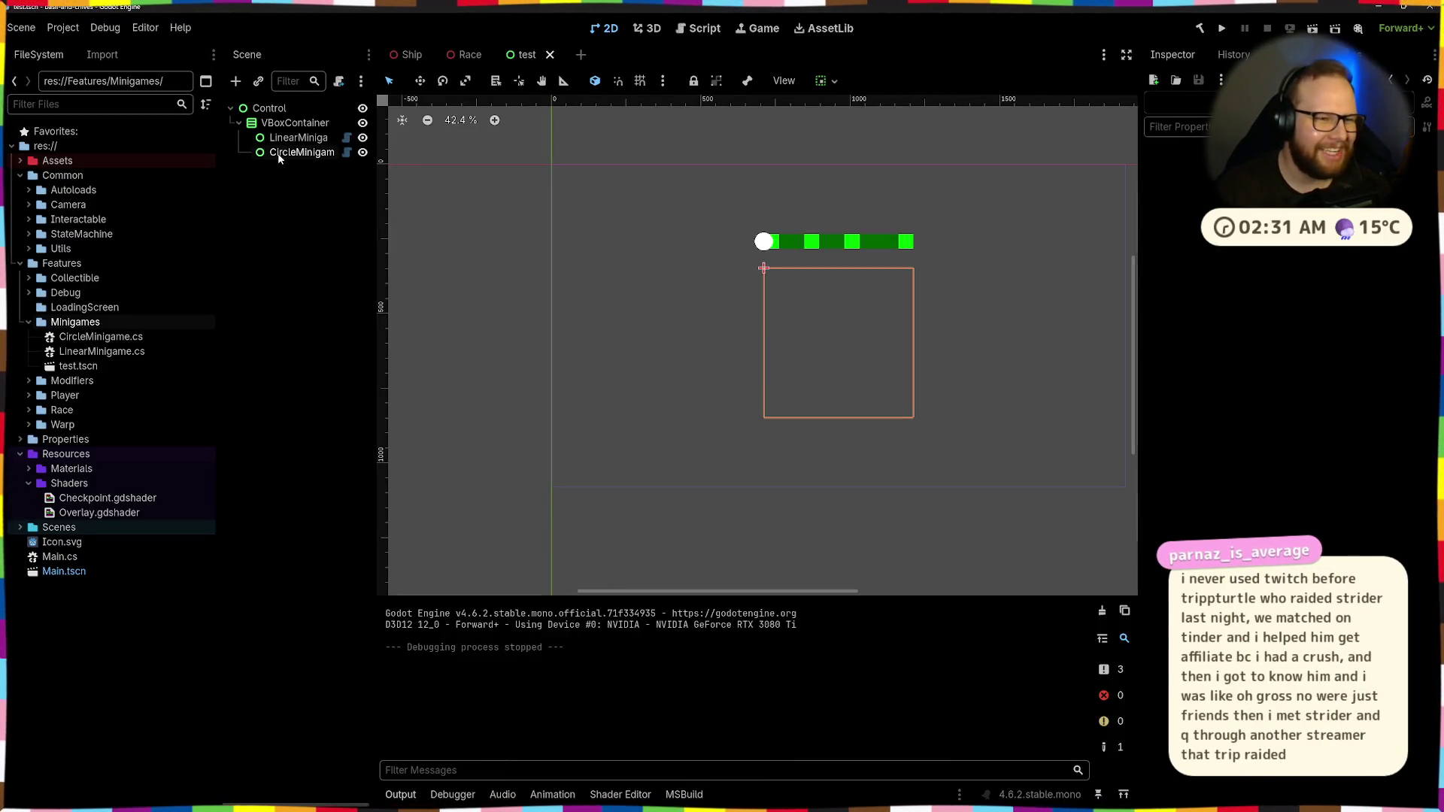
{"action": "left_click", "coordinate": [298, 138]}
{"action": "left_click", "coordinate": [315, 153]}
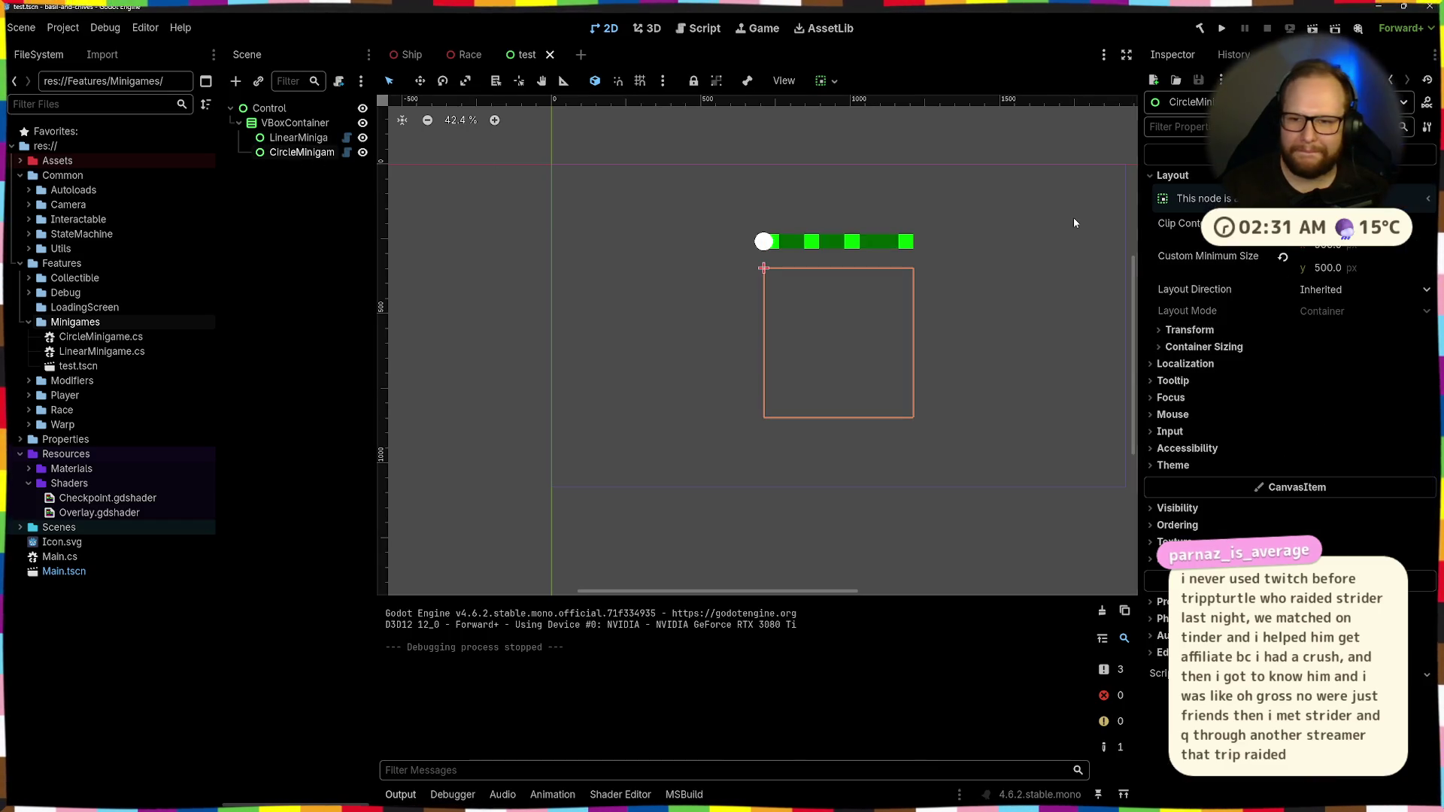
{"action": "key", "text": "F6"}
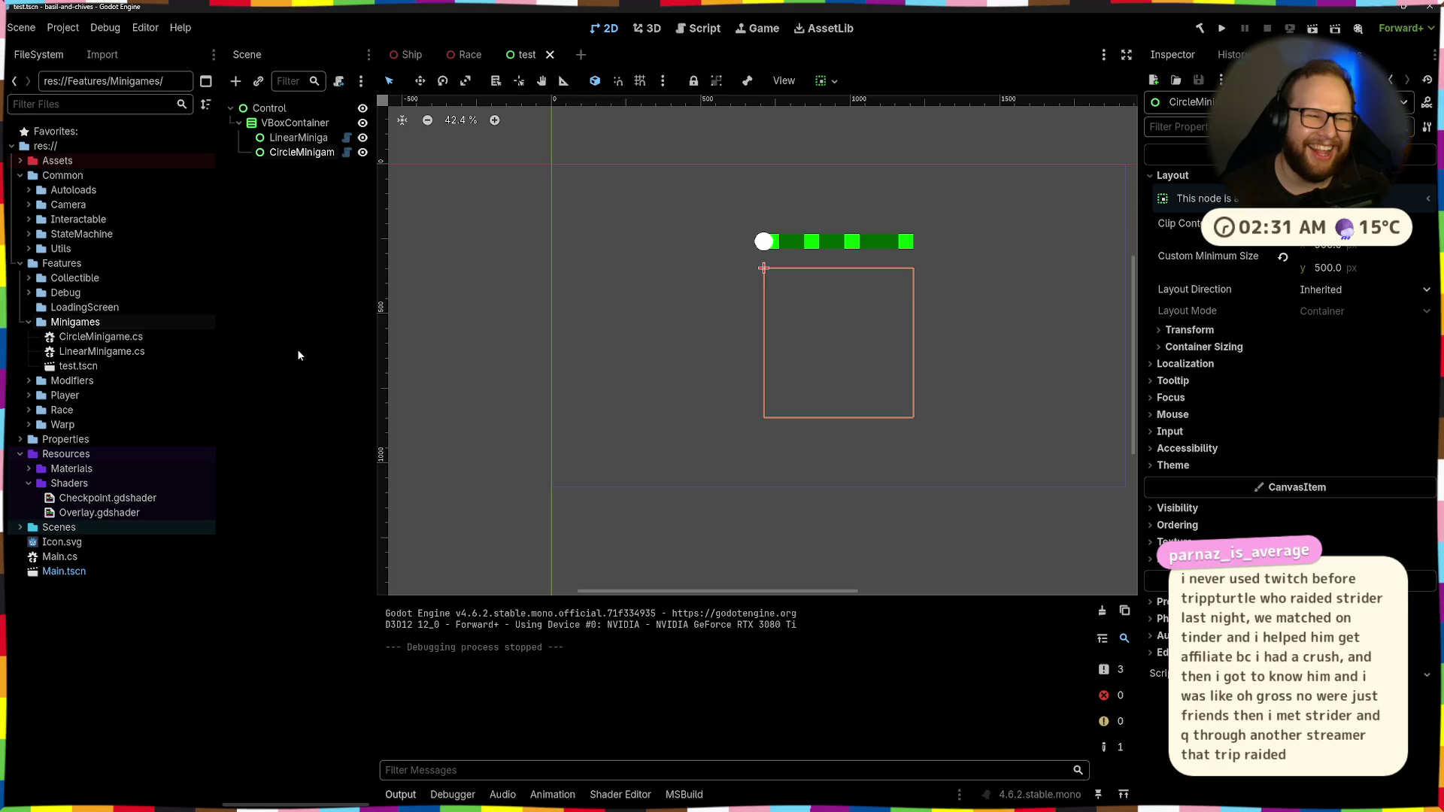
{"action": "left_click", "coordinate": [282, 255]}
{"action": "left_click", "coordinate": [298, 138]}
{"action": "left_click", "coordinate": [302, 152]}
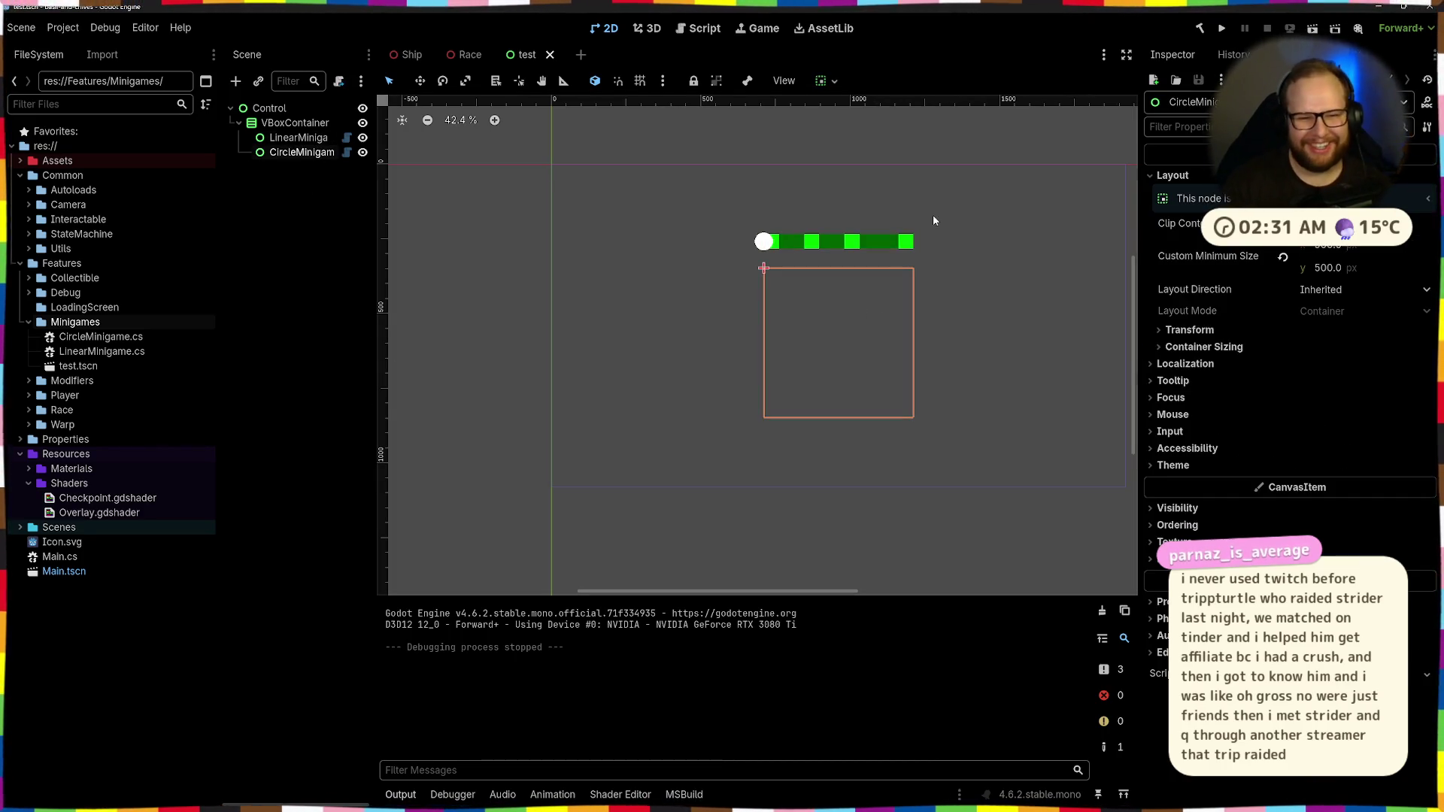
{"action": "key", "text": "ctrl+super+Right"}
{"action": "left_click", "coordinate": [766, 285]}
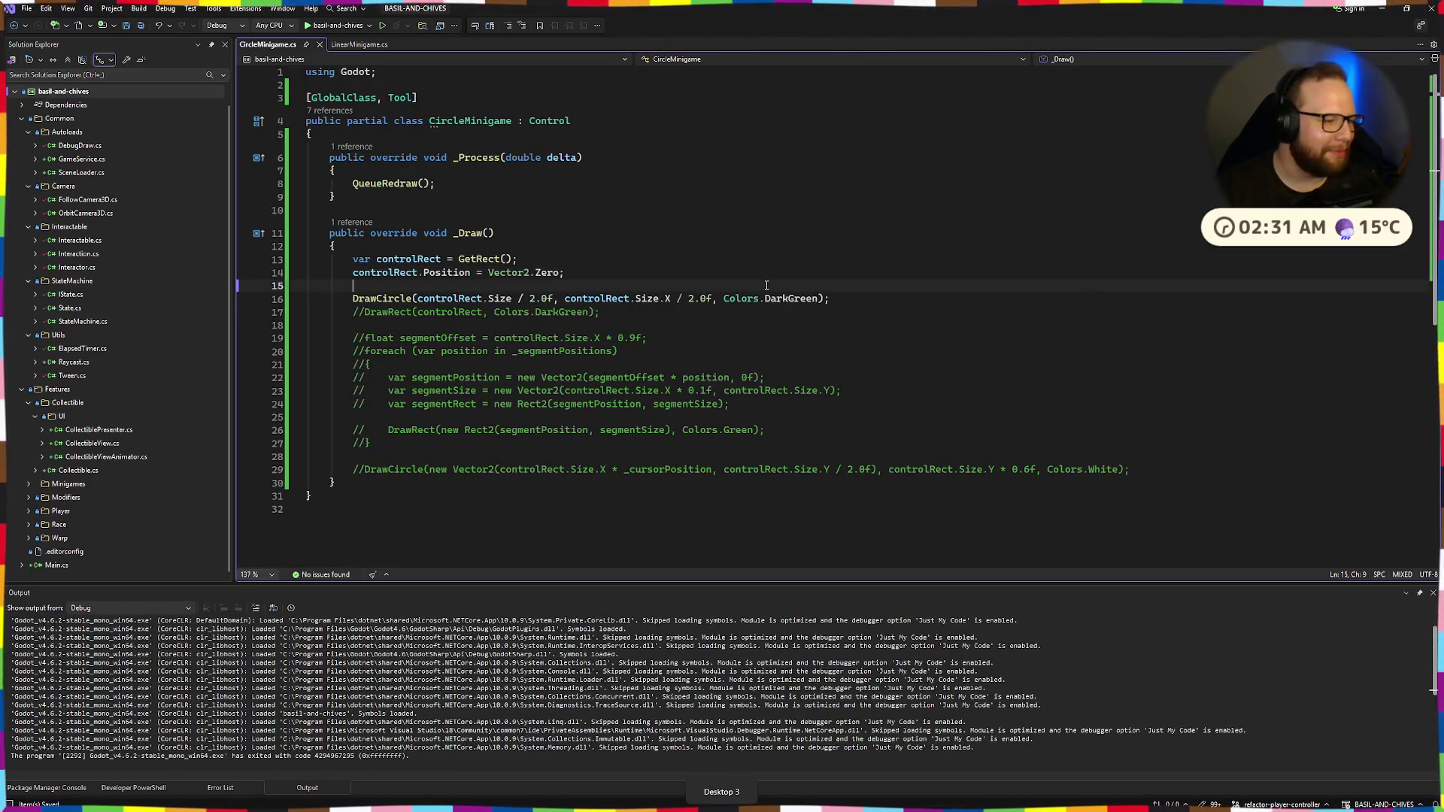
Rebuild the C# project from Godot's Build button
{"action": "key", "text": "ctrl+super+Left"}
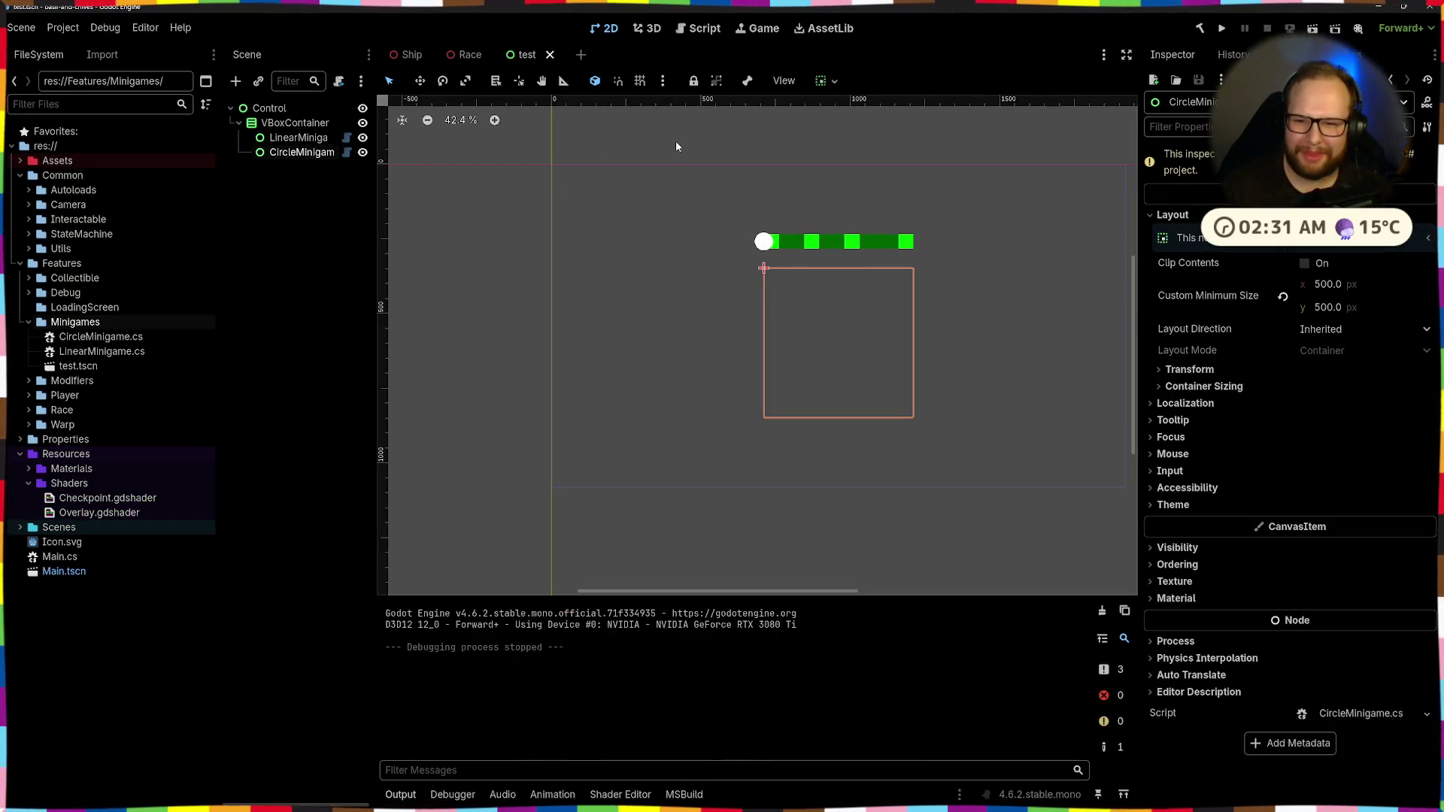
{"action": "left_click", "coordinate": [1200, 29]}
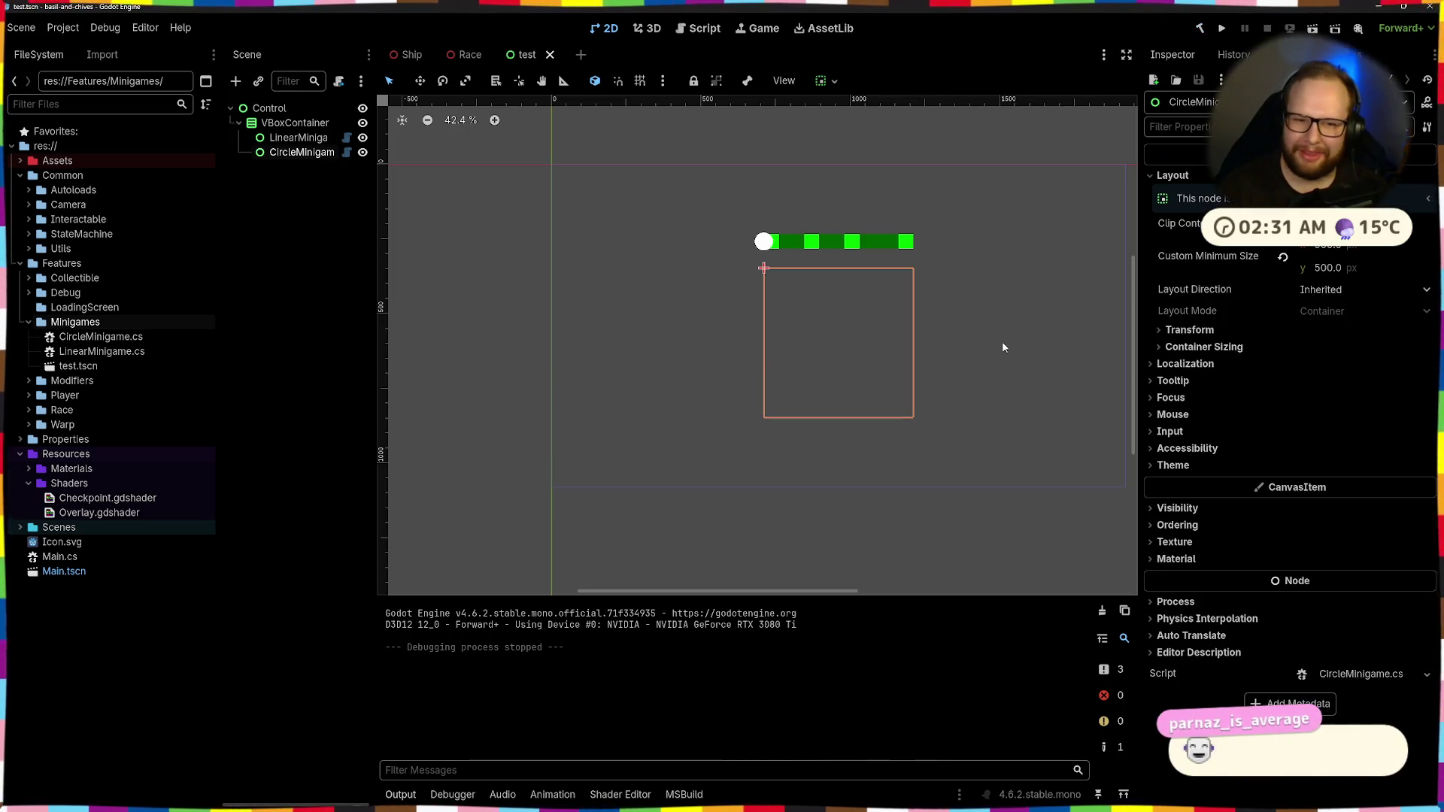
{"action": "key", "text": "ctrl+super+Right"}
{"action": "key", "text": "ctrl+super+Left"}
{"action": "key", "text": "ctrl+super+Right"}
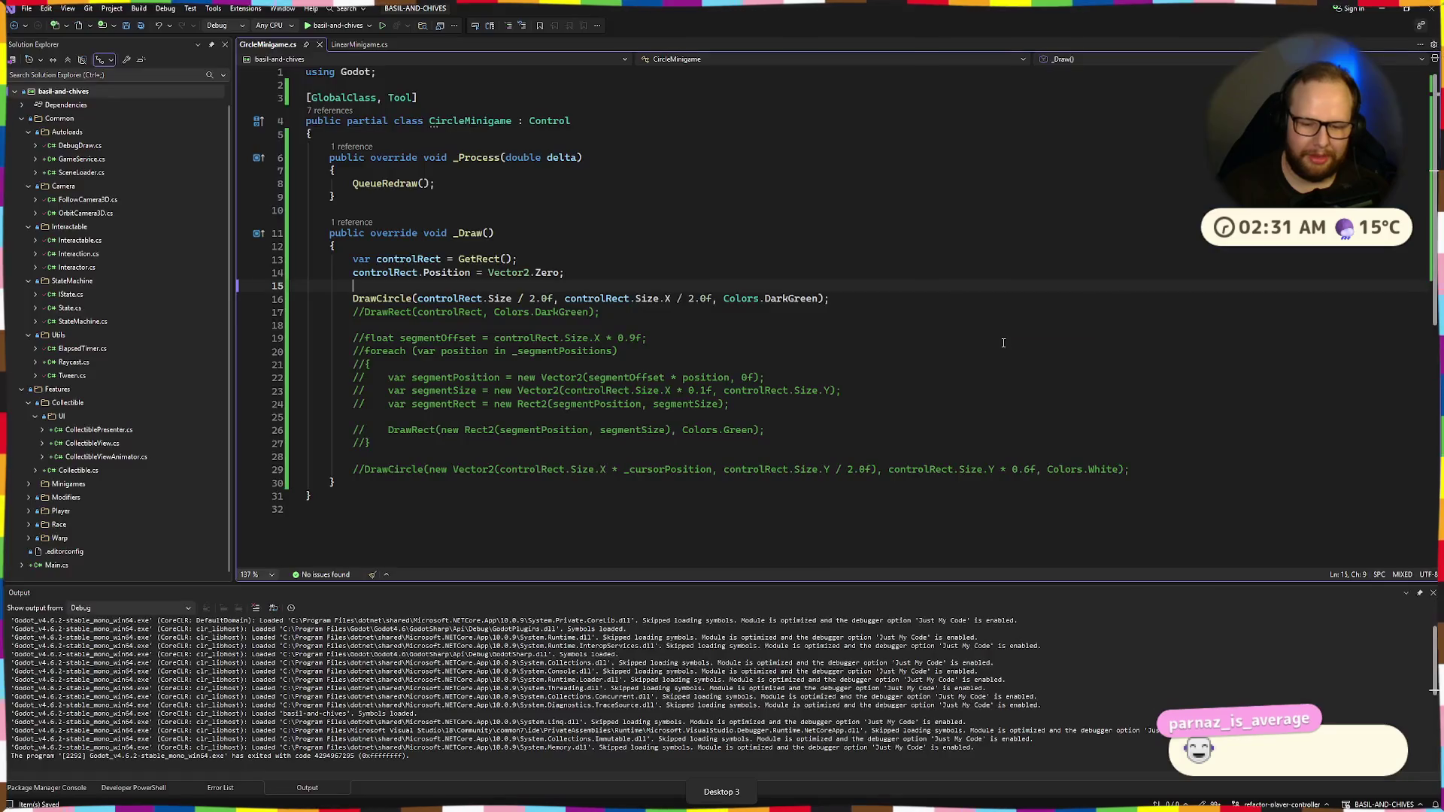
{"action": "key", "text": "ctrl+super+Left"}
{"action": "key", "text": "ctrl+super+Right"}
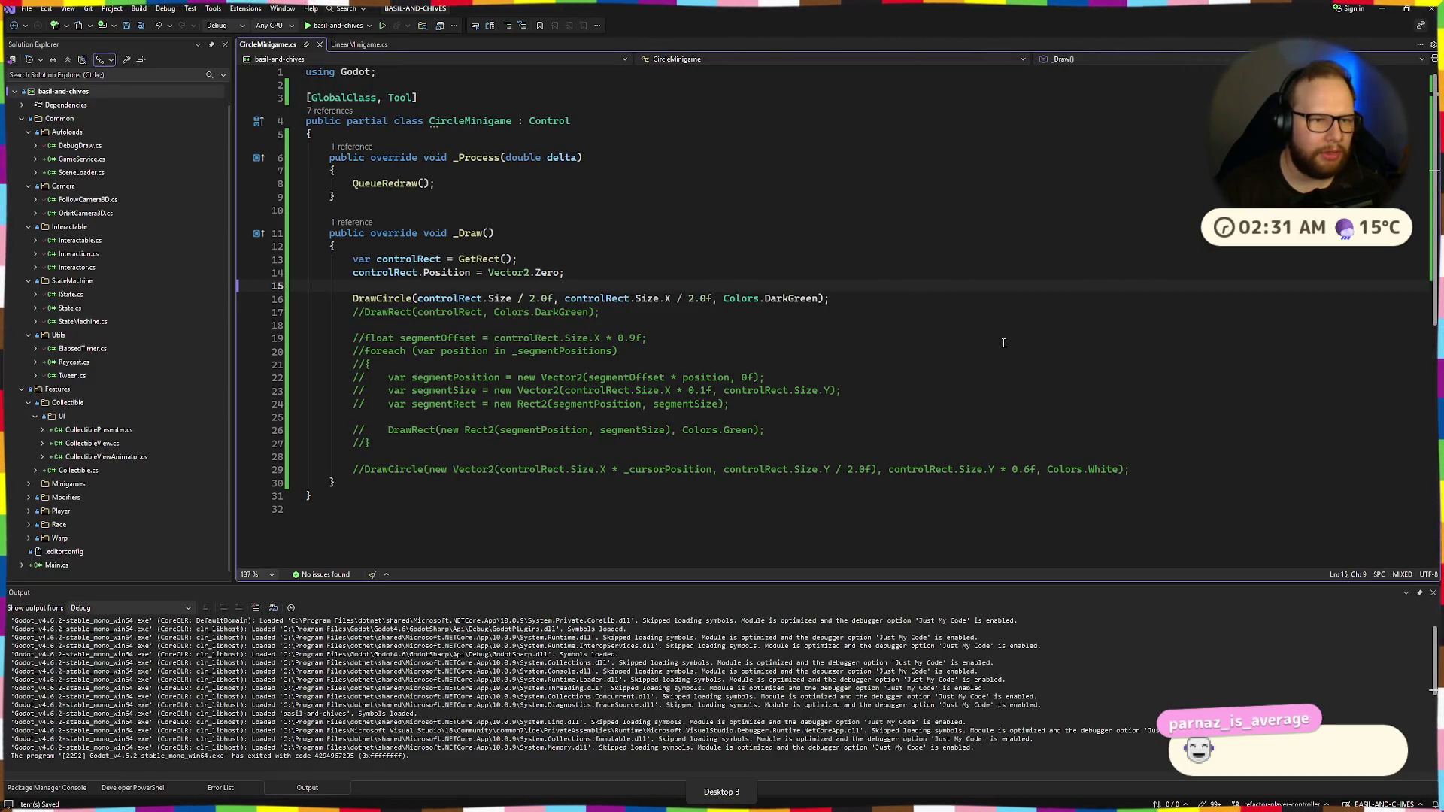
{"action": "key", "text": "ctrl+super+Left"}
Reload the current project via Project > Reload Current Project
{"action": "key", "text": "ctrl+shift+p"}
{"action": "key", "text": "Escape"}
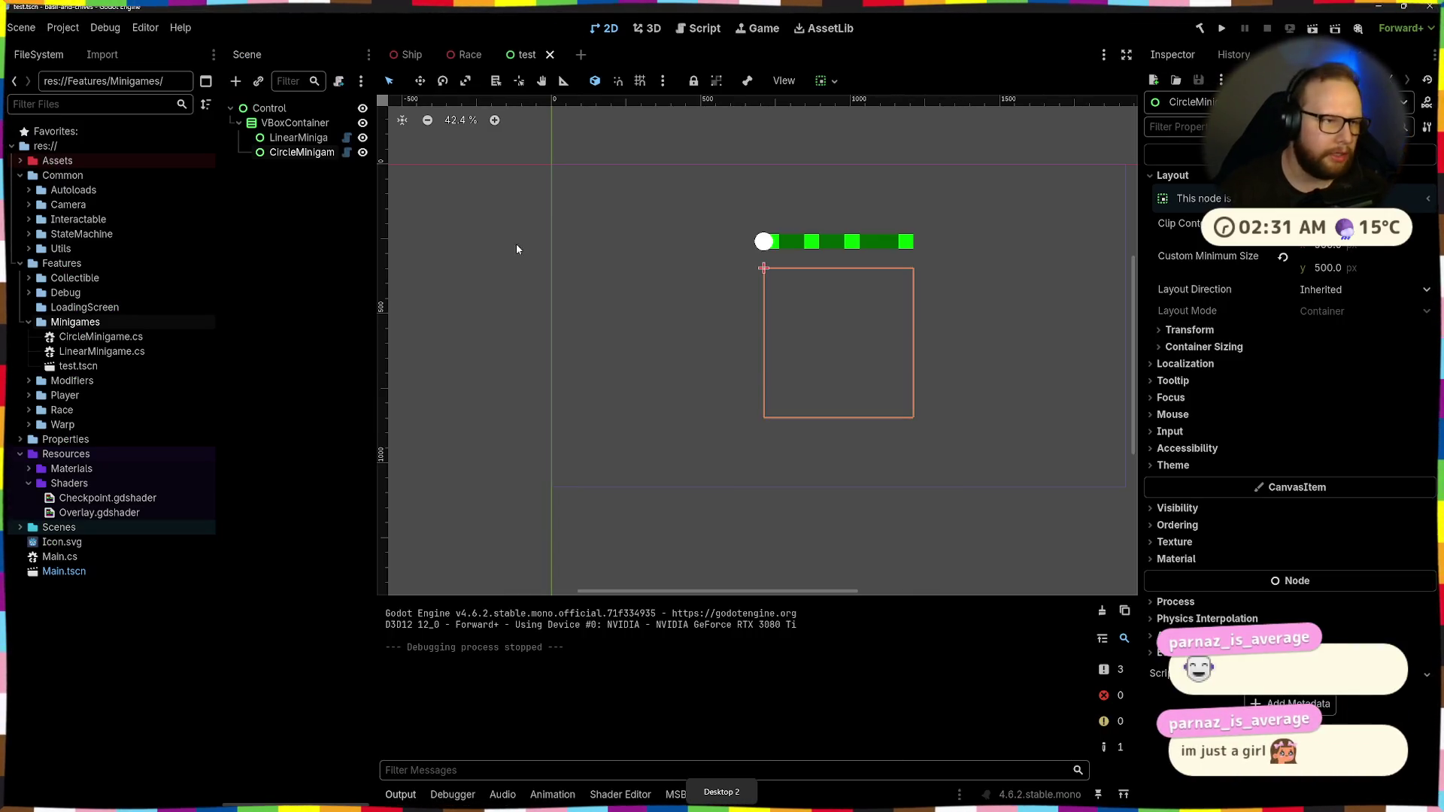
{"action": "left_click", "coordinate": [62, 27]}
{"action": "left_click", "coordinate": [128, 200]}
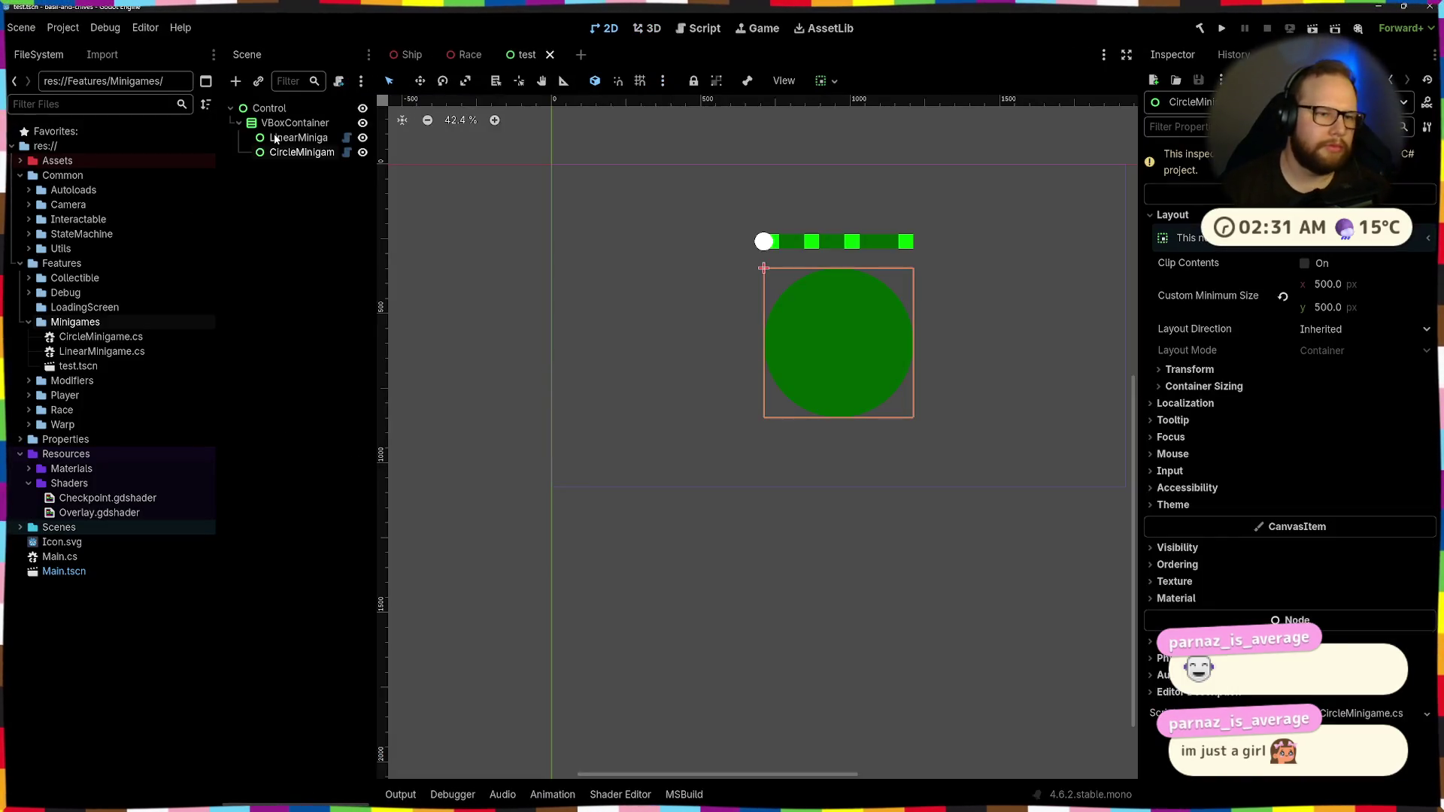
{"action": "key", "text": "alt+Tab"}
{"action": "left_click", "coordinate": [821, 299]}
Pass false as DrawCircle's filled argument and start an empty attribute inside the class
{"action": "type", "text": ", "}
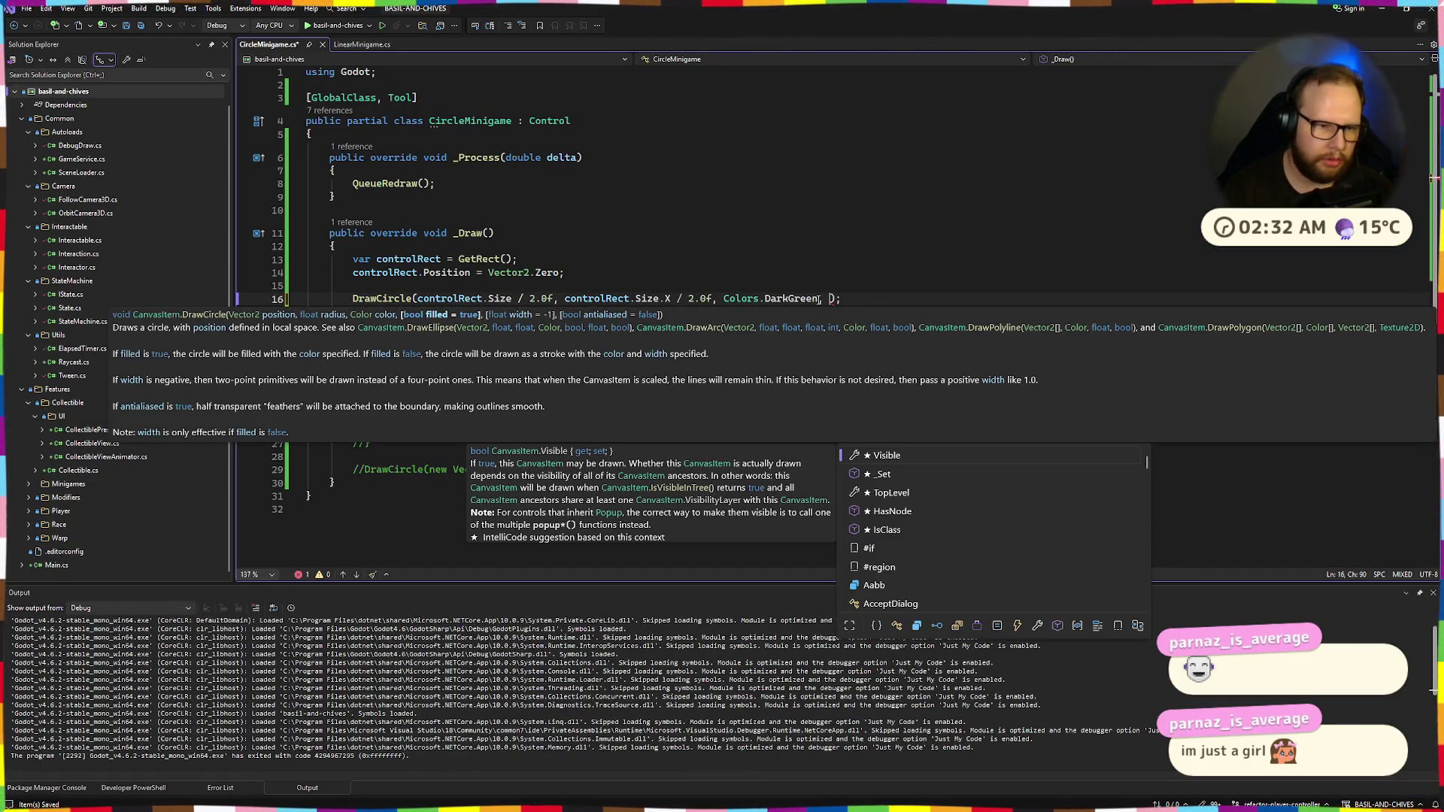
{"action": "type", "text": "false,"}
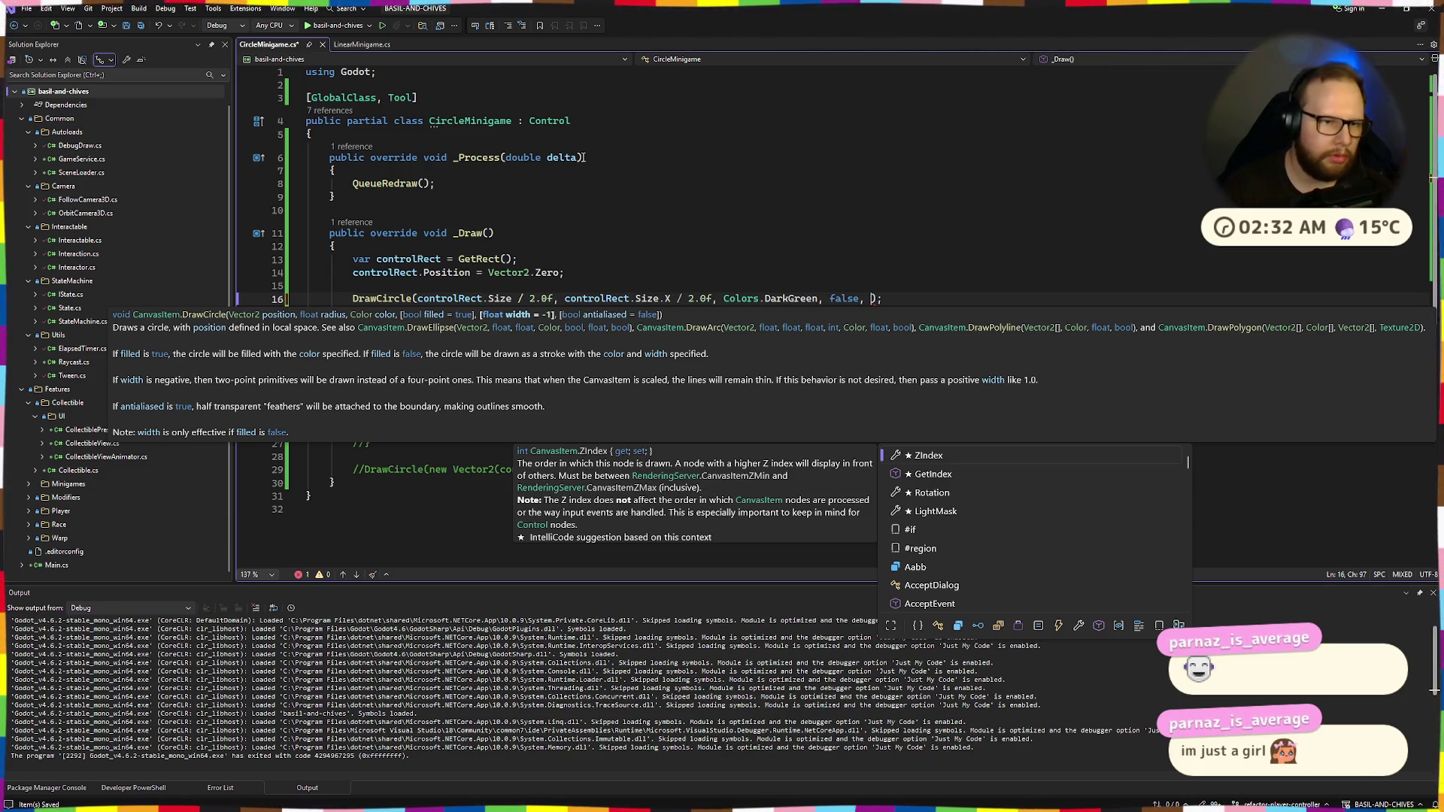
{"action": "key", "text": "Escape"}
{"action": "left_click", "coordinate": [573, 135]}
{"action": "key", "text": "Return"}
{"action": "key", "text": "ctrl+Return"}
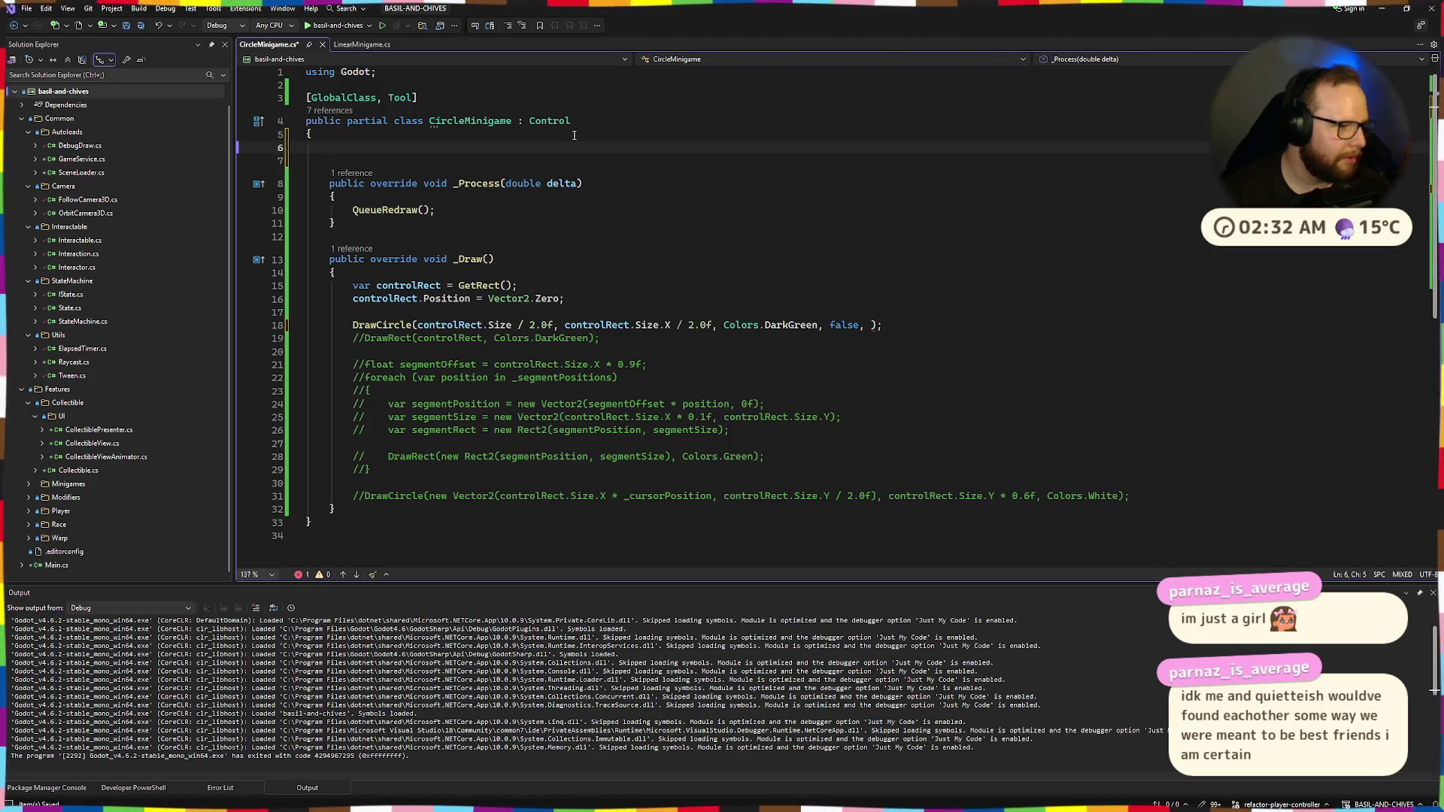
{"action": "type", "text": "[JSExport"}
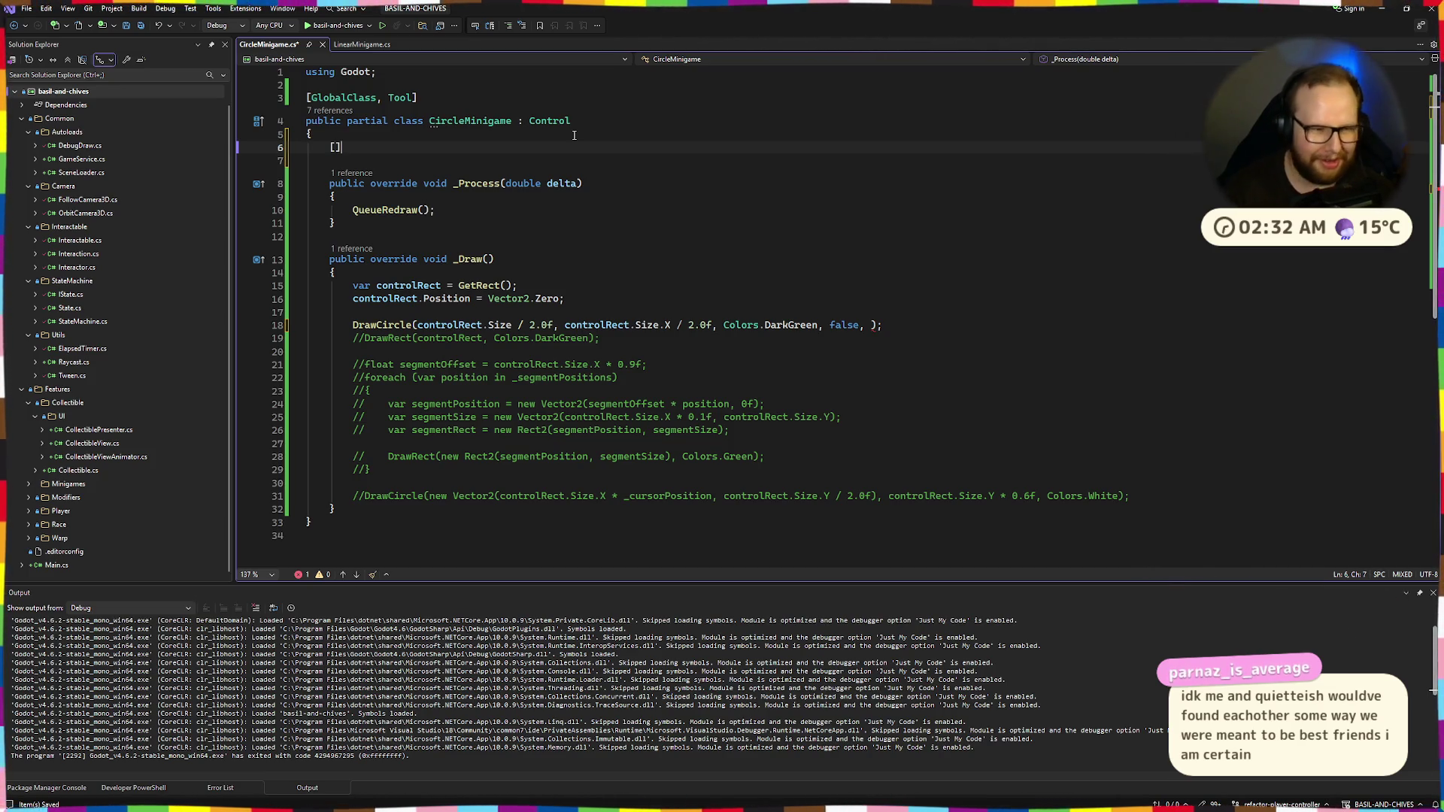
{"action": "key", "text": "Tab"}
{"action": "key", "text": "BackSpace"}
{"action": "key", "text": "BackSpace"}
{"action": "key", "text": "BackSpace"}
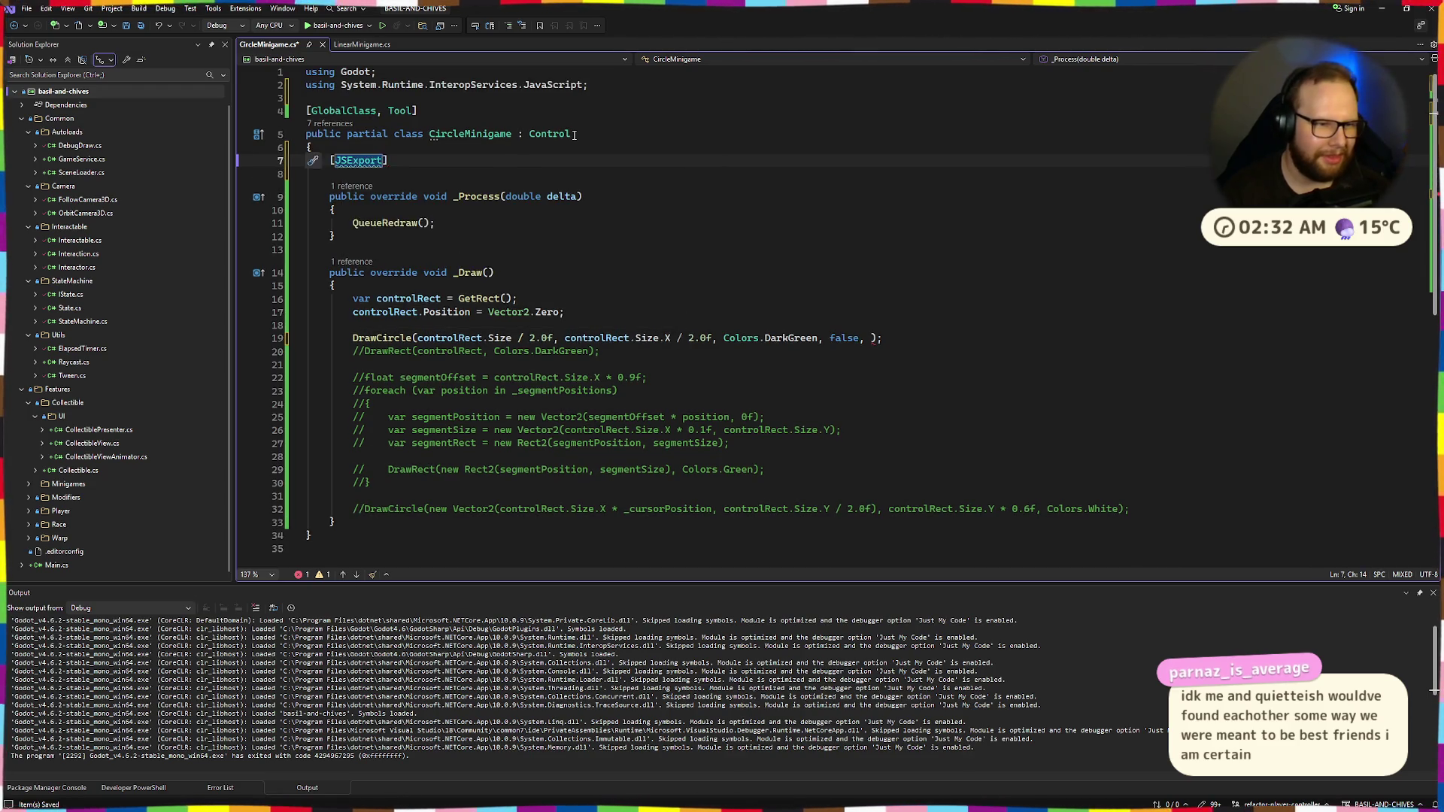
{"action": "key", "text": "ctrl+r"}
{"action": "key", "text": "ctrl+g"}
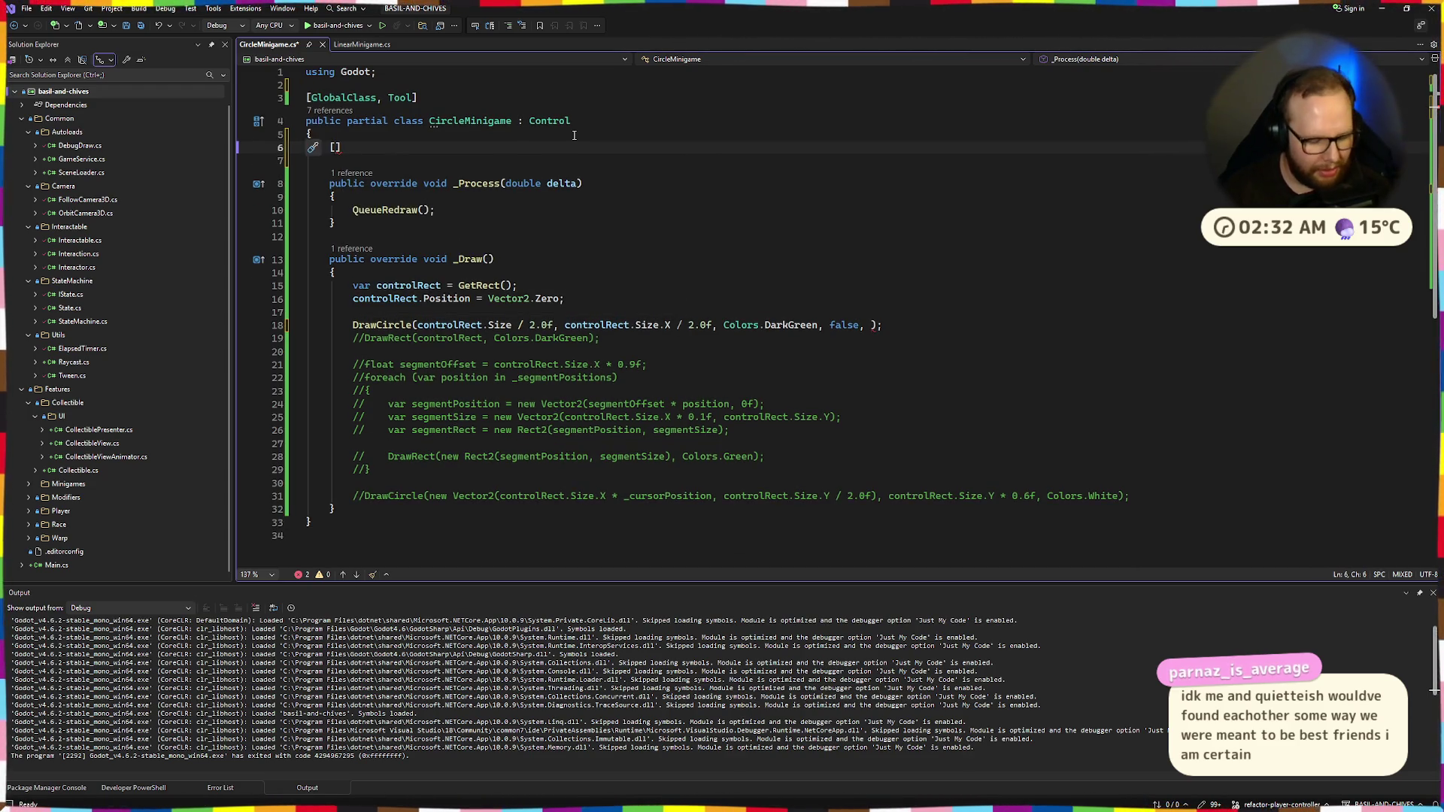